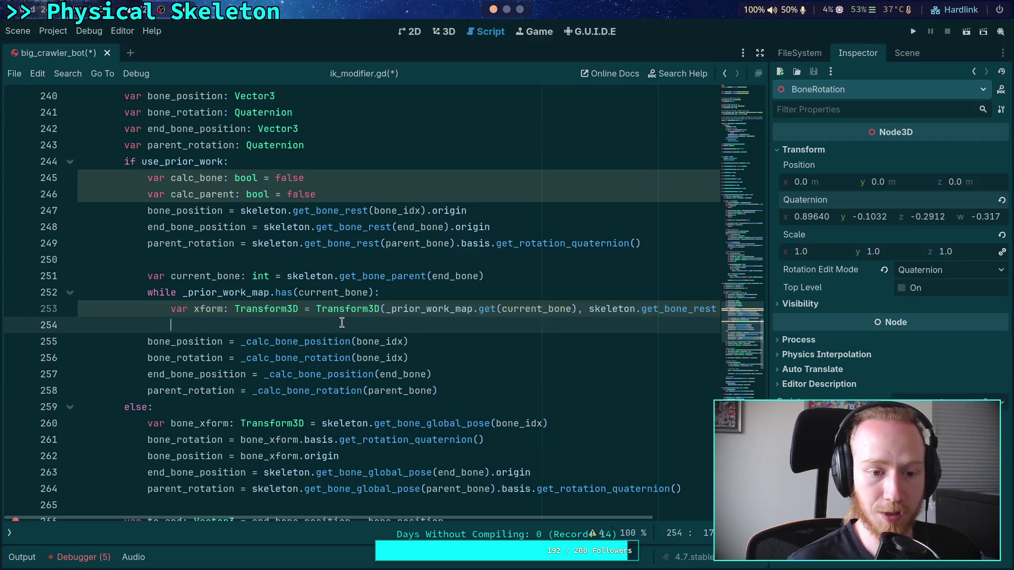
# Step: Add a line in the while loop applying xform to end_bone_position
pyautogui.press('Return')
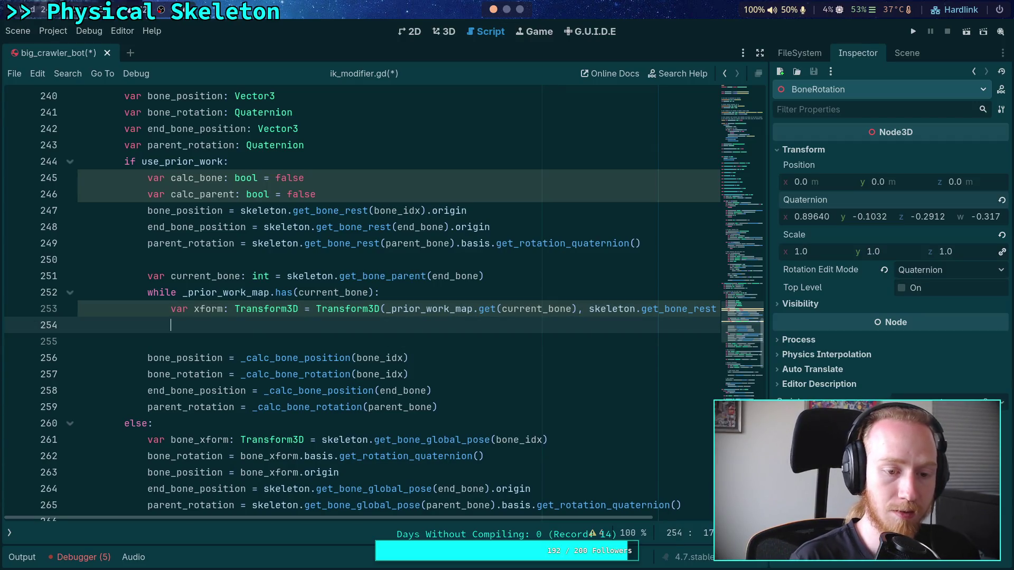
pyautogui.write('end_bone_po')
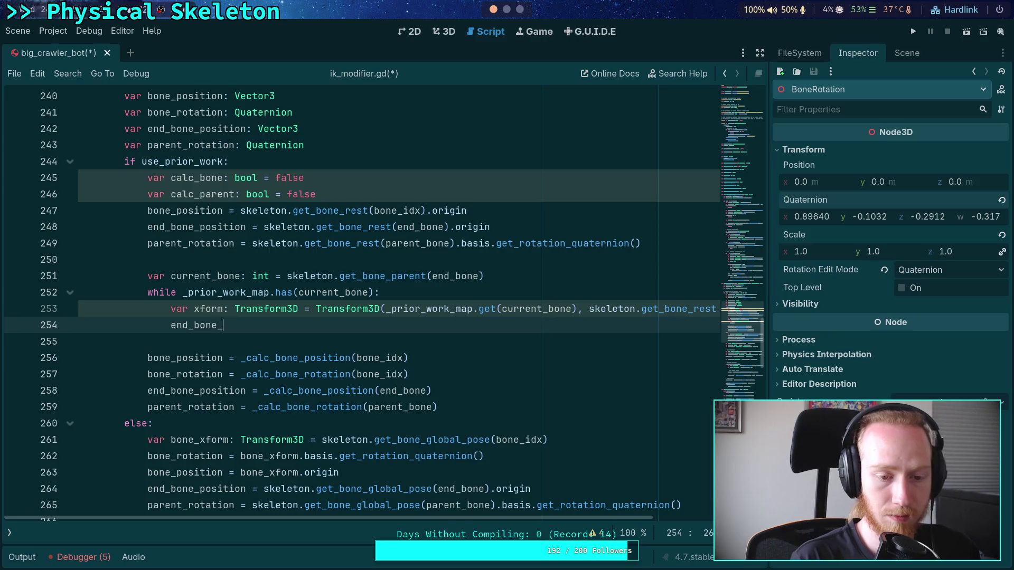
pyautogui.press('Return')
pyautogui.write('xform * ')
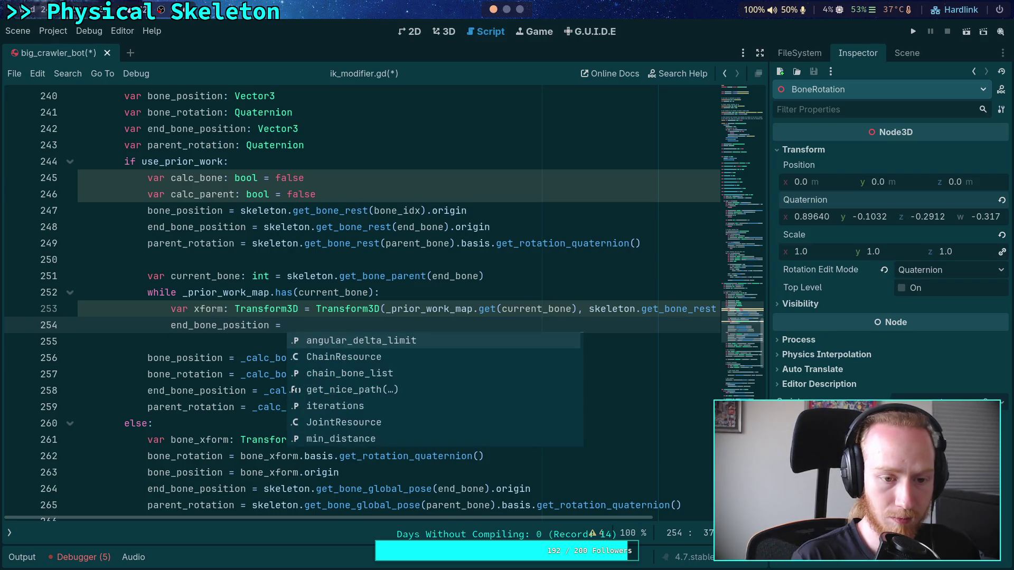
pyautogui.write('end_b')
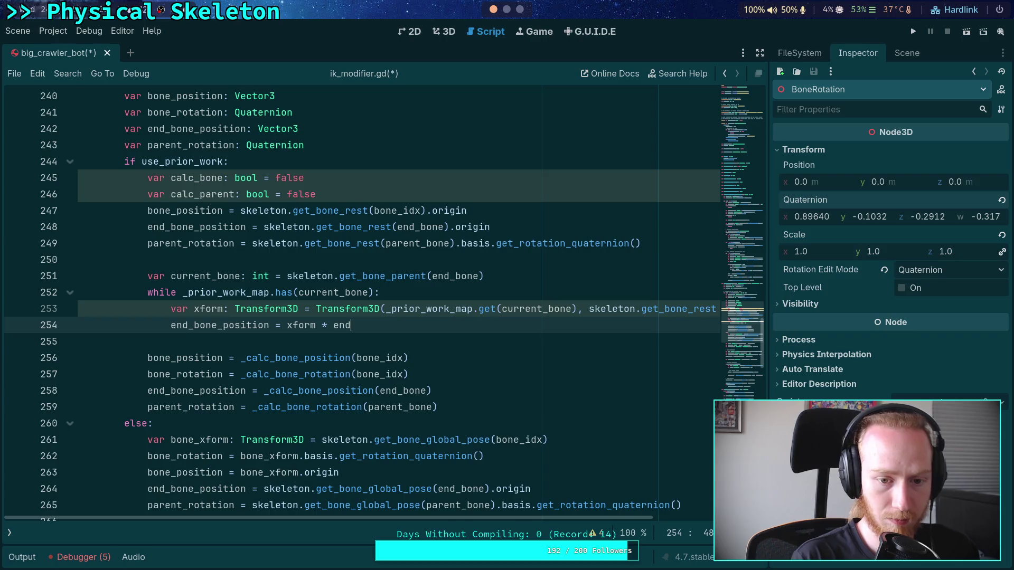
pyautogui.press('Return')
pyautogui.press('Return')
# Step: Add an 'if calc_bone:' branch setting bone_position = xform * bone_position
pyautogui.write('if calc')
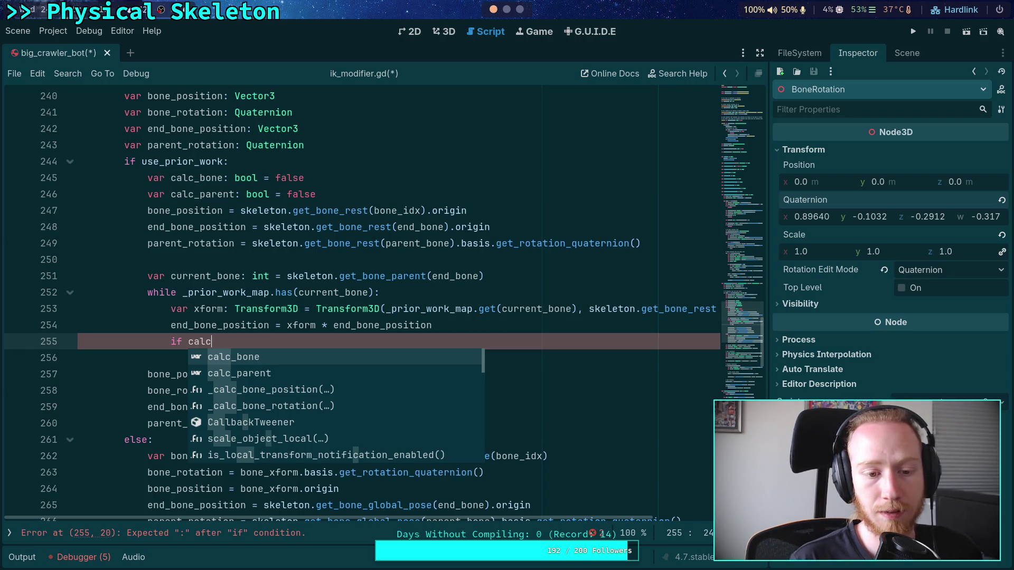
pyautogui.press('Return')
pyautogui.write(':')
pyautogui.press('Return')
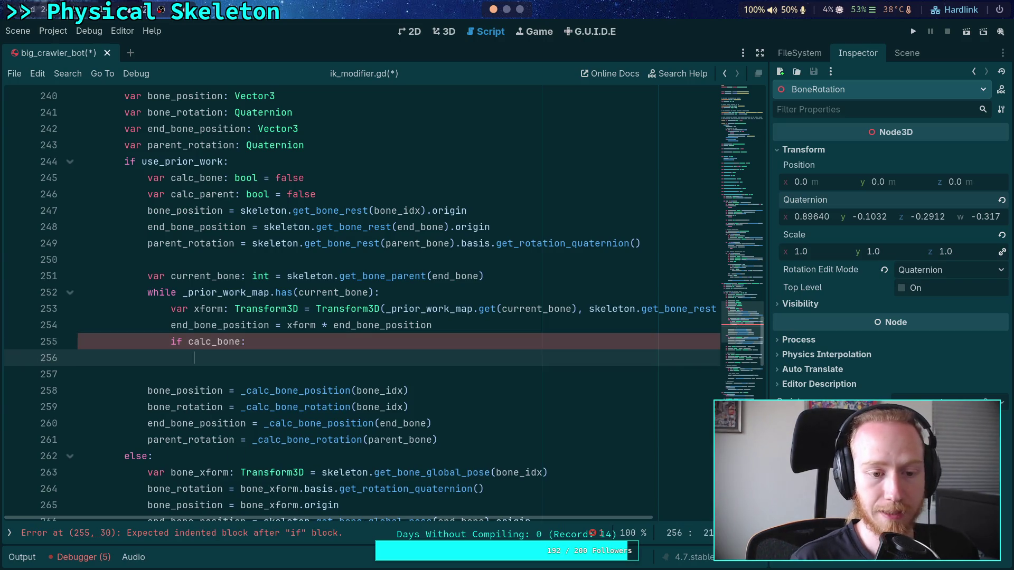
pyautogui.write('bone_')
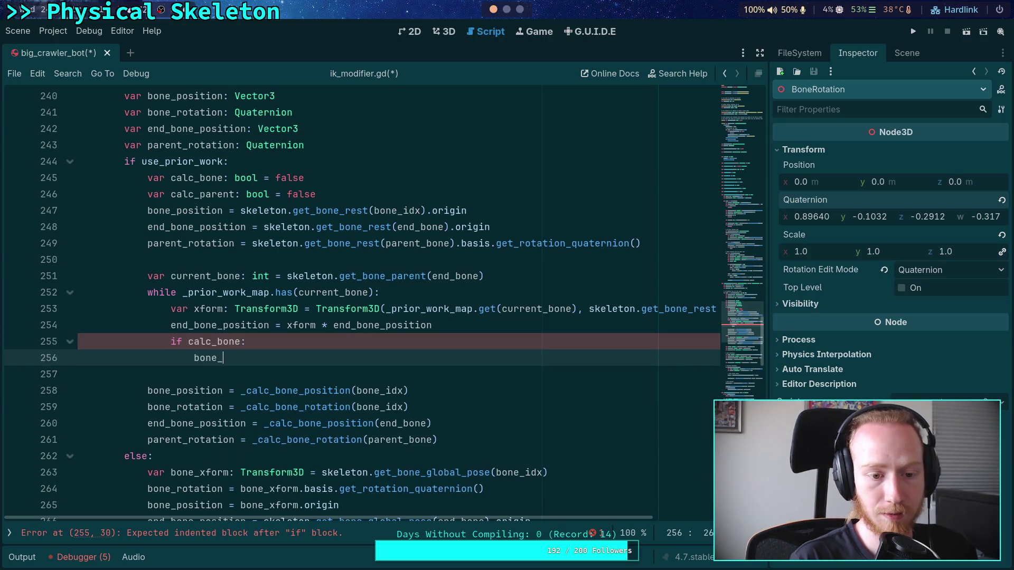
pyautogui.write('position = xform.')
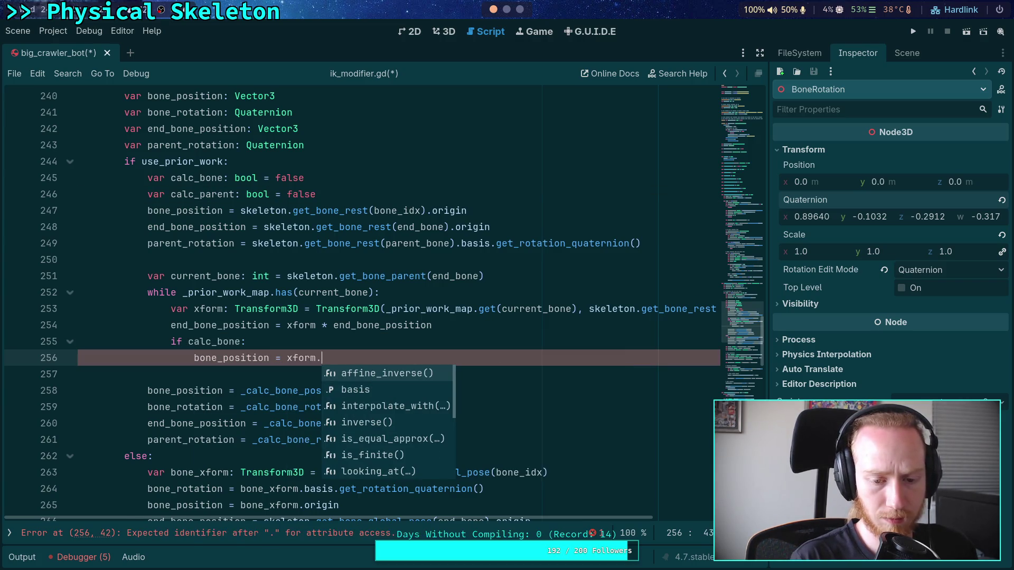
pyautogui.write('tr')
pyautogui.press('BackSpace')
pyautogui.press('BackSpace')
pyautogui.write('x')
pyautogui.press('BackSpace')
pyautogui.press('BackSpace')
pyautogui.write('* bone_pos')
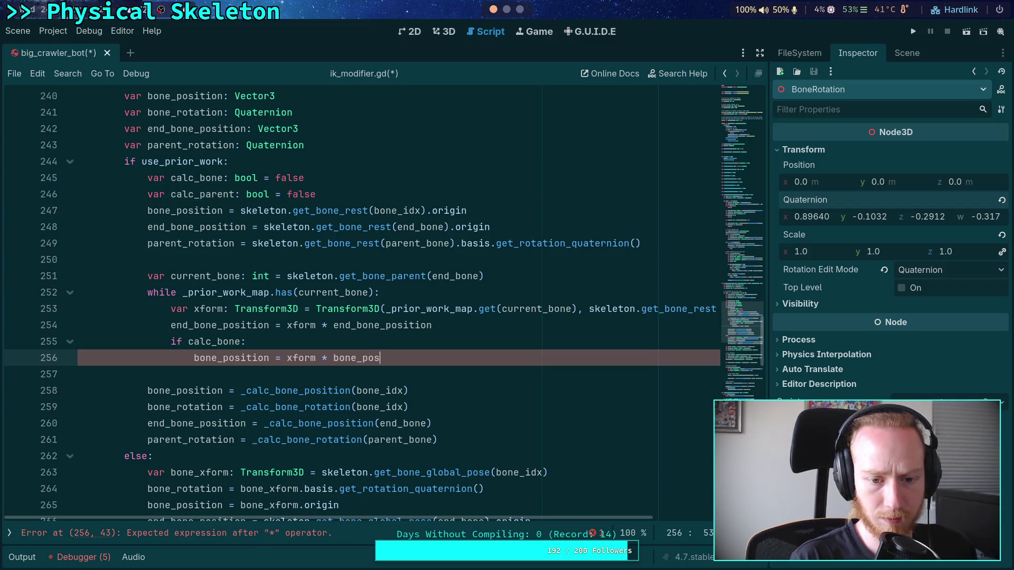
pyautogui.write('ition')
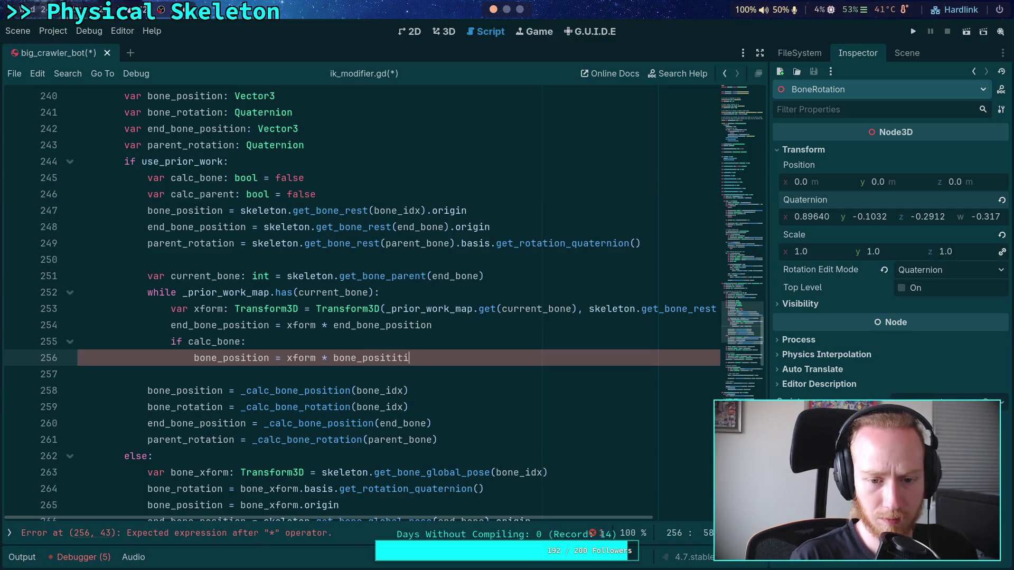
pyautogui.press('Return')
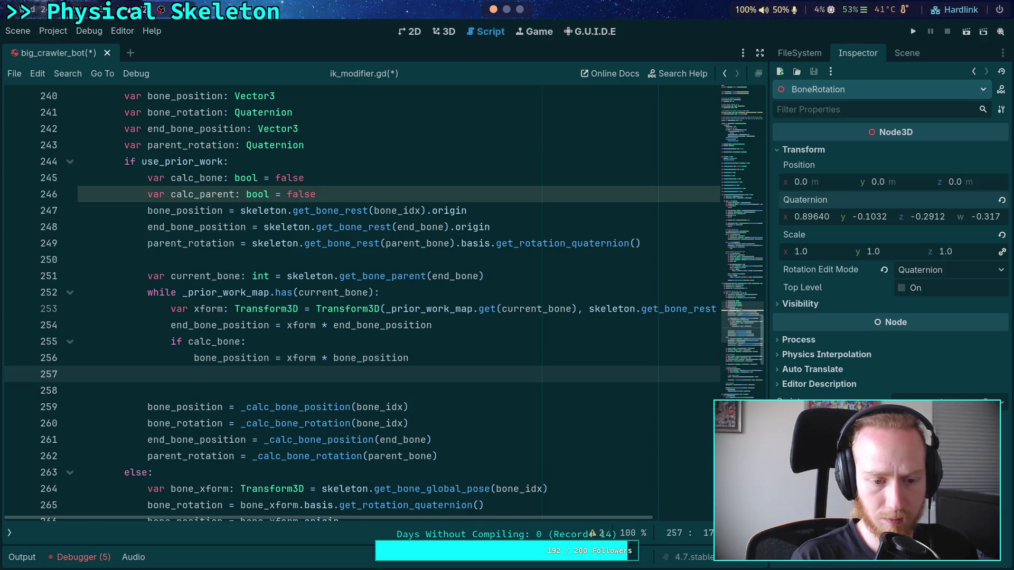
# Step: Begin an 'if calc_parent:' branch assigning parent_rotation = xform.basis * ..
pyautogui.write('if calc_pa')
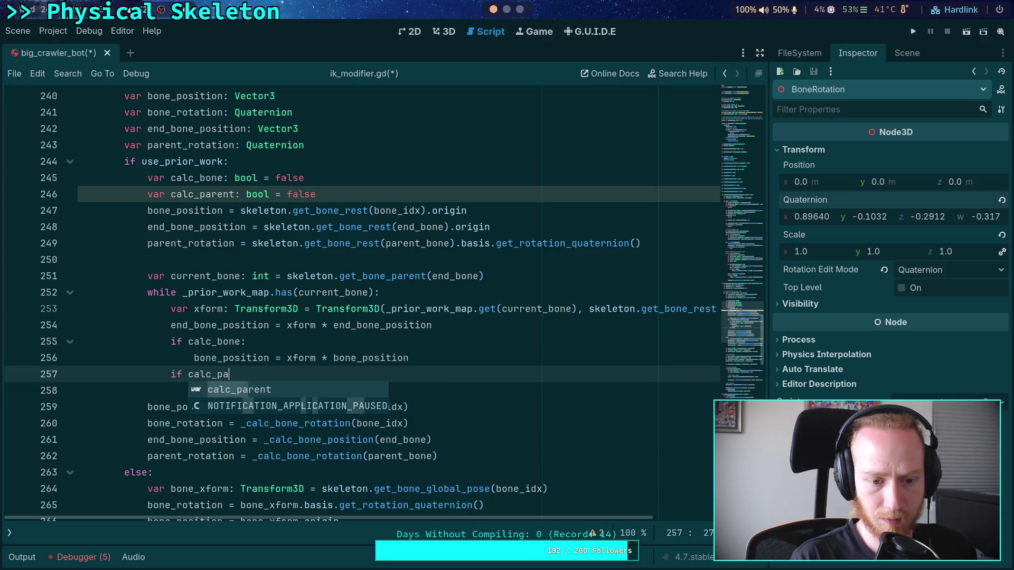
pyautogui.press('Return')
pyautogui.write(':')
pyautogui.press('Return')
pyautogui.write('bone_pos')
pyautogui.press('Return')
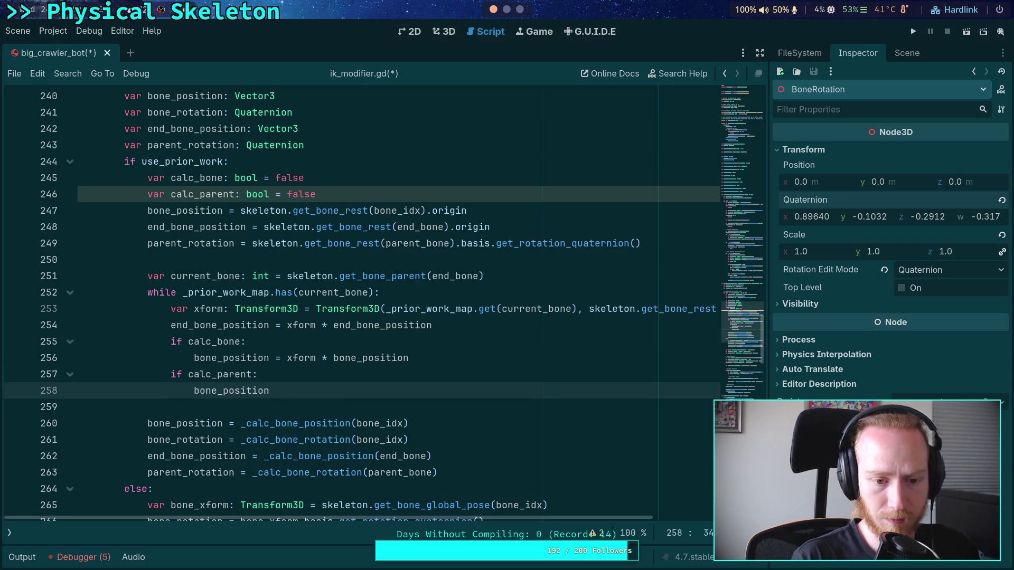
pyautogui.write(' = xform *')
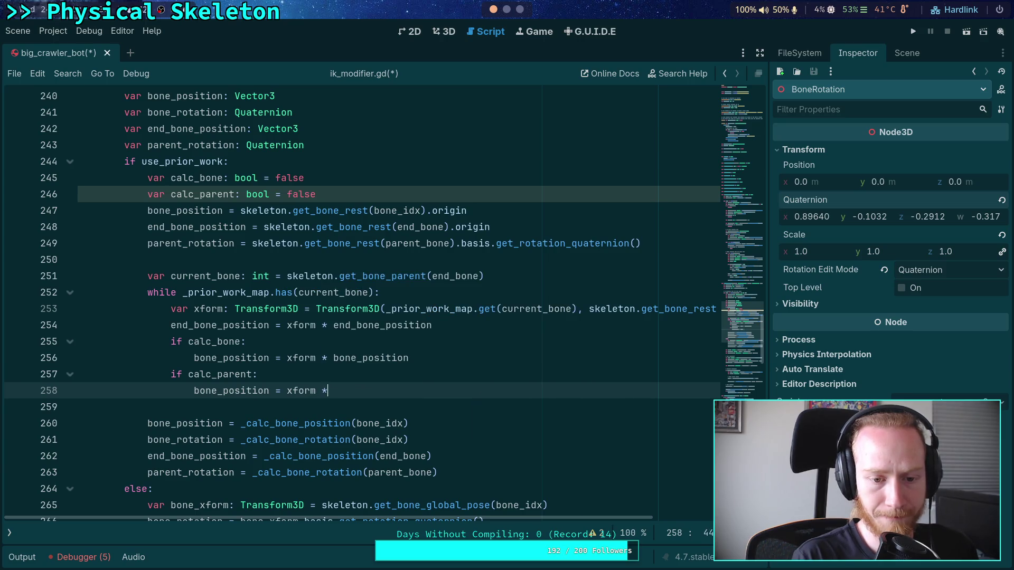
pyautogui.write('pare')
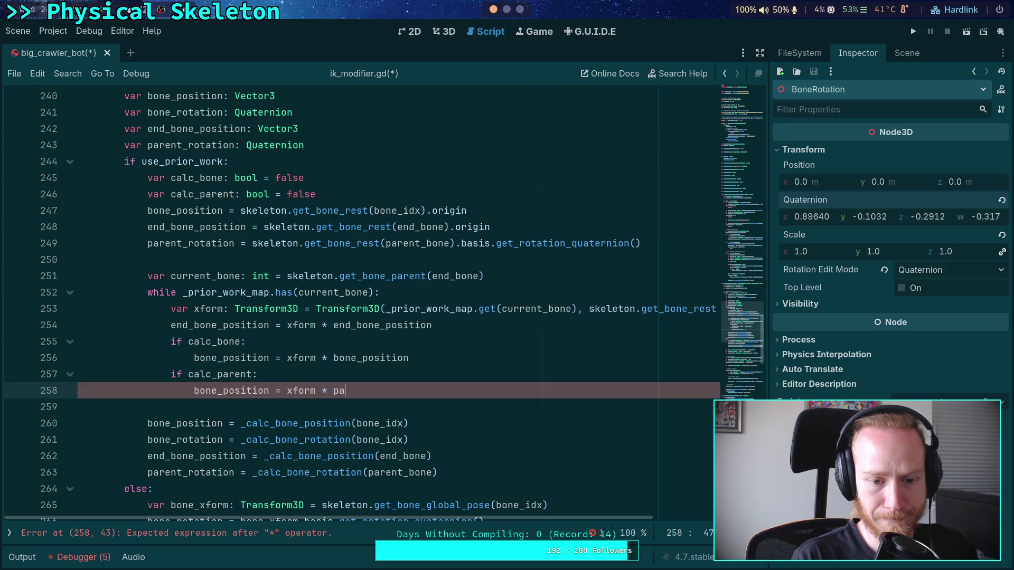
pyautogui.press('BackSpace')
pyautogui.hotkey('ctrl', 'BackSpace')
pyautogui.hotkey('ctrl', 'BackSpace')
pyautogui.hotkey('ctrl', 'BackSpace')
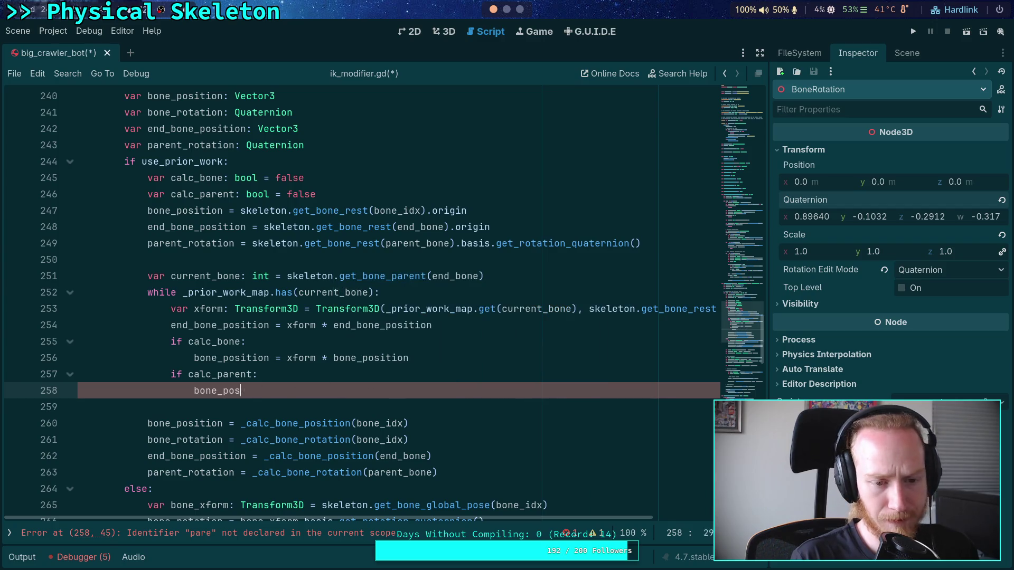
pyautogui.write('par')
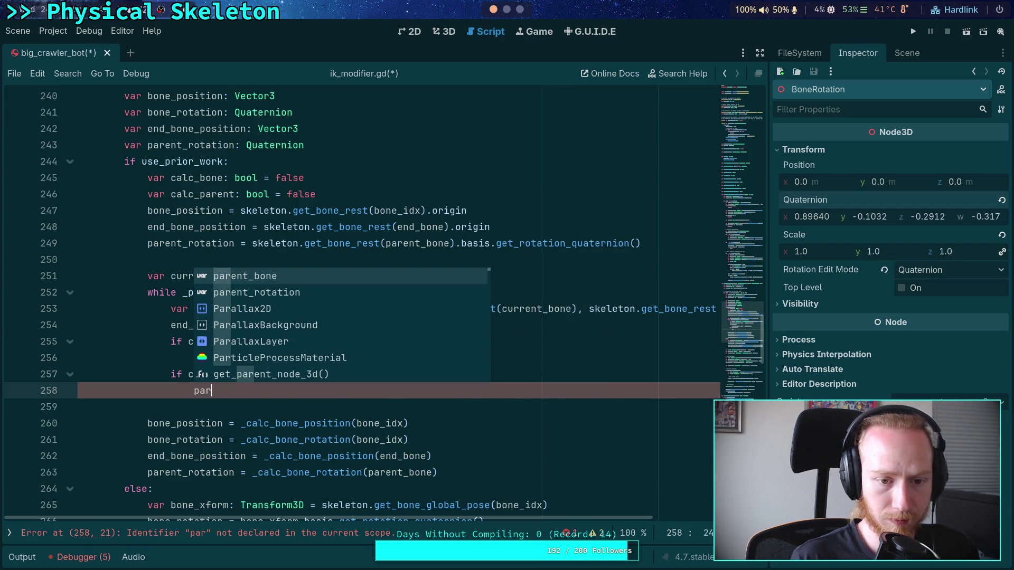
pyautogui.press('Down')
pyautogui.press('Return')
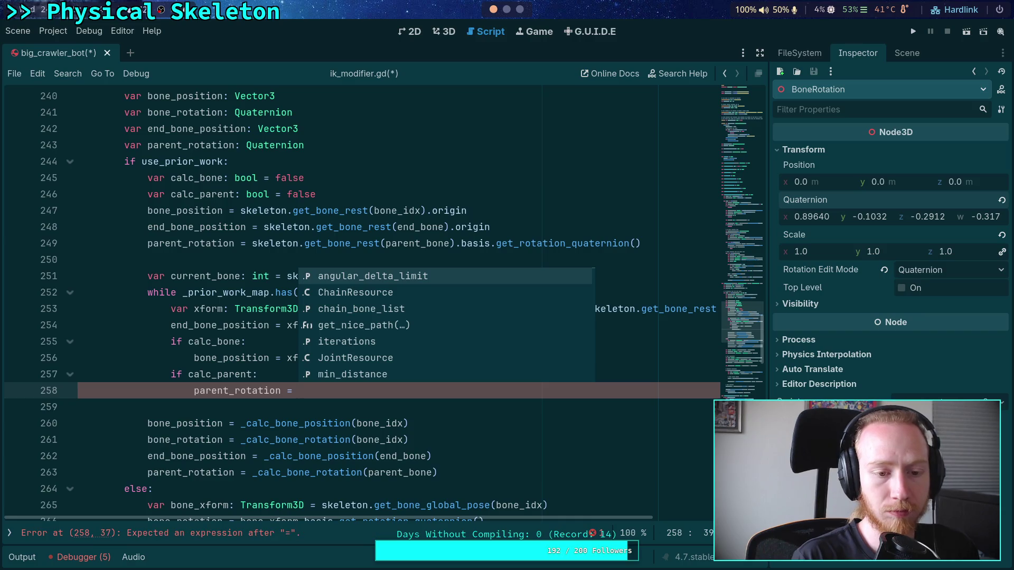
pyautogui.write('xform.basi')
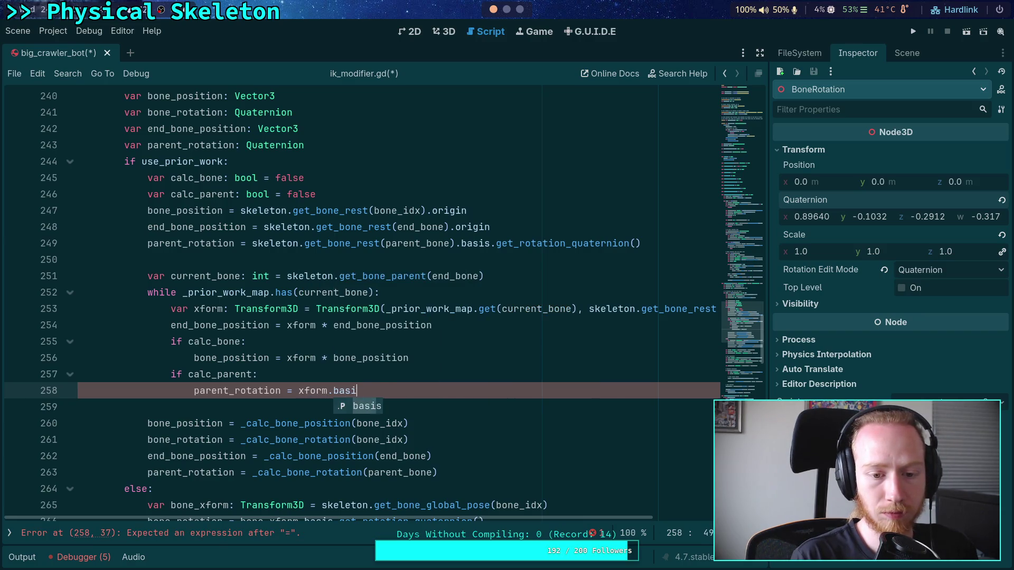
pyautogui.write('s *')
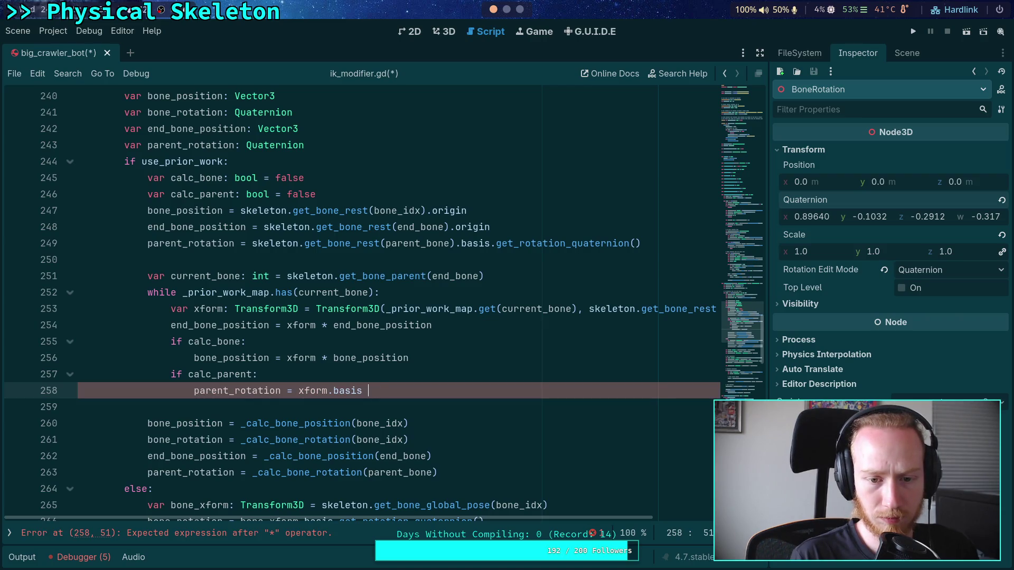
# Step: Declare 'var rot: Quaternion' at the loop top, set to _prior_work_map.get(current_bone)
pyautogui.click(378, 292)
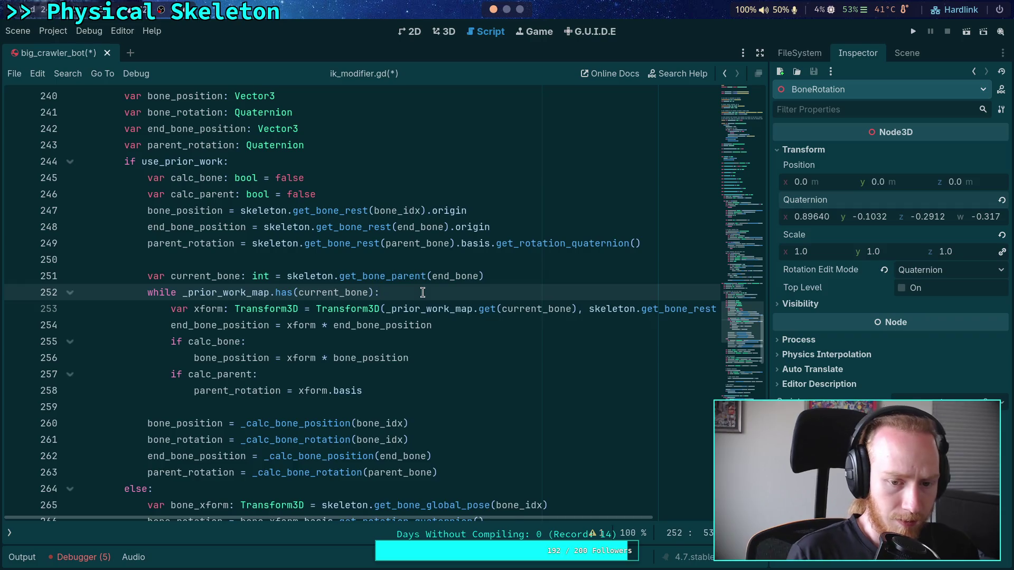
pyautogui.press('Return')
pyautogui.write('var rot:')
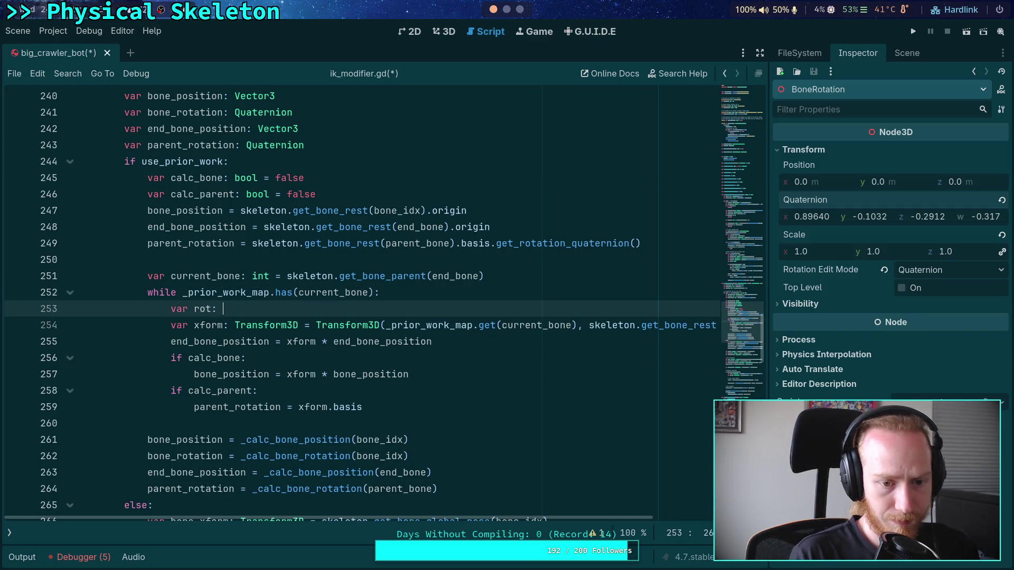
pyautogui.write(' Quat')
pyautogui.press('Return')
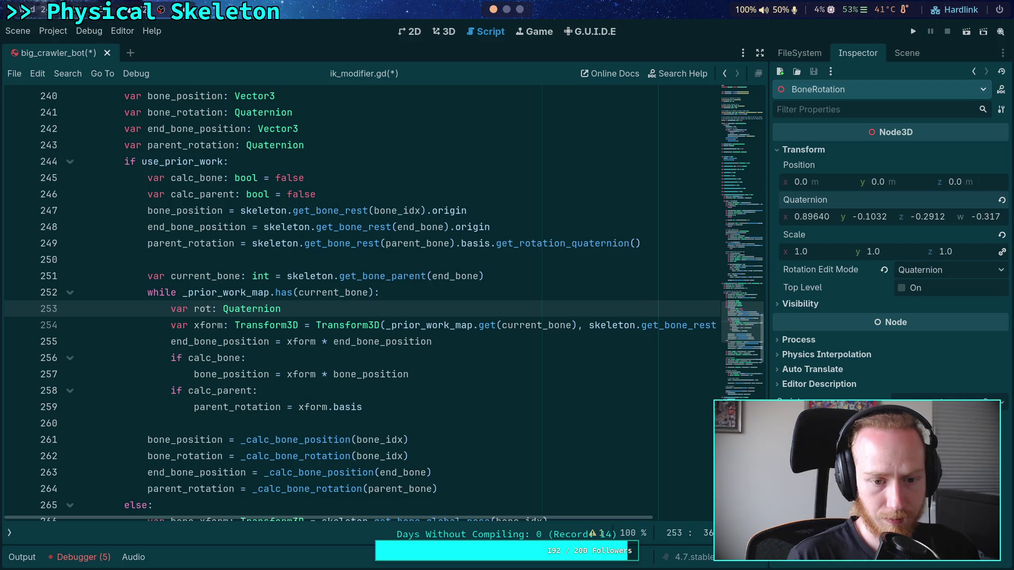
pyautogui.moveTo(386, 324); pyautogui.dragTo(577, 326)
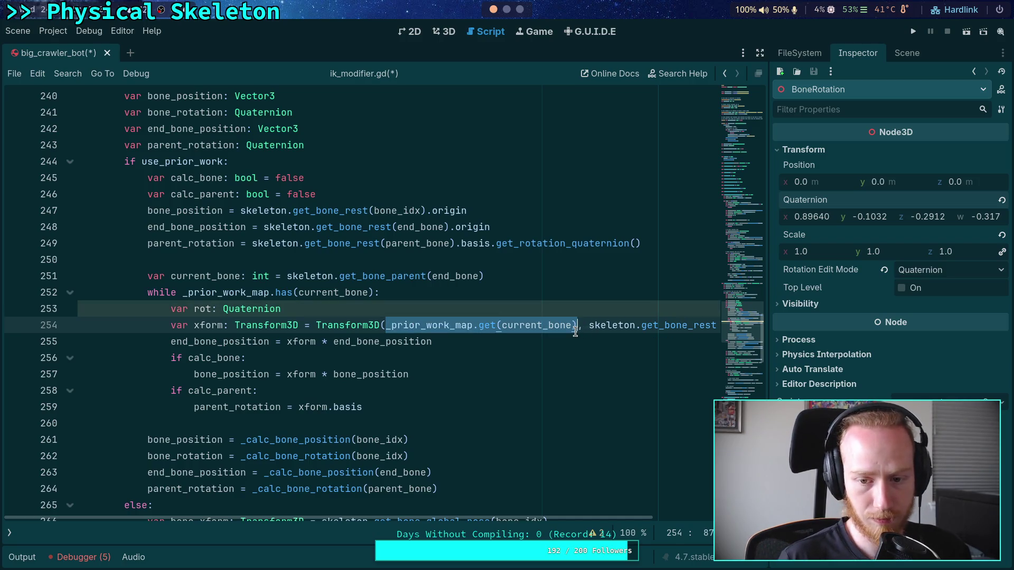
pyautogui.hotkey('ctrl', 'x')
pyautogui.click(385, 309)
pyautogui.write('=')
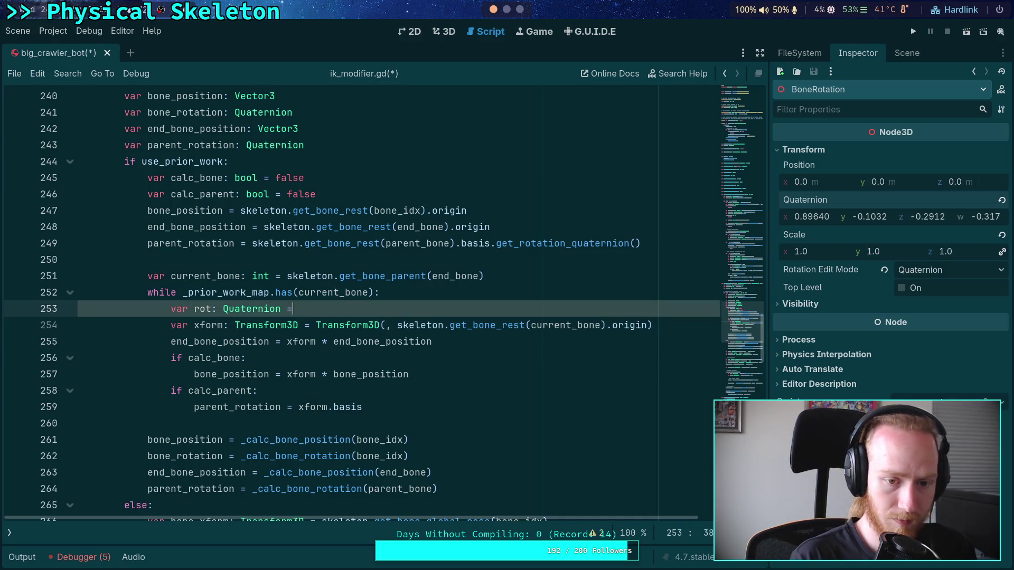
pyautogui.hotkey('ctrl', 'v')
# Step: Pass rot into Transform3D and set parent_rotation to rot * parent_rotation
pyautogui.click(385, 325)
pyautogui.write('ot')
pyautogui.press('BackSpace')
pyautogui.press('BackSpace')
pyautogui.write('rot')
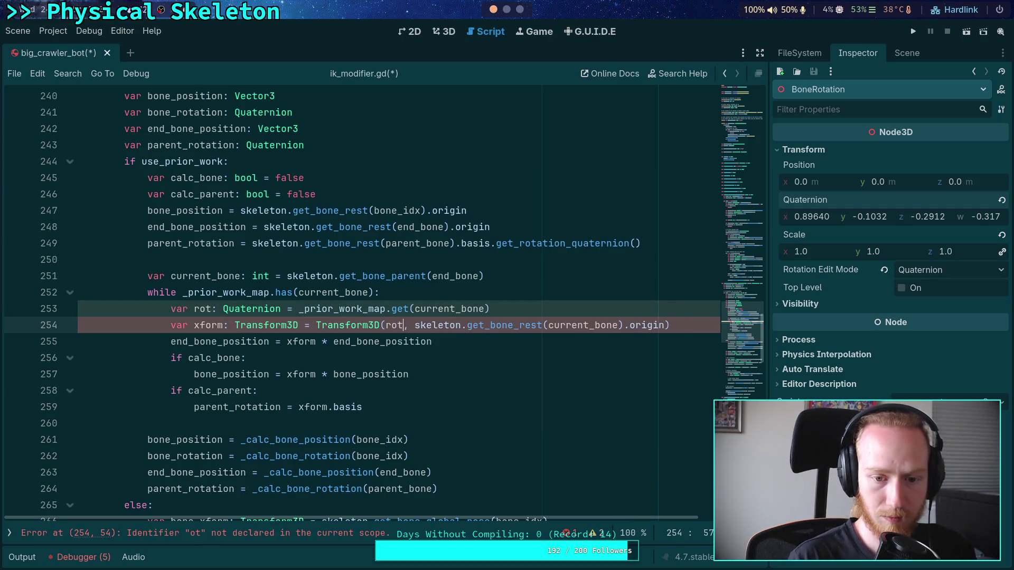
pyautogui.click(373, 406)
pyautogui.moveTo(373, 407); pyautogui.dragTo(298, 406)
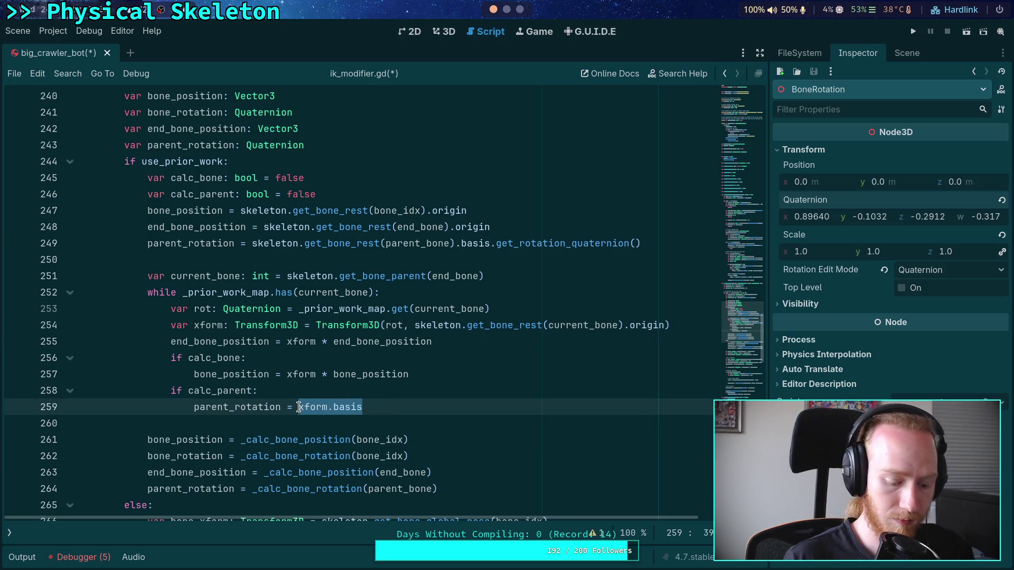
pyautogui.write('rot * ')
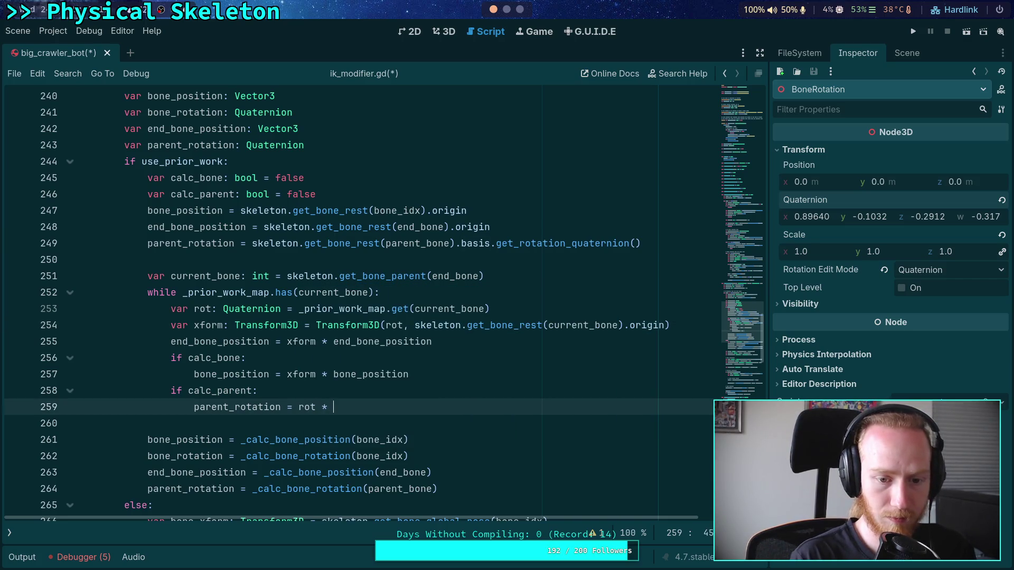
pyautogui.write('parent_rotation')
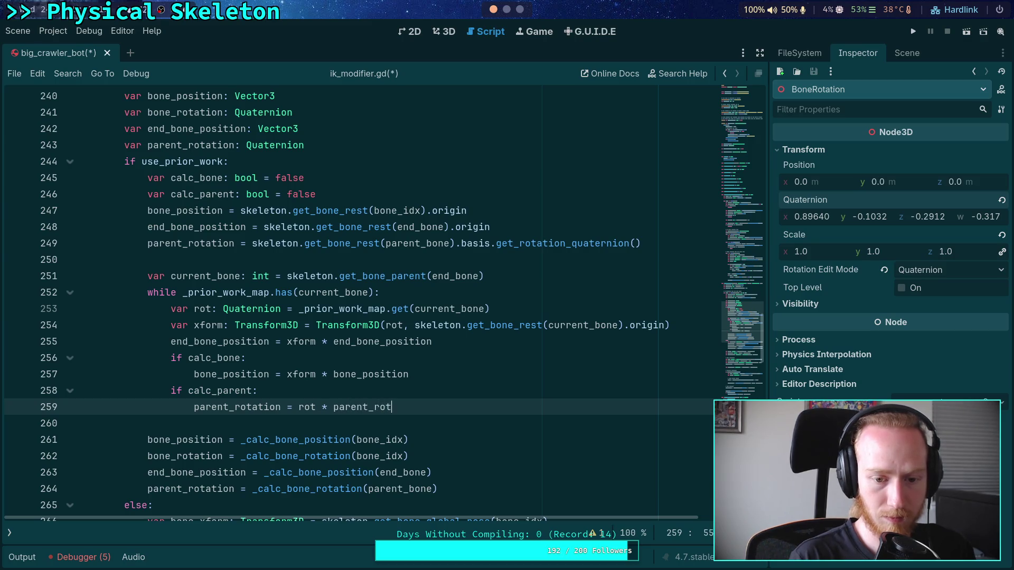
# Step: Start an 'if current_bone' check back at the loop-body indent level
pyautogui.press('Return')
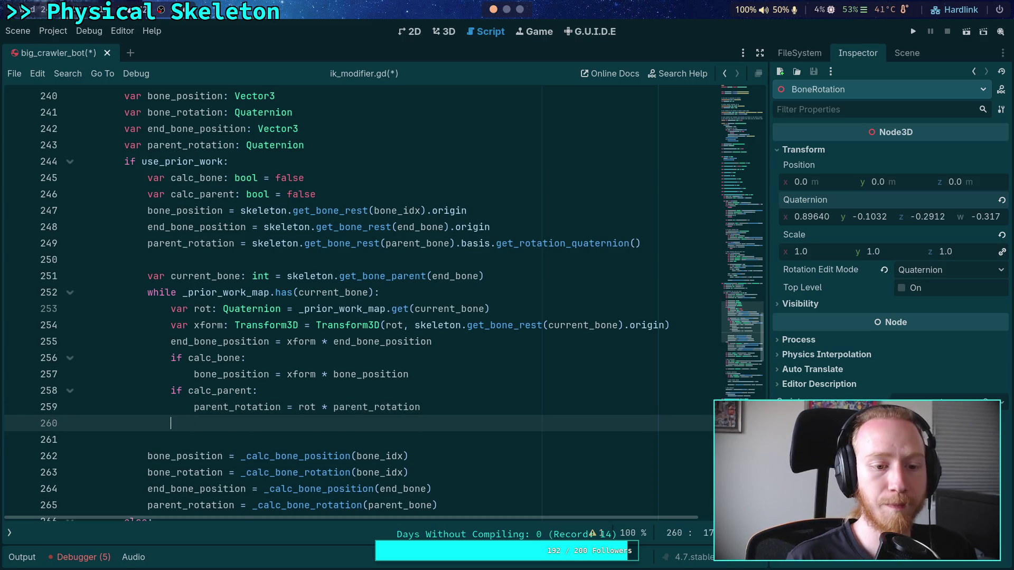
pyautogui.press('Return')
pyautogui.press('BackSpace')
pyautogui.write('if cur')
# Step: Complete 'if current_bone == bone_idx:' with the body calc_bone = true
pyautogui.press('Return')
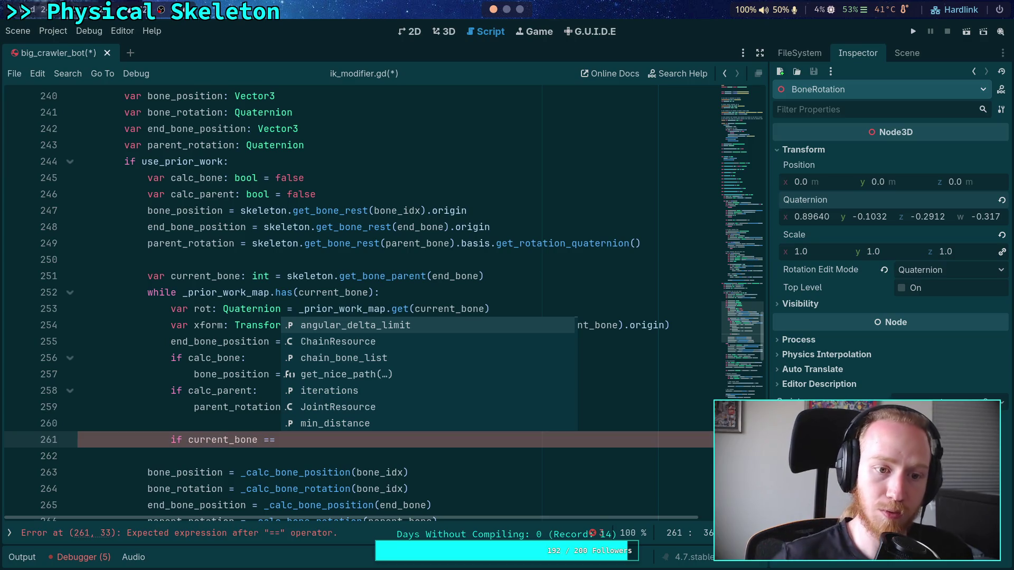
pyautogui.write('bon')
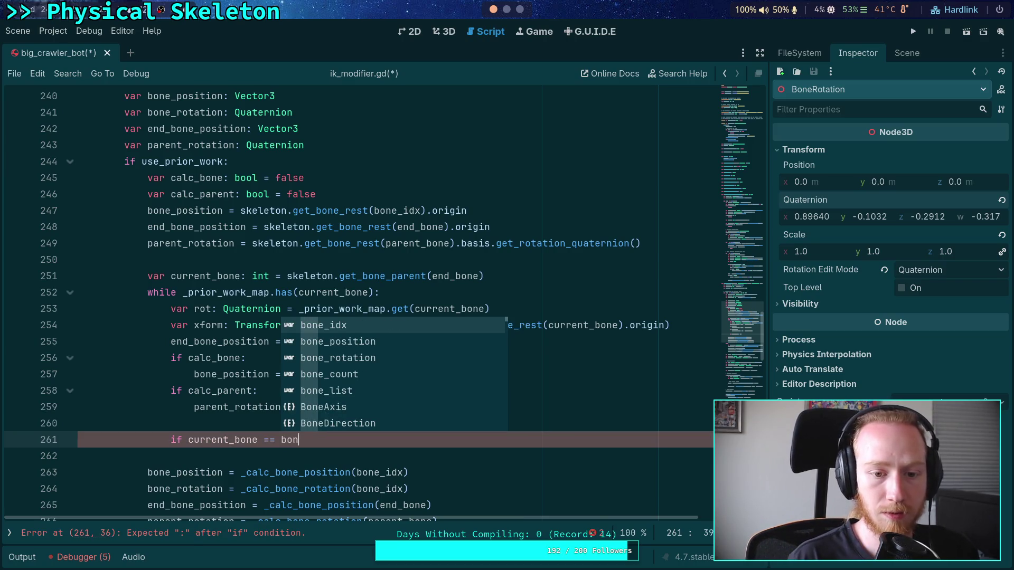
pyautogui.press('Return')
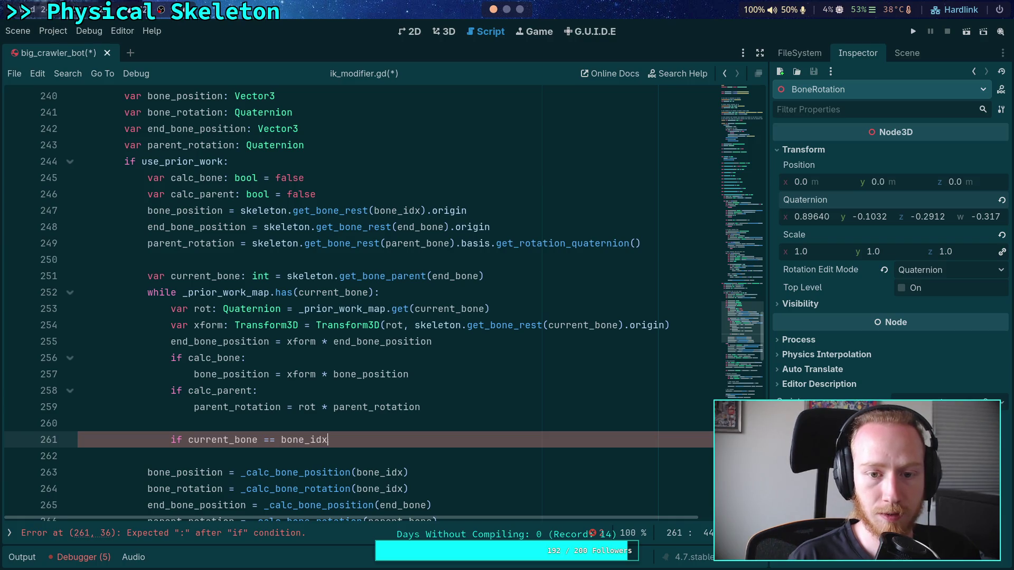
pyautogui.write(':')
pyautogui.press('Return')
pyautogui.write('cal')
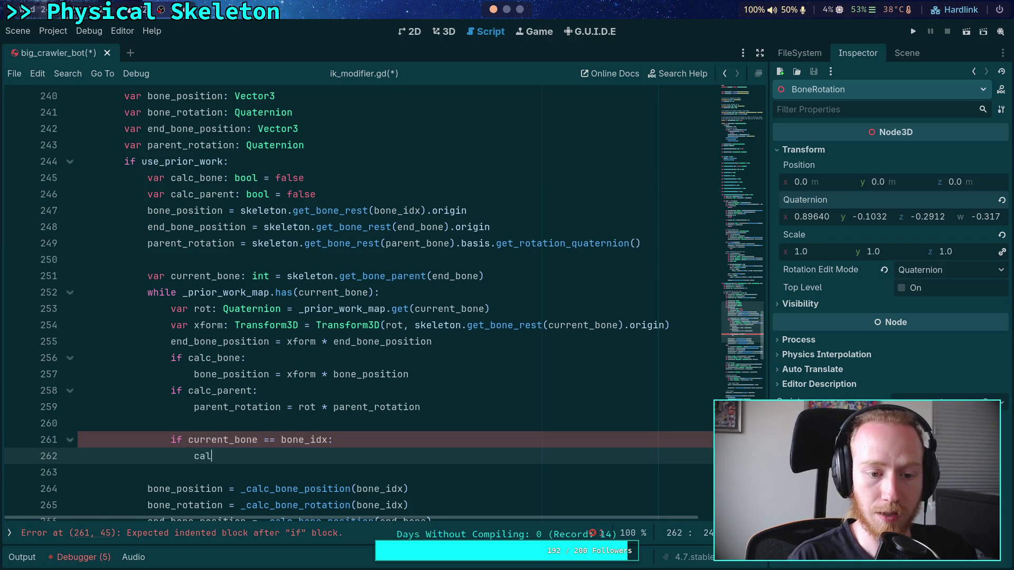
pyautogui.write('c_bo')
pyautogui.press('Return')
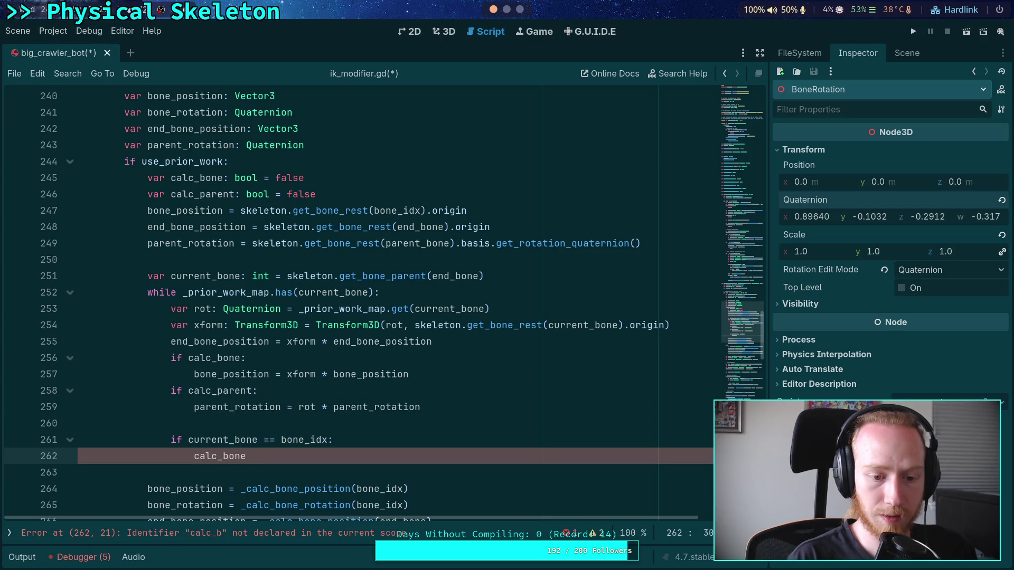
pyautogui.write('= true')
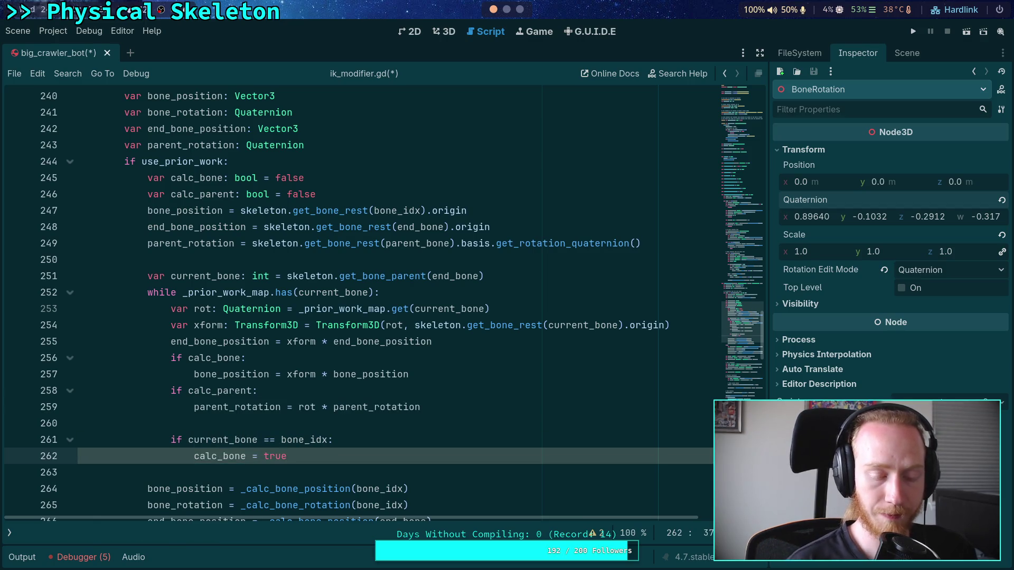
# Step: Add 'if current_bone == parent_bone:' setting calc_parent = true below it
pyautogui.press('Up')
pyautogui.press('Up')
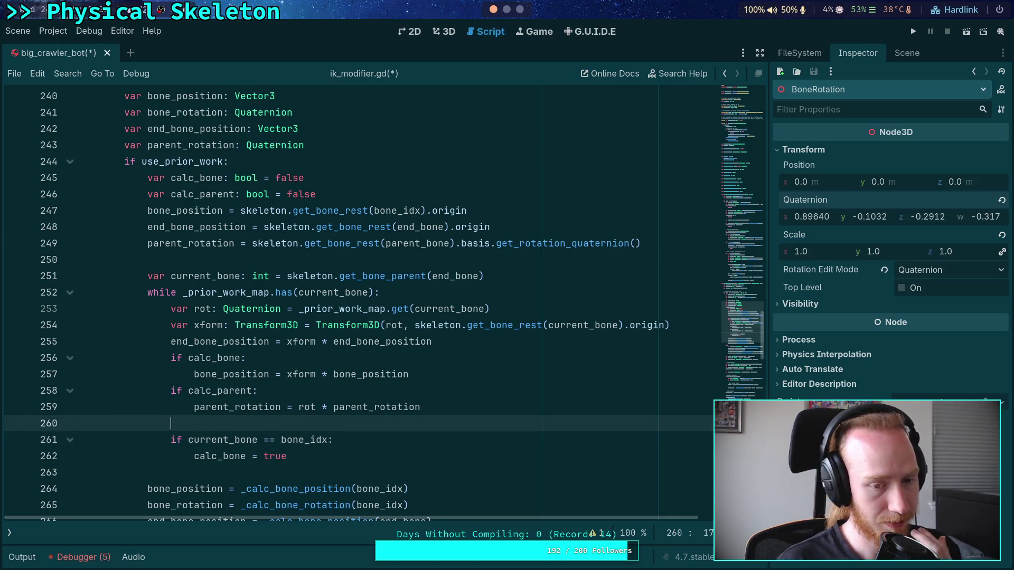
pyautogui.scroll(-1, 318, 391)
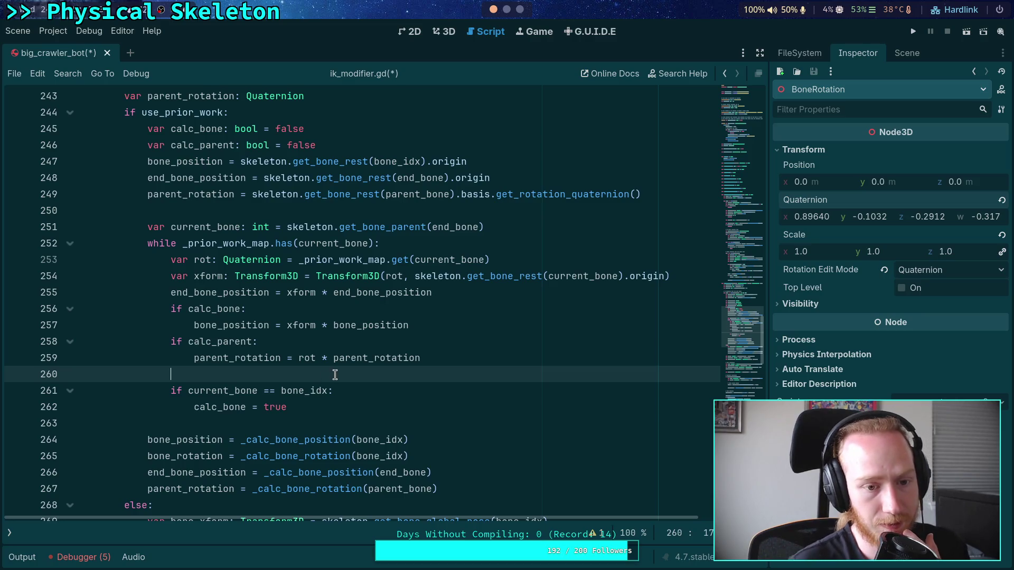
pyautogui.click(351, 406)
pyautogui.press('Return')
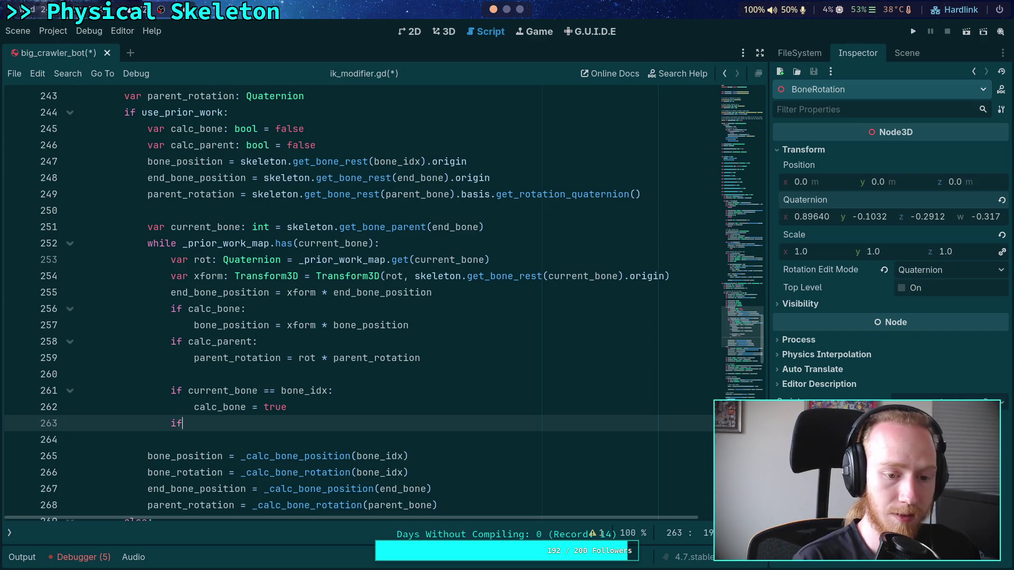
pyautogui.write(' curr')
pyautogui.press('Return')
pyautogui.write('=')
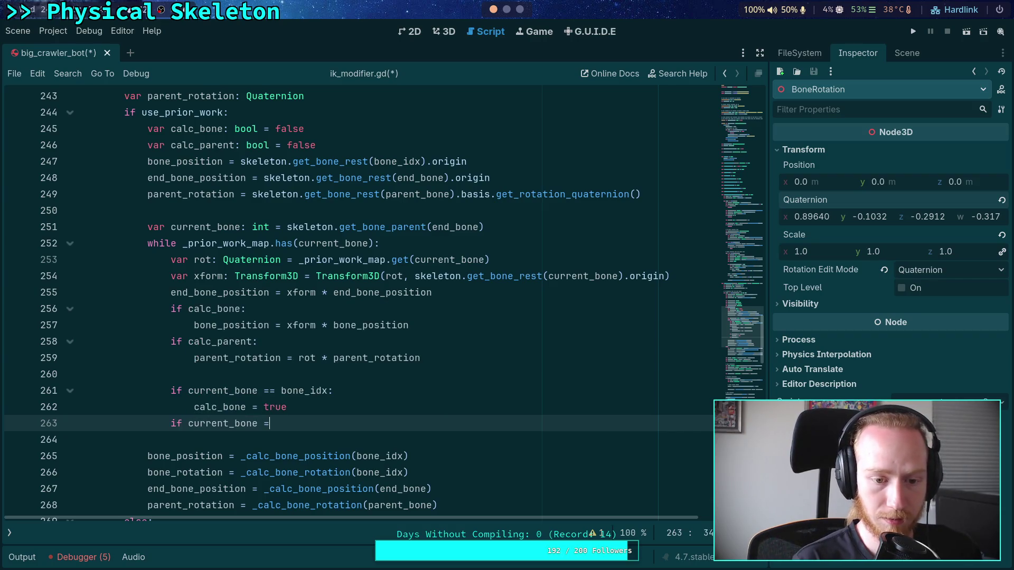
pyautogui.write('bone')
pyautogui.press('BackSpace')
pyautogui.press('BackSpace')
pyautogui.press('BackSpace')
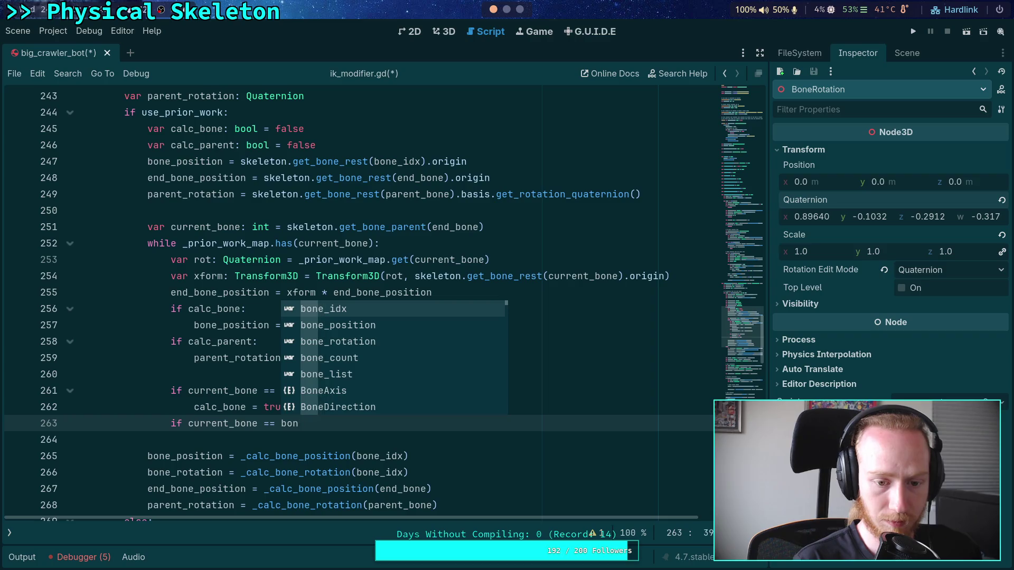
pyautogui.write('par')
pyautogui.press('Return')
pyautogui.write(':')
pyautogui.press('Return')
pyautogui.write('calc_pa')
pyautogui.press('Return')
pyautogui.write('= true')
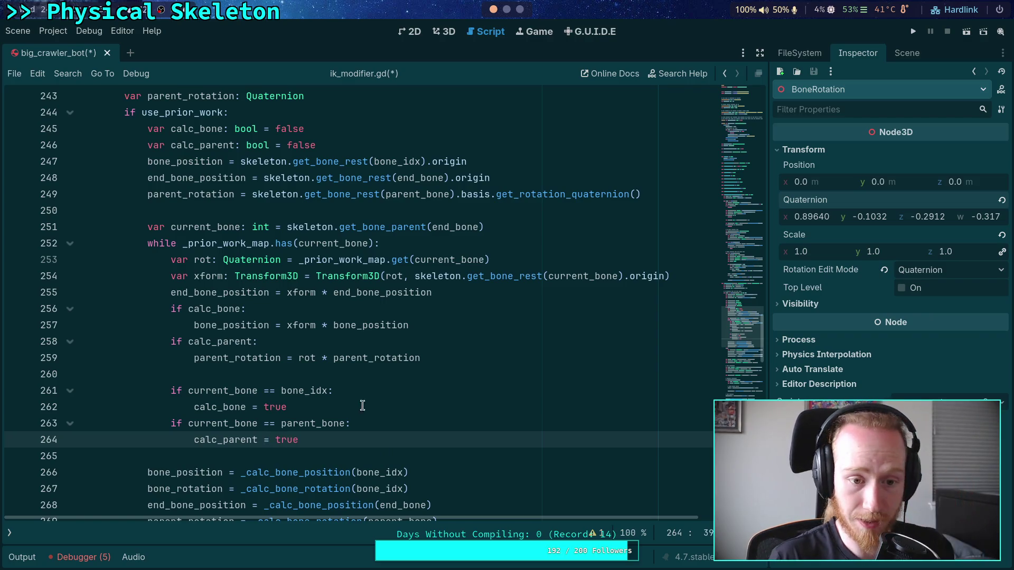
# Step: Add blank lines above and below the end_bone_position line in the loop
pyautogui.click(468, 291)
pyautogui.press('Return')
pyautogui.click(689, 276)
pyautogui.press('Return')
pyautogui.click(534, 325)
pyautogui.scroll(-2, 469, 340)
pyautogui.click(460, 324)
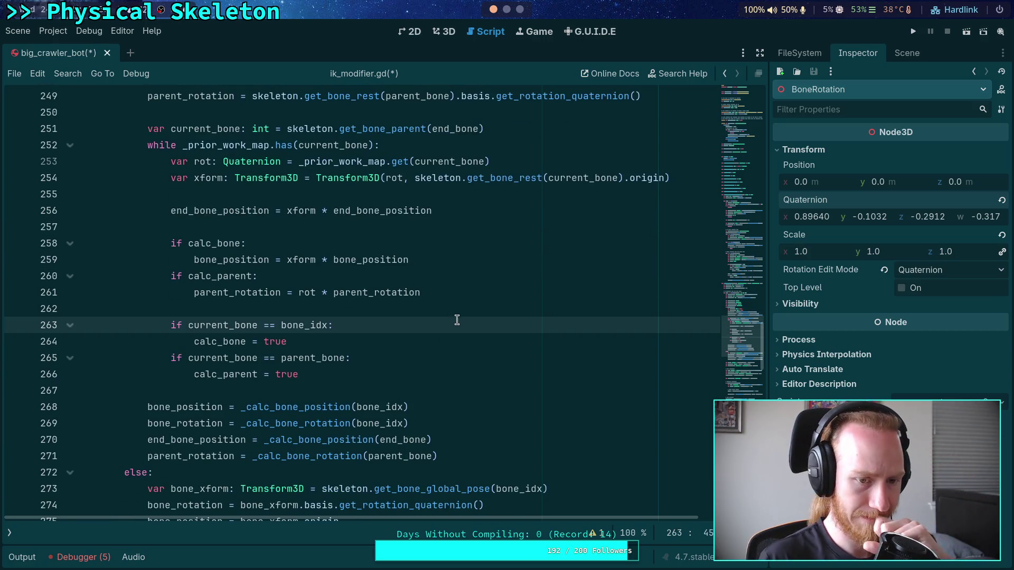
pyautogui.moveTo(278, 345); pyautogui.dragTo(275, 324)
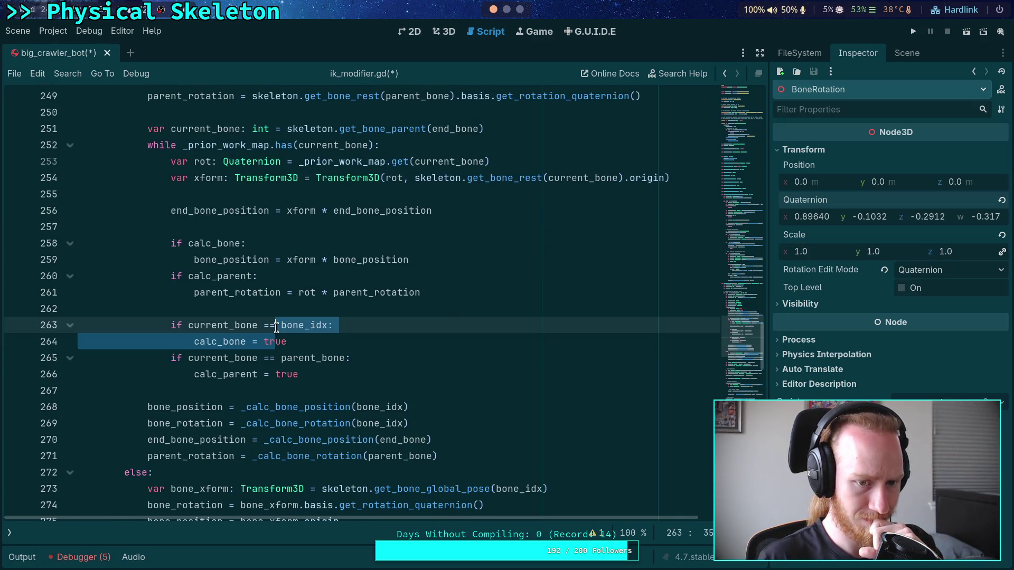
pyautogui.click(304, 308)
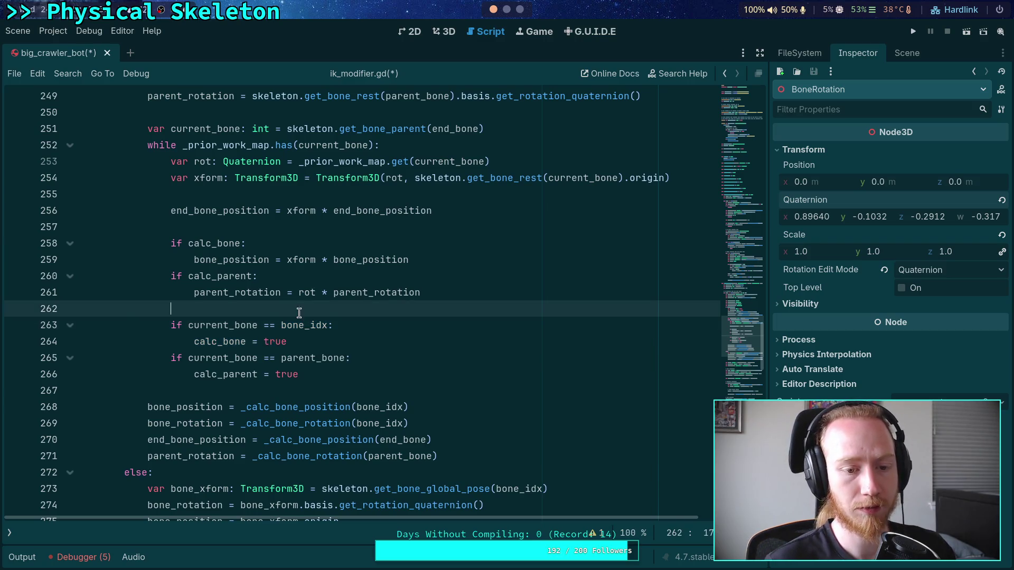
# Step: Add blank lines after the parent_bone check
pyautogui.scroll(1, 323, 313)
pyautogui.click(382, 418)
pyautogui.scroll(-1, 383, 418)
pyautogui.press('Return')
pyautogui.press('Return')
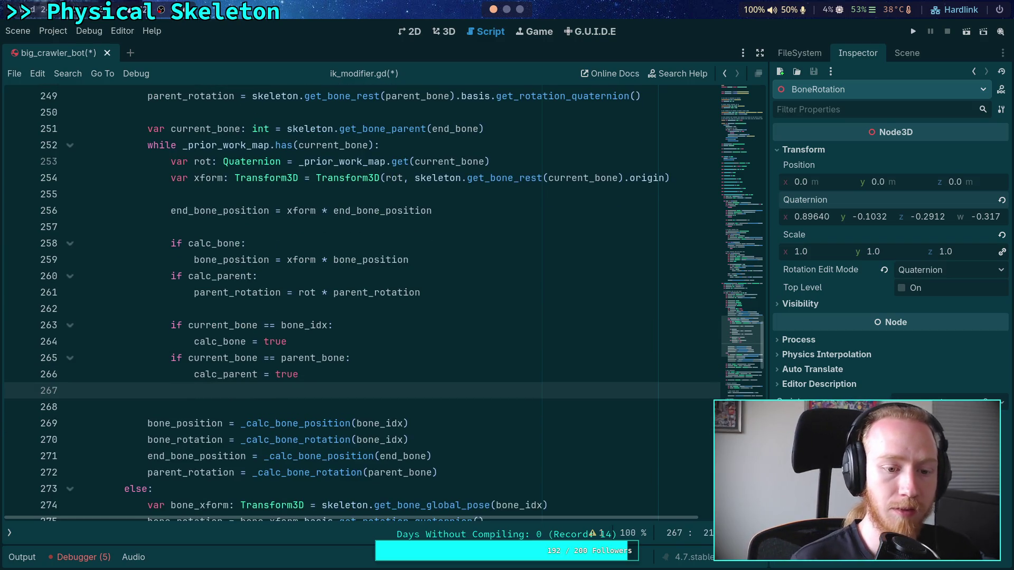
pyautogui.scroll(-1, 404, 399)
pyautogui.moveTo(441, 439)
pyautogui.mouseDown()
pyautogui.moveTo(461, 412)
pyautogui.moveTo(453, 369)
pyautogui.mouseUp()
pyautogui.click(428, 376)
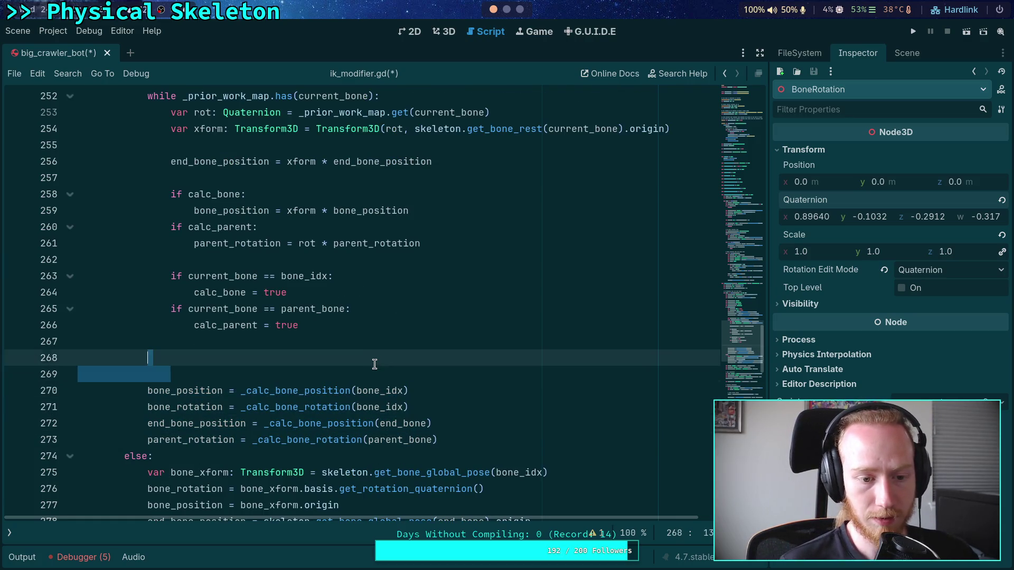
pyautogui.scroll(3, 377, 354)
# Step: Move to the end of the bone_position rest line above the loop
pyautogui.click(192, 161)
pyautogui.doubleClick(192, 161)
pyautogui.scroll(3, 353, 375)
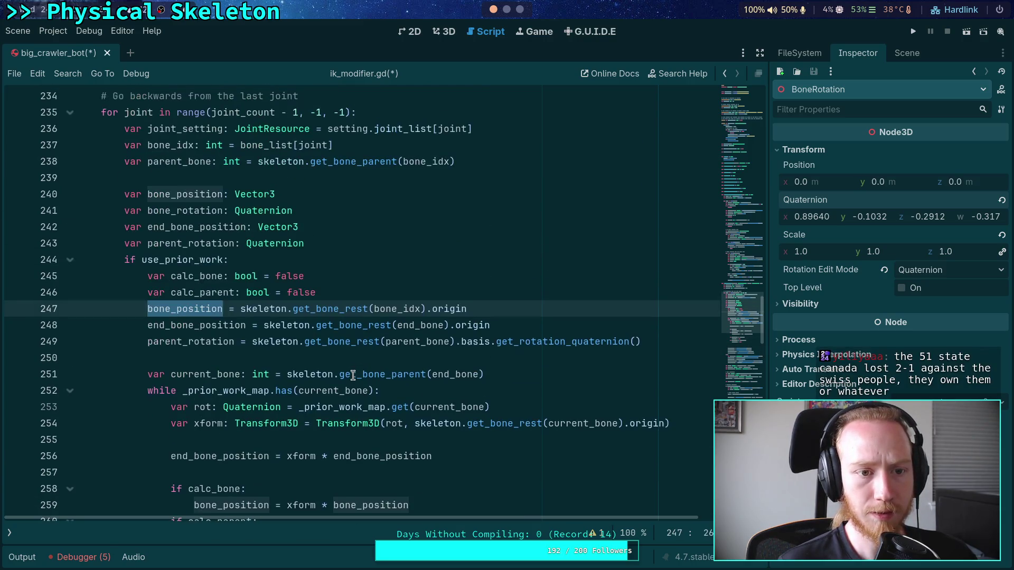
pyautogui.scroll(-1, 353, 375)
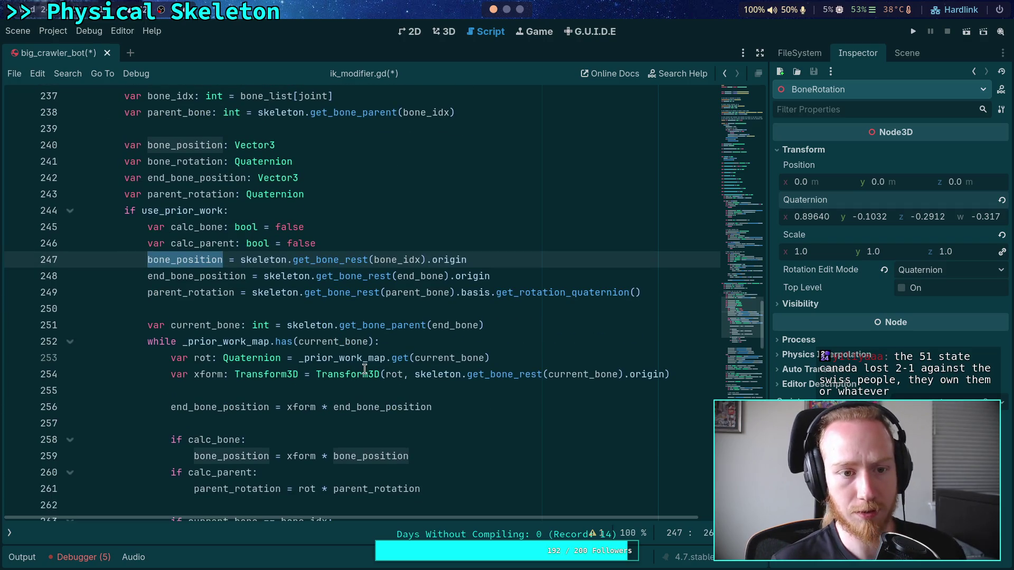
pyautogui.click(531, 259)
# Step: Add bone_rotation = skeleton.get_bone_rest(bone_idx) below the bone_position line
pyautogui.press('Return')
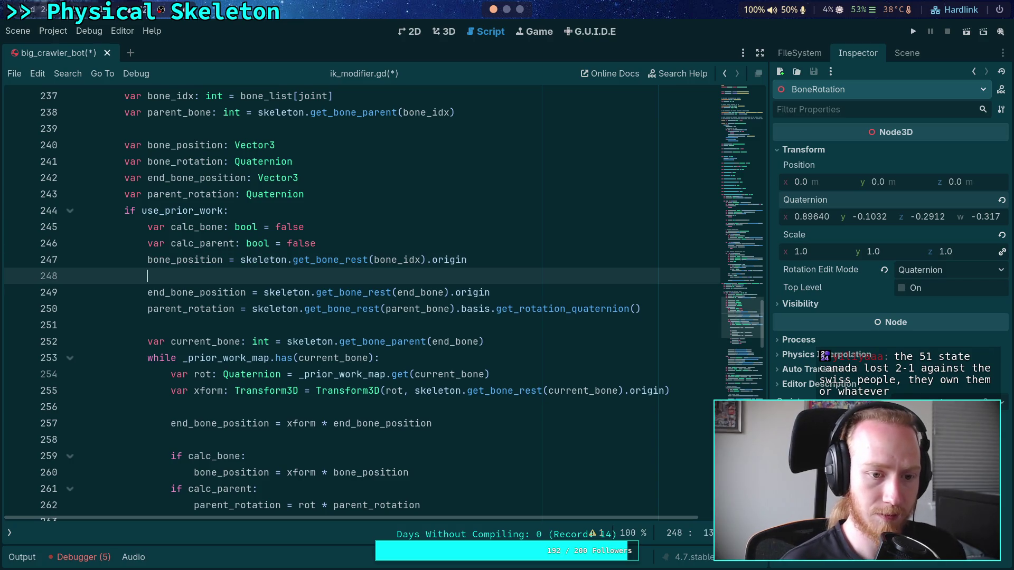
pyautogui.write('bone_rot')
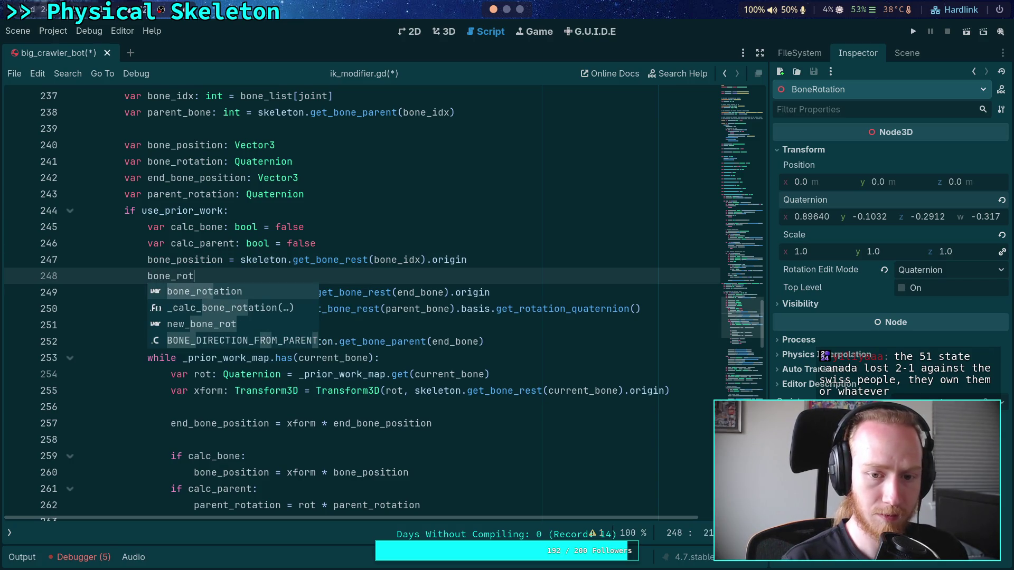
pyautogui.press('Return')
pyautogui.write('ske')
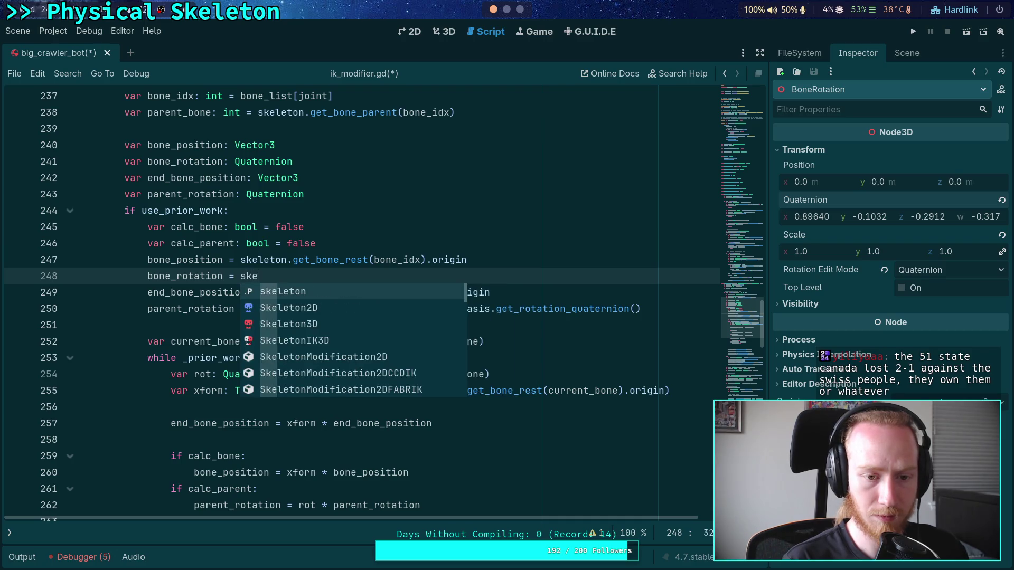
pyautogui.press('Return')
pyautogui.write('.get_b')
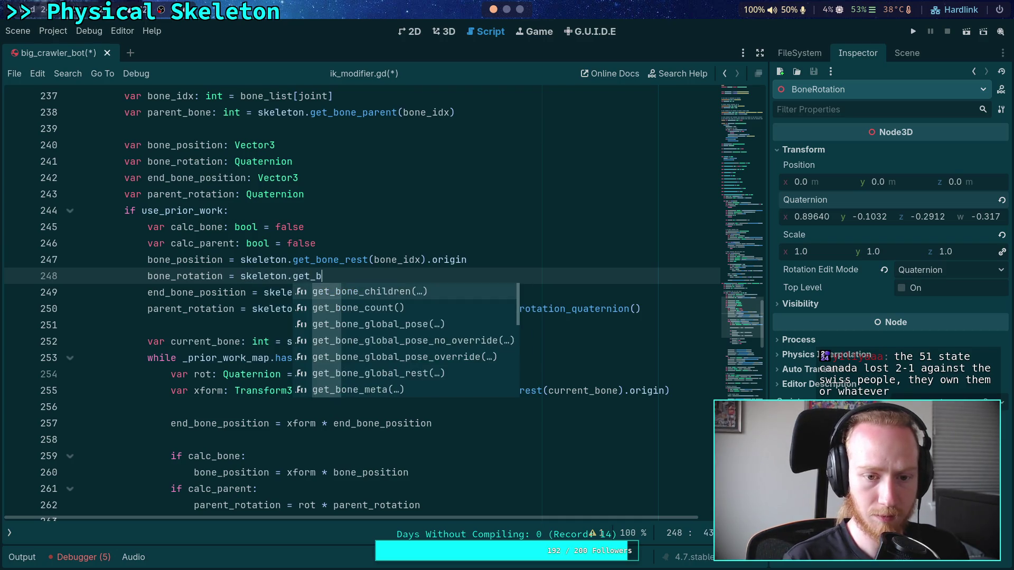
pyautogui.write('one_rest')
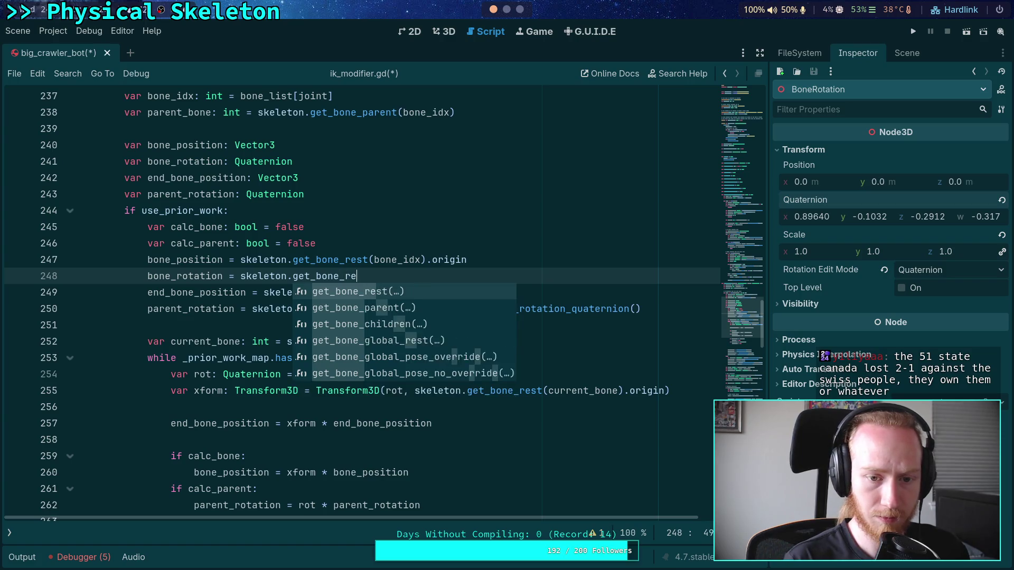
pyautogui.press('Return')
pyautogui.write('bon')
pyautogui.press('Return')
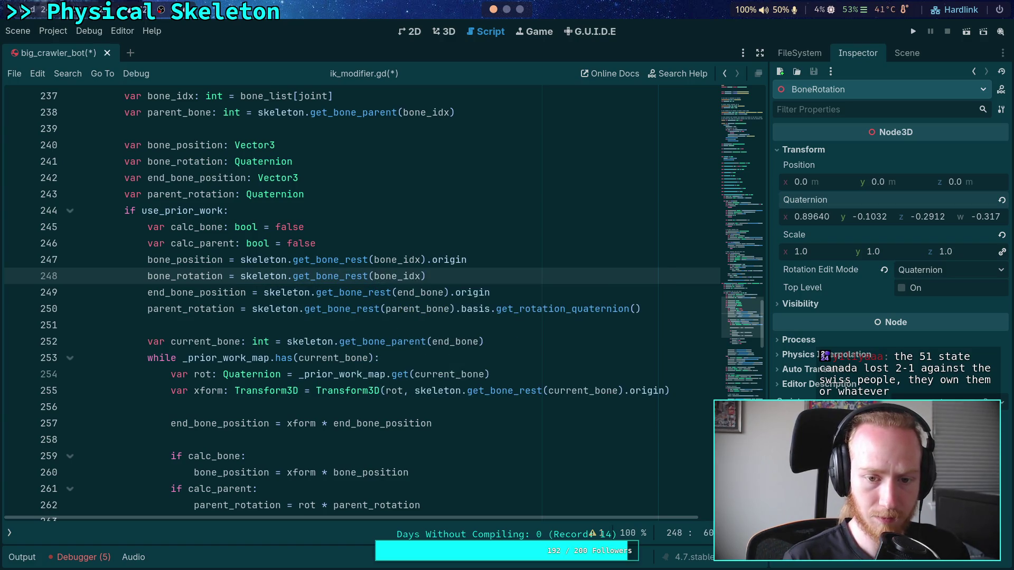
# Step: Declare 'var bone_rest: Transform3D = skeleton.get_bone_rest(bone_idx)'
pyautogui.press('Up')
pyautogui.press('Up')
pyautogui.press('Return')
pyautogui.write('var bone')
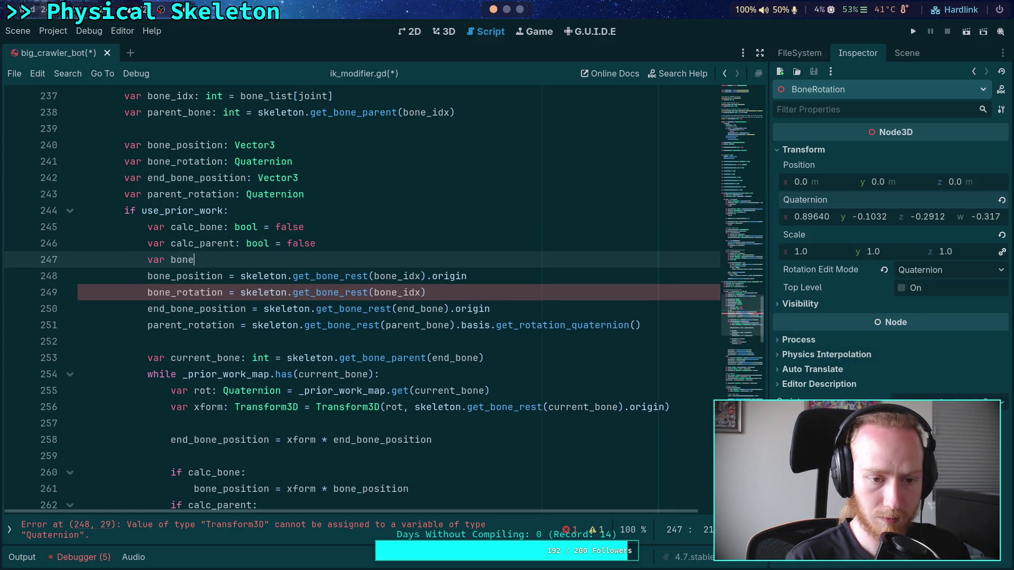
pyautogui.write('_rest: Trasnf')
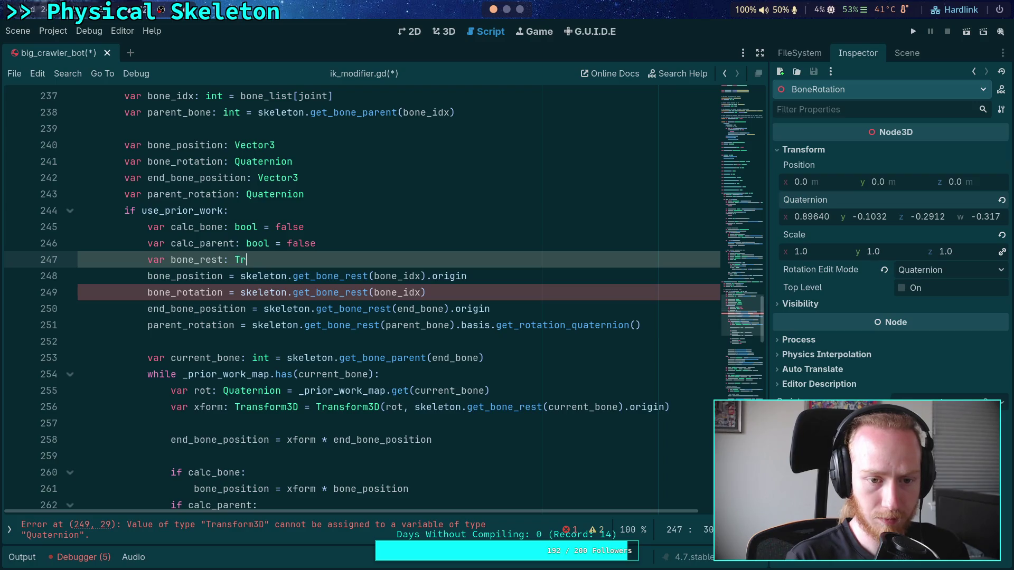
pyautogui.press('BackSpace')
pyautogui.press('BackSpace')
pyautogui.press('BackSpace')
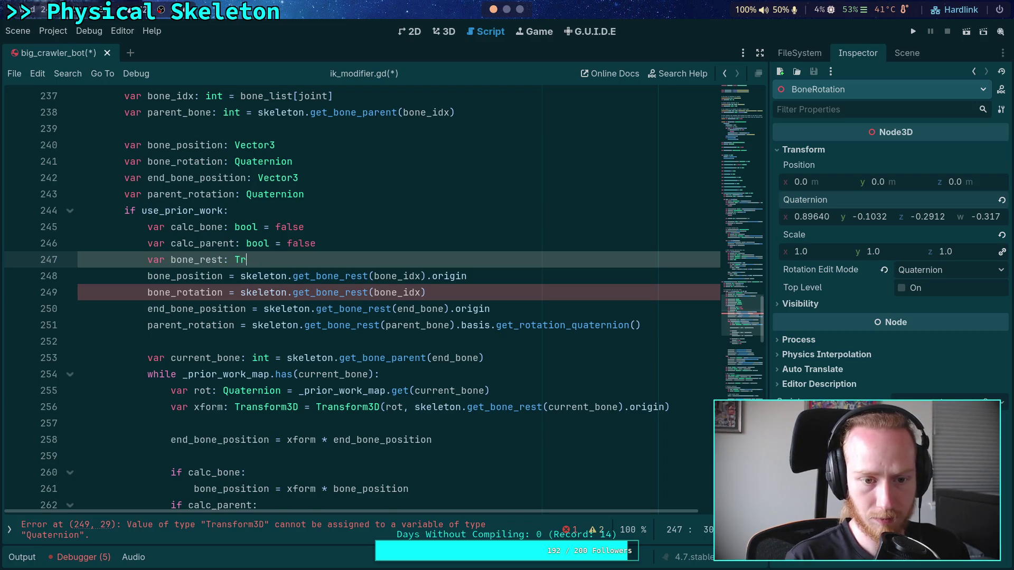
pyautogui.write('ans')
pyautogui.press('BackSpace')
pyautogui.press('BackSpace')
pyautogui.press('BackSpace')
pyautogui.write('ans')
pyautogui.press('Down')
pyautogui.press('Return')
pyautogui.write('= sk')
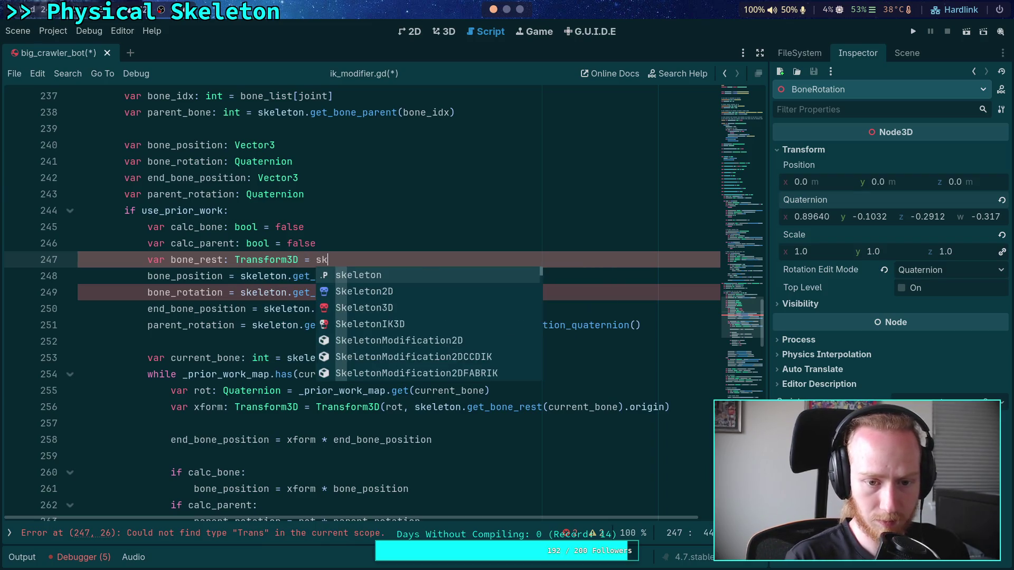
pyautogui.write('eleton.get')
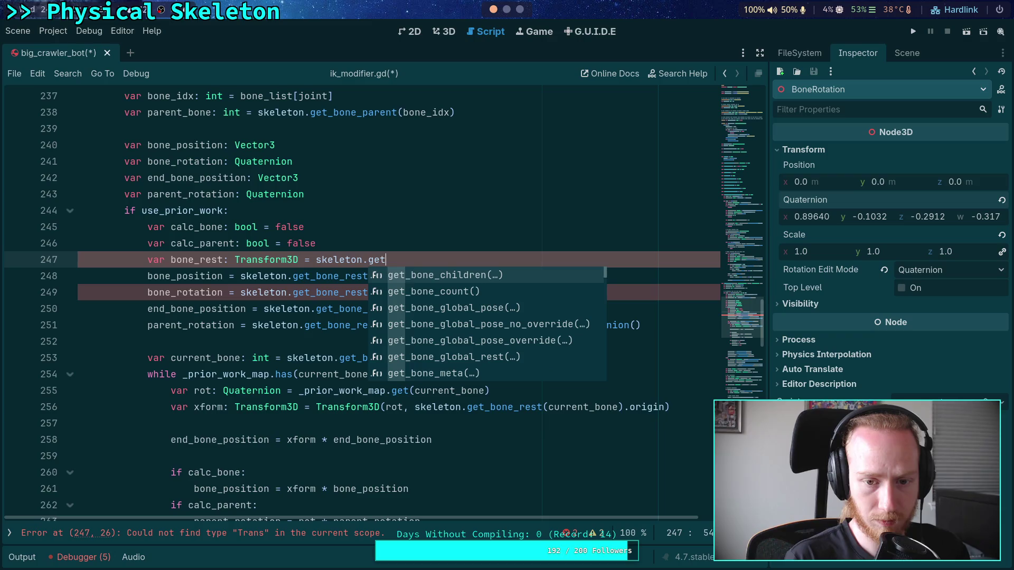
pyautogui.write('_bone_re')
pyautogui.press('Return')
pyautogui.write('bone_rest(bone')
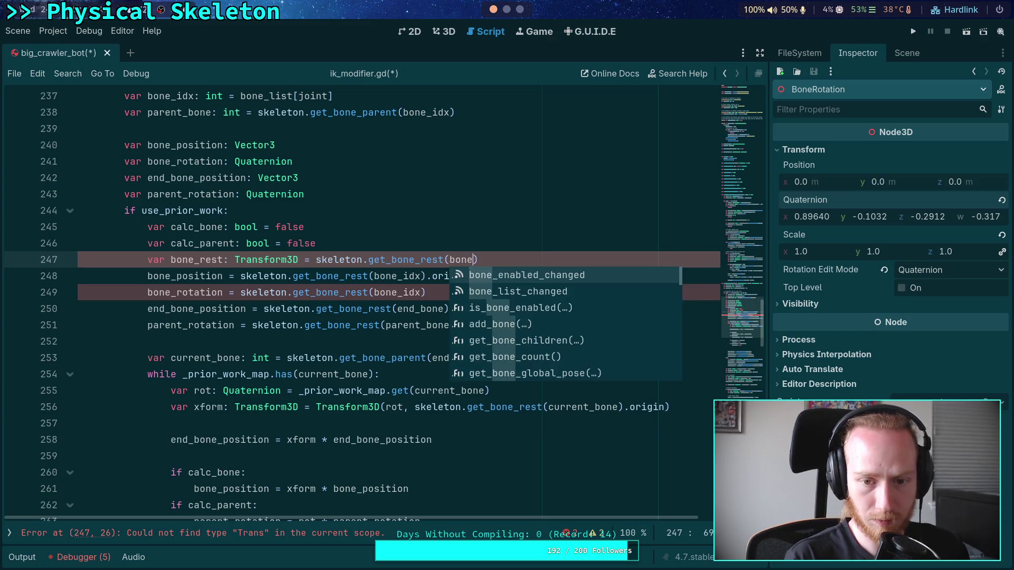
pyautogui.write('idx')
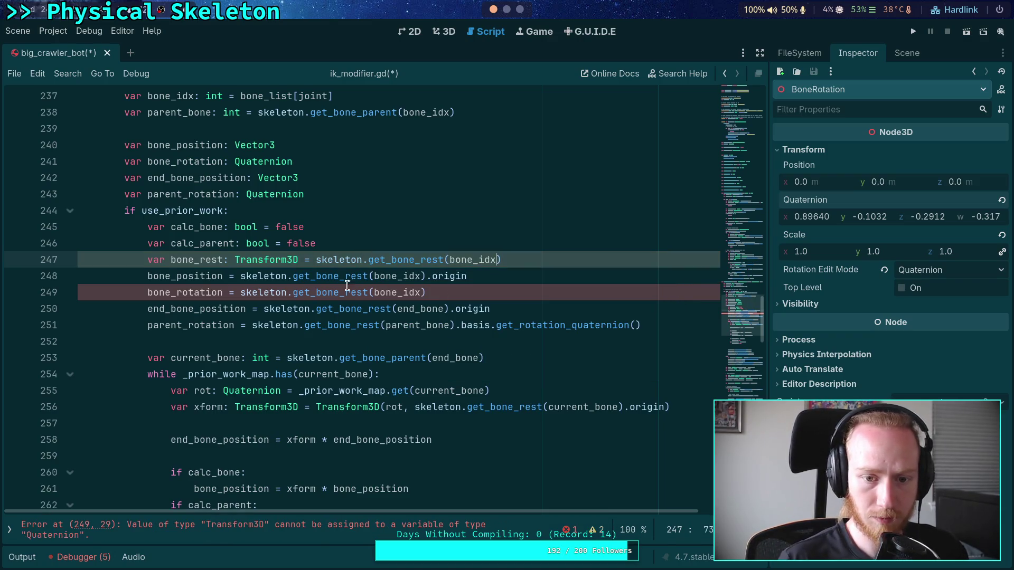
# Step: Rewrite position and rotation to use bone_rest.origin and bone_rest.basis.get_rotation_quaternion()
pyautogui.moveTo(238, 276); pyautogui.dragTo(351, 277)
pyautogui.write('bone_rest(')
pyautogui.press('Delete')
pyautogui.moveTo(241, 292); pyautogui.dragTo(383, 293)
pyautogui.press('Delete')
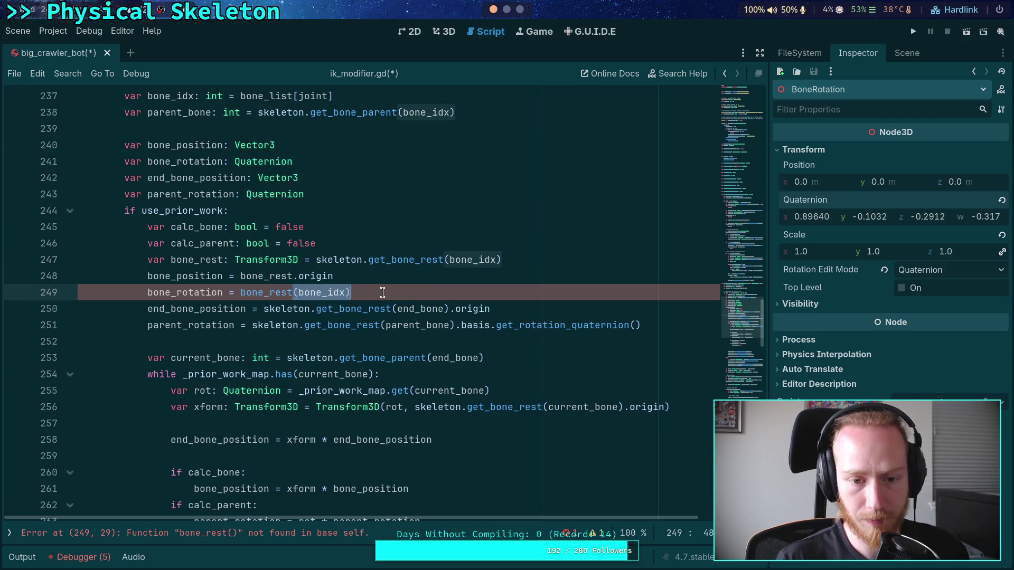
pyautogui.write('.basis.')
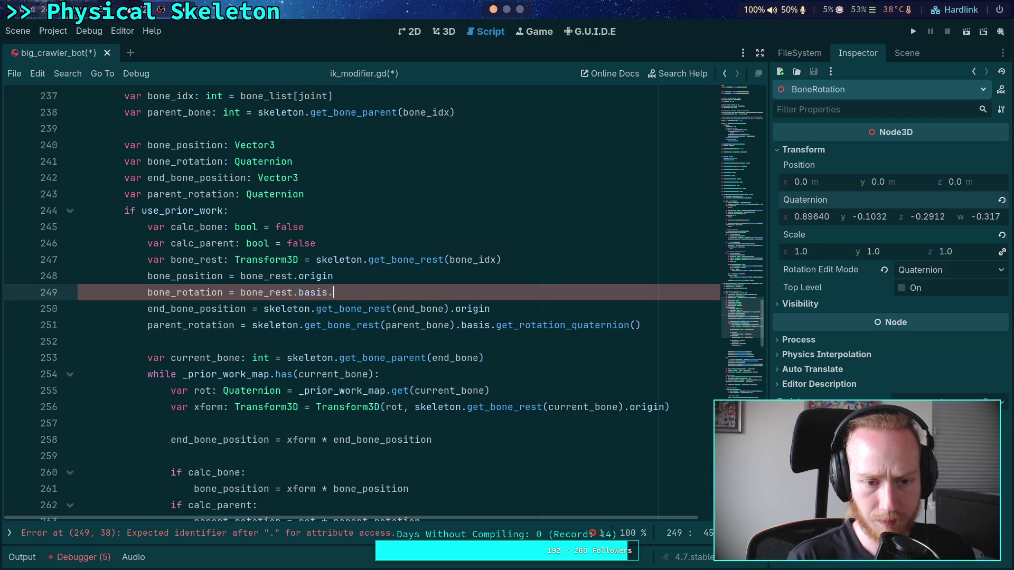
pyautogui.write('qua')
pyautogui.press('Return')
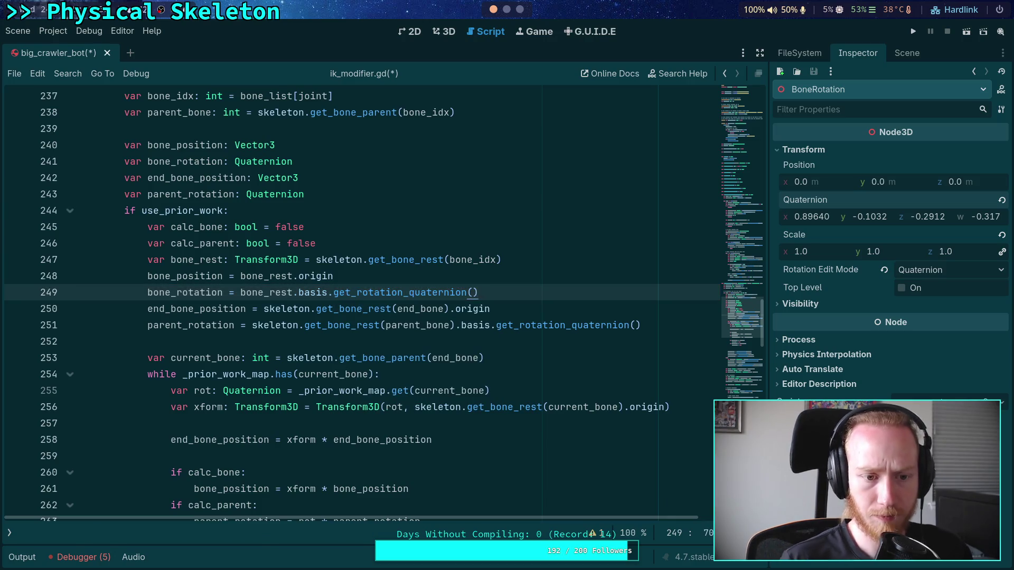
# Step: Move the calc_bone and calc_parent declarations below the rest lines and remove the stray empty line
pyautogui.click(549, 257)
pyautogui.hotkey('ctrl', 'shift', 'Return')
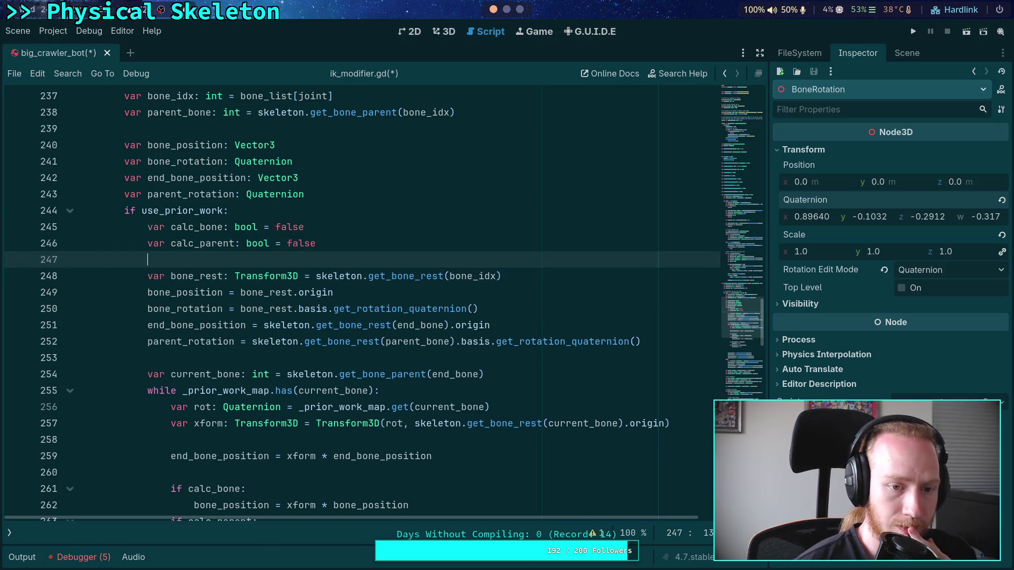
pyautogui.press('Up')
pyautogui.press('Up')
pyautogui.press('Up')
pyautogui.press('Down')
pyautogui.hotkey('shift', 'Down')
pyautogui.hotkey('alt', 'Down')
pyautogui.hotkey('alt', 'Down')
pyautogui.hotkey('alt', 'Down')
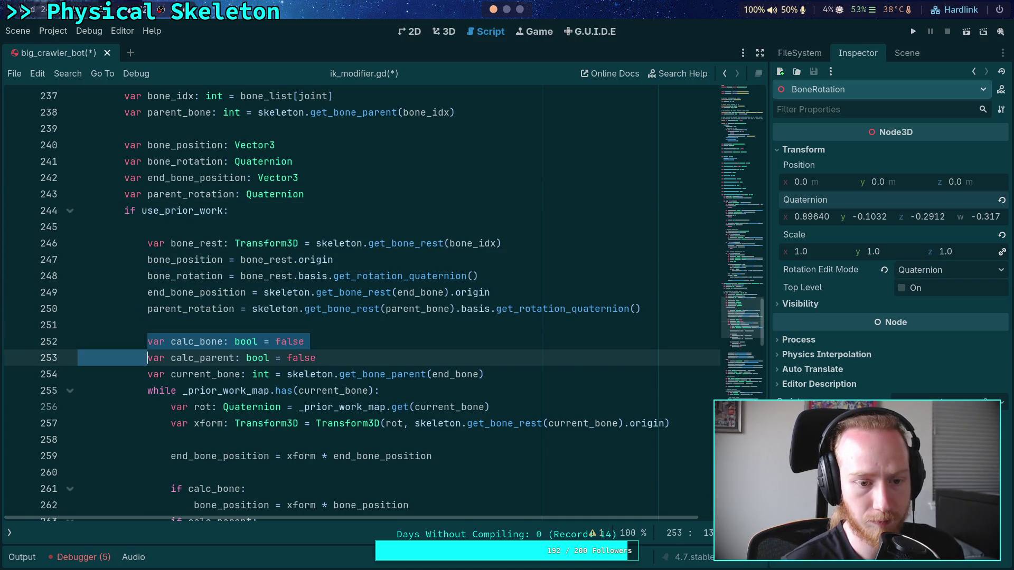
pyautogui.press('Up')
pyautogui.press('Up')
pyautogui.press('Up')
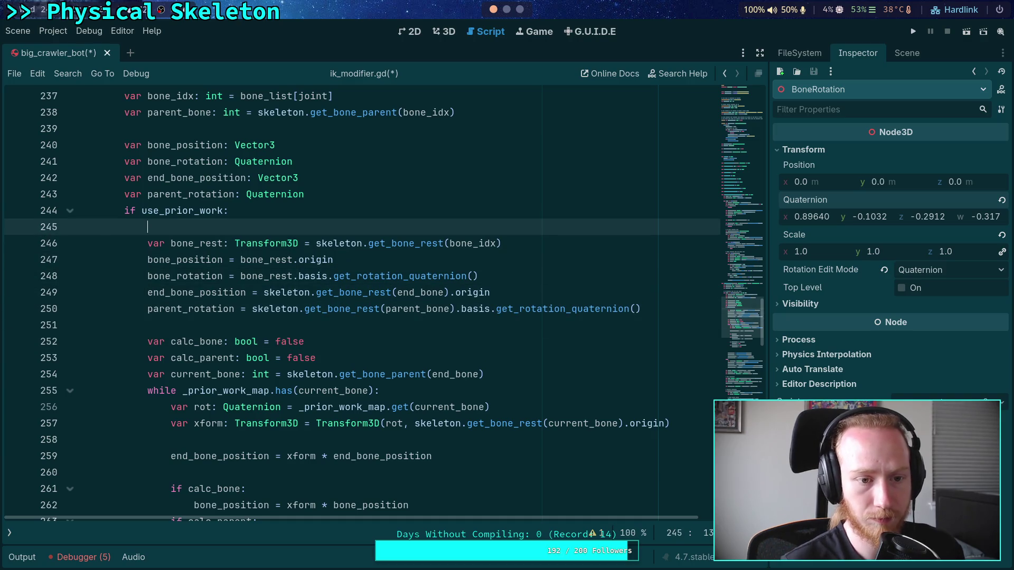
pyautogui.press('BackSpace')
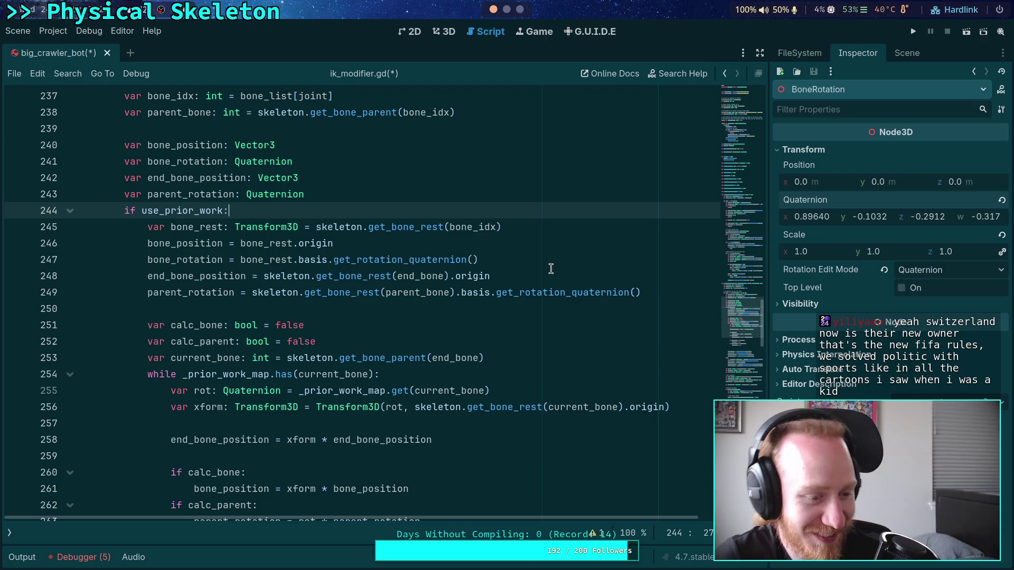
# Step: Check the blank lines in the prior-work while loop, then save ik_modifier.gd
pyautogui.click(477, 309)
pyautogui.scroll(-1, 476, 312)
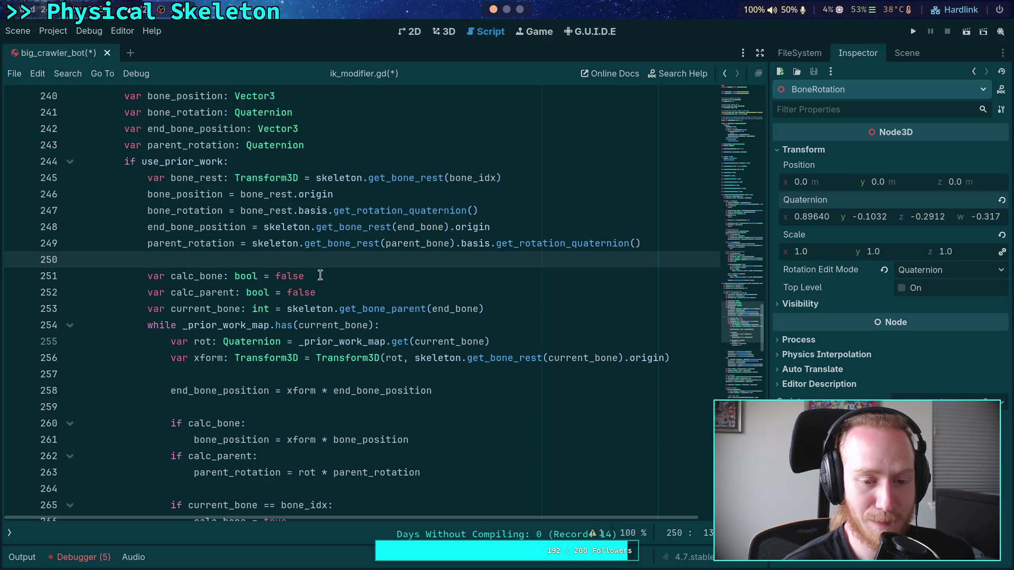
pyautogui.scroll(-2, 318, 274)
pyautogui.click(295, 277)
pyautogui.click(275, 307)
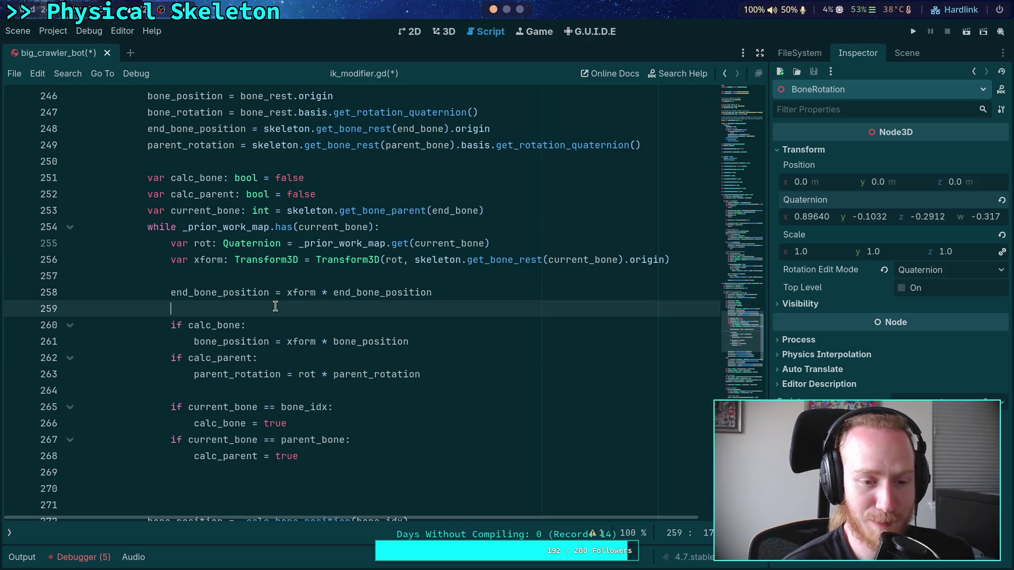
pyautogui.hotkey('ctrl', 's')
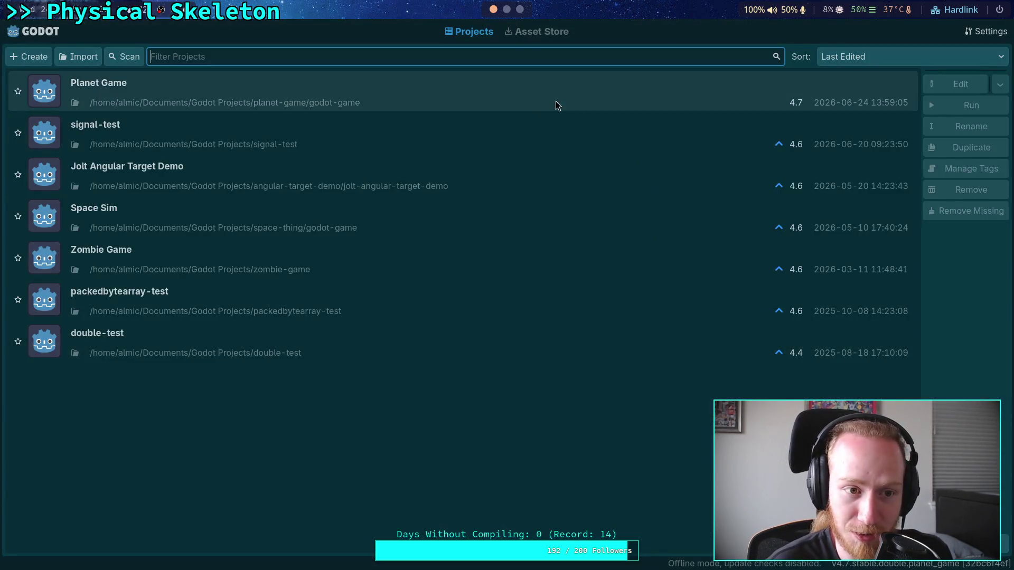
# Step: Launch Godot and open Planet Game in Recovery Mode, dismissing its notice
pyautogui.doubleClick(555, 104)
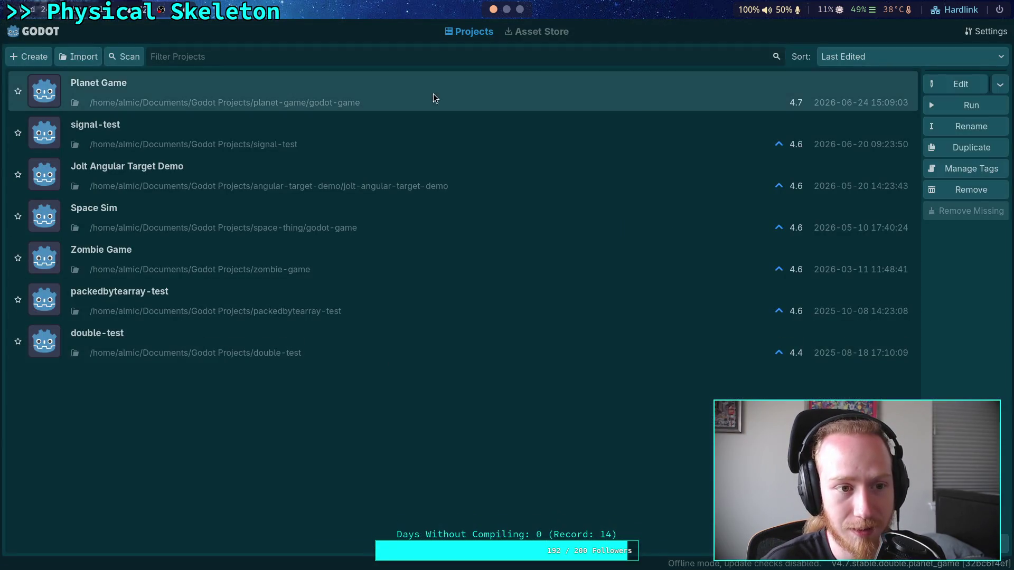
pyautogui.click(959, 91)
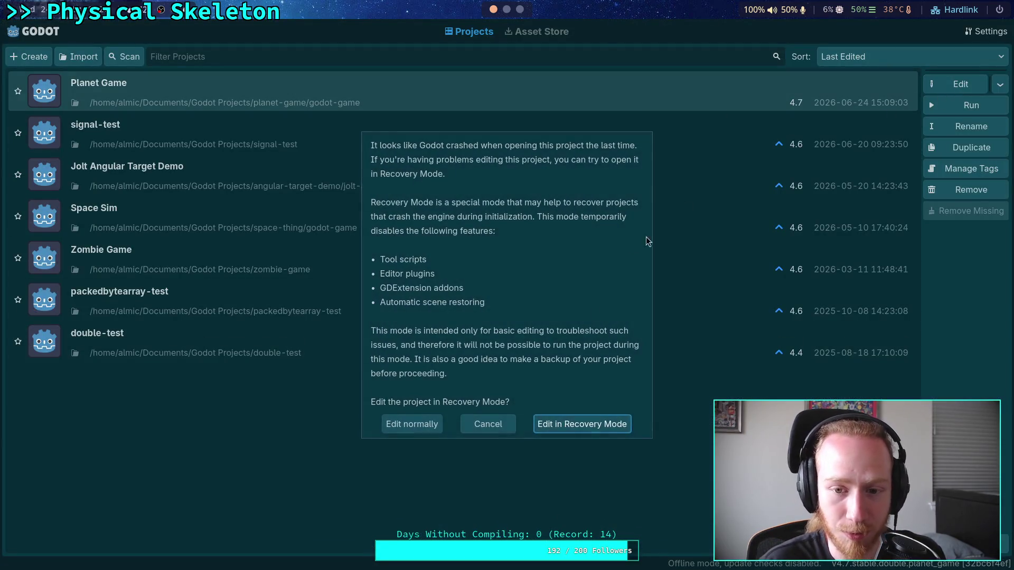
pyautogui.click(574, 426)
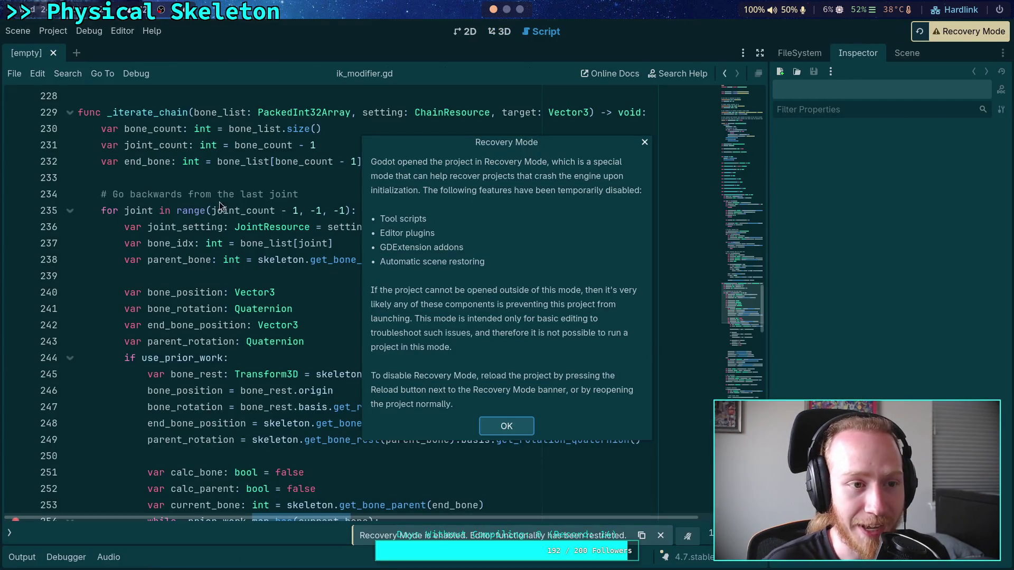
pyautogui.click(644, 144)
# Step: Add current_bone = skeleton.get_bone_parent(current_bone) on line 270 at the loop's end, and save
pyautogui.scroll(-5, 420, 285)
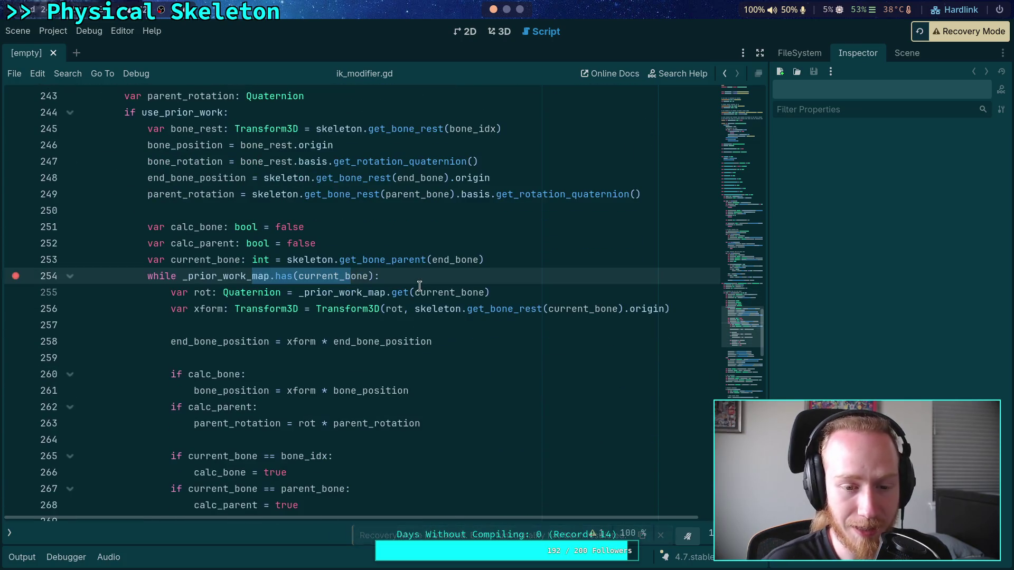
pyautogui.scroll(-3, 404, 289)
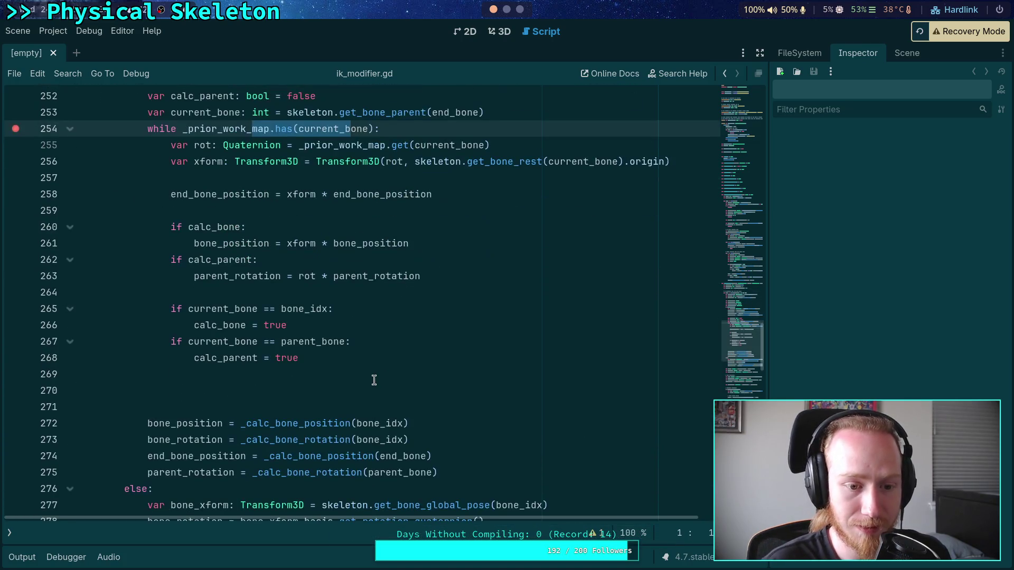
pyautogui.click(373, 391)
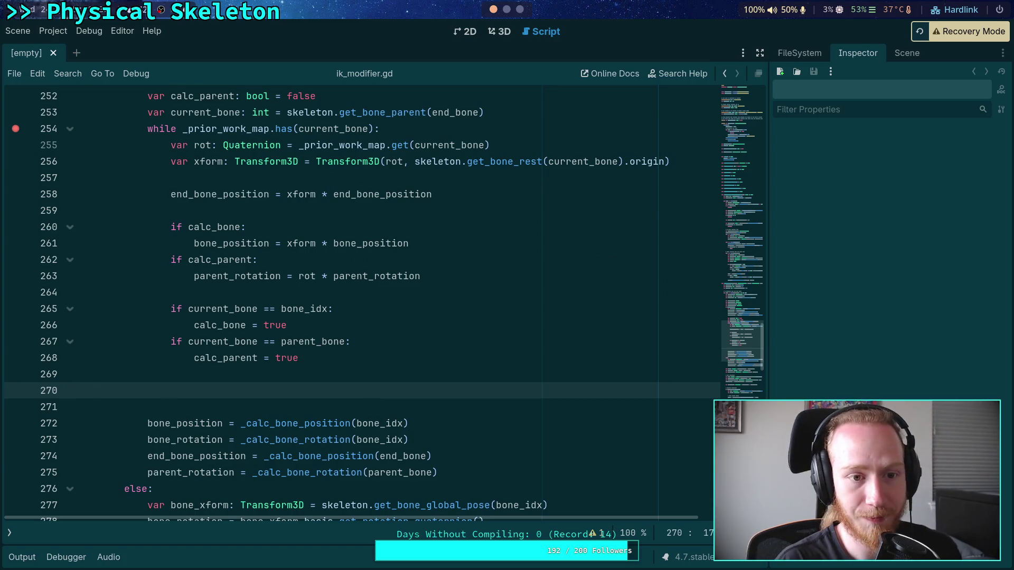
pyautogui.write('curr')
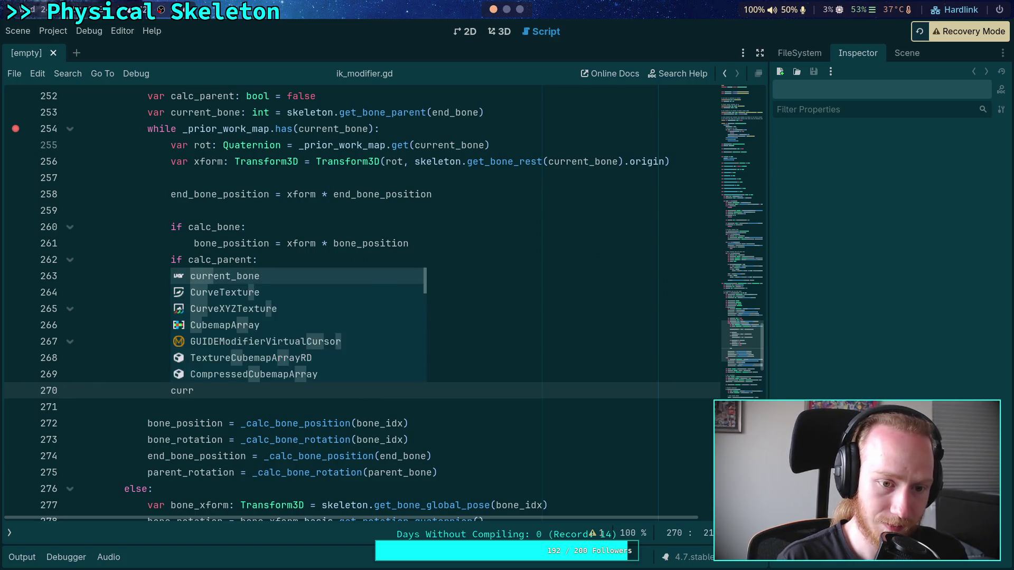
pyautogui.write('ent_bone = skel')
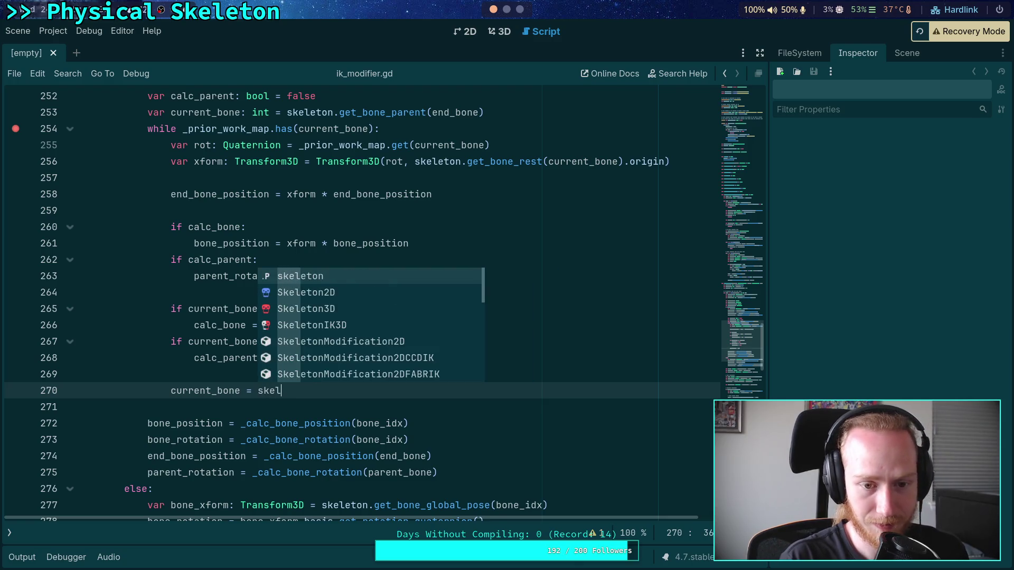
pyautogui.write('eton.get_par')
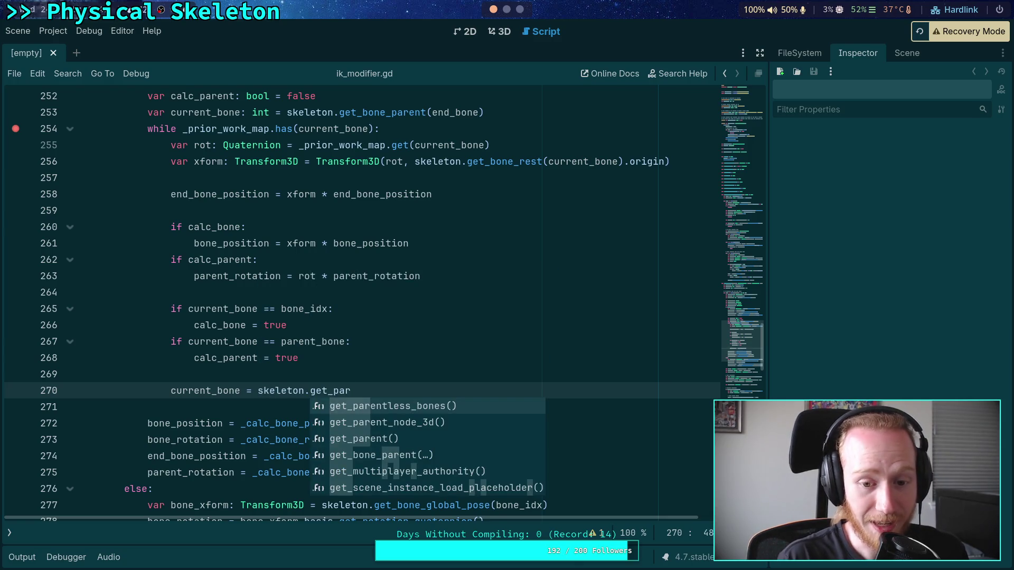
pyautogui.press('Down')
pyautogui.press('Down')
pyautogui.press('Down')
pyautogui.press('Return')
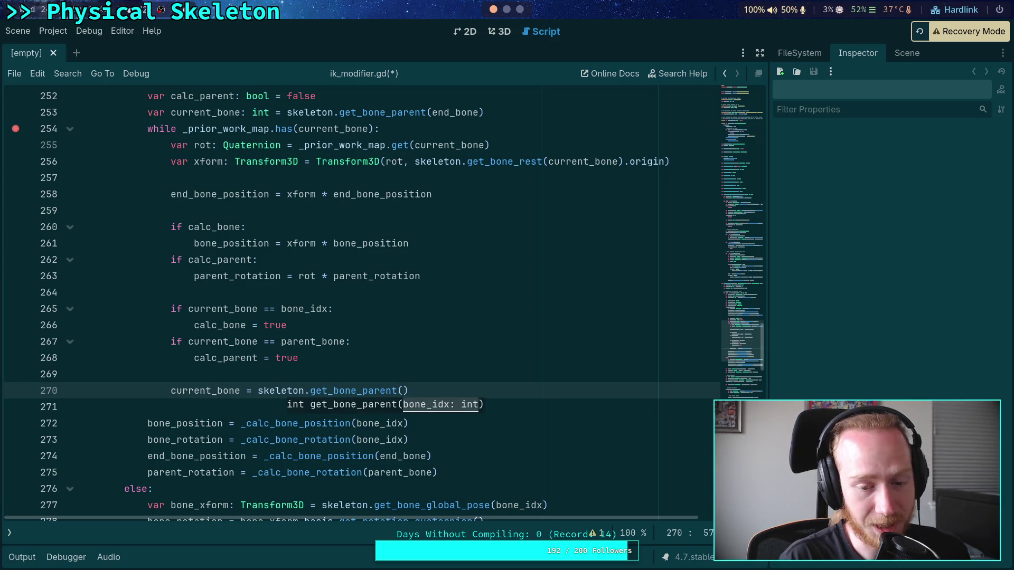
pyautogui.write('c')
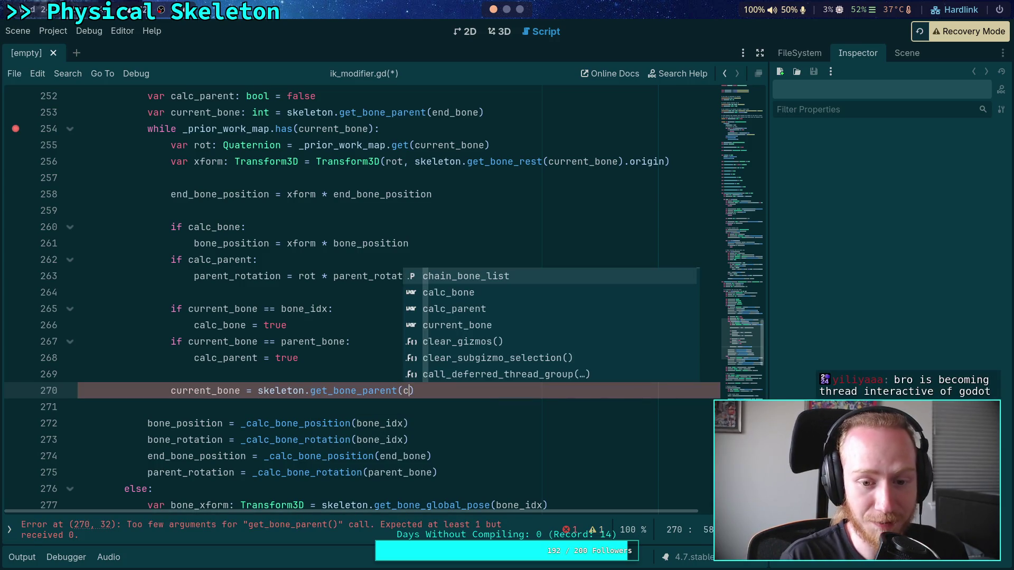
pyautogui.press('Down')
pyautogui.press('Down')
pyautogui.press('Down')
pyautogui.press('Return')
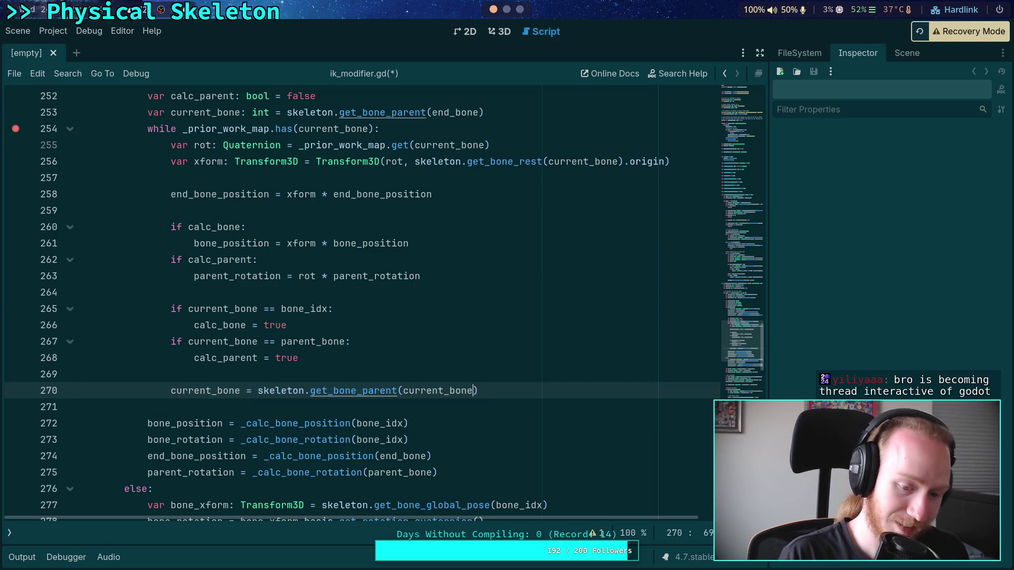
pyautogui.hotkey('ctrl', 's')
# Step: Reload the project outside Recovery Mode
pyautogui.click(425, 371)
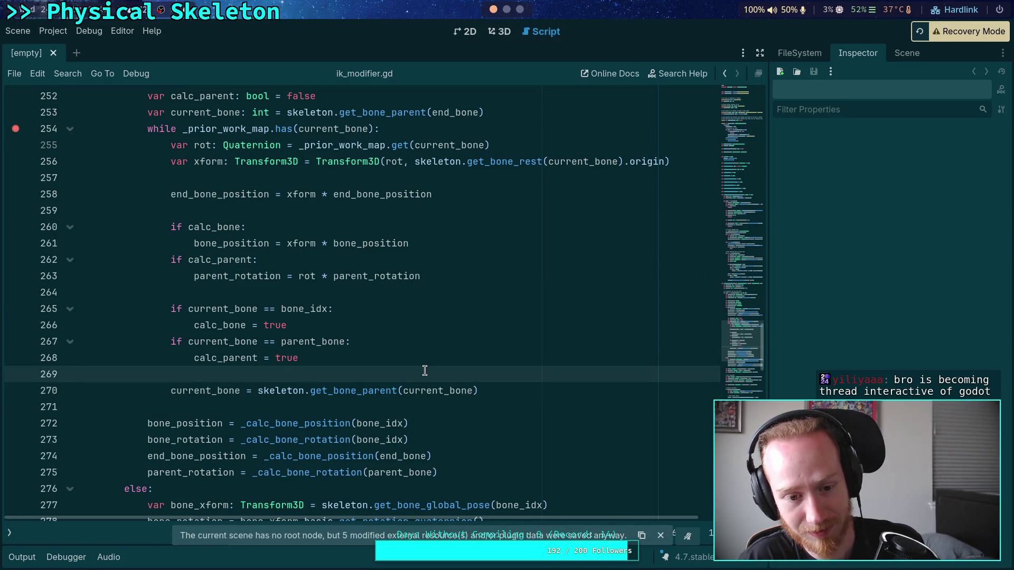
pyautogui.click(466, 470)
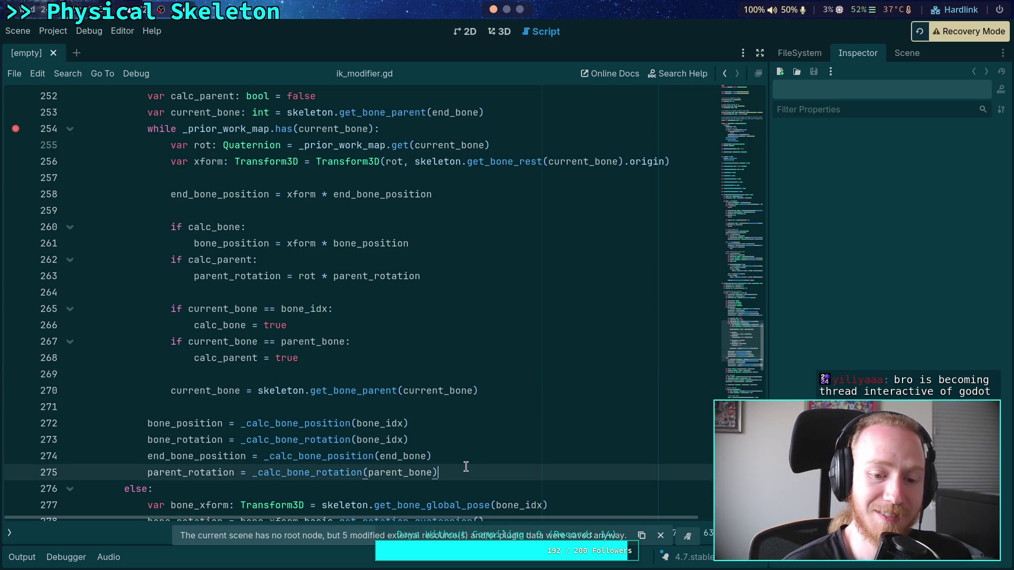
pyautogui.click(488, 420)
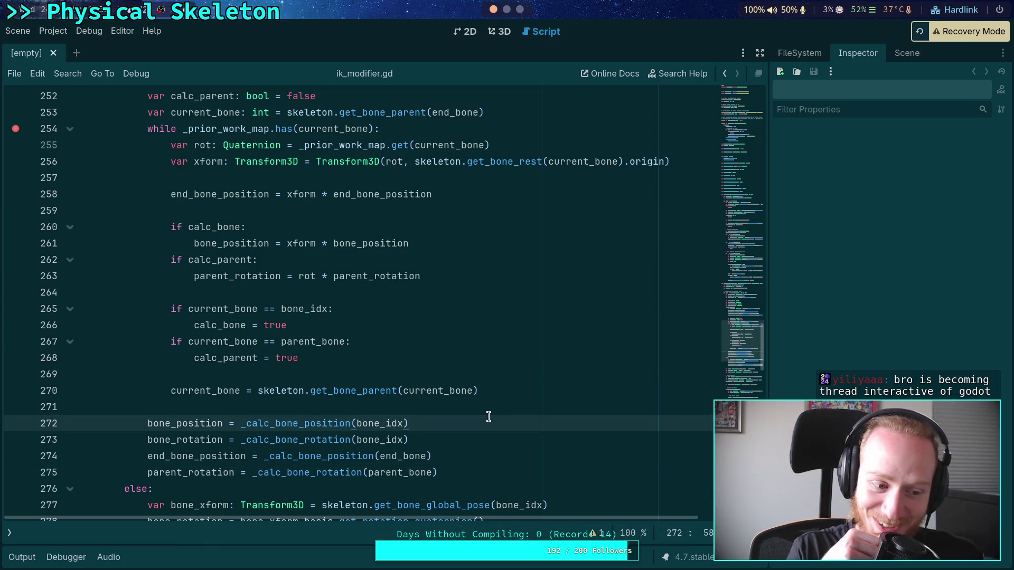
pyautogui.click(919, 32)
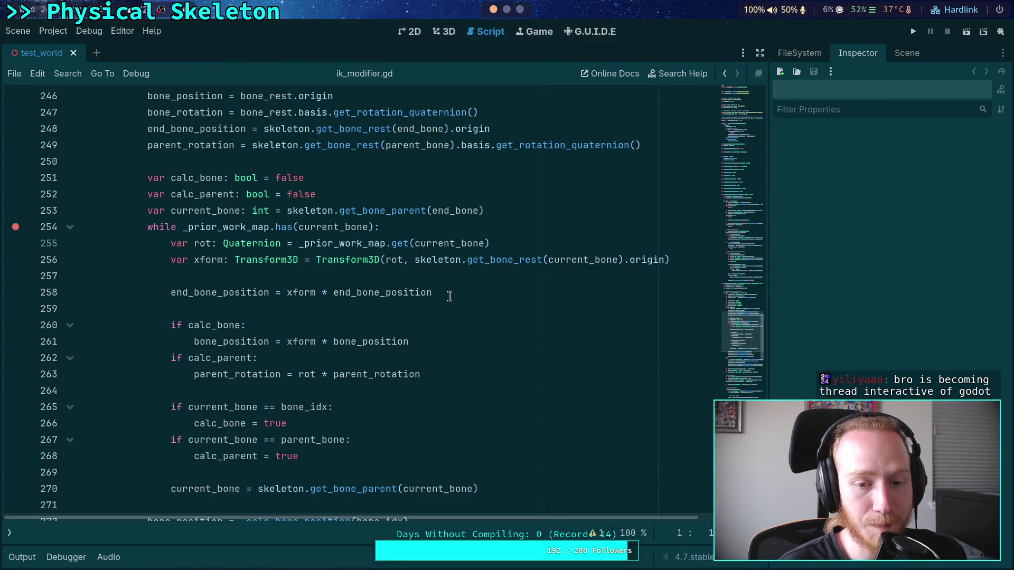
# Step: Review the prior-work loop around lines 259–271, then switch to the 3D view of test_world
pyautogui.click(422, 308)
pyautogui.scroll(-4, 417, 306)
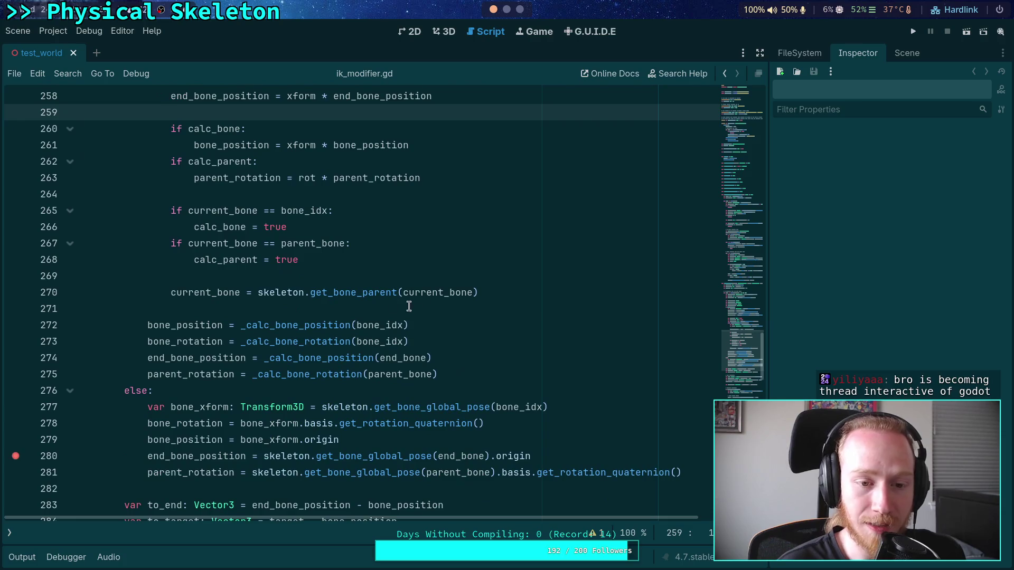
pyautogui.click(369, 276)
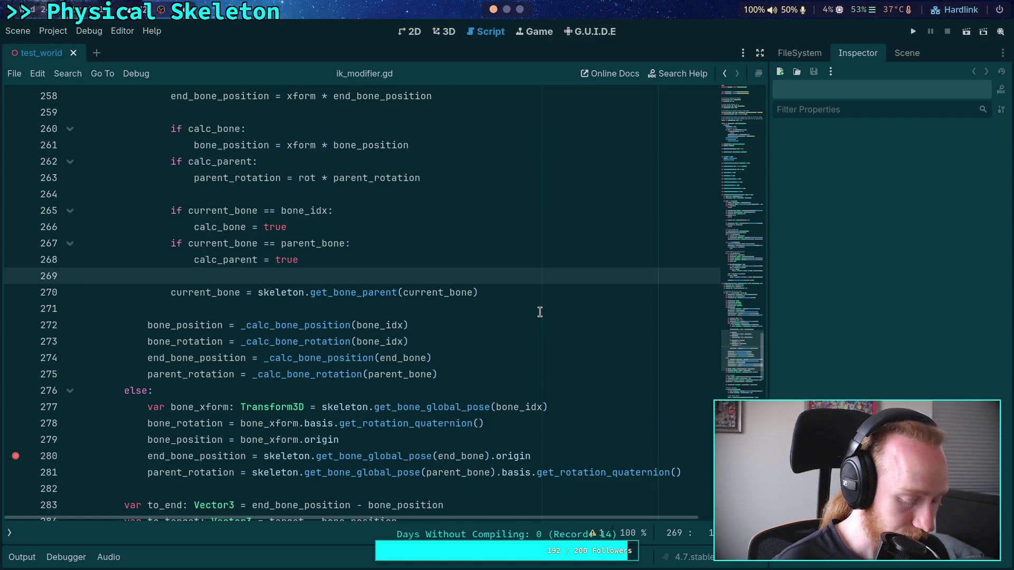
pyautogui.click(403, 308)
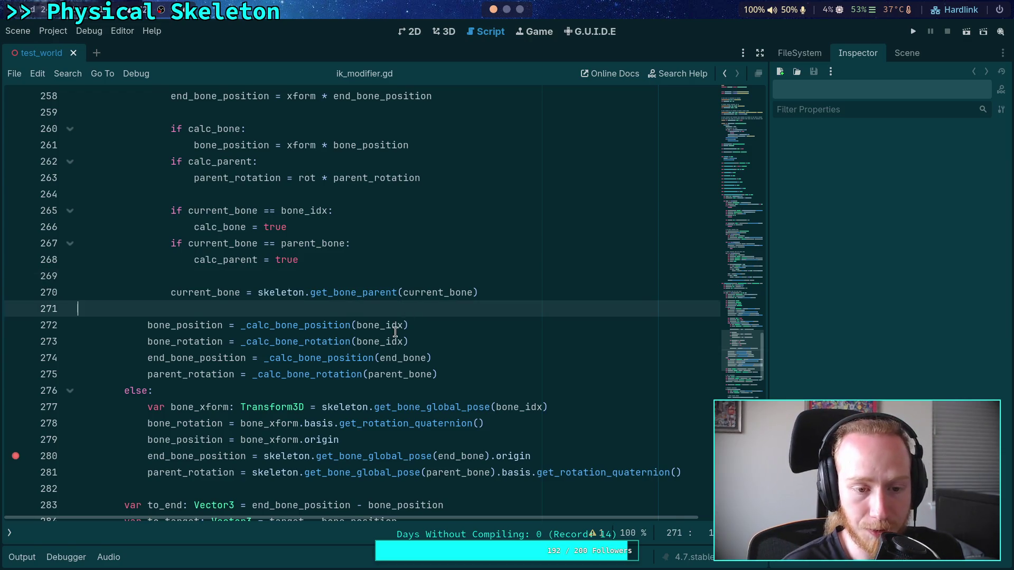
pyautogui.scroll(3, 364, 351)
pyautogui.click(365, 342)
pyautogui.scroll(1, 364, 327)
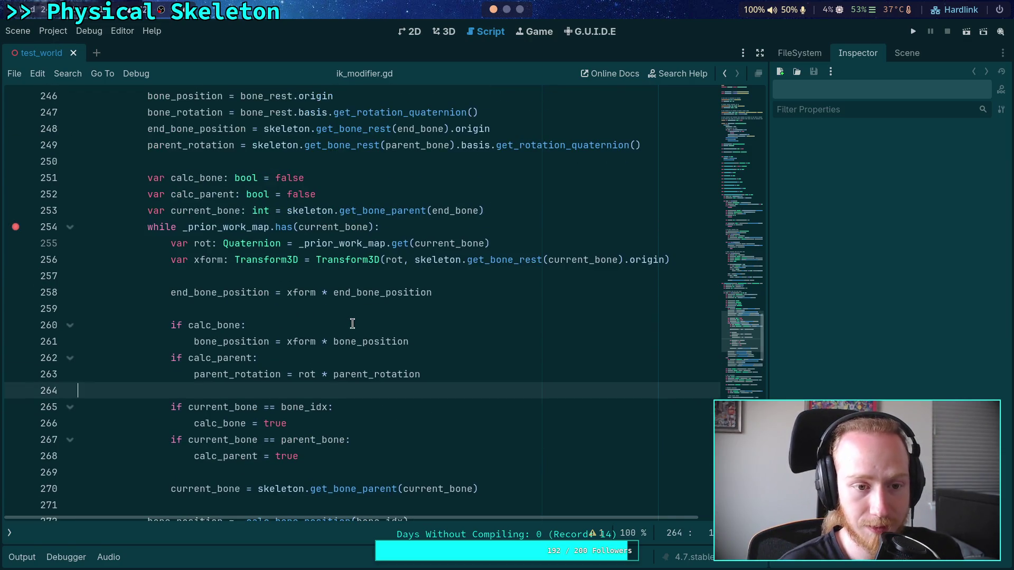
pyautogui.scroll(-2, 367, 320)
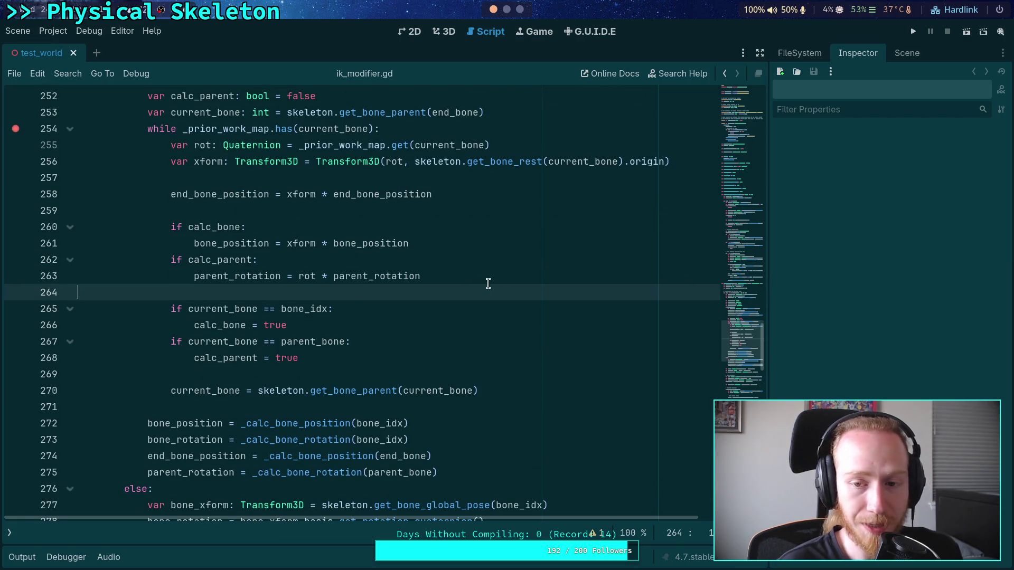
pyautogui.click(339, 374)
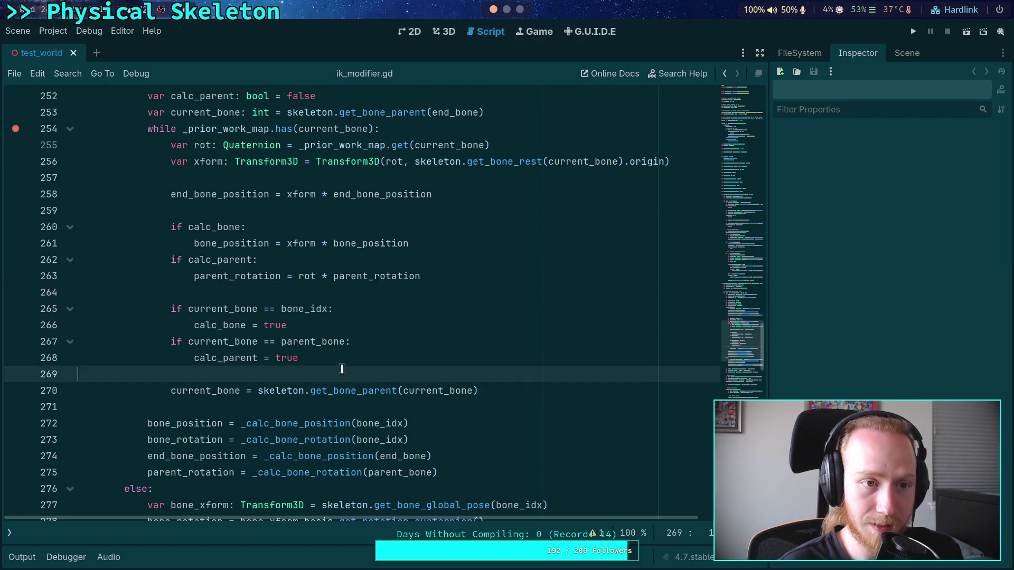
pyautogui.click(444, 31)
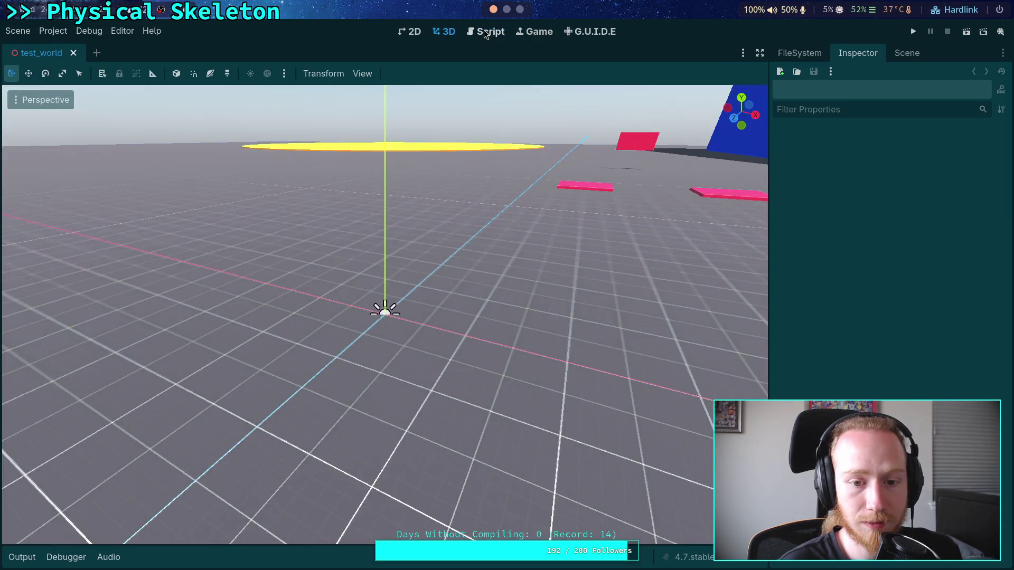
# Step: Hide the ChainIK3D, Joint3D and camera gizmos and change the Light3D gizmo display
pyautogui.moveTo(317, 208)
pyautogui.mouseDown()
pyautogui.moveTo(722, 197)
pyautogui.moveTo(674, 240)
pyautogui.mouseUp()
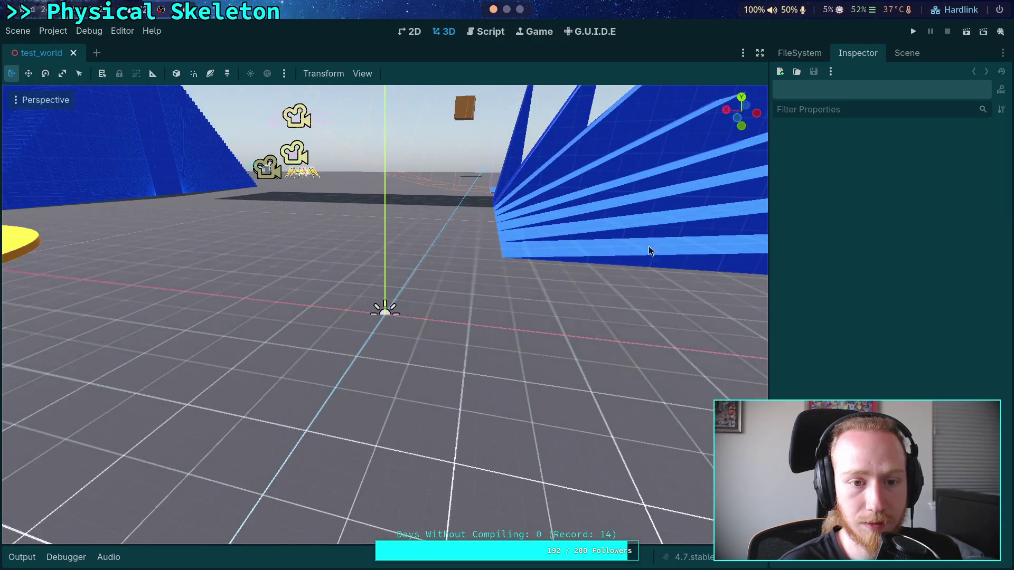
pyautogui.click(362, 73)
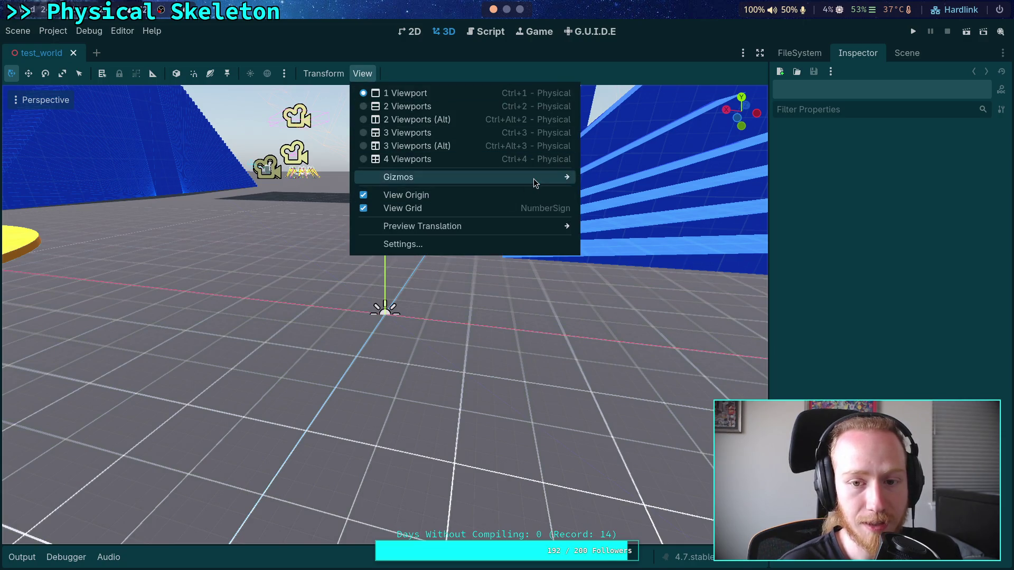
pyautogui.moveTo(536, 177)
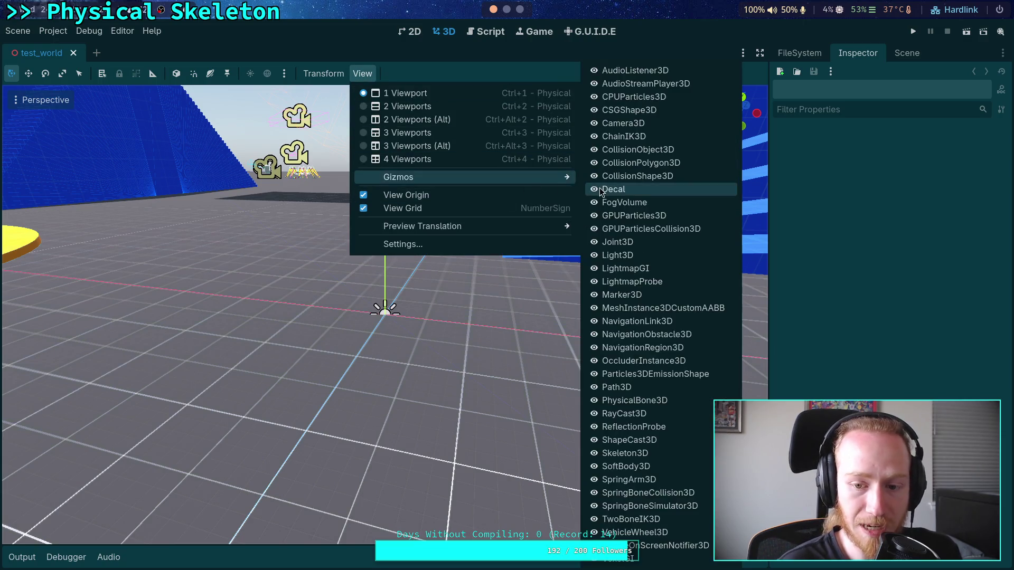
pyautogui.click(600, 136)
pyautogui.click(594, 256)
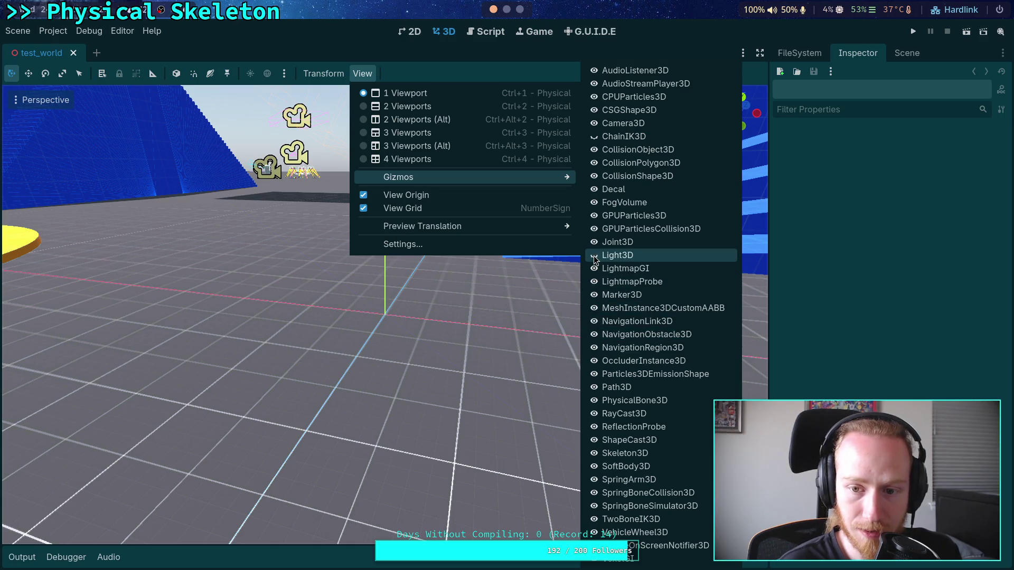
pyautogui.click(594, 242)
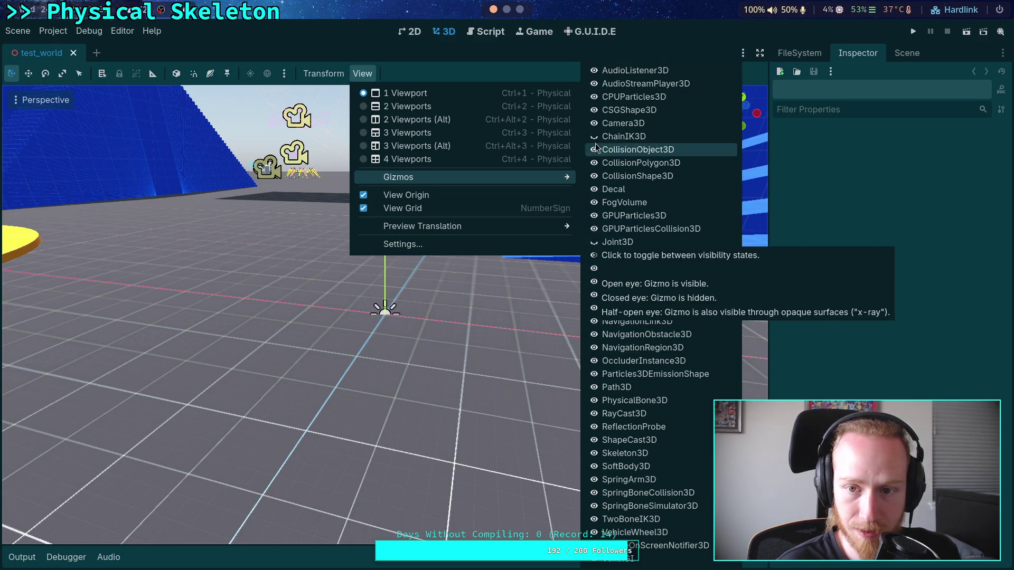
pyautogui.click(594, 124)
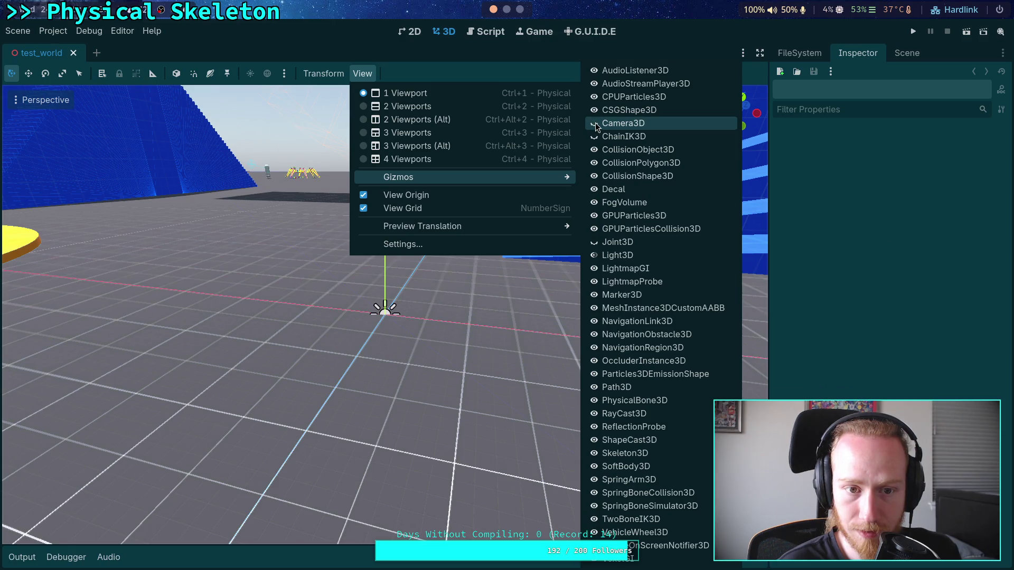
pyautogui.click(595, 124)
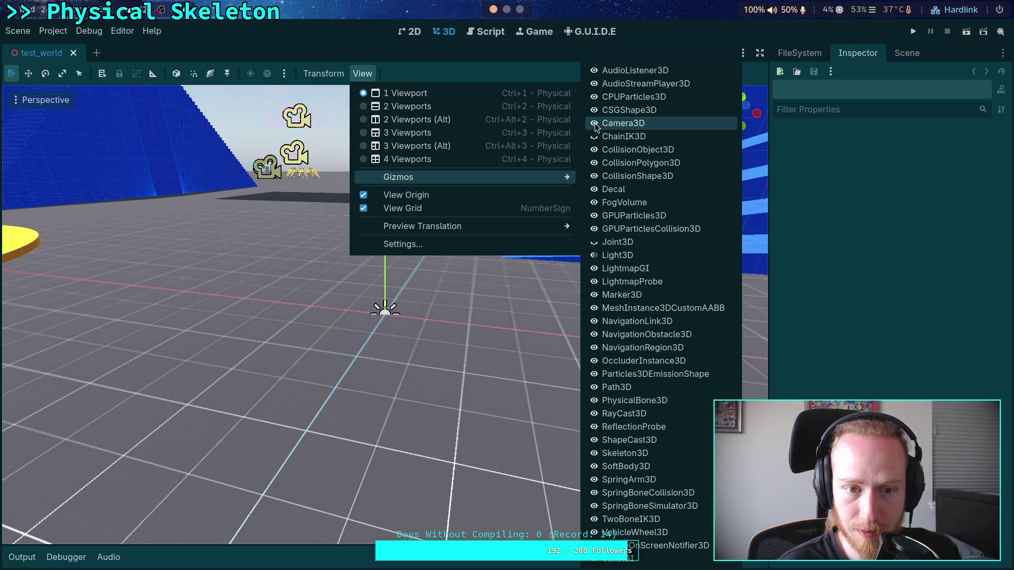
pyautogui.click(594, 124)
pyautogui.click(595, 127)
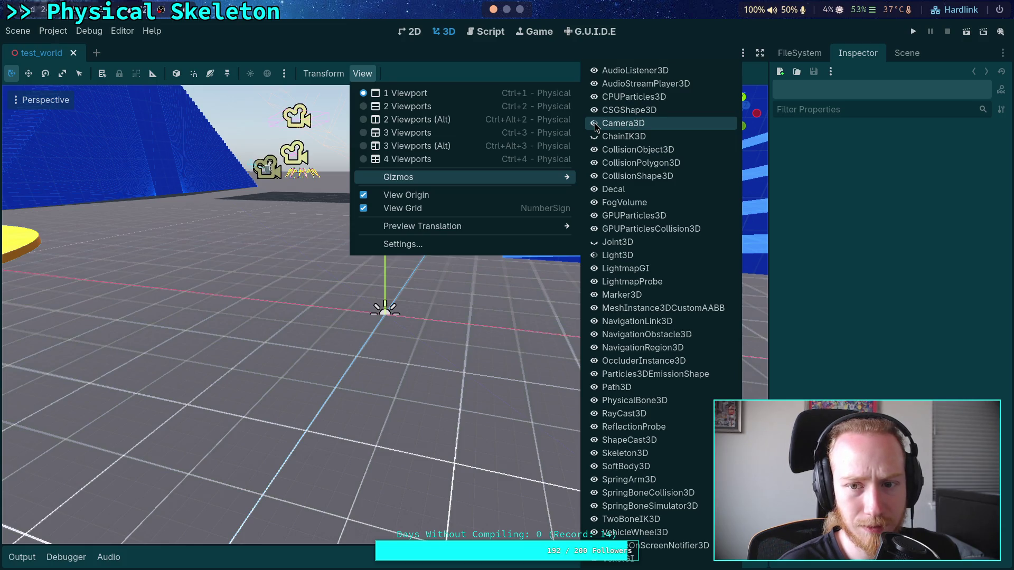
# Step: Toggle the CSGShape3D gizmo visibility, then return to the script editor
pyautogui.click(299, 36)
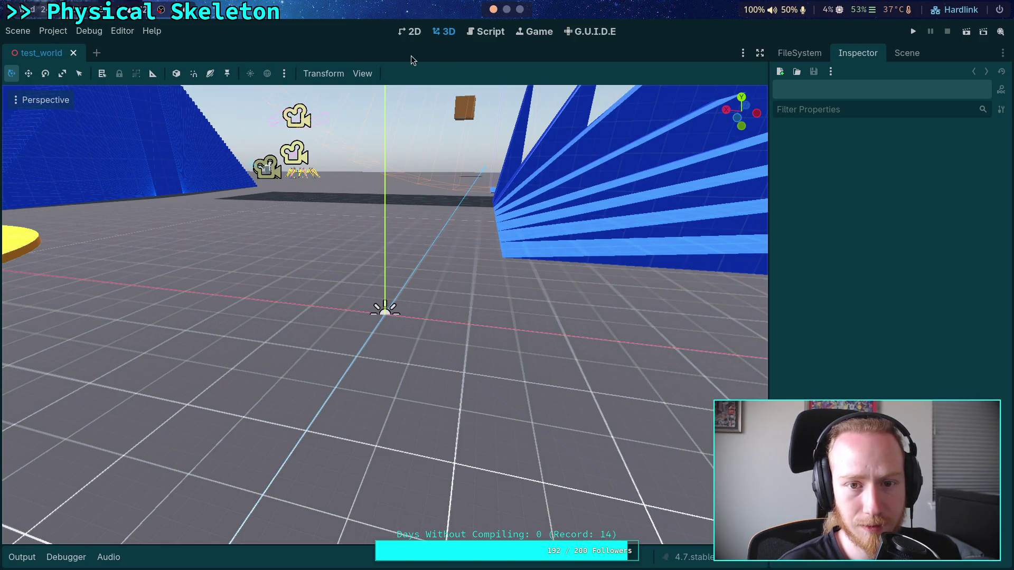
pyautogui.click(362, 74)
pyautogui.moveTo(517, 176)
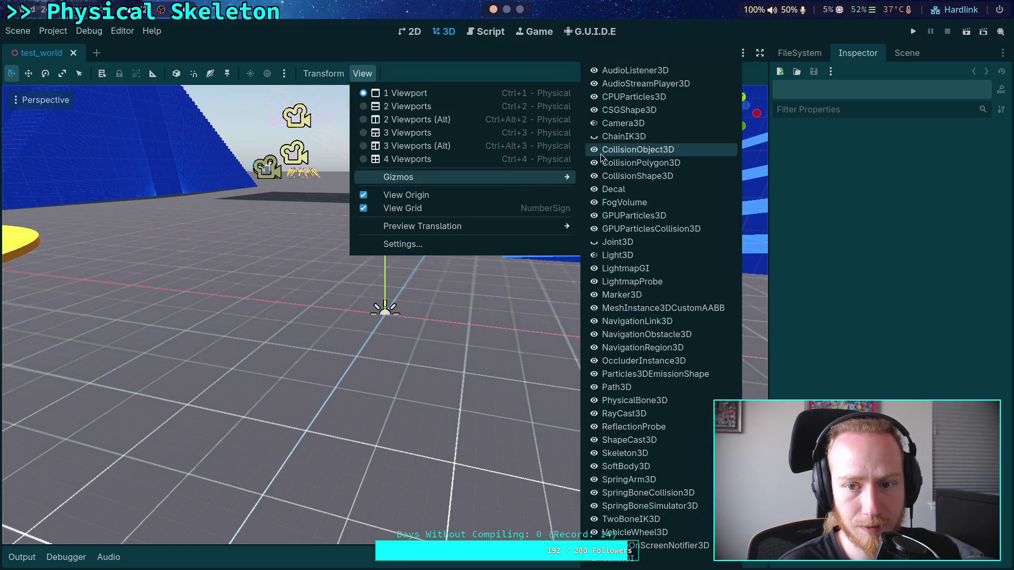
pyautogui.click(593, 112)
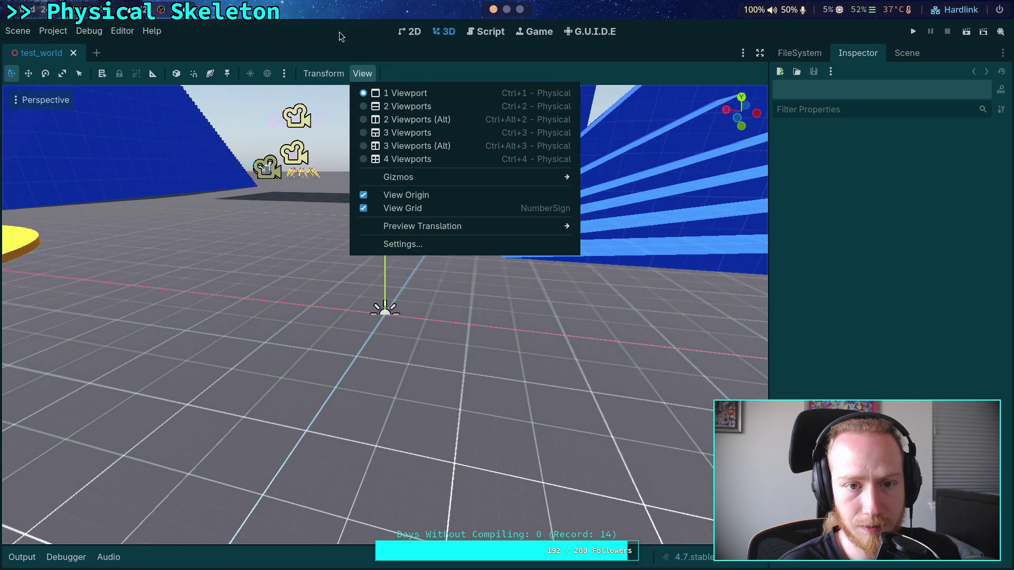
pyautogui.click(330, 35)
pyautogui.click(487, 35)
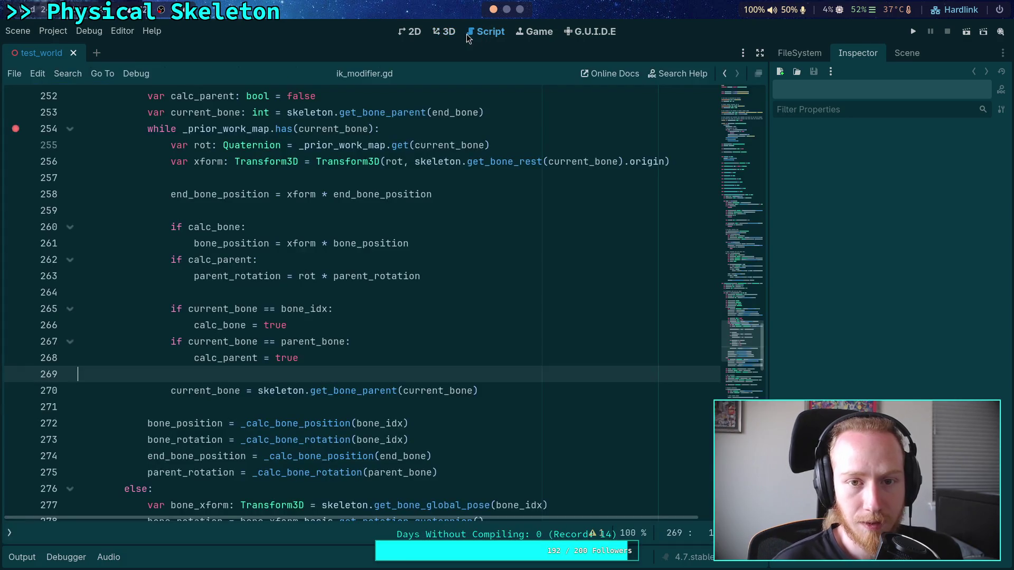
# Step: Close the test_world scene while keeping ik_modifier.gd in view
pyautogui.click(439, 35)
pyautogui.click(487, 32)
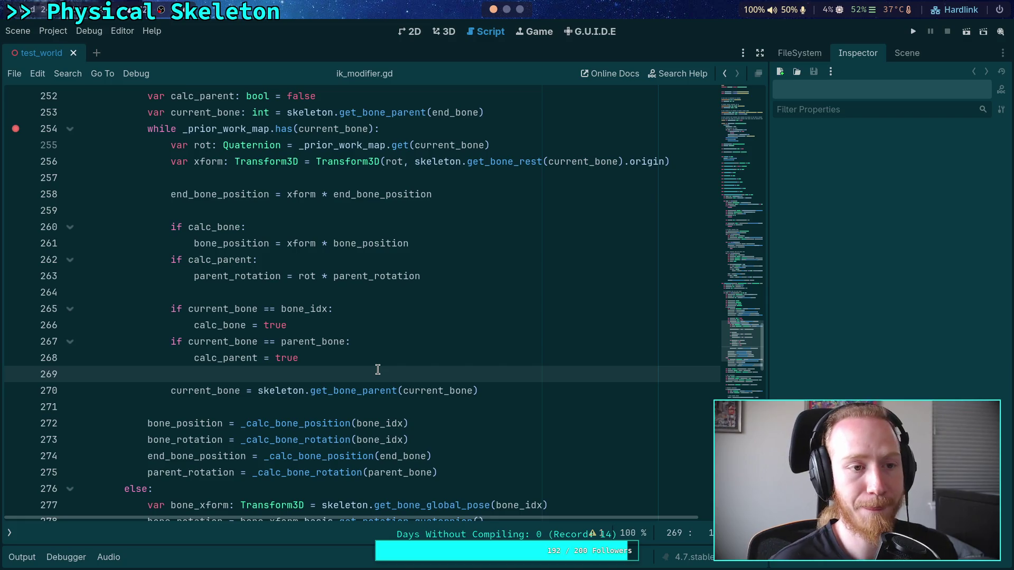
pyautogui.click(74, 53)
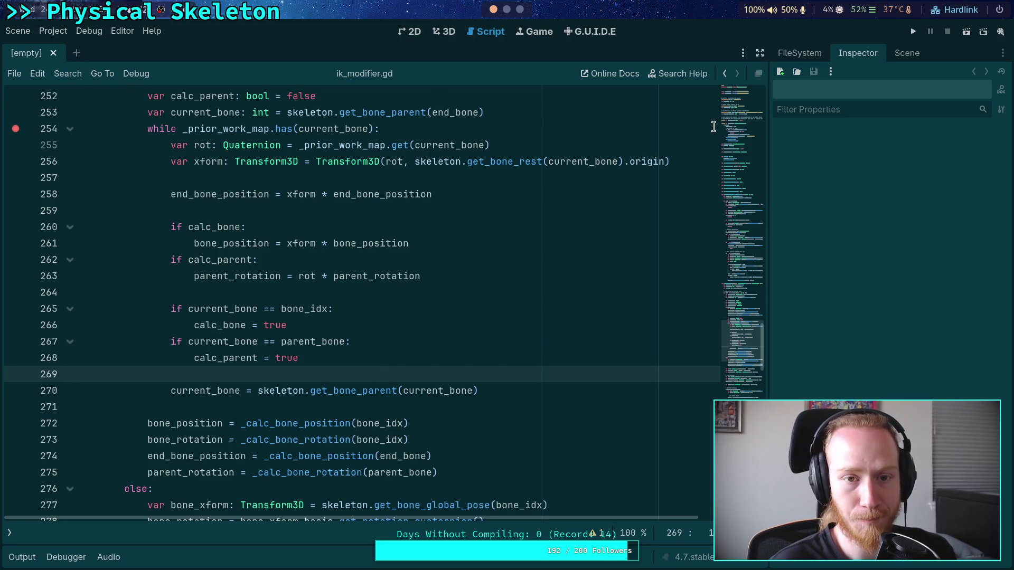
# Step: Show the FileSystem dock beside the script, then bring up the Scene menu
pyautogui.click(908, 53)
pyautogui.click(799, 52)
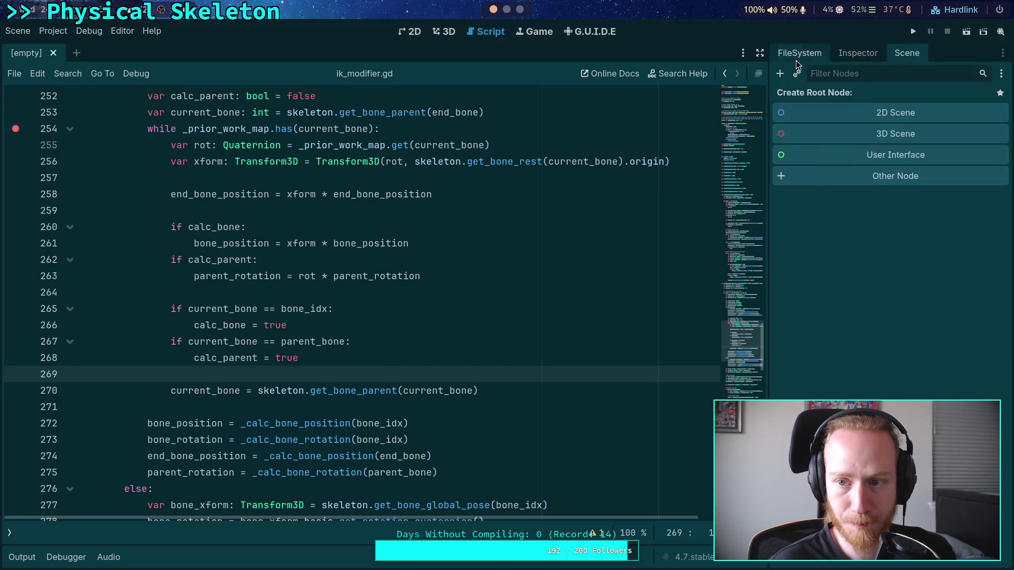
pyautogui.click(621, 295)
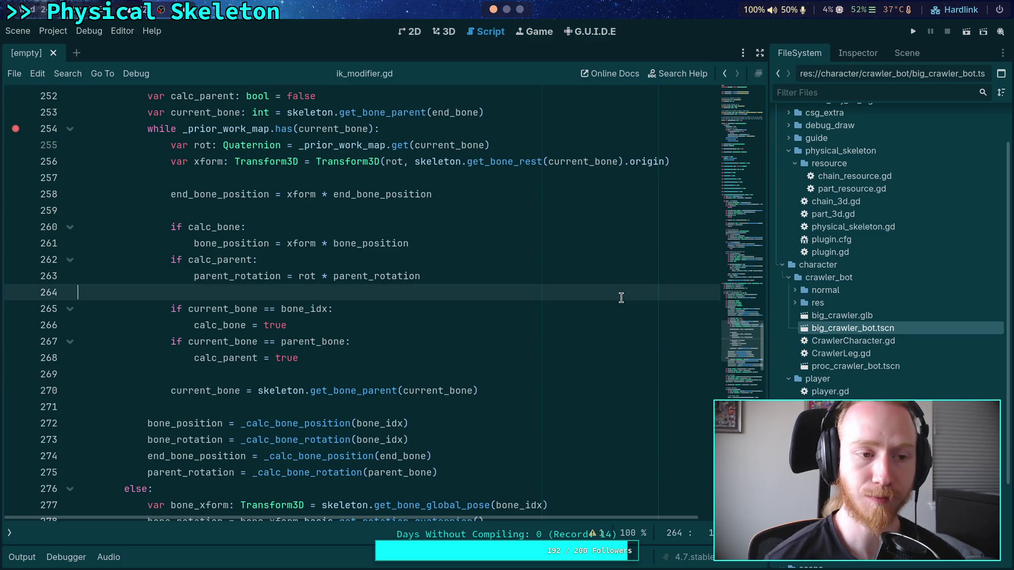
pyautogui.click(521, 364)
pyautogui.click(511, 373)
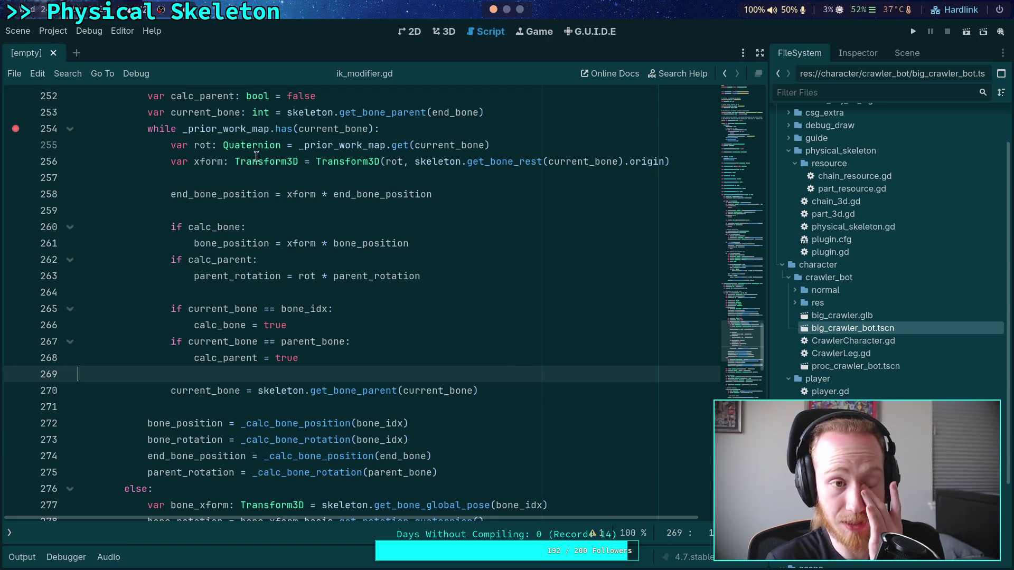
pyautogui.click(53, 31)
pyautogui.moveTo(19, 32)
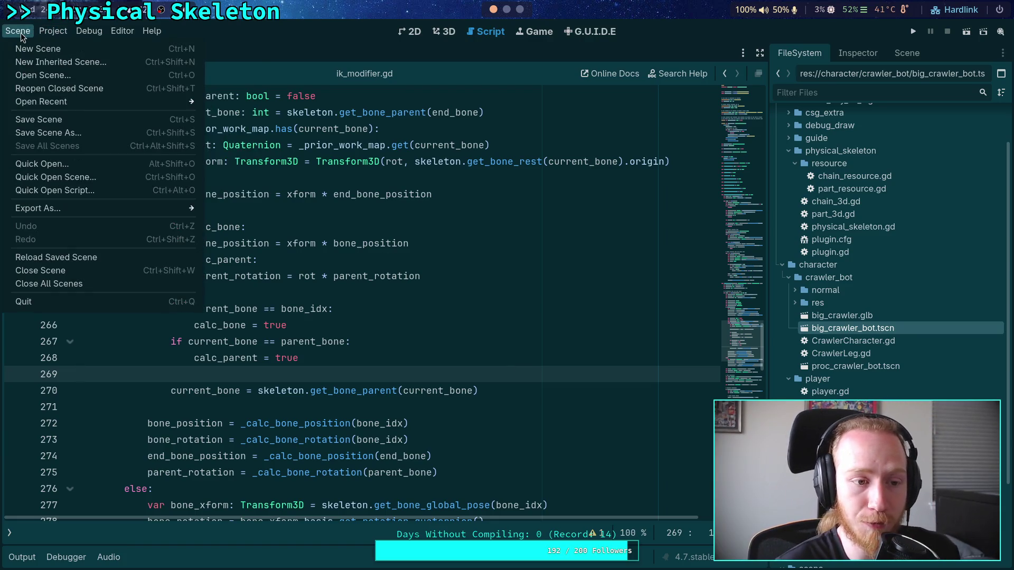
pyautogui.click(891, 385)
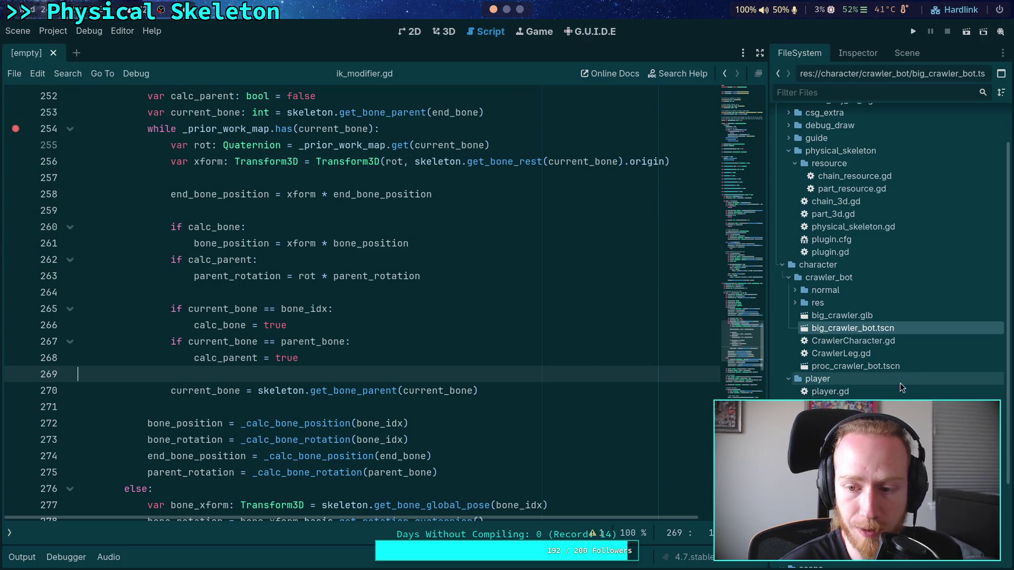
pyautogui.scroll(-3, 891, 385)
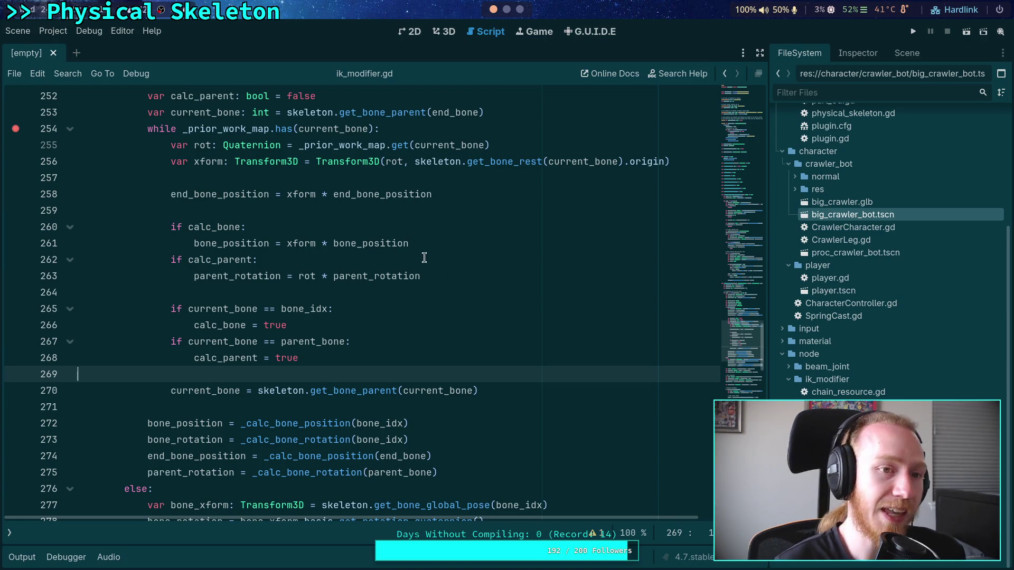
pyautogui.click(16, 33)
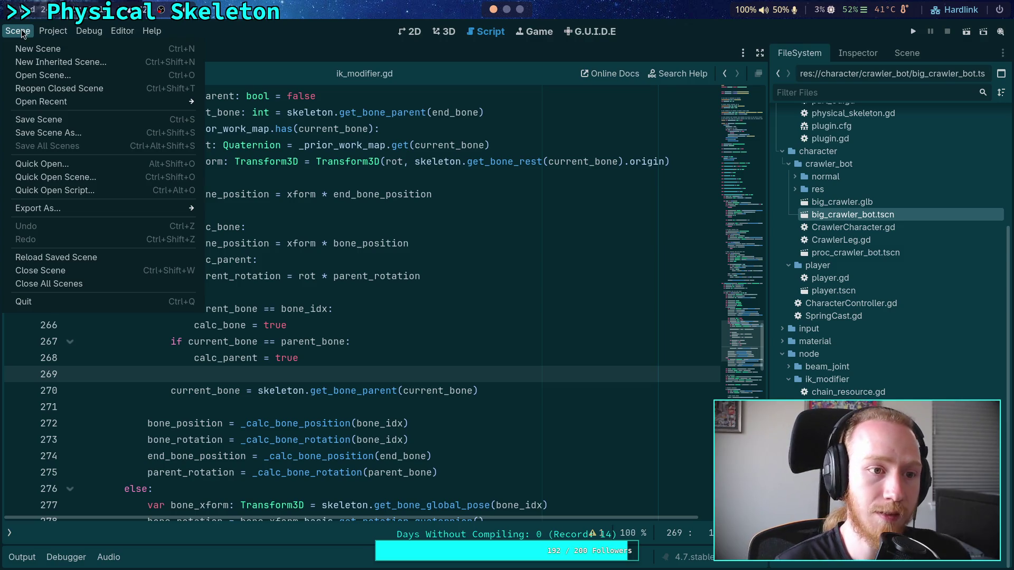
pyautogui.moveTo(53, 30)
pyautogui.click(62, 47)
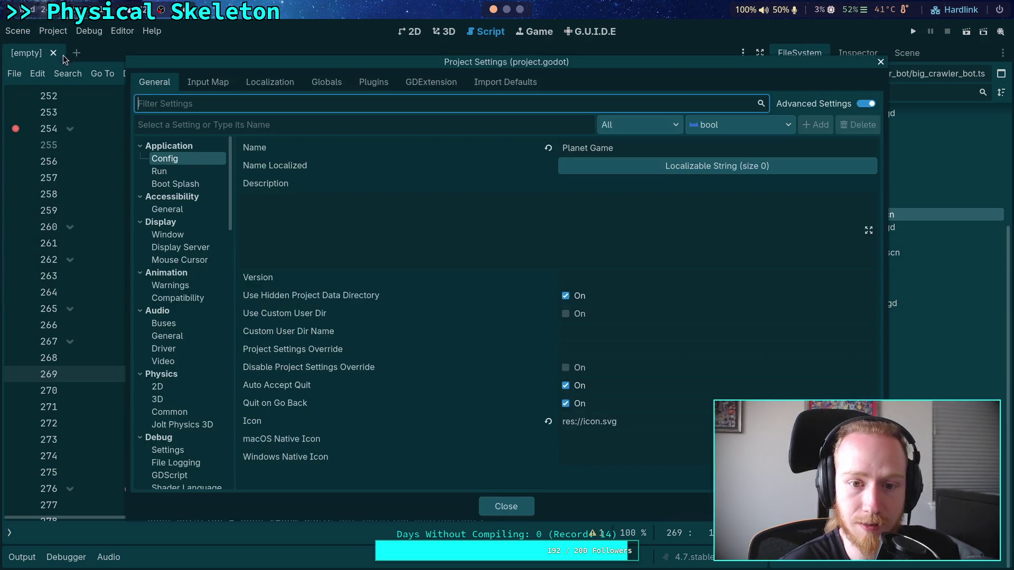
pyautogui.click(189, 174)
pyautogui.click(203, 183)
pyautogui.click(201, 169)
pyautogui.moveTo(293, 151)
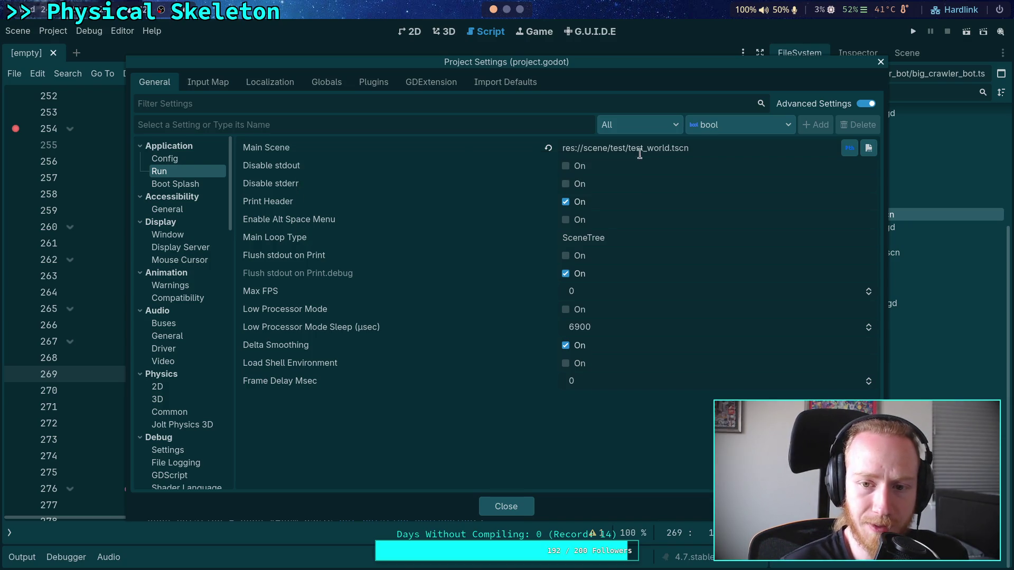
pyautogui.click(733, 148)
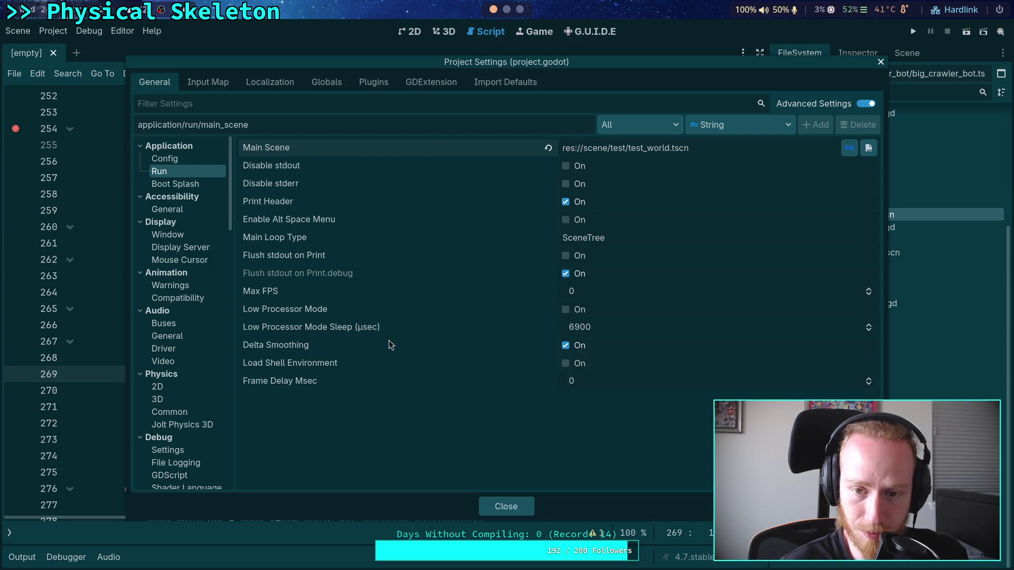
pyautogui.click(508, 507)
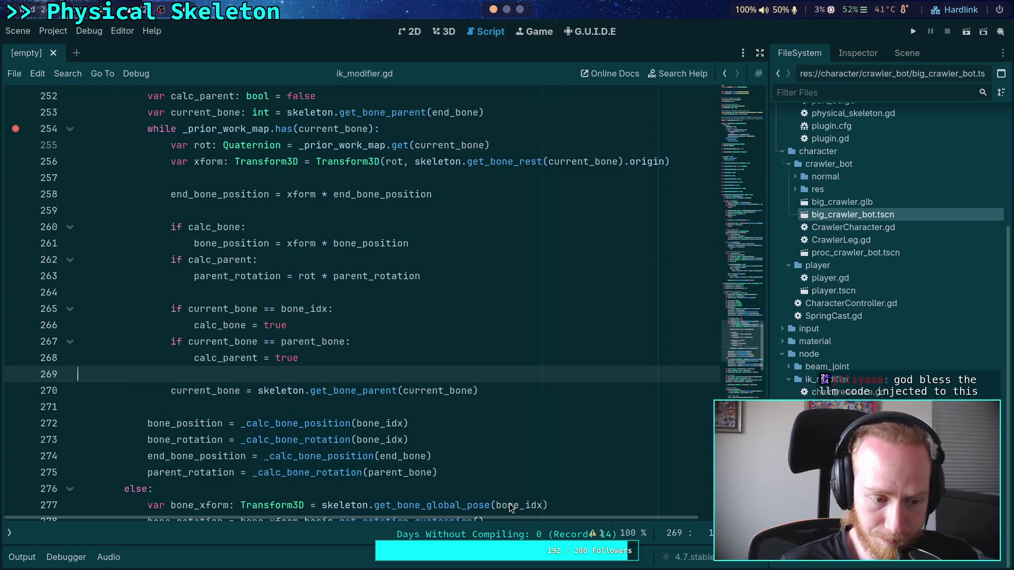
# Step: Place the caret on blank lines 271, 269 and 257 of the prior-work loop
pyautogui.click(340, 414)
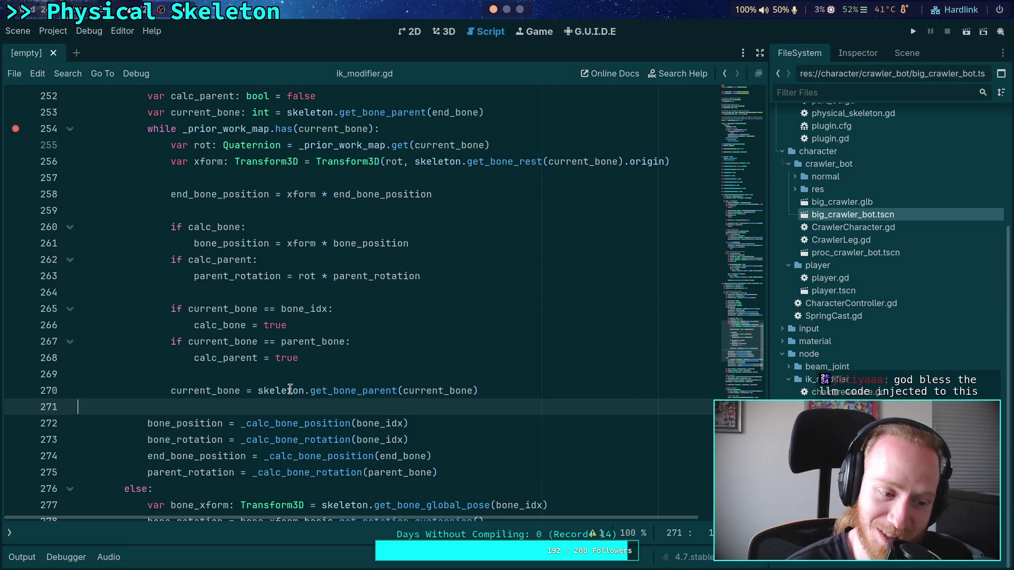
pyautogui.click(267, 379)
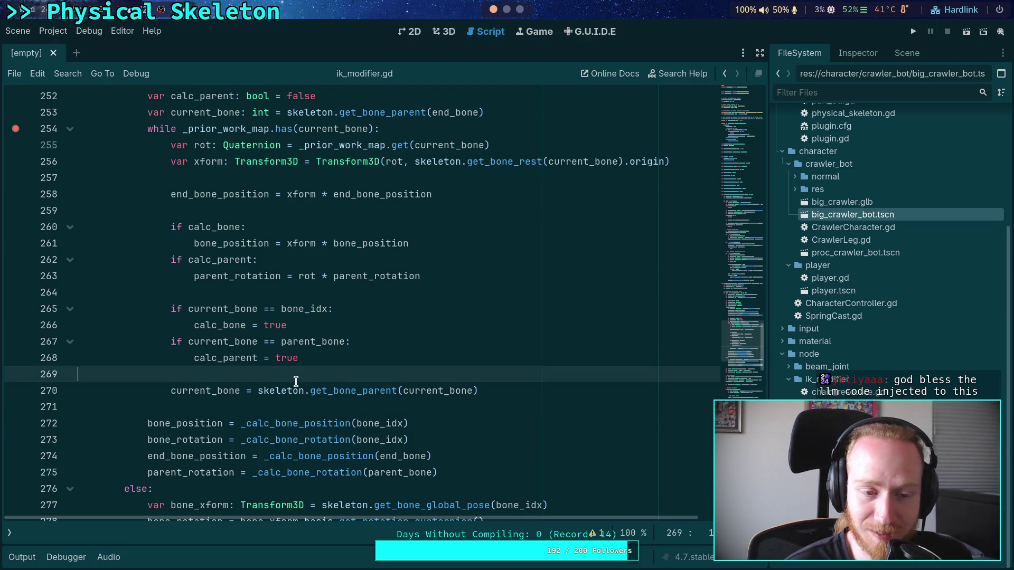
pyautogui.scroll(2, 293, 382)
pyautogui.click(204, 273)
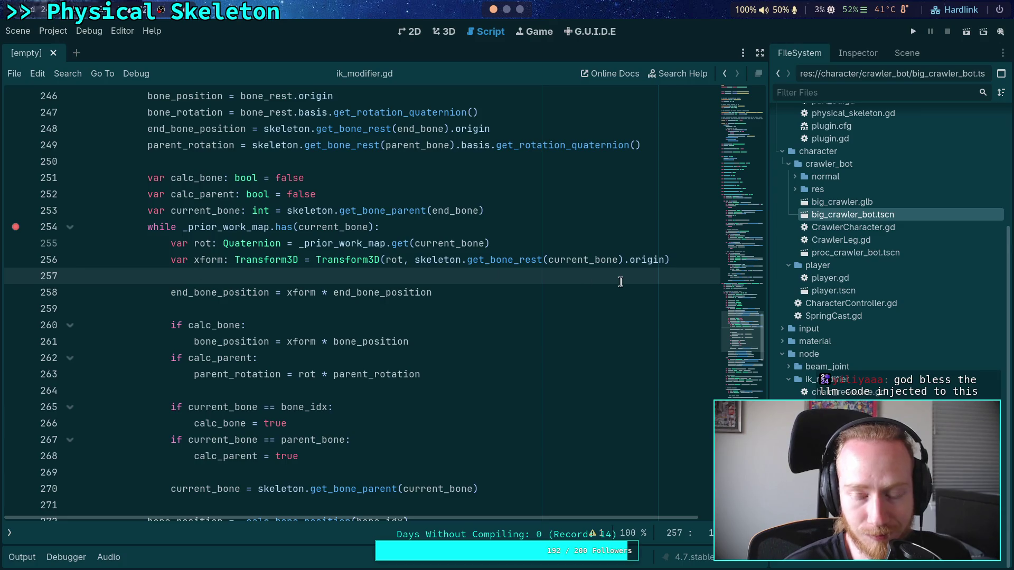
pyautogui.moveTo(768, 257)
pyautogui.mouseDown()
pyautogui.moveTo(719, 262)
pyautogui.moveTo(750, 264)
pyautogui.mouseUp()
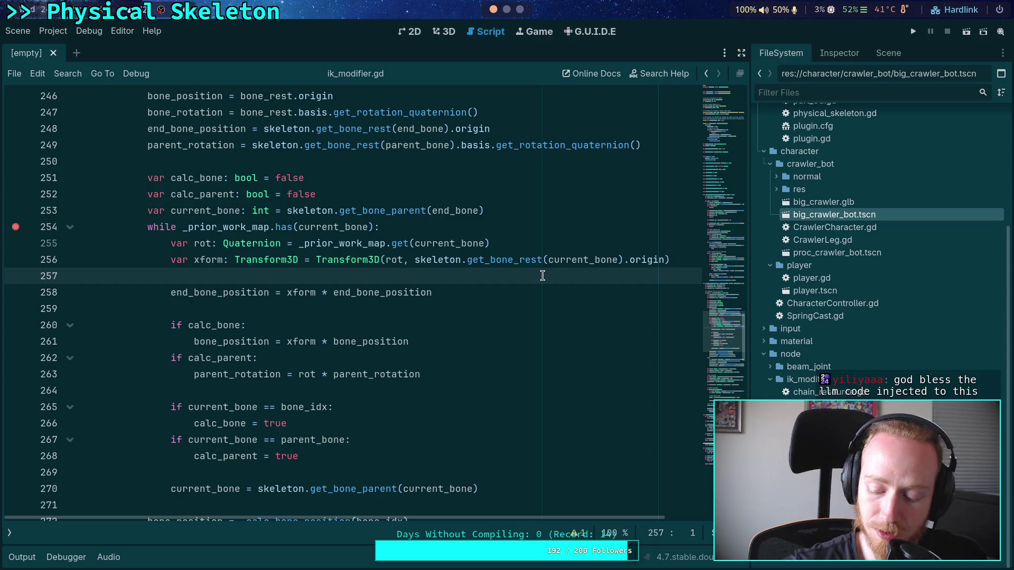
pyautogui.scroll(-20, 475, 273)
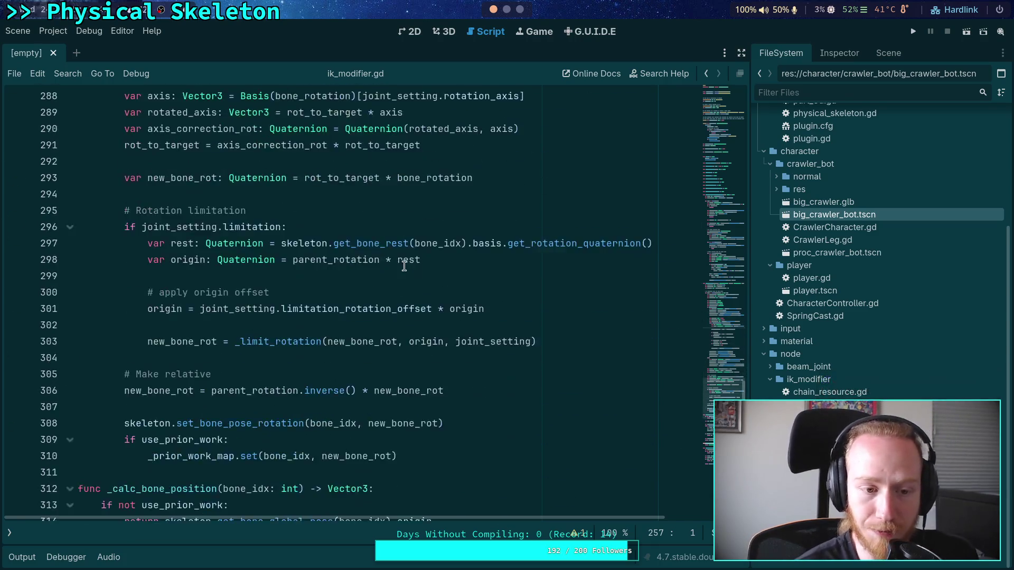
pyautogui.scroll(-1, 390, 262)
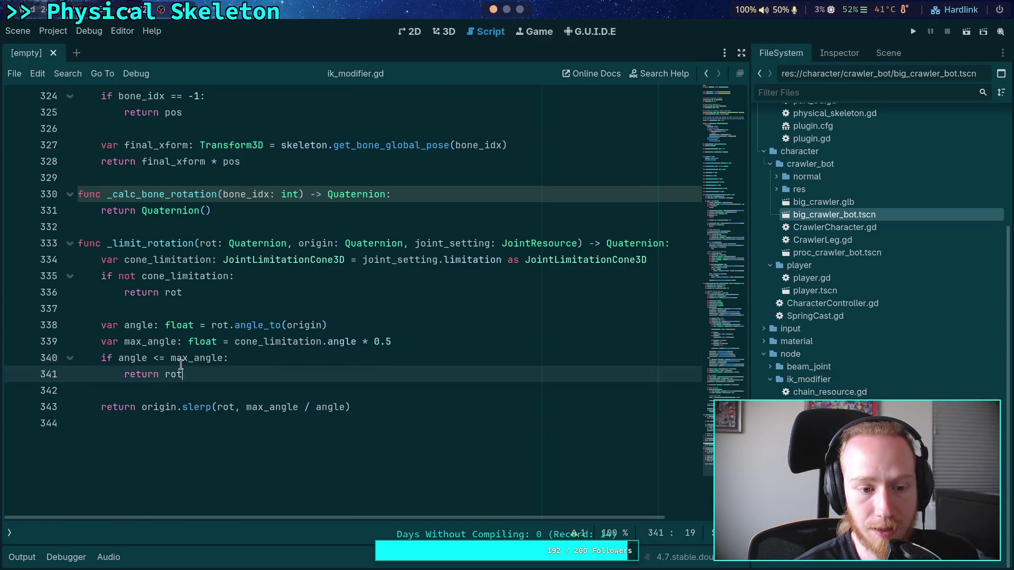
pyautogui.moveTo(438, 410); pyautogui.dragTo(74, 317)
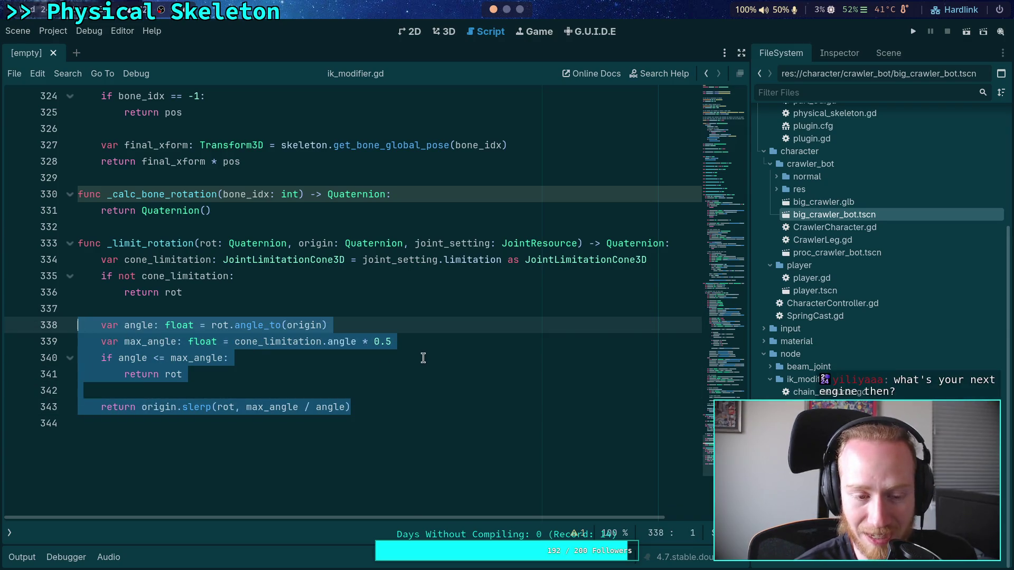
pyautogui.click(367, 306)
pyautogui.moveTo(385, 409); pyautogui.dragTo(46, 312)
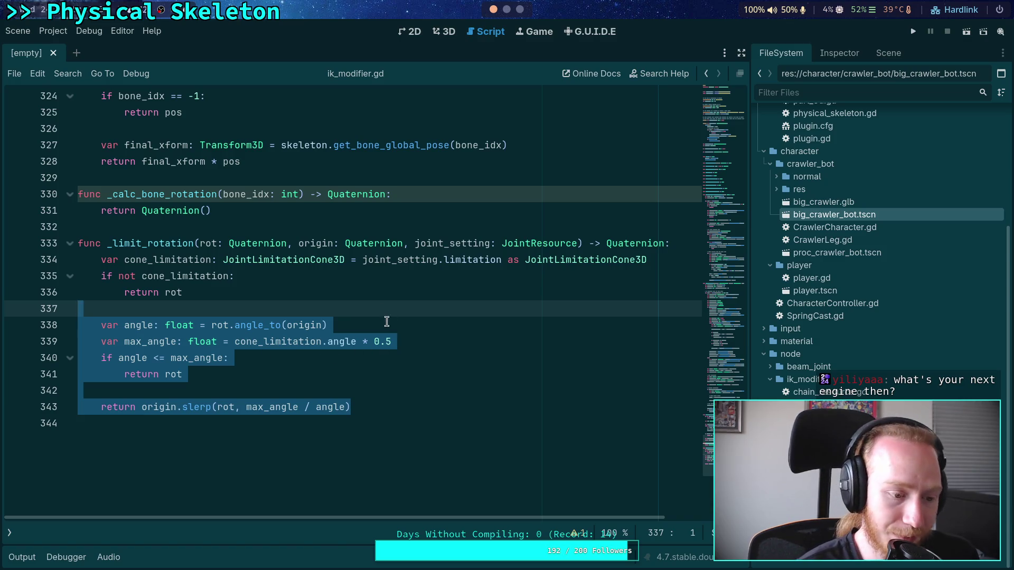
pyautogui.click(360, 302)
pyautogui.scroll(4, 361, 300)
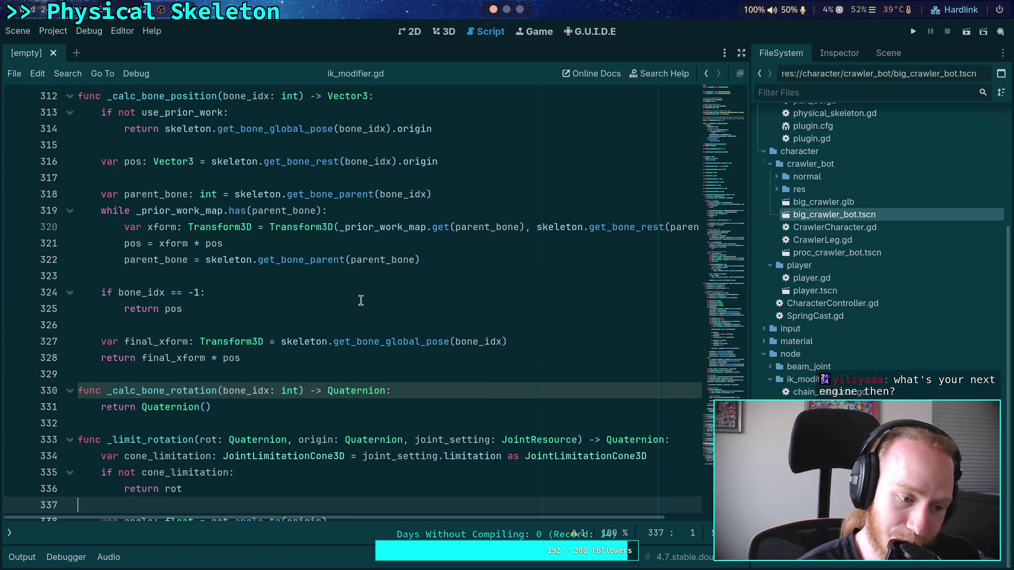
pyautogui.scroll(2, 360, 301)
pyautogui.click(191, 276)
pyautogui.scroll(2, 192, 276)
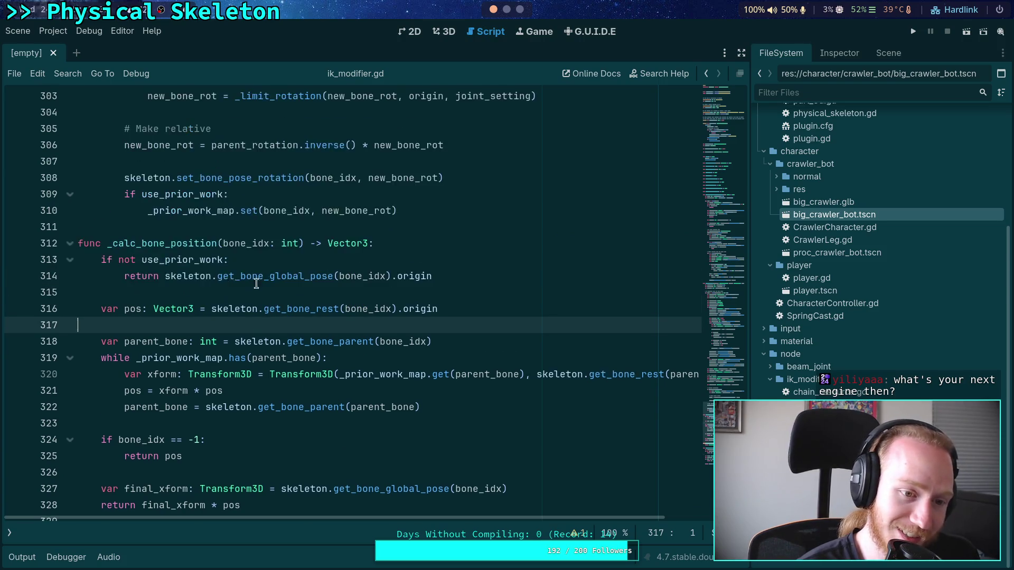
pyautogui.click(158, 276)
pyautogui.scroll(2, 258, 278)
pyautogui.click(188, 260)
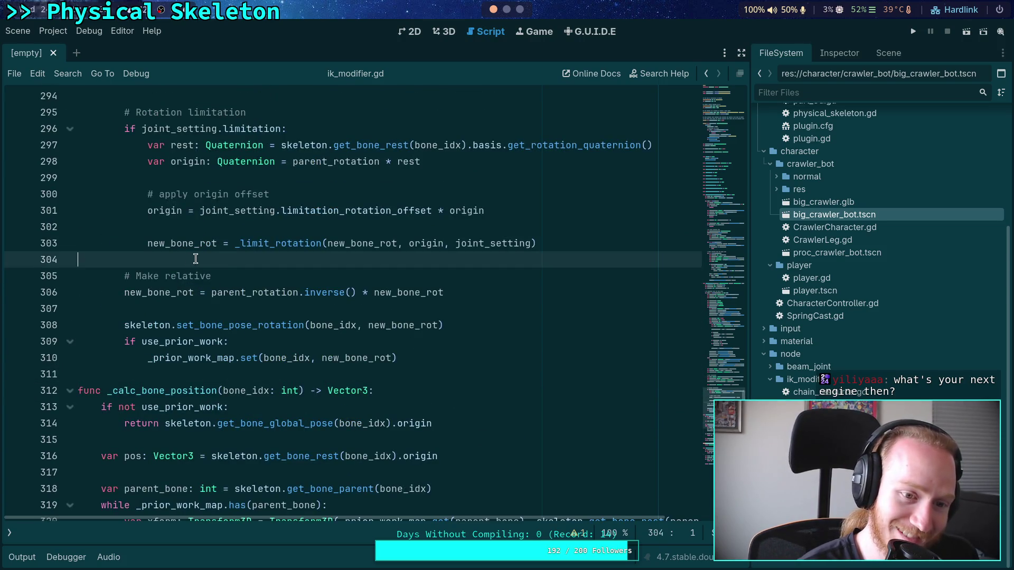
pyautogui.scroll(2, 241, 263)
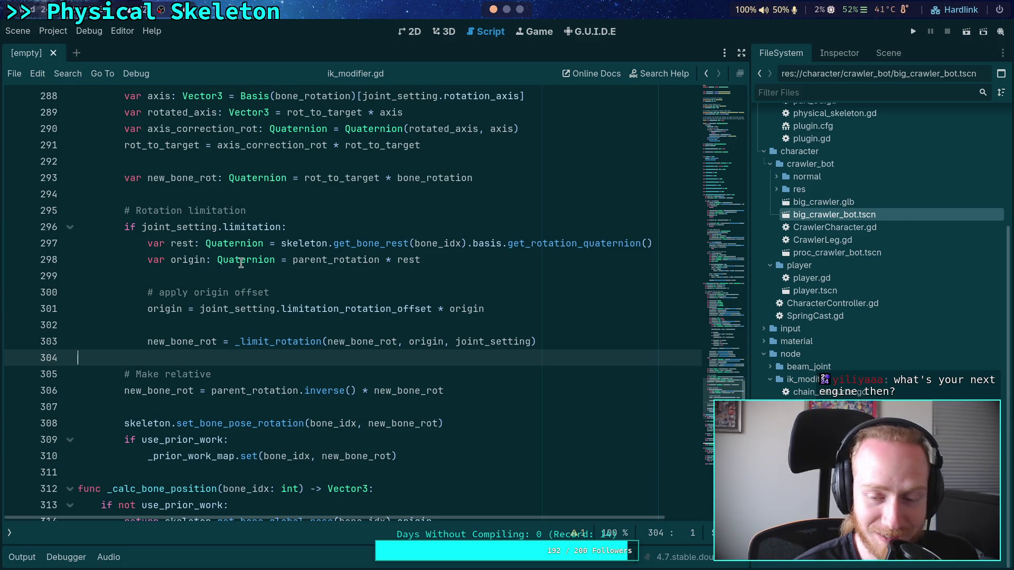
pyautogui.click(272, 278)
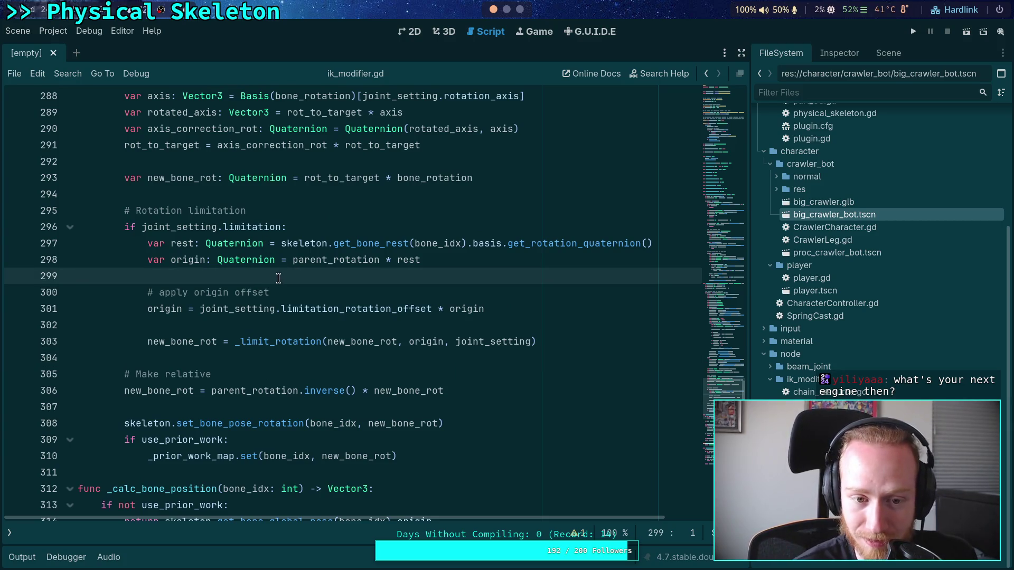
pyautogui.scroll(3, 278, 278)
pyautogui.click(242, 340)
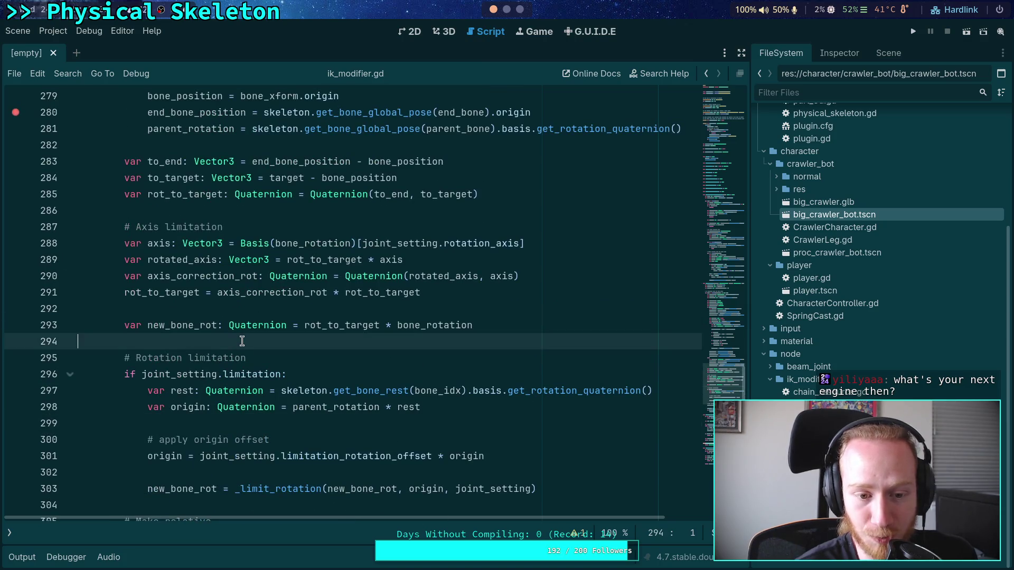
pyautogui.scroll(4, 242, 342)
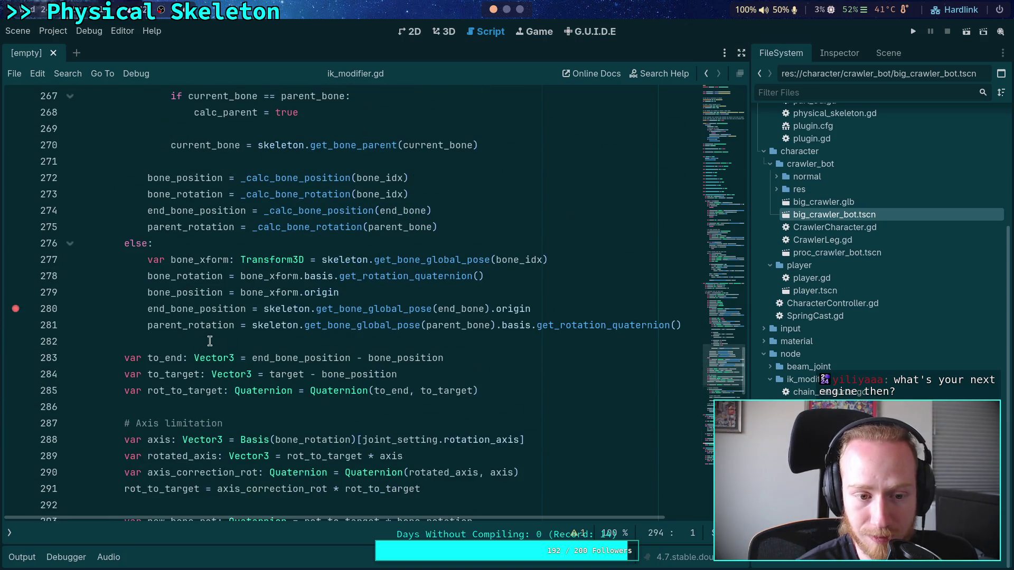
pyautogui.click(218, 341)
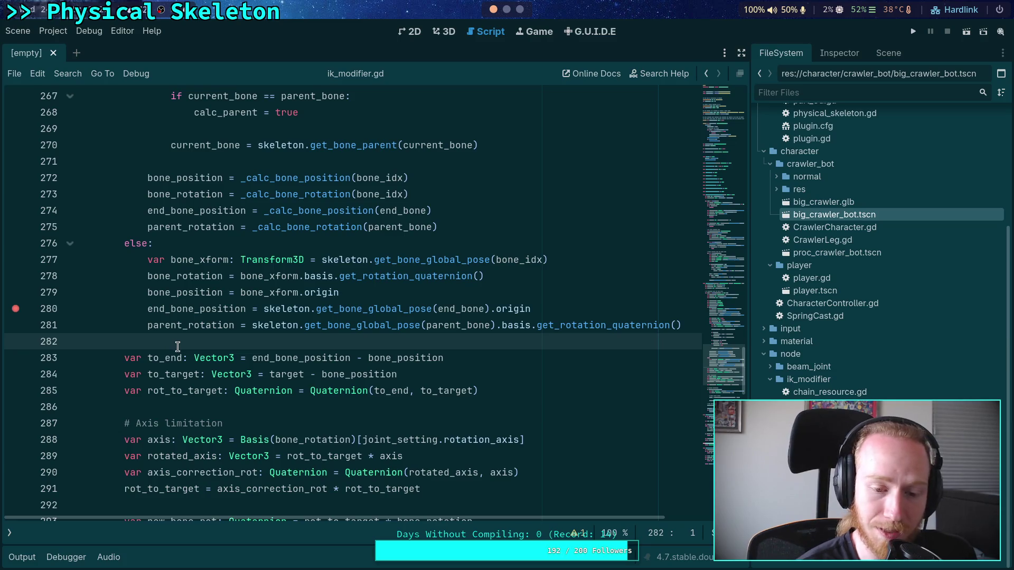
pyautogui.scroll(-15, 177, 346)
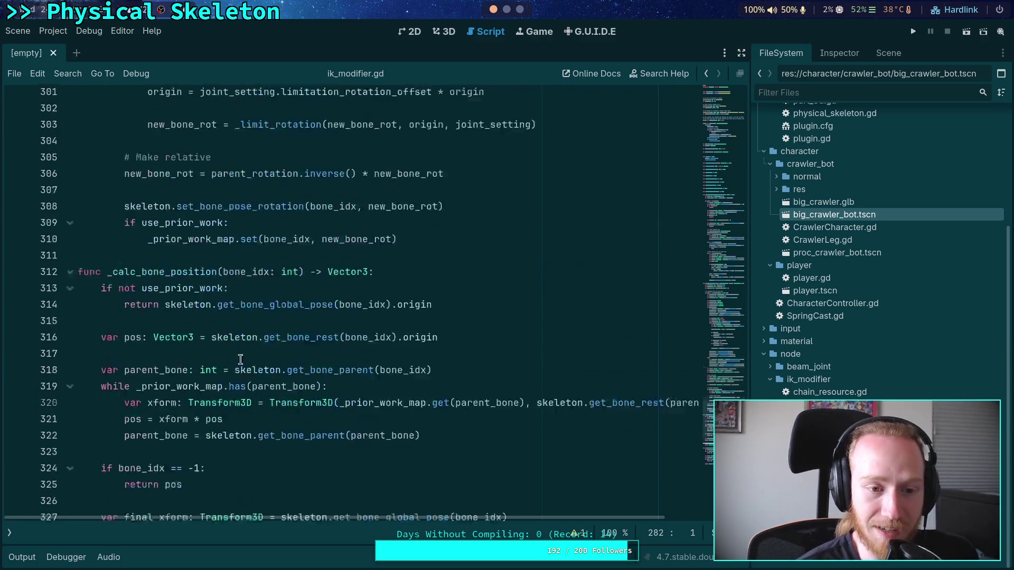
pyautogui.moveTo(397, 454); pyautogui.dragTo(80, 243)
pyautogui.click(398, 391)
pyautogui.scroll(8, 312, 347)
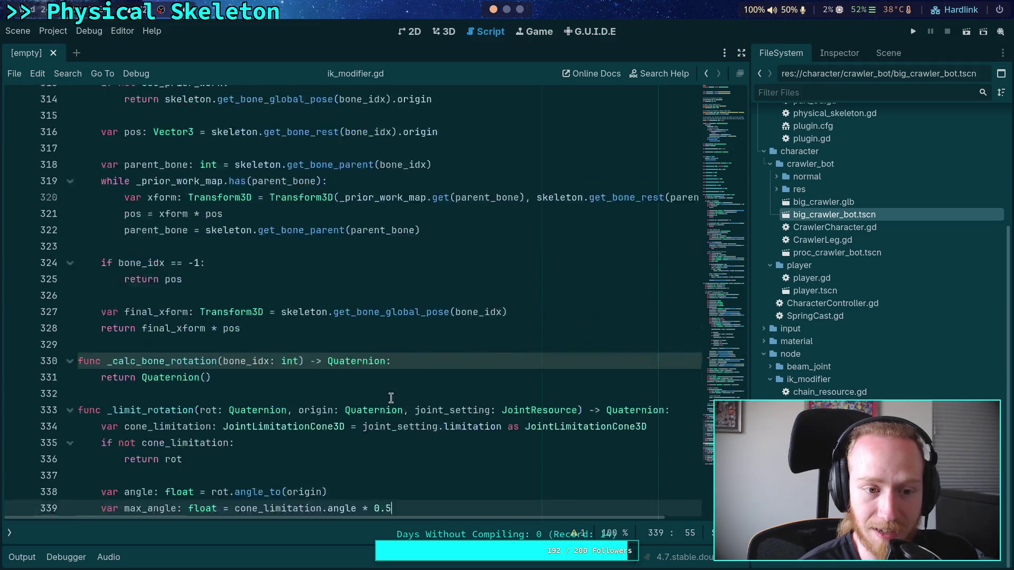
# Step: Check lines 294, 286 and 282 of the solve code, then switch to the 3D view and resize the side panel
pyautogui.click(296, 307)
pyautogui.scroll(4, 296, 307)
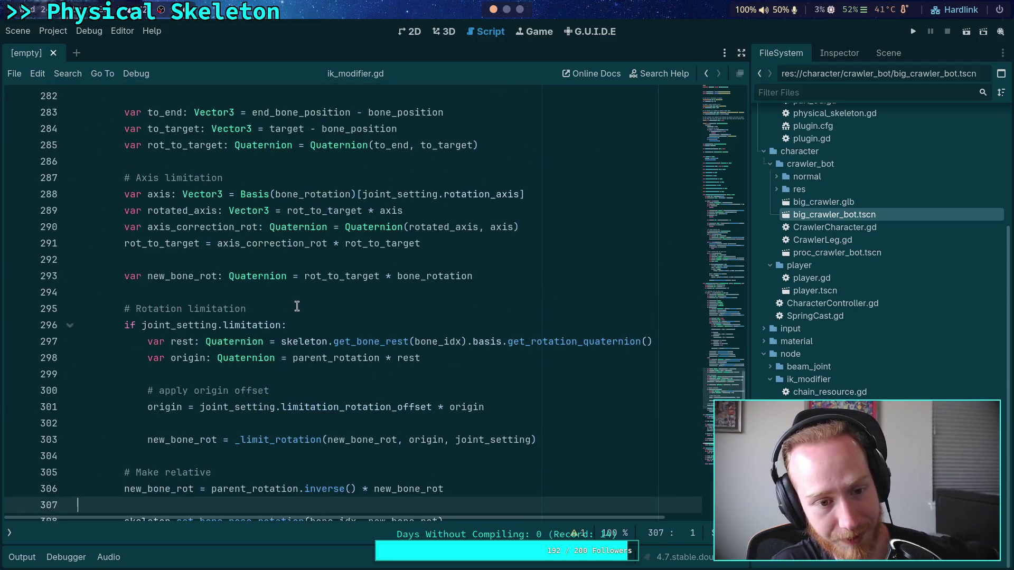
pyautogui.click(291, 299)
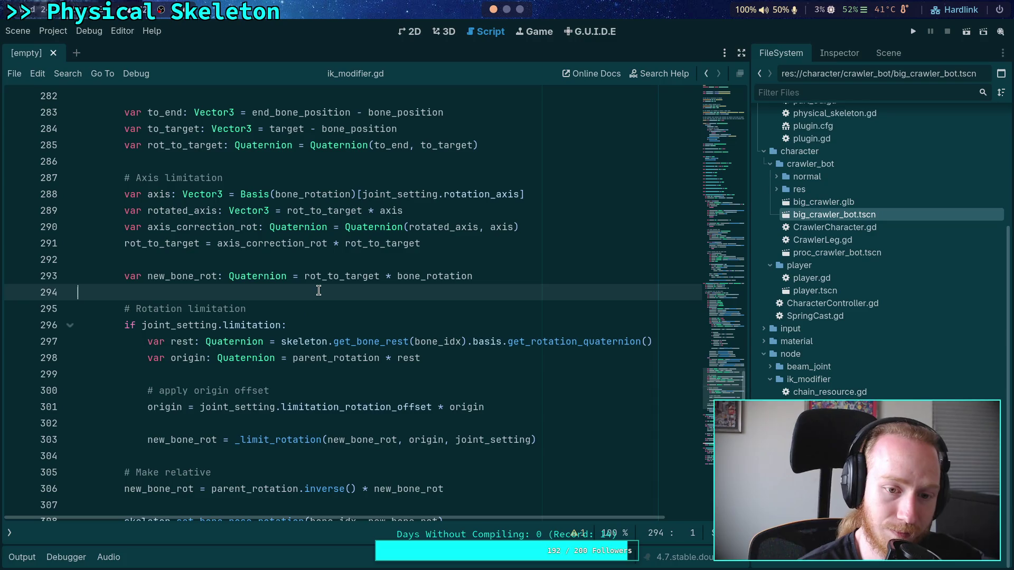
pyautogui.scroll(3, 317, 291)
pyautogui.click(217, 311)
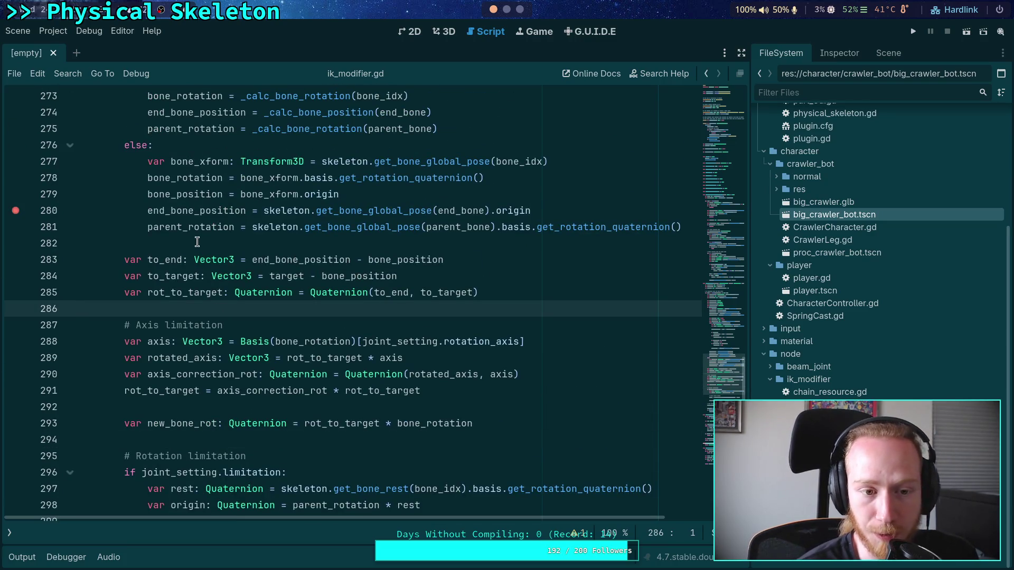
pyautogui.click(303, 244)
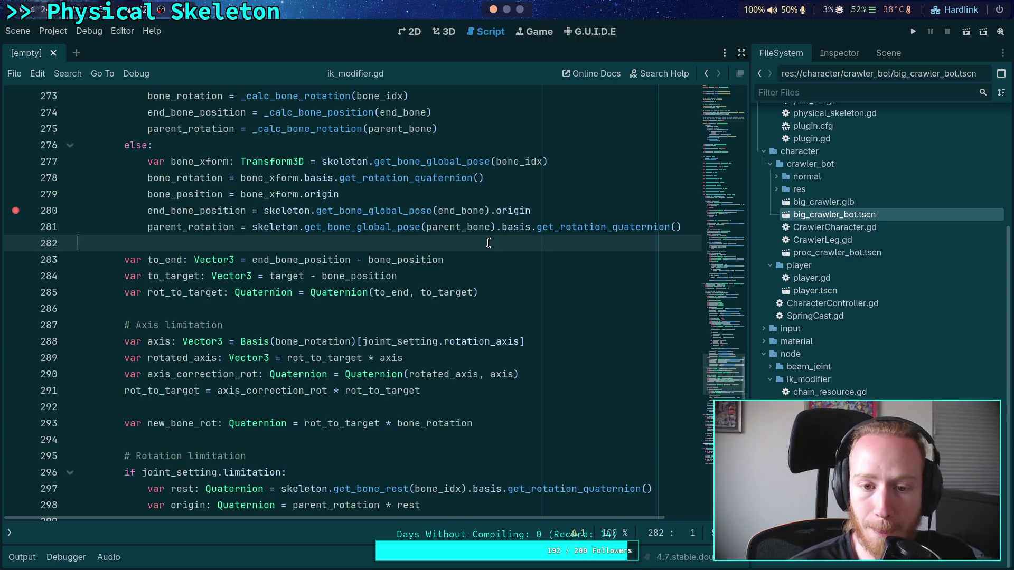
pyautogui.click(445, 31)
pyautogui.moveTo(751, 201)
pyautogui.mouseDown()
pyautogui.moveTo(594, 224)
pyautogui.moveTo(717, 224)
pyautogui.mouseUp()
# Step: Return to ik_modifier.gd, revisit lines 286 and 282, and adjust the file panel width
pyautogui.hotkey('ctrl', 'F3')
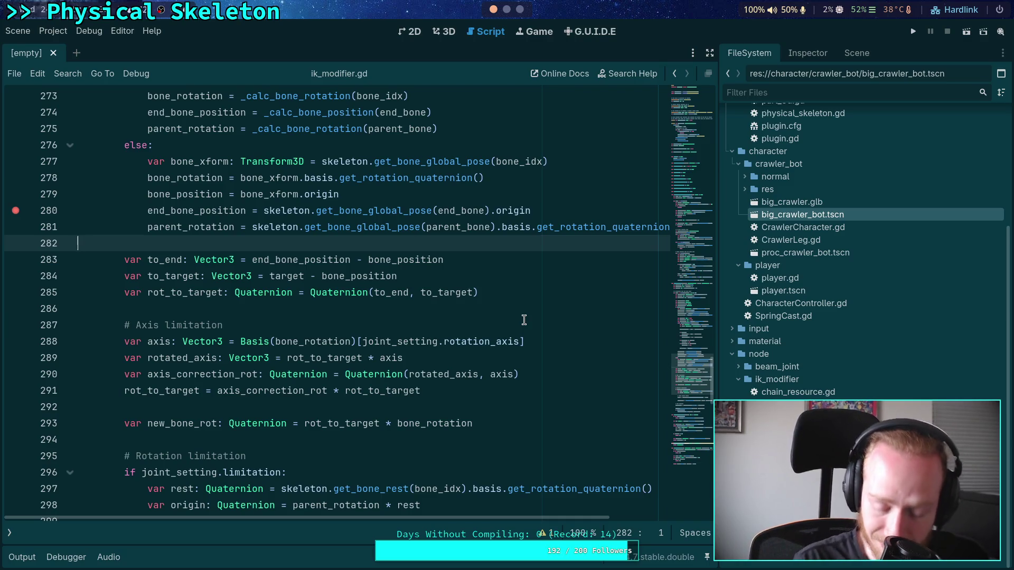
pyautogui.click(522, 309)
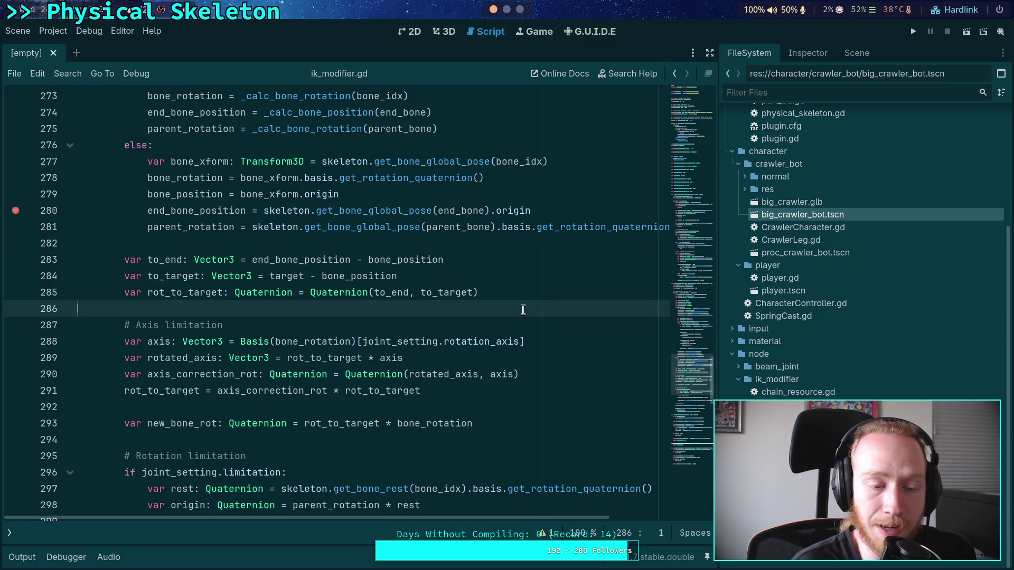
pyautogui.click(285, 243)
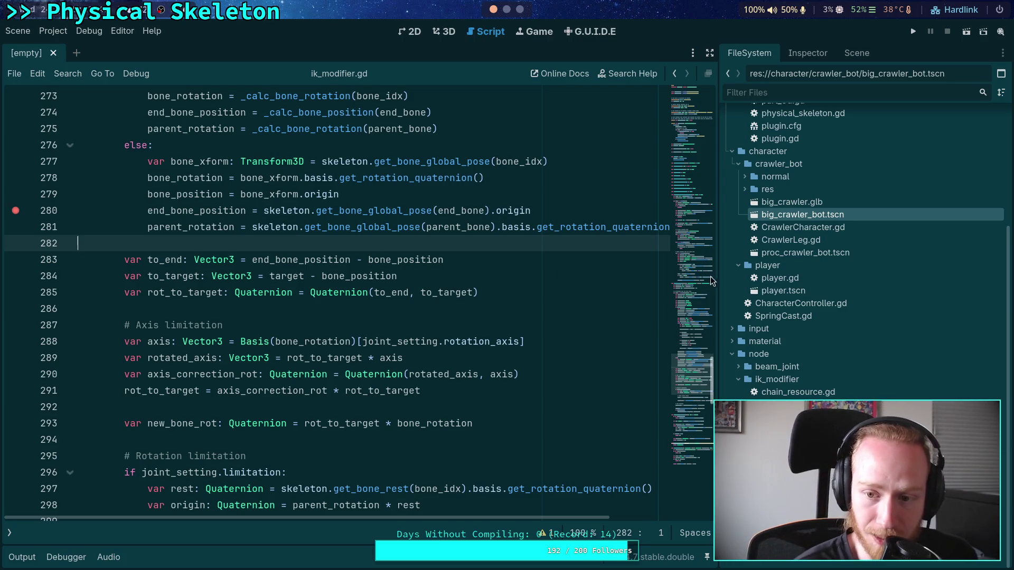
pyautogui.moveTo(717, 271); pyautogui.dragTo(720, 271)
pyautogui.scroll(2, 511, 256)
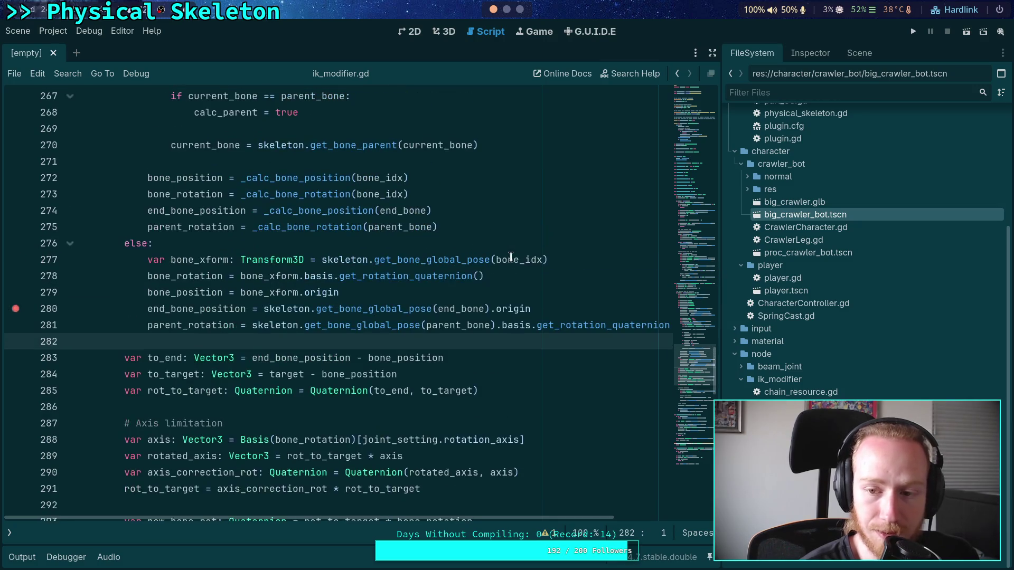
pyautogui.scroll(1, 520, 264)
pyautogui.scroll(-2, 523, 264)
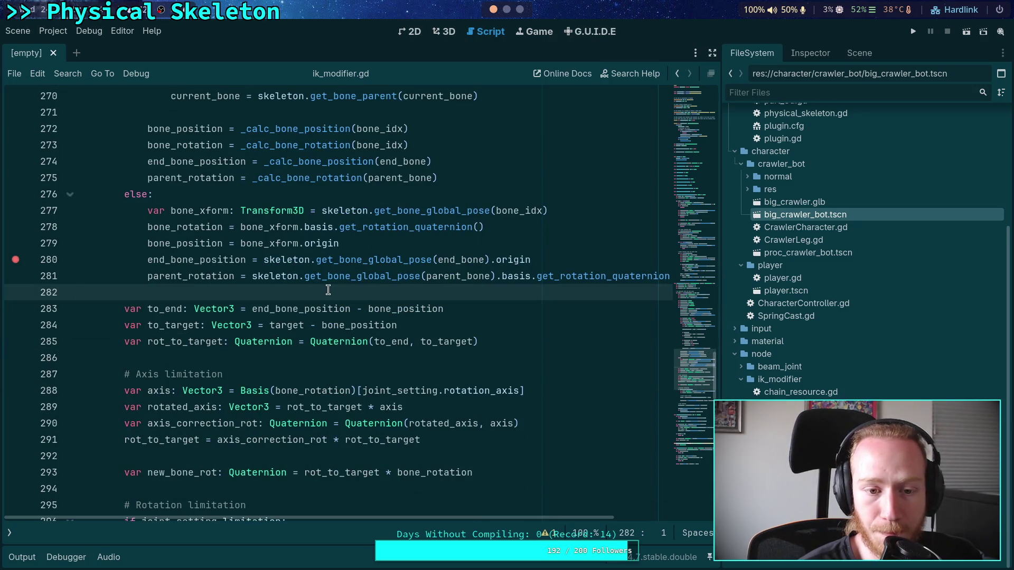
pyautogui.click(344, 191)
pyautogui.scroll(2, 444, 278)
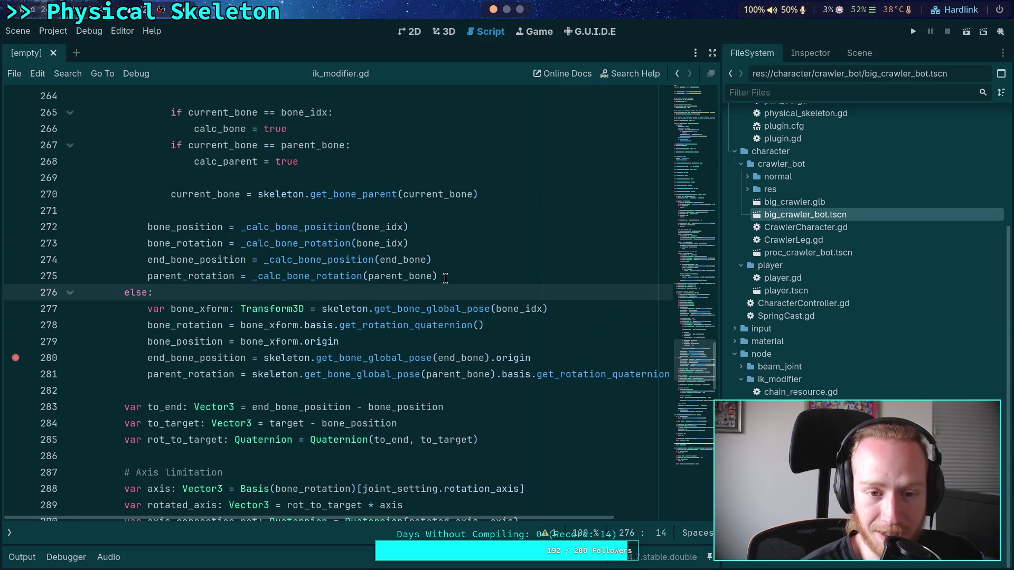
pyautogui.click(479, 278)
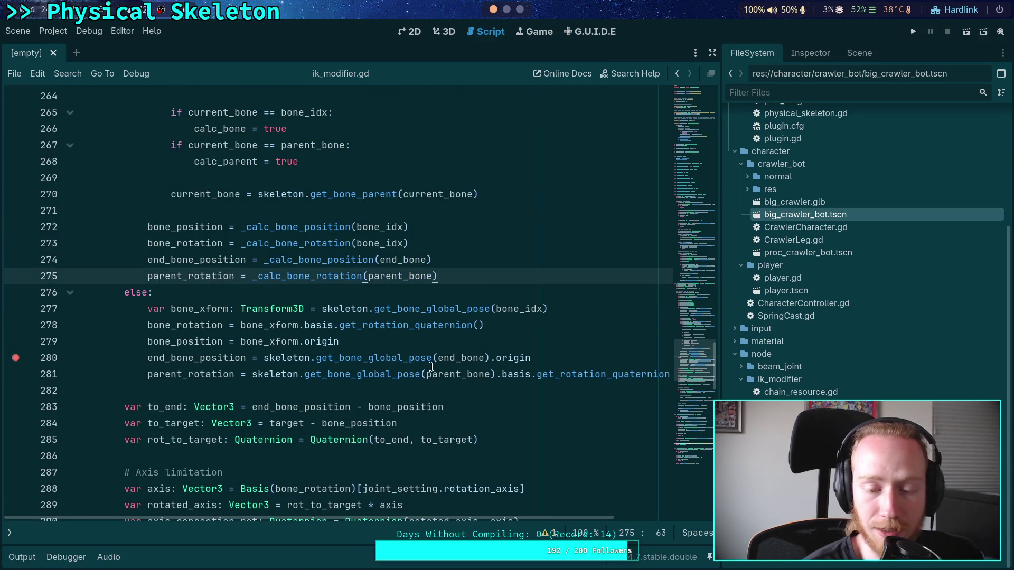
pyautogui.click(457, 395)
pyautogui.click(466, 275)
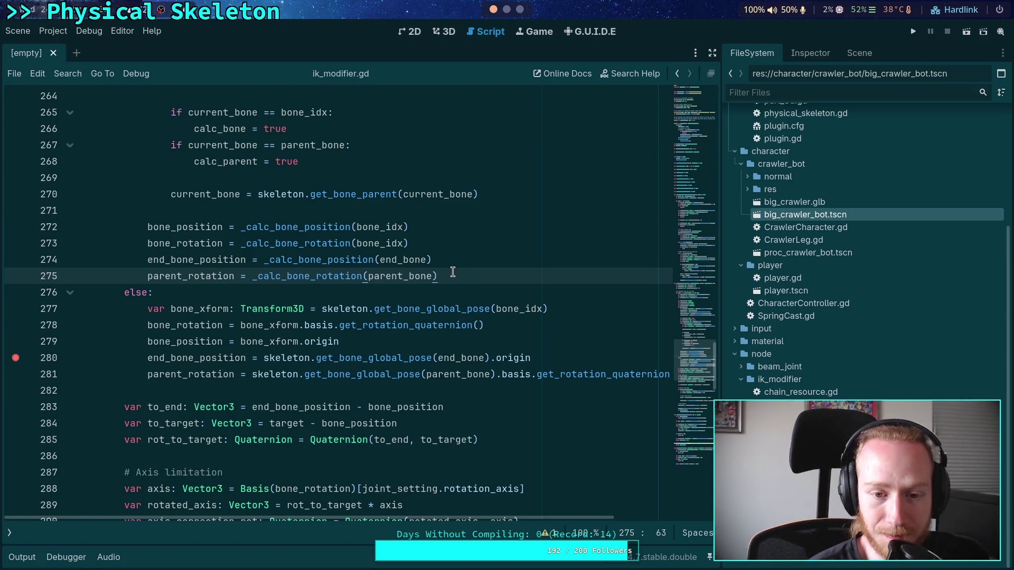
pyautogui.click(858, 52)
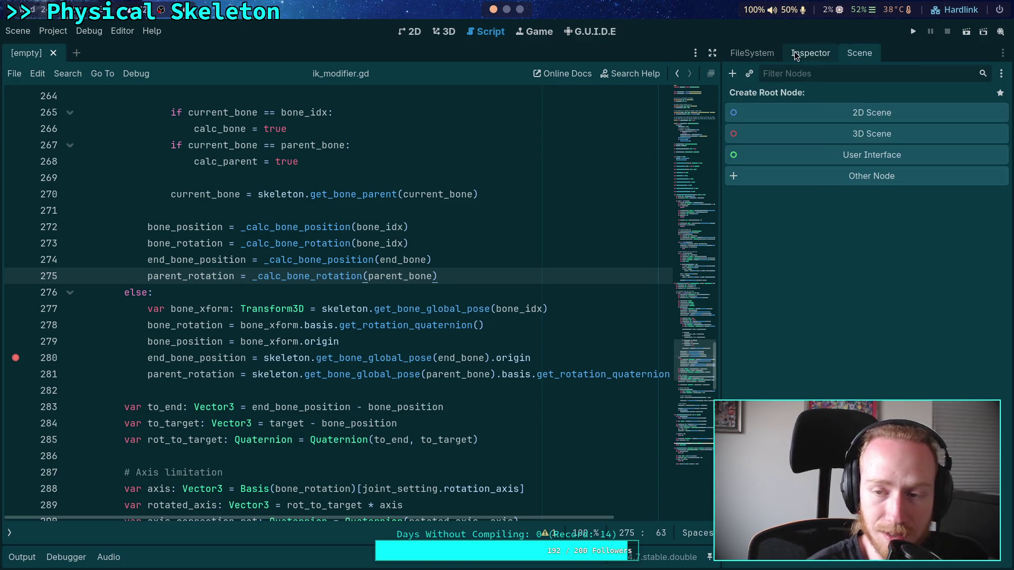
pyautogui.click(752, 53)
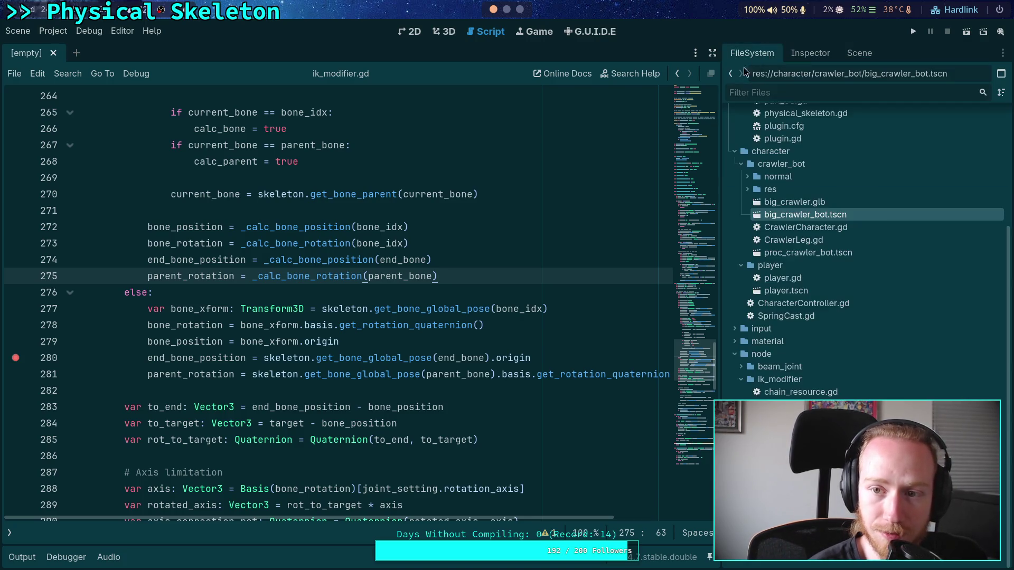
pyautogui.click(362, 212)
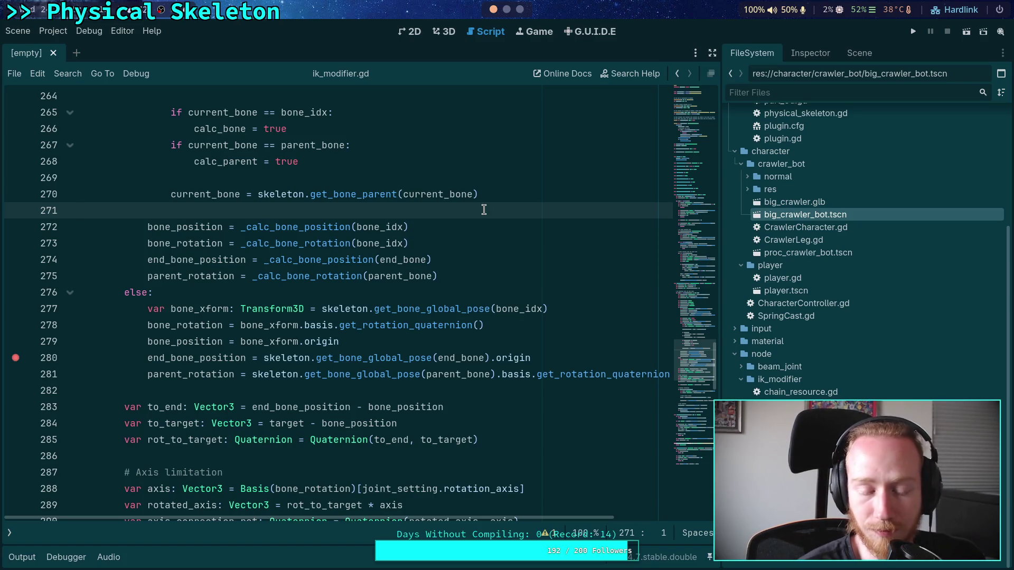
pyautogui.click(437, 391)
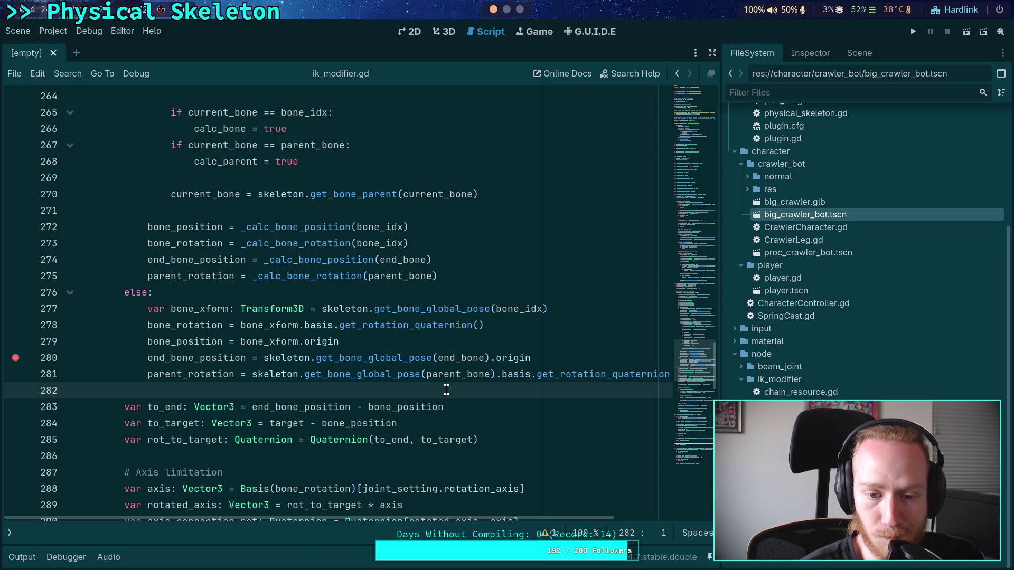
pyautogui.scroll(-1, 446, 389)
pyautogui.click(407, 406)
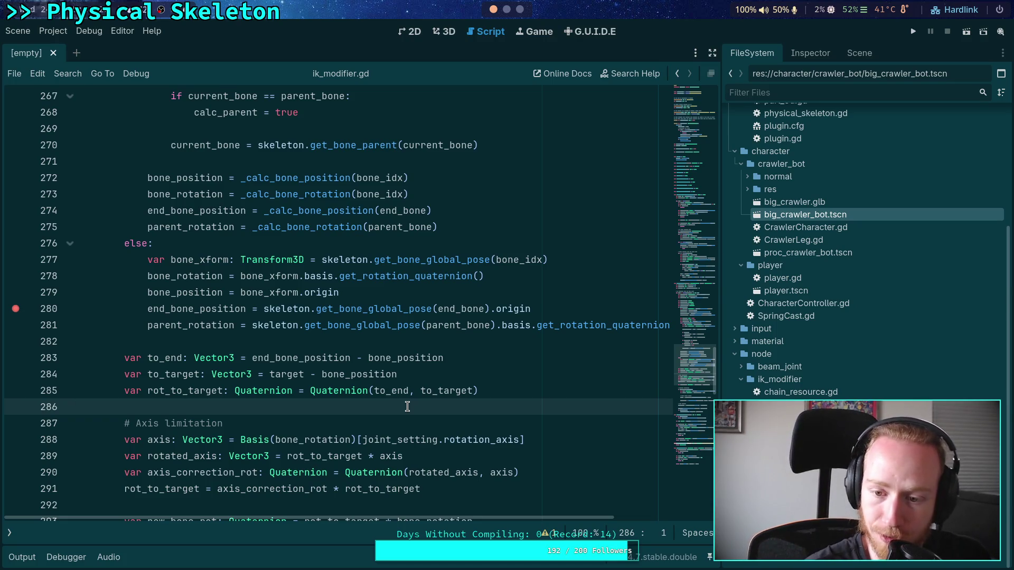
pyautogui.moveTo(695, 379); pyautogui.dragTo(665, 117)
pyautogui.moveTo(356, 112); pyautogui.dragTo(78, 112)
pyautogui.click(256, 143)
pyautogui.moveTo(695, 158); pyautogui.dragTo(712, 374)
pyautogui.scroll(1, 713, 370)
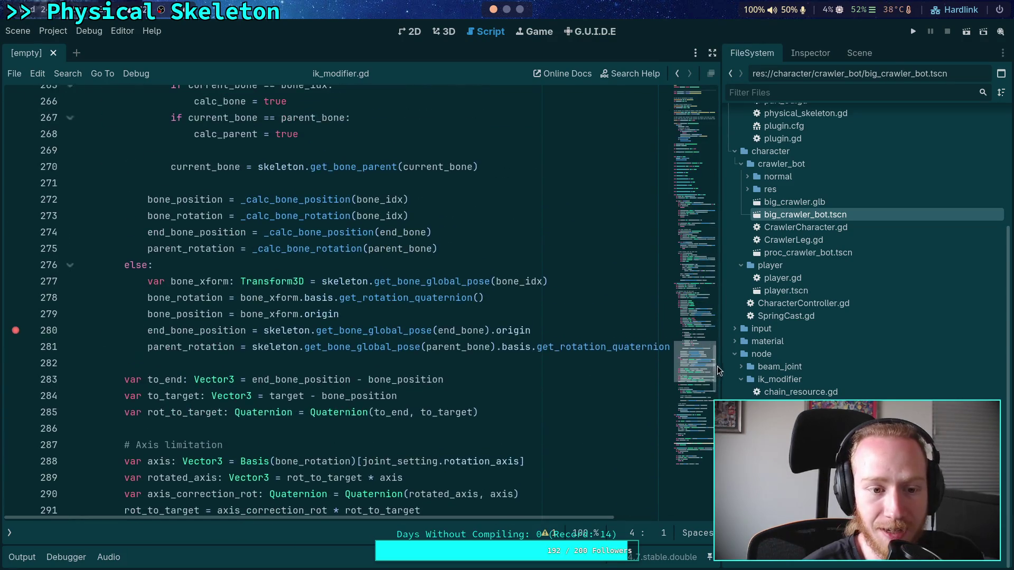
pyautogui.click(503, 374)
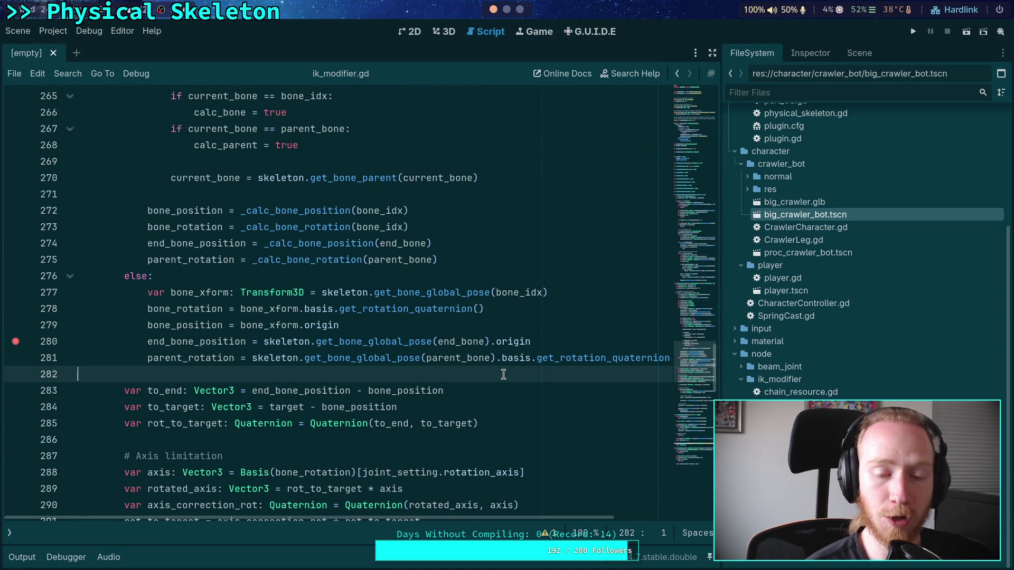
pyautogui.click(476, 277)
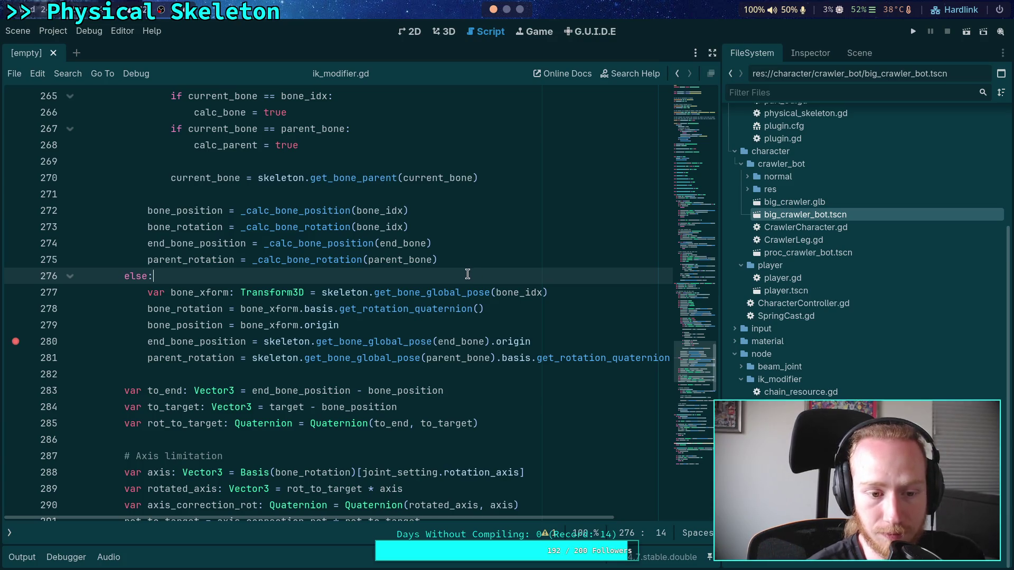
pyautogui.click(367, 372)
pyautogui.scroll(-2, 369, 369)
pyautogui.click(394, 341)
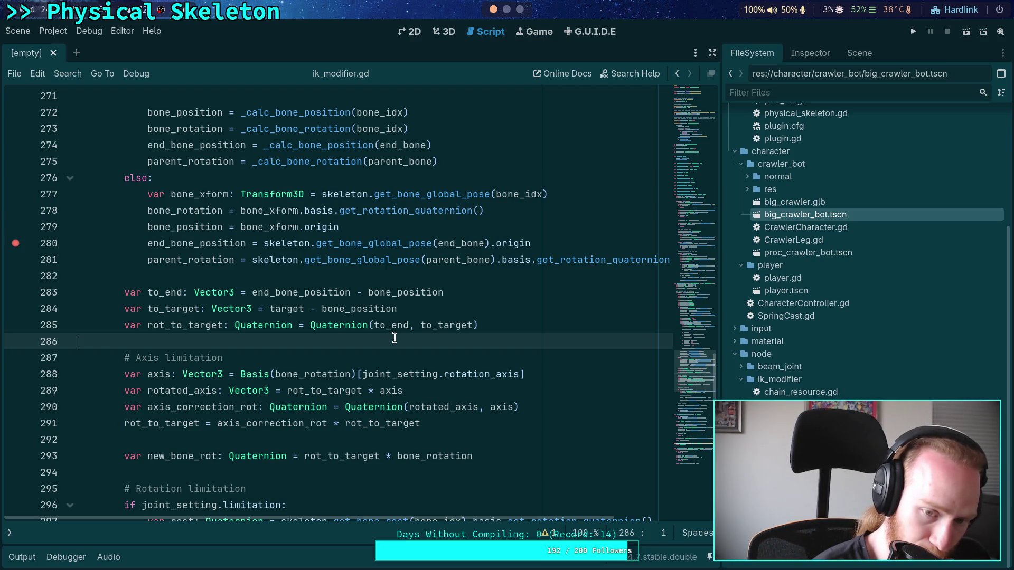
pyautogui.click(416, 277)
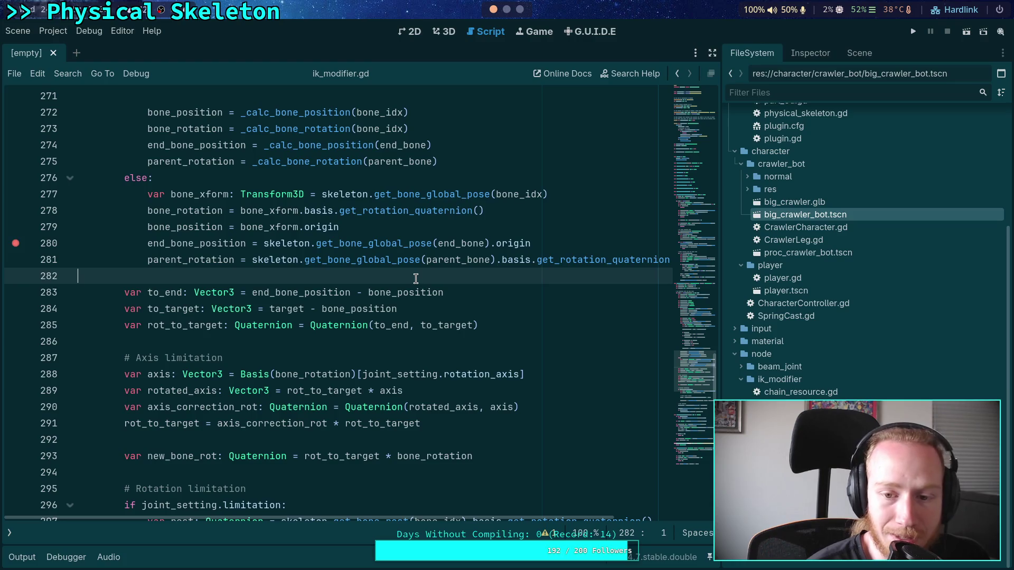
pyautogui.moveTo(470, 519); pyautogui.dragTo(507, 519)
pyautogui.hscroll(-2, 506, 519)
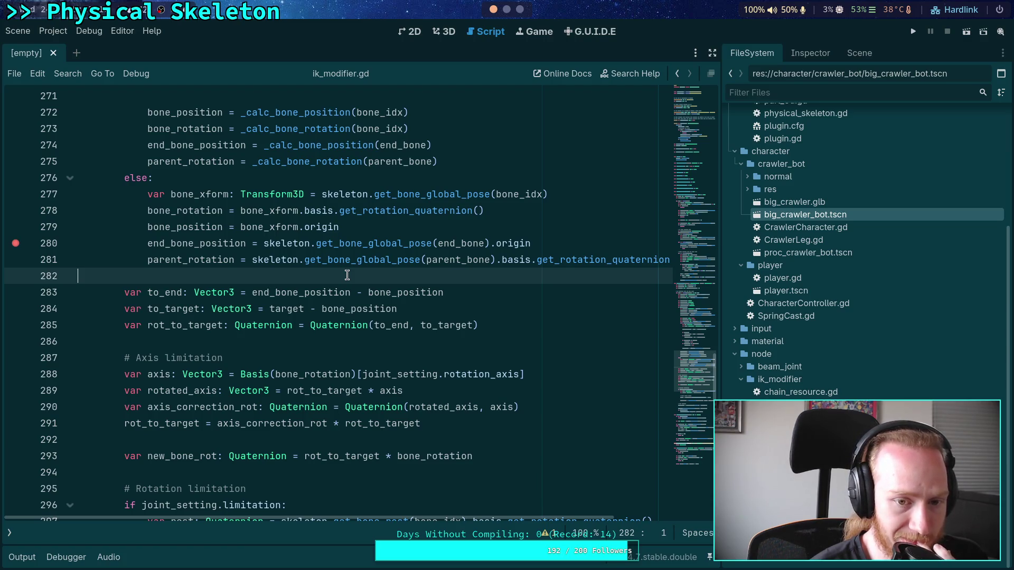
pyautogui.scroll(1, 347, 275)
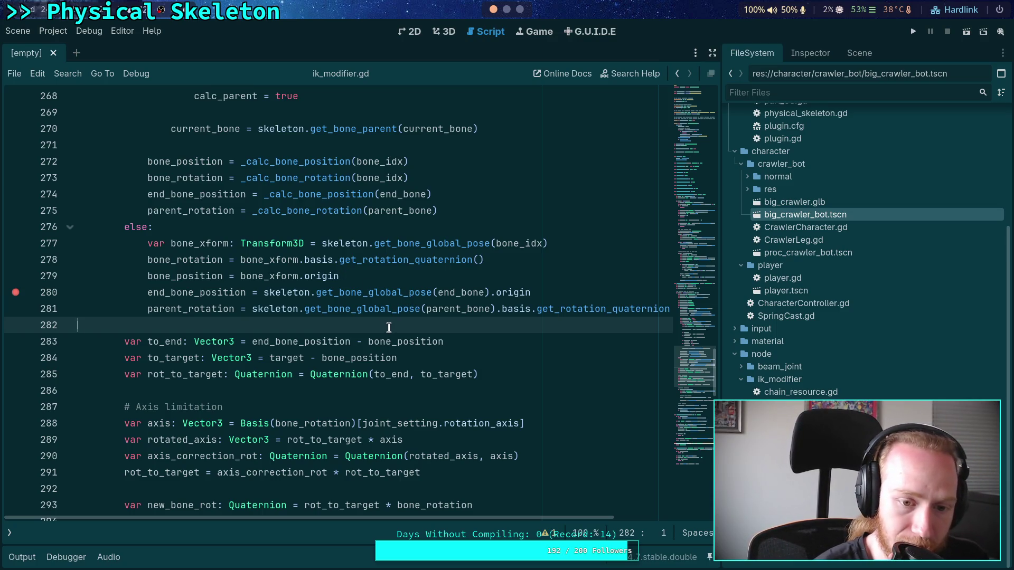
pyautogui.scroll(1, 389, 326)
pyautogui.scroll(6, 388, 326)
pyautogui.click(208, 270)
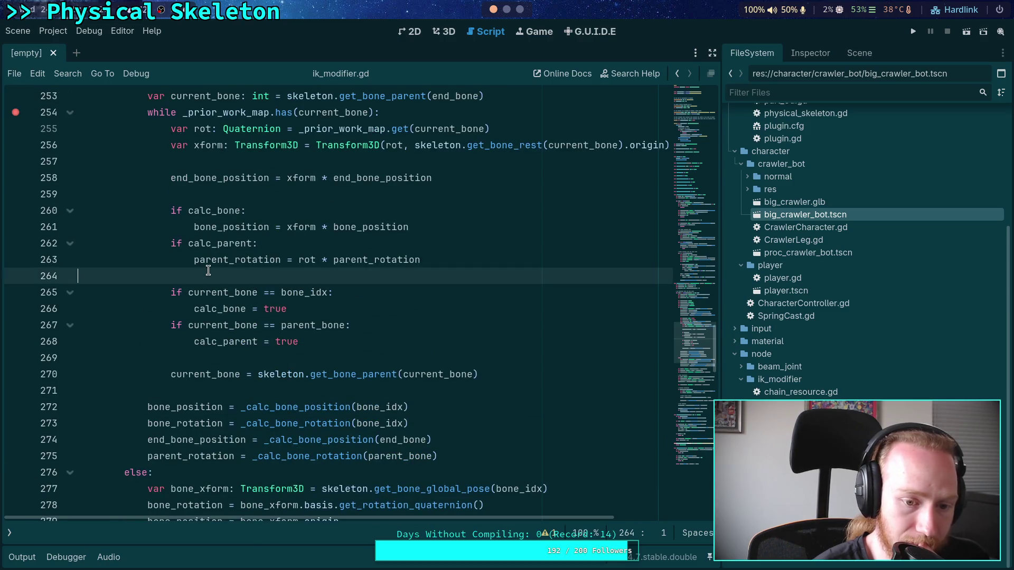
pyautogui.press('Down')
pyautogui.press('Down')
pyautogui.press('Down')
pyautogui.scroll(1, 192, 258)
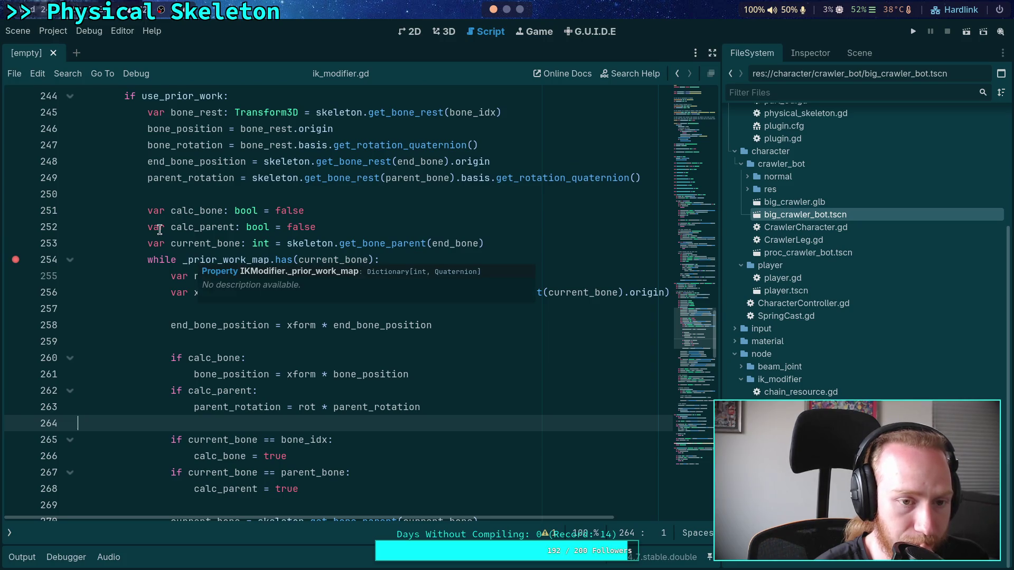
pyautogui.scroll(1, 160, 230)
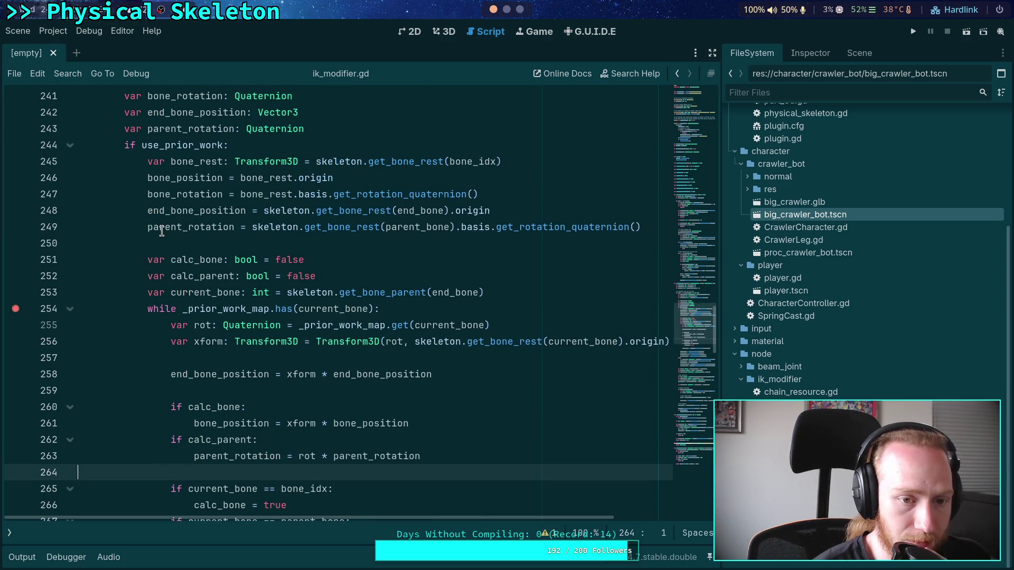
pyautogui.scroll(-2, 161, 231)
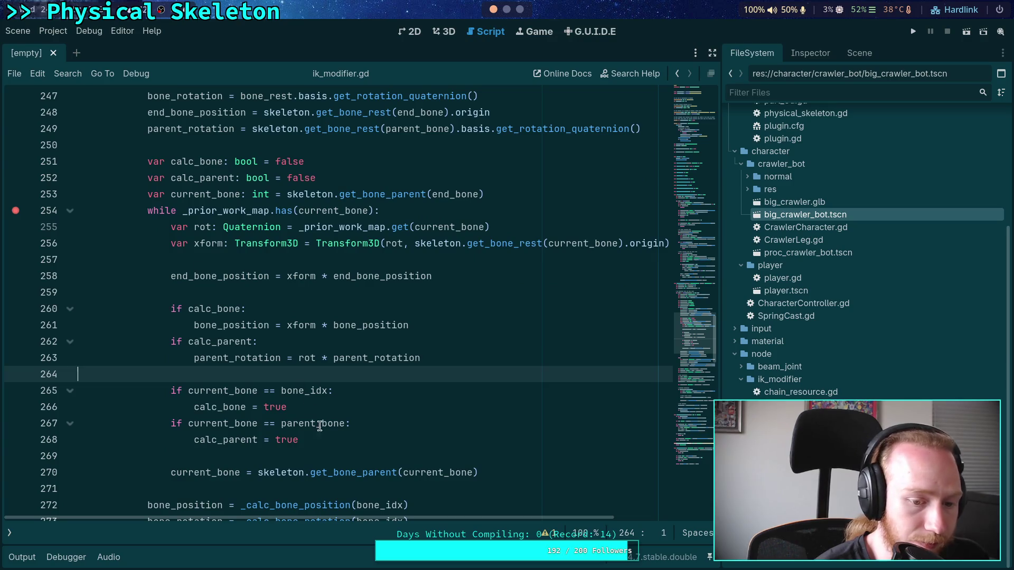
pyautogui.scroll(-2, 228, 302)
pyautogui.click(515, 370)
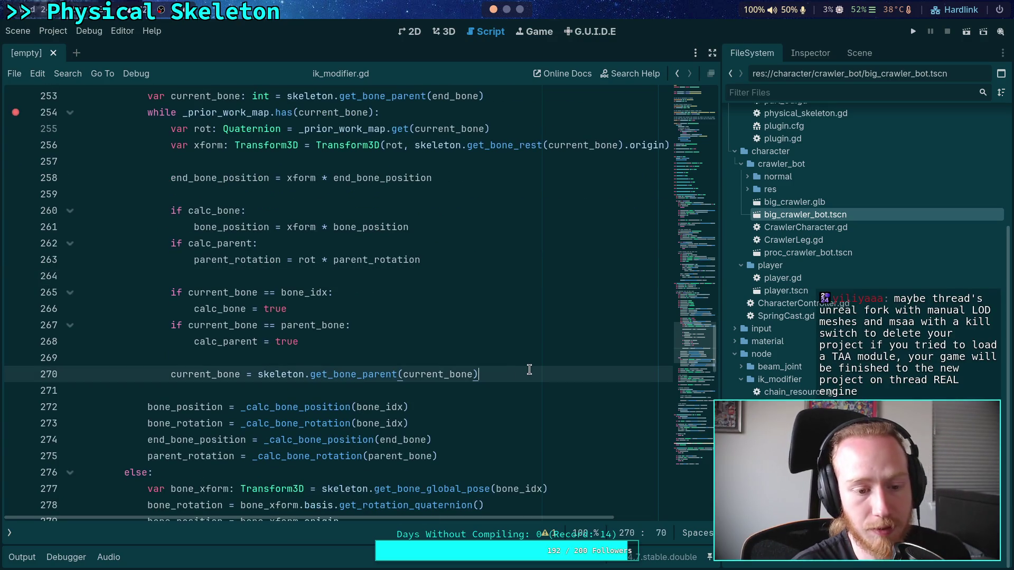
# Step: Begin a dedented var final_xform: Transform3D = skeleton.get_glob… line after the loop
pyautogui.press('Return')
pyautogui.press('Return')
pyautogui.press('BackSpace')
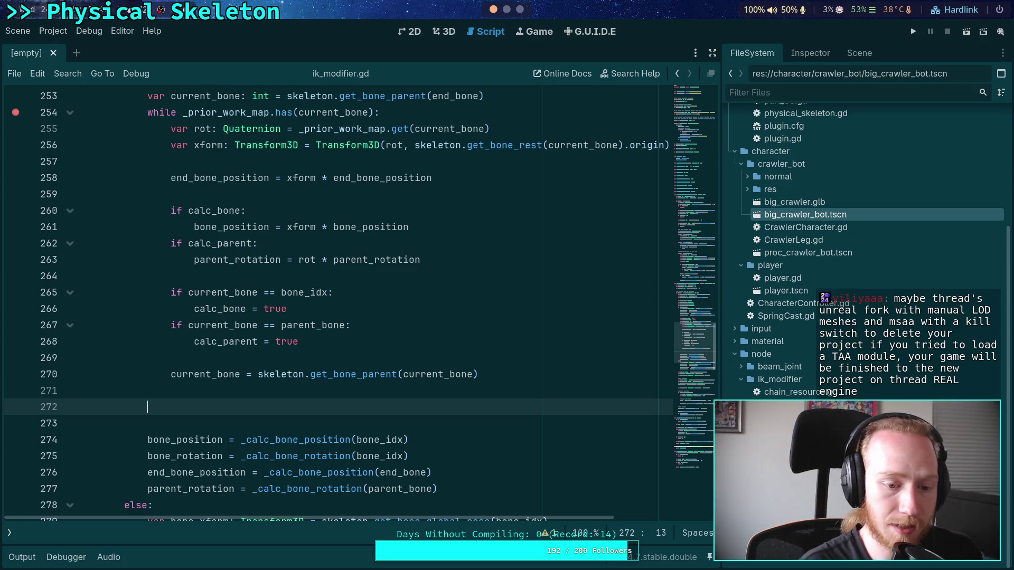
pyautogui.write('var final_xform: ')
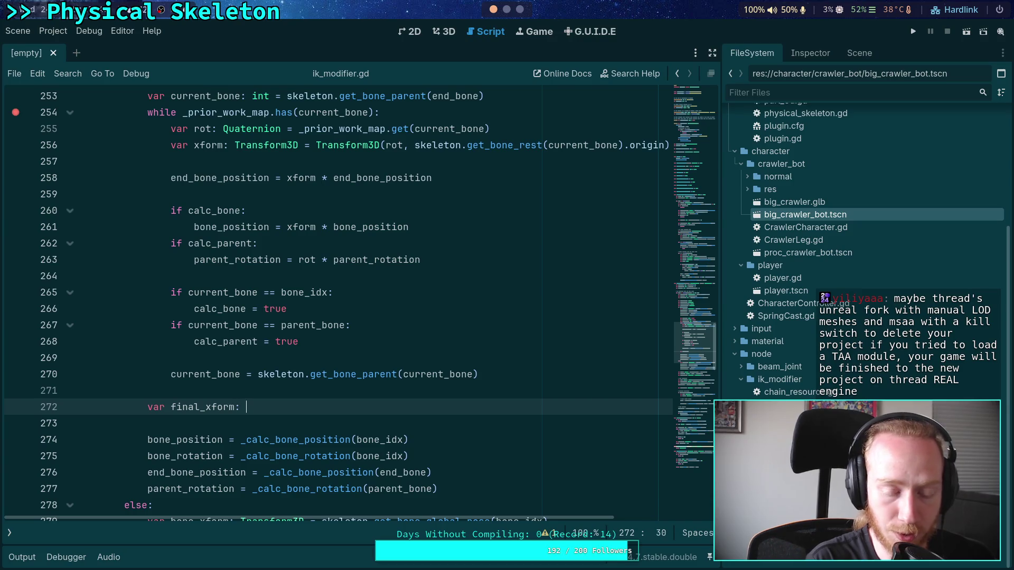
pyautogui.write('Transform3D =')
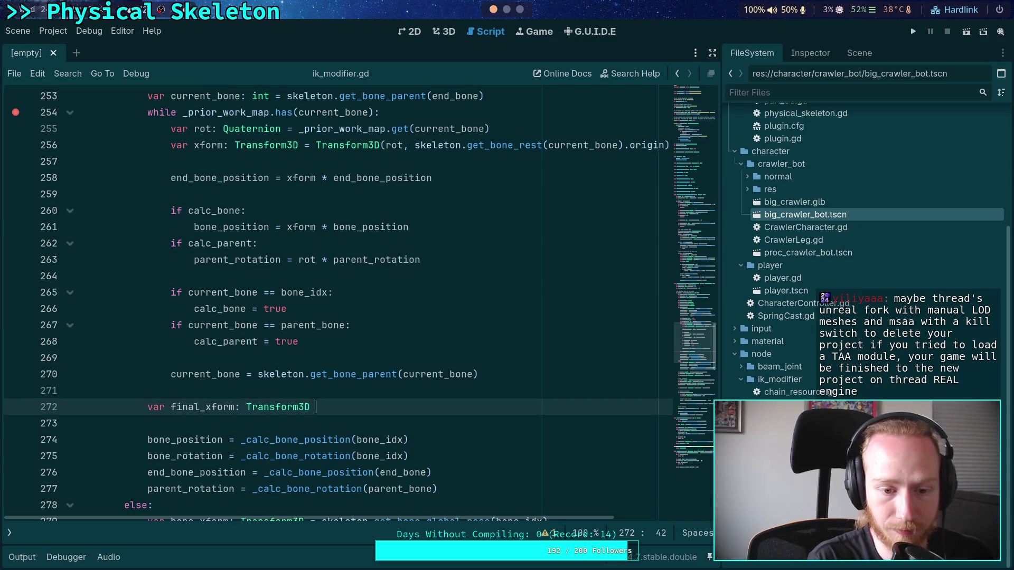
pyautogui.hotkey('ctrl', 'space')
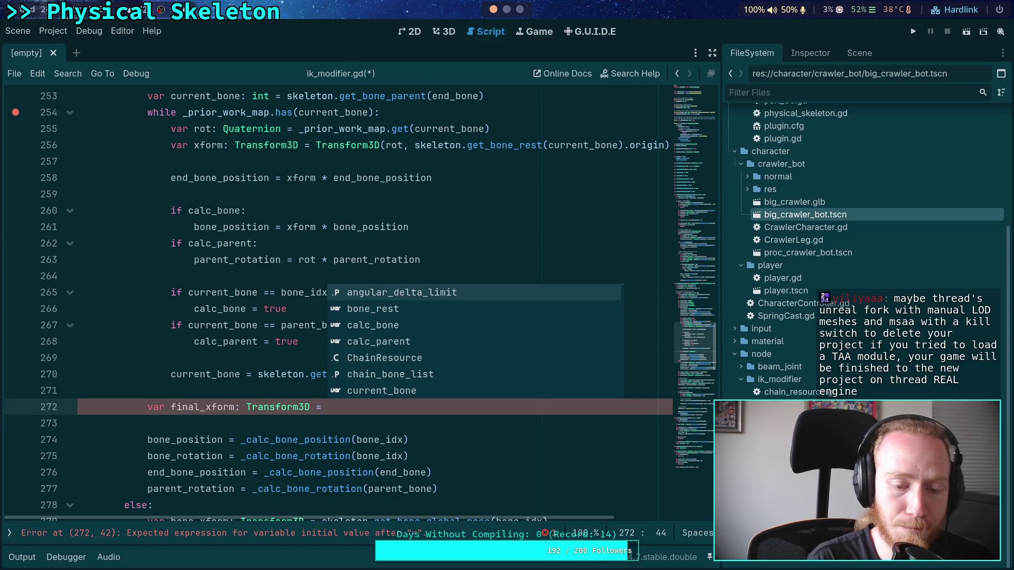
pyautogui.write('skeleto')
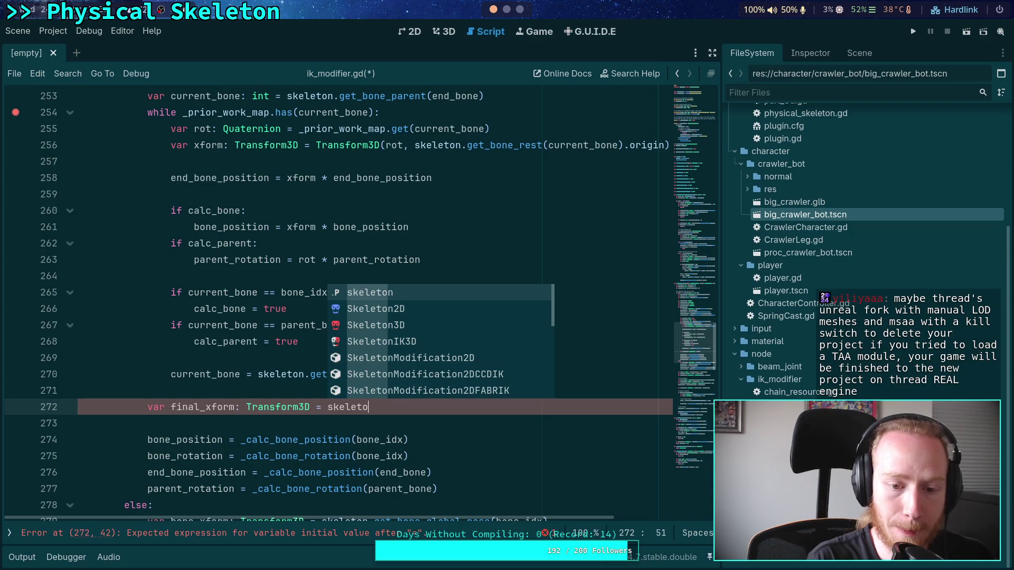
pyautogui.write('n.get_glob')
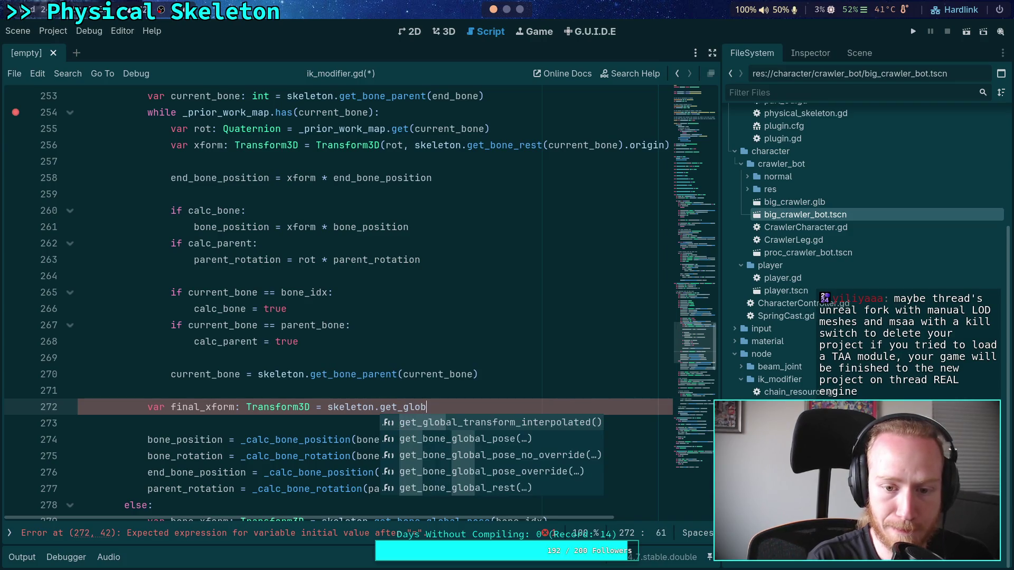
# Step: Wrap the final_xform line in a new if current_bone != -1: block
pyautogui.click(170, 390)
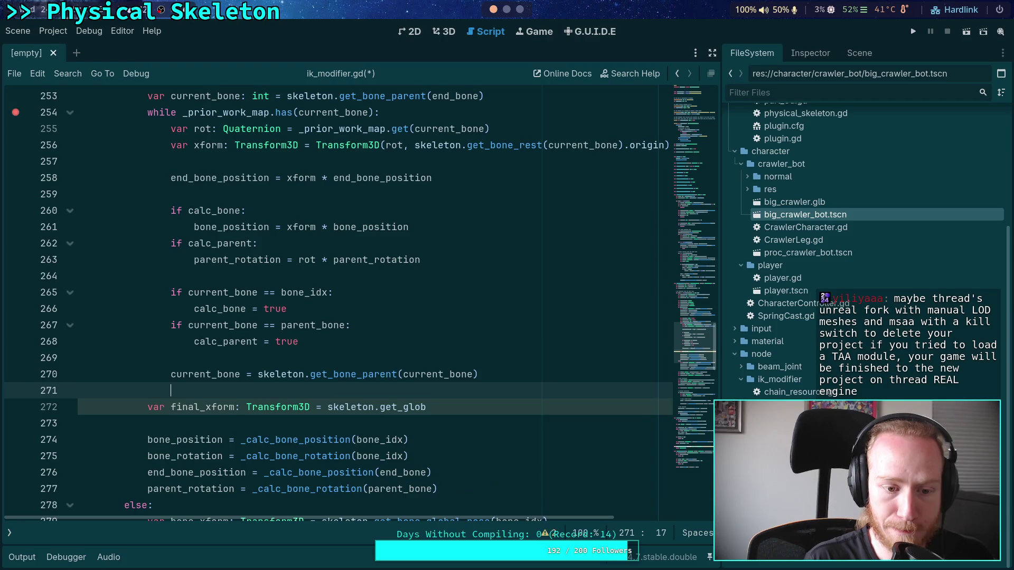
pyautogui.press('Return')
pyautogui.press('BackSpace')
pyautogui.write('if pa')
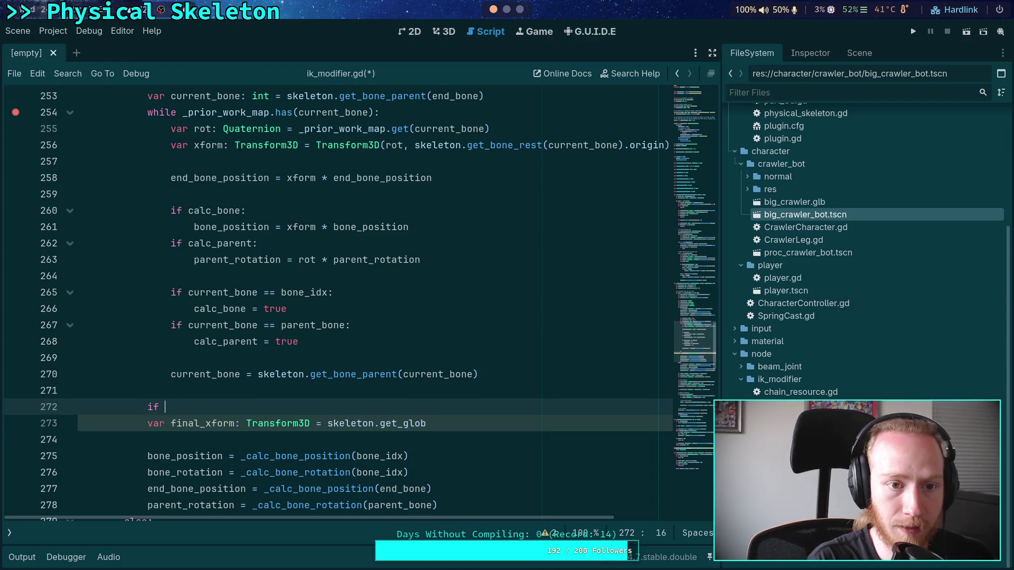
pyautogui.press('BackSpace')
pyautogui.press('BackSpace')
pyautogui.write('cur')
pyautogui.press('Return')
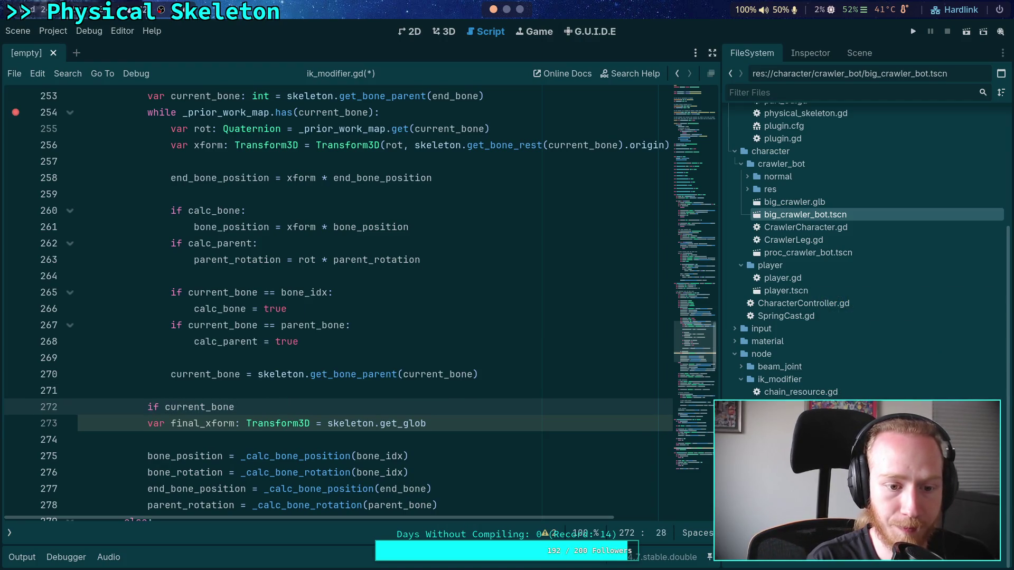
pyautogui.write(' != -1:')
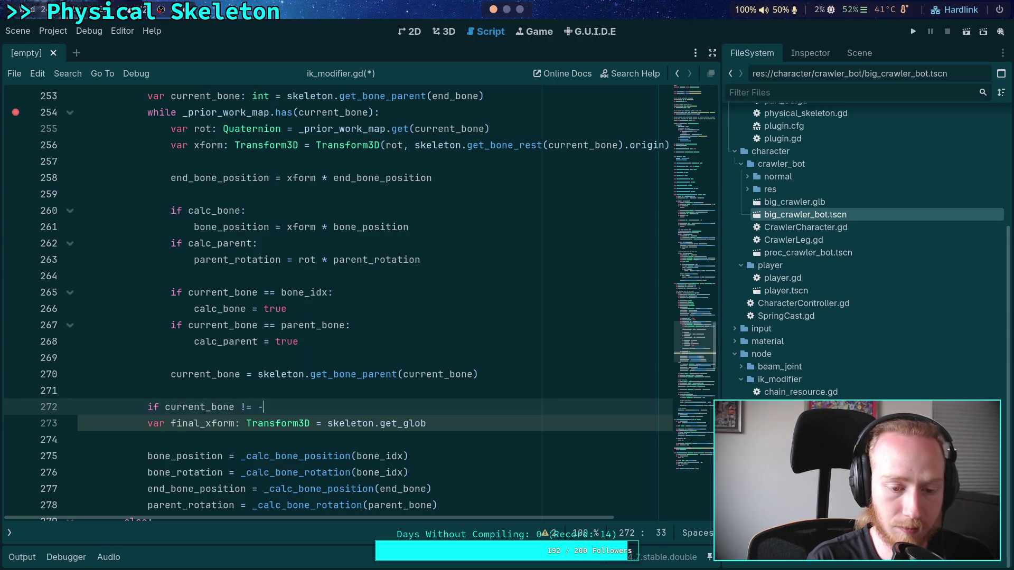
pyautogui.press('Down')
pyautogui.press('Home')
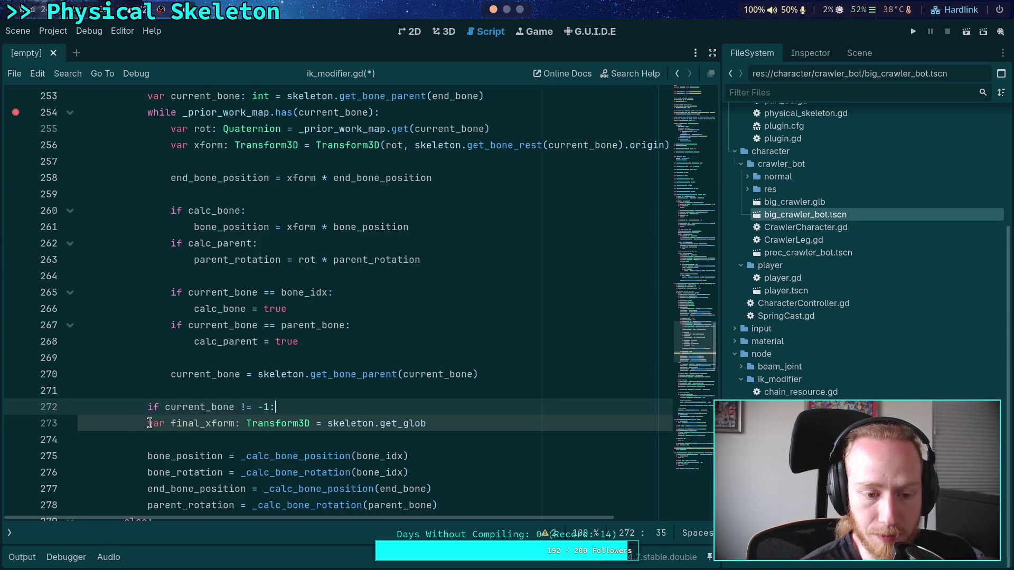
pyautogui.press('Tab')
# Step: Complete final_xform as skeleton.get_bone_global_pose(current_bone)
pyautogui.click(507, 427)
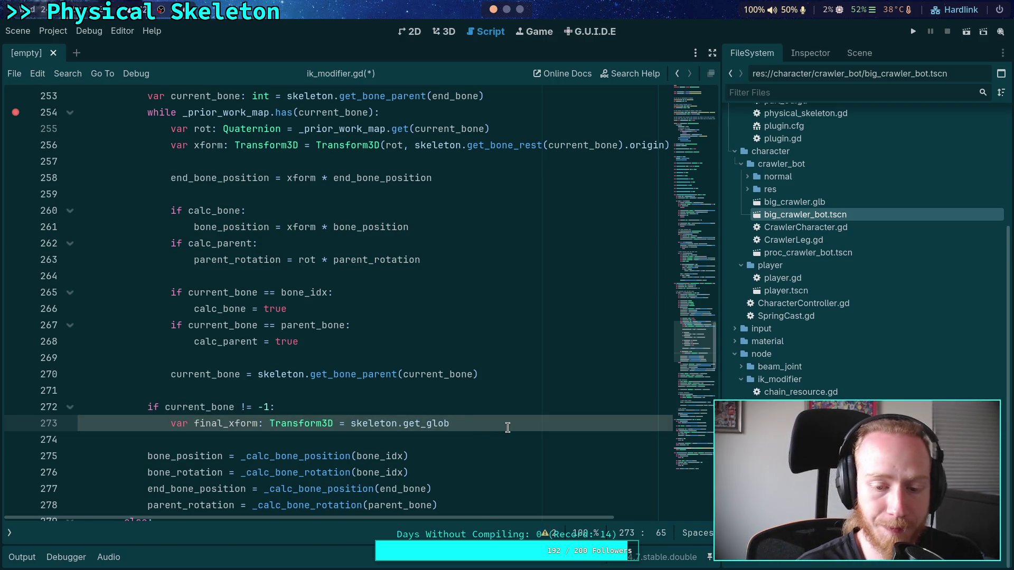
pyautogui.write('al_')
pyautogui.press('Down')
pyautogui.press('Return')
pyautogui.write('curre')
pyautogui.press('Return')
pyautogui.write(')')
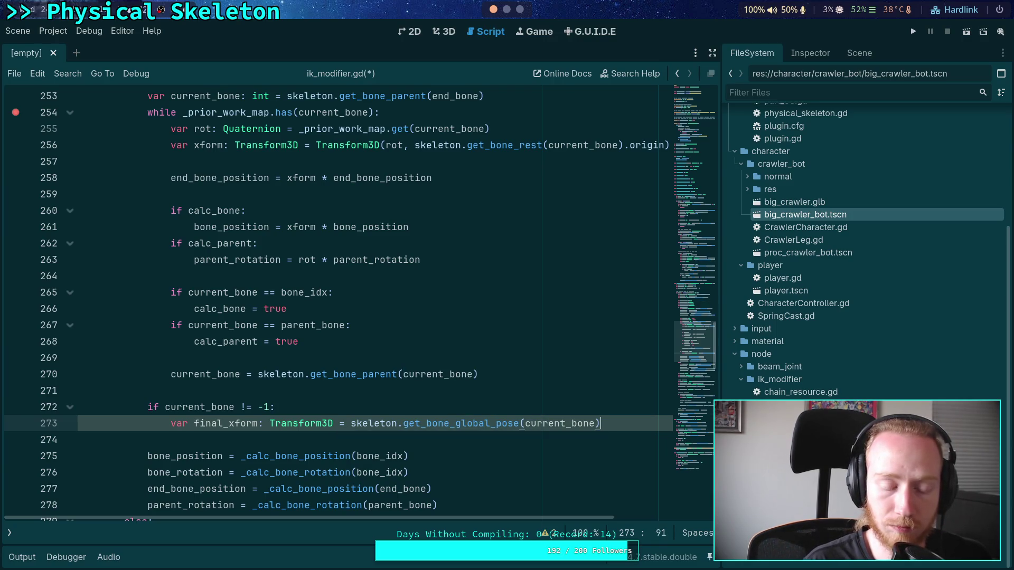
# Step: Add bone_position = final_xform * bone_position inside the if block
pyautogui.press('Return')
pyautogui.scroll(-1, 433, 407)
pyautogui.scroll(1, 433, 407)
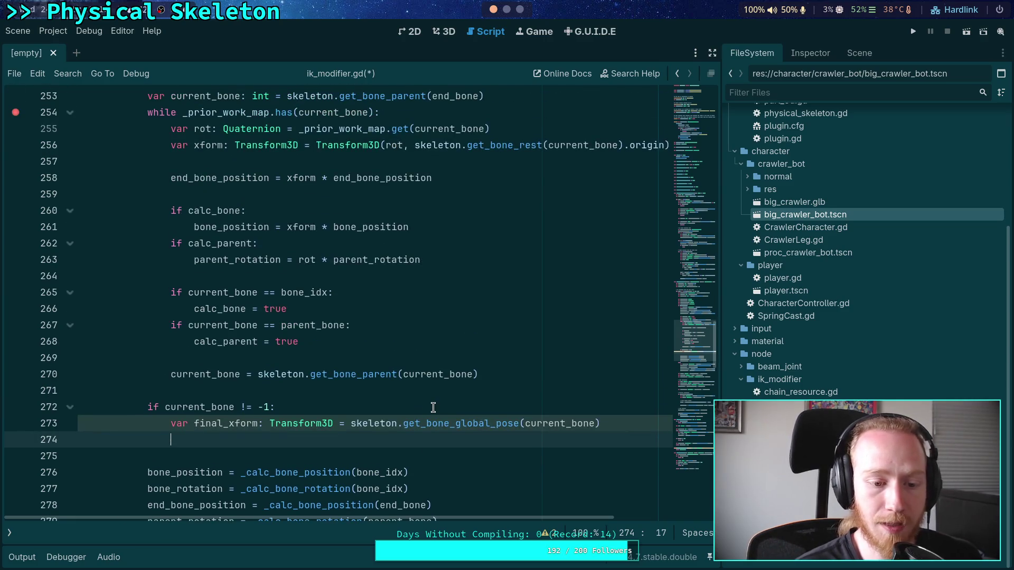
pyautogui.write('b')
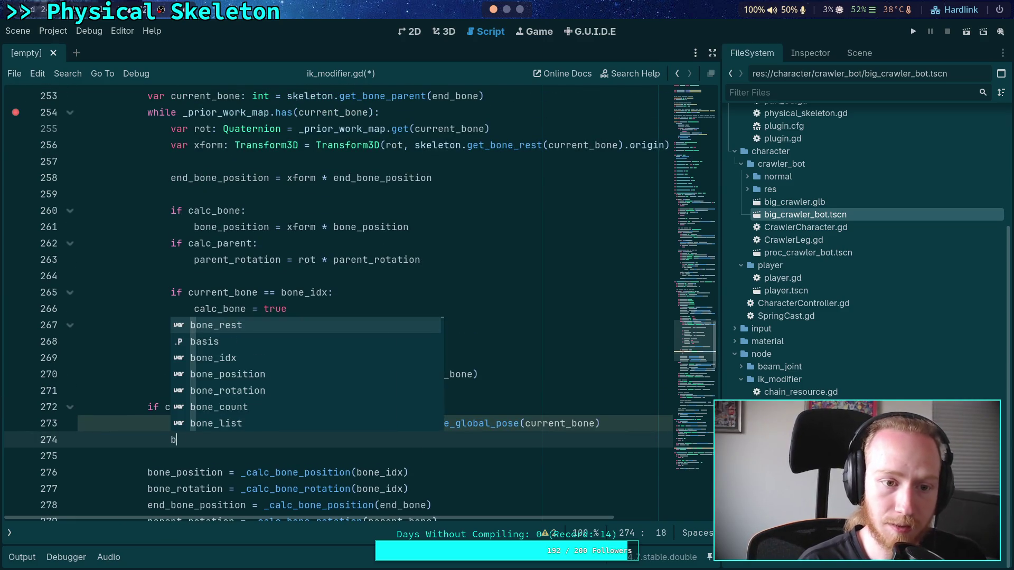
pyautogui.write('on')
pyautogui.press('Down')
pyautogui.press('Down')
pyautogui.press('Return')
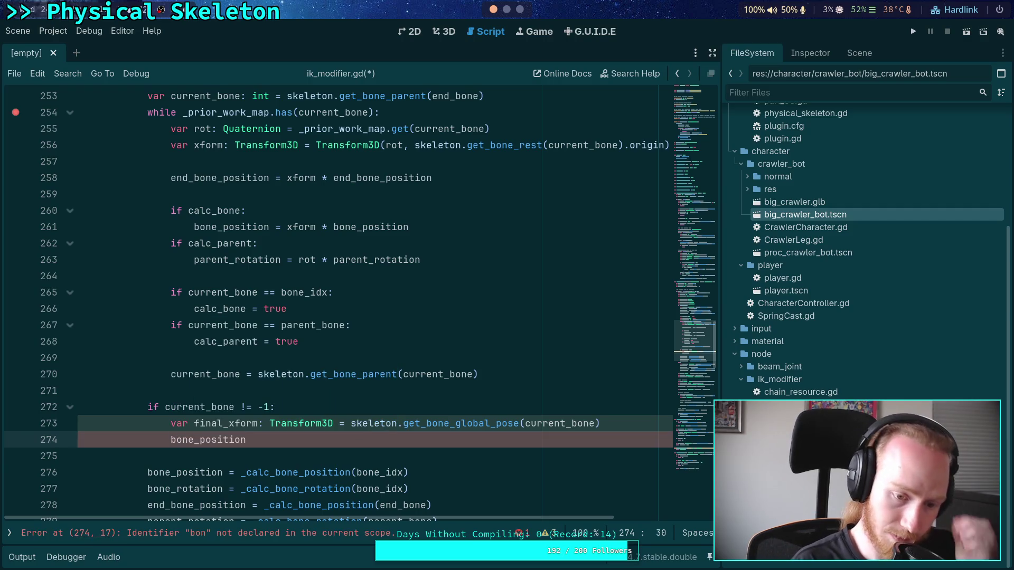
pyautogui.write('bone')
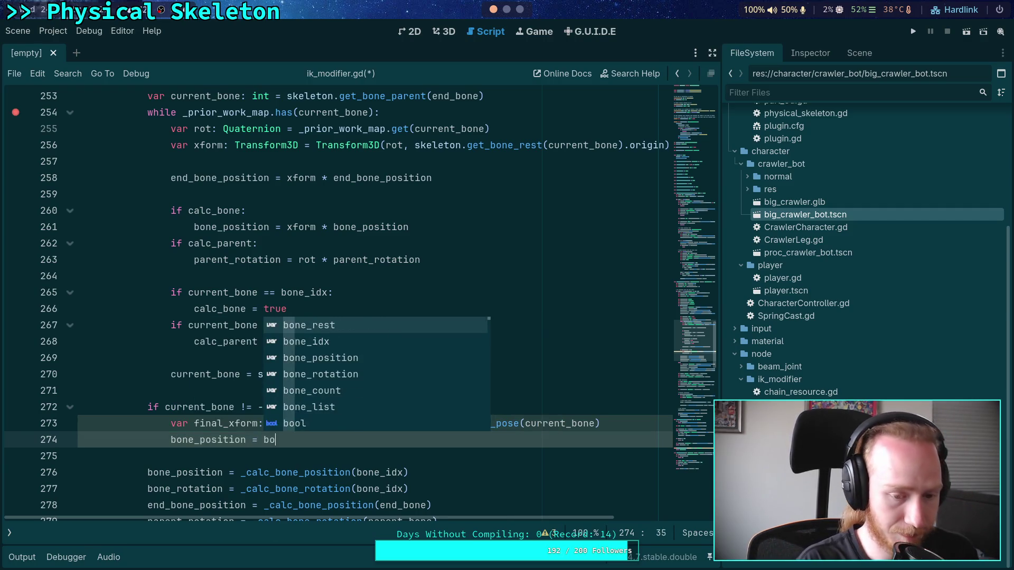
pyautogui.press('BackSpace')
pyautogui.press('BackSpace')
pyautogui.press('BackSpace')
pyautogui.write('fin')
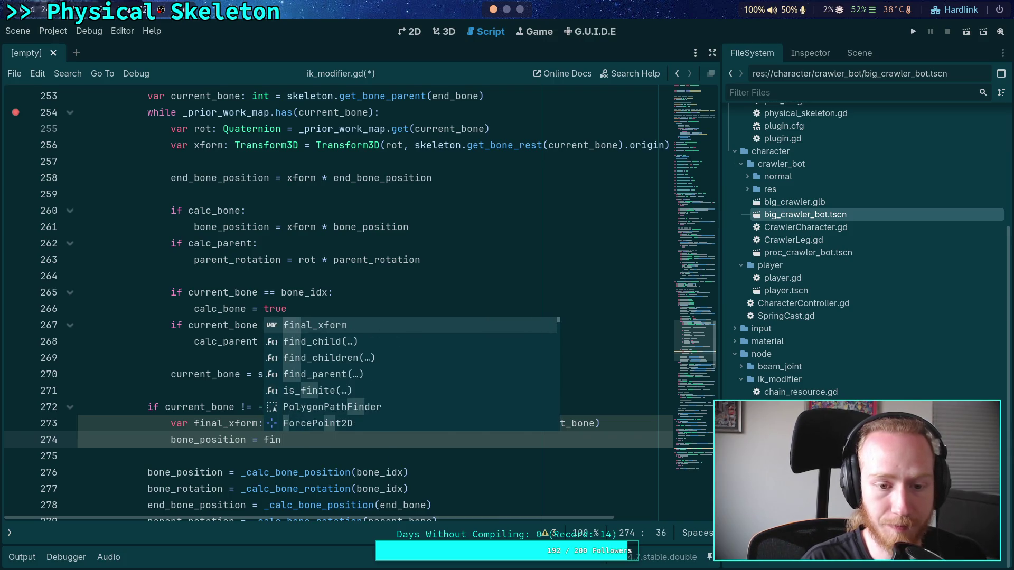
pyautogui.press('Return')
pyautogui.write('* bone_pos')
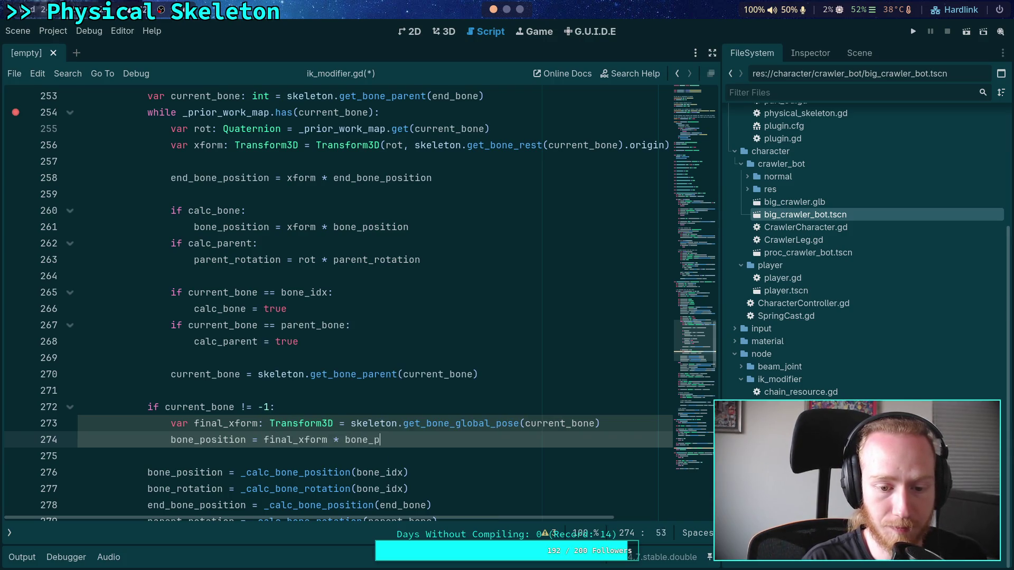
pyautogui.press('Return')
pyautogui.press('Return')
# Step: Add bone_rotation = final_xform * bone_rotation on line 275
pyautogui.write('bone_r')
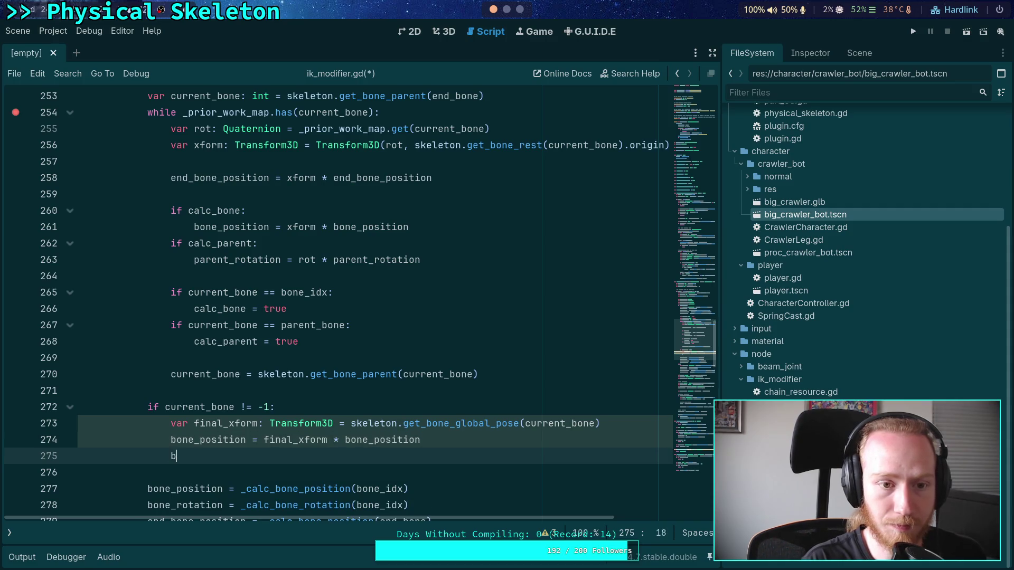
pyautogui.write('ot')
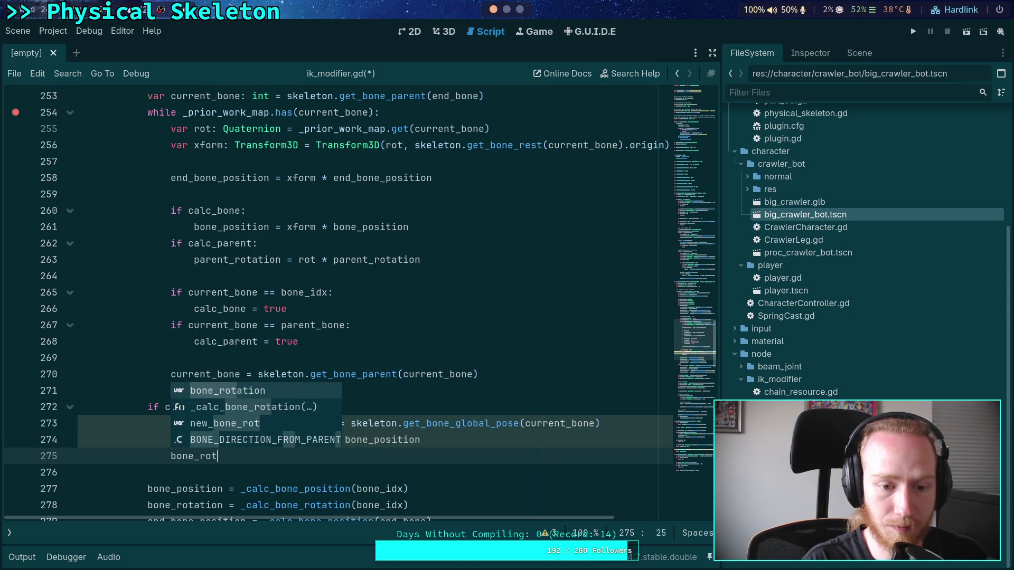
pyautogui.press('Return')
pyautogui.write('= final')
pyautogui.press('Return')
pyautogui.write('* bone_rot')
pyautogui.press('Return')
pyautogui.scroll(-2, 438, 409)
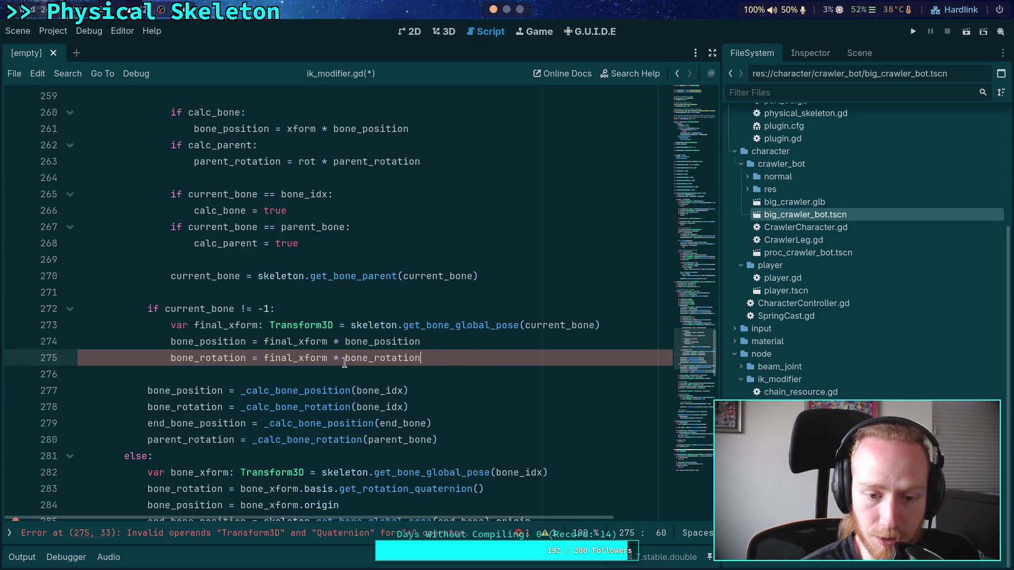
# Step: Change the bone_rotation multiplier to final_xform.basis.get_rotation_quaternion()
pyautogui.doubleClick(379, 363)
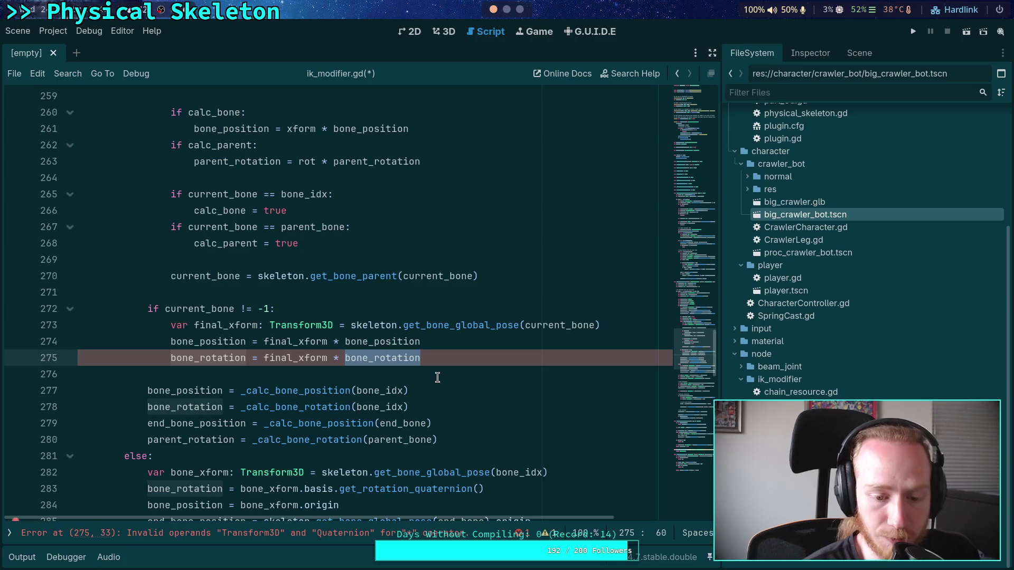
pyautogui.click(330, 357)
pyautogui.write('.bas')
pyautogui.press('Return')
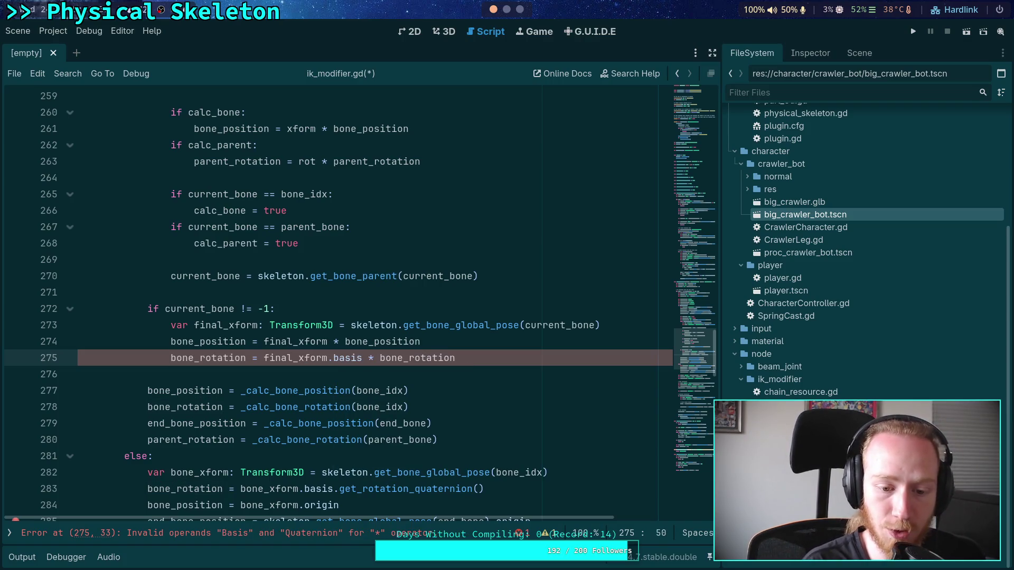
pyautogui.write('.qu')
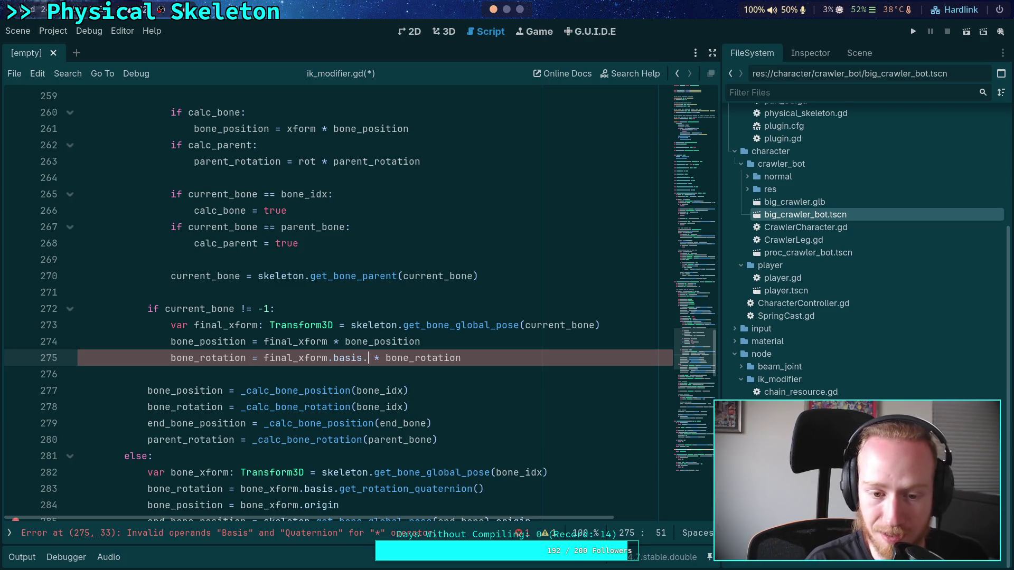
pyautogui.click(492, 390)
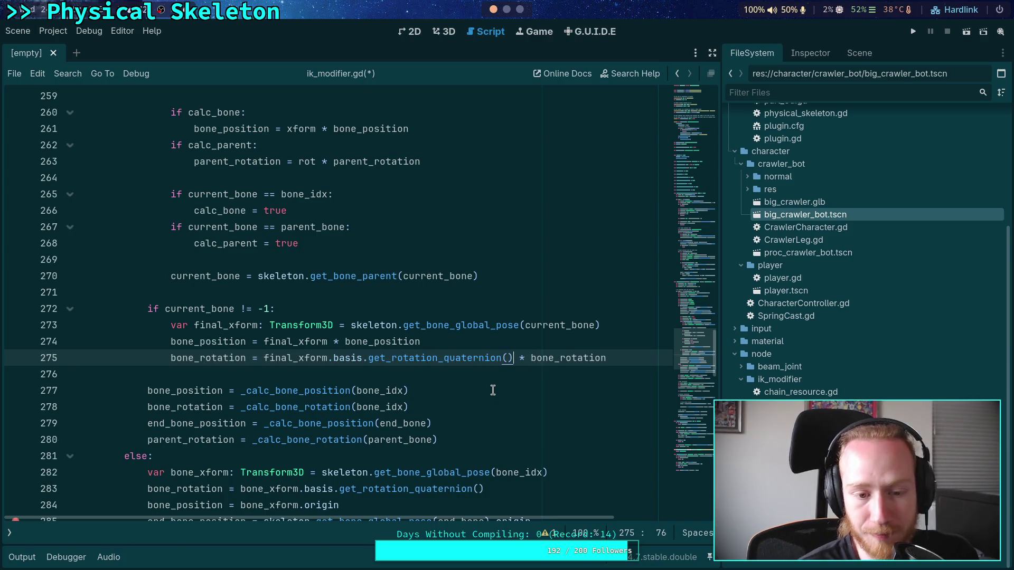
# Step: Start a var final_rot: Quat… declaration below the final_xform line
pyautogui.click(649, 363)
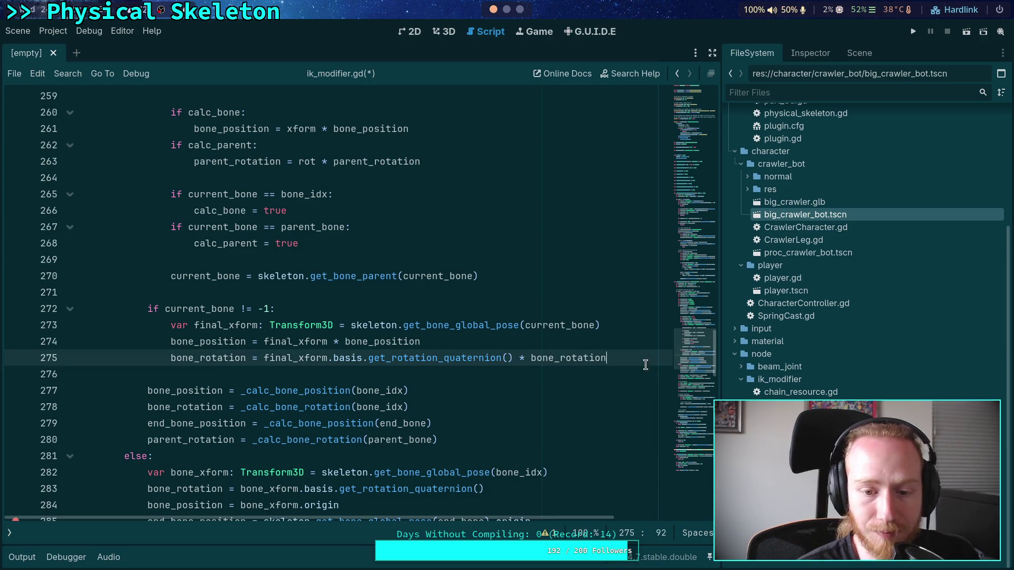
pyautogui.press('Return')
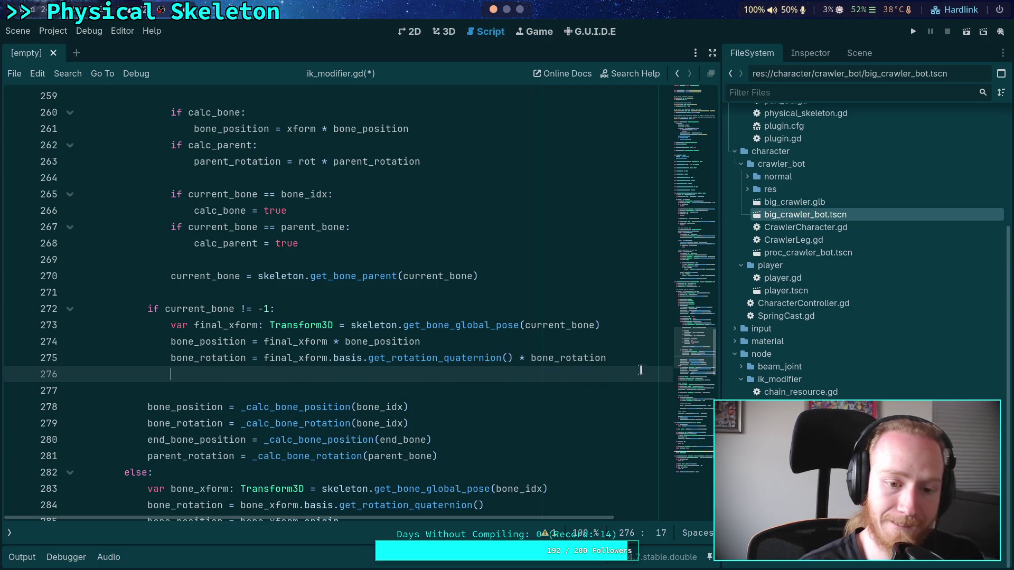
pyautogui.click(616, 325)
pyautogui.scroll(2, 588, 351)
pyautogui.scroll(-2, 560, 385)
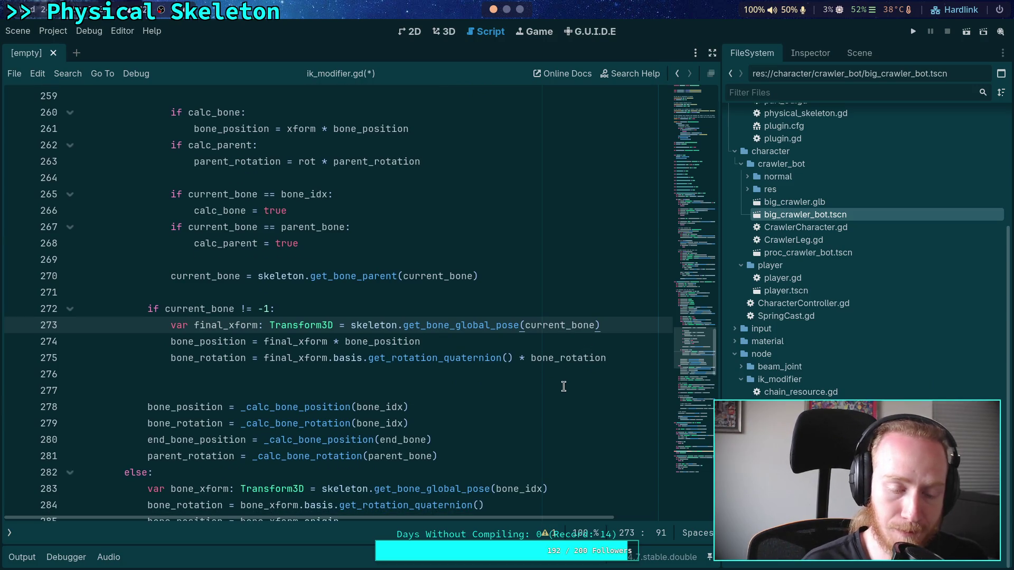
pyautogui.press('Return')
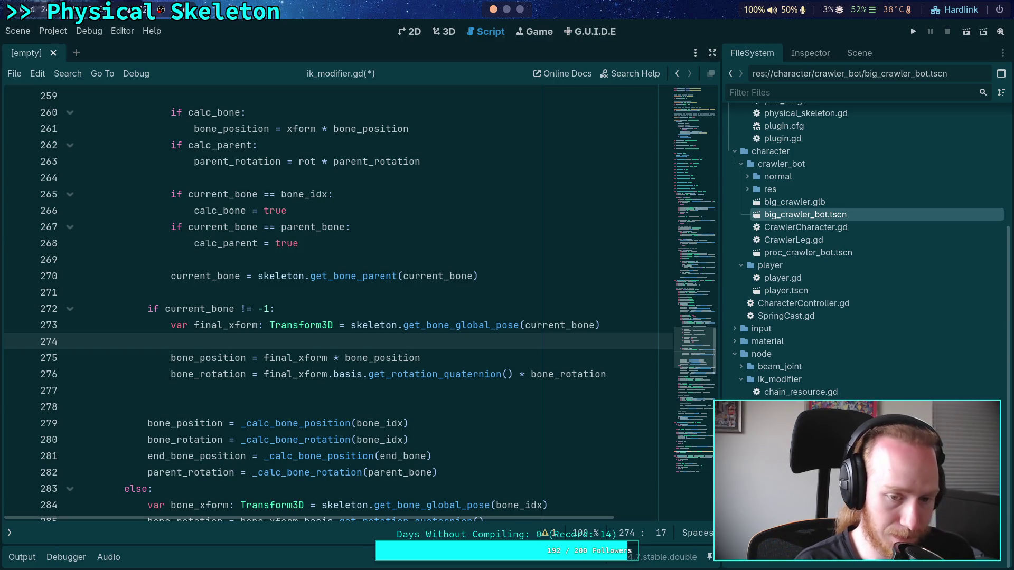
pyautogui.write('var final_rot: Quat')
# Step: Complete final_rot: Quaternion = final_xform.basis.get_rotation_quaternion()
pyautogui.press('Return')
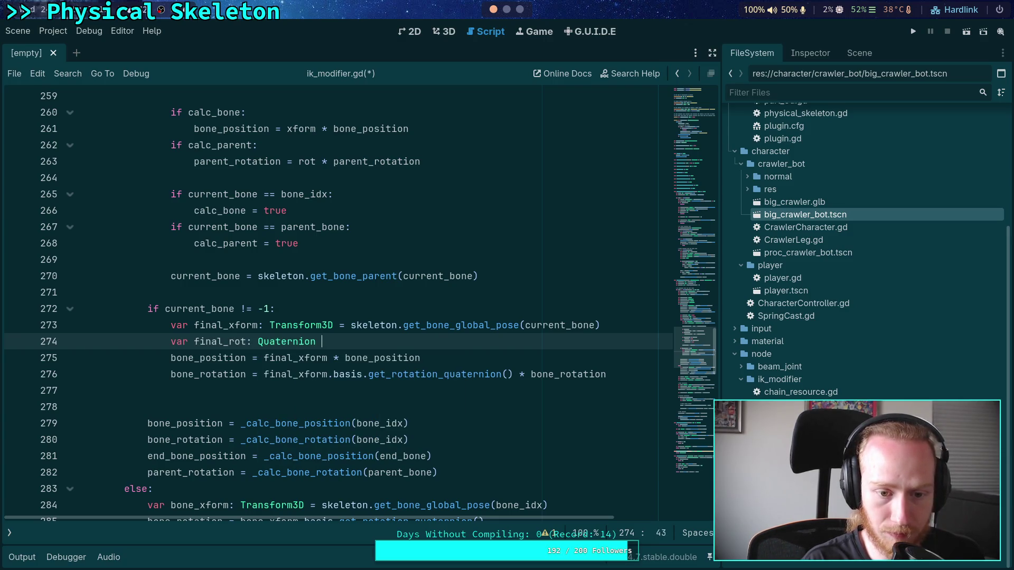
pyautogui.write('= fin')
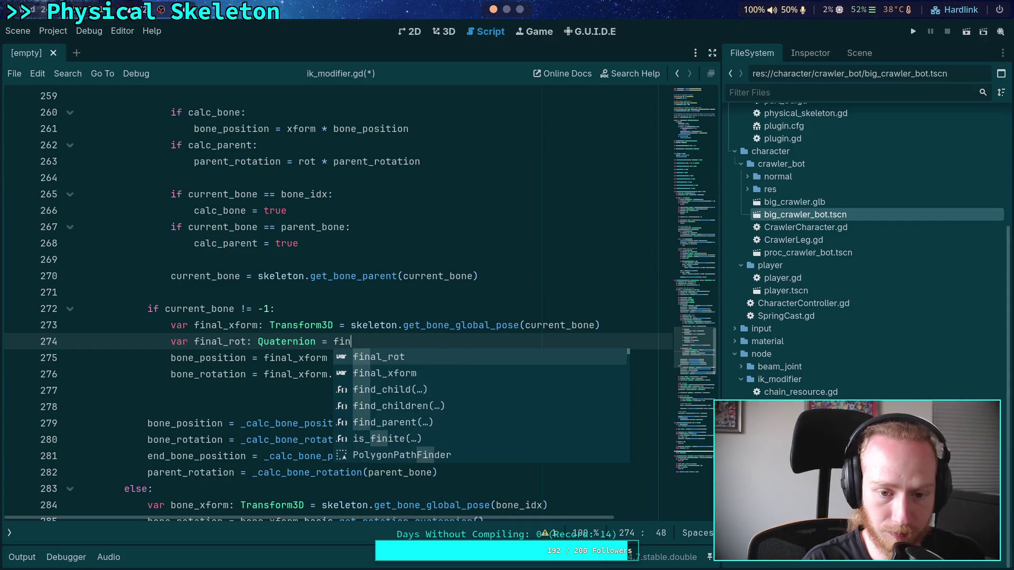
pyautogui.press('Down')
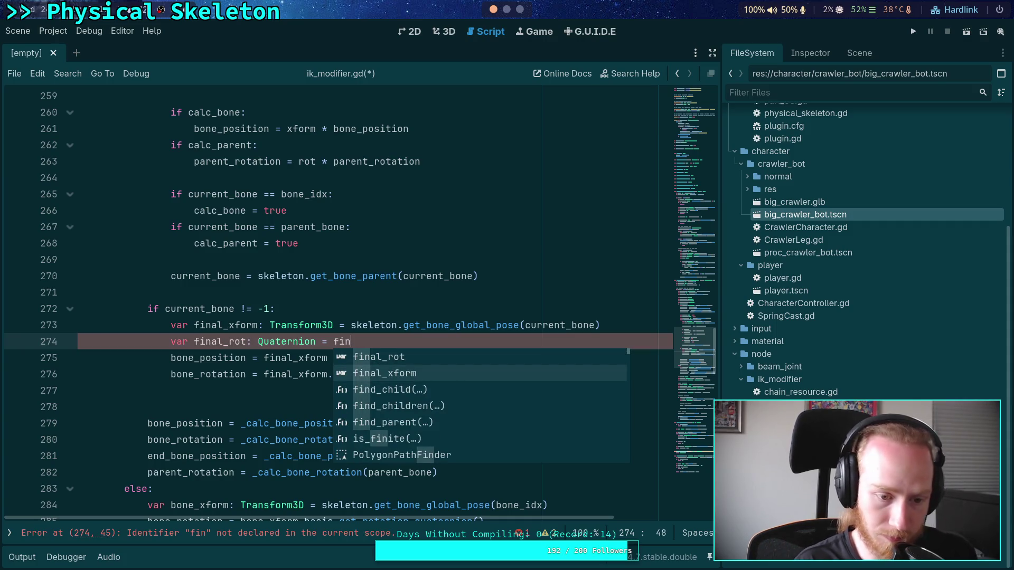
pyautogui.press('Return')
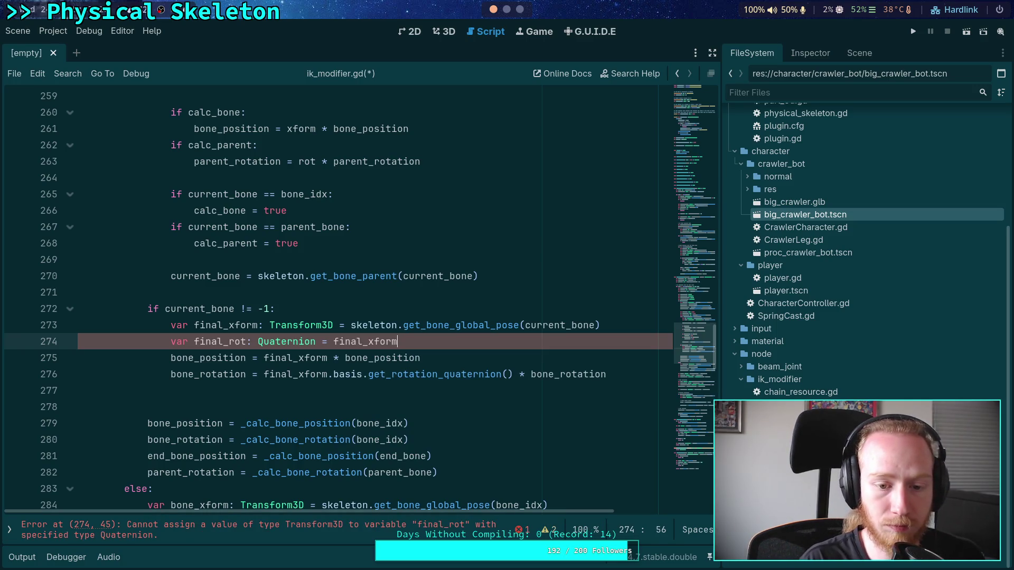
pyautogui.write('.basis.get_')
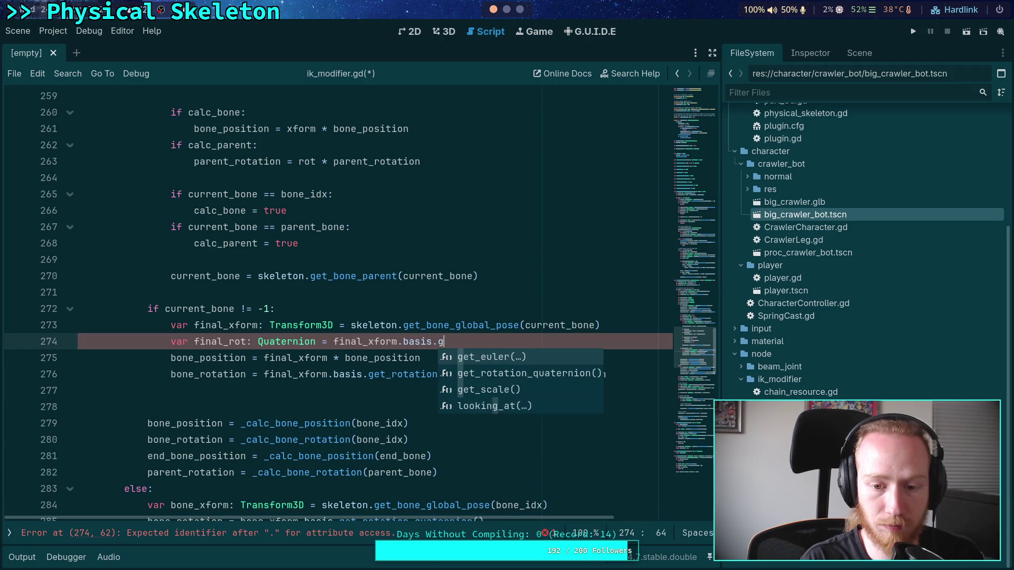
pyautogui.press('Down')
pyautogui.press('Return')
pyautogui.press('Down')
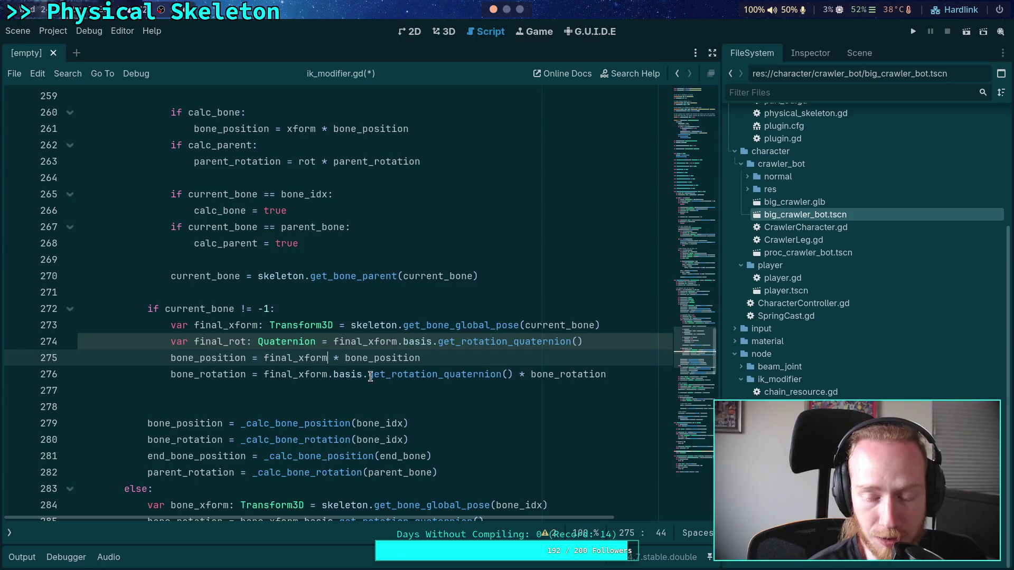
# Step: Review lines 276–277 and widen the code area by narrowing the FileSystem dock
pyautogui.moveTo(372, 376)
pyautogui.moveTo(337, 374); pyautogui.dragTo(350, 374)
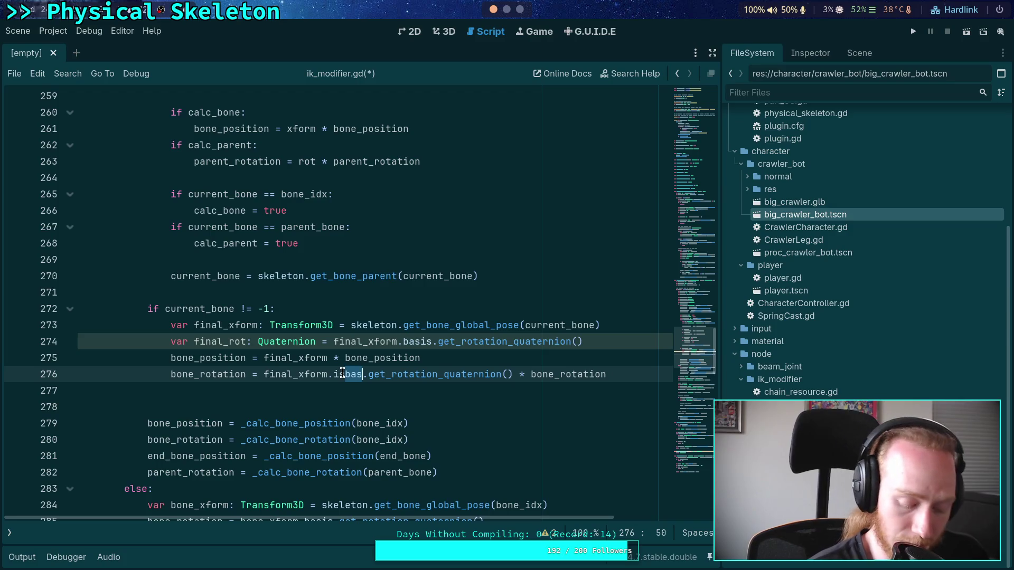
pyautogui.click(346, 390)
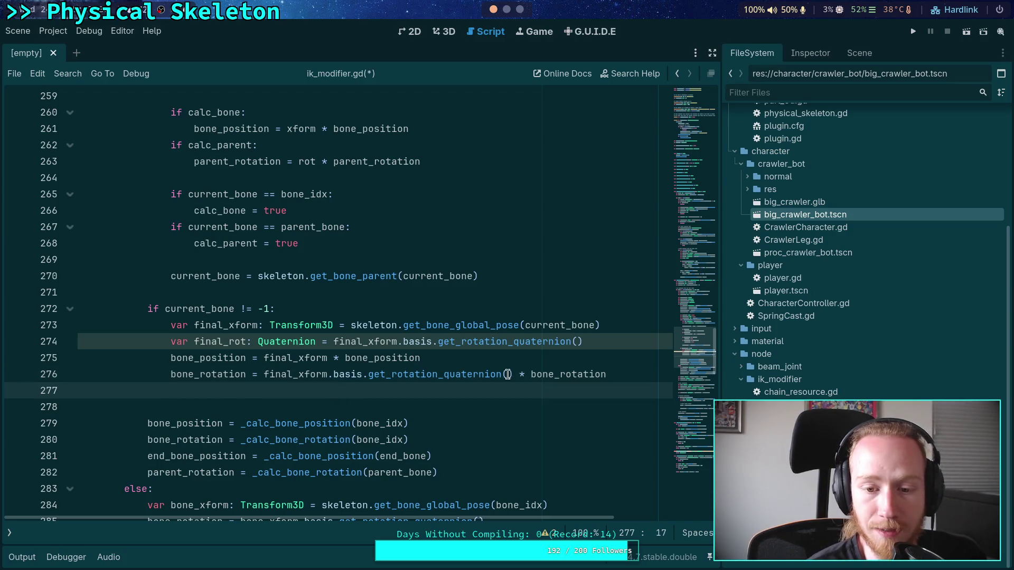
pyautogui.click(591, 341)
pyautogui.scroll(-1, 593, 362)
pyautogui.moveTo(721, 332); pyautogui.dragTo(752, 331)
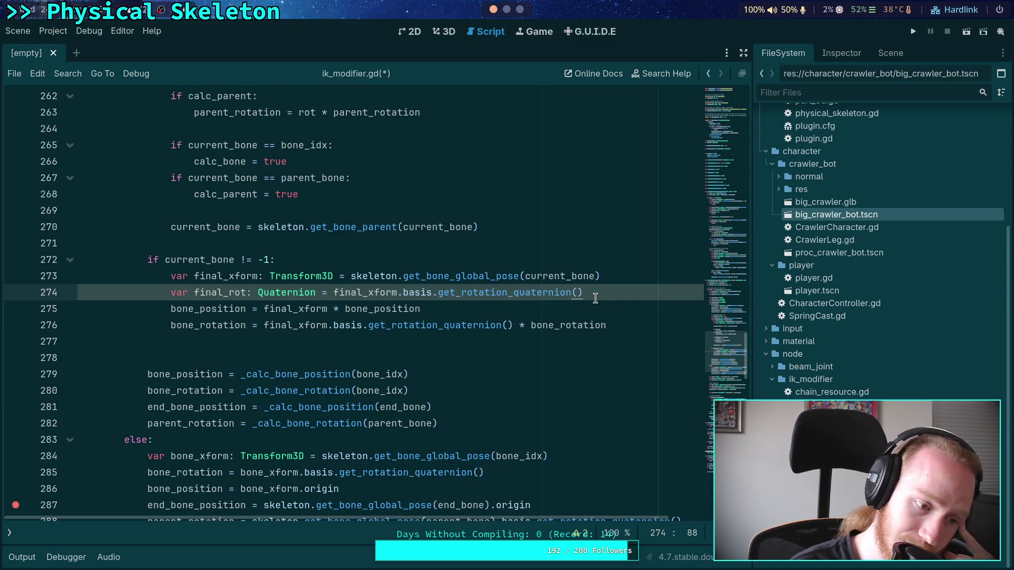
pyautogui.moveTo(453, 310); pyautogui.dragTo(331, 312)
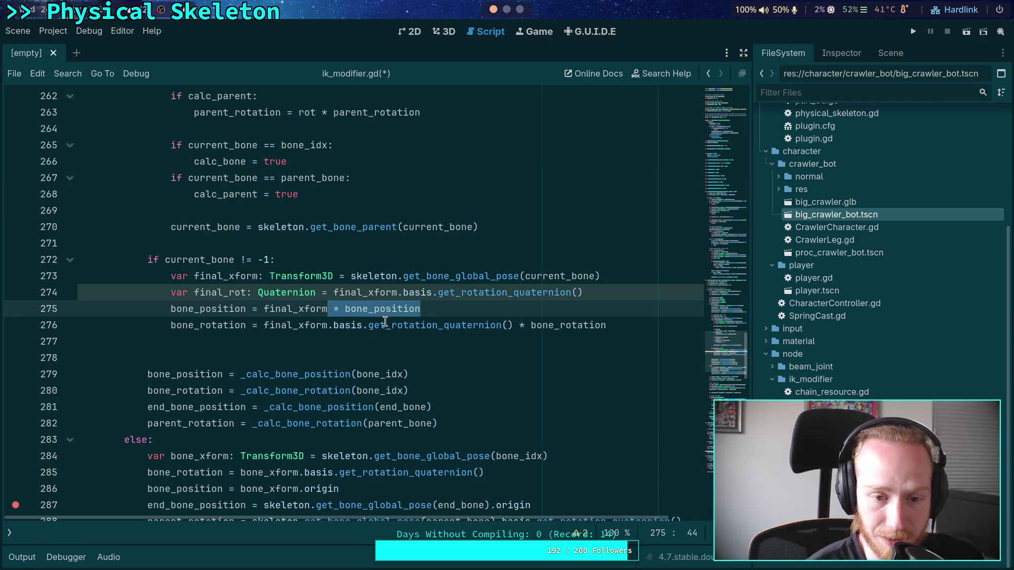
pyautogui.click(431, 310)
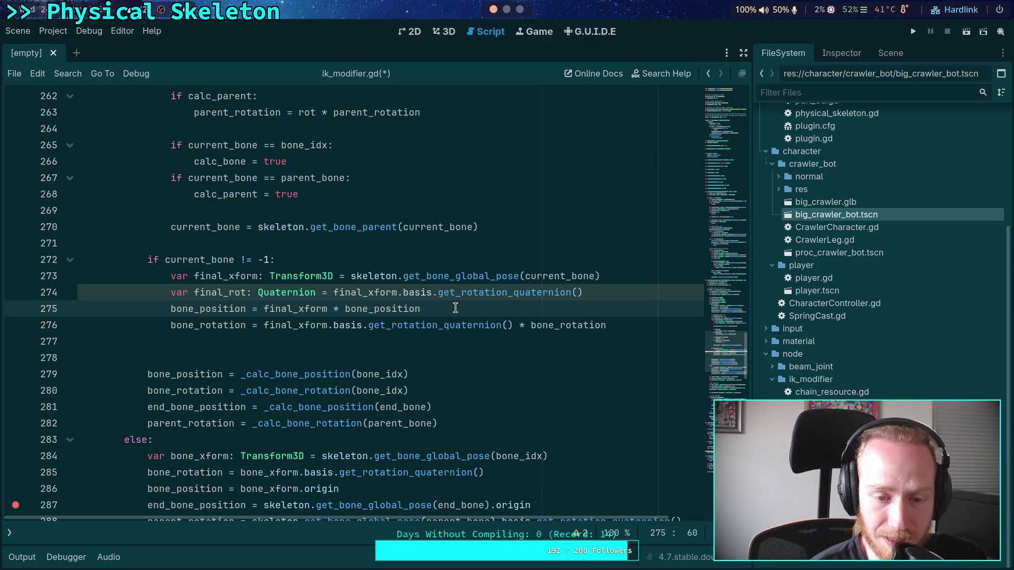
pyautogui.click(606, 294)
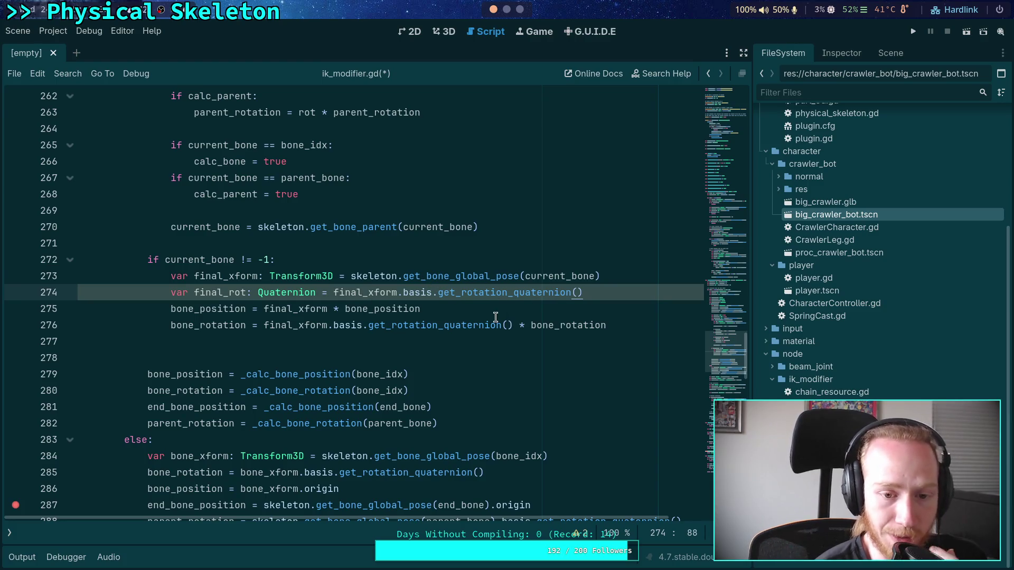
pyautogui.doubleClick(330, 311)
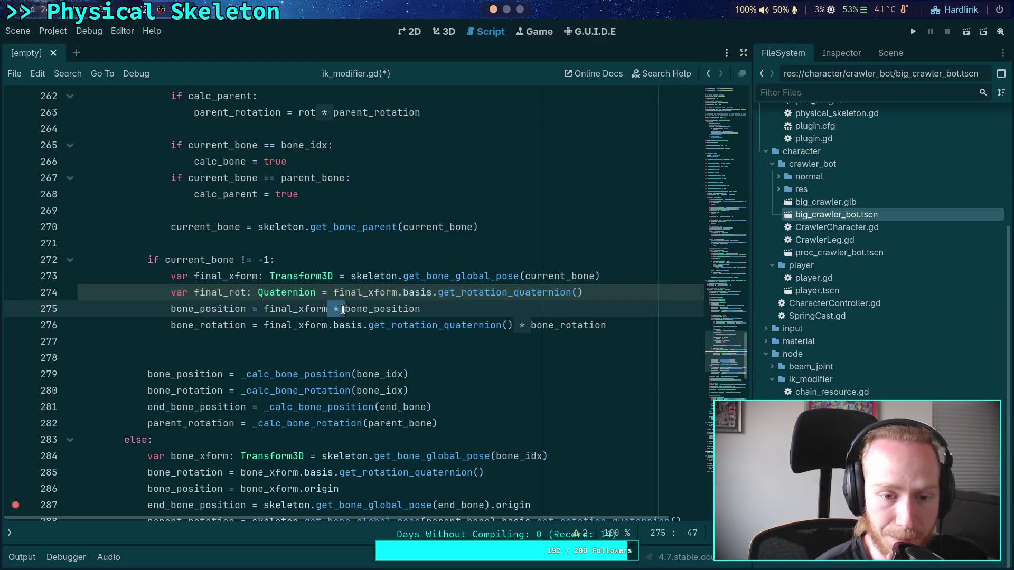
pyautogui.click(440, 306)
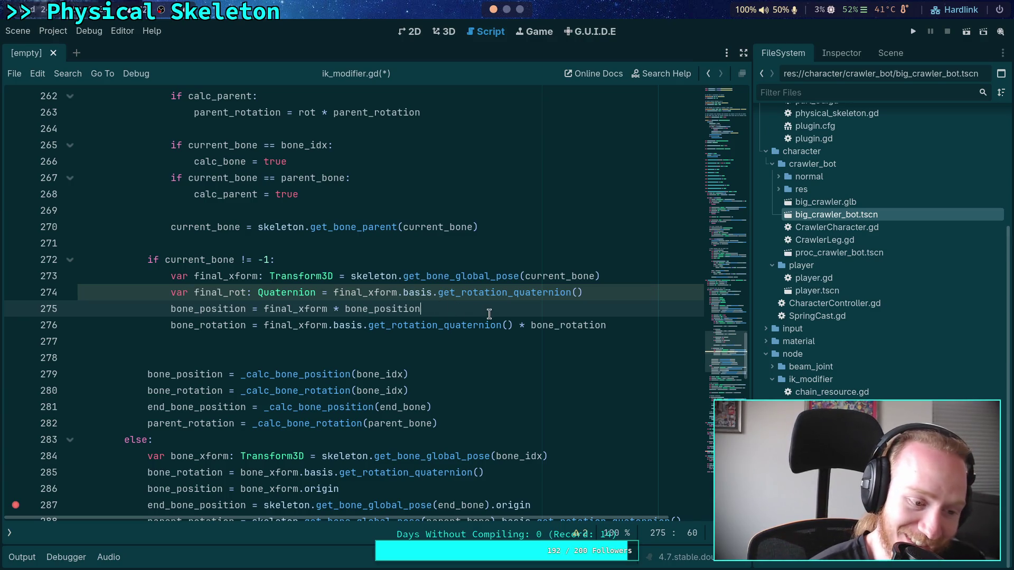
pyautogui.click(581, 293)
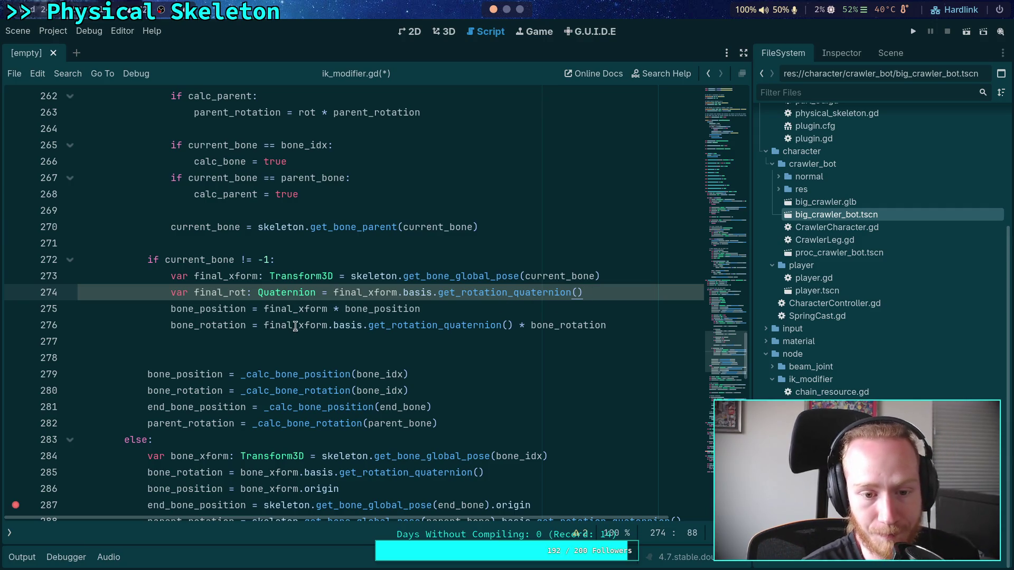
# Step: Switch line 276 to final_rot and add end_bone_position = final_xform * end_bone_position
pyautogui.moveTo(296, 326); pyautogui.dragTo(513, 327)
pyautogui.write('_rot')
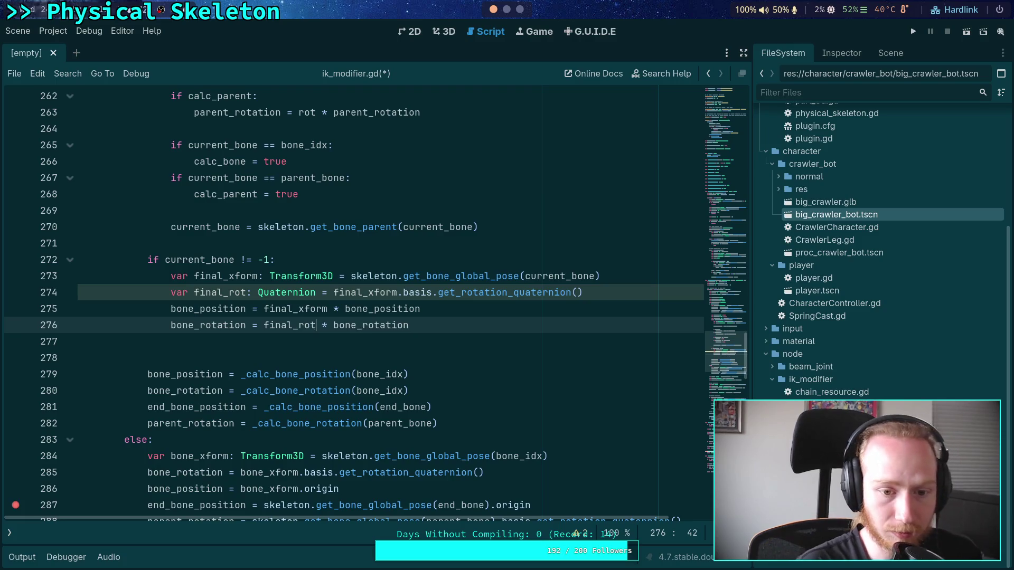
pyautogui.press('Down')
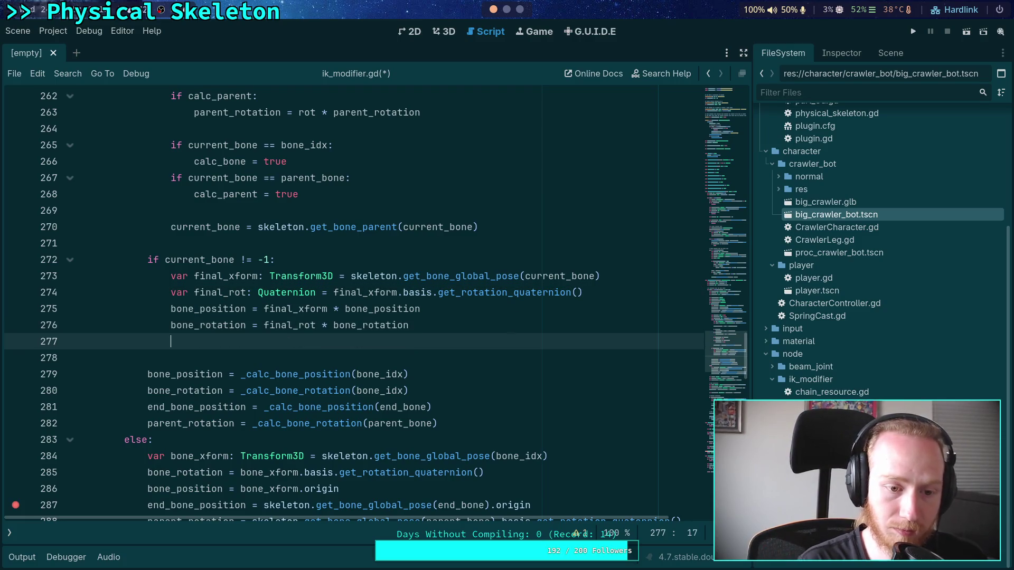
pyautogui.write('end_b')
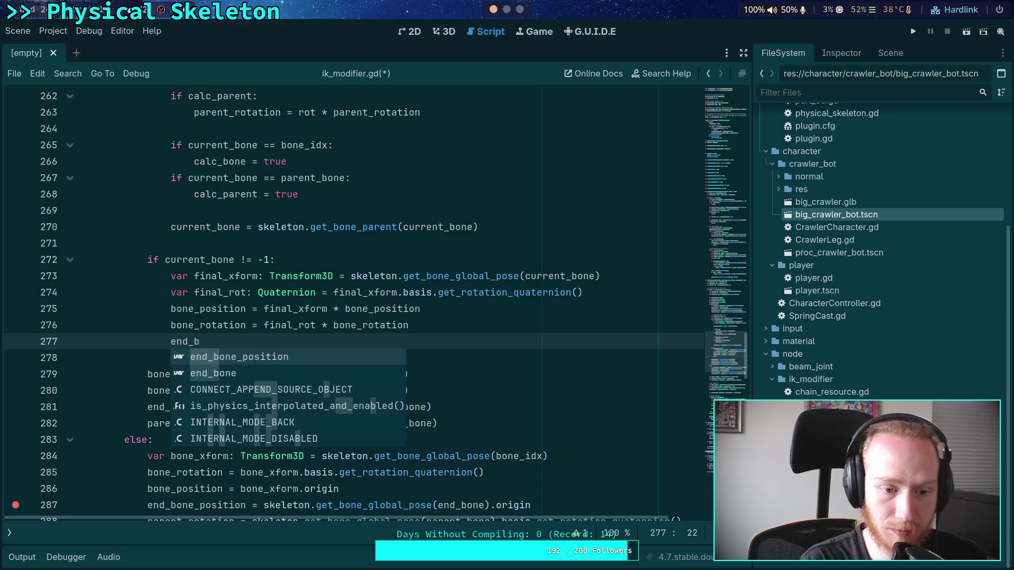
pyautogui.press('Return')
pyautogui.write('= fin')
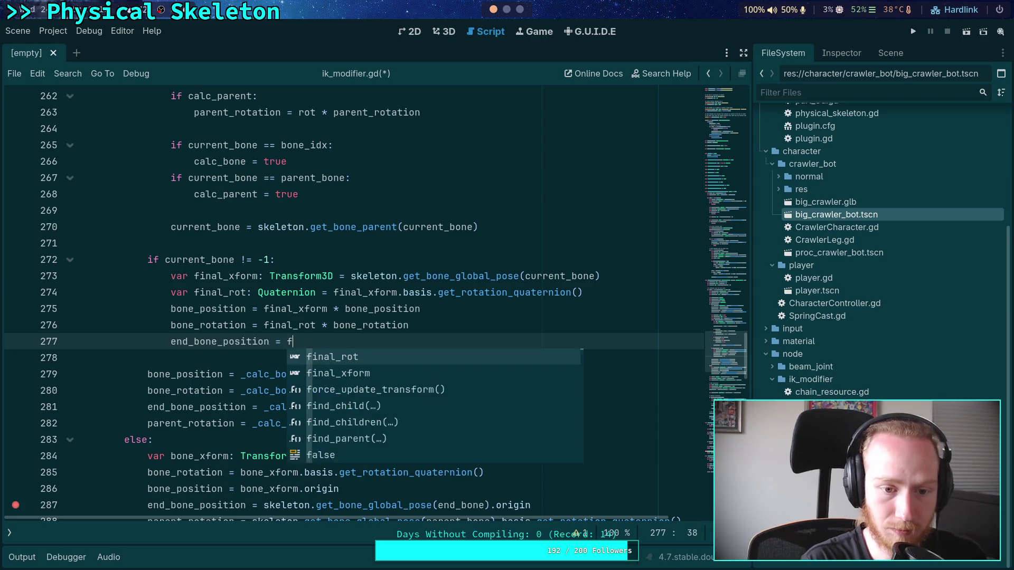
pyautogui.press('Down')
pyautogui.press('Return')
pyautogui.write('* ')
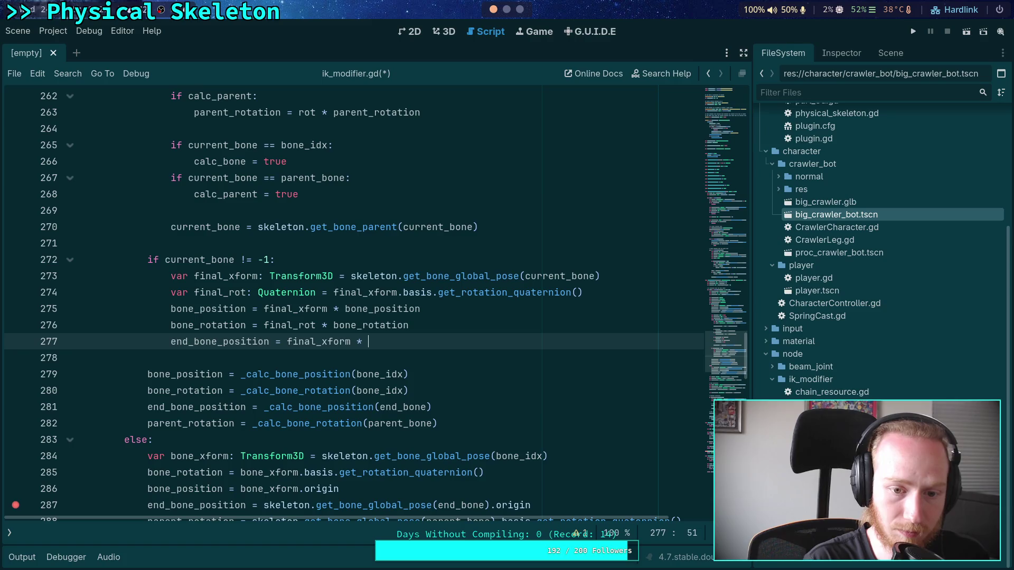
pyautogui.write('end_bon')
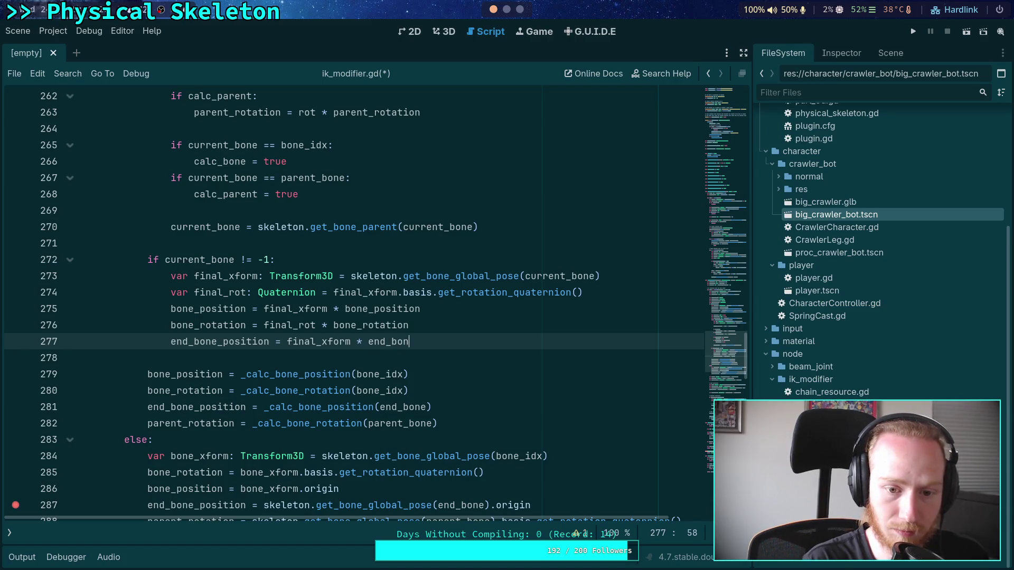
pyautogui.press('Return')
# Step: Add a parent_rotation line on line 278 that multiplies parent_rotation by final_rot
pyautogui.press('Return')
pyautogui.write('par')
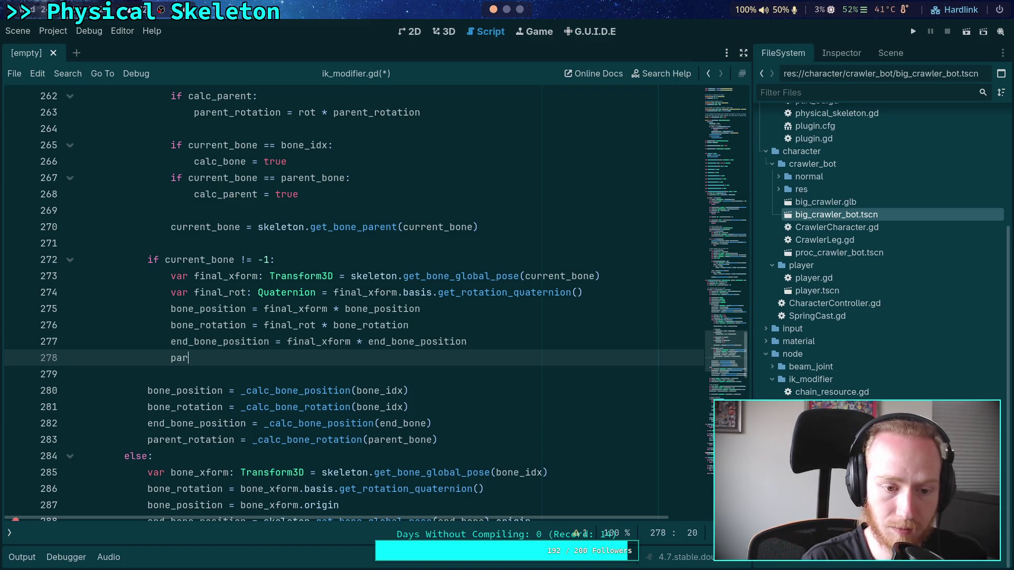
pyautogui.press('Down')
pyautogui.press('Return')
pyautogui.write('= fin')
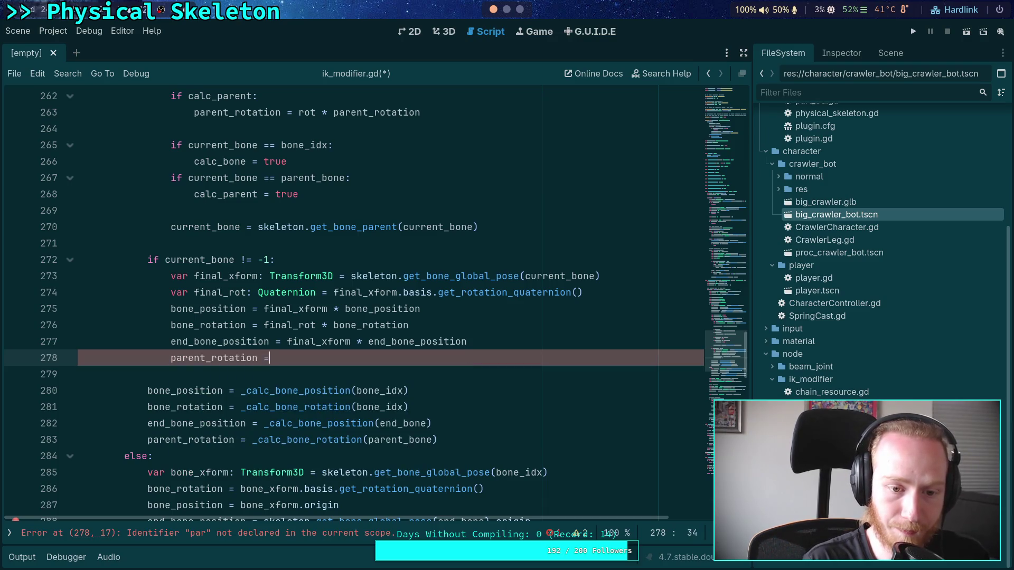
pyautogui.press('Return')
pyautogui.write('pare')
pyautogui.press('Return')
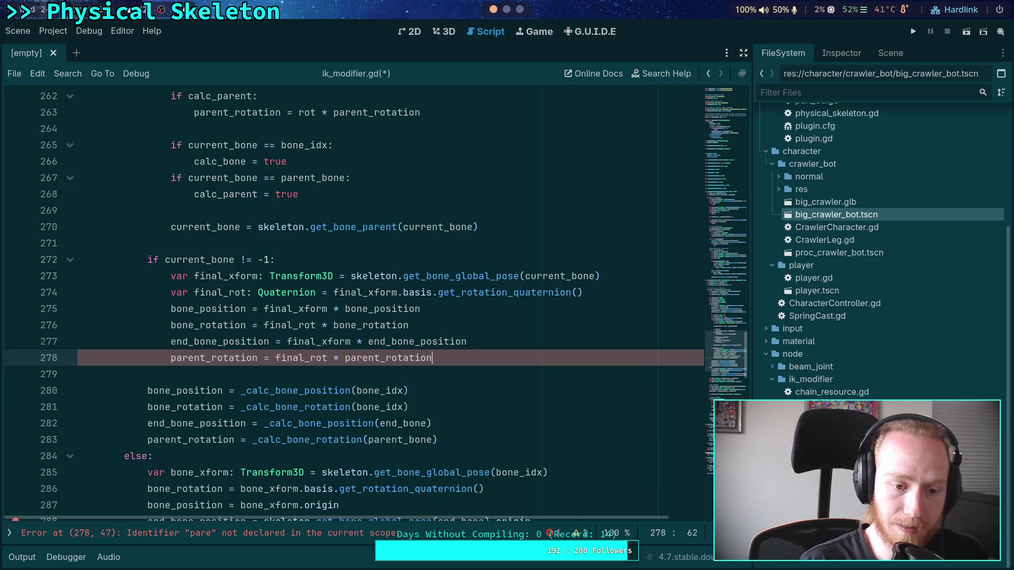
# Step: Delete the old _calc_ recalculation lines below the block and save ik_modifier.gd
pyautogui.moveTo(488, 442); pyautogui.dragTo(475, 376)
pyautogui.press('BackSpace')
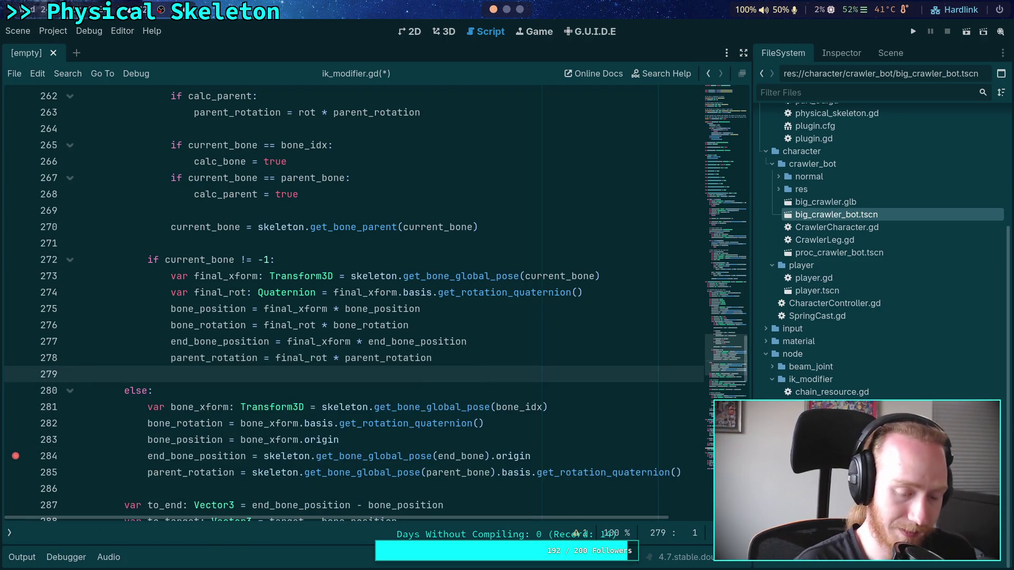
pyautogui.hotkey('ctrl', 's')
pyautogui.press('BackSpace')
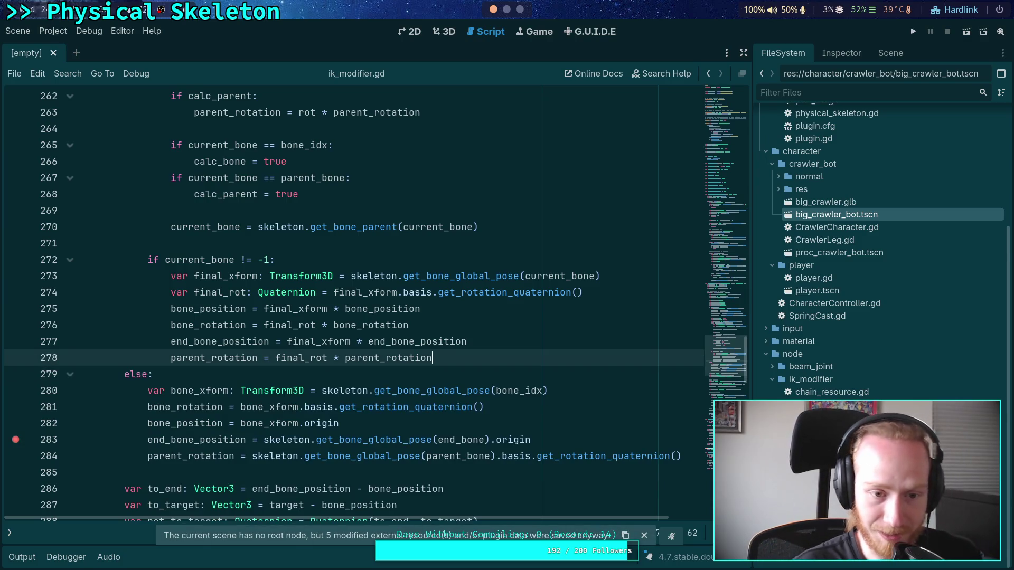
# Step: Review the while loop, highlighting where calc_bone and bone_position are used
pyautogui.scroll(3, 470, 353)
pyautogui.click(338, 355)
pyautogui.scroll(2, 314, 361)
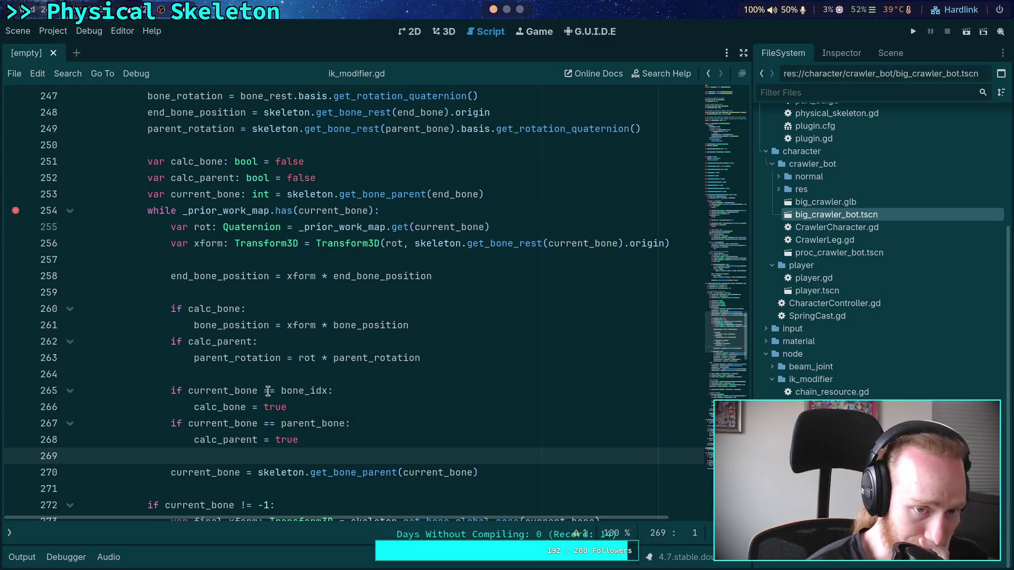
pyautogui.scroll(2, 273, 376)
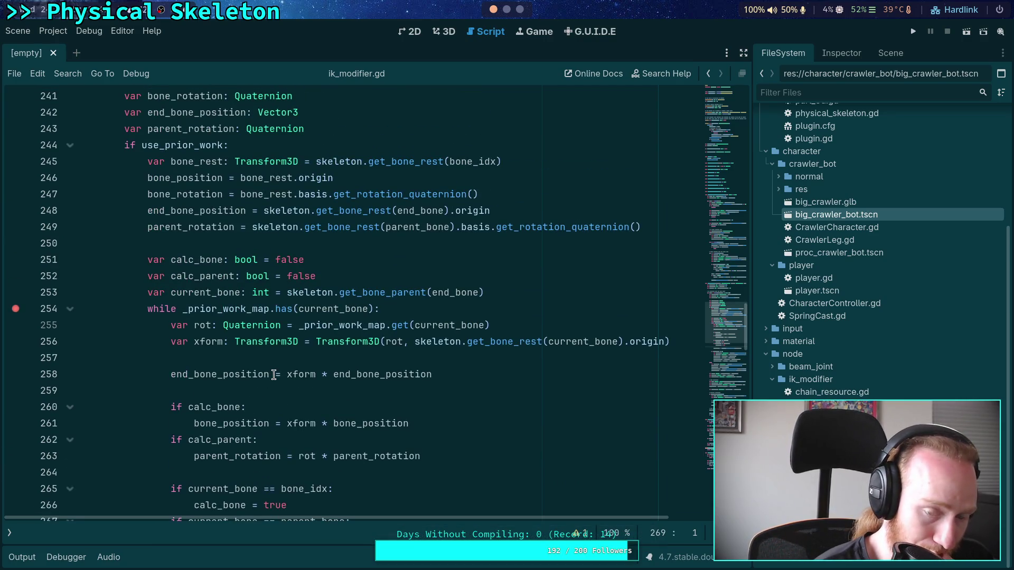
pyautogui.moveTo(143, 189); pyautogui.dragTo(273, 243)
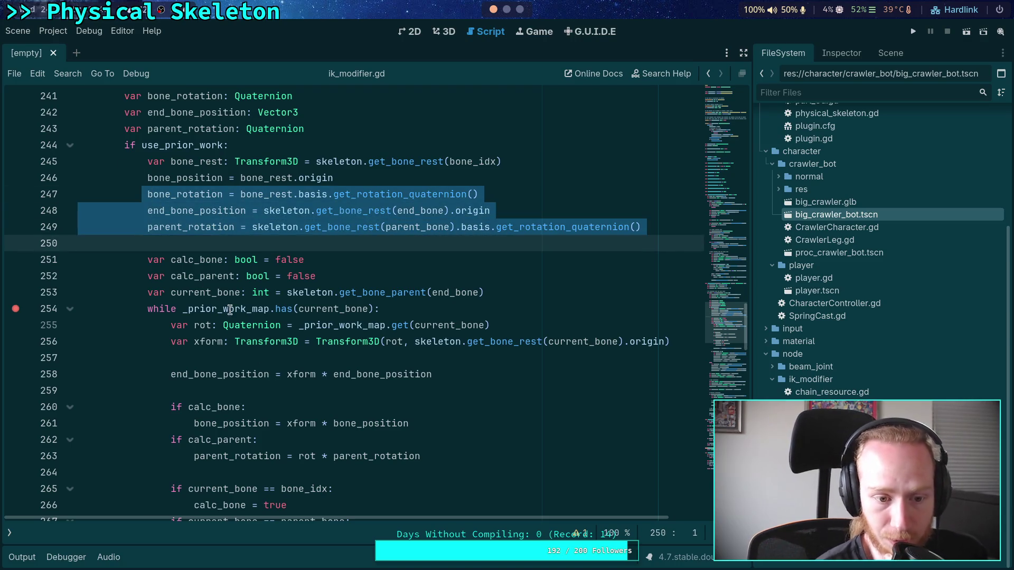
pyautogui.scroll(-2, 232, 310)
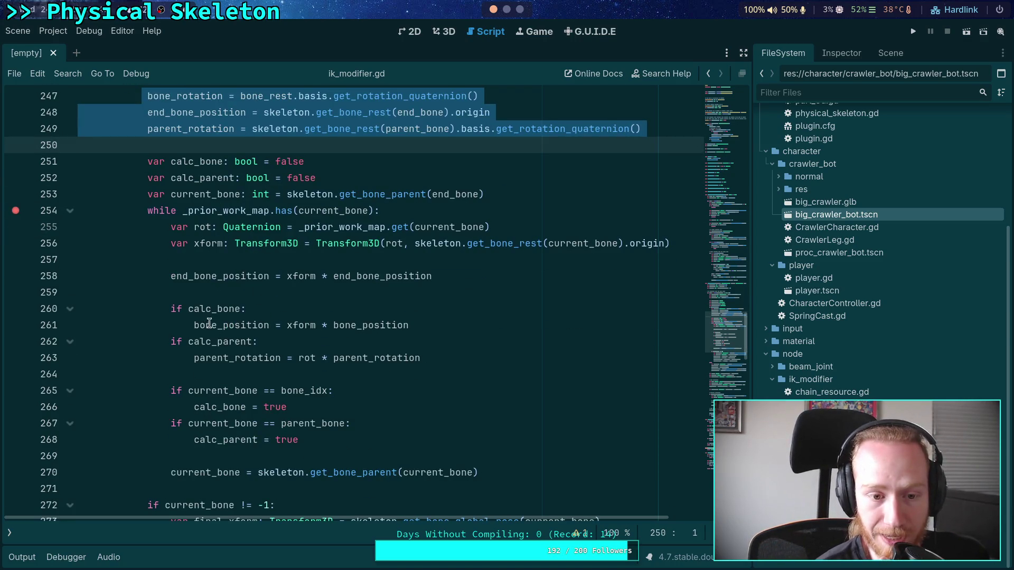
pyautogui.click(206, 311)
pyautogui.doubleClick(206, 311)
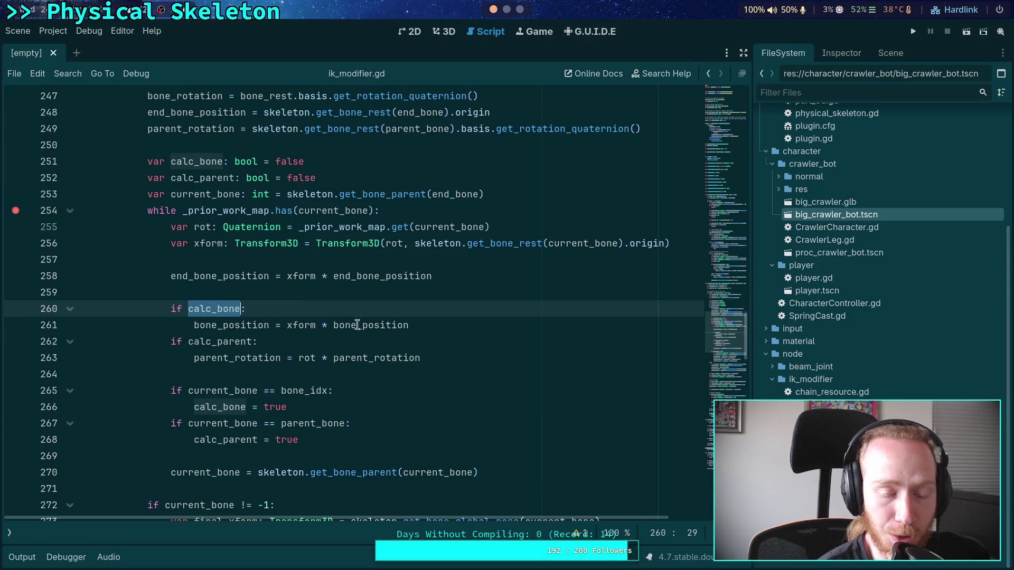
pyautogui.doubleClick(233, 326)
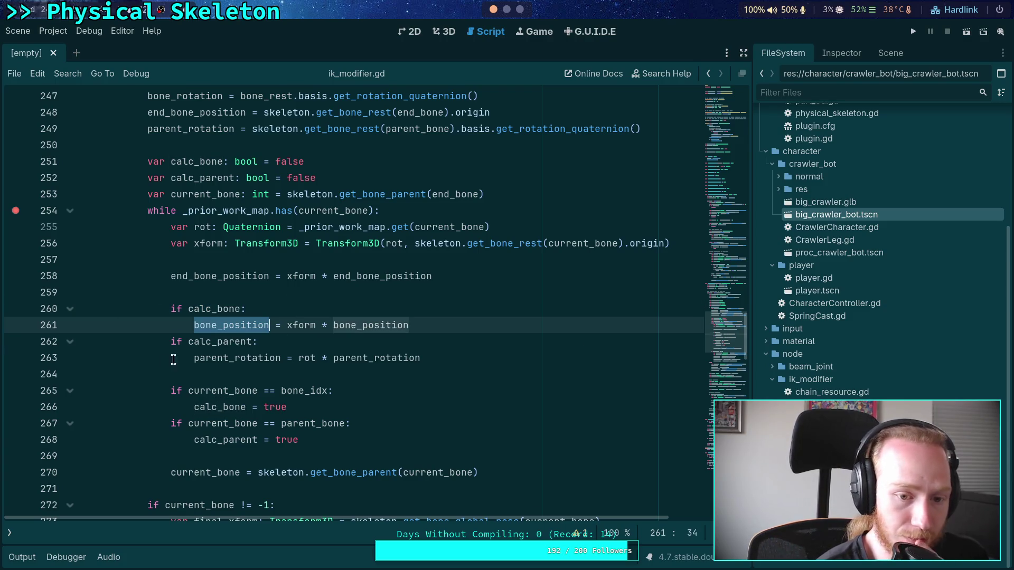
pyautogui.doubleClick(212, 410)
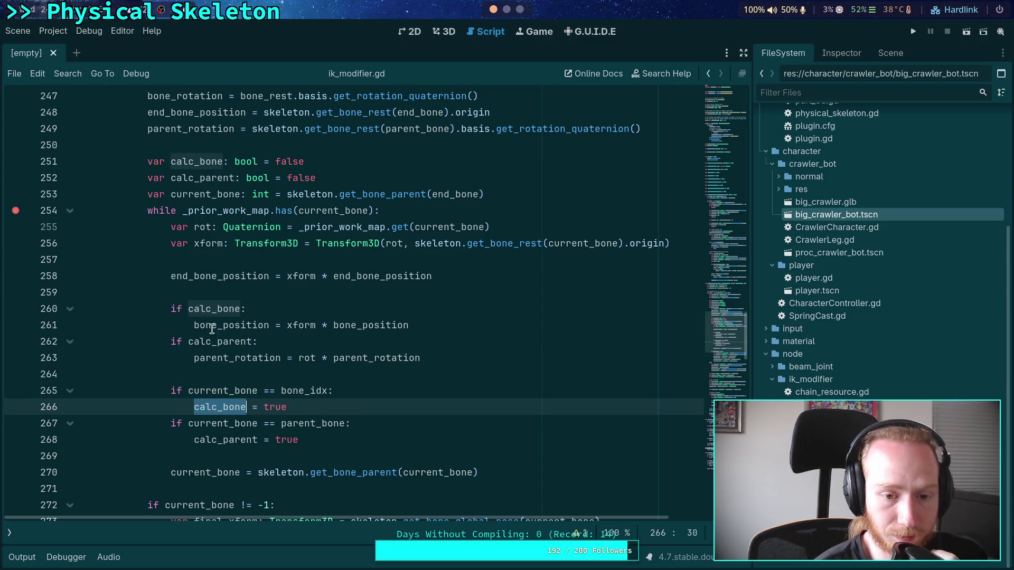
pyautogui.click(316, 452)
pyautogui.scroll(-2, 323, 437)
pyautogui.click(271, 390)
pyautogui.scroll(-3, 271, 391)
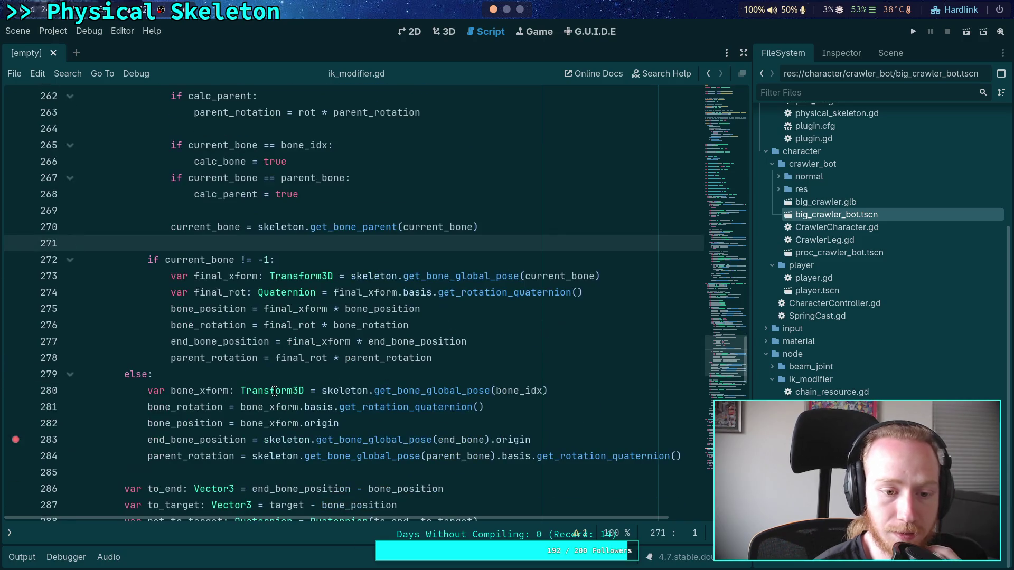
pyautogui.scroll(4, 278, 391)
pyautogui.moveTo(175, 161)
pyautogui.mouseDown()
pyautogui.moveTo(217, 277)
pyautogui.moveTo(475, 422)
pyautogui.moveTo(519, 425)
pyautogui.mouseUp()
pyautogui.click(523, 407)
# Step: Delete the unused _calc_bone_position and _calc_bone_rotation helper functions
pyautogui.scroll(-8, 523, 407)
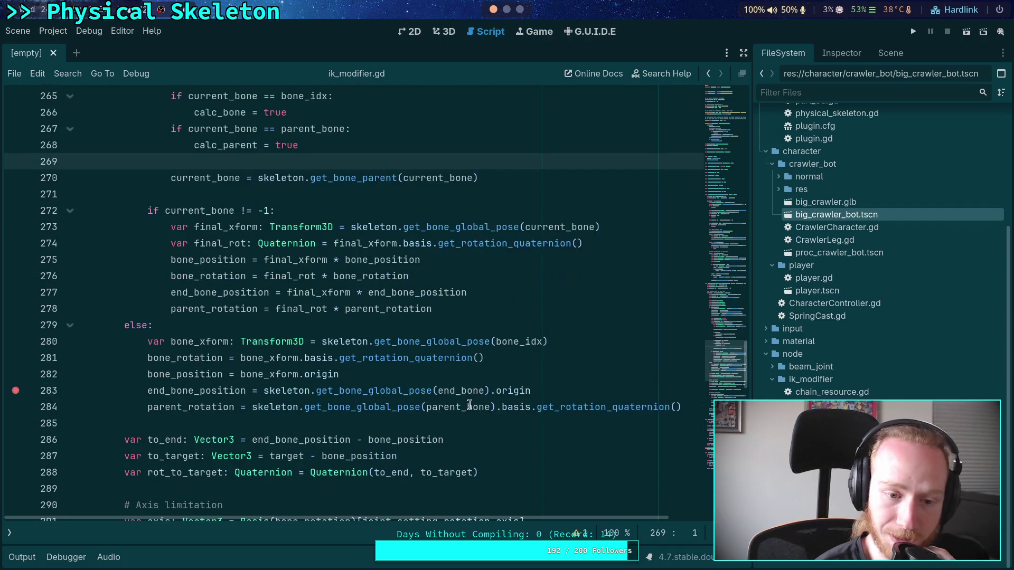
pyautogui.scroll(-8, 473, 404)
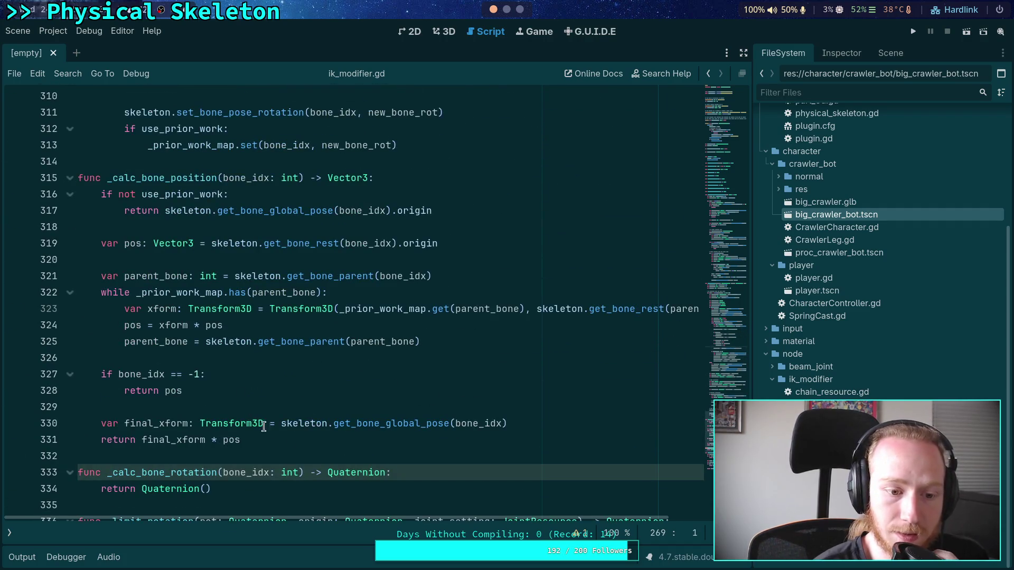
pyautogui.click(289, 442)
pyautogui.moveTo(264, 484); pyautogui.dragTo(51, 179)
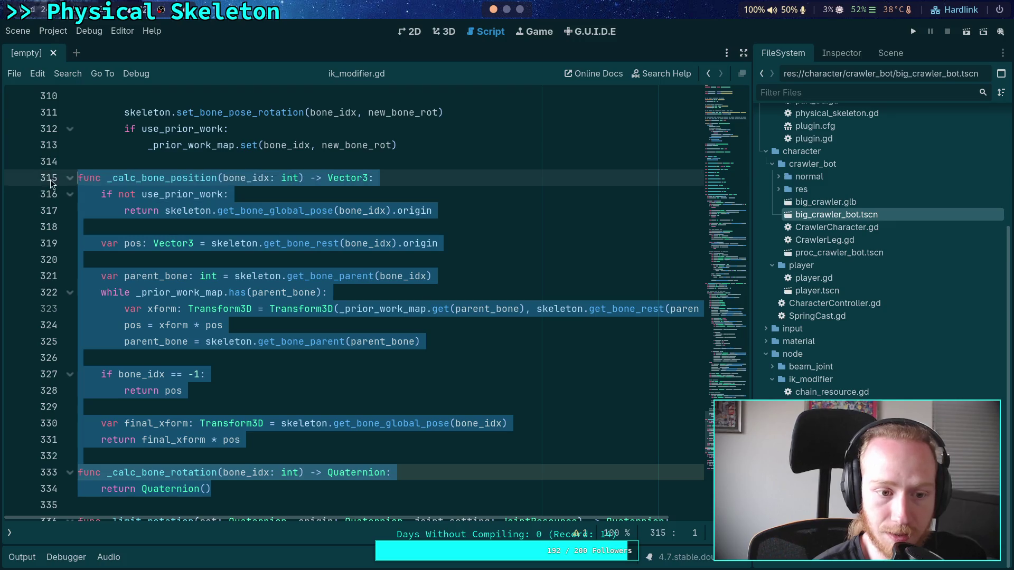
pyautogui.press('Delete')
pyautogui.press('Delete')
pyautogui.press('Delete')
# Step: Remove the breakpoint on line 283 and save ik_modifier.gd
pyautogui.scroll(8, 380, 307)
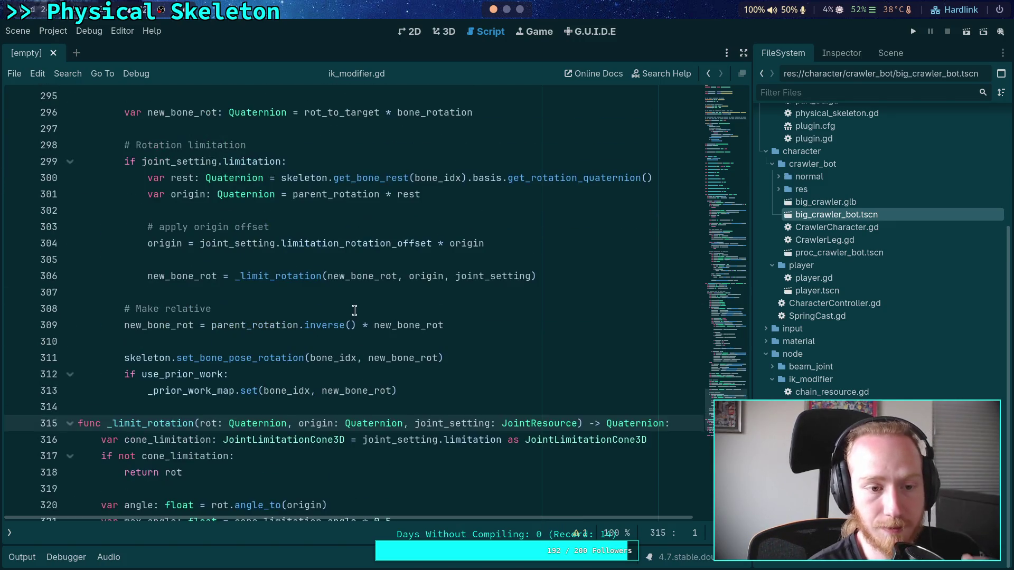
pyautogui.scroll(4, 354, 310)
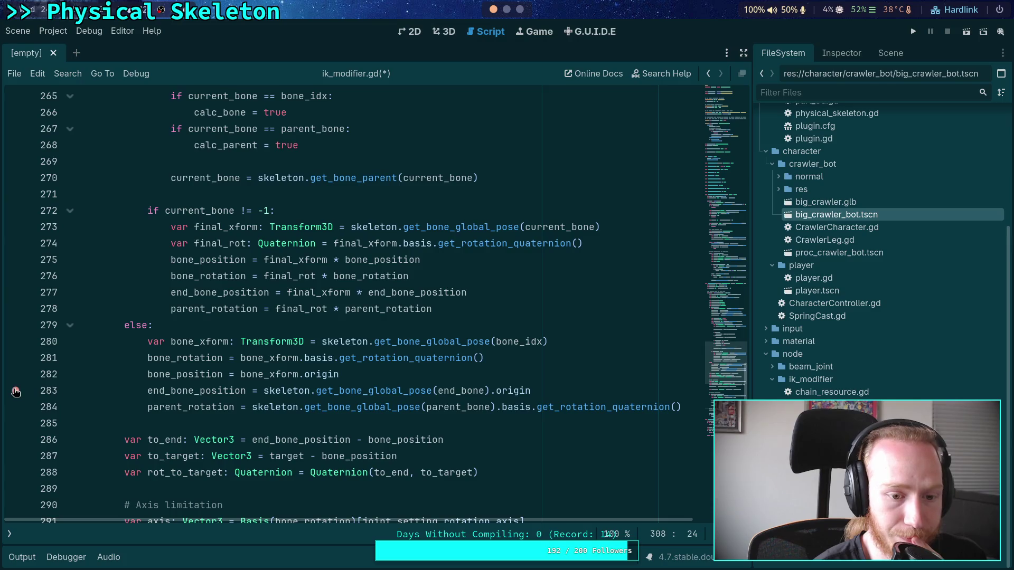
pyautogui.click(16, 391)
pyautogui.scroll(6, 101, 385)
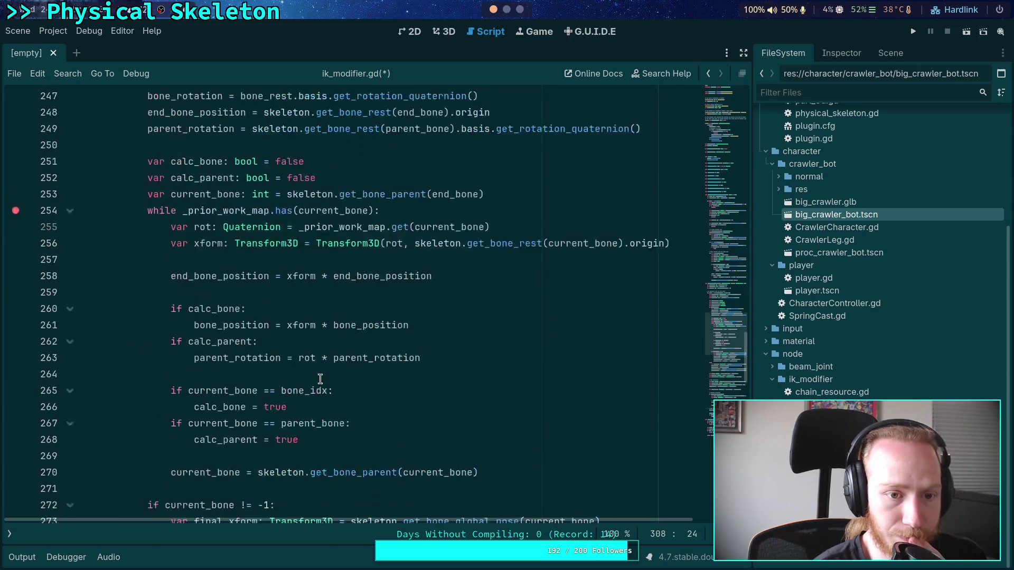
pyautogui.scroll(-2, 170, 274)
pyautogui.scroll(3, 207, 278)
pyautogui.scroll(-3, 232, 288)
pyautogui.doubleClick(199, 424)
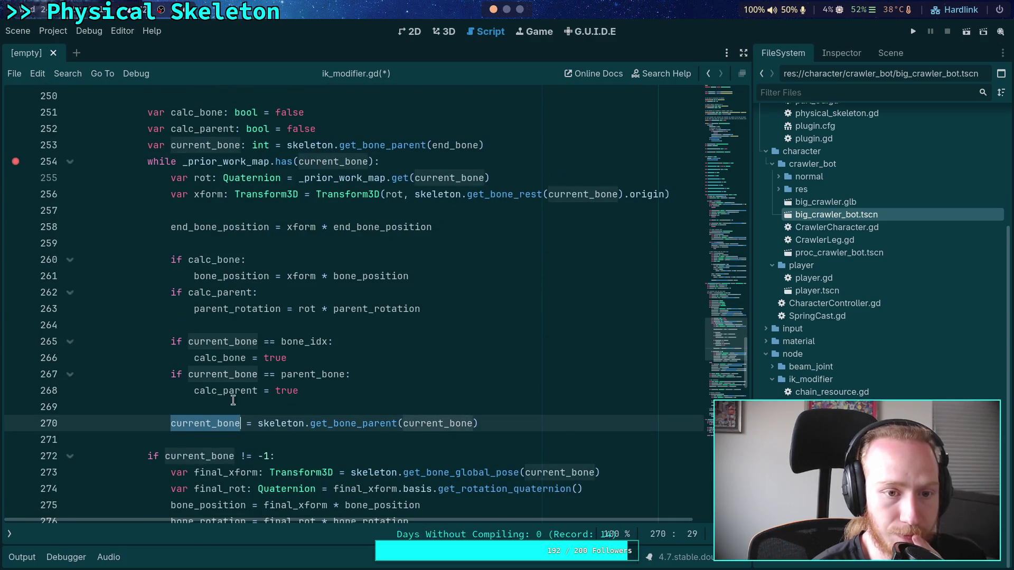
pyautogui.hotkey('ctrl', 's')
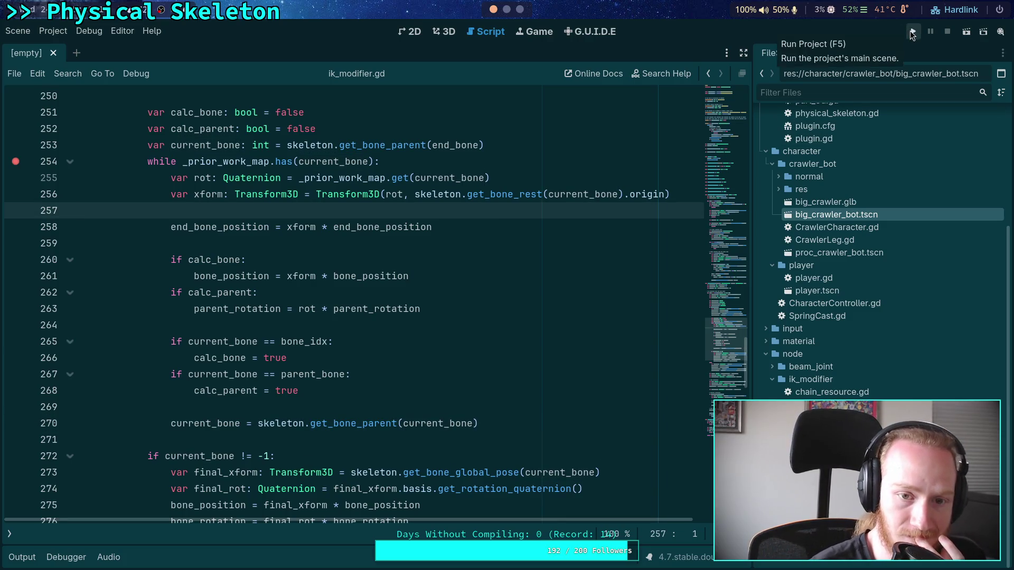
pyautogui.click(573, 145)
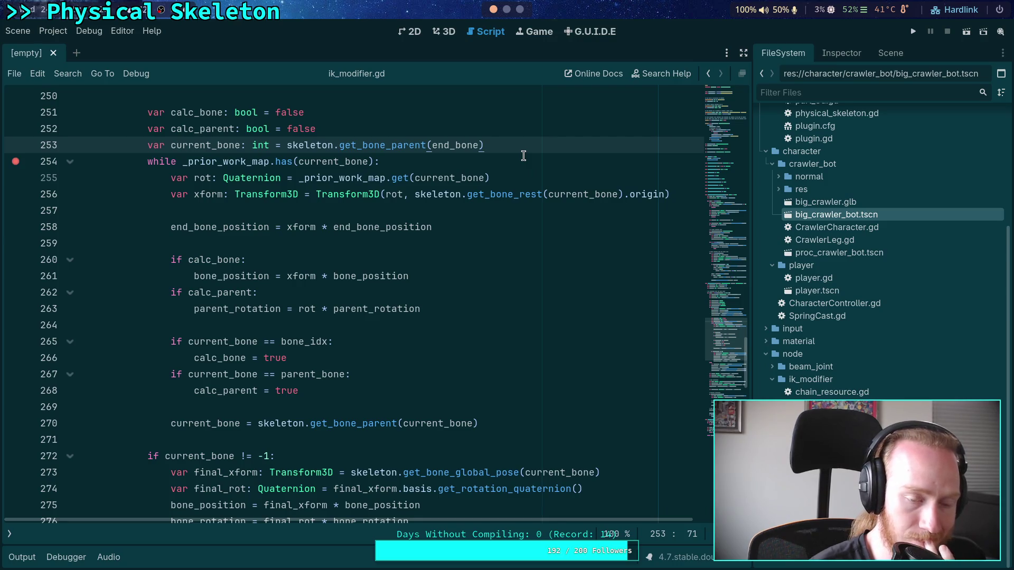
pyautogui.scroll(7, 523, 156)
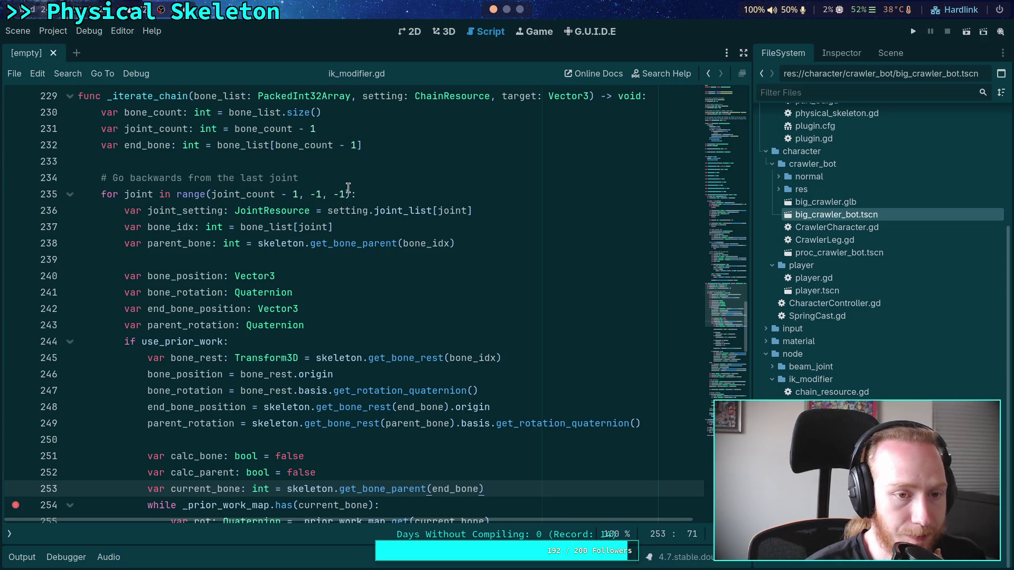
pyautogui.scroll(-6, 348, 187)
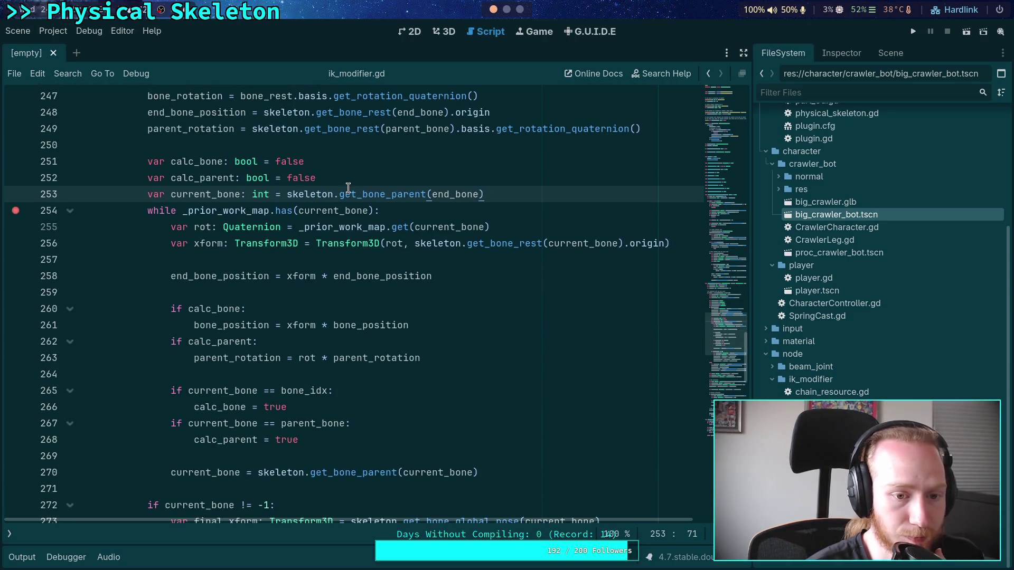
pyautogui.scroll(2, 348, 187)
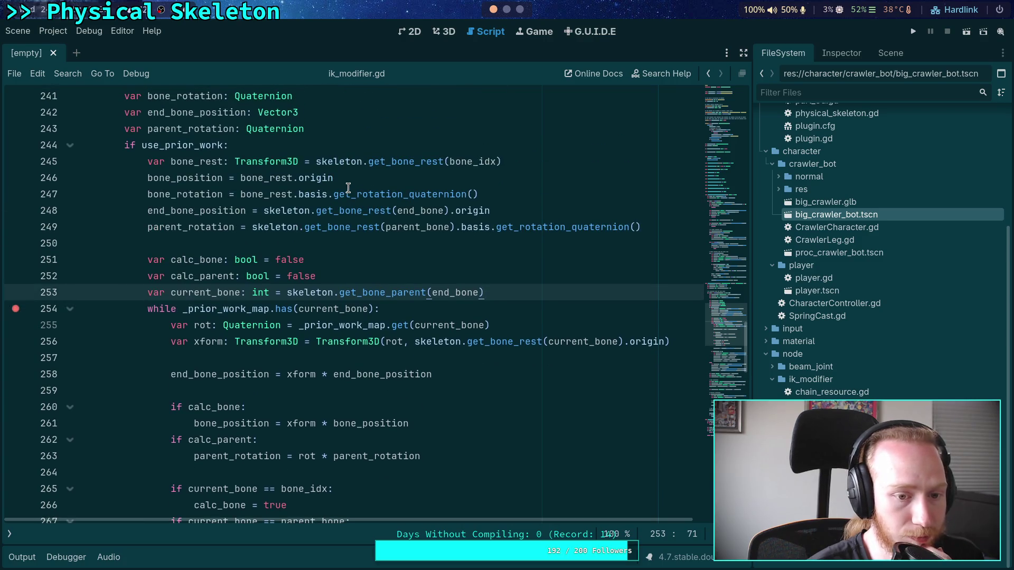
pyautogui.click(374, 308)
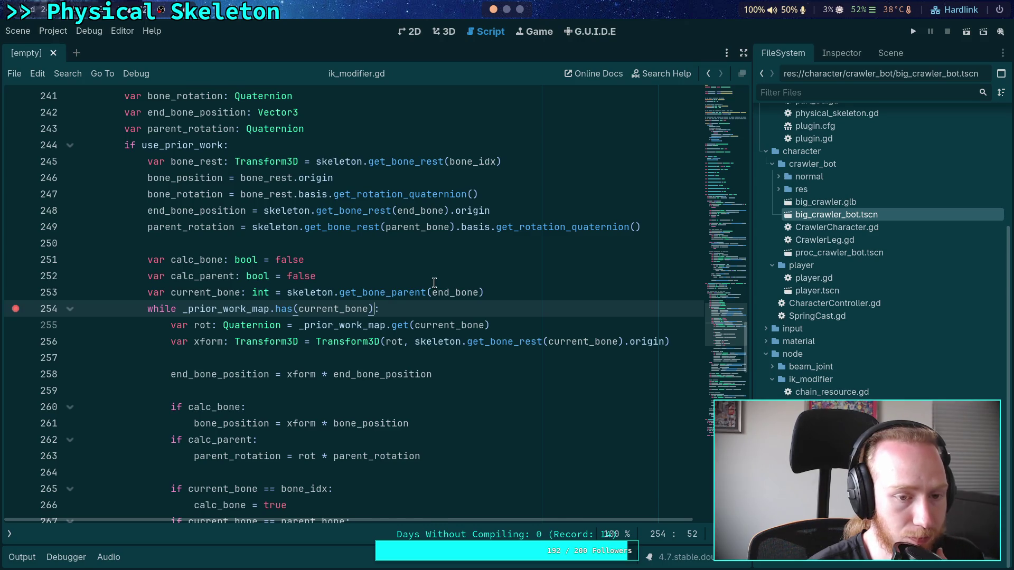
pyautogui.scroll(5, 434, 282)
pyautogui.click(165, 178)
pyautogui.doubleClick(165, 178)
pyautogui.scroll(-2, 478, 229)
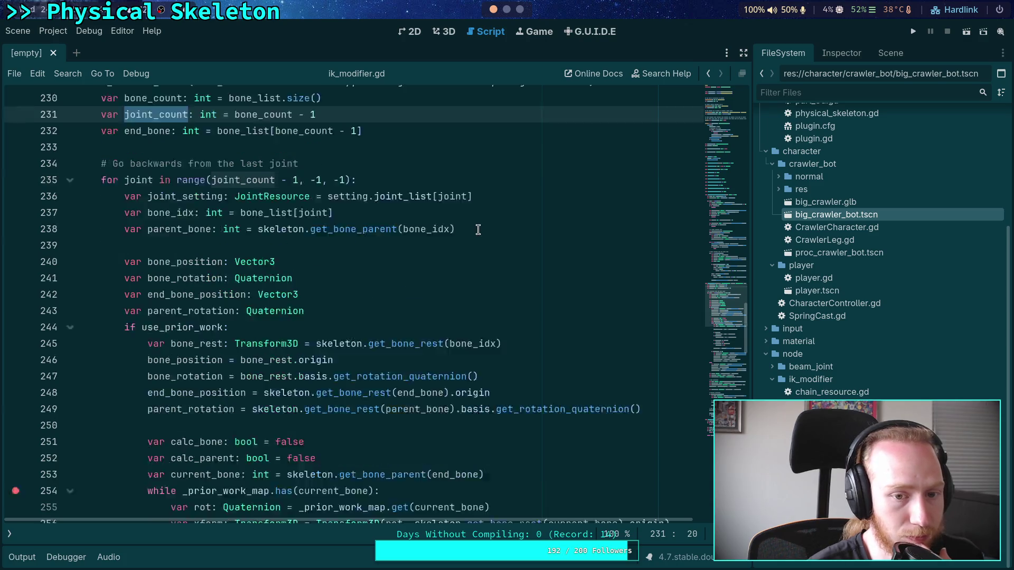
pyautogui.scroll(-5, 478, 229)
pyautogui.click(485, 264)
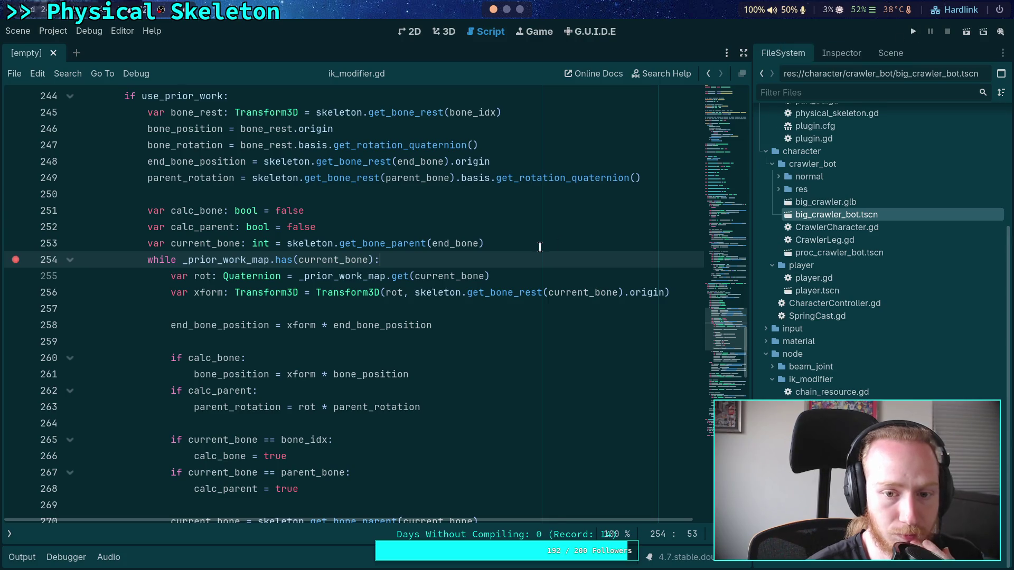
pyautogui.scroll(4, 539, 244)
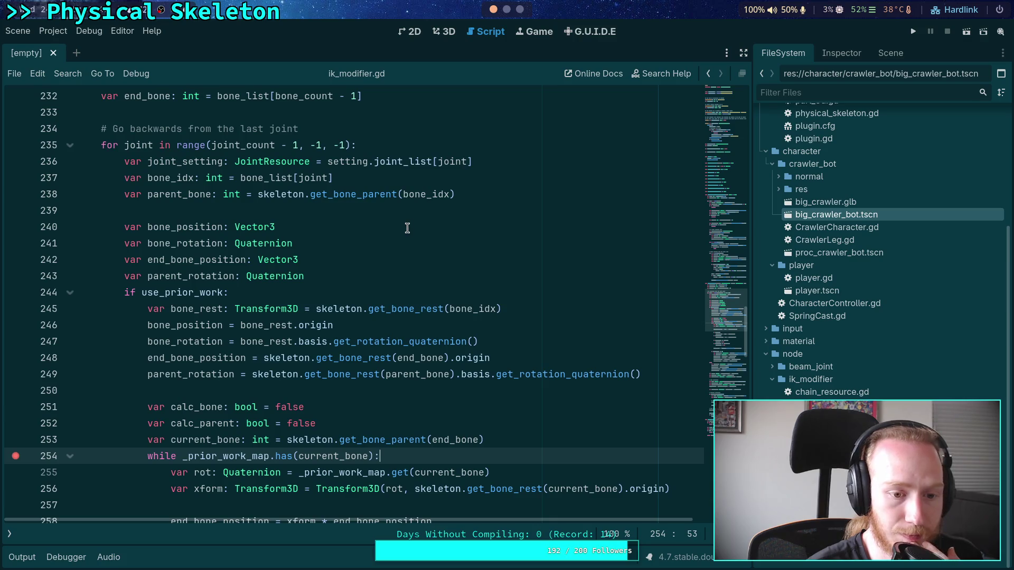
pyautogui.scroll(-3, 407, 228)
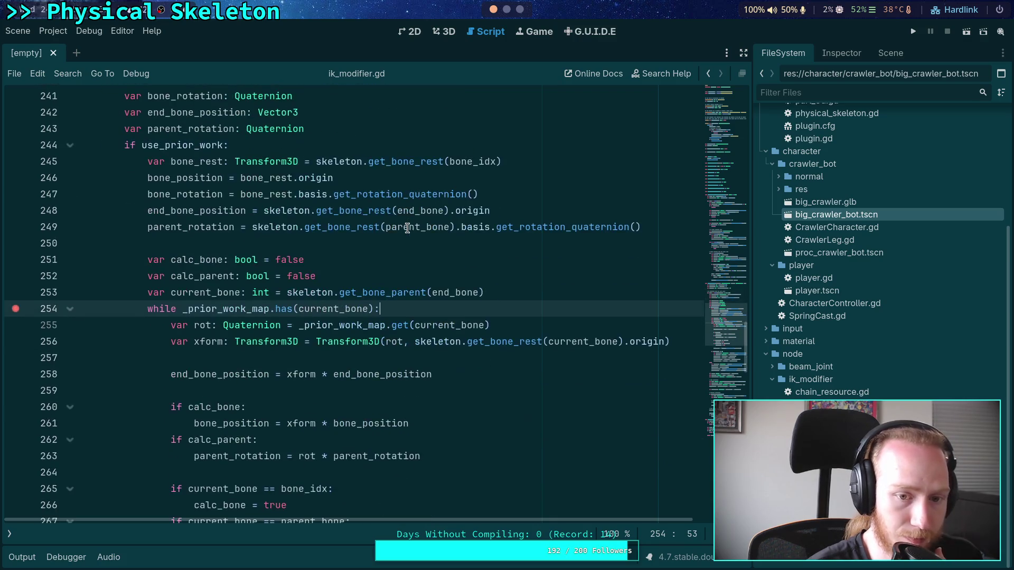
pyautogui.doubleClick(204, 227)
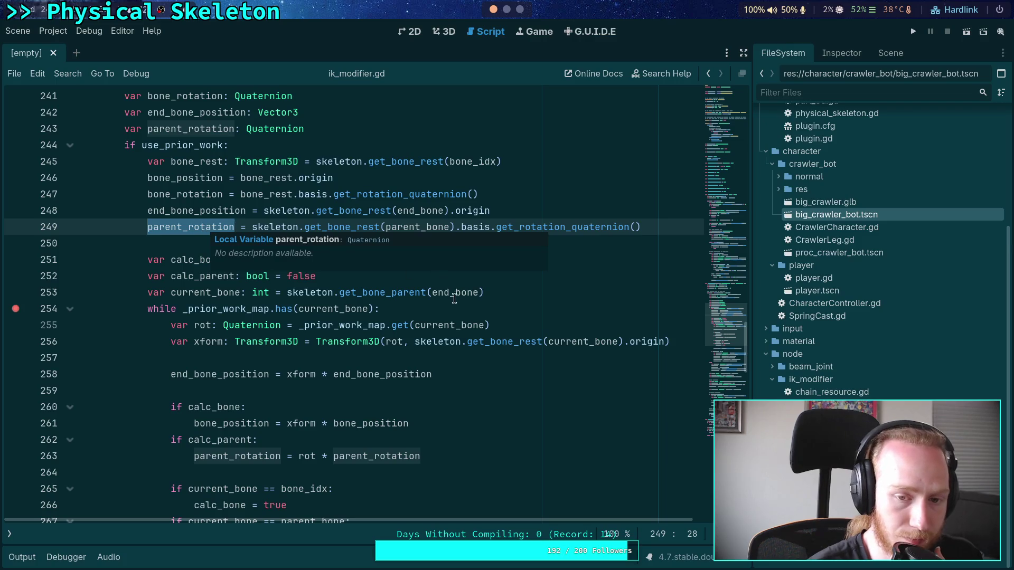
pyautogui.scroll(-2, 507, 355)
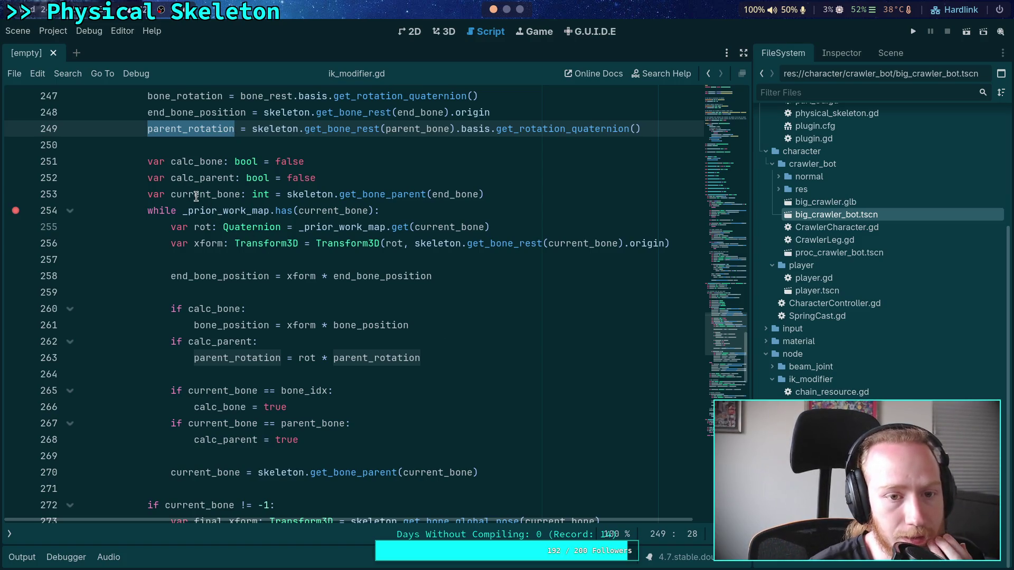
pyautogui.moveTo(195, 196)
pyautogui.scroll(-1, 359, 329)
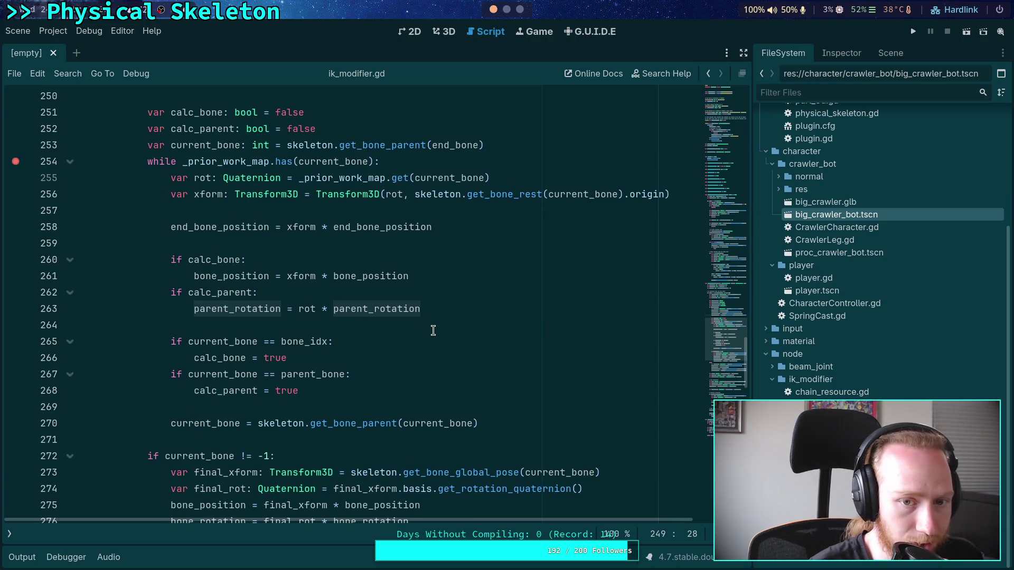
pyautogui.scroll(6, 433, 331)
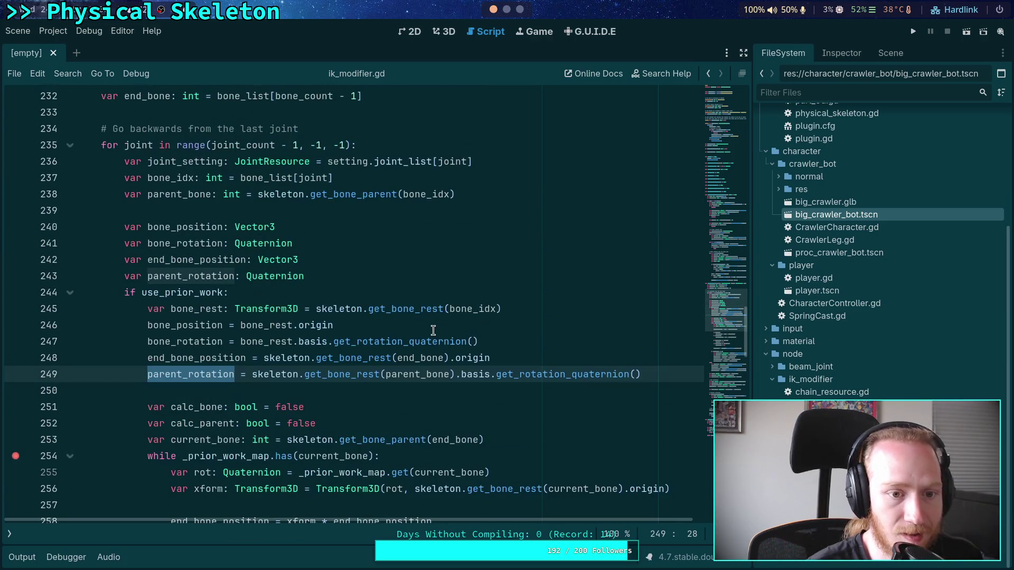
pyautogui.scroll(2, 433, 331)
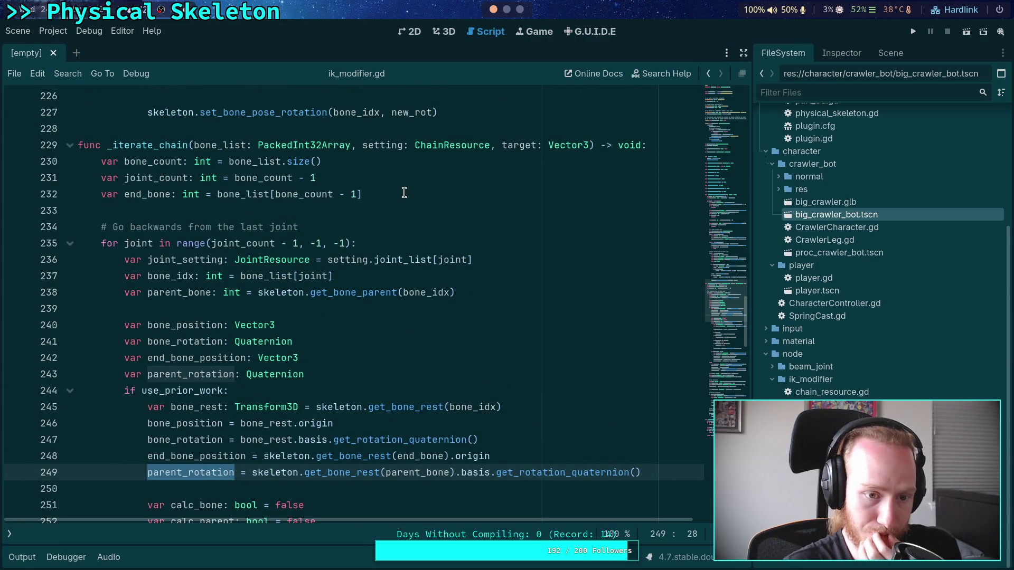
pyautogui.scroll(-2, 404, 193)
pyautogui.click(584, 438)
pyautogui.press('Down')
# Step: Declare 'var max_bone_loop: int = bone_count' above the prior-work while loop
pyautogui.write('var max_bone_')
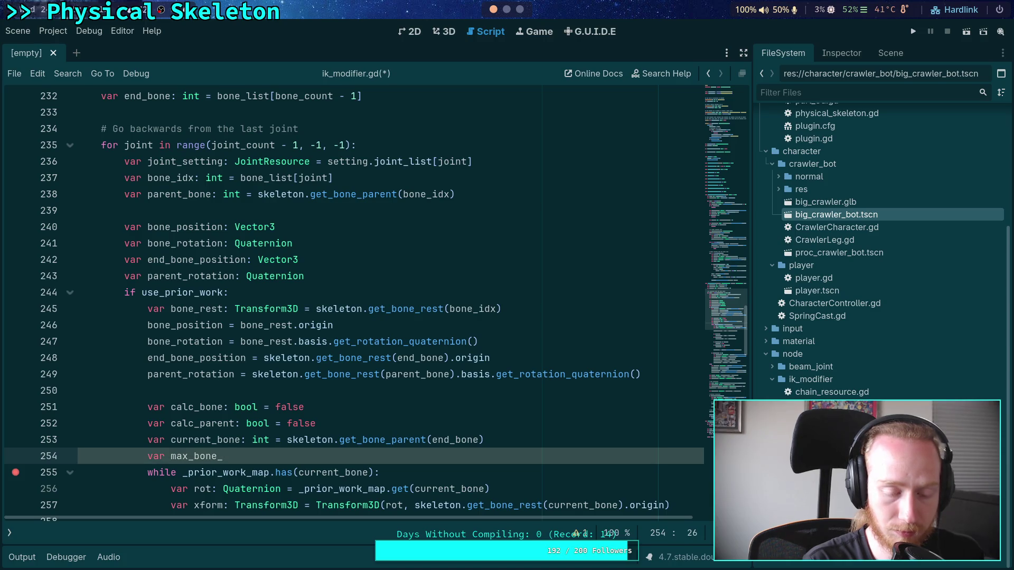
pyautogui.write('l')
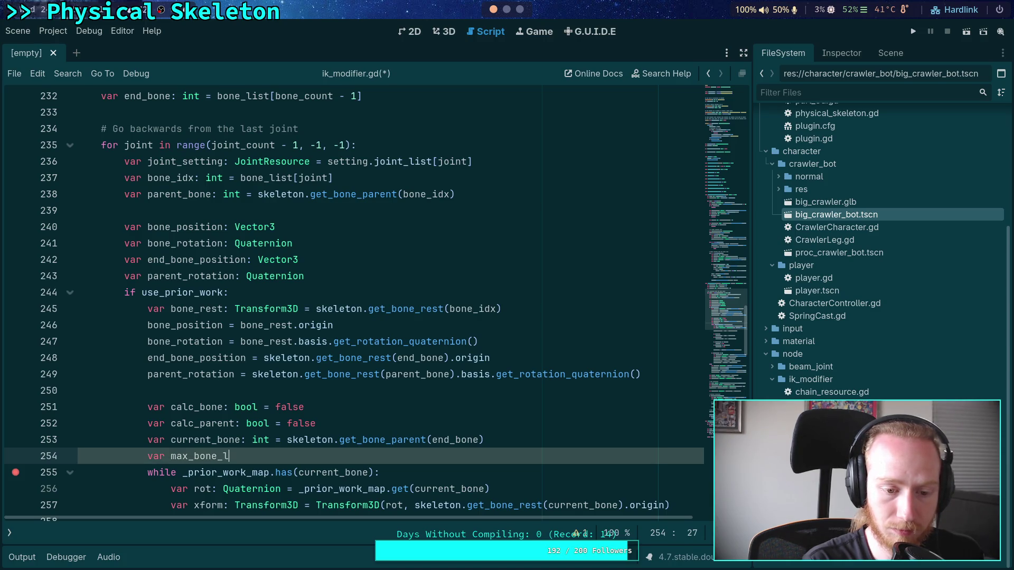
pyautogui.write('oop: int = ')
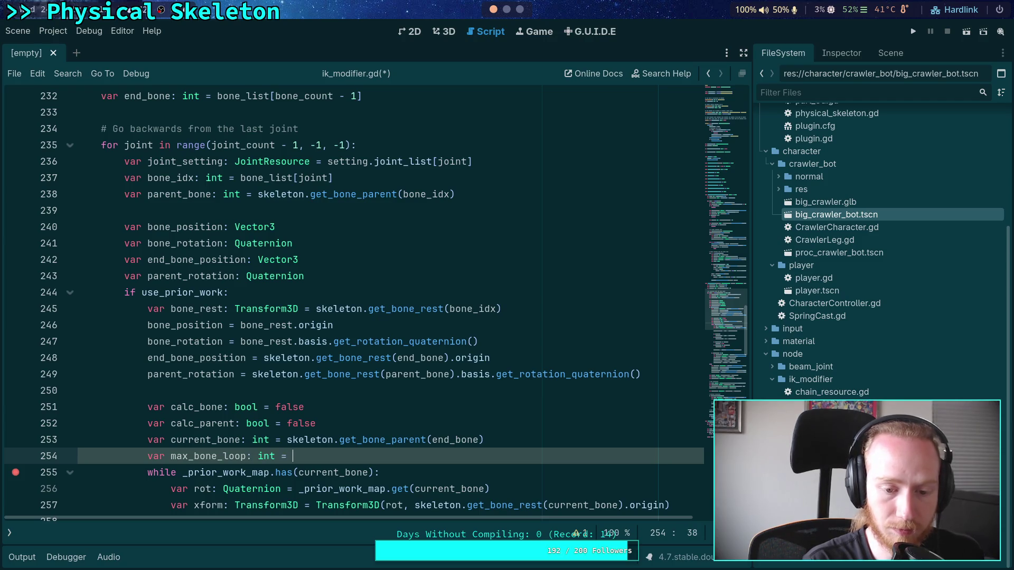
pyautogui.write('bon')
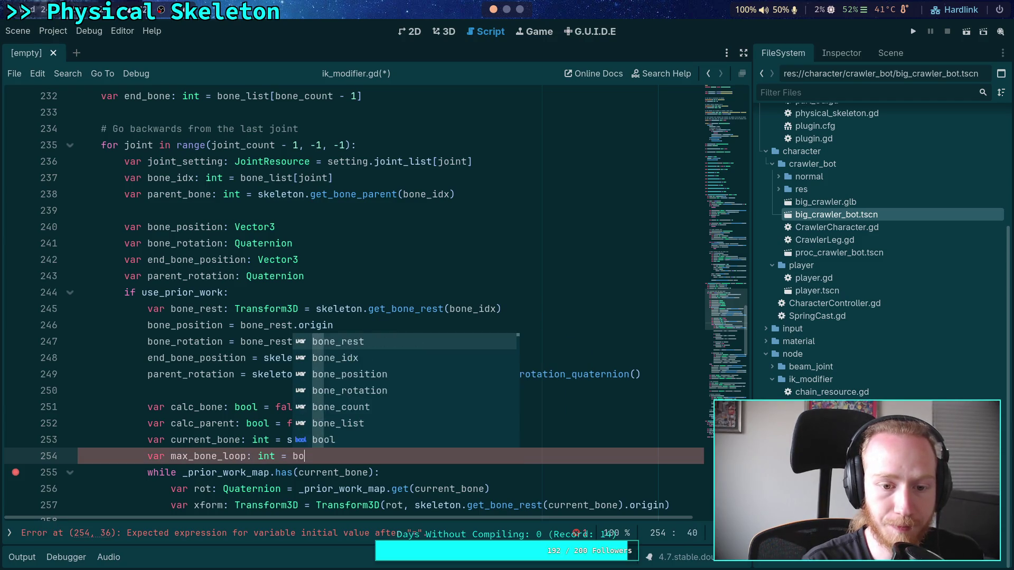
pyautogui.press('Down')
pyautogui.press('Down')
pyautogui.press('Down')
pyautogui.press('Return')
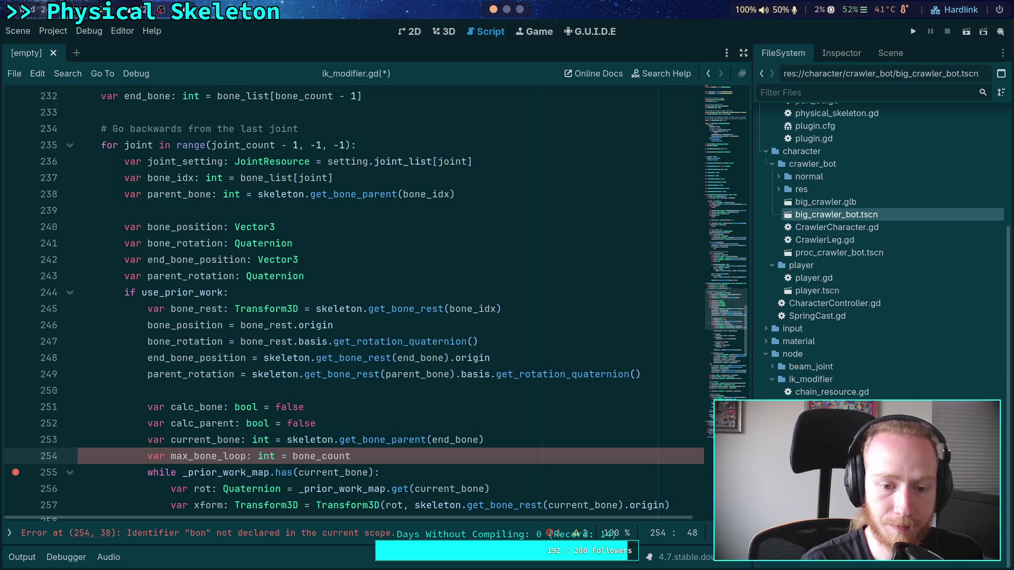
pyautogui.scroll(1, 438, 399)
pyautogui.scroll(1, 437, 399)
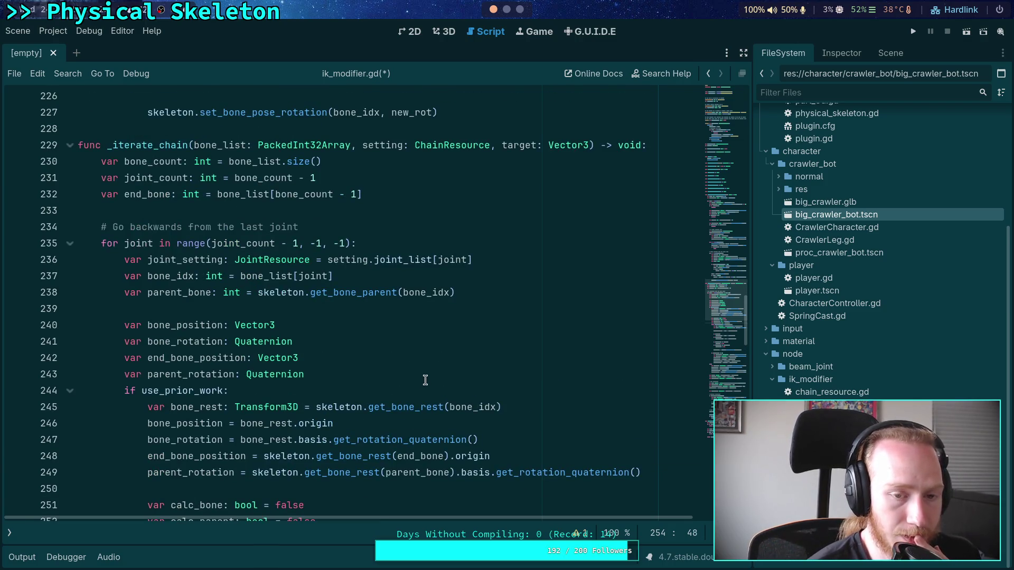
pyautogui.scroll(-1, 425, 326)
pyautogui.scroll(-2, 417, 343)
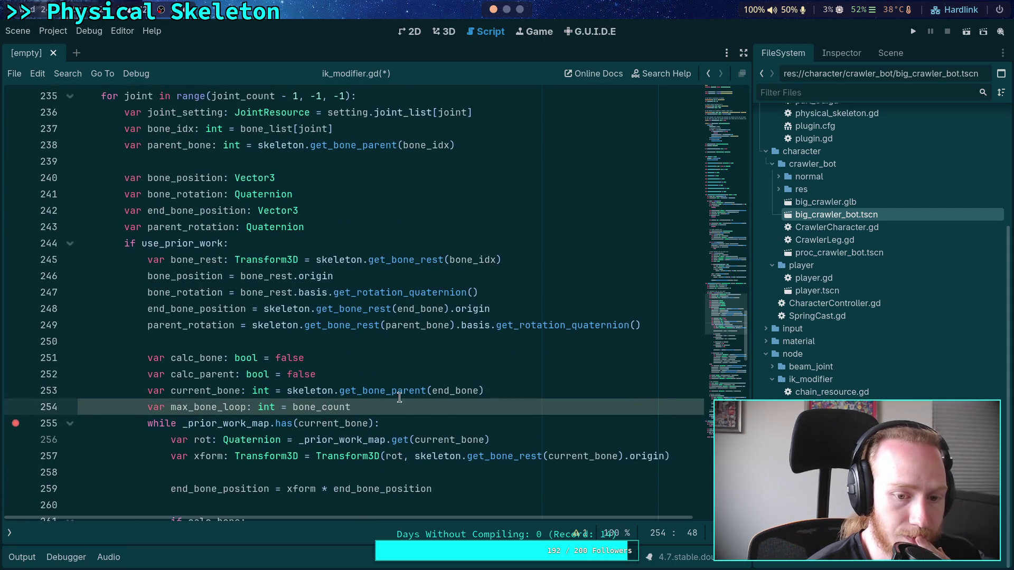
pyautogui.scroll(-1, 432, 400)
# Step: Finish max_bone_loop as bone_count + 1 and add 'and max_bone_loop >= 0' to the while condition
pyautogui.write(' + 1')
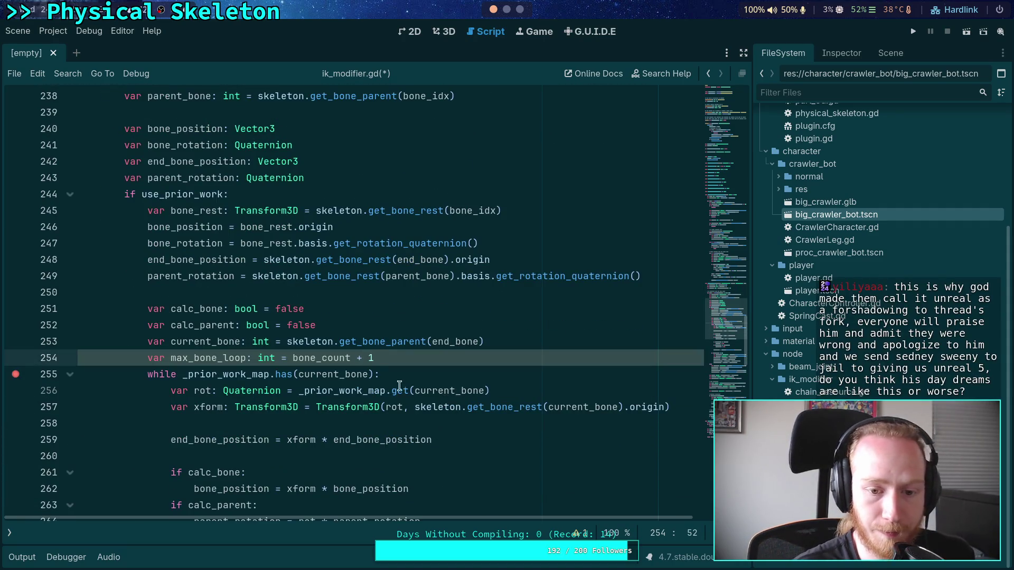
pyautogui.click(397, 380)
pyautogui.press('Left')
pyautogui.write('and max')
pyautogui.press('Return')
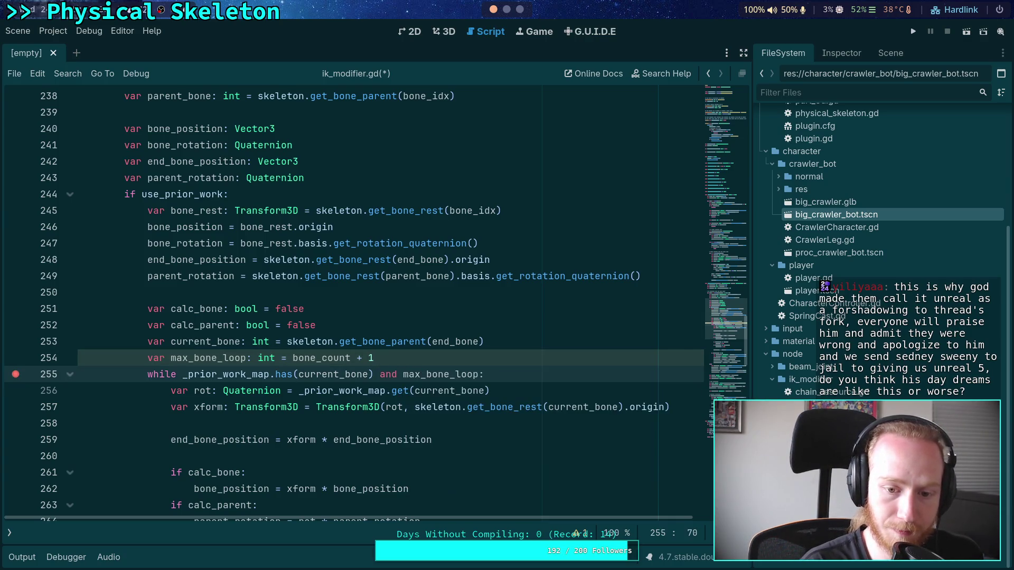
pyautogui.write('> 0')
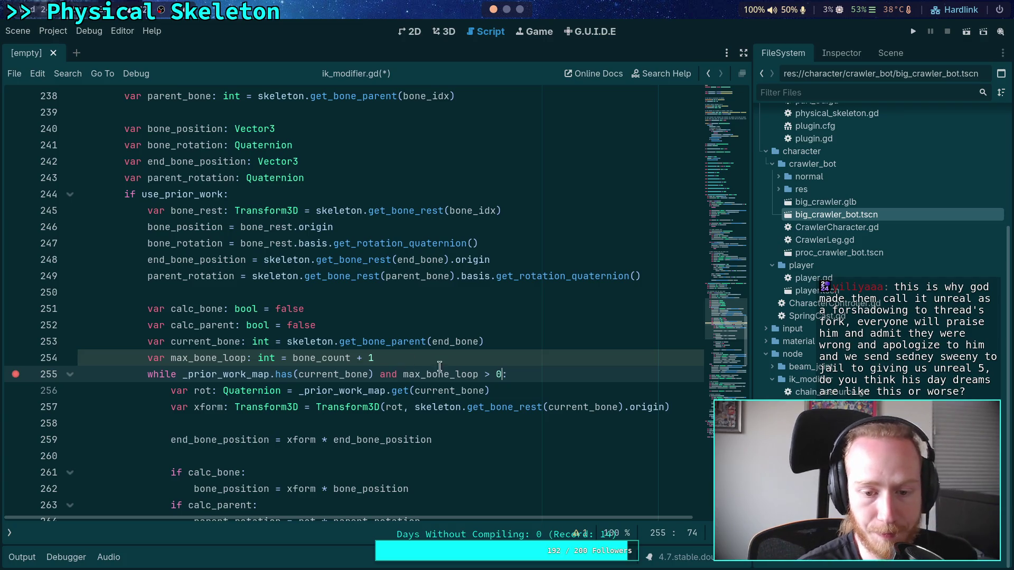
pyautogui.click(492, 374)
pyautogui.write('=')
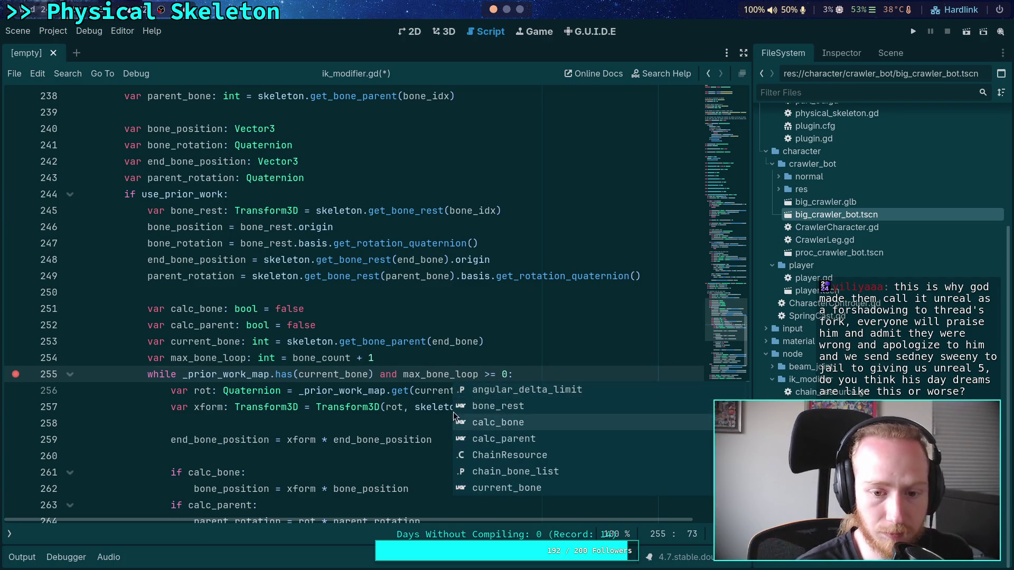
pyautogui.click(333, 406)
# Step: Add 'max_bone_loop -= 1' at the end of the loop body and save ik_modifier.gd
pyautogui.scroll(-3, 386, 456)
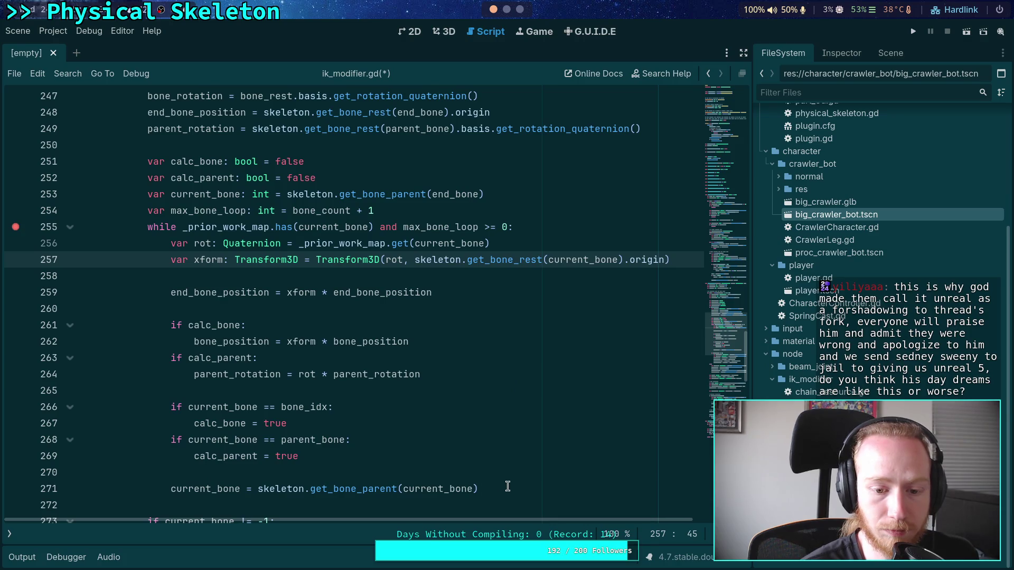
pyautogui.click(516, 489)
pyautogui.press('Return')
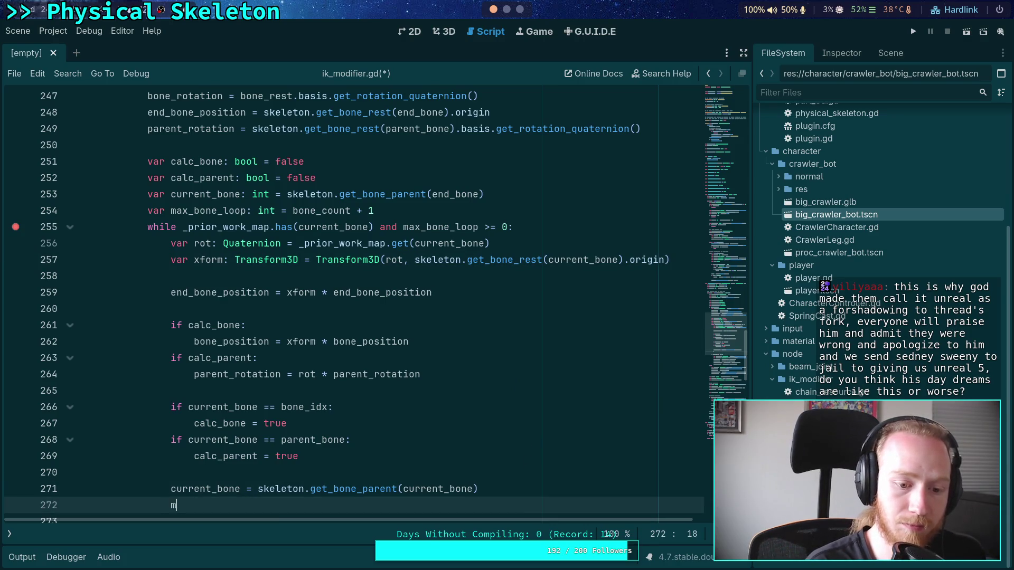
pyautogui.write('ax_')
pyautogui.press('Return')
pyautogui.write('-= 1')
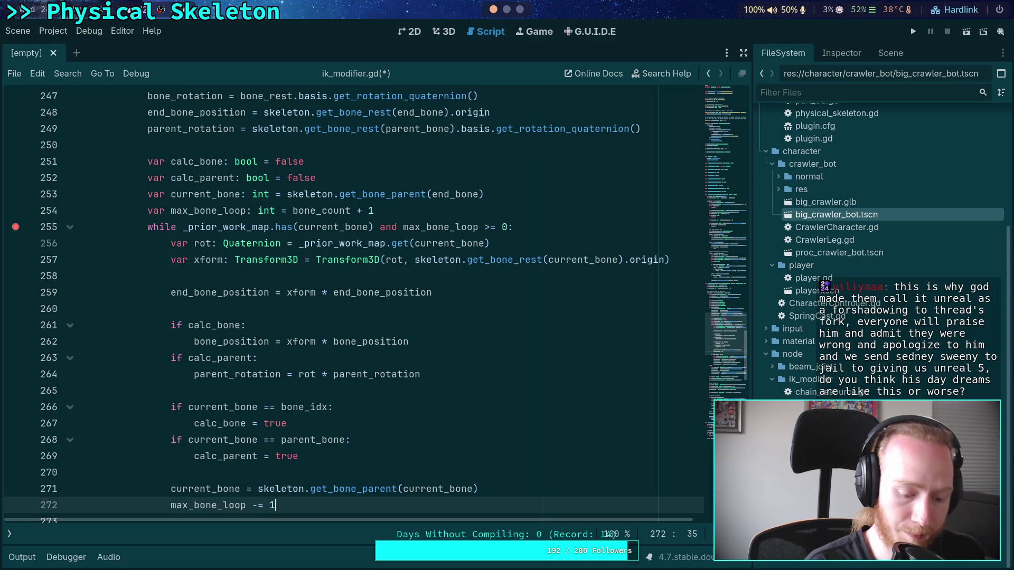
pyautogui.hotkey('ctrl', 's')
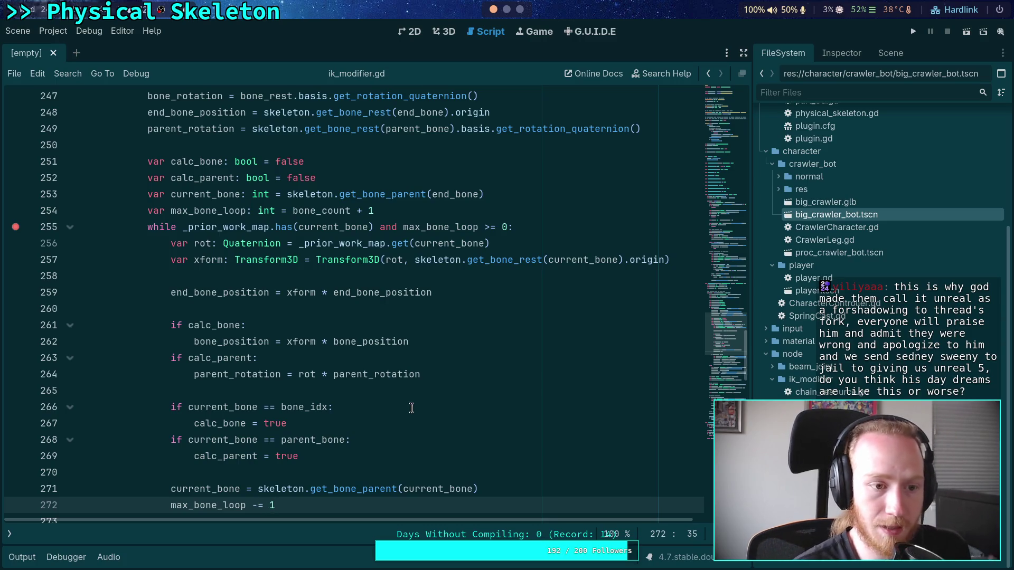
# Step: Look over the updated loop and run the project
pyautogui.scroll(-2, 411, 408)
pyautogui.moveTo(170, 222); pyautogui.dragTo(370, 369)
pyautogui.scroll(1, 509, 243)
pyautogui.click(509, 243)
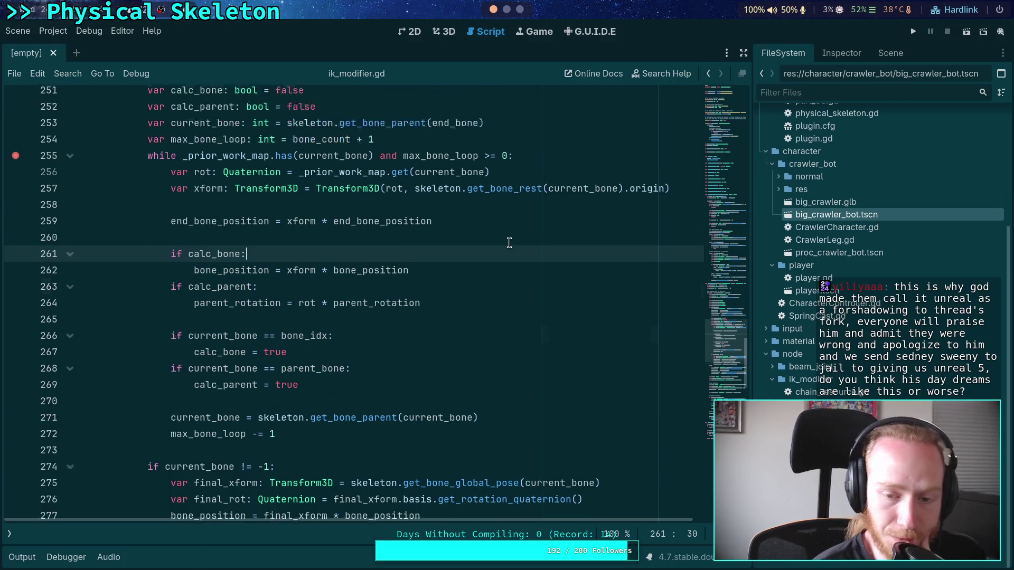
pyautogui.scroll(2, 509, 243)
pyautogui.click(914, 33)
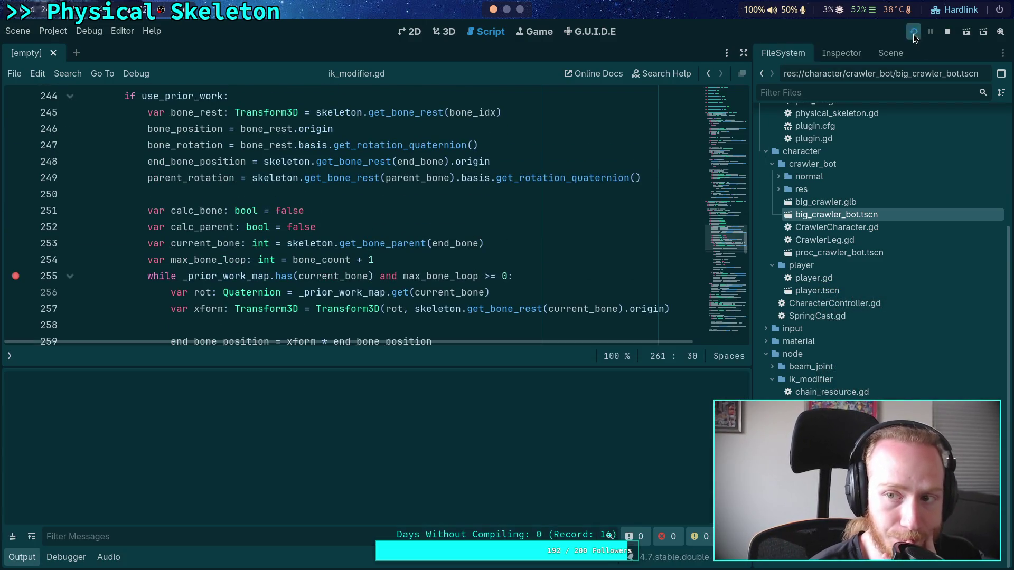
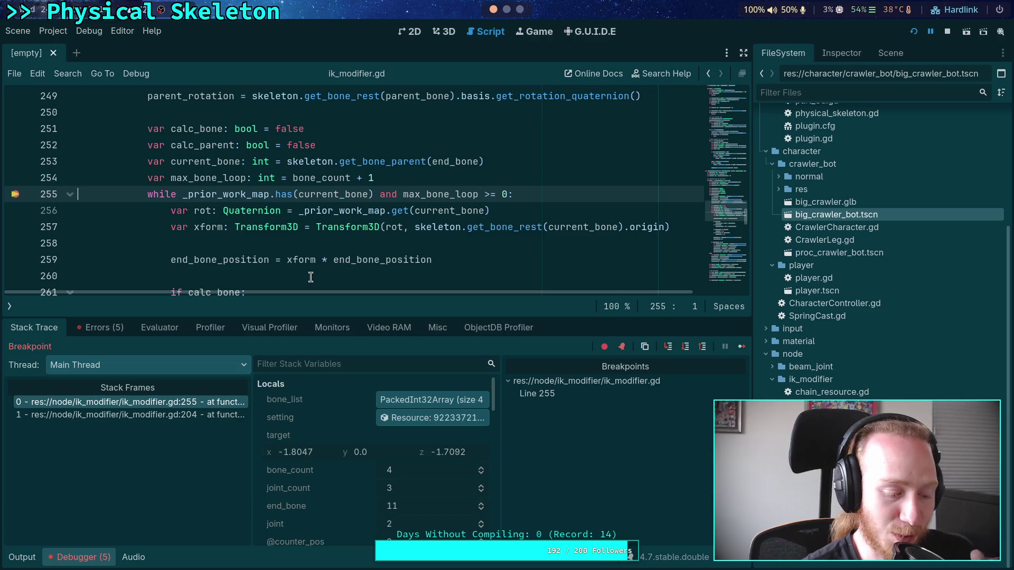
# Step: Enlarge the debugger slightly and step over to line 274, past the prior-work loop
pyautogui.click(325, 244)
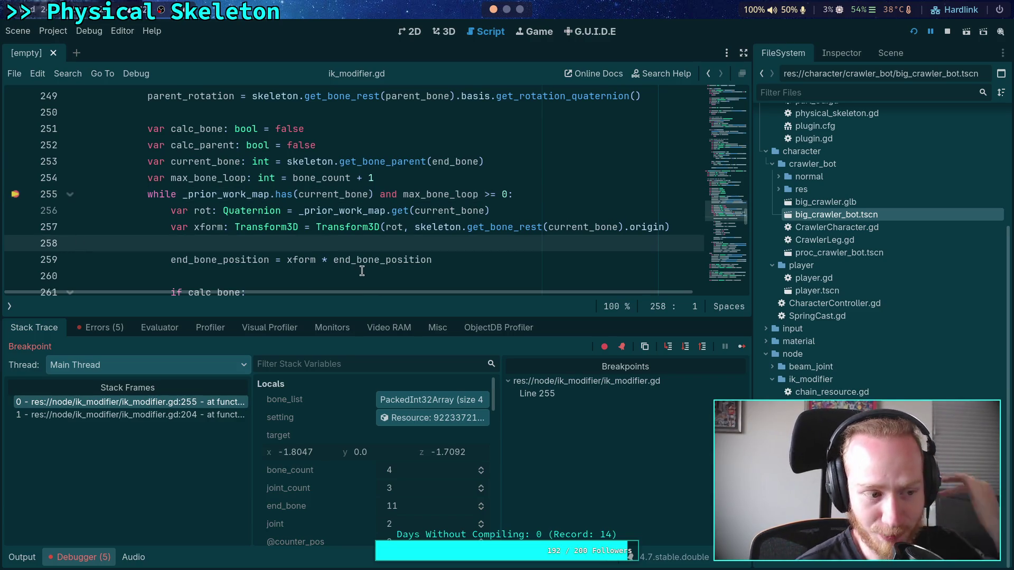
pyautogui.moveTo(341, 316); pyautogui.dragTo(338, 292)
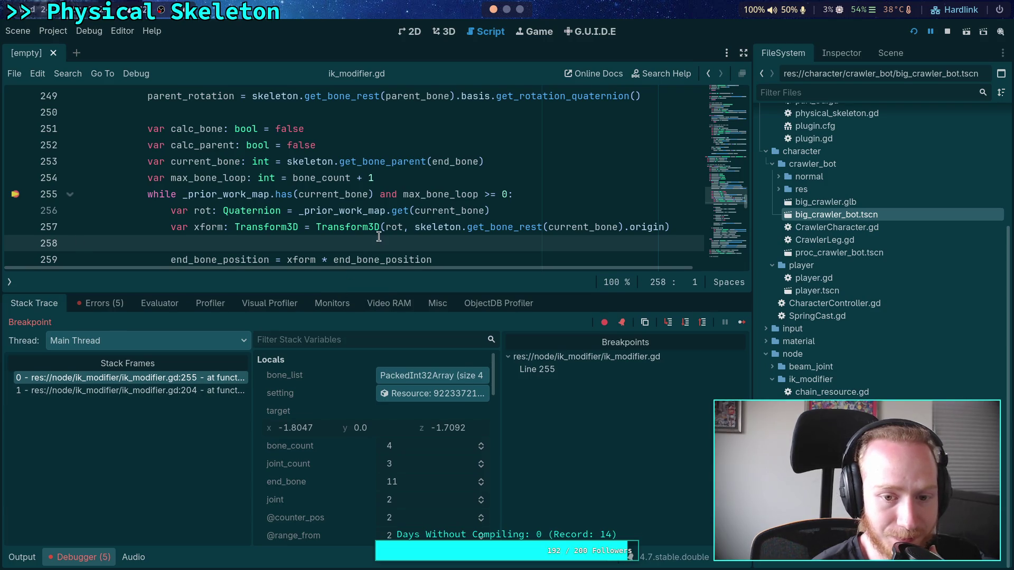
pyautogui.moveTo(341, 257)
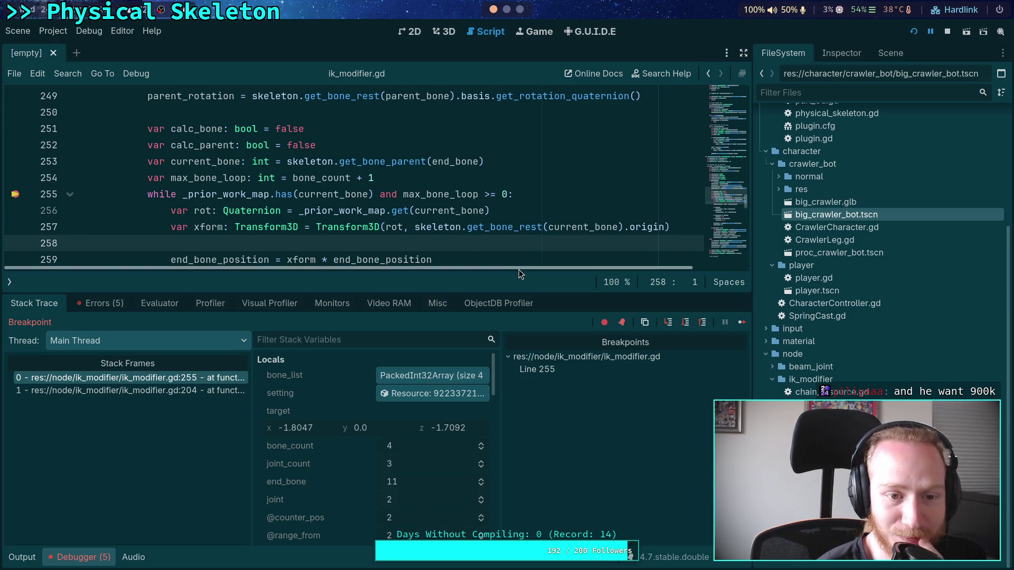
pyautogui.click(686, 324)
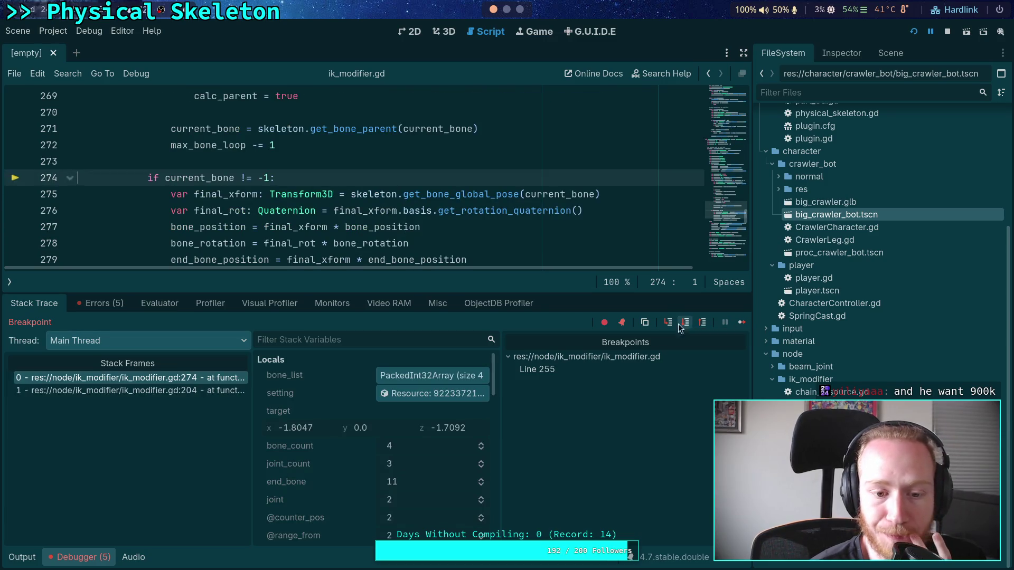
# Step: Scroll through the code and Locals to check bone_idx 10 and parent_bone 9
pyautogui.scroll(4, 332, 205)
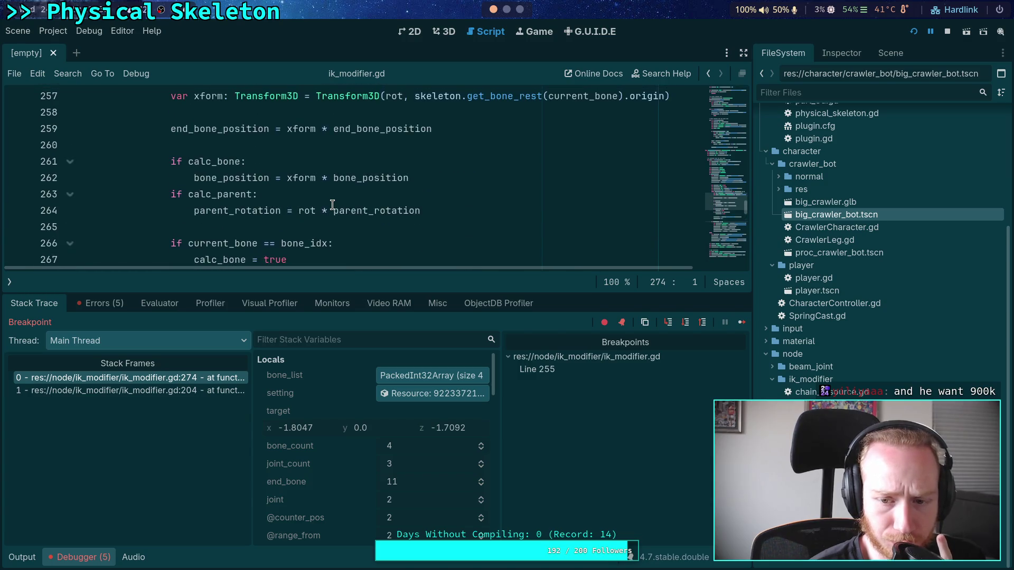
pyautogui.scroll(2, 332, 205)
pyautogui.scroll(1, 332, 205)
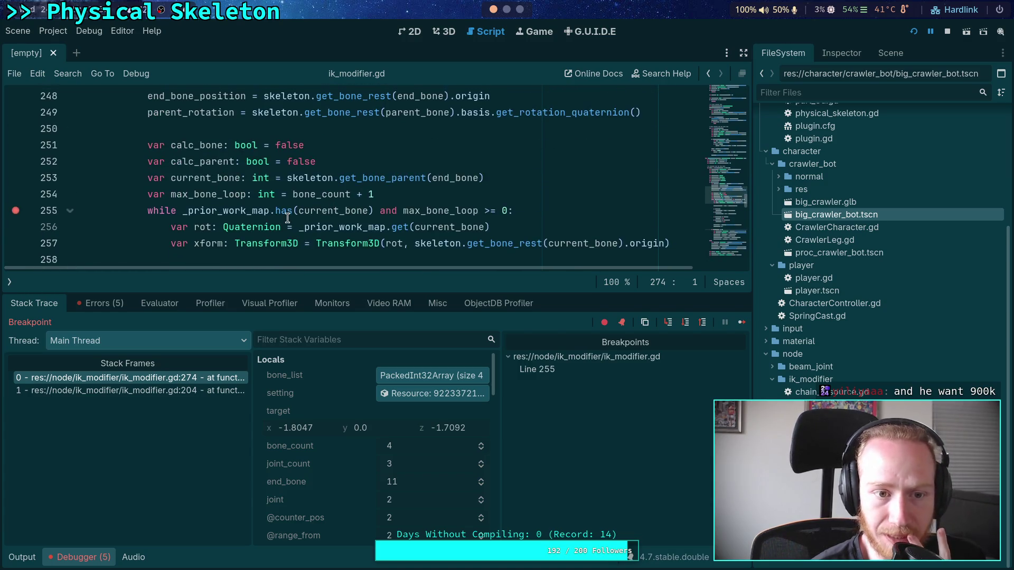
pyautogui.scroll(1, 286, 217)
pyautogui.scroll(1, 239, 217)
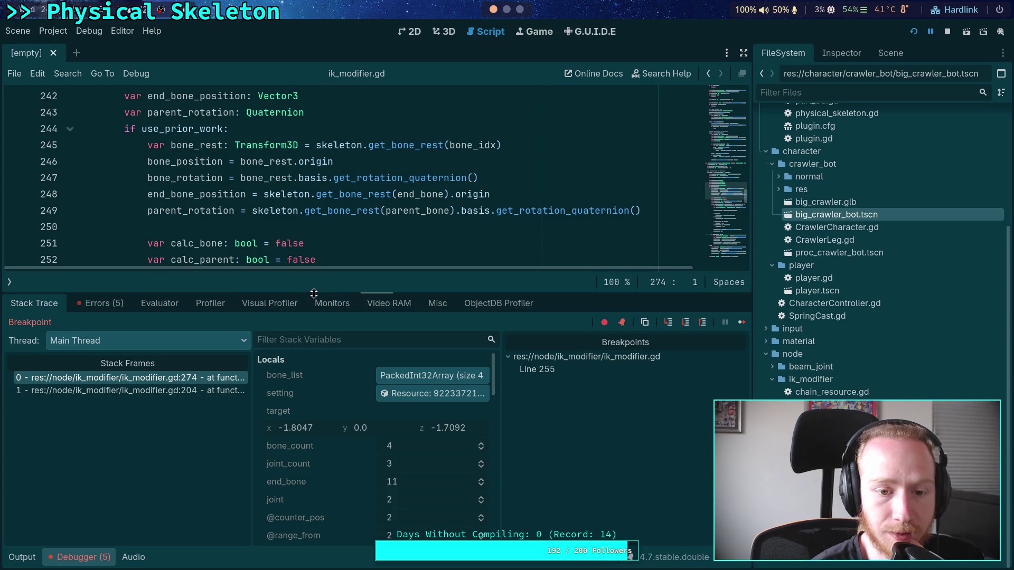
pyautogui.moveTo(315, 290); pyautogui.dragTo(317, 383)
pyautogui.scroll(-1, 318, 341)
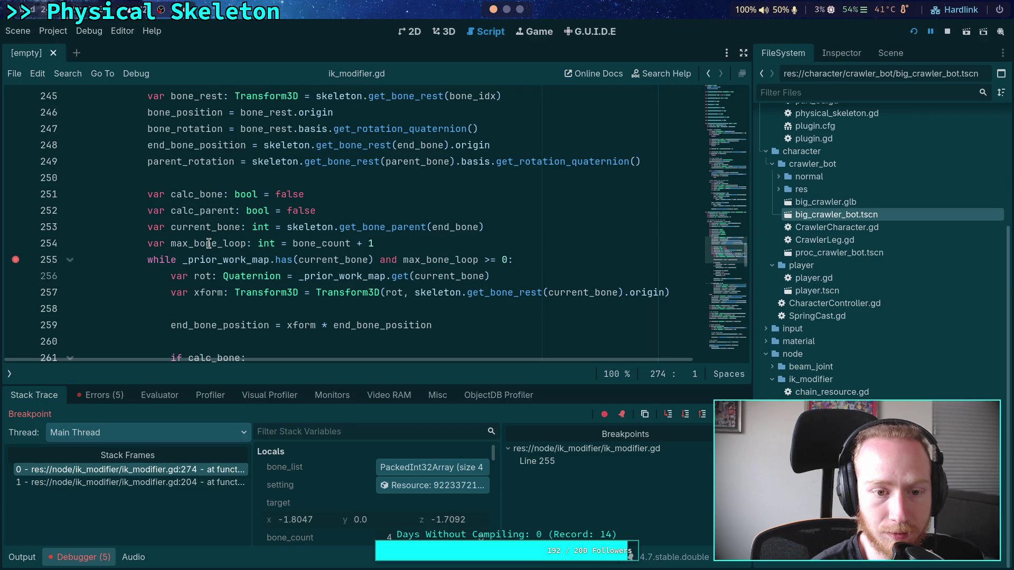
pyautogui.moveTo(209, 244)
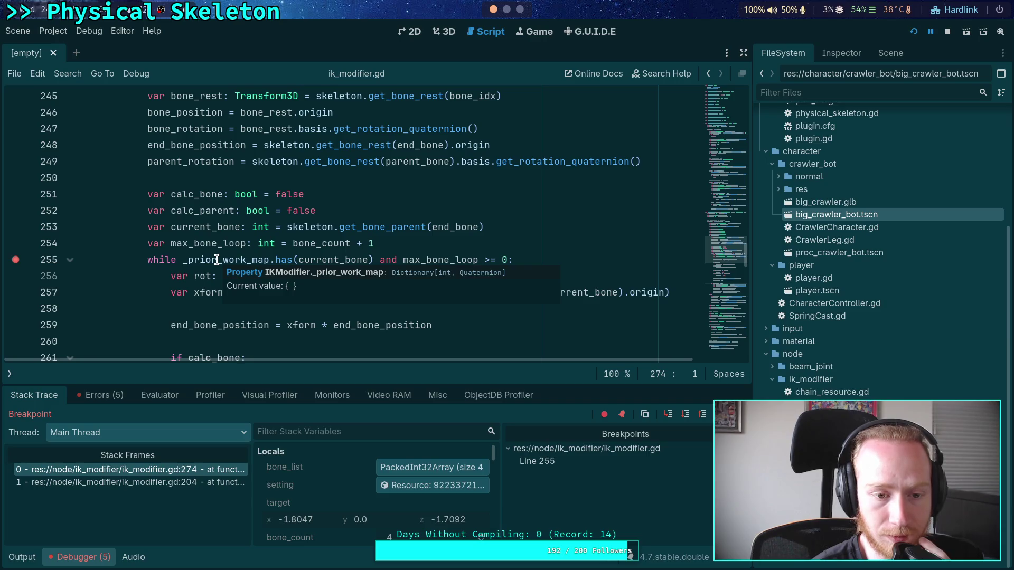
pyautogui.scroll(-2, 219, 260)
pyautogui.scroll(-7, 220, 260)
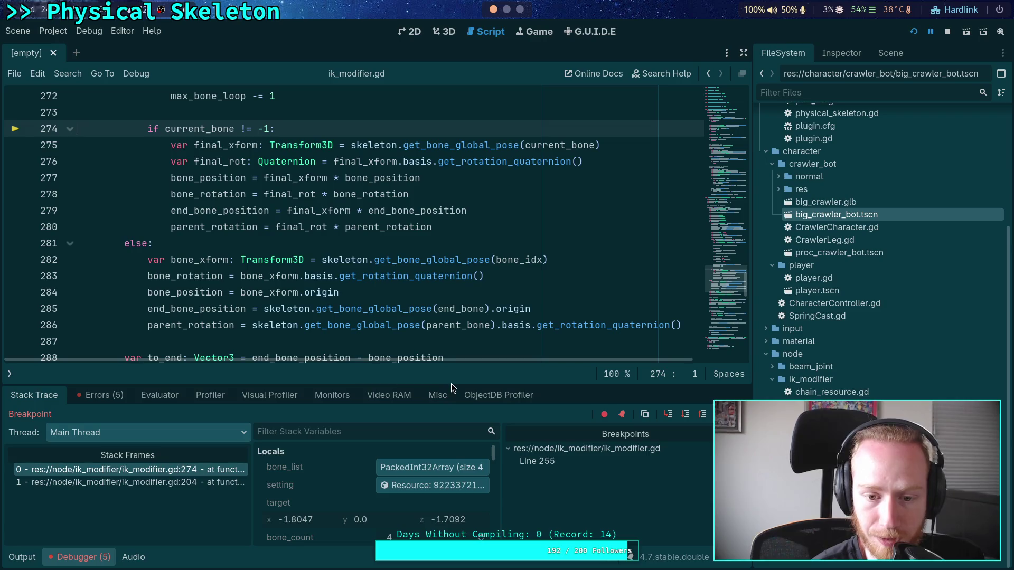
# Step: Enlarge the debugger to review more locals, then collapse the bottom Debugger panel
pyautogui.moveTo(451, 384); pyautogui.dragTo(440, 252)
pyautogui.scroll(-3, 379, 359)
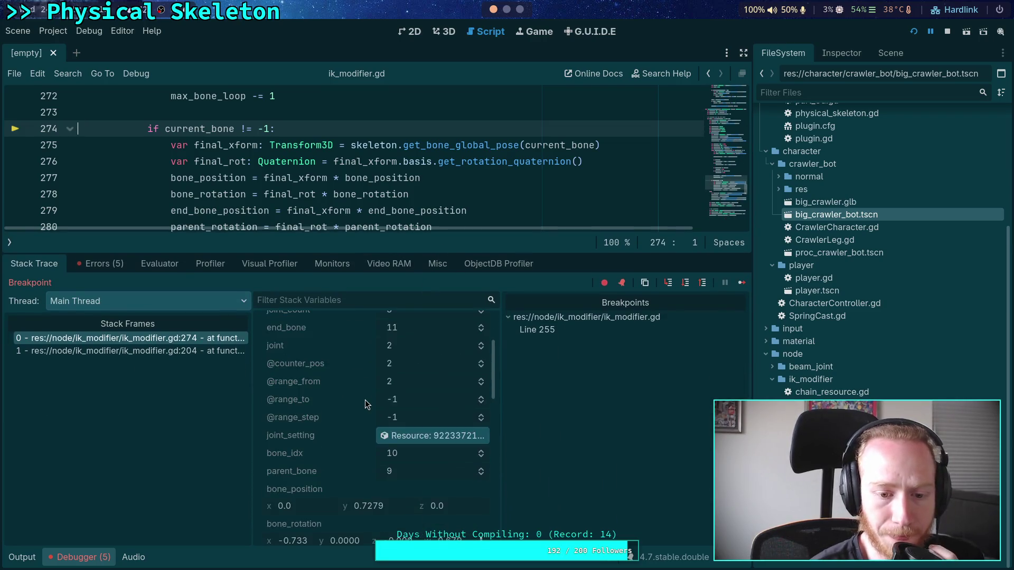
pyautogui.scroll(-2, 365, 403)
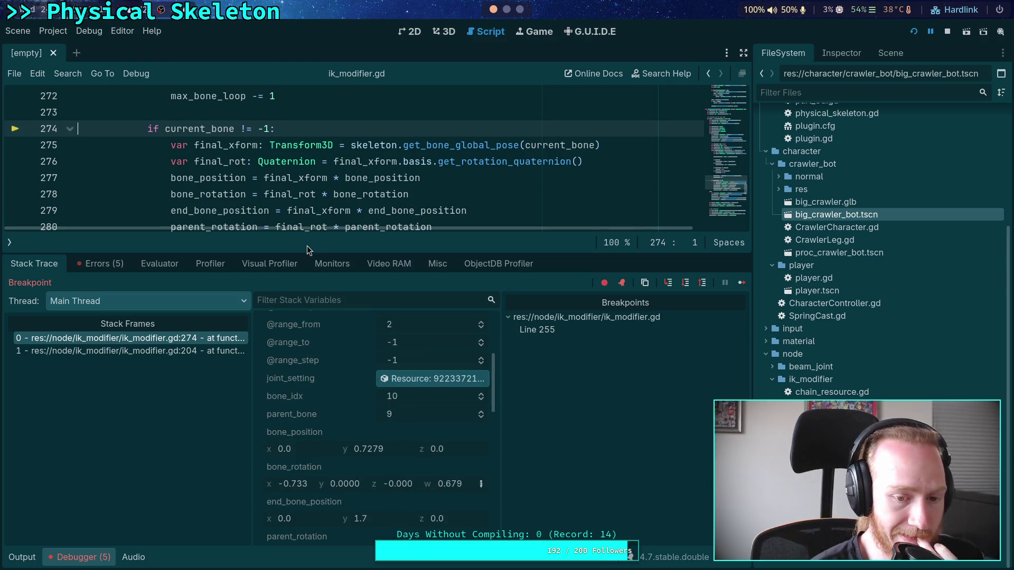
pyautogui.scroll(5, 296, 200)
pyautogui.moveTo(283, 250); pyautogui.dragTo(254, 383)
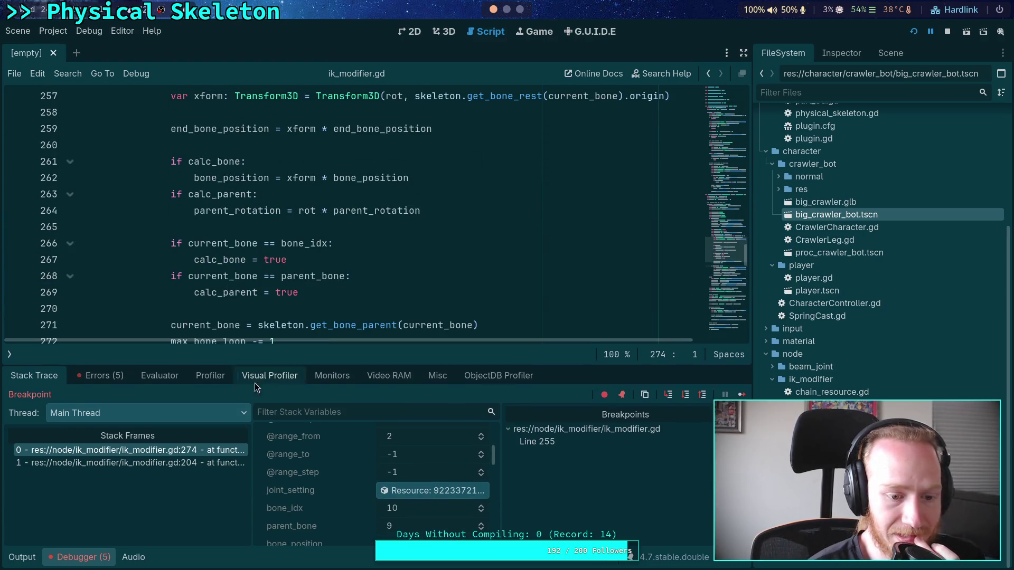
pyautogui.click(91, 561)
pyautogui.scroll(2, 279, 264)
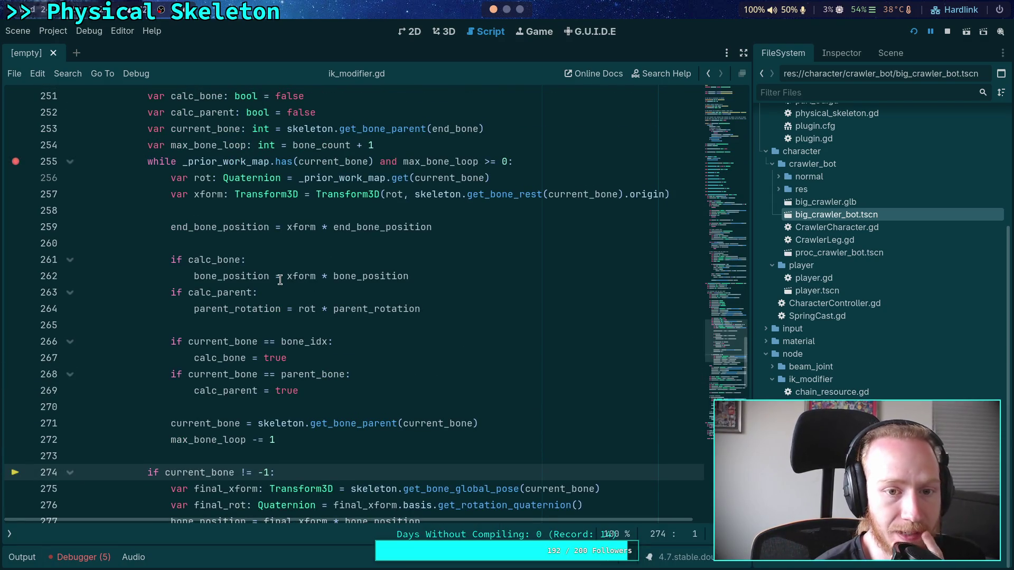
pyautogui.scroll(1, 280, 280)
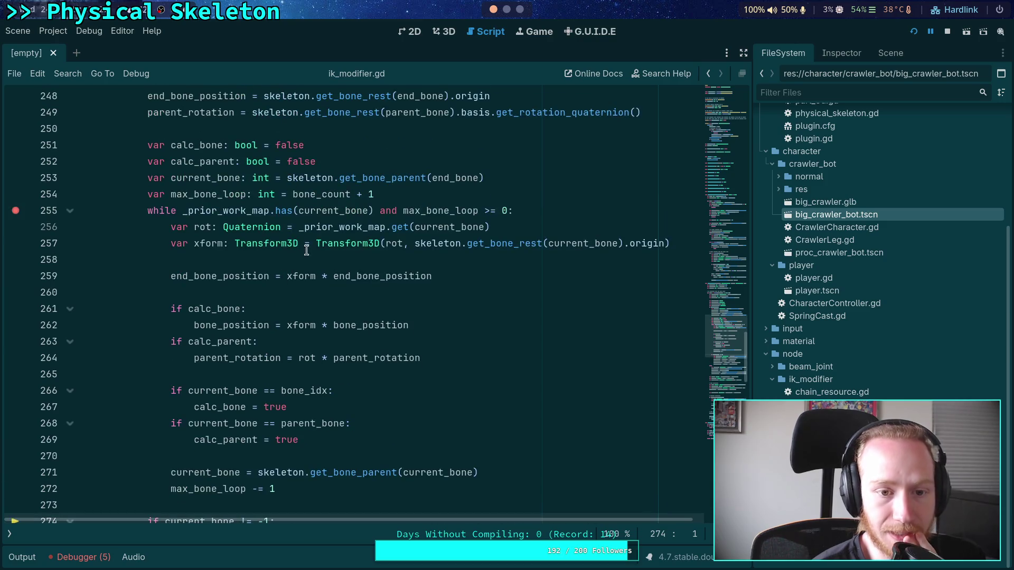
pyautogui.click(430, 199)
pyautogui.doubleClick(227, 211)
pyautogui.scroll(1, 382, 246)
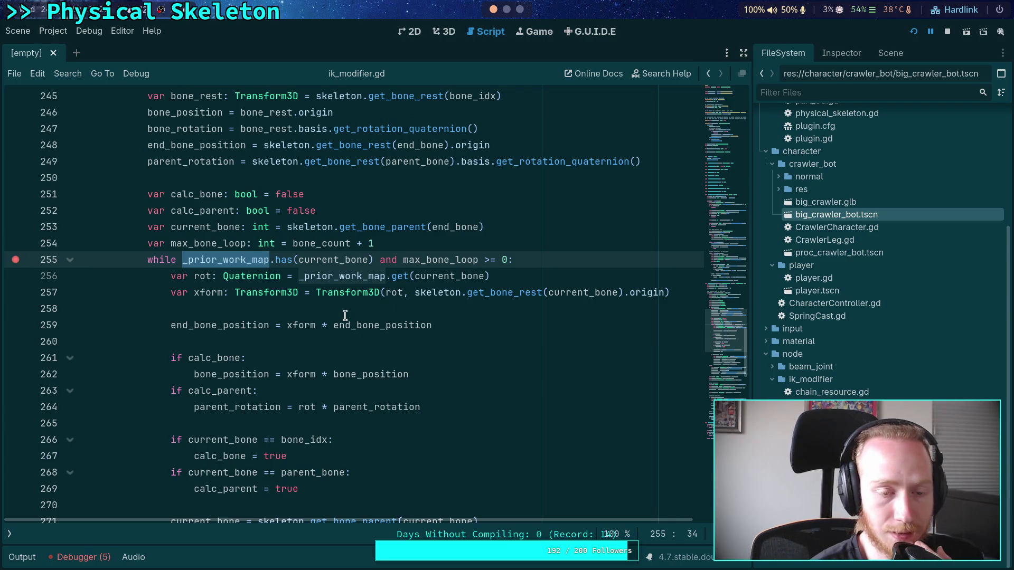
pyautogui.doubleClick(201, 163)
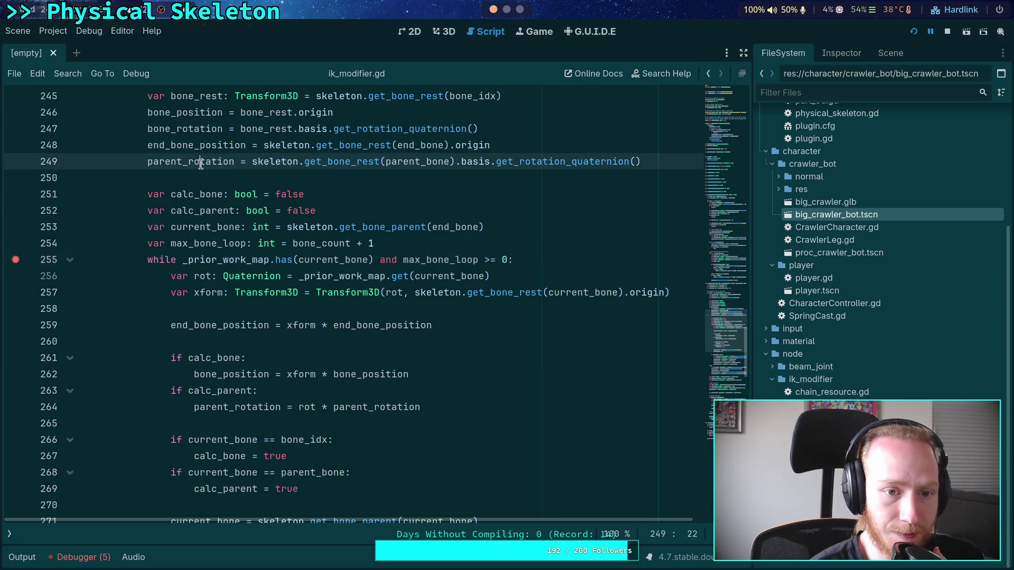
pyautogui.moveTo(201, 162)
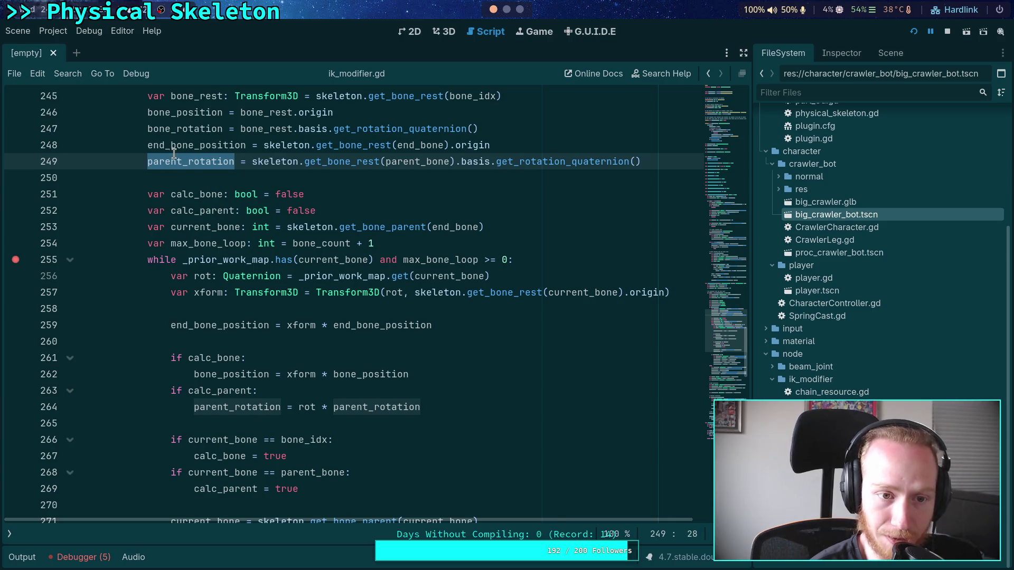
pyautogui.doubleClick(179, 147)
pyautogui.moveTo(180, 148)
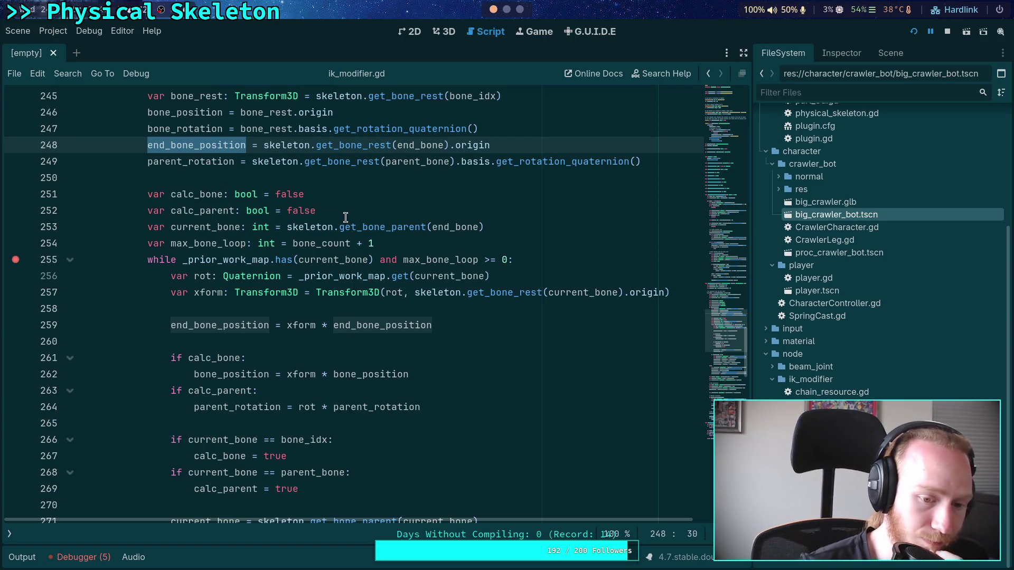
pyautogui.scroll(-2, 349, 219)
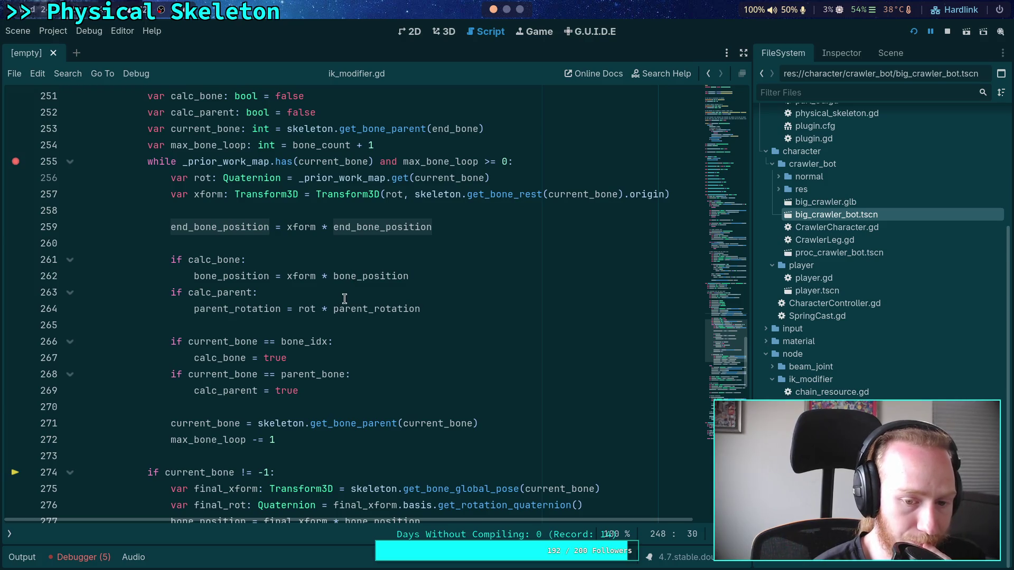
pyautogui.scroll(-1, 343, 297)
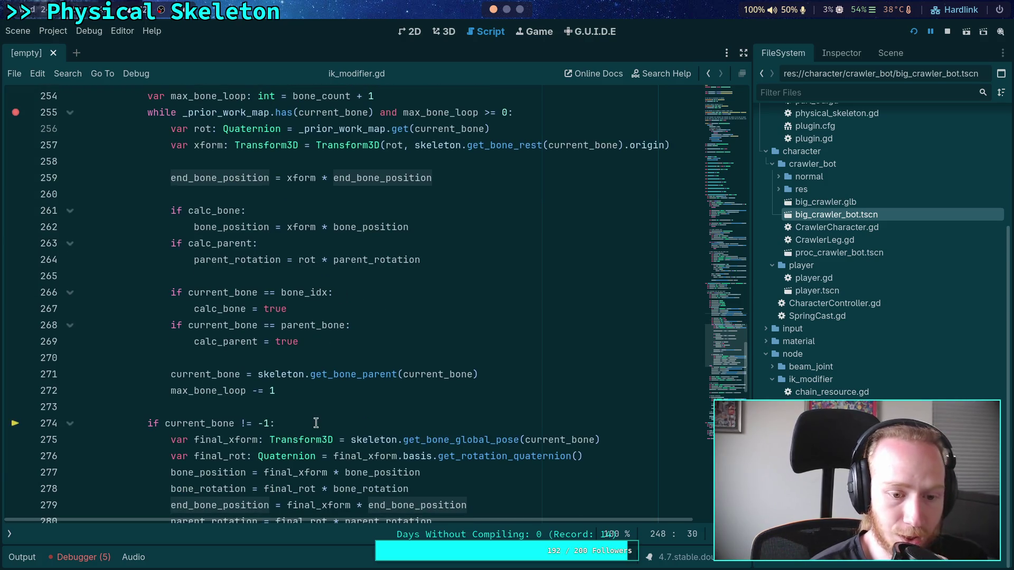
pyautogui.doubleClick(219, 309)
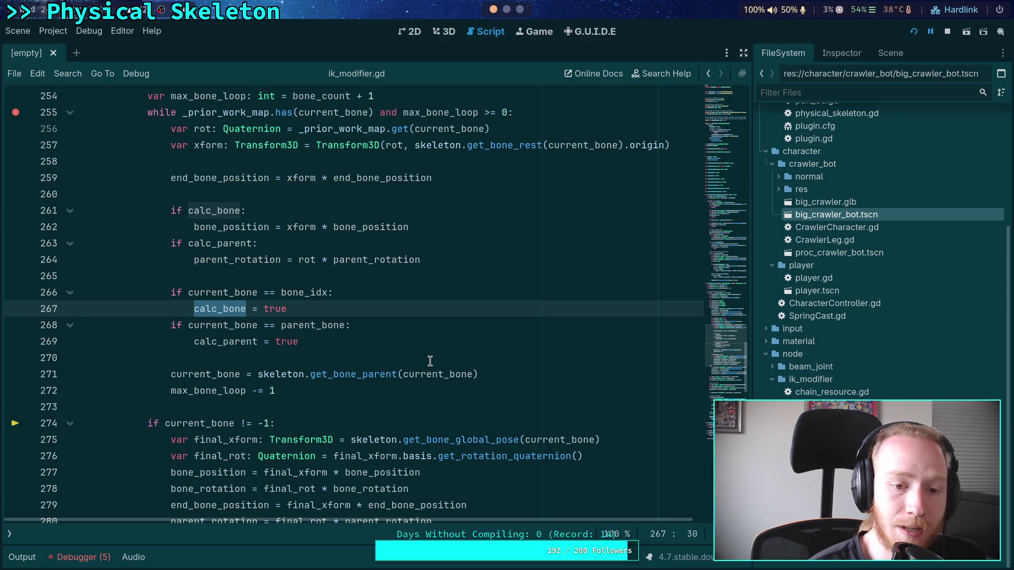
pyautogui.doubleClick(204, 346)
pyautogui.scroll(-2, 288, 364)
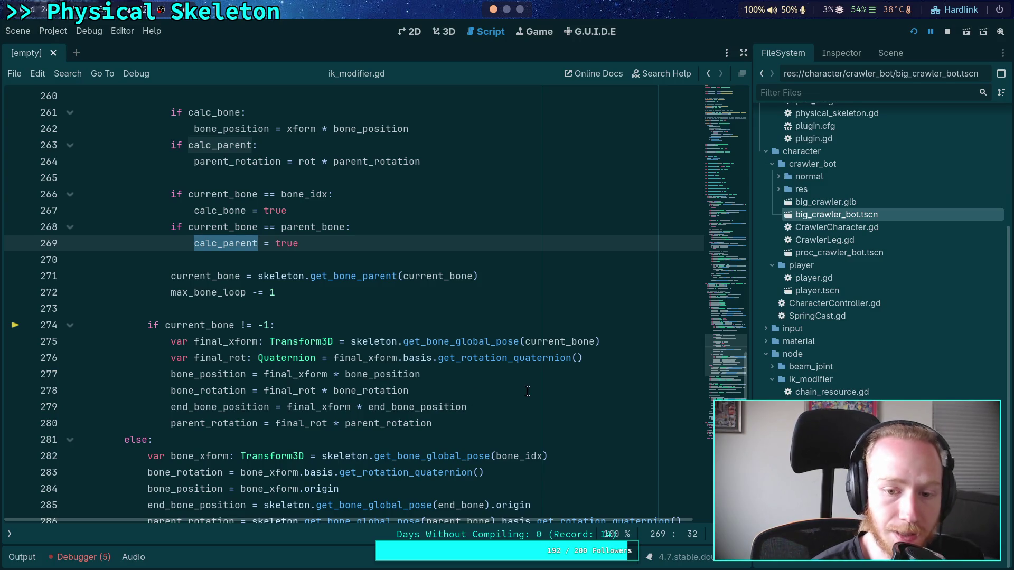
pyautogui.doubleClick(227, 357)
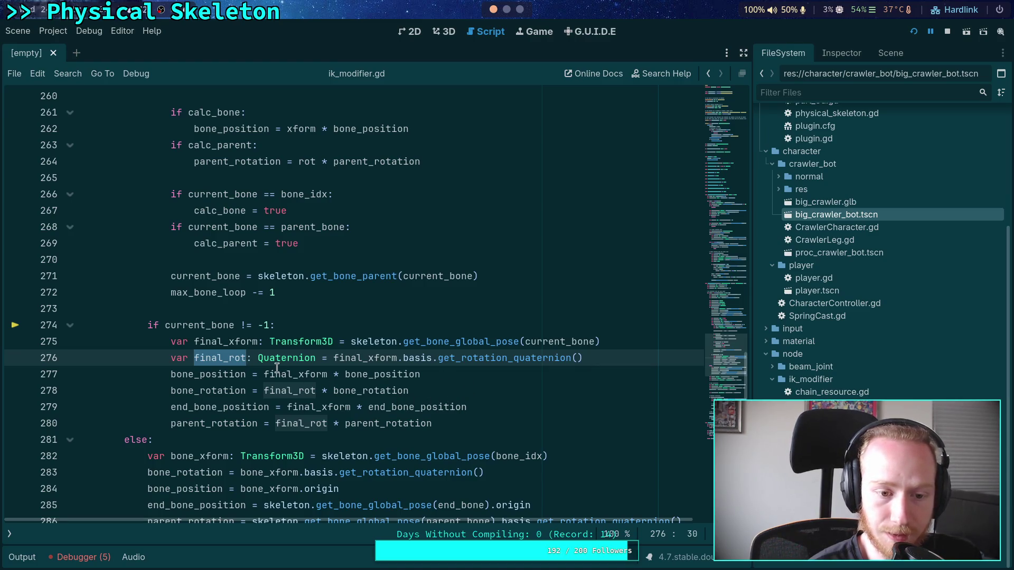
pyautogui.click(360, 407)
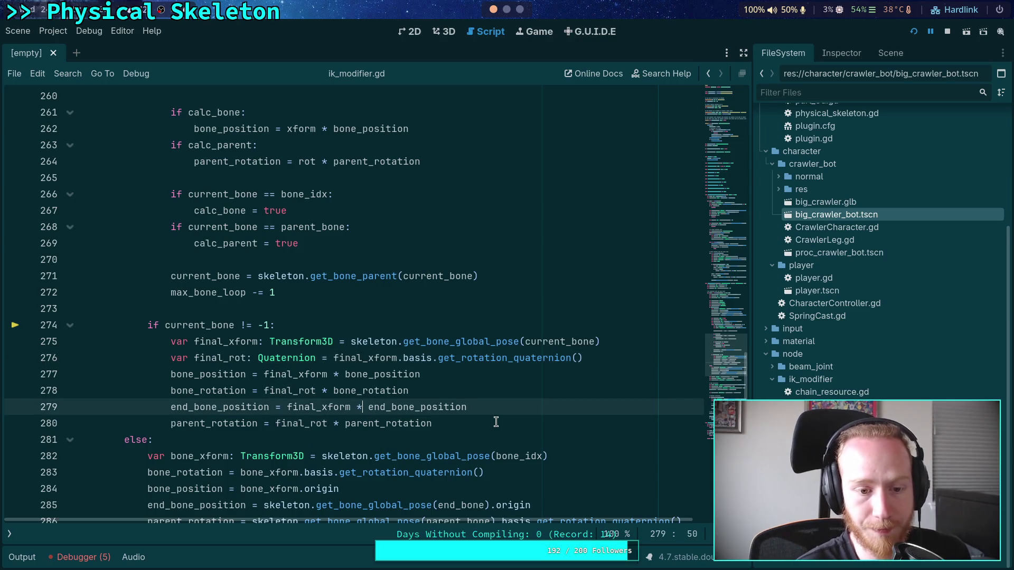
# Step: Move end_bone_position up and add an 'if calc_bone:' condition below line 276
pyautogui.hotkey('alt', 'Up')
pyautogui.hotkey('alt', 'Up')
pyautogui.hotkey('alt', 'Up')
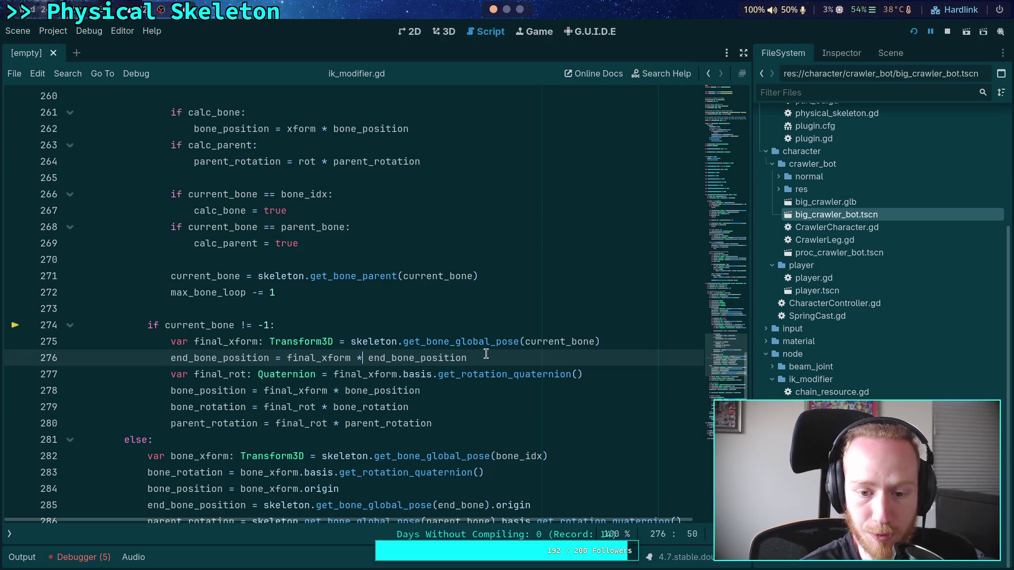
pyautogui.press('Return')
pyautogui.press('Return')
pyautogui.write('if not ')
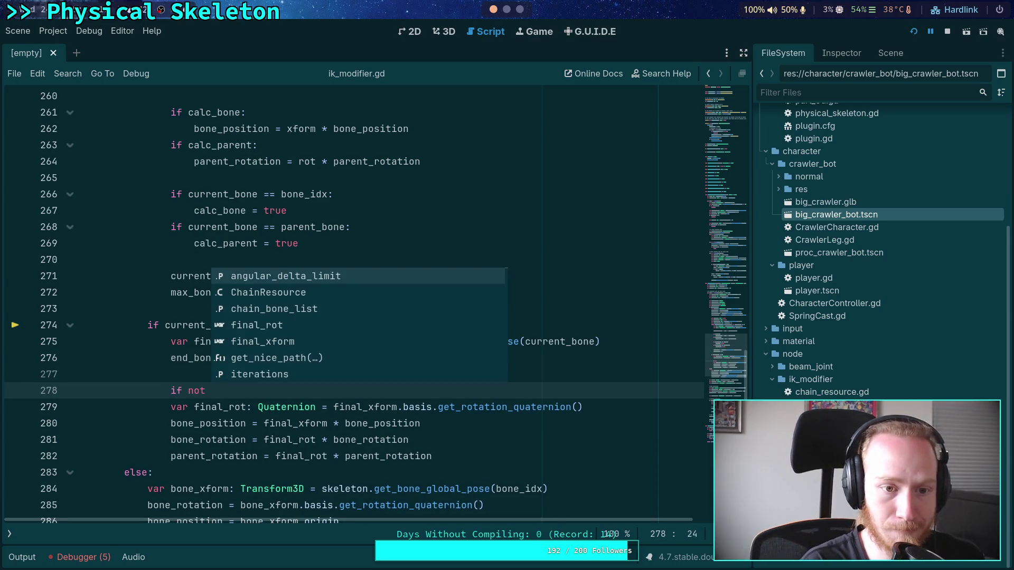
pyautogui.write('calc')
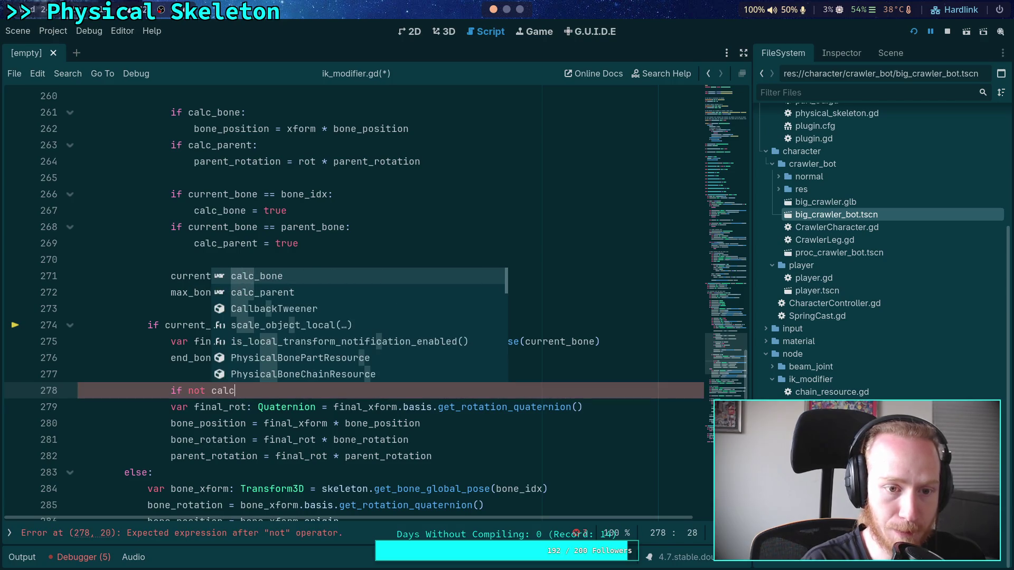
pyautogui.press('Return')
pyautogui.write(':')
pyautogui.press('Return')
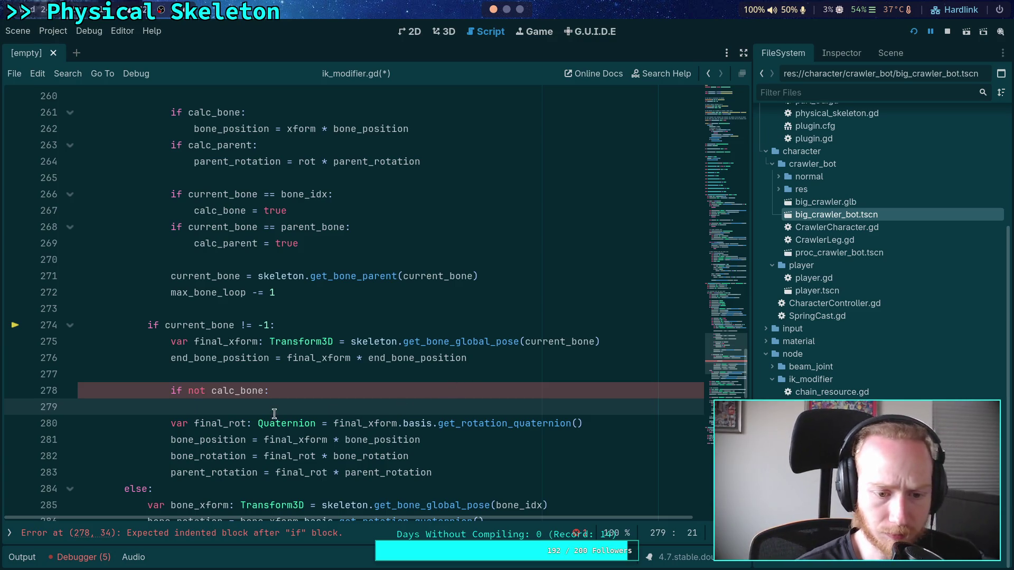
pyautogui.moveTo(211, 391); pyautogui.dragTo(188, 392)
pyautogui.press('BackSpace')
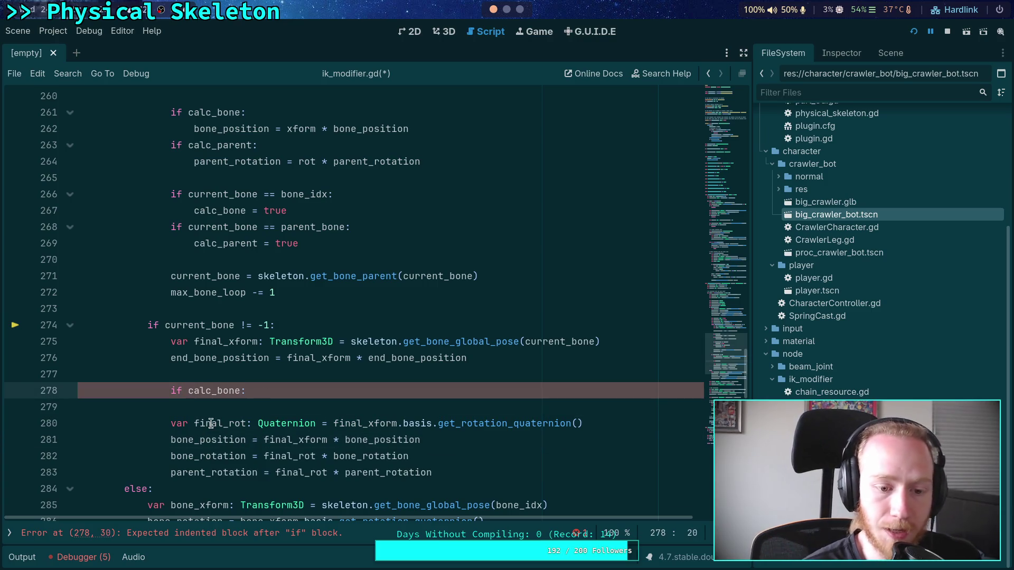
# Step: Reorder lines and indent bone_position and bone_rotation under if calc_bone, removing the blank line
pyautogui.click(212, 425)
pyautogui.click(195, 440)
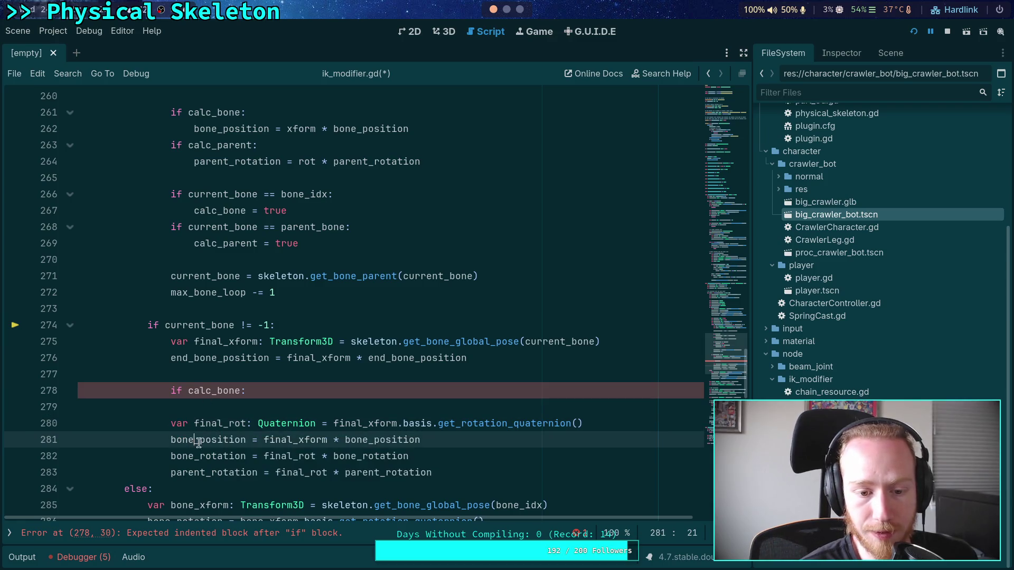
pyautogui.hotkey('alt', 'Up')
pyautogui.hotkey('alt', 'Up')
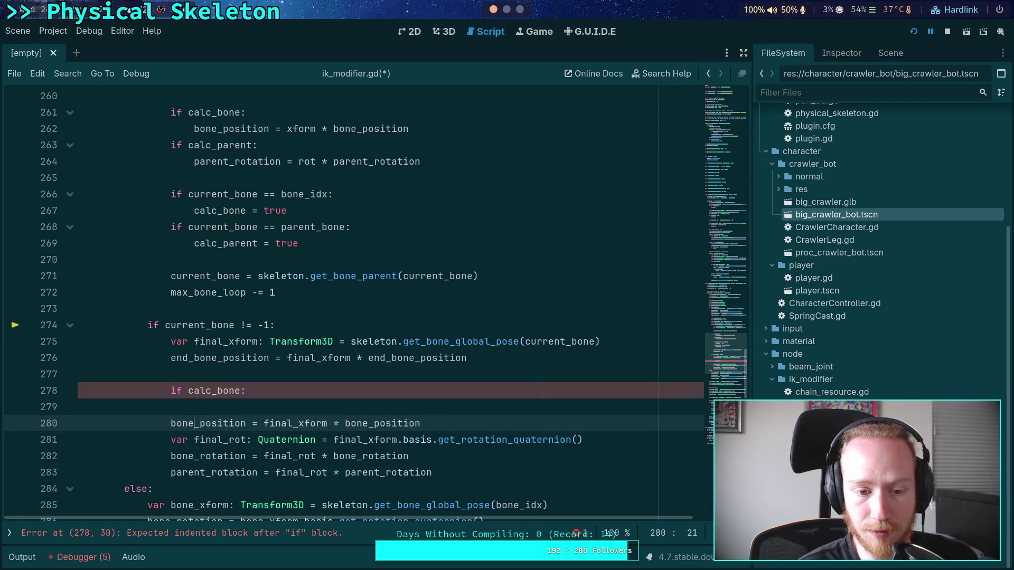
pyautogui.click(186, 440)
pyautogui.hotkey('alt', 'Up')
pyautogui.hotkey('alt', 'Up')
pyautogui.hotkey('alt', 'Up')
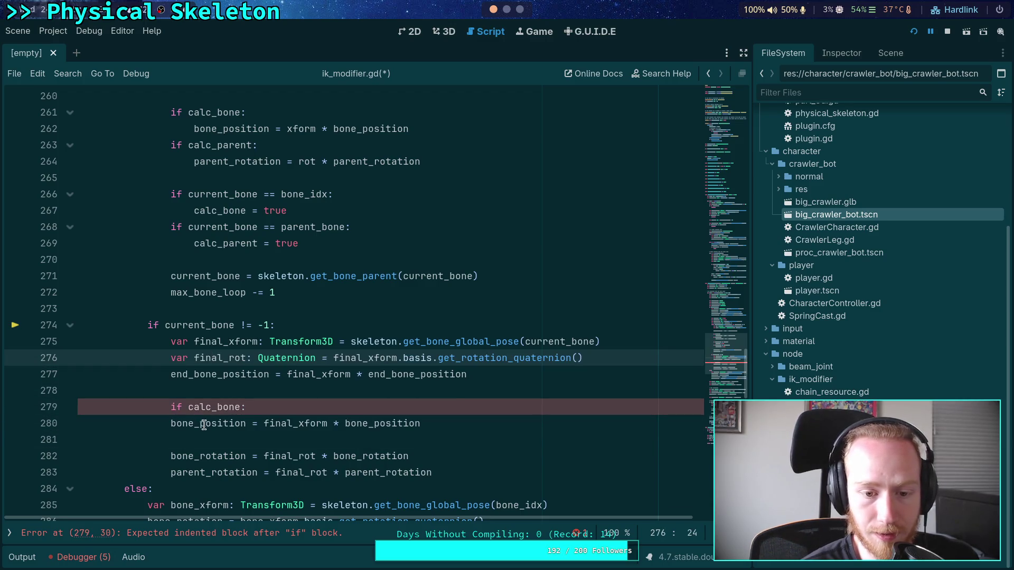
pyautogui.click(175, 423)
pyautogui.press('Tab')
pyautogui.click(169, 457)
pyautogui.press('Tab')
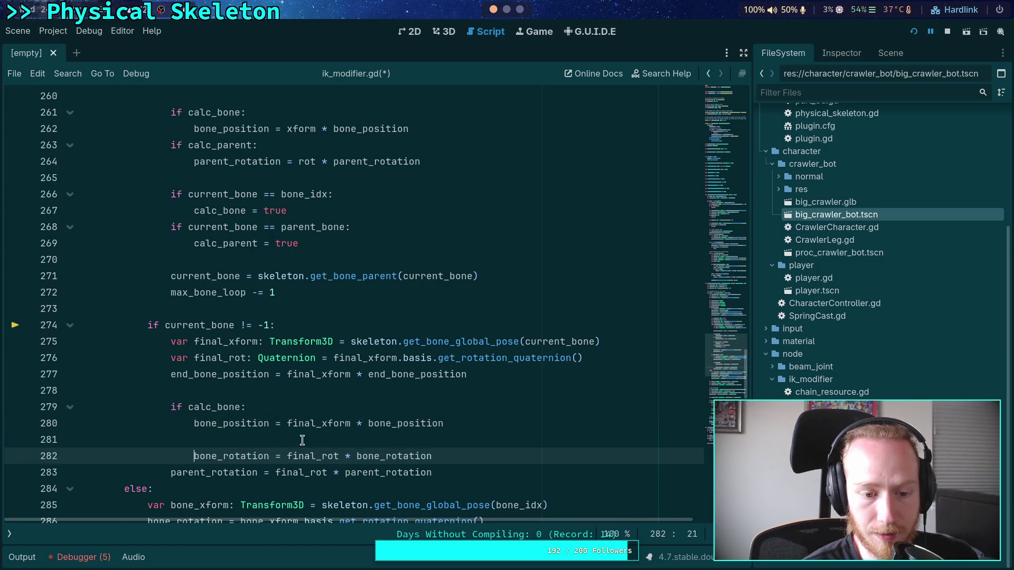
pyautogui.click(389, 442)
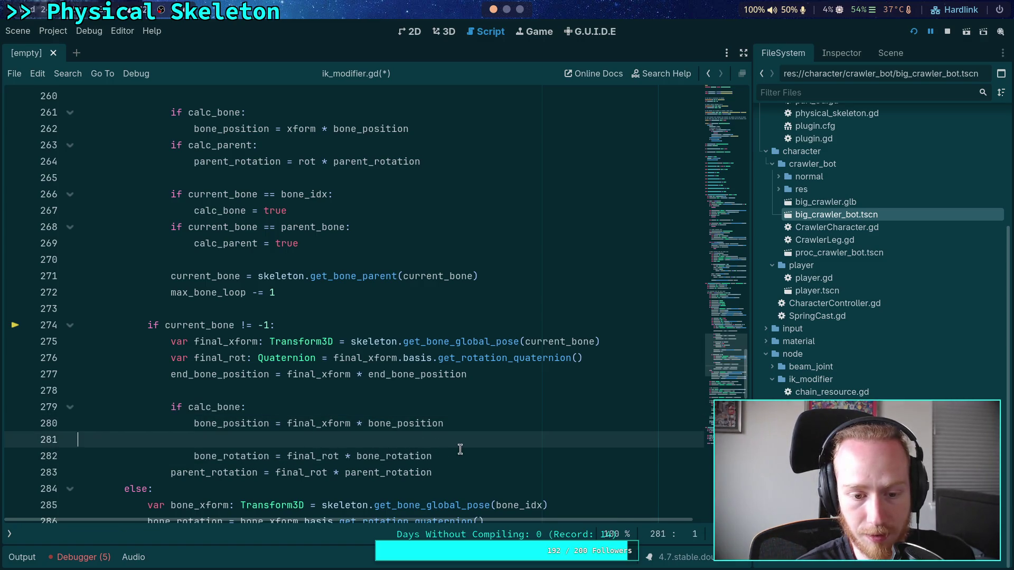
pyautogui.hotkey('ctrl', 'shift', 'k')
# Step: Add an 'if calc_parent' check and indent parent_rotation beneath it
pyautogui.click(476, 439)
pyautogui.press('Return')
pyautogui.press('Return')
pyautogui.press('BackSpace')
pyautogui.write('if ')
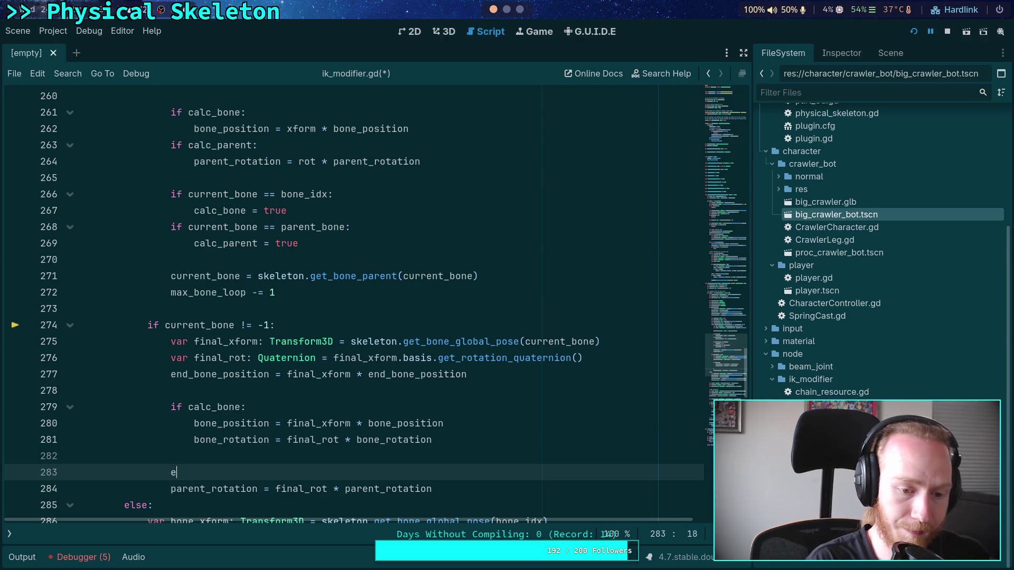
pyautogui.write('calc_parent:')
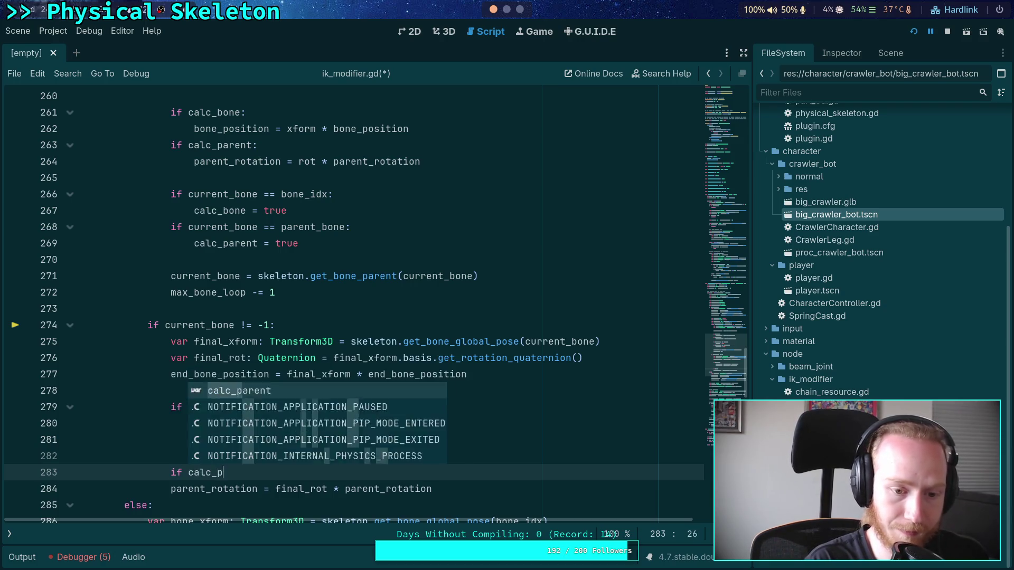
pyautogui.click(170, 486)
pyautogui.press('Tab')
pyautogui.press('Up')
pyautogui.press('Up')
pyautogui.scroll(-1, 518, 470)
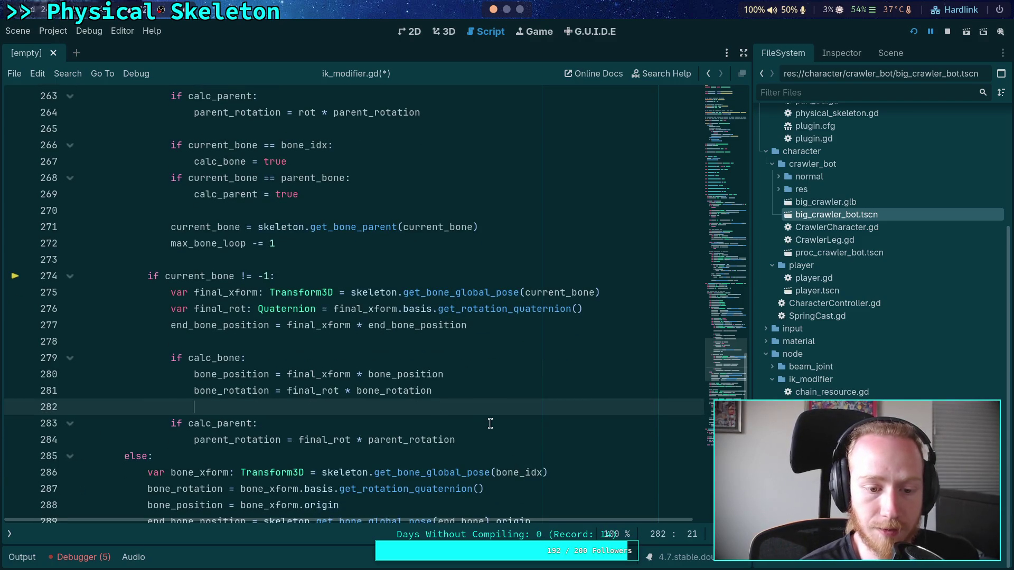
# Step: Add an empty 'else:' branch after the bone_rotation line
pyautogui.click(497, 392)
pyautogui.press('Return')
pyautogui.press('BackSpace')
pyautogui.write('els')
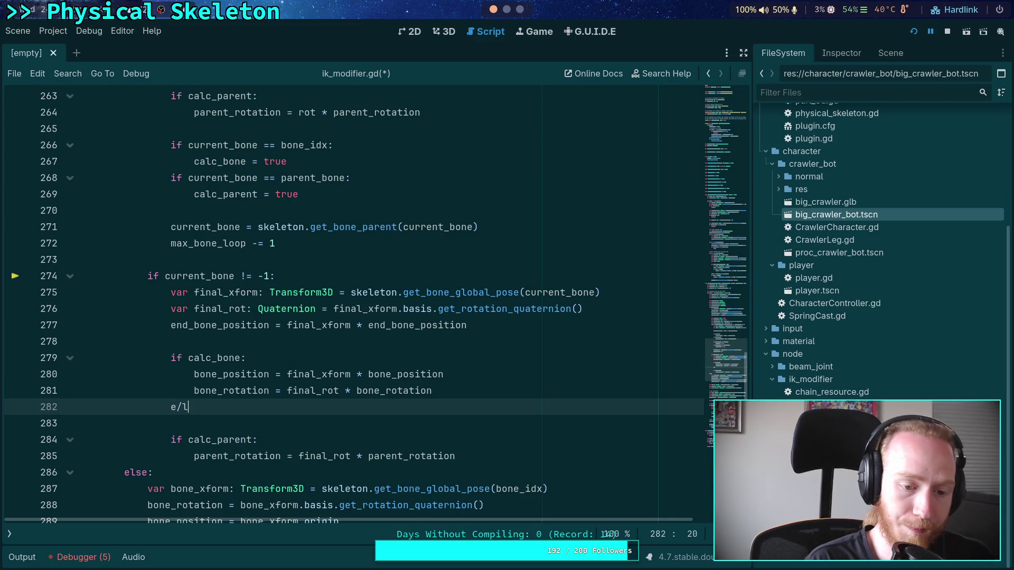
pyautogui.write('e:')
pyautogui.press('Return')
pyautogui.write('bone_')
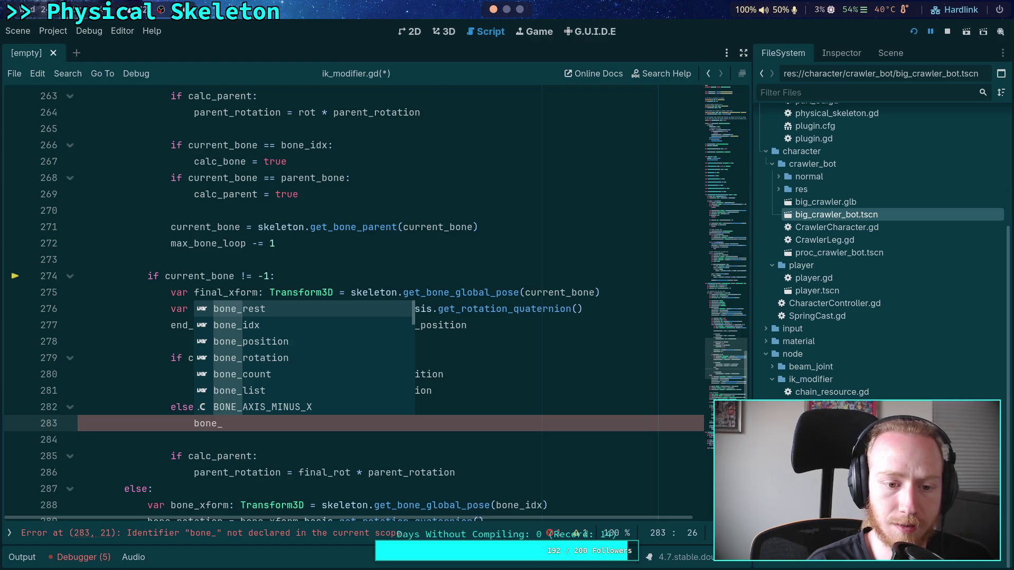
pyautogui.press('BackSpace')
pyautogui.press('BackSpace')
pyautogui.press('BackSpace')
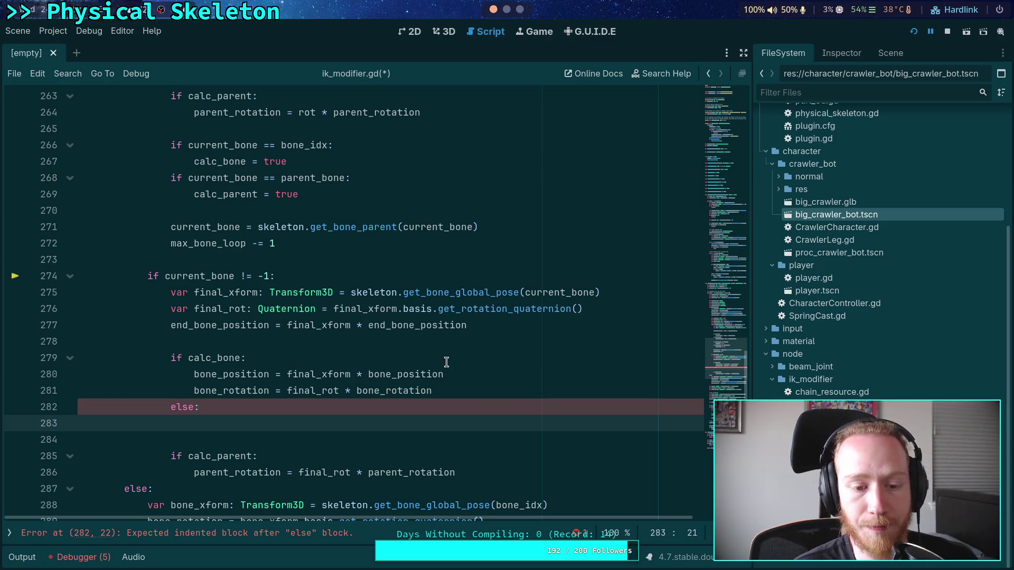
pyautogui.scroll(2, 436, 397)
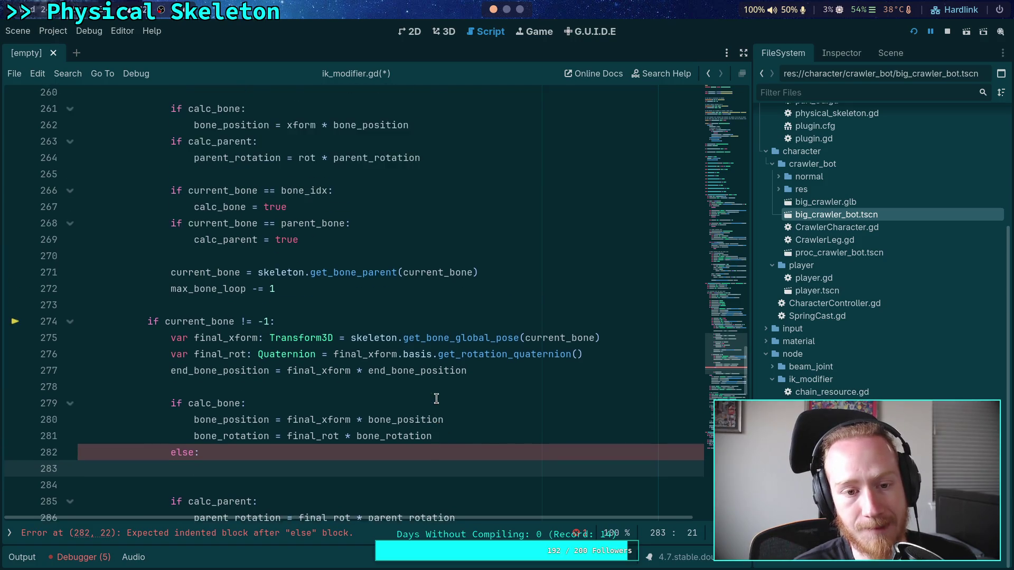
pyautogui.scroll(2, 354, 373)
pyautogui.scroll(-1, 347, 369)
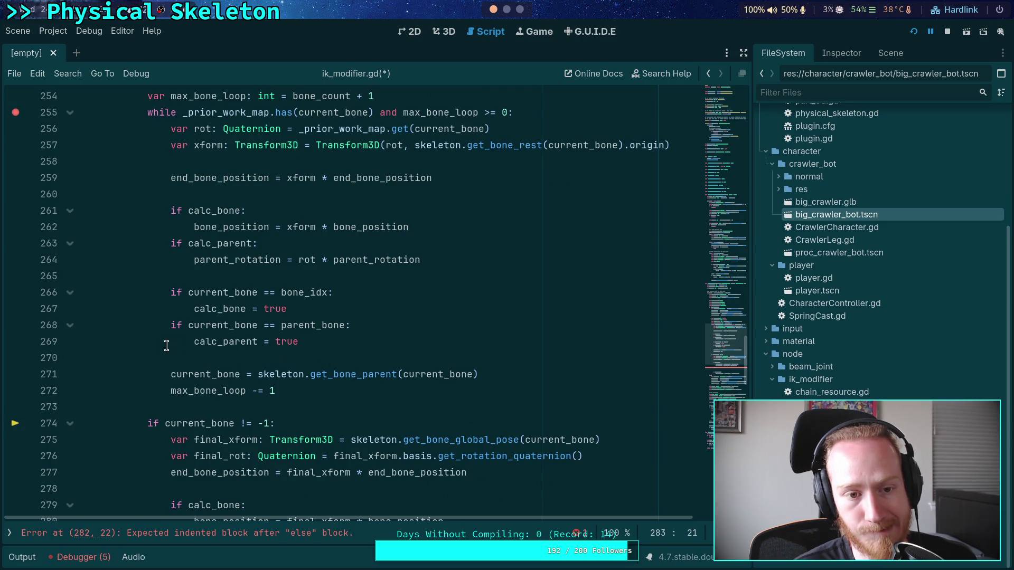
pyautogui.scroll(-4, 166, 345)
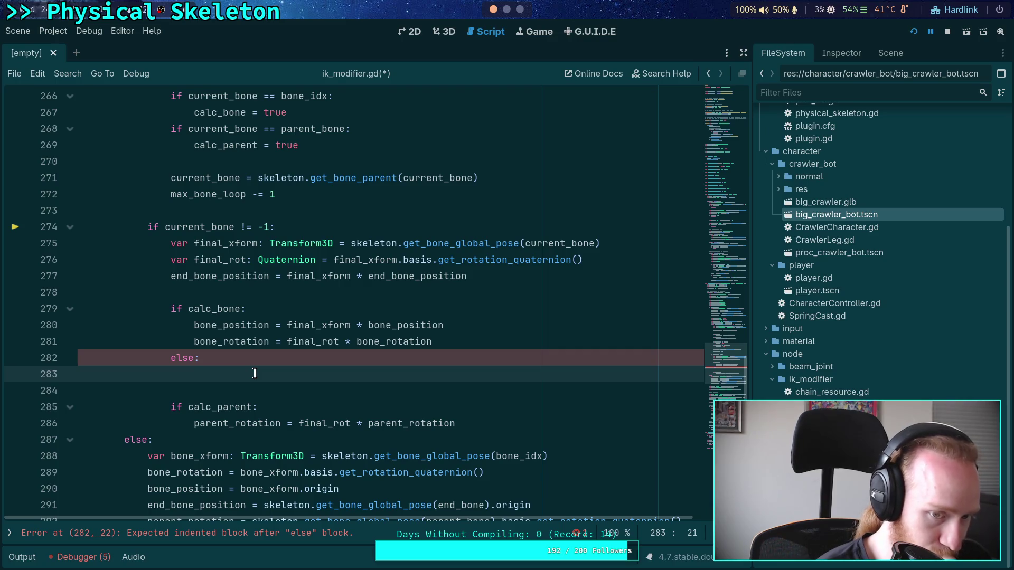
pyautogui.scroll(2, 255, 373)
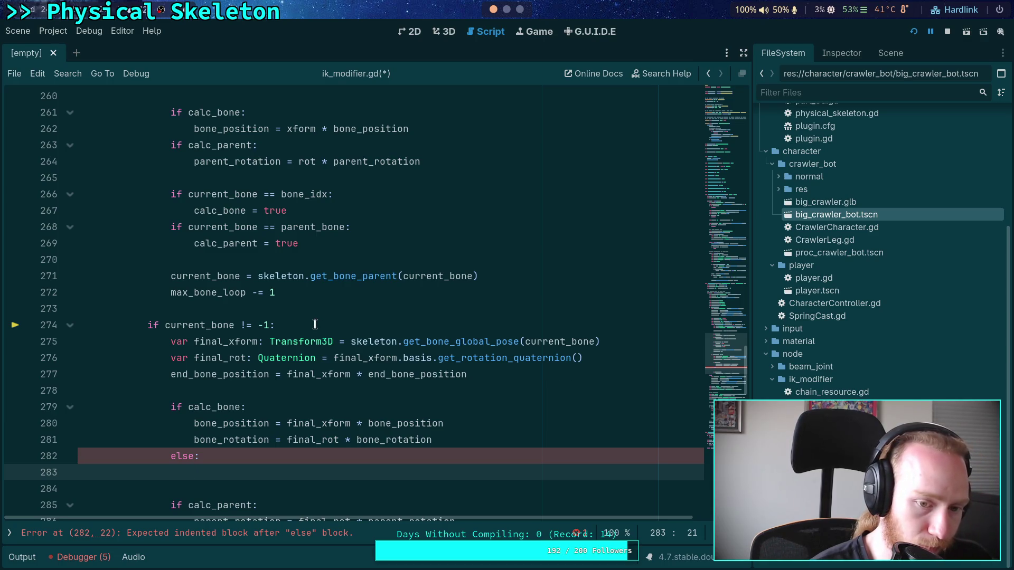
pyautogui.scroll(-3, 316, 324)
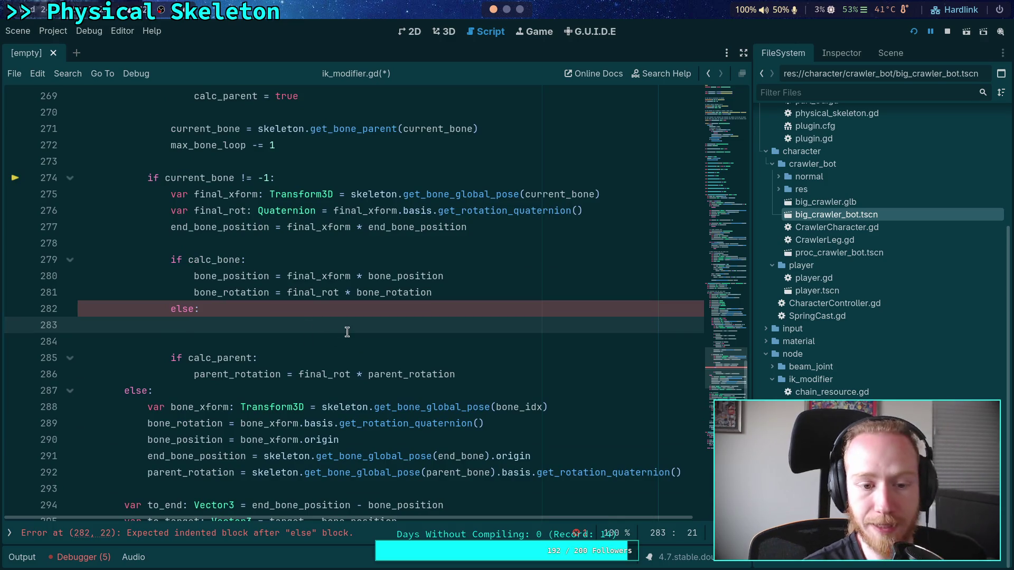
pyautogui.write('bone_po')
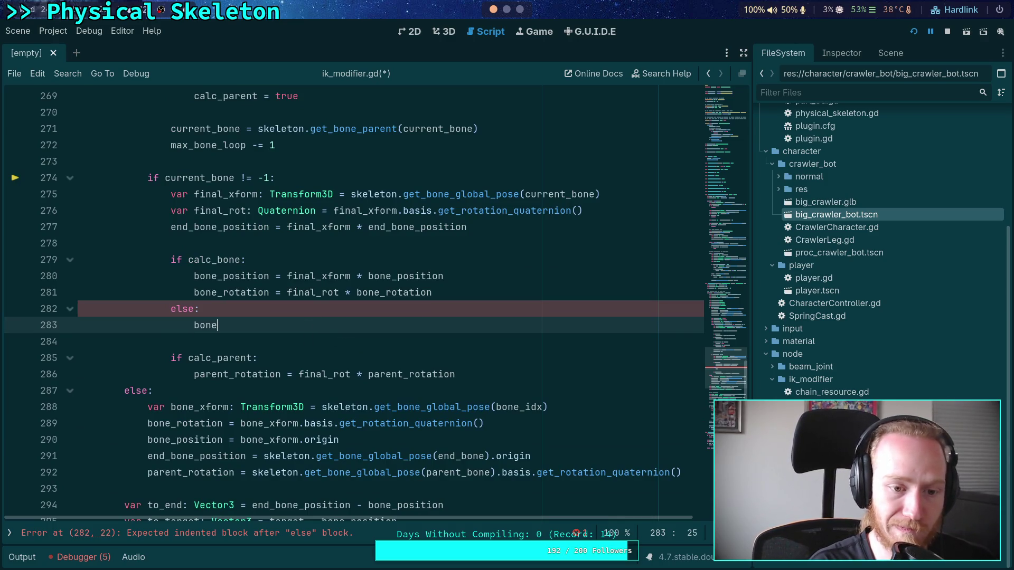
# Step: Replace the partial bone_po text in the else branch with final_xform via autocomplete
pyautogui.press('BackSpace')
pyautogui.press('BackSpace')
pyautogui.press('BackSpace')
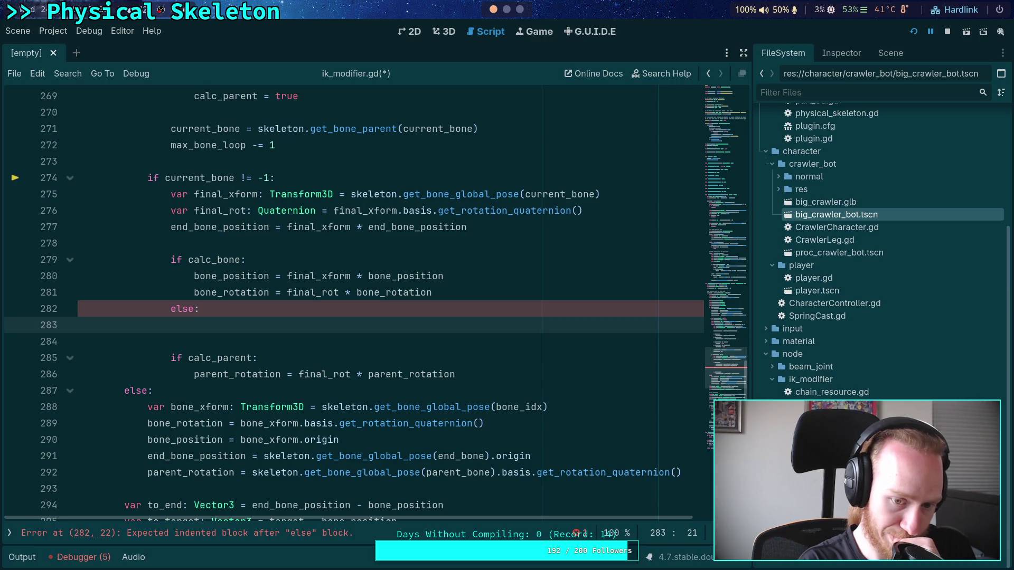
pyautogui.write('fin')
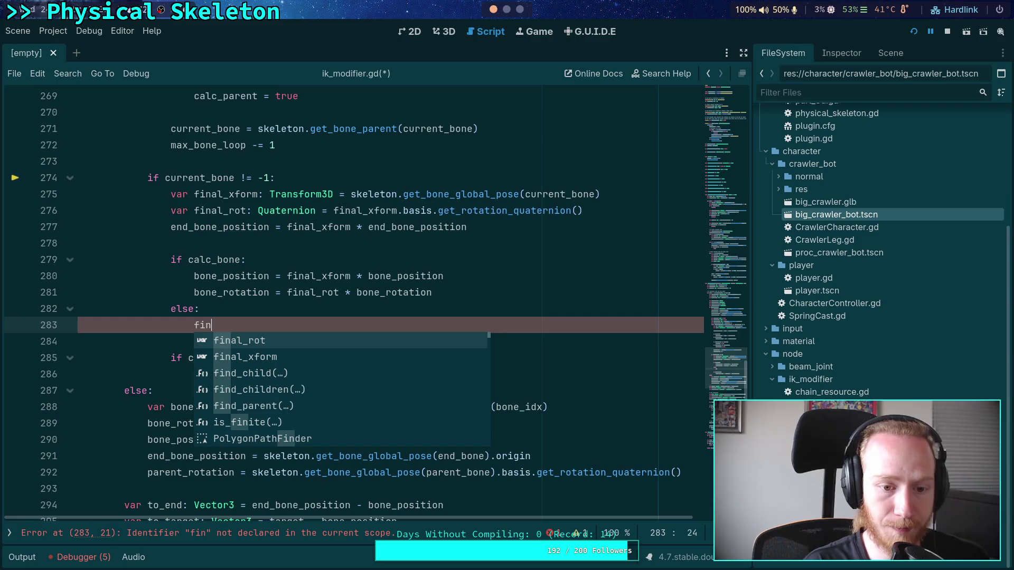
pyautogui.press('Down')
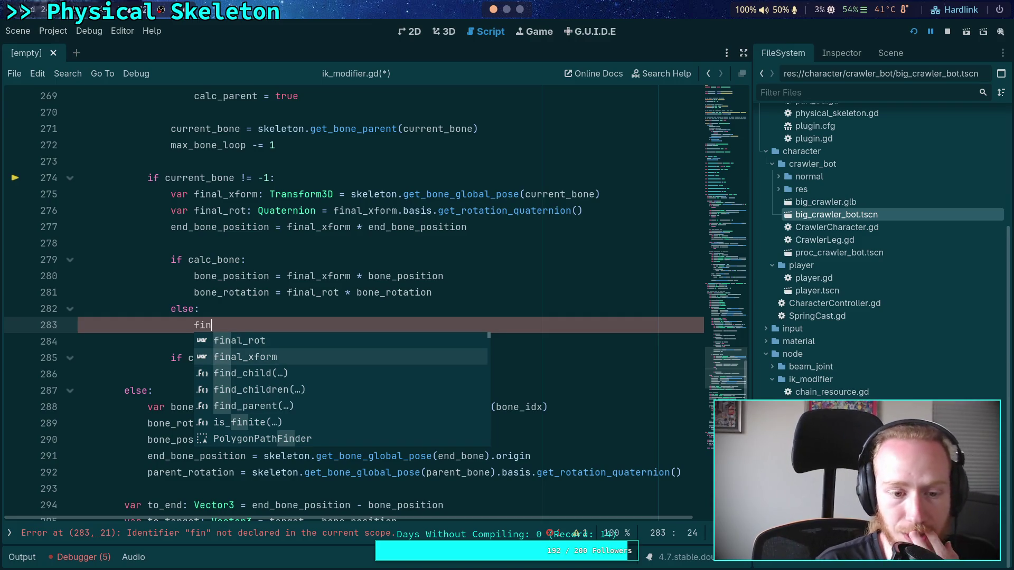
pyautogui.press('Return')
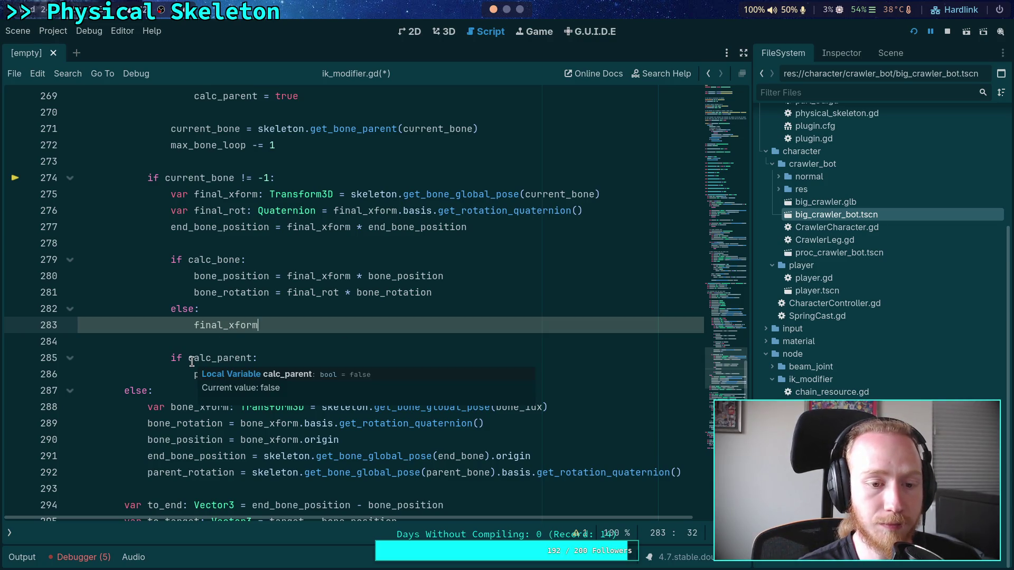
# Step: Add a nested 'if calc_parent' line under bone_rotation in the calc_bone block
pyautogui.click(489, 297)
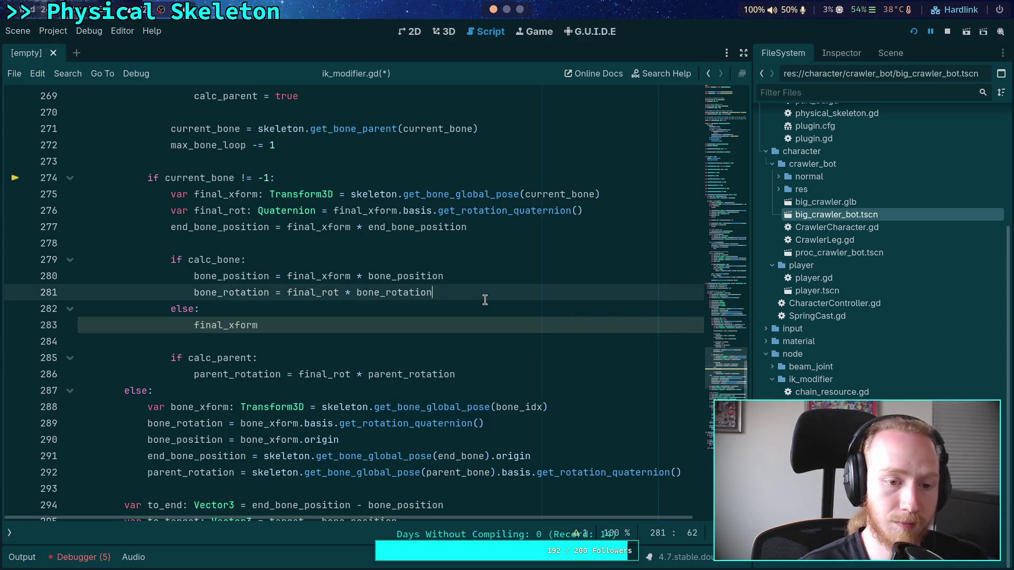
pyautogui.press('Return')
pyautogui.write('if calc_parent:')
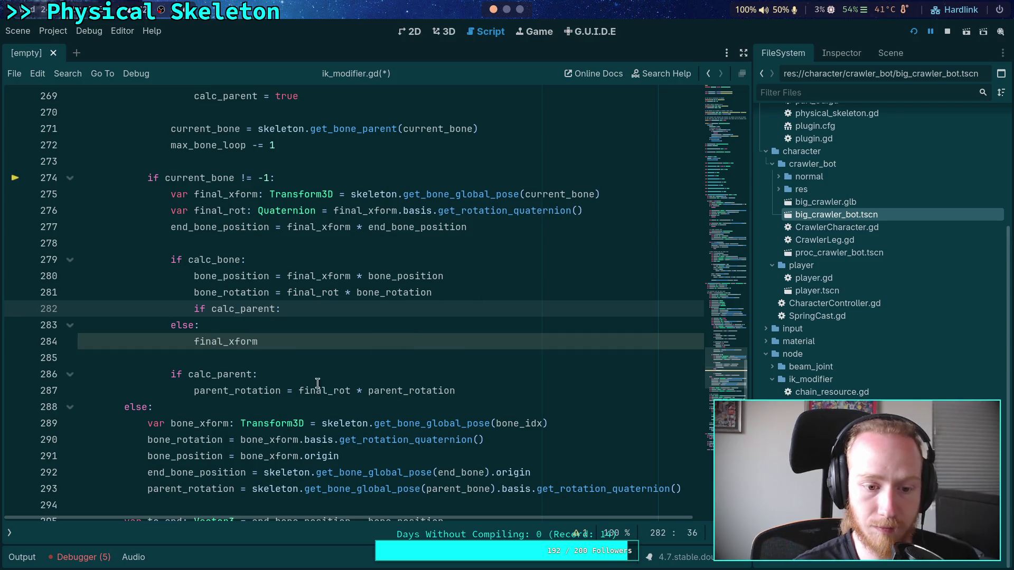
# Step: Move parent_rotation under the new calc_parent check and delete the old check
pyautogui.click(240, 390)
pyautogui.hotkey('alt', 'Up')
pyautogui.hotkey('alt', 'Up')
pyautogui.hotkey('alt', 'Up')
pyautogui.press('Home')
pyautogui.press('Tab')
pyautogui.moveTo(280, 391)
pyautogui.mouseDown()
pyautogui.moveTo(282, 373)
pyautogui.moveTo(307, 360)
pyautogui.mouseUp()
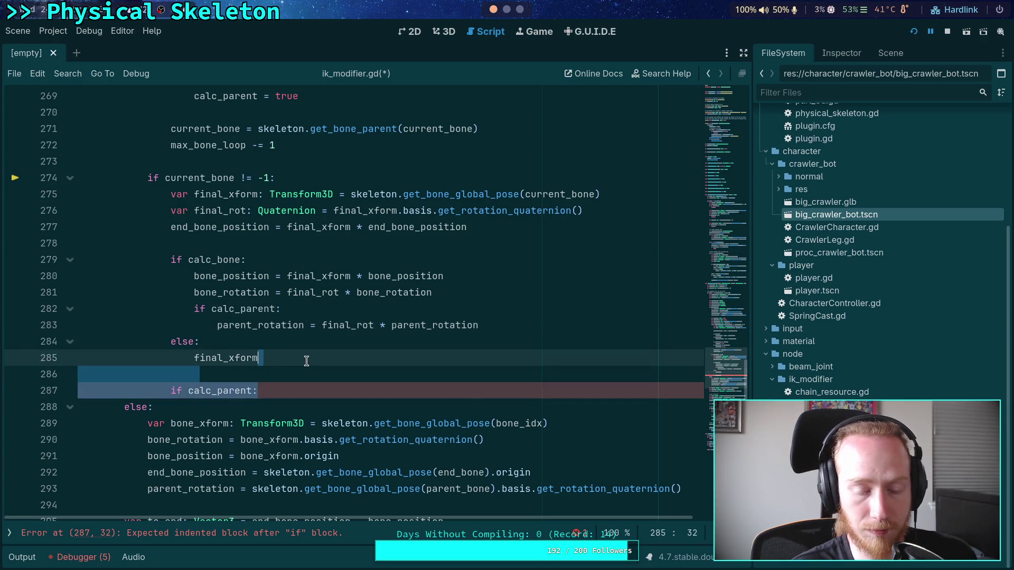
pyautogui.press('BackSpace')
# Step: Assign final_xform = skeleton.get_bone_global_pose(parent_bone) in the else branch
pyautogui.write('=')
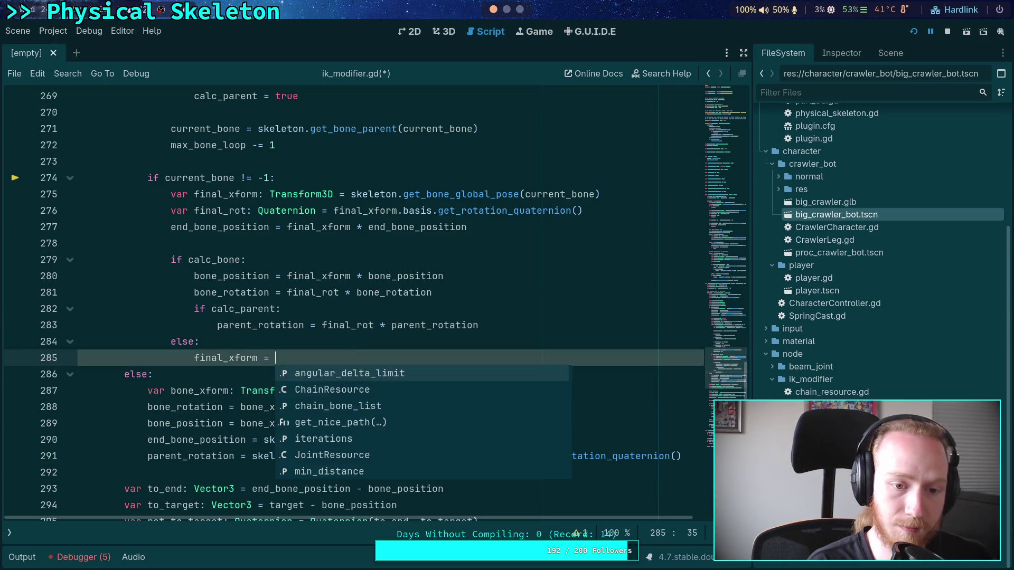
pyautogui.press('BackSpace')
pyautogui.press('BackSpace')
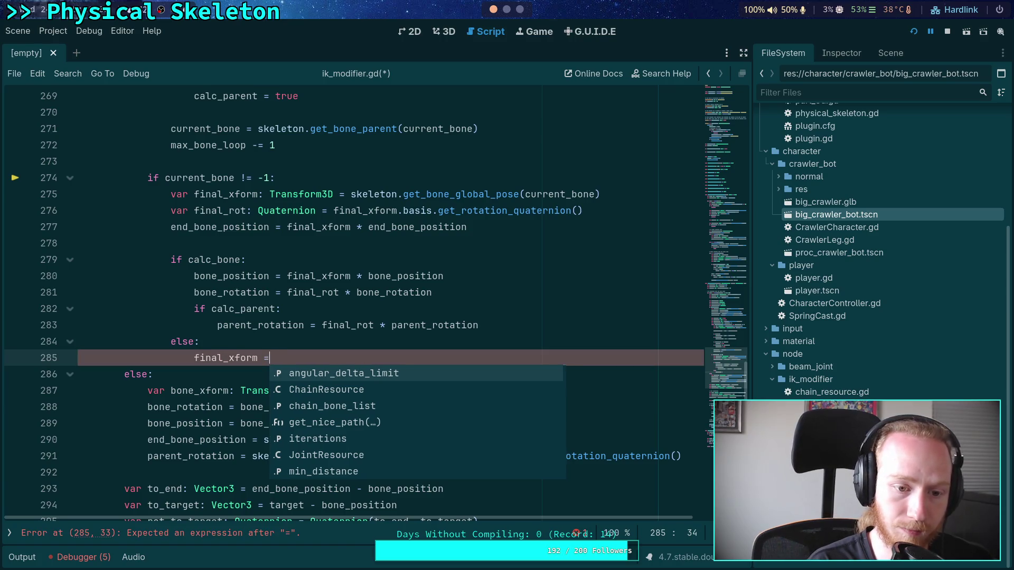
pyautogui.write('= ')
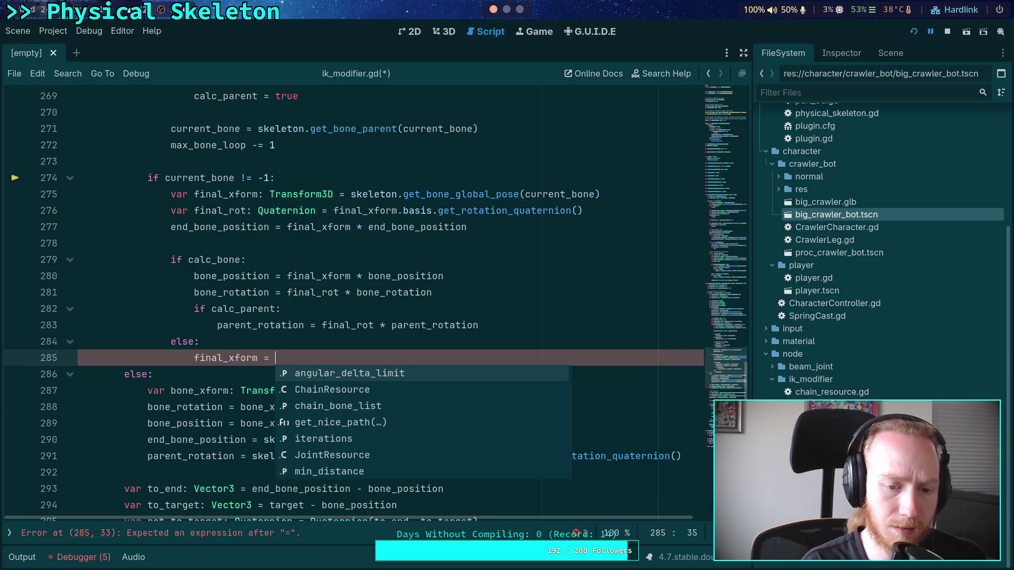
pyautogui.write('skeleton.get')
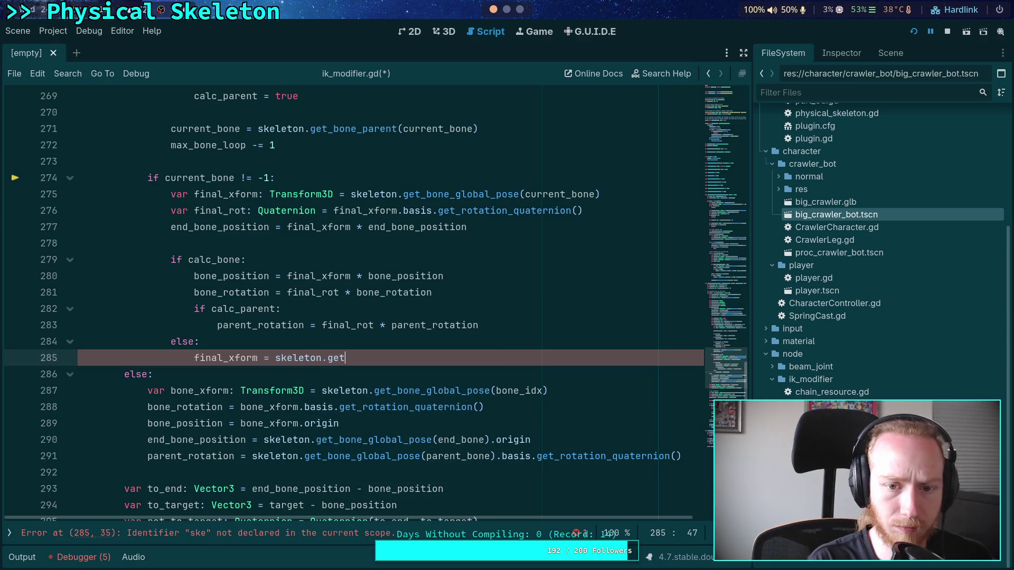
pyautogui.write('_bone_gl')
pyautogui.press('Return')
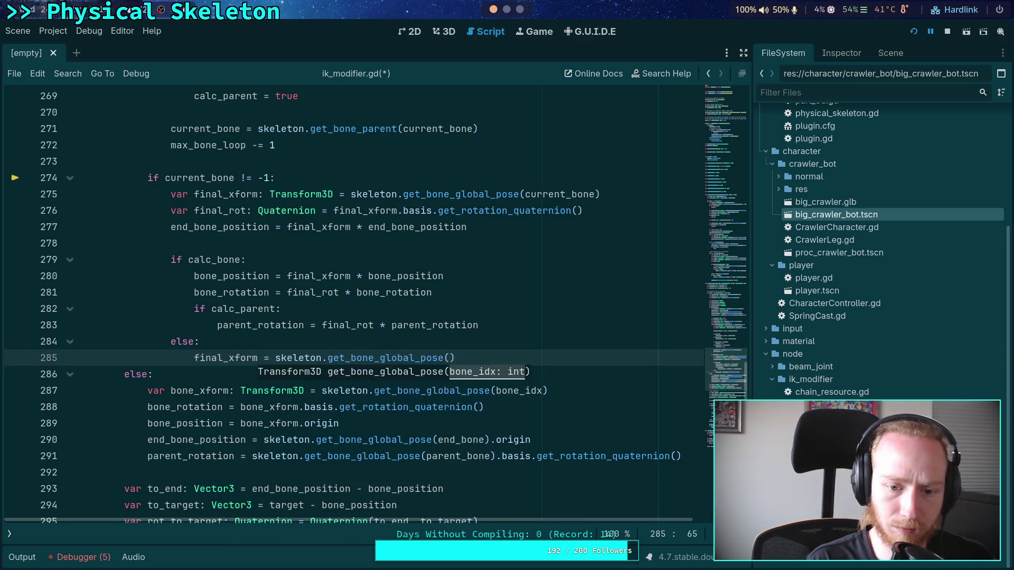
pyautogui.write('par')
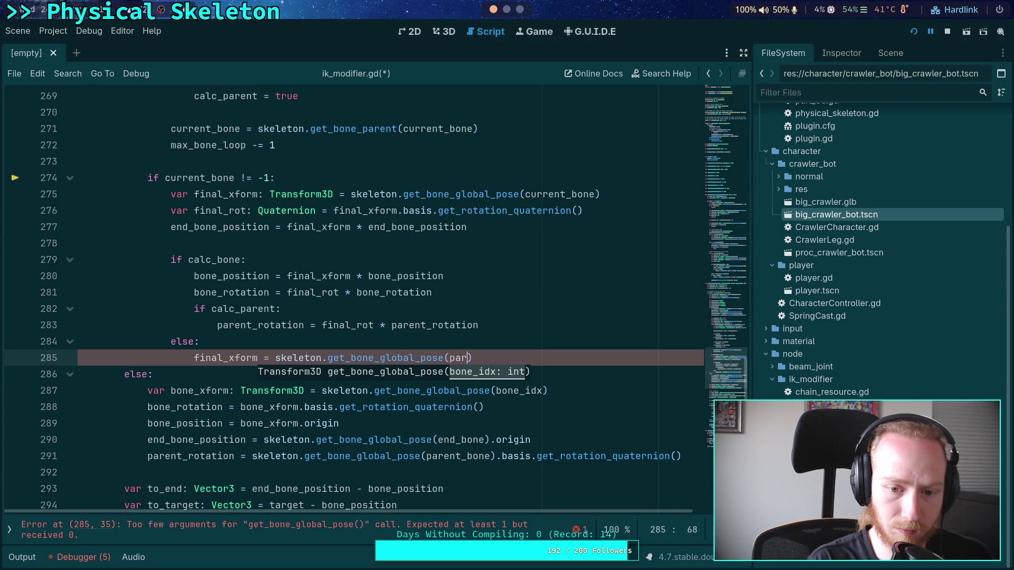
pyautogui.press('Return')
pyautogui.write(')')
pyautogui.press('Return')
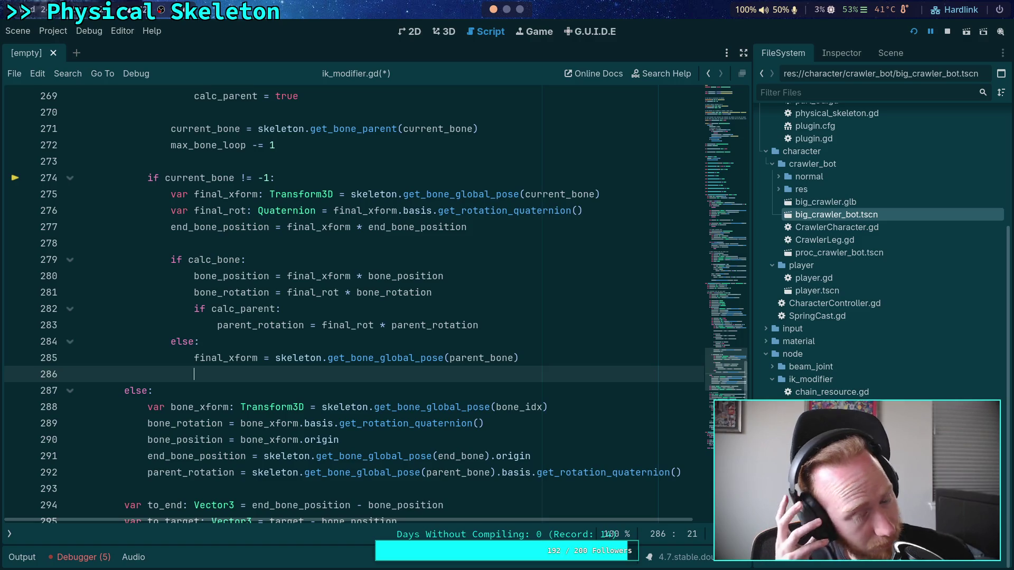
# Step: Add 'bone_position = final_xform * bone_position' in the else branch
pyautogui.write('bone_po')
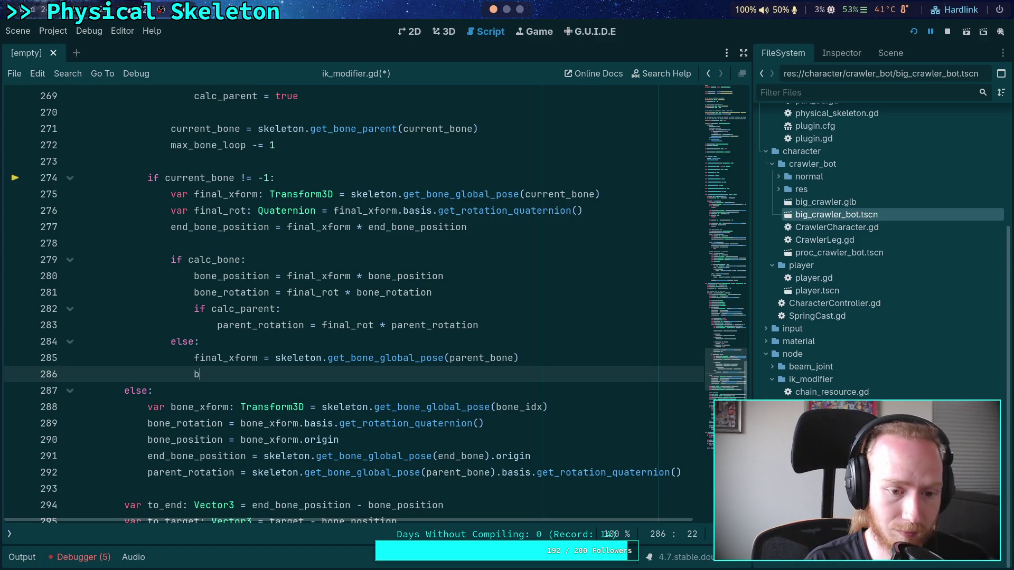
pyautogui.press('Return')
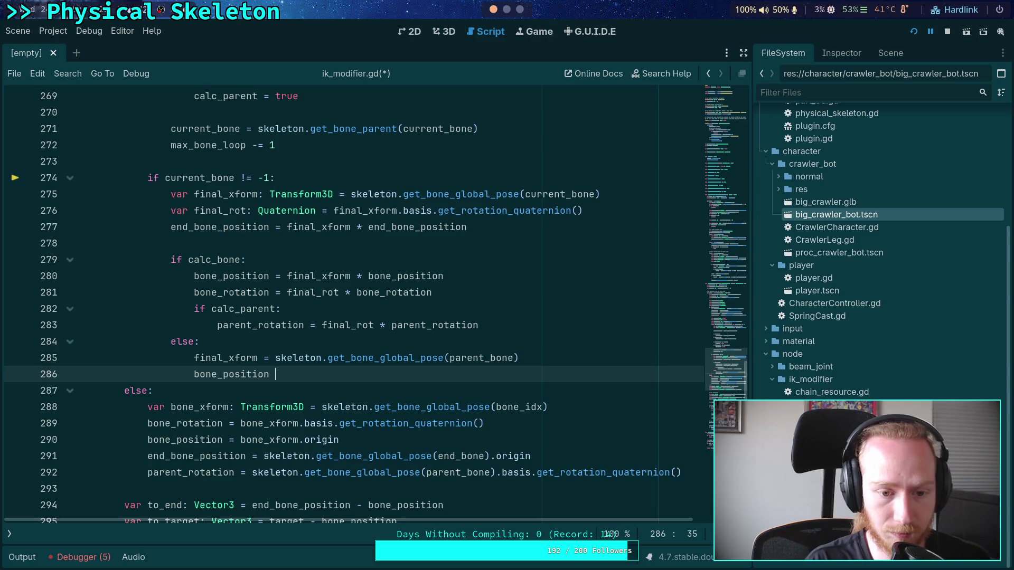
pyautogui.write('fin')
pyautogui.press('Down')
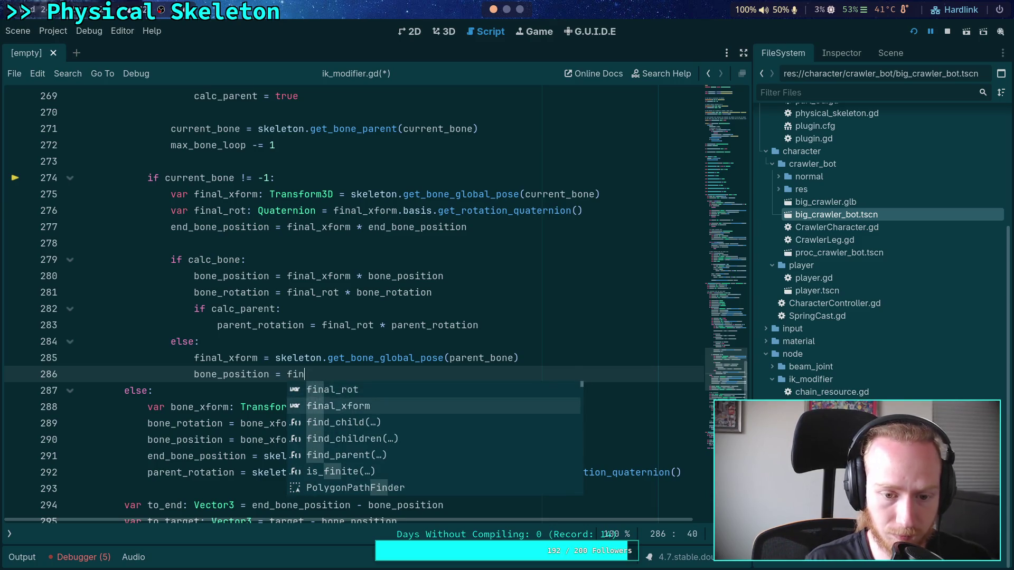
pyautogui.press('Return')
pyautogui.write('* bone_pos')
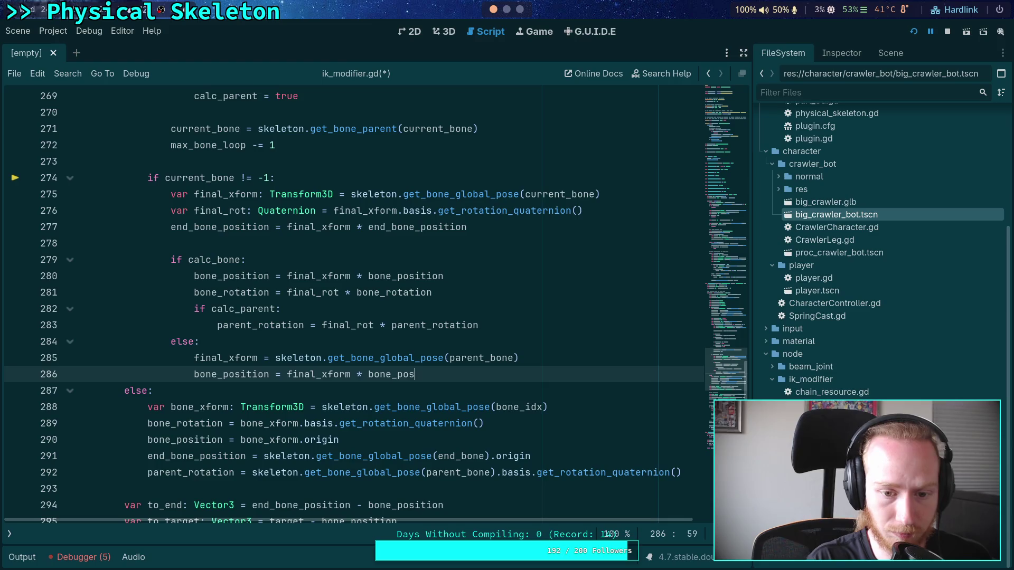
pyautogui.press('Return')
pyautogui.press('Return')
# Step: Add 'bone_rotation = final_xform.basis.get_rotation_quaternion() * bone_rotation', then open a line above if calc_bone
pyautogui.write('bon_')
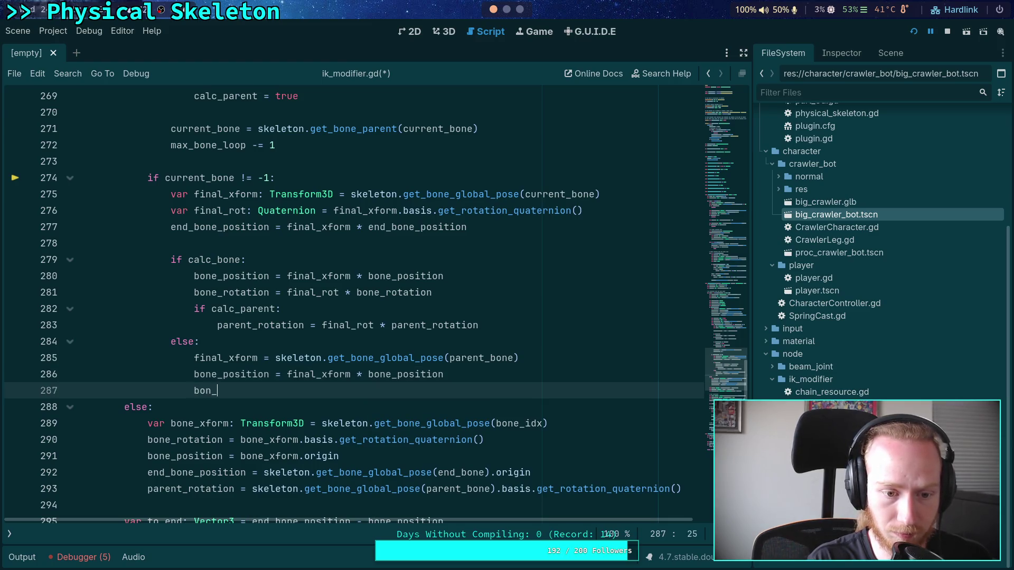
pyautogui.write('ret')
pyautogui.press('BackSpace')
pyautogui.press('BackSpace')
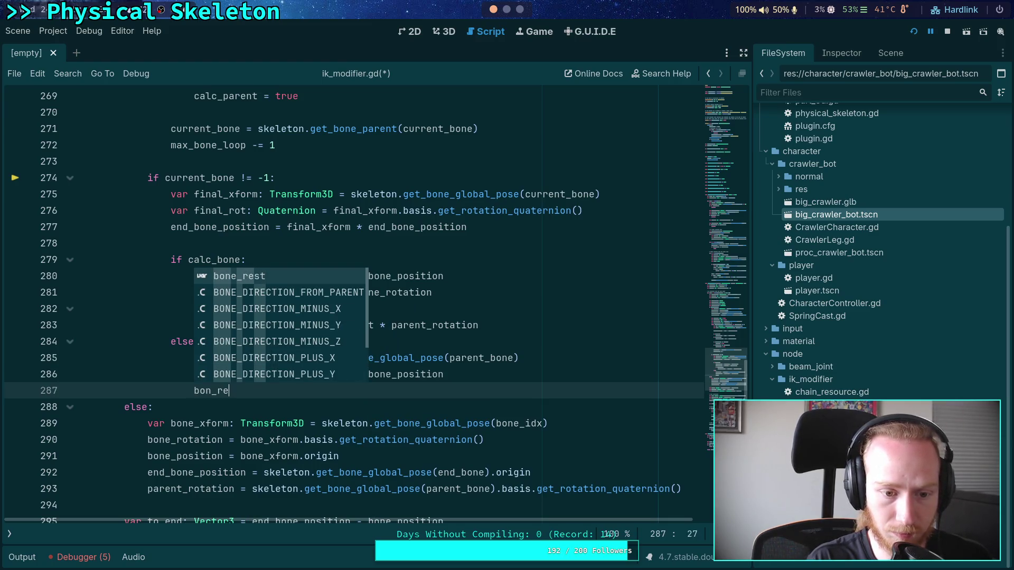
pyautogui.write('ot')
pyautogui.press('Return')
pyautogui.write('fin')
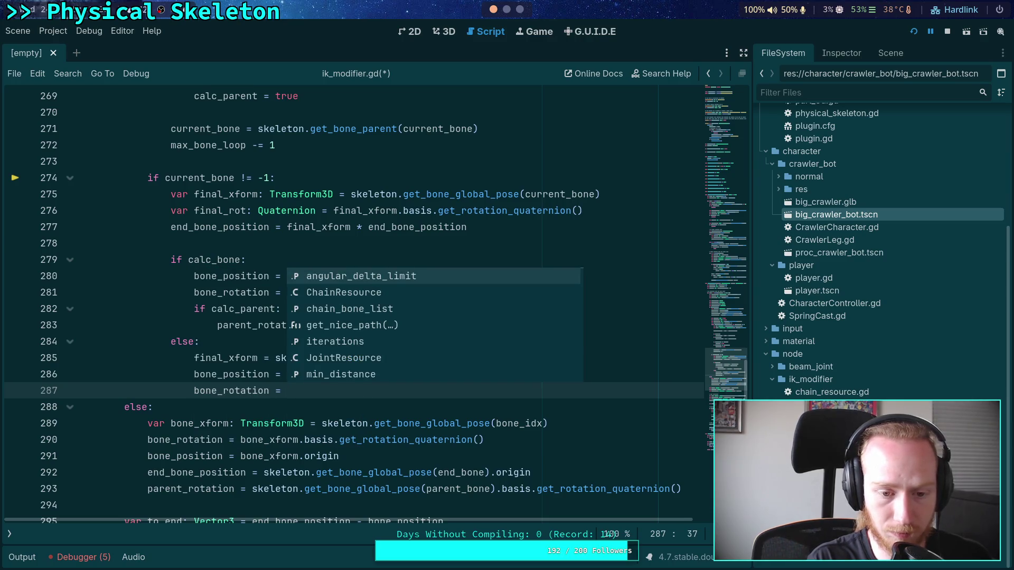
pyautogui.press('Return')
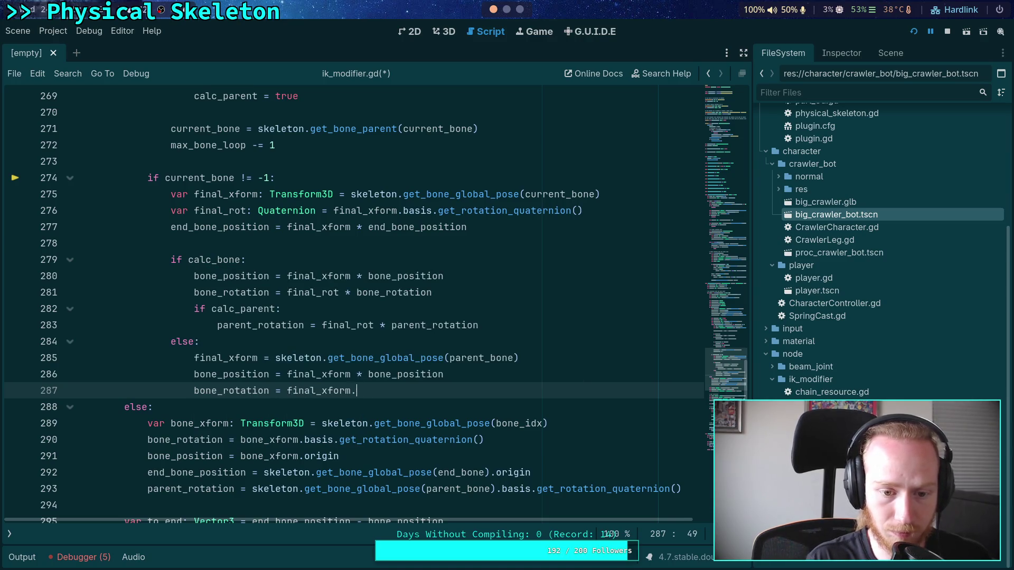
pyautogui.write('.')
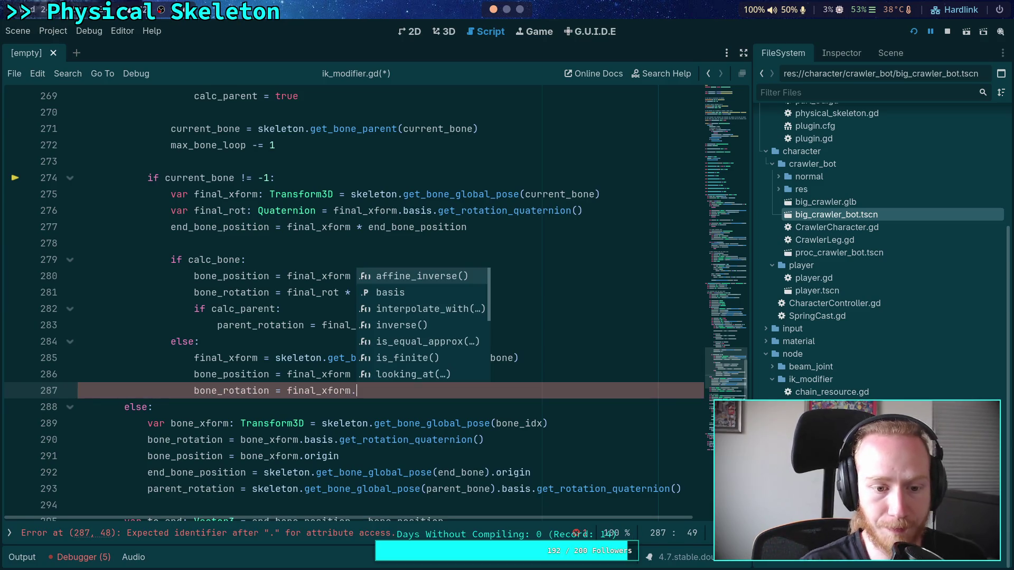
pyautogui.doubleClick(246, 373)
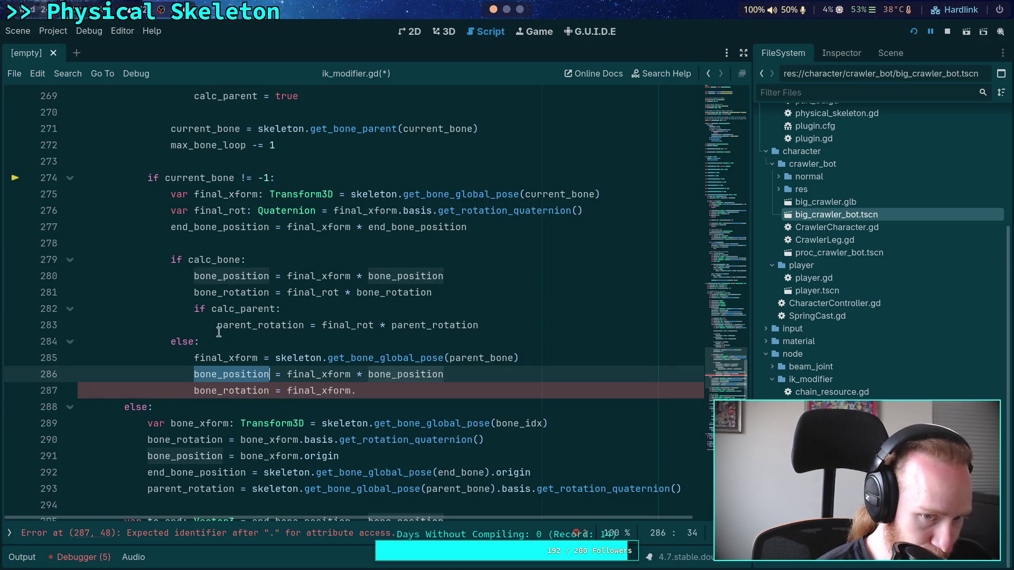
pyautogui.moveTo(240, 314)
pyautogui.scroll(7, 240, 314)
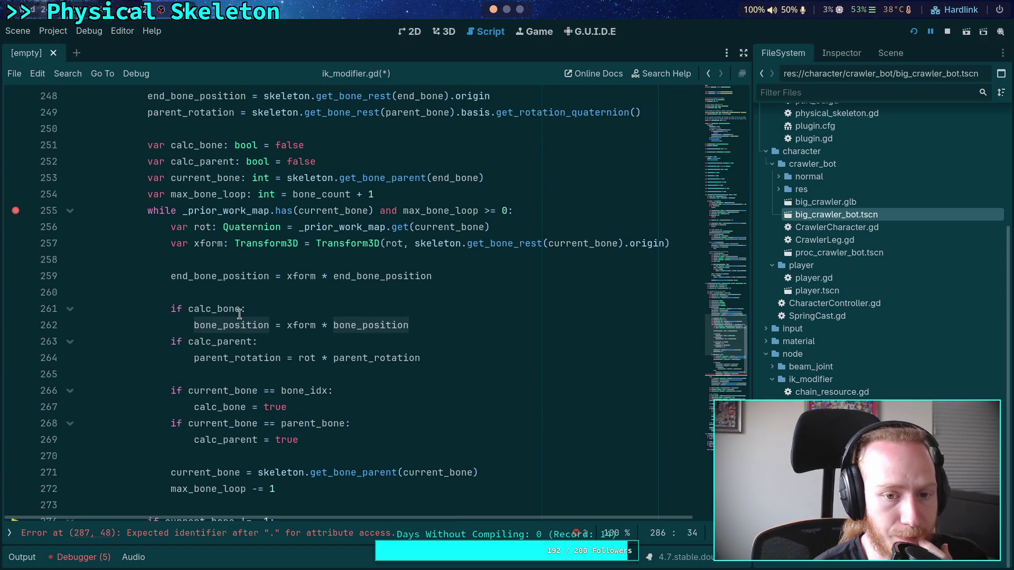
pyautogui.scroll(-8, 240, 314)
pyautogui.click(441, 341)
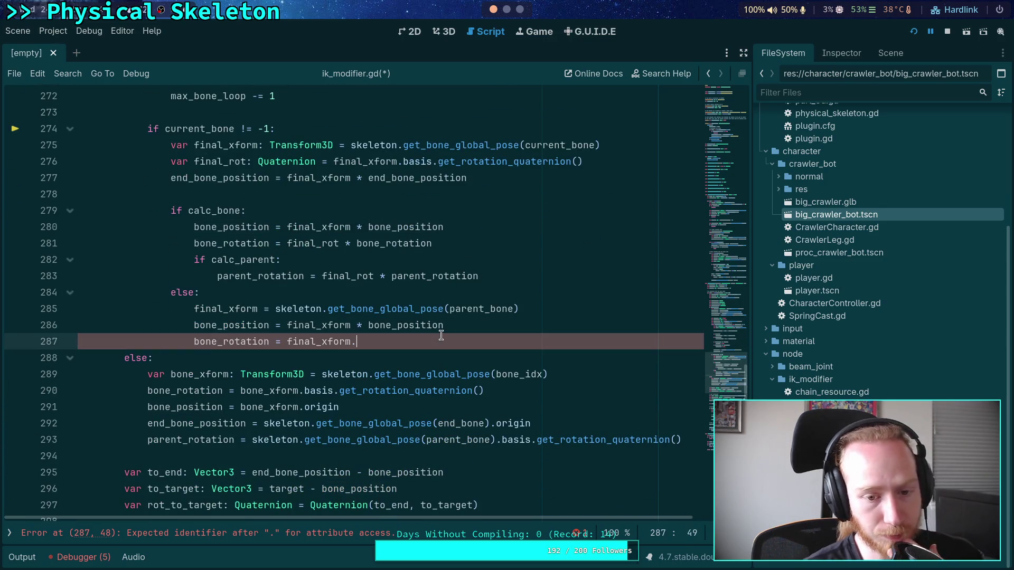
pyautogui.write('basis.')
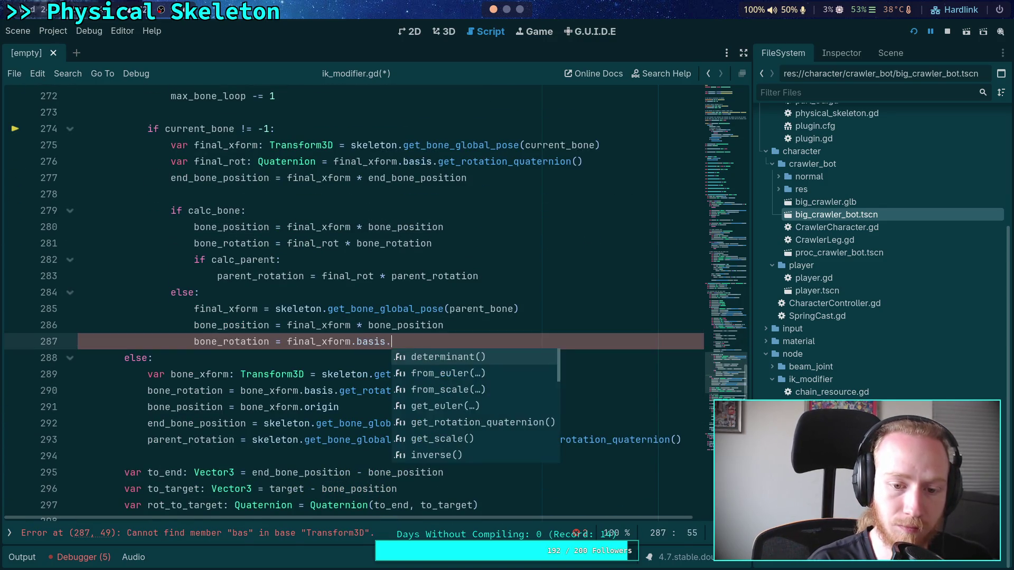
pyautogui.write('qua')
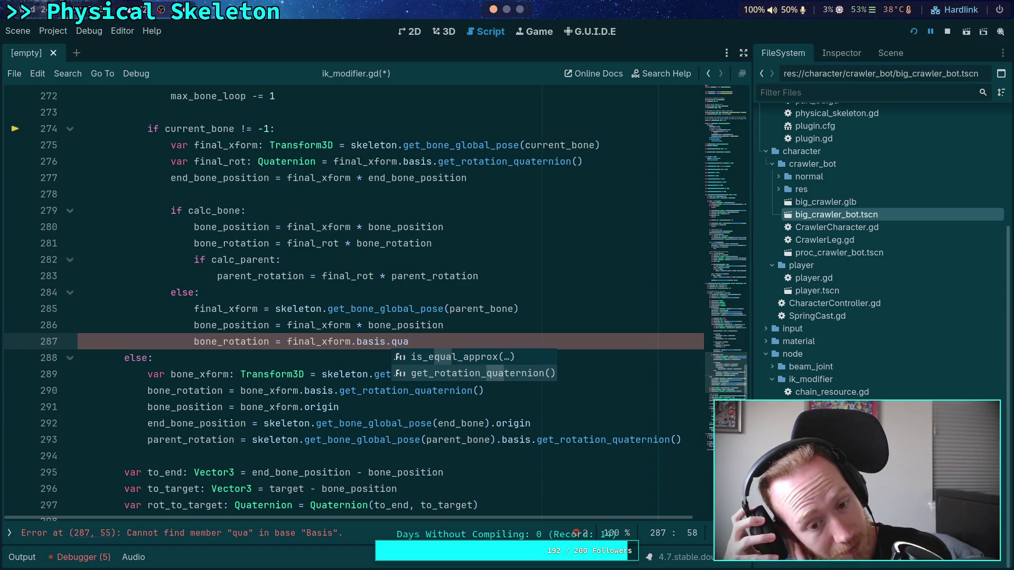
pyautogui.press('Down')
pyautogui.press('Return')
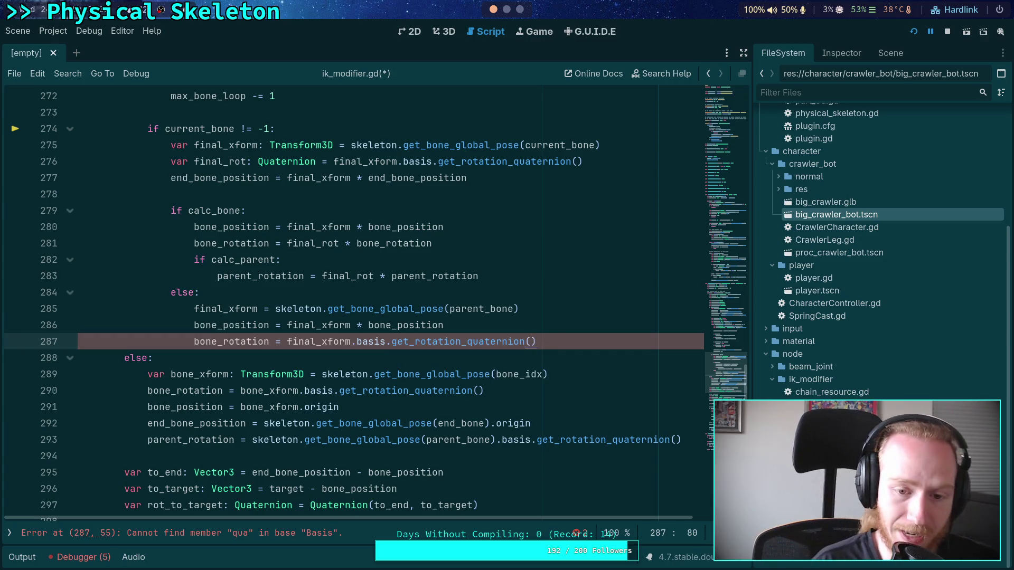
pyautogui.write('* ')
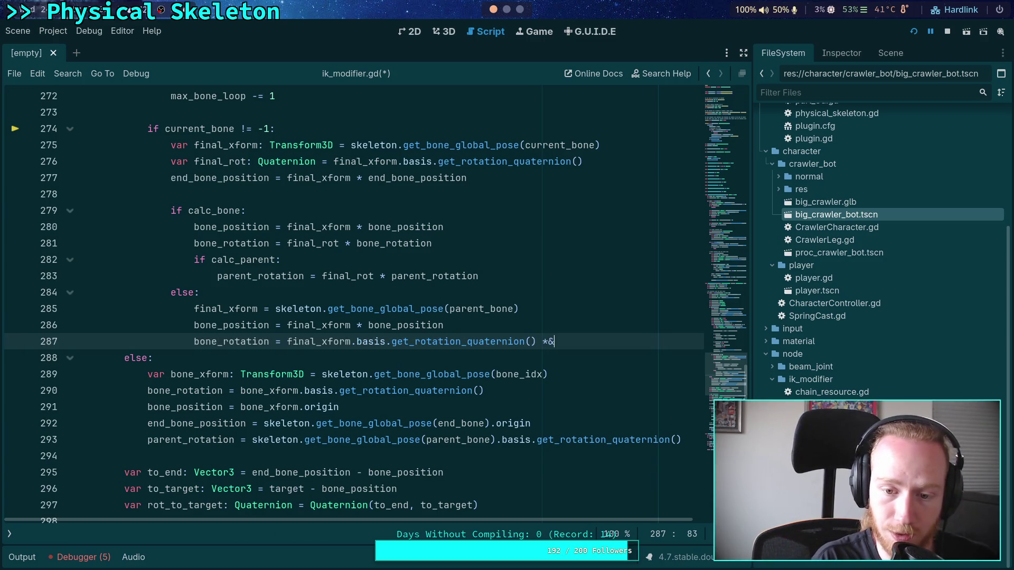
pyautogui.write('bone_rotation')
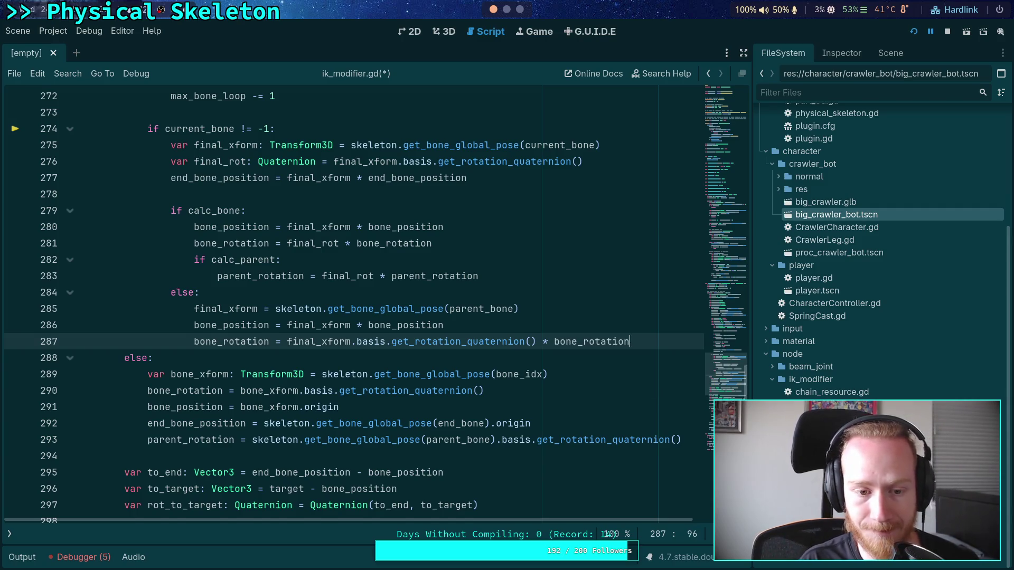
pyautogui.press('Return')
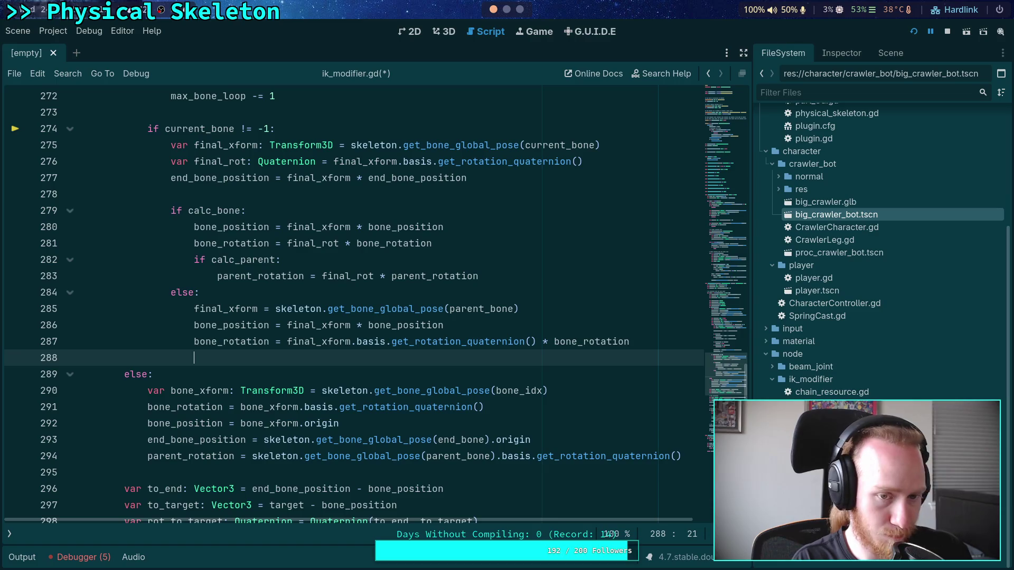
pyautogui.press('Up')
pyautogui.press('Up')
pyautogui.press('Up')
pyautogui.press('Return')
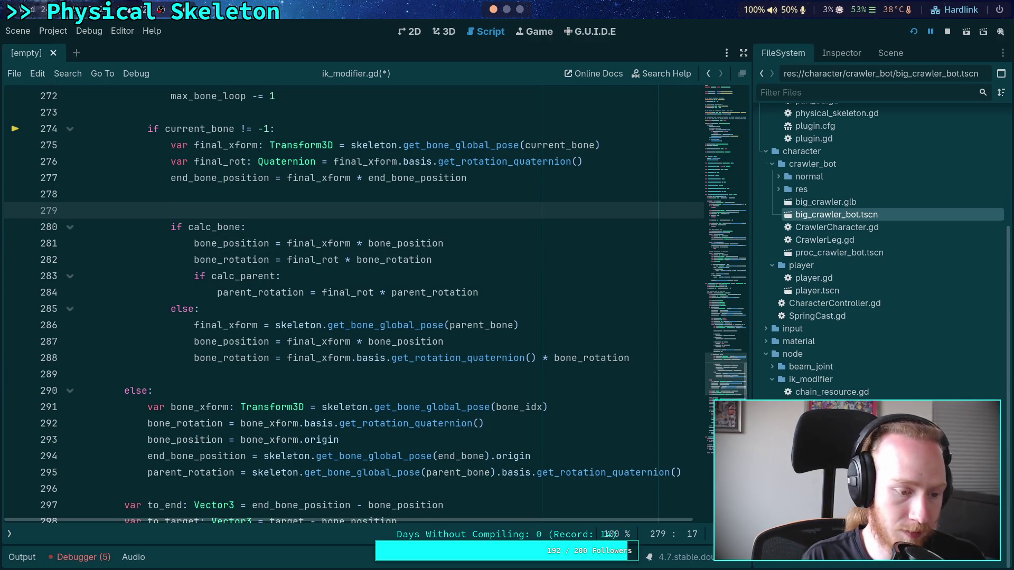
# Step: Write the comment '# If main bone wasn't reached, then parent definitely wasn't' above if calc_bone
pyautogui.write('Pa')
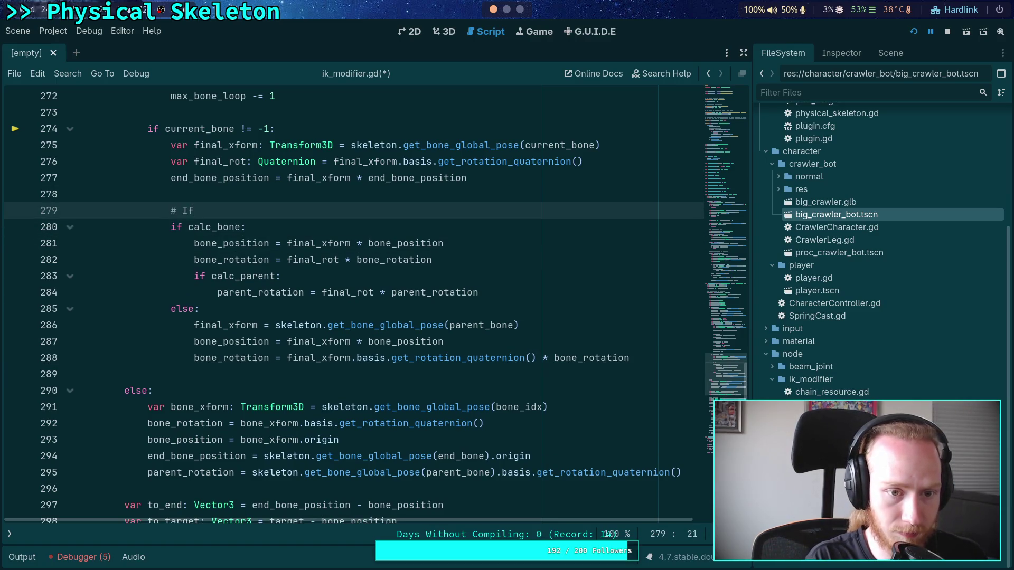
pyautogui.write('main bone wasn')
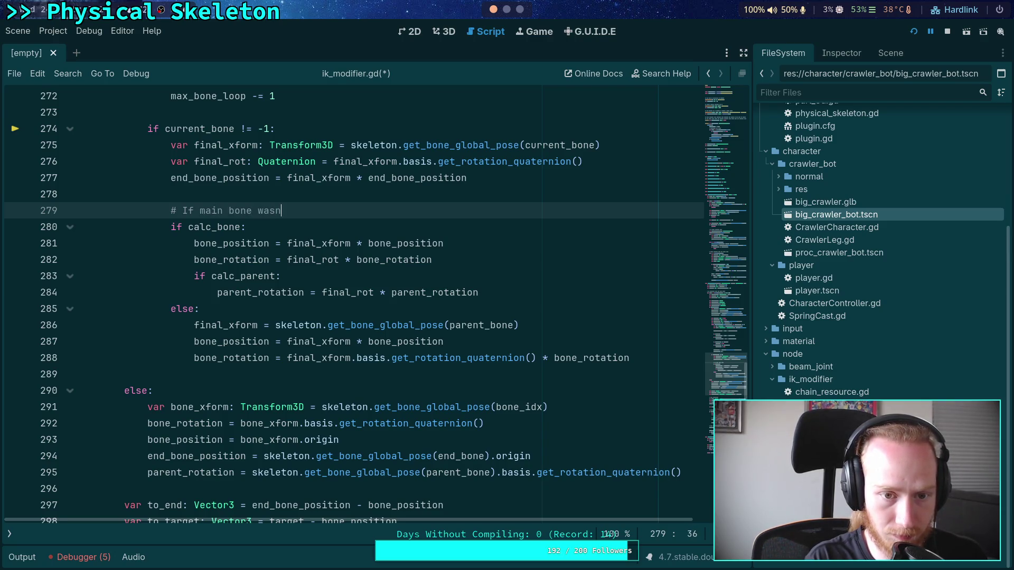
pyautogui.write("'t reached")
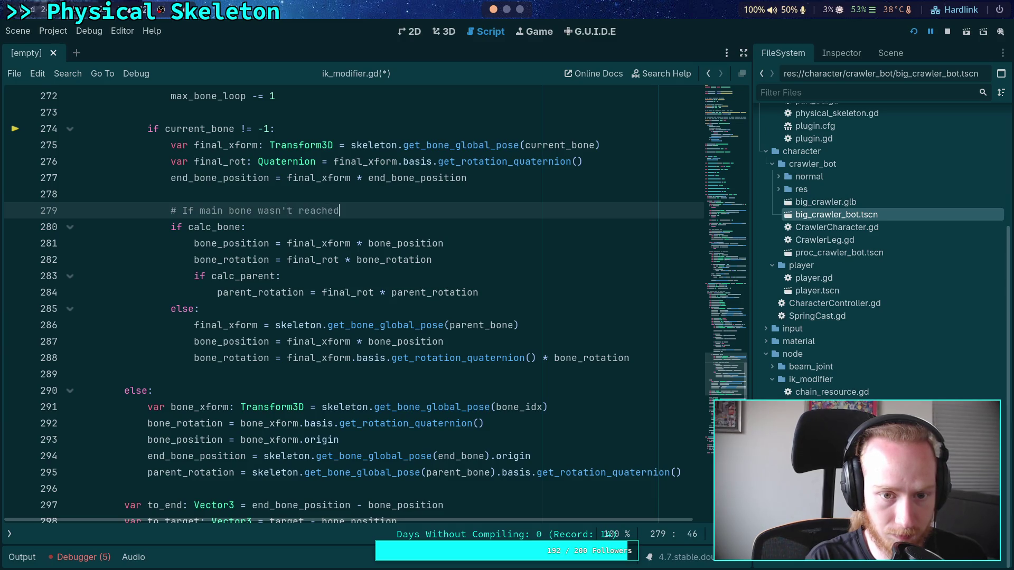
pyautogui.write('arent difin')
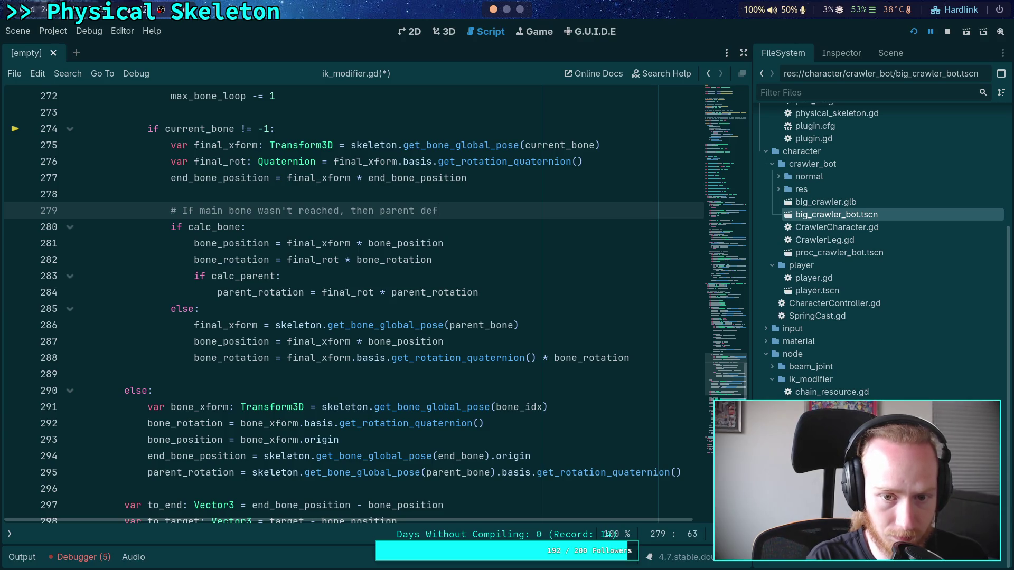
pyautogui.write("tily wasn't")
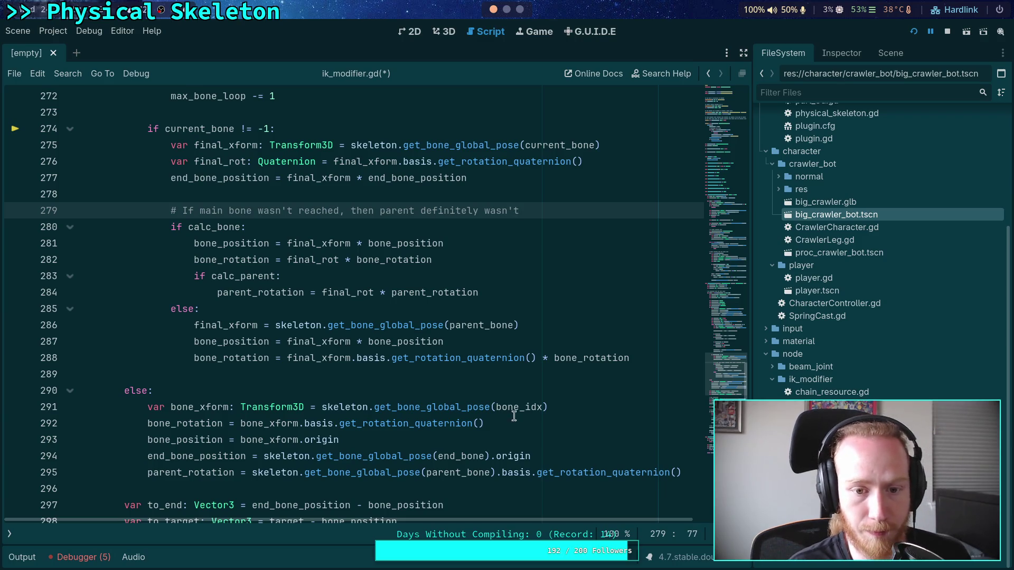
pyautogui.click(531, 293)
pyautogui.press('Return')
# Step: Add an 'else:' branch under the calc_parent check and review the surrounding code
pyautogui.write('else:')
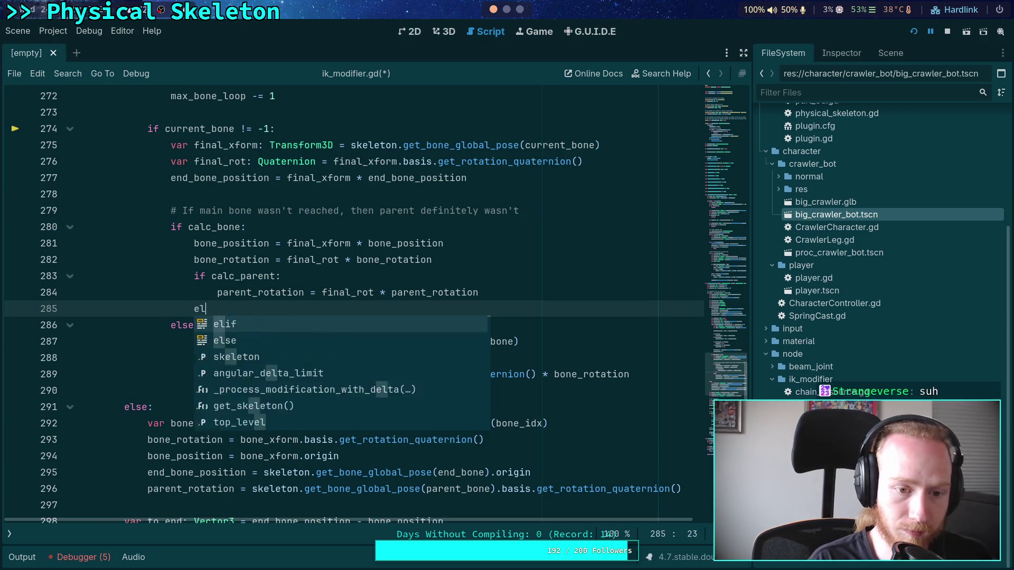
pyautogui.press('Return')
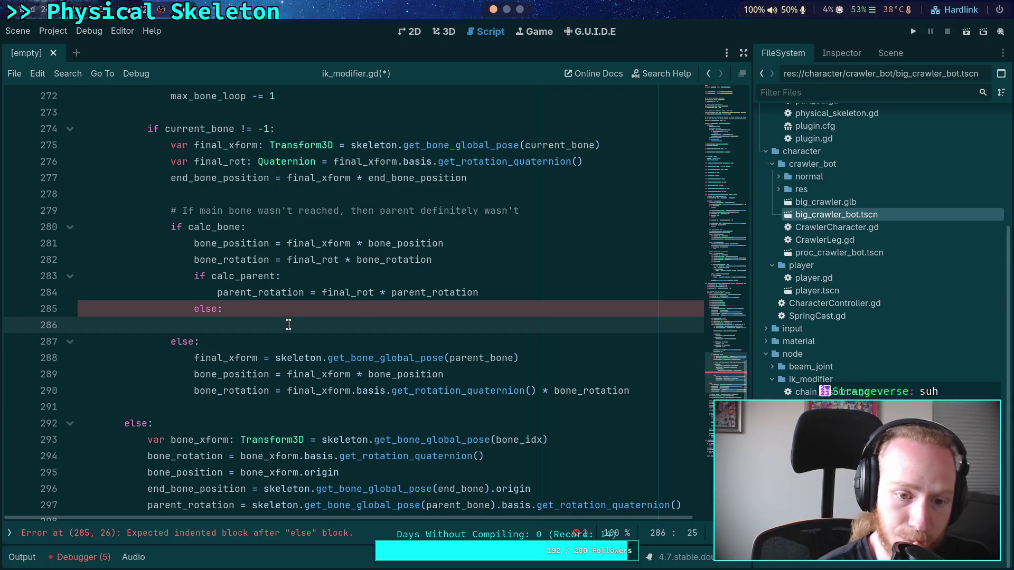
pyautogui.scroll(-4, 289, 327)
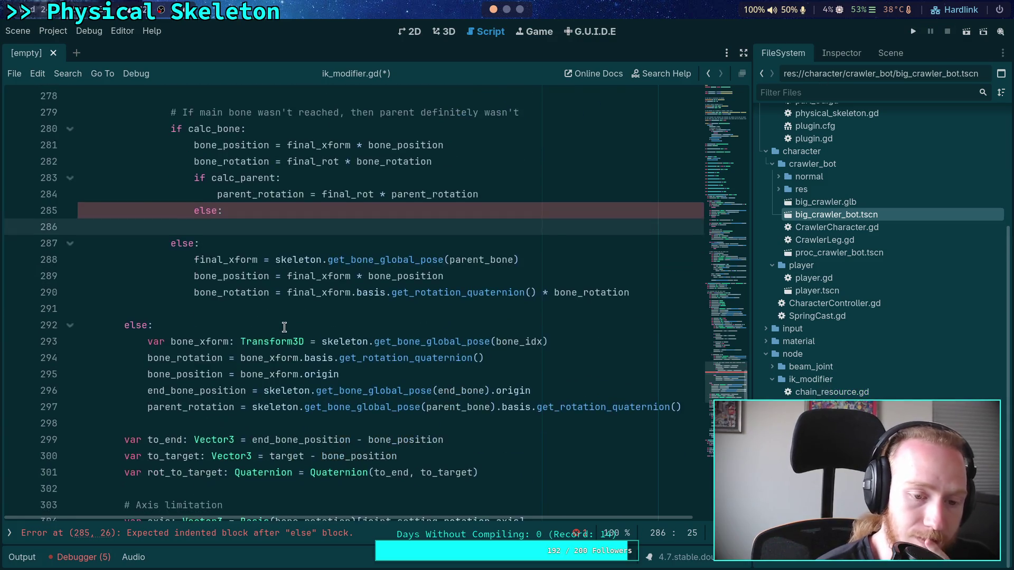
pyautogui.scroll(3, 289, 324)
pyautogui.scroll(-11, 288, 320)
pyautogui.scroll(-5, 289, 320)
pyautogui.scroll(18, 317, 323)
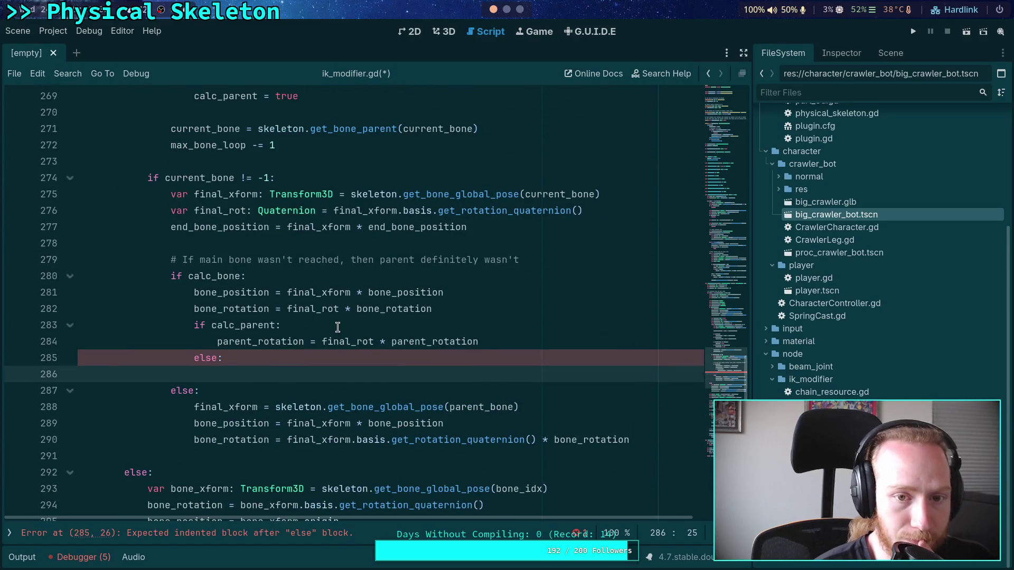
pyautogui.scroll(-1, 338, 327)
pyautogui.moveTo(370, 354)
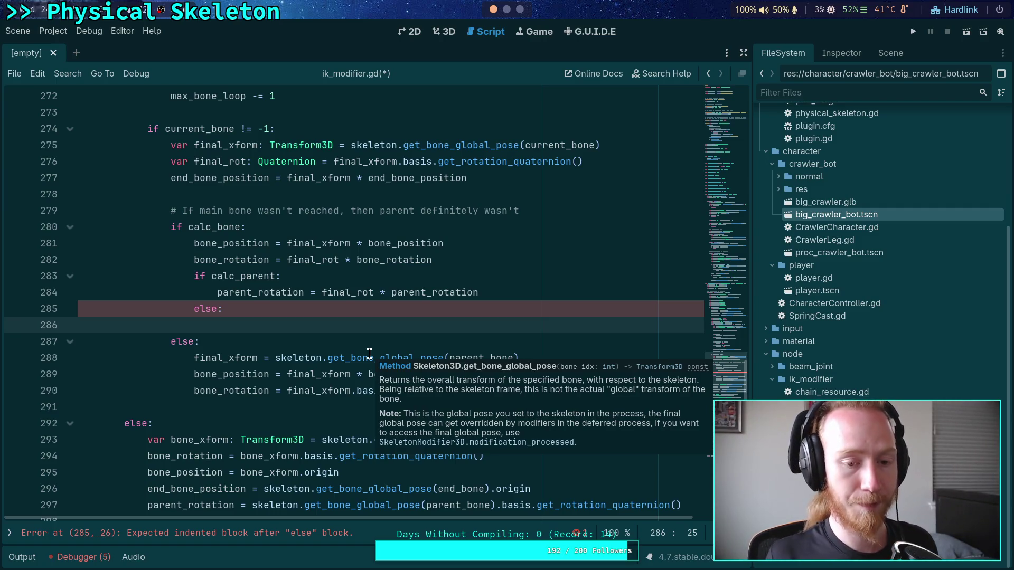
pyautogui.scroll(-1, 338, 335)
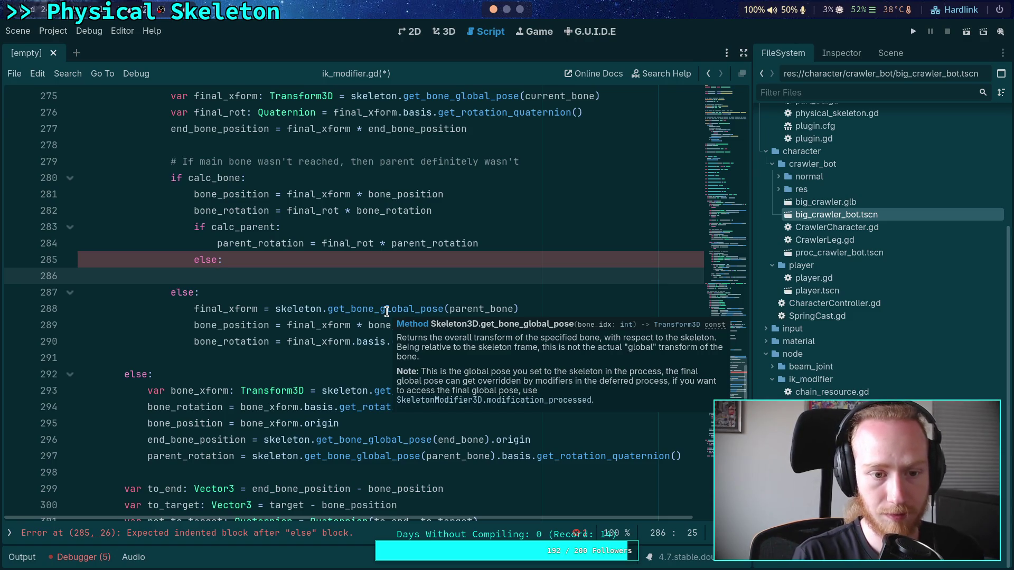
# Step: Start a 'final_xform = skeleton.get' assignment on line 286, then erase it
pyautogui.write('fin')
pyautogui.press('Return')
pyautogui.write('= skeleton.get')
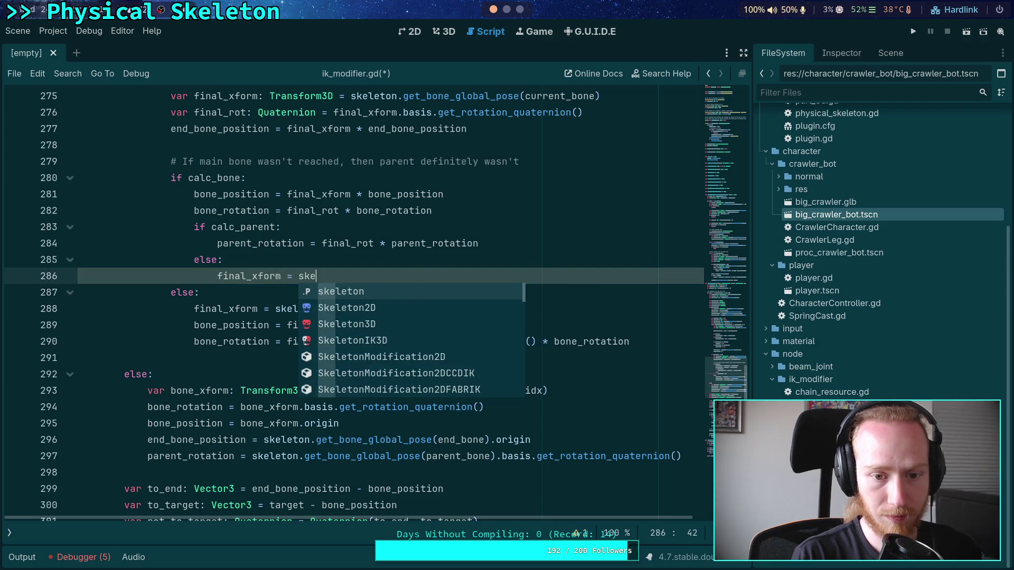
pyautogui.press('BackSpace')
pyautogui.press('BackSpace')
pyautogui.press('BackSpace')
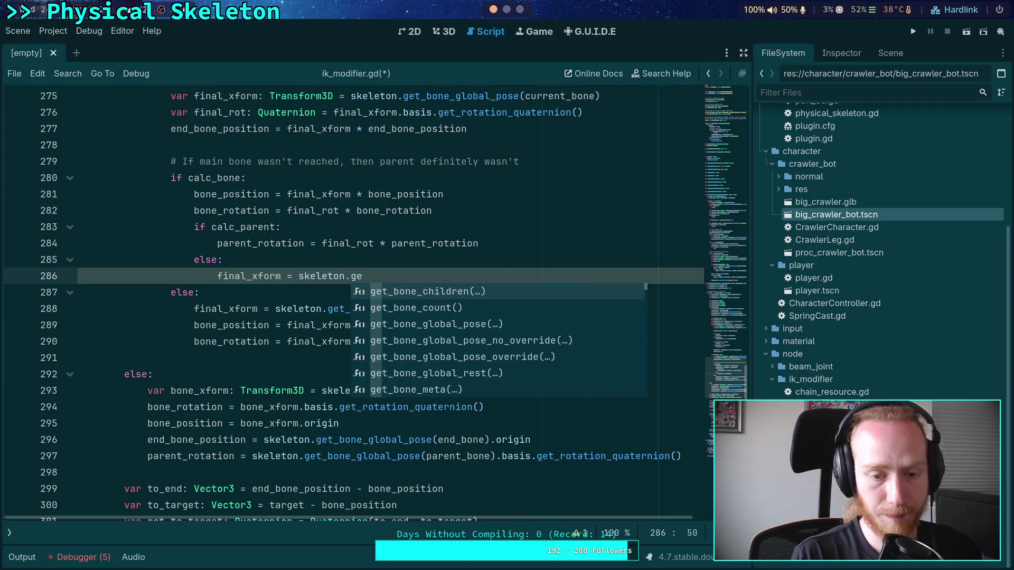
pyautogui.press('BackSpace')
pyautogui.press('BackSpace')
pyautogui.press('BackSpace')
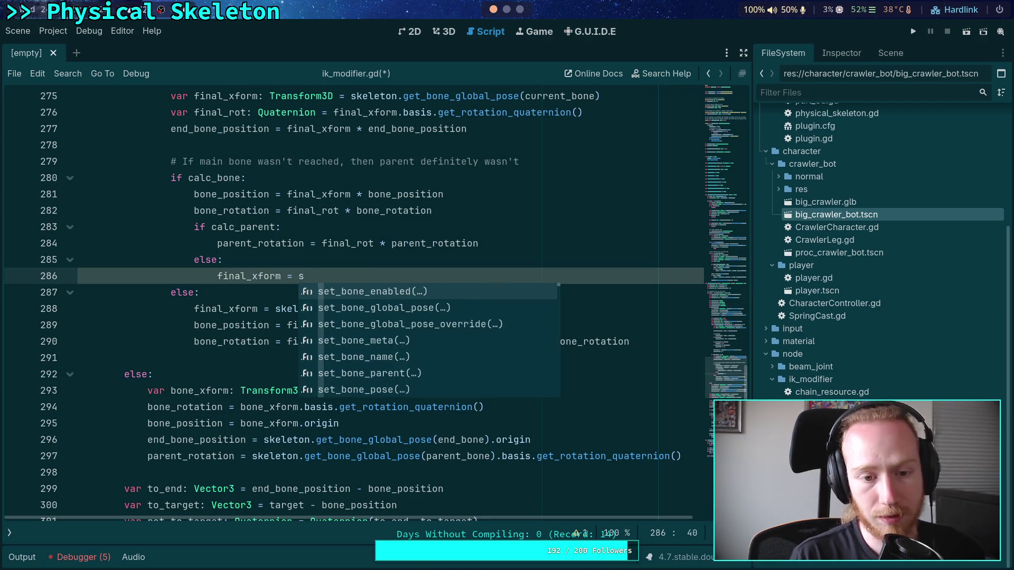
pyautogui.press('BackSpace')
pyautogui.press('BackSpace')
pyautogui.press('BackSpace')
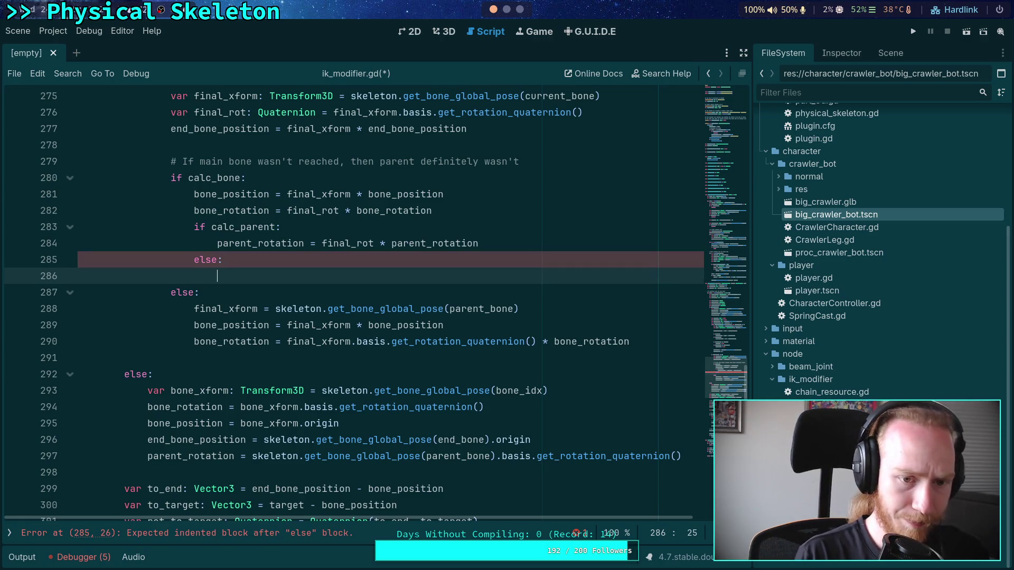
pyautogui.scroll(-4, 308, 387)
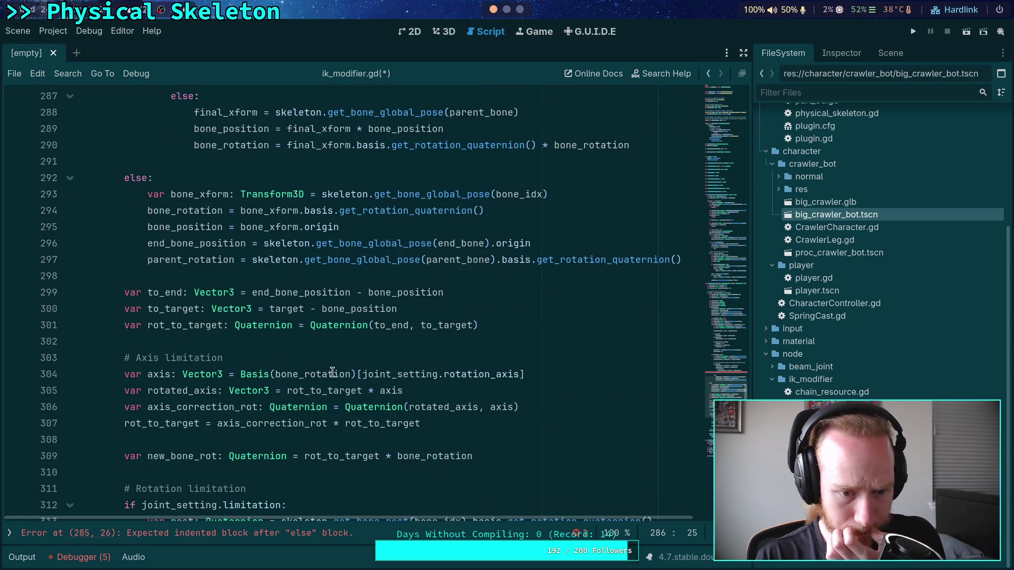
pyautogui.scroll(4, 322, 355)
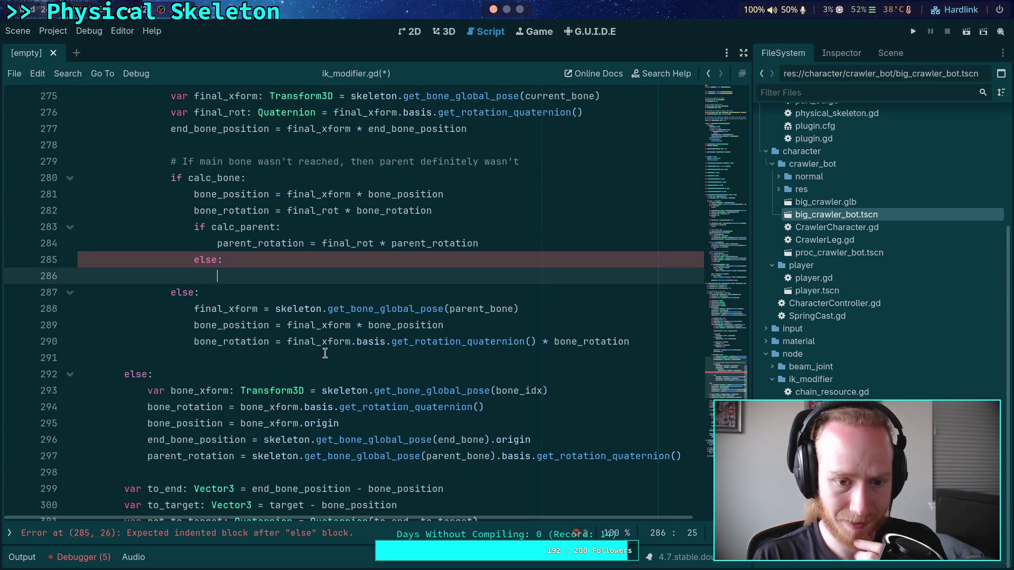
# Step: Set 'current_bone = skeleton.get_bone_parent(parent_bone)' in the calc_parent else branch
pyautogui.write('var')
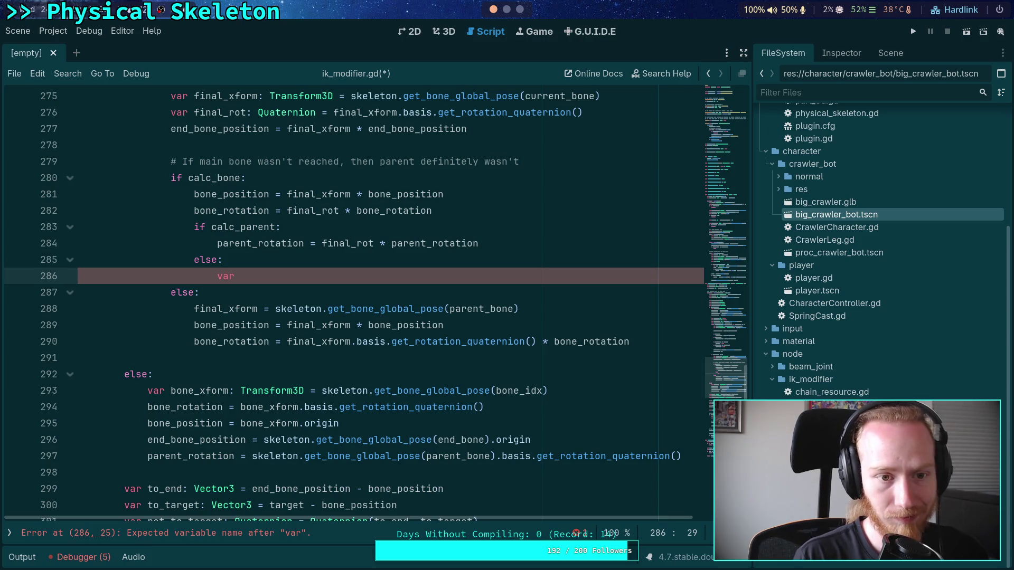
pyautogui.scroll(9, 365, 373)
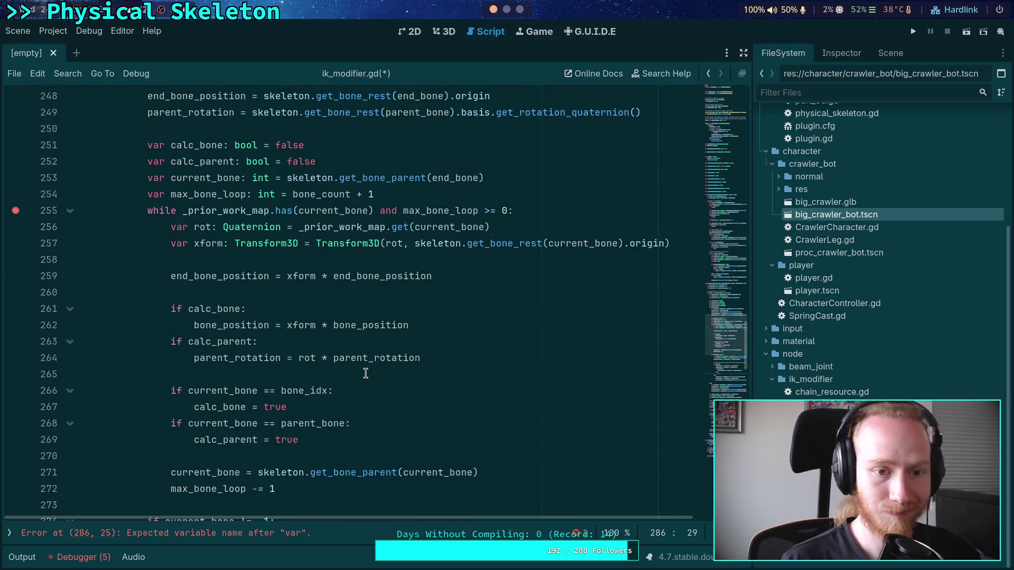
pyautogui.scroll(-5, 365, 373)
pyautogui.scroll(-3, 366, 373)
pyautogui.moveTo(242, 325); pyautogui.dragTo(218, 323)
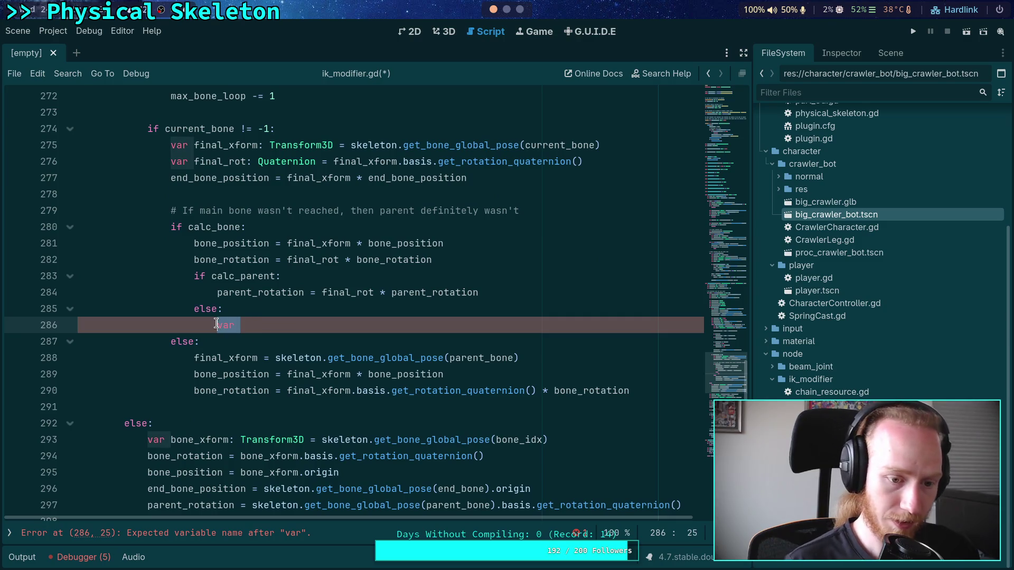
pyautogui.write('curr')
pyautogui.press('Return')
pyautogui.write('= ')
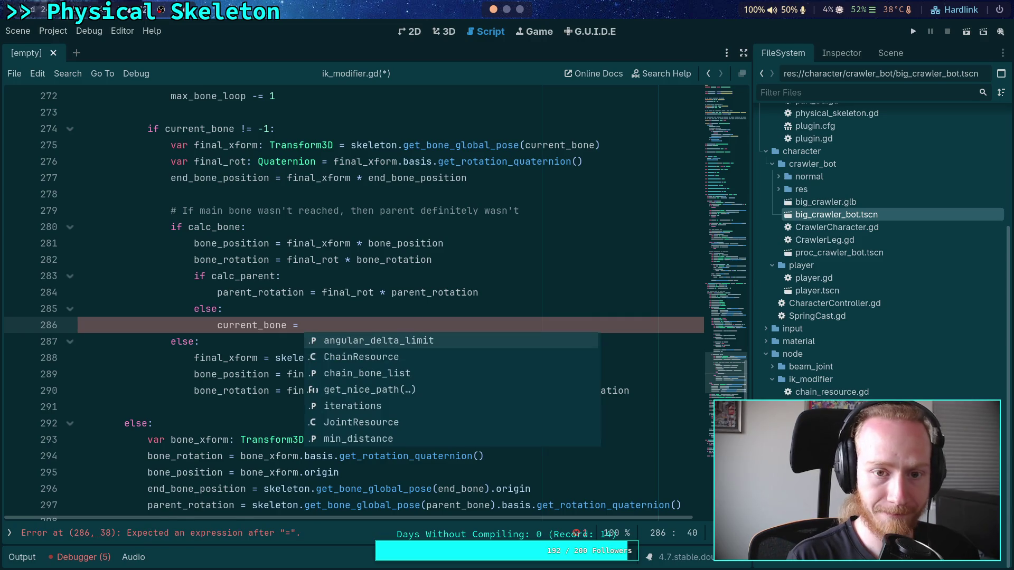
pyautogui.write('skeleton.get_')
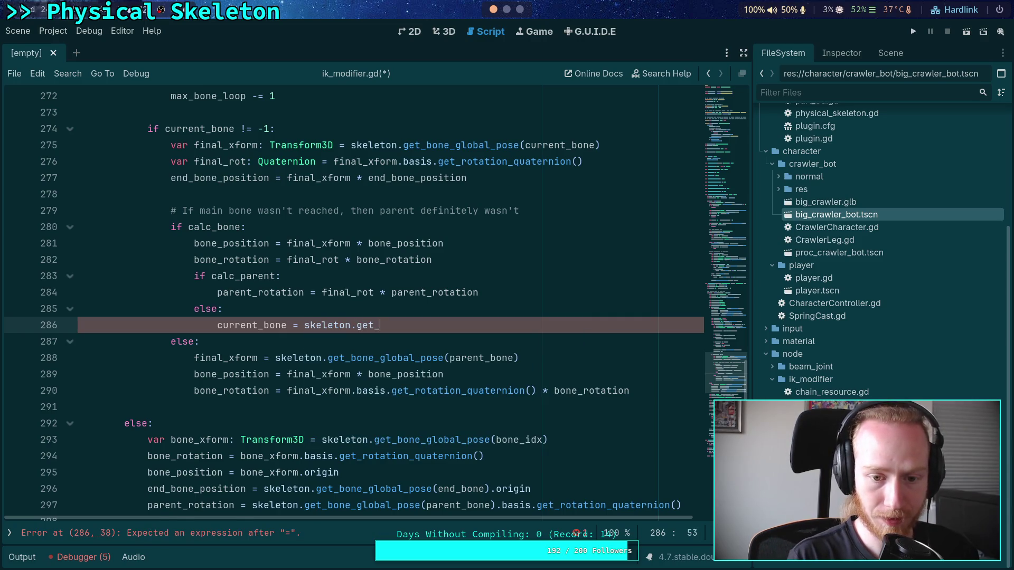
pyautogui.write('par')
pyautogui.press('Down')
pyautogui.press('Down')
pyautogui.press('Down')
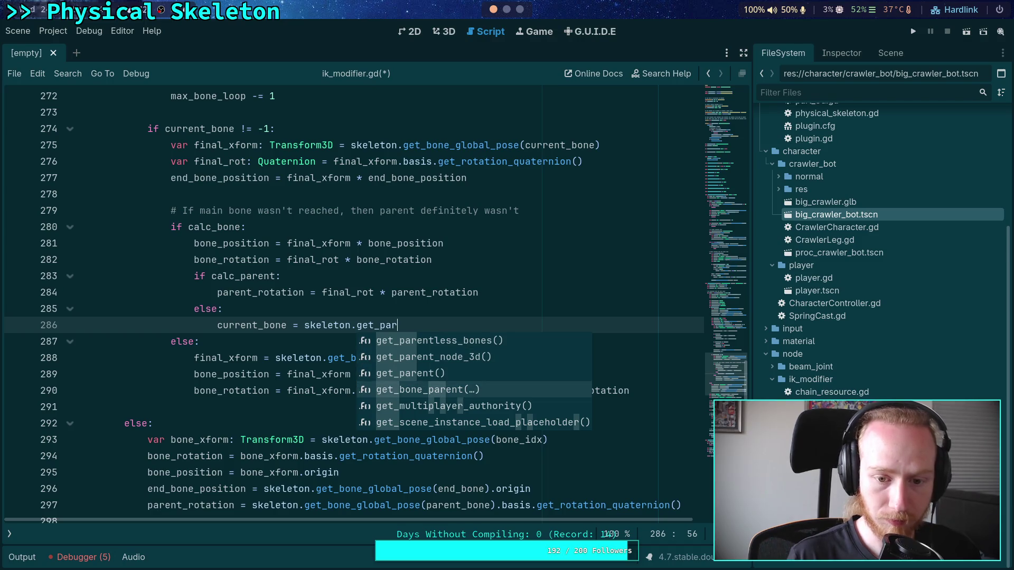
pyautogui.press('Return')
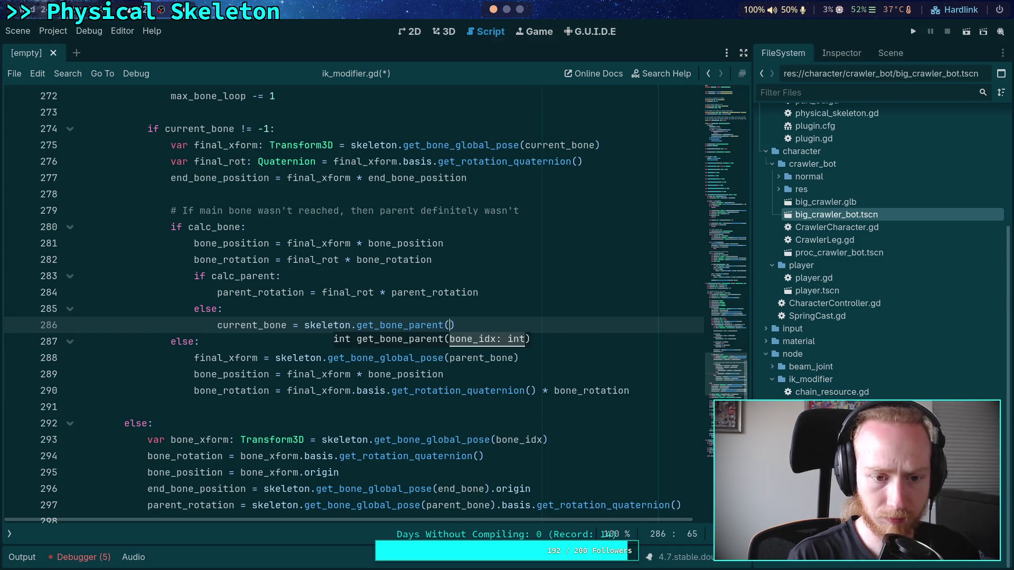
pyautogui.write('parent_bone)')
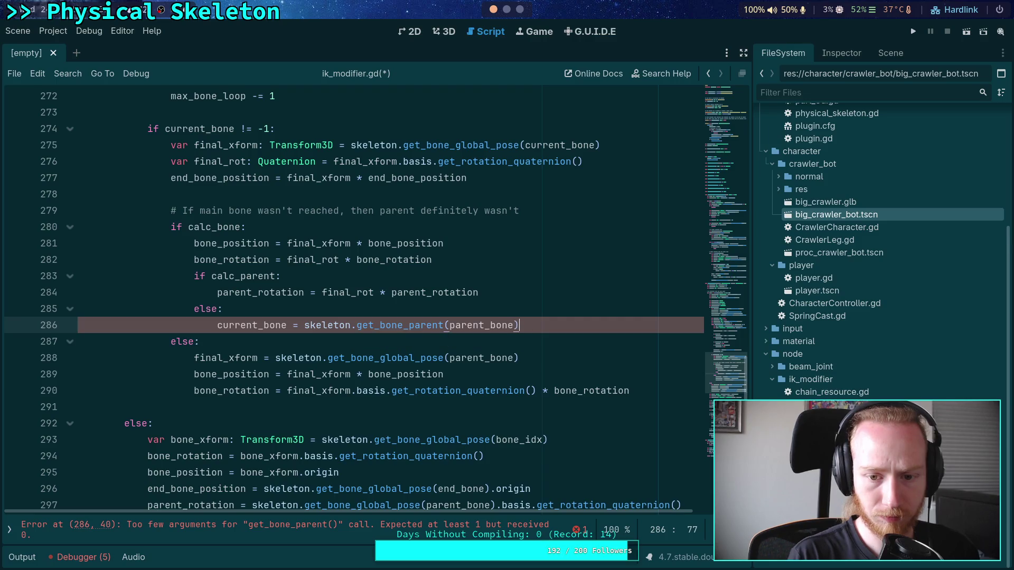
pyautogui.press('Return')
# Step: Add an if current_bone != -1: check with an indented body in ik_modifier.gd
pyautogui.write('if cur')
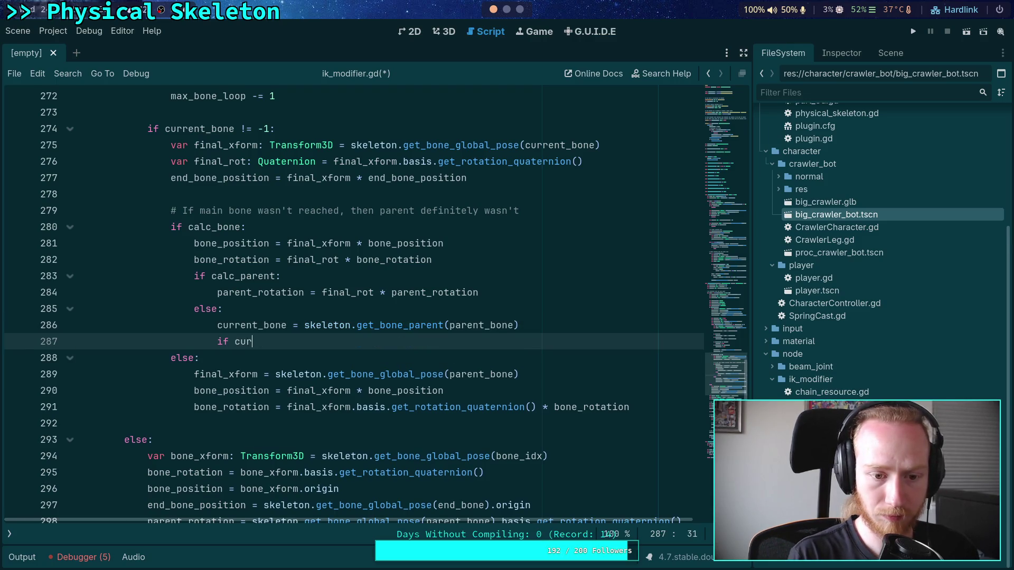
pyautogui.press('Return')
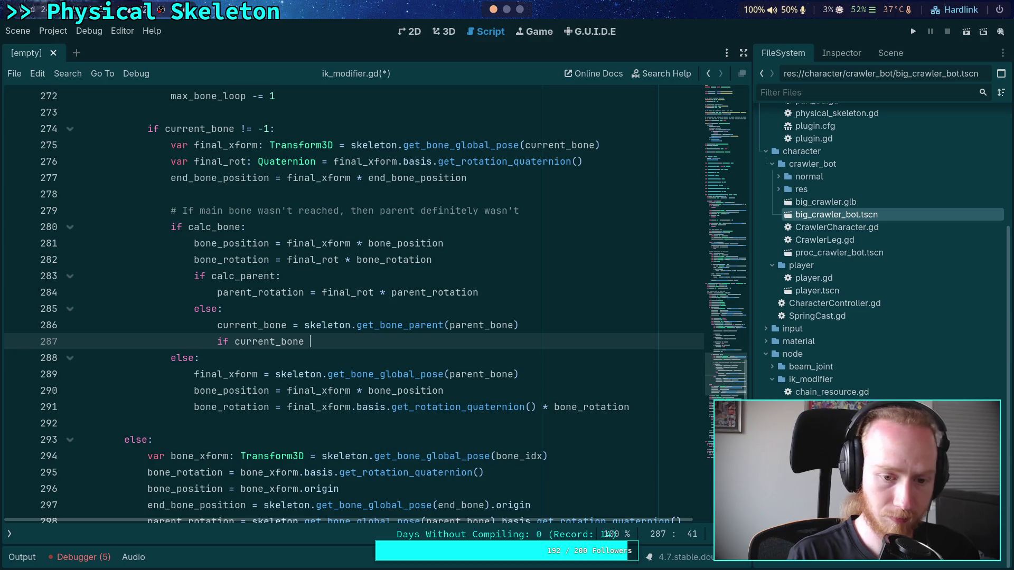
pyautogui.write('!= -1:')
pyautogui.press('Return')
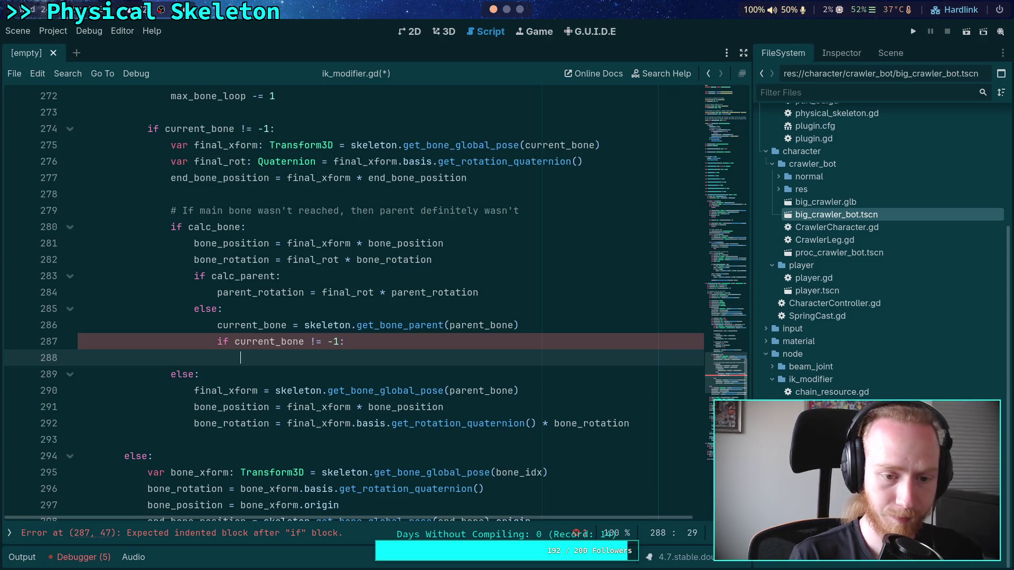
# Step: Set parent_rotation to skeleton.get_bone_global_pose(current_bone).basis.get_rotation_quaternion() * parent_rotation
pyautogui.write('par')
pyautogui.press('Down')
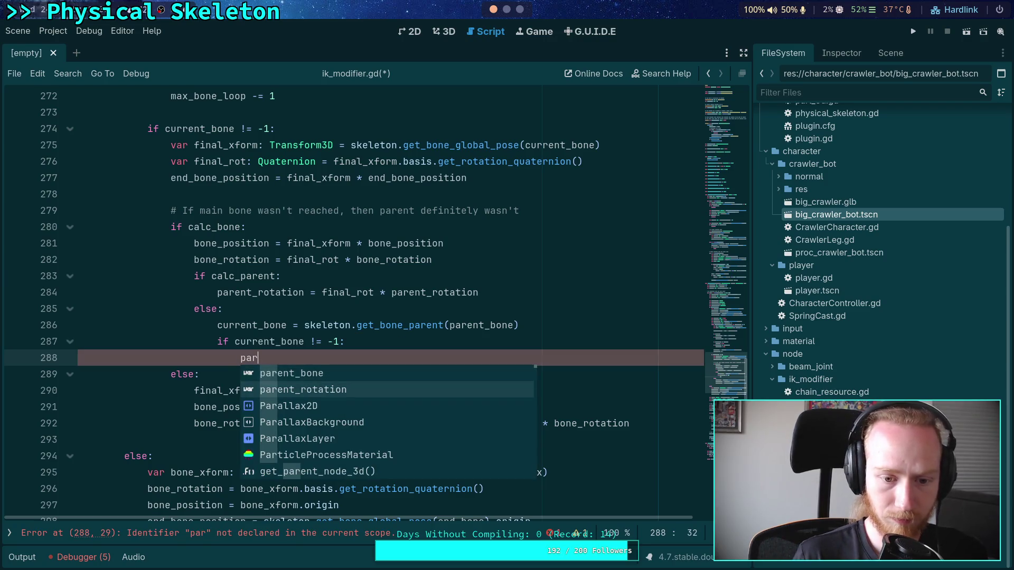
pyautogui.press('Return')
pyautogui.write('skeleton')
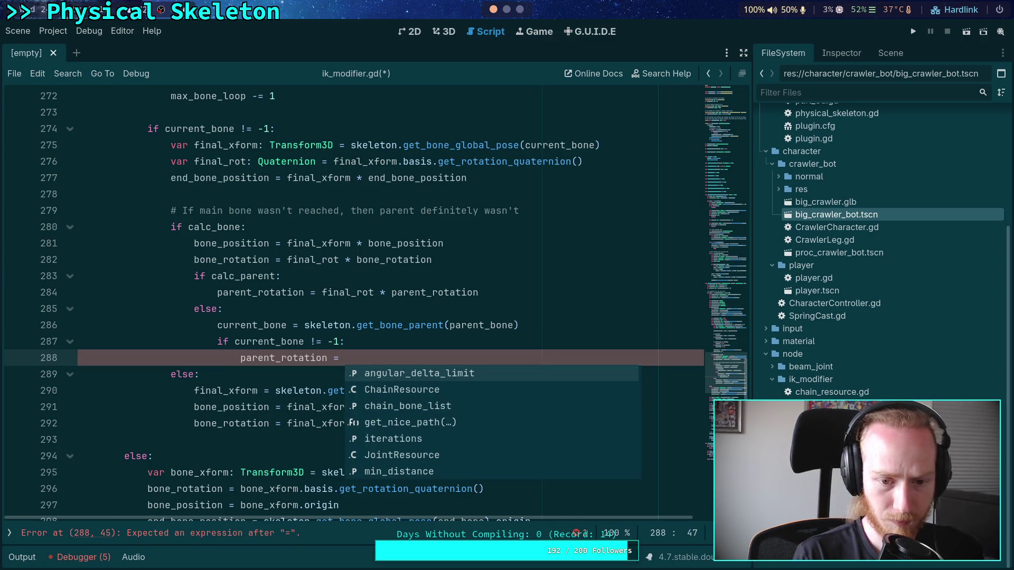
pyautogui.write('.get_glob')
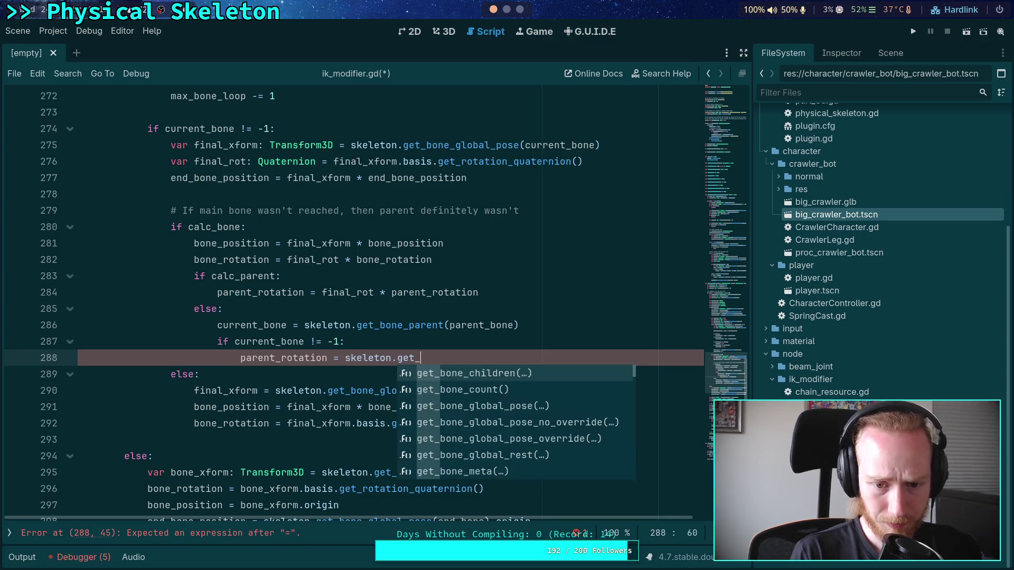
pyautogui.press('Down')
pyautogui.press('Return')
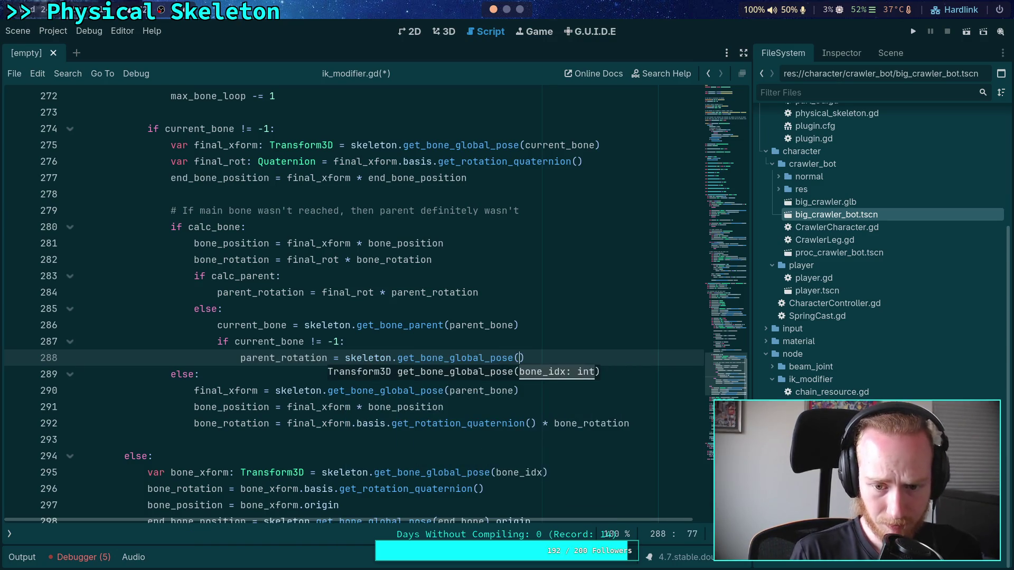
pyautogui.write('current_bone')
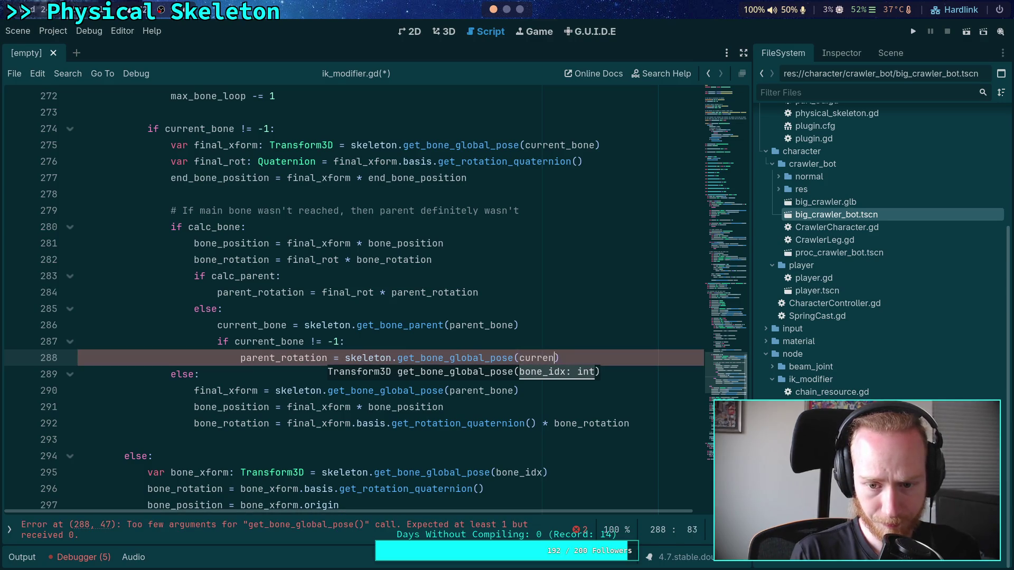
pyautogui.write(').ba')
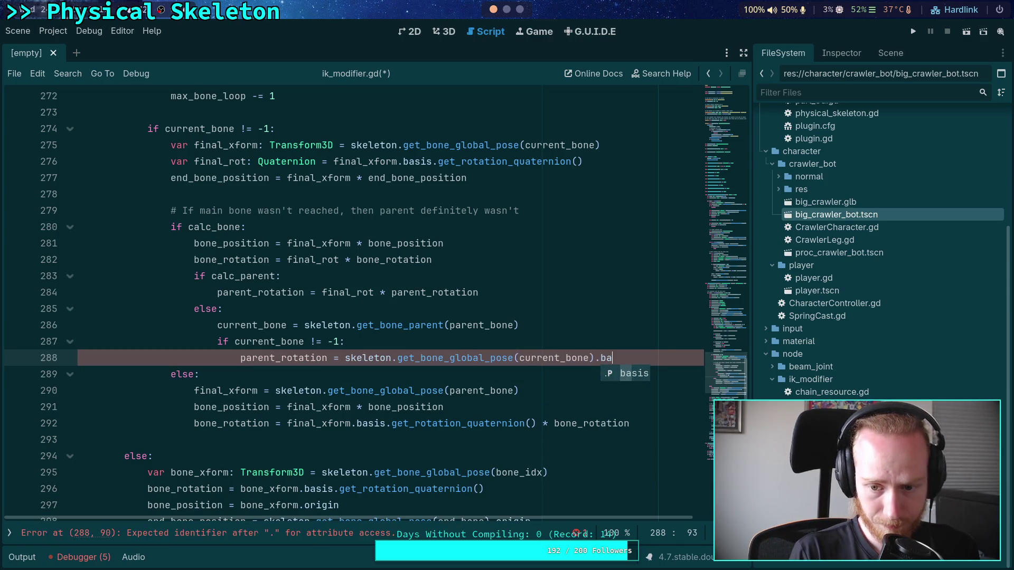
pyautogui.press('Return')
pyautogui.write('.quat')
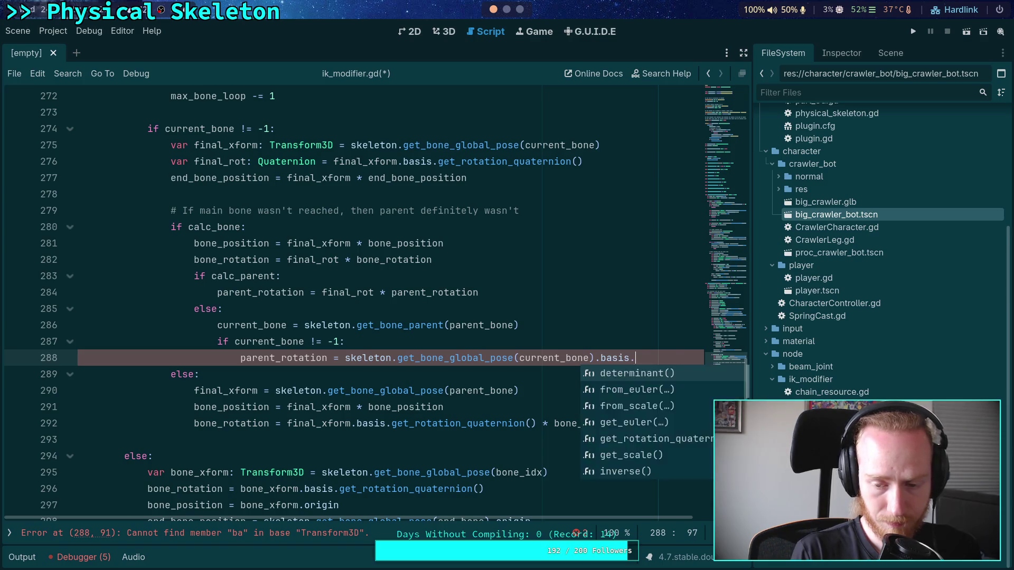
pyautogui.press('Return')
pyautogui.write('* parent_')
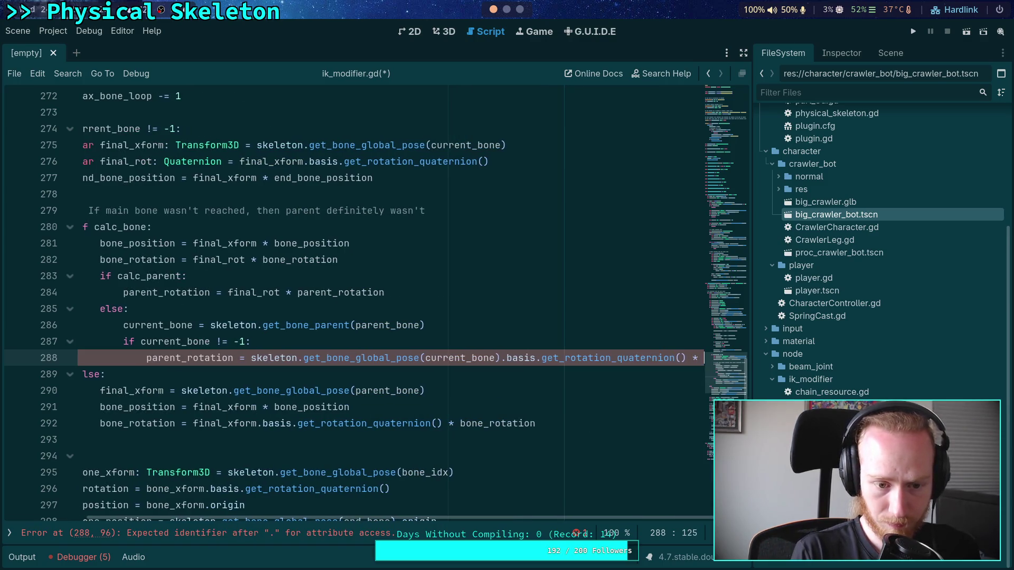
pyautogui.write('rot')
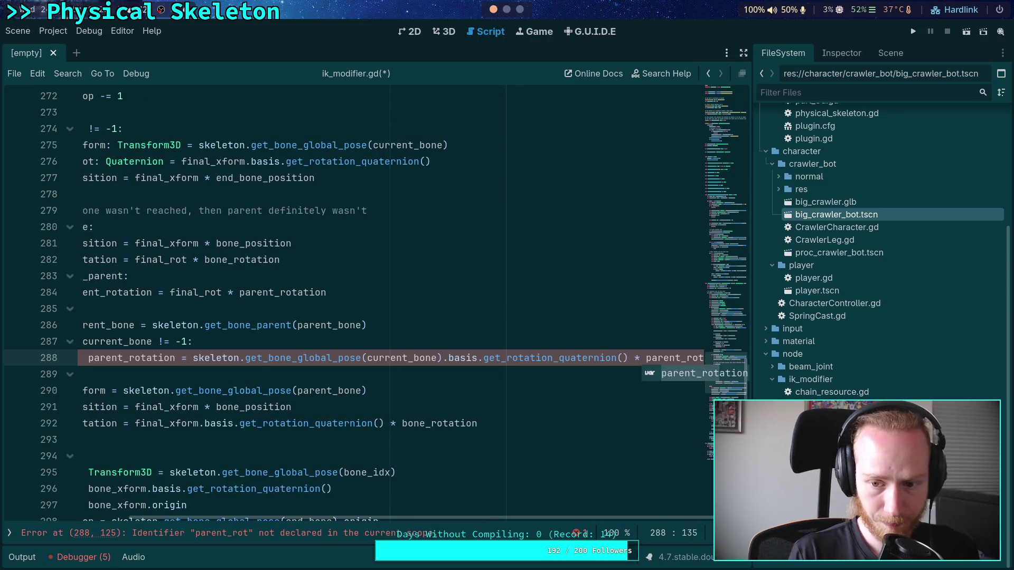
pyautogui.press('Return')
# Step: Wrap the parent_rotation expression in parentheses spanning lines 288–291
pyautogui.click(168, 363)
pyautogui.write('(angular_delta_limit')
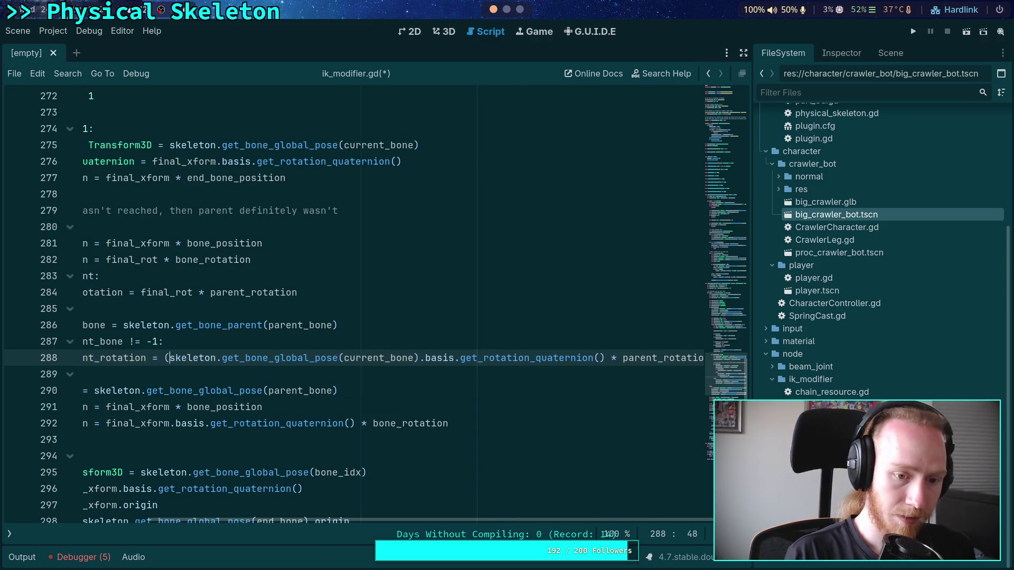
pyautogui.hotkey('ctrl', 'BackSpace')
pyautogui.press('Return')
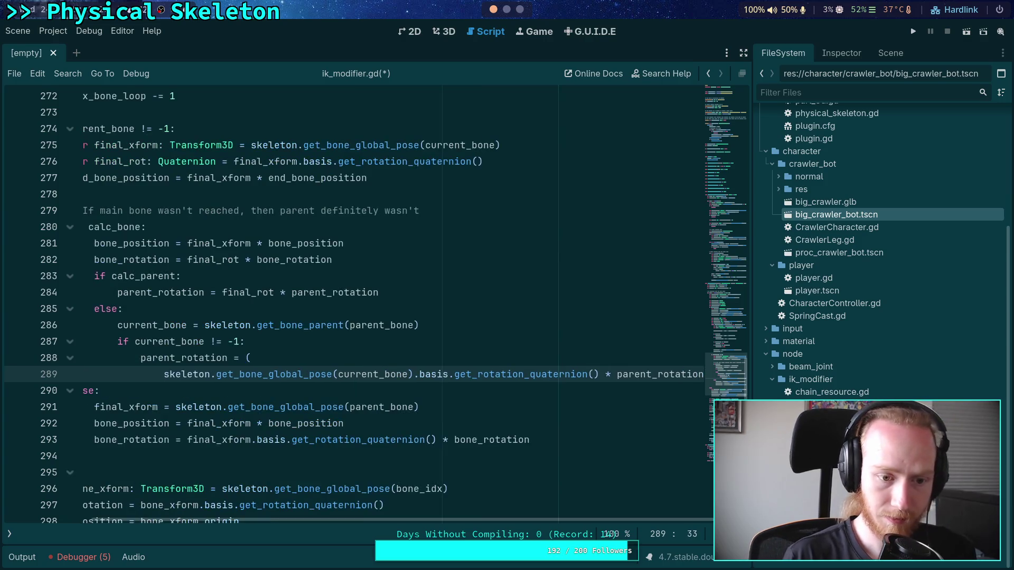
pyautogui.click(607, 373)
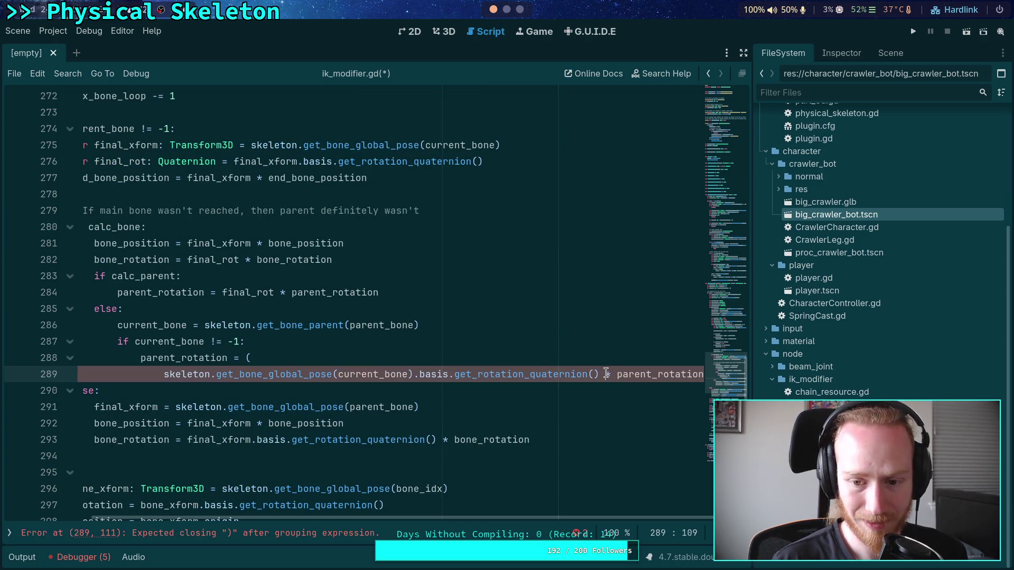
pyautogui.press('Return')
pyautogui.click(429, 391)
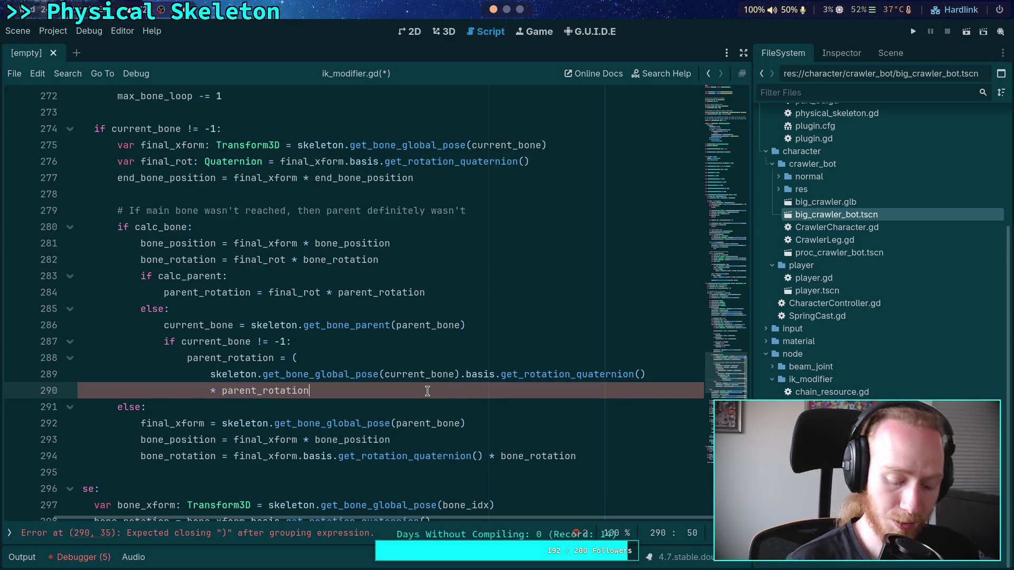
pyautogui.press('Return')
pyautogui.write(')')
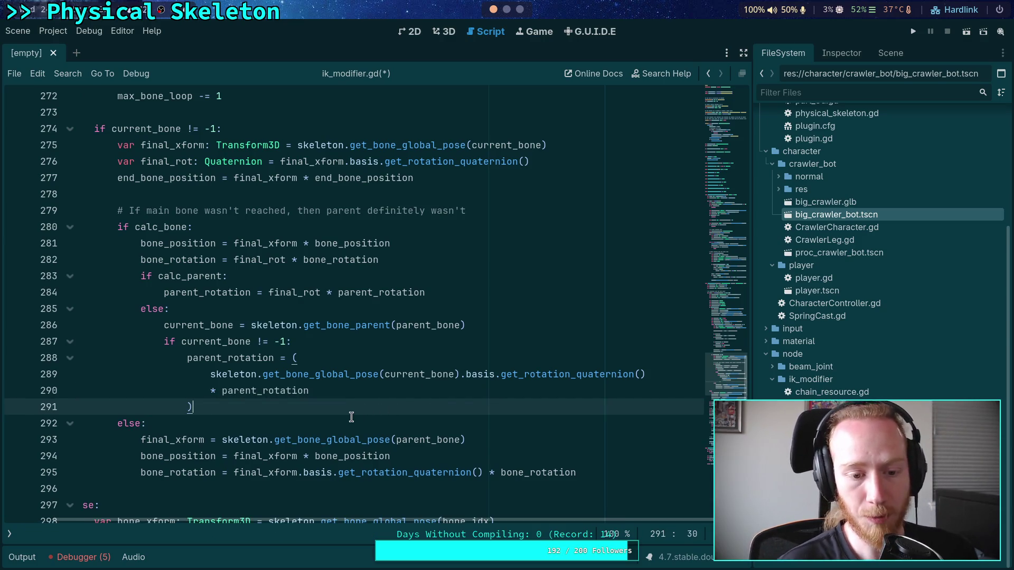
# Step: Fix line 288 by removing the stray parenthesis and unwanted angular_delta_limit completion
pyautogui.hscroll(-2, 419, 526)
pyautogui.click(311, 423)
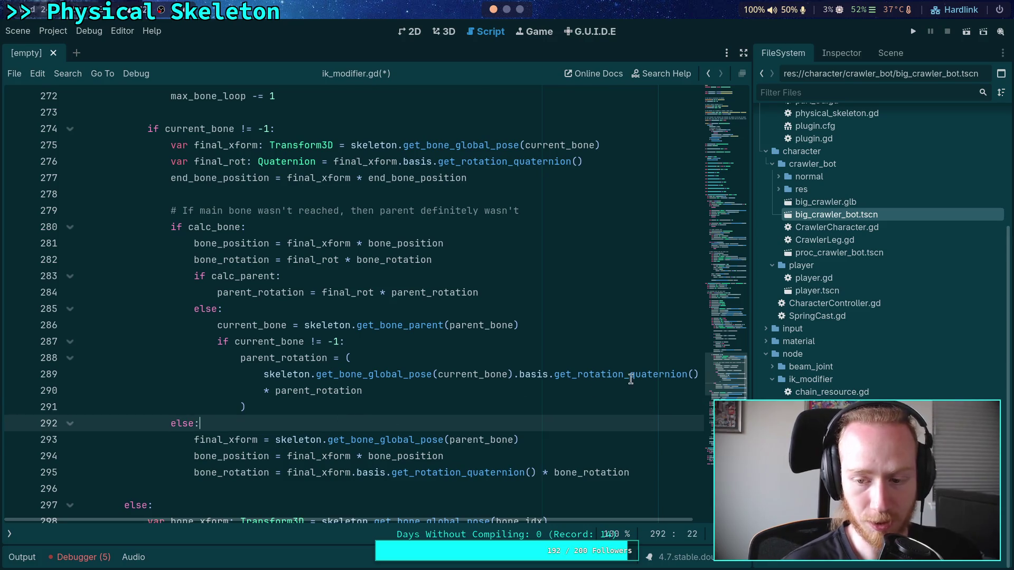
pyautogui.moveTo(752, 372); pyautogui.dragTo(766, 372)
pyautogui.click(543, 359)
pyautogui.press('BackSpace')
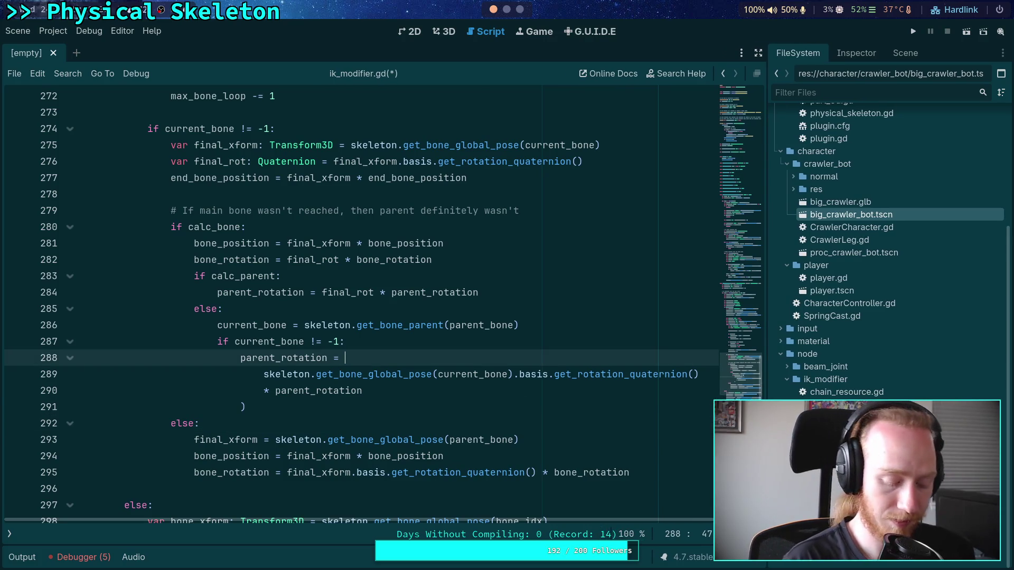
pyautogui.write('(a')
pyautogui.press('Return')
pyautogui.hotkey('ctrl', 'shift', 'Left')
pyautogui.hotkey('ctrl', 'shift', 'Left')
pyautogui.press('BackSpace')
pyautogui.press('Down')
pyautogui.press('Down')
pyautogui.press('Down')
# Step: Add a blank line after the else branch at the end of line 295
pyautogui.scroll(-1, 376, 387)
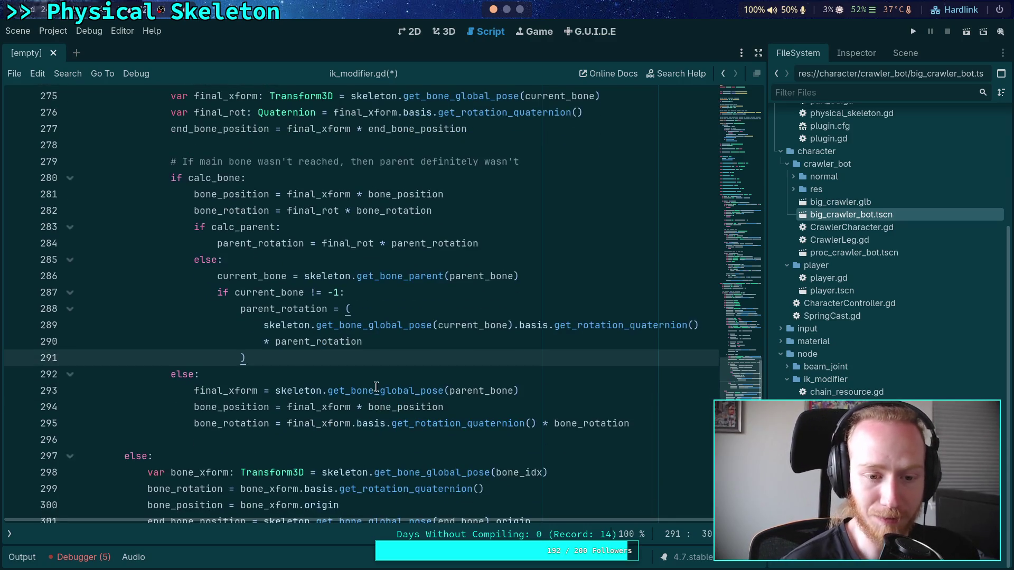
pyautogui.scroll(-1, 372, 354)
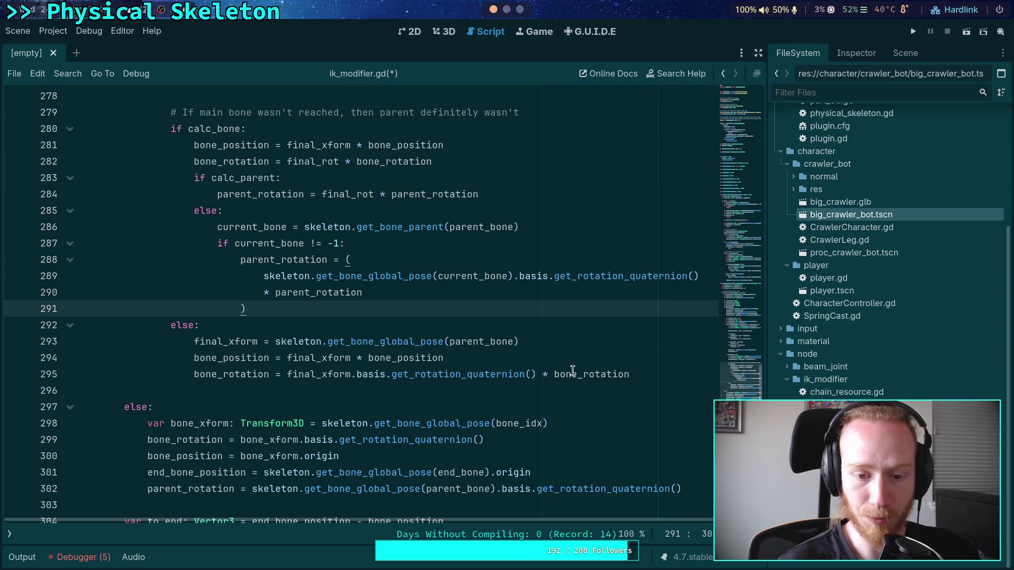
pyautogui.click(656, 375)
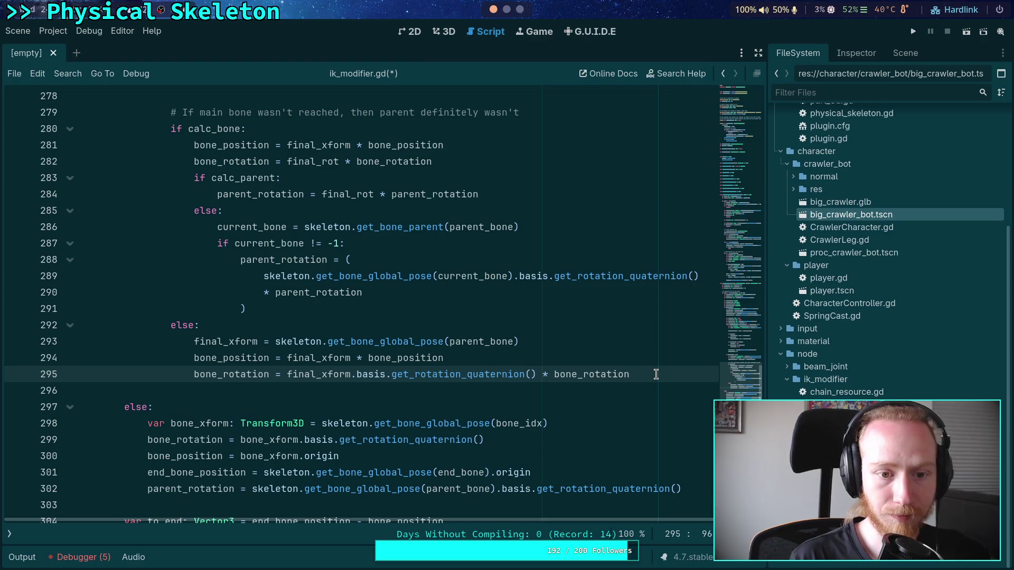
pyautogui.press('Return')
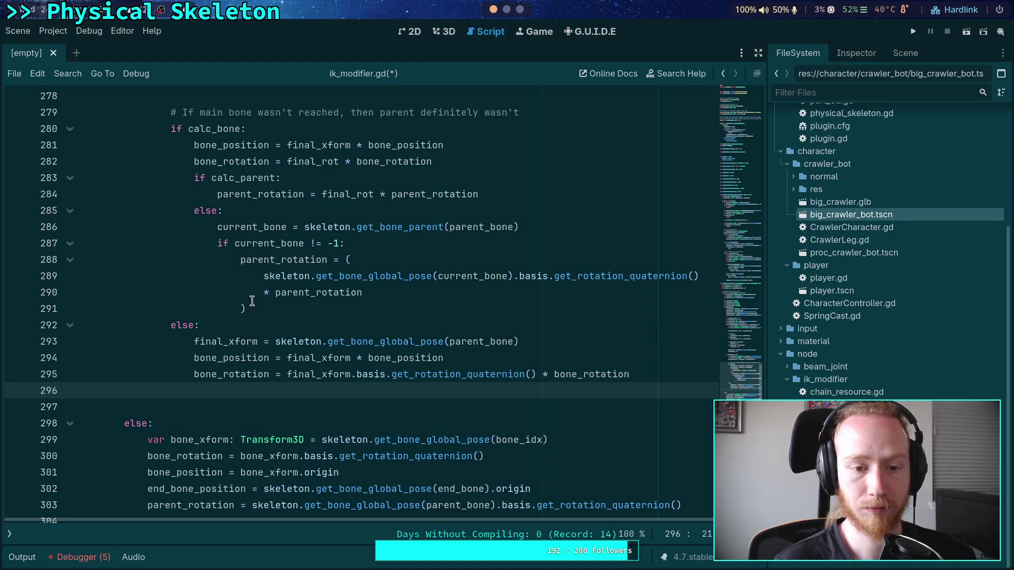
# Step: Copy the parent-rotation lookup from lines 286–291 and paste it, unindented, at line 297
pyautogui.moveTo(248, 309); pyautogui.dragTo(222, 232)
pyautogui.rightClick(224, 232)
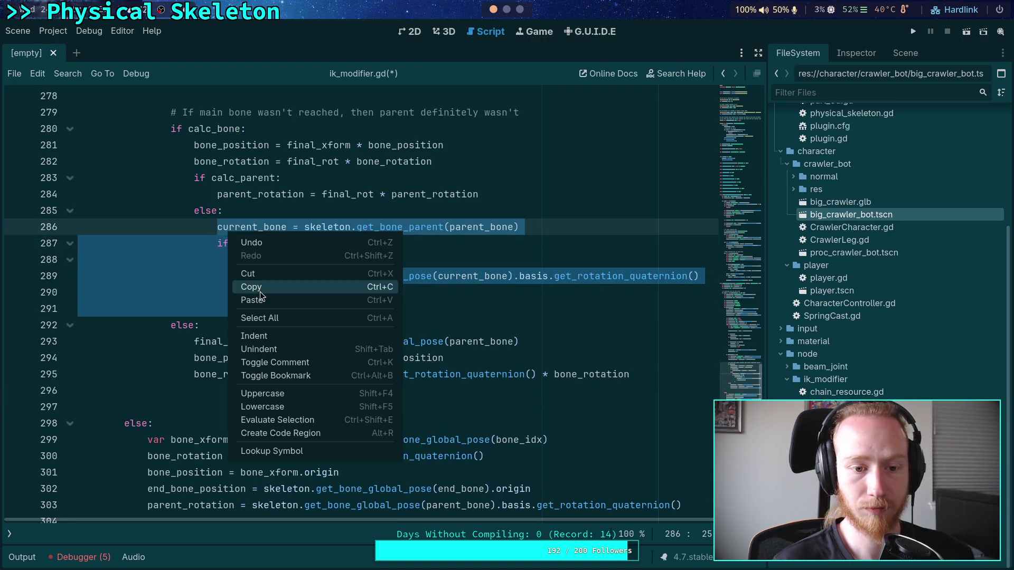
pyautogui.click(259, 292)
pyautogui.click(220, 409)
pyautogui.hotkey('ctrl', 'v')
pyautogui.scroll(-1, 244, 445)
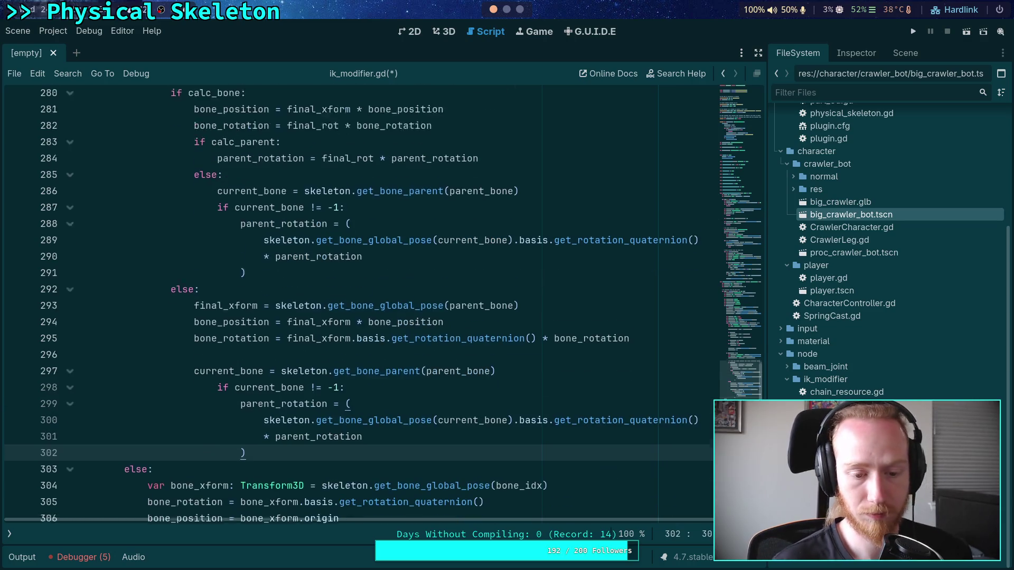
pyautogui.moveTo(245, 444); pyautogui.dragTo(243, 380)
pyautogui.hotkey('shift', 'Tab')
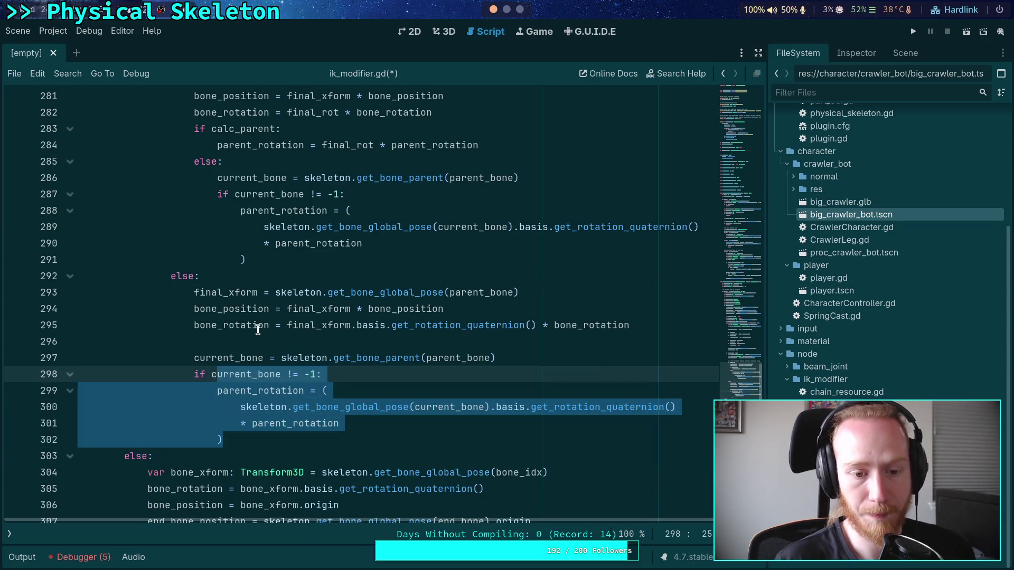
pyautogui.click(259, 325)
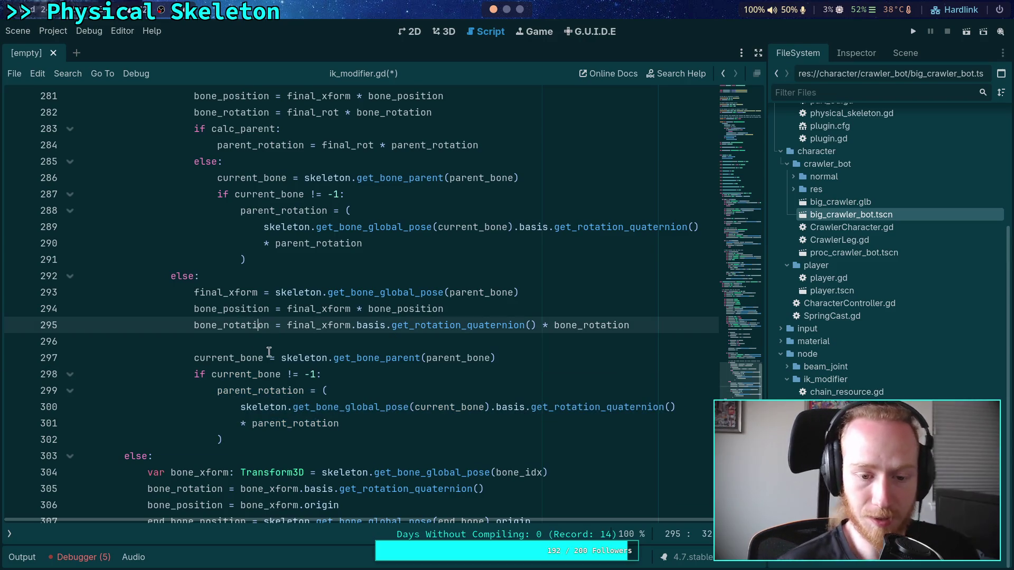
pyautogui.moveTo(249, 440); pyautogui.dragTo(194, 357)
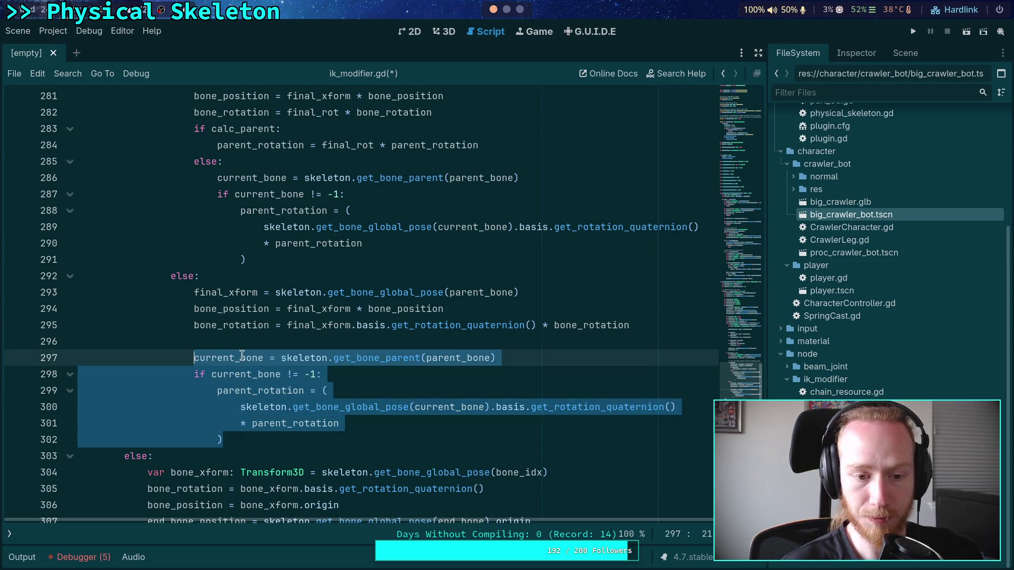
# Step: Delete the old comment about the main bone on line 279
pyautogui.scroll(3, 243, 356)
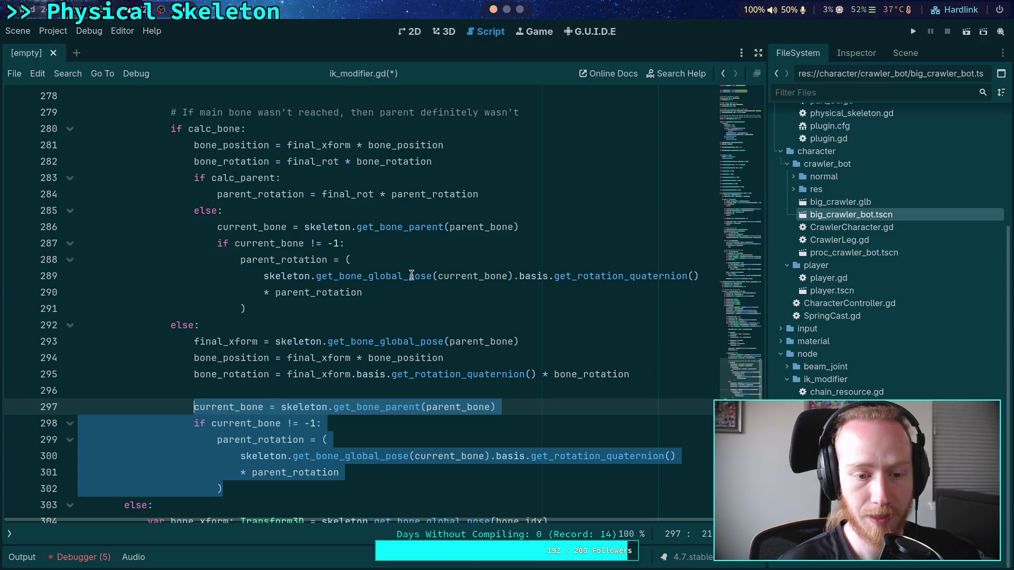
pyautogui.moveTo(557, 114); pyautogui.dragTo(510, 99)
pyautogui.scroll(1, 457, 263)
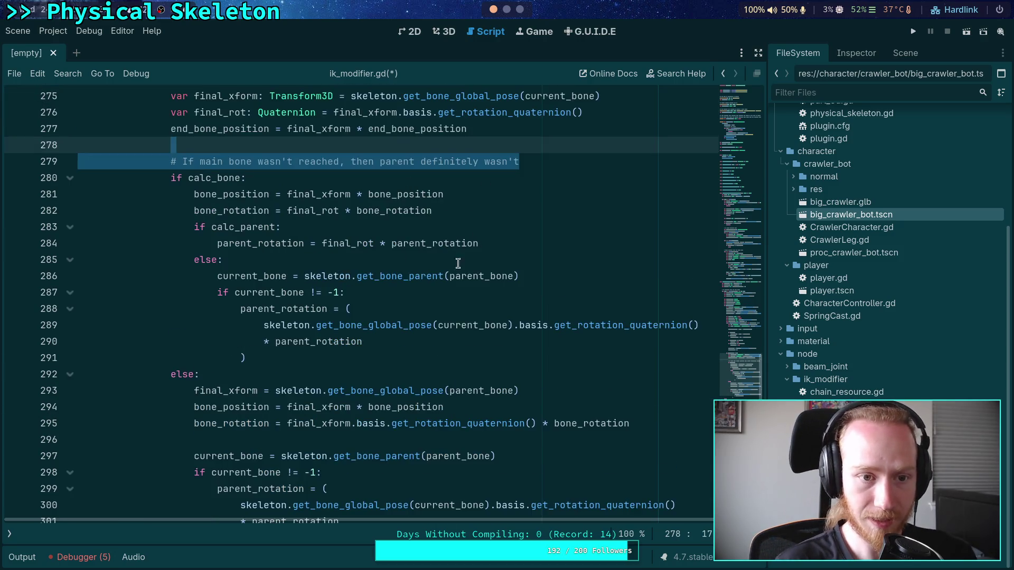
pyautogui.press('BackSpace')
# Step: Move the if calc_parent block after the else branch and delete the duplicate parent-rotation lines
pyautogui.moveTo(223, 210); pyautogui.dragTo(257, 338)
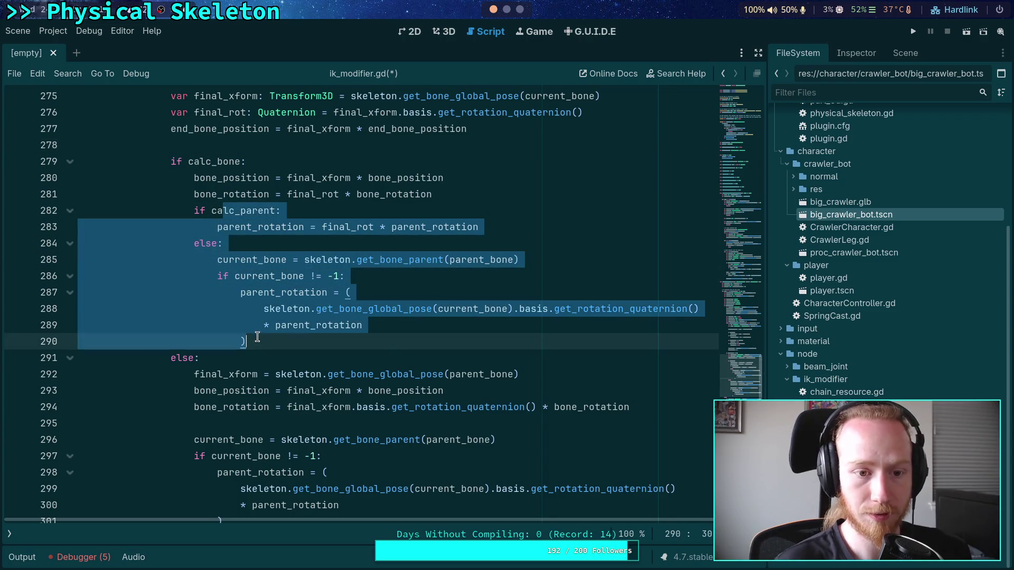
pyautogui.hotkey('shift', 'Tab')
pyautogui.scroll(-1, 256, 343)
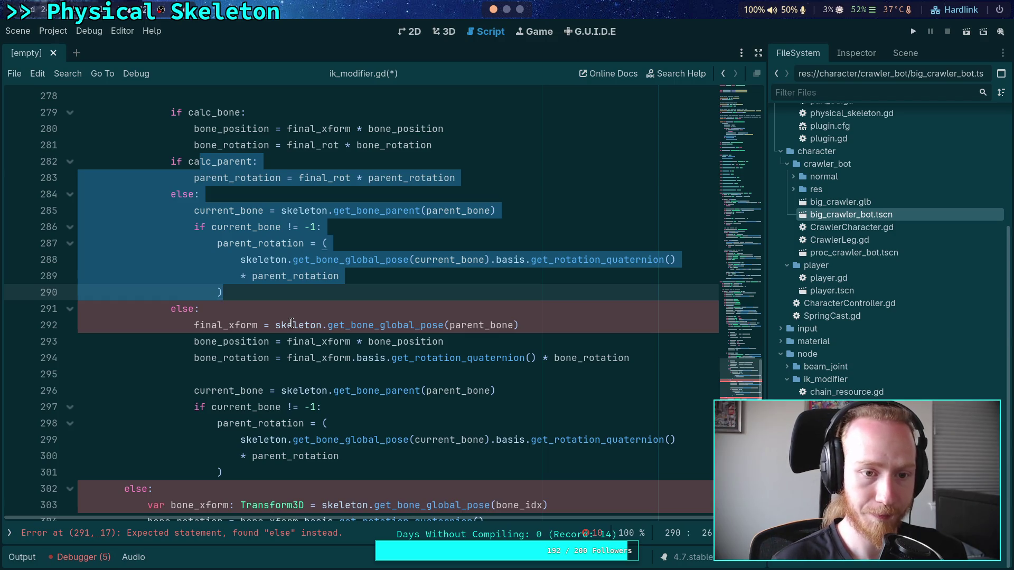
pyautogui.moveTo(227, 292); pyautogui.dragTo(171, 161)
pyautogui.hotkey('ctrl', 'x')
pyautogui.click(270, 243)
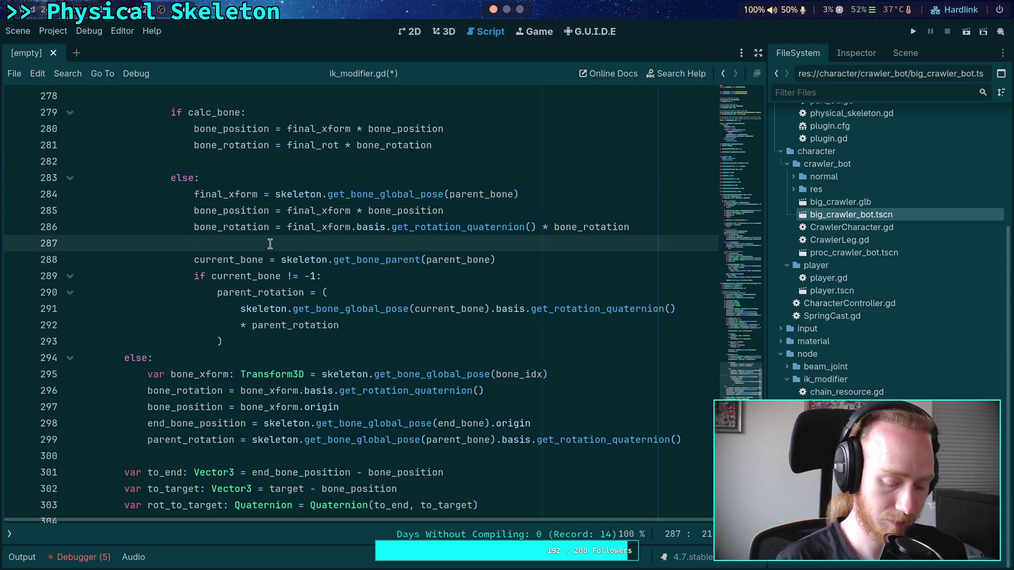
pyautogui.hotkey('ctrl', 'v')
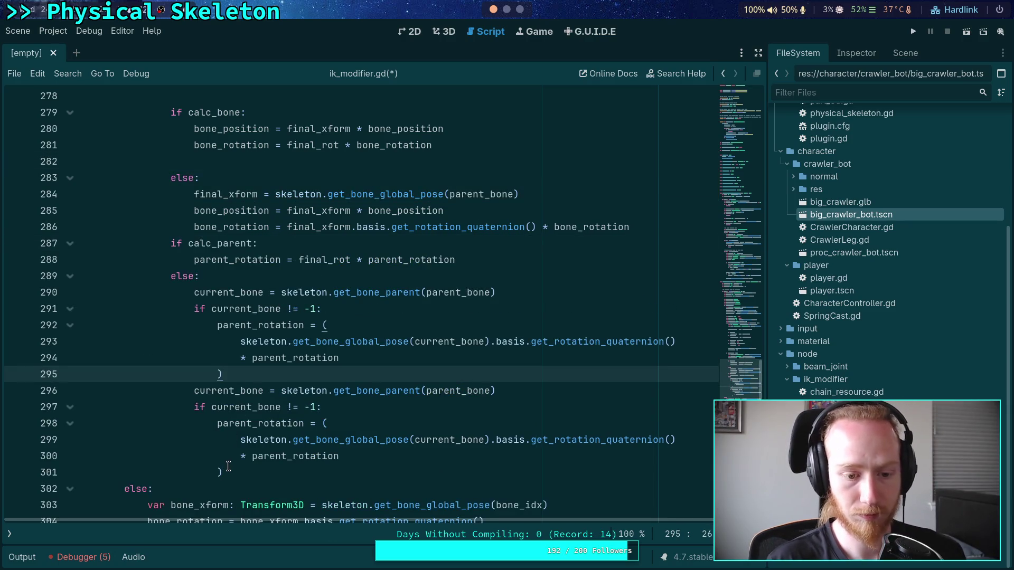
pyautogui.moveTo(224, 472); pyautogui.dragTo(234, 377)
pyautogui.press('BackSpace')
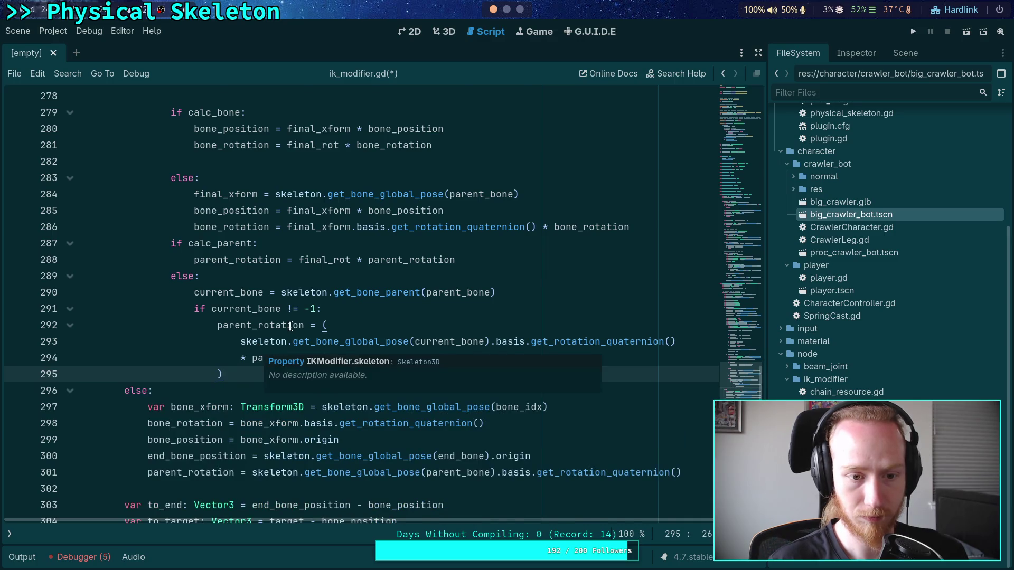
# Step: Add a blank line before if calc_parent and remove the extra blank line in calc_bone
pyautogui.scroll(1, 264, 325)
pyautogui.click(660, 277)
pyautogui.press('Return')
pyautogui.click(217, 209)
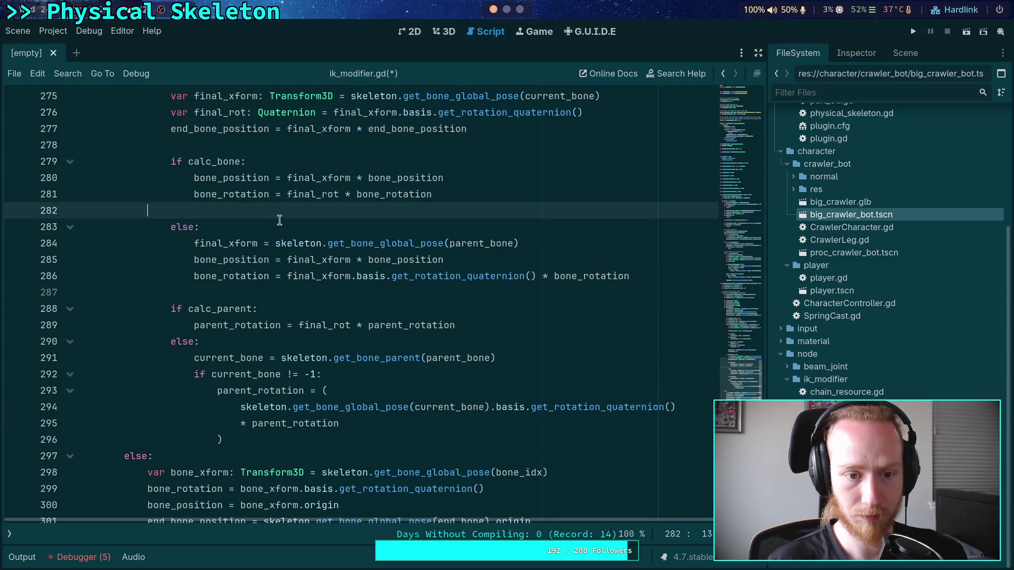
pyautogui.press('BackSpace')
pyautogui.click(260, 276)
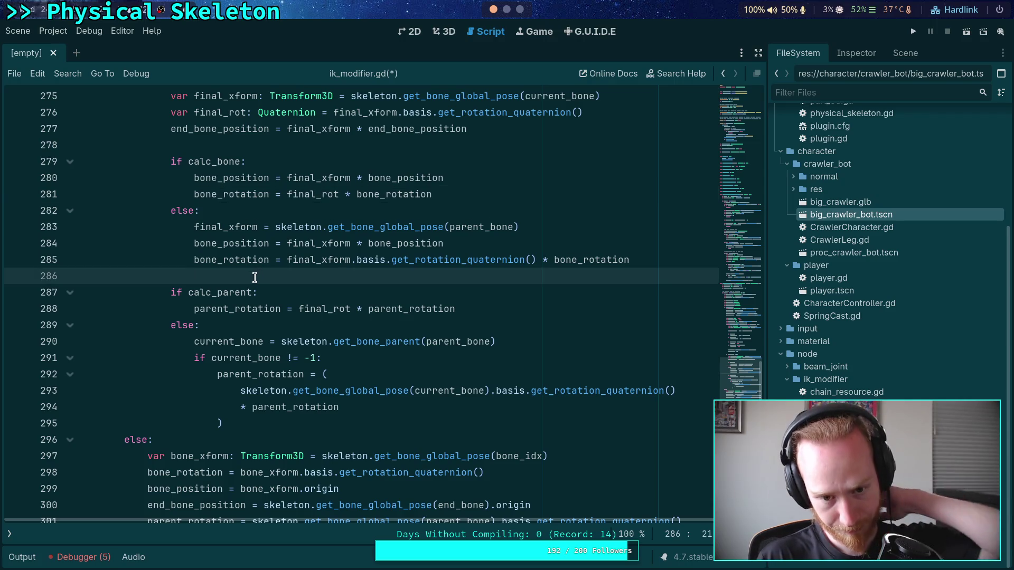
# Step: Highlight every use of final_rot and parent_bone to review them
pyautogui.doubleClick(321, 308)
pyautogui.scroll(1, 319, 316)
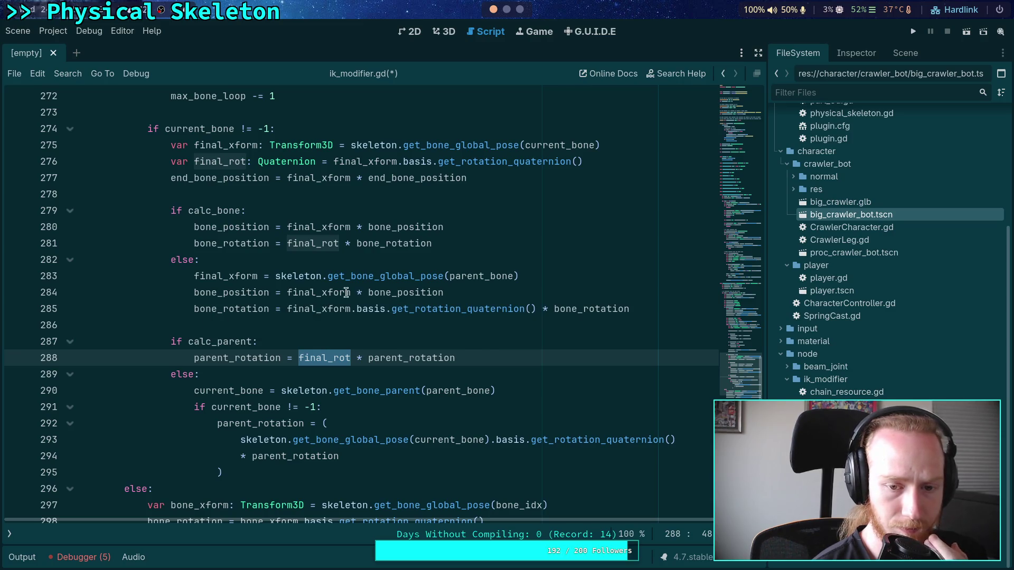
pyautogui.click(396, 276)
pyautogui.doubleClick(480, 275)
pyautogui.scroll(8, 450, 287)
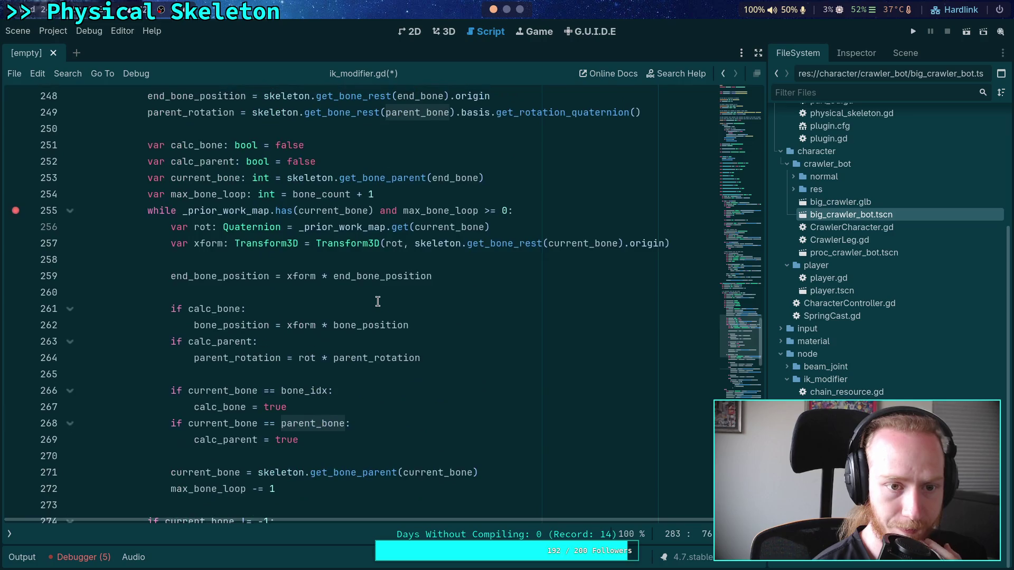
pyautogui.scroll(4, 378, 302)
pyautogui.scroll(3, 377, 301)
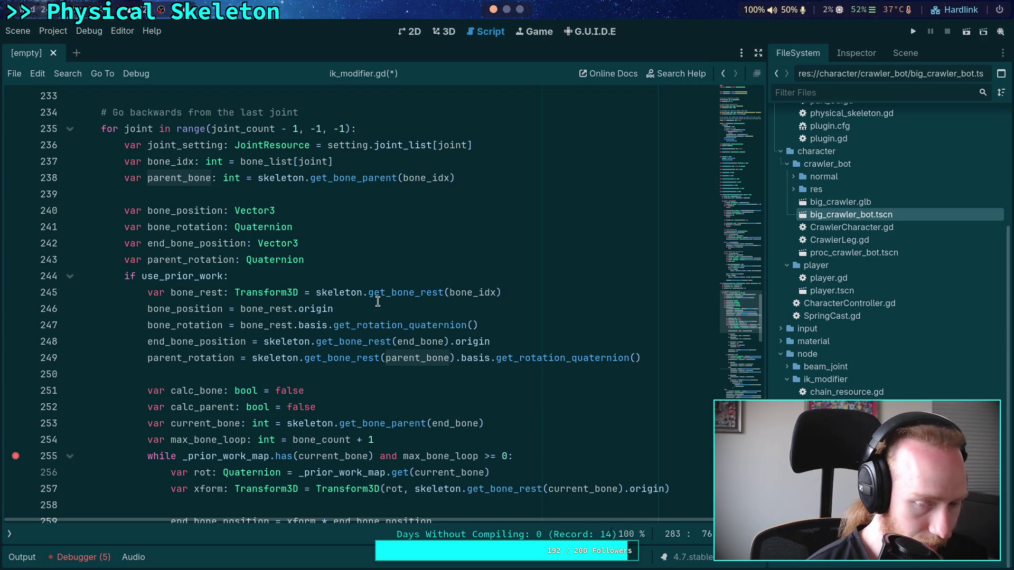
# Step: Review parent_rotation's uses and start an if parent_bone check above its rest-pose assignment
pyautogui.doubleClick(179, 358)
pyautogui.scroll(-3, 252, 351)
pyautogui.scroll(-13, 253, 351)
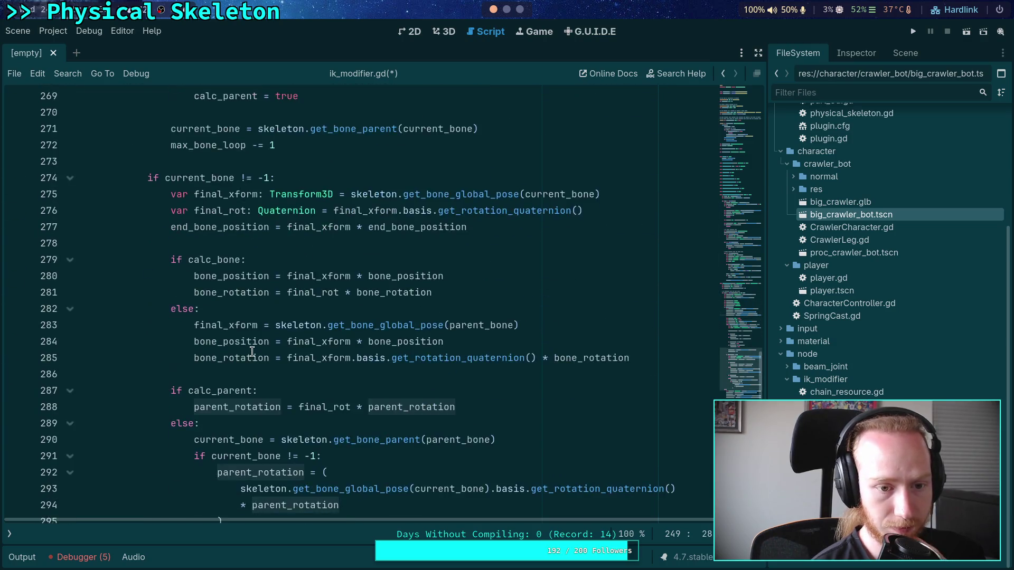
pyautogui.scroll(-3, 253, 351)
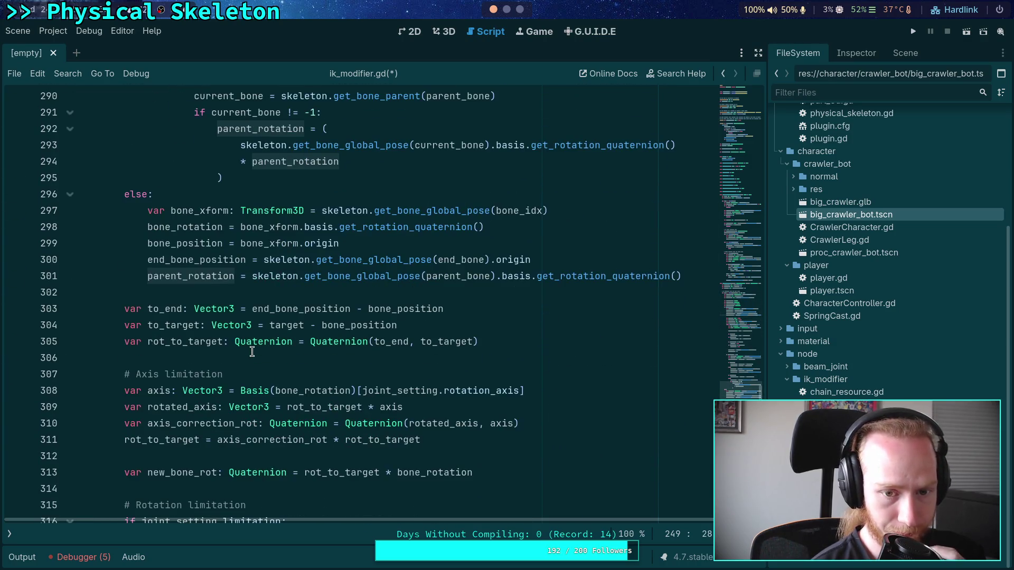
pyautogui.scroll(-6, 252, 351)
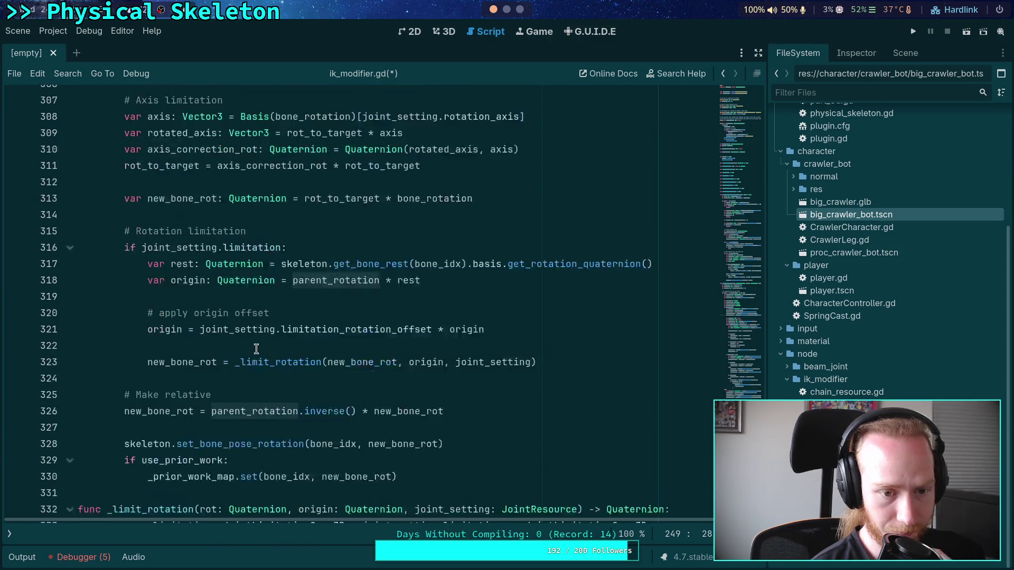
pyautogui.scroll(8, 221, 344)
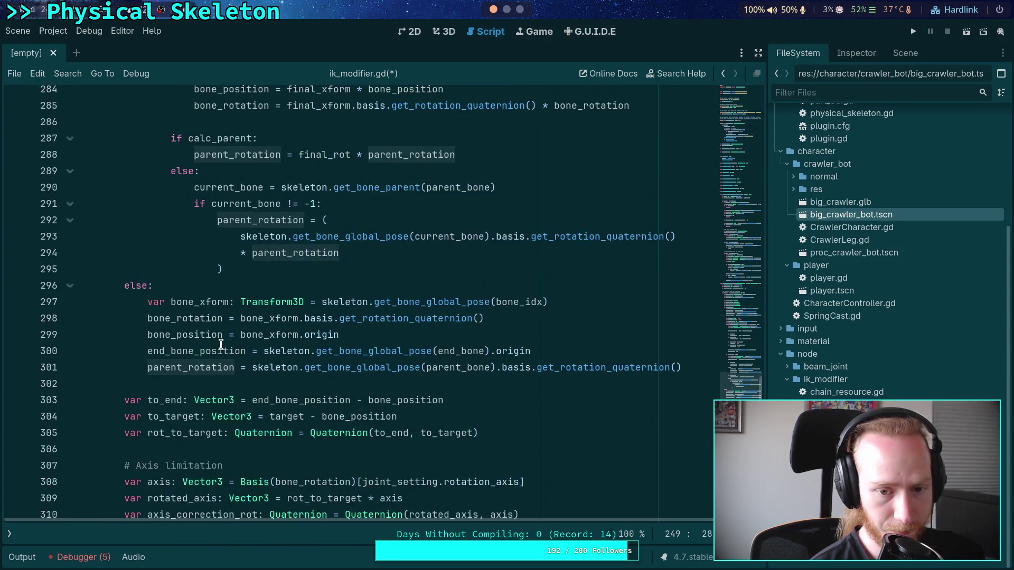
pyautogui.scroll(11, 231, 343)
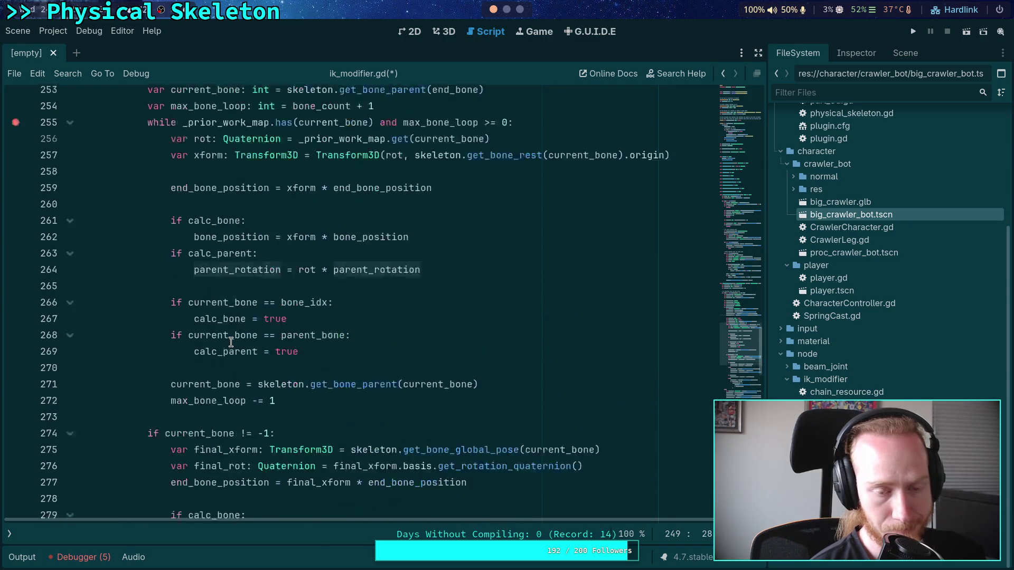
pyautogui.hotkey('ctrl', 'shift', 'Return')
pyautogui.write('if parent_bone != -1:')
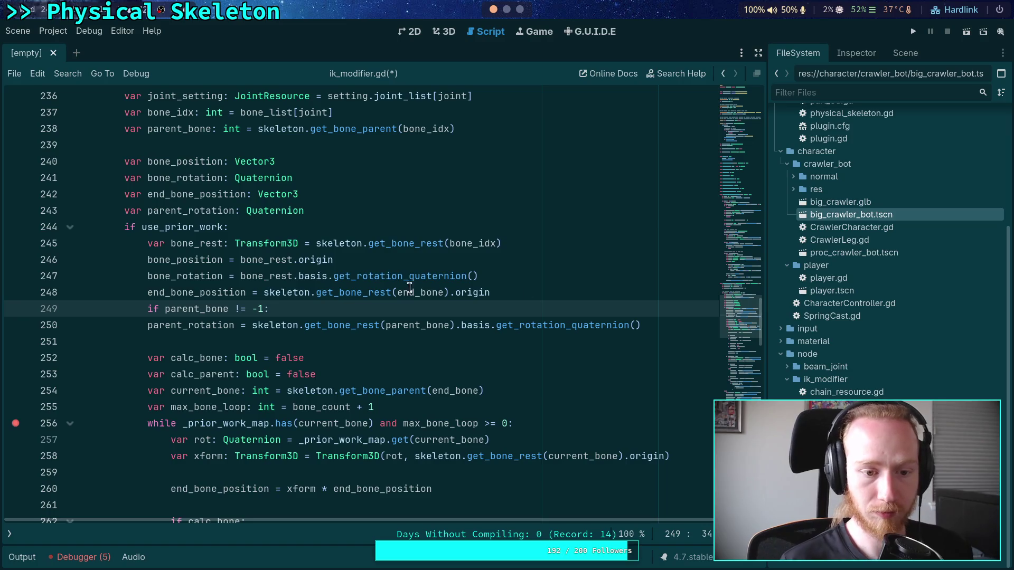
# Step: Indent parent_rotation under the parent_bone check and add an else setting parent_rotation = Quaternion()
pyautogui.click(148, 326)
pyautogui.press('Tab')
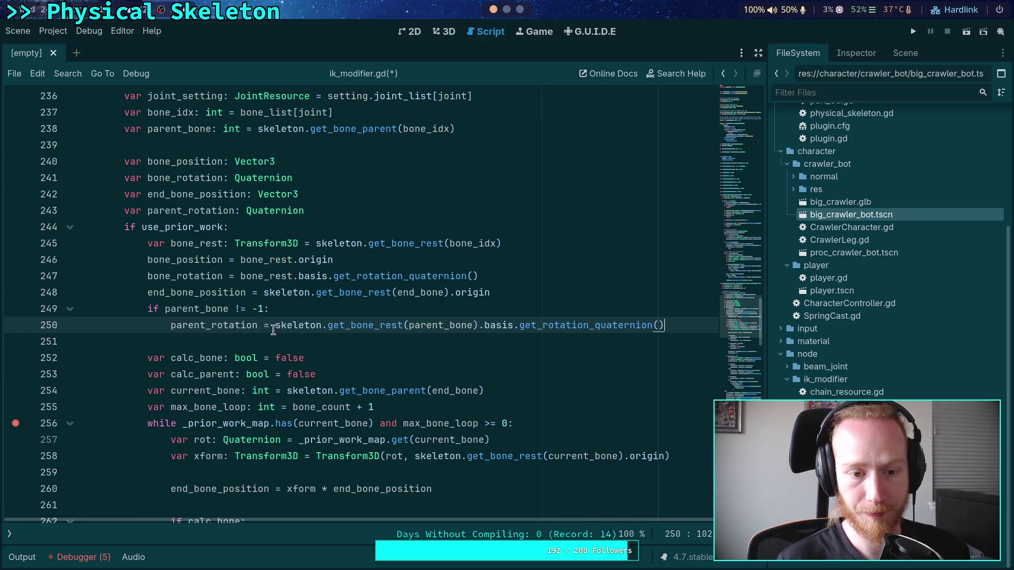
pyautogui.hotkey('ctrl', 'Return')
pyautogui.write('els')
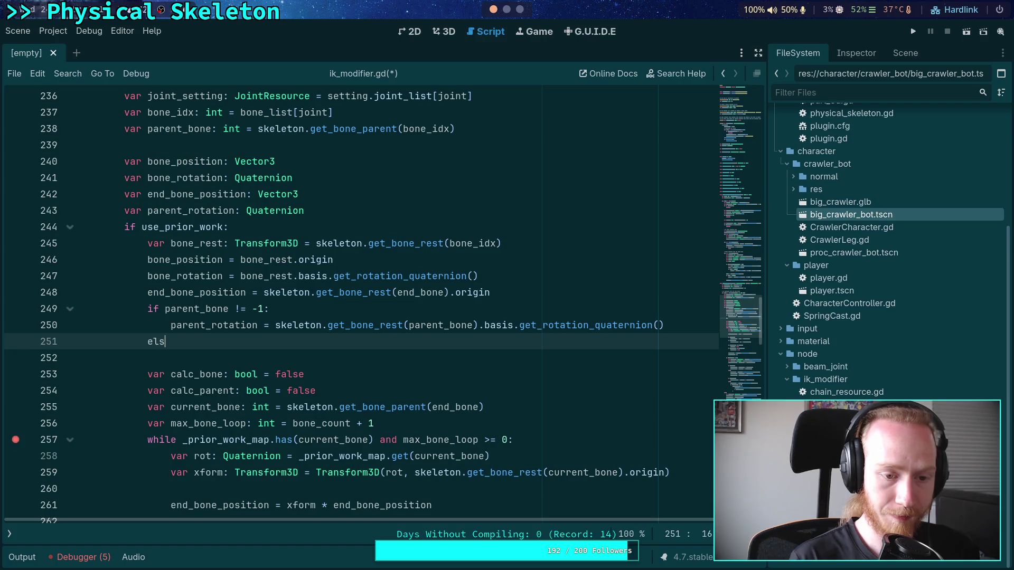
pyautogui.write('e:')
pyautogui.press('Return')
pyautogui.write('parent_rot')
pyautogui.press('Return')
pyautogui.write('= Quat')
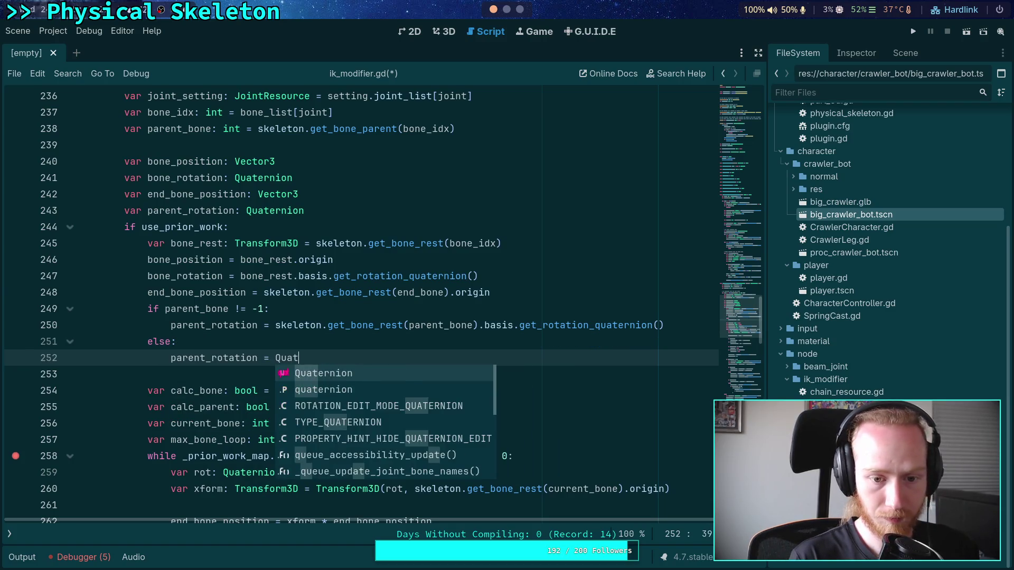
pyautogui.press('Return')
pyautogui.write('()')
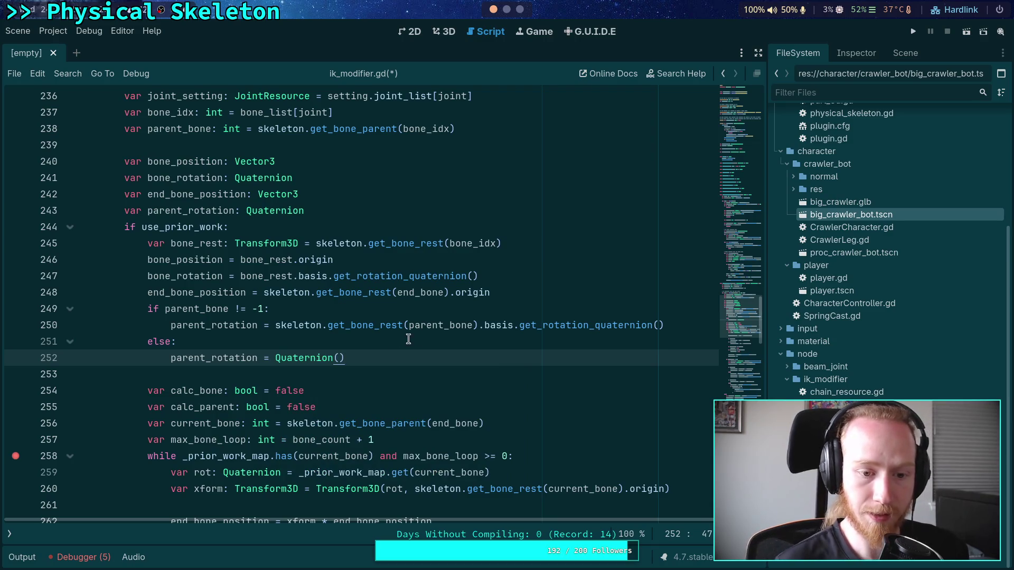
# Step: Highlight every use of parent_rotation and parent_bone to verify the new branch
pyautogui.click(340, 374)
pyautogui.scroll(-5, 349, 343)
pyautogui.doubleClick(199, 117)
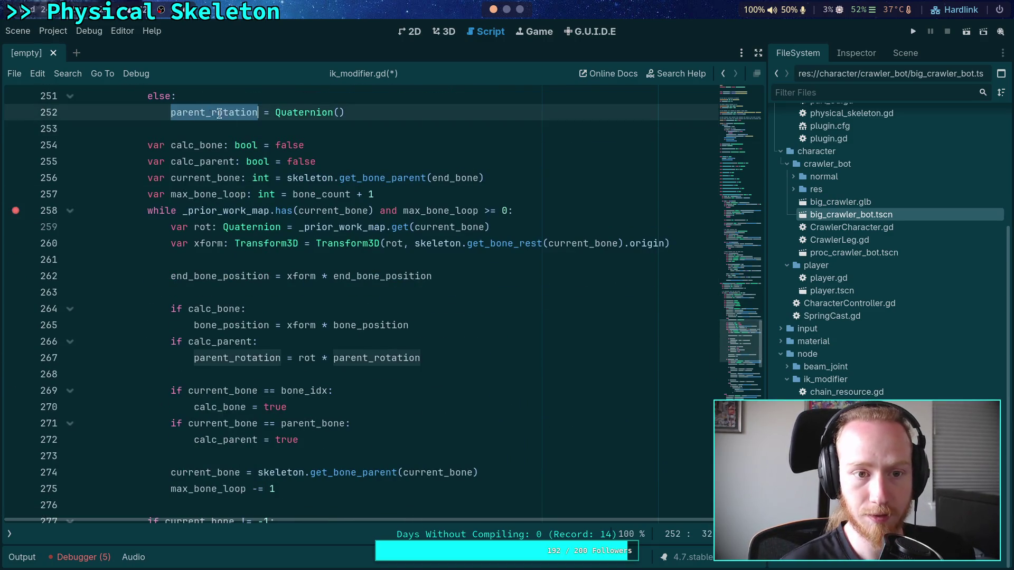
pyautogui.scroll(2, 444, 173)
pyautogui.doubleClick(443, 172)
pyautogui.scroll(-4, 452, 277)
pyautogui.scroll(-3, 451, 277)
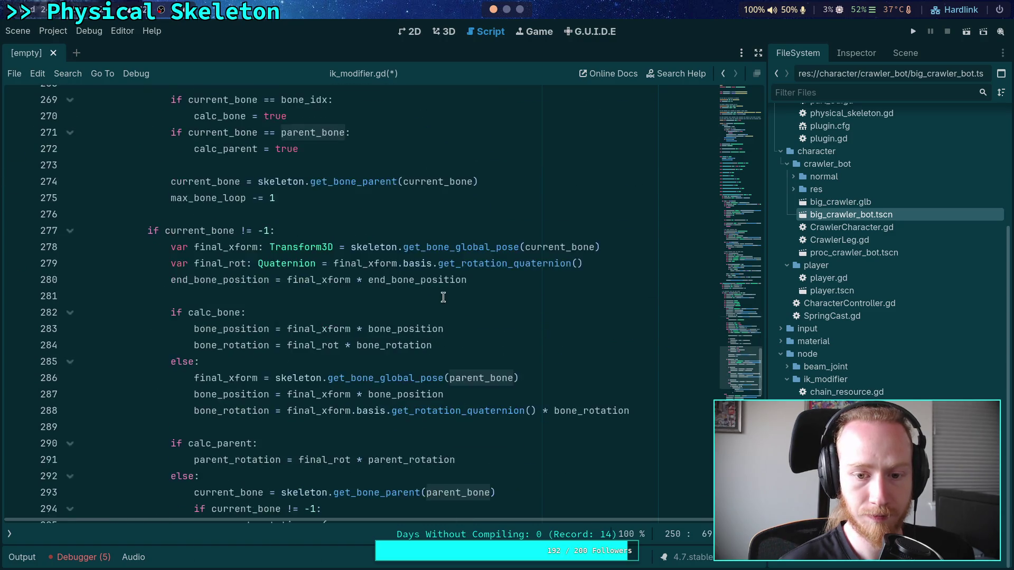
pyautogui.scroll(2, 444, 297)
pyautogui.scroll(2, 333, 293)
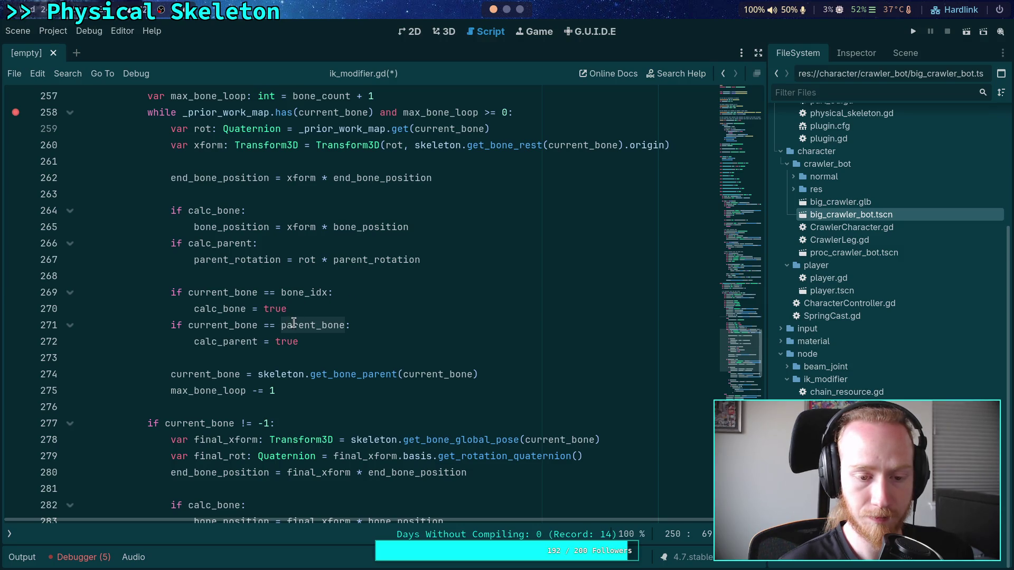
pyautogui.scroll(-4, 239, 333)
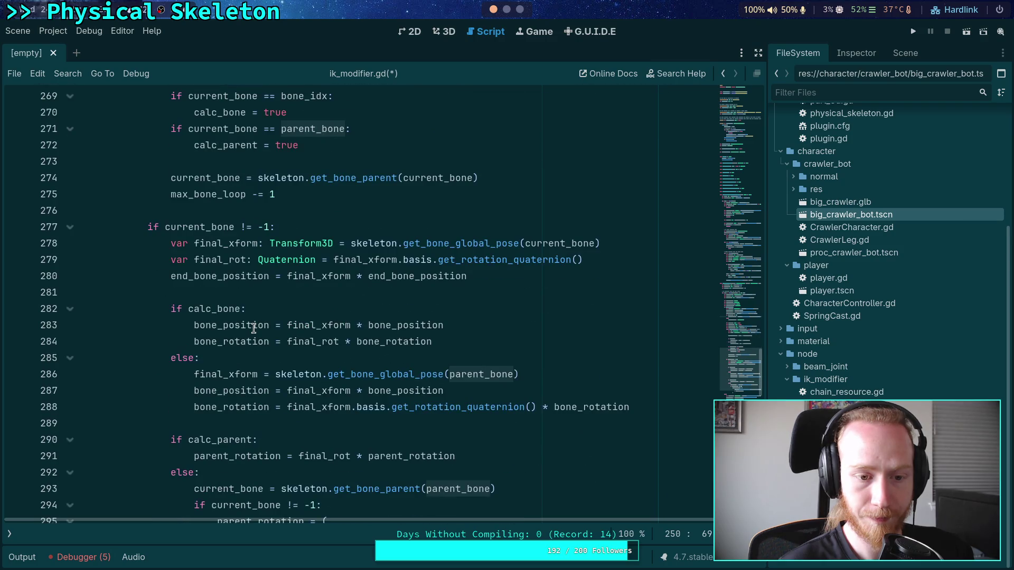
pyautogui.scroll(2, 253, 328)
pyautogui.scroll(3, 248, 329)
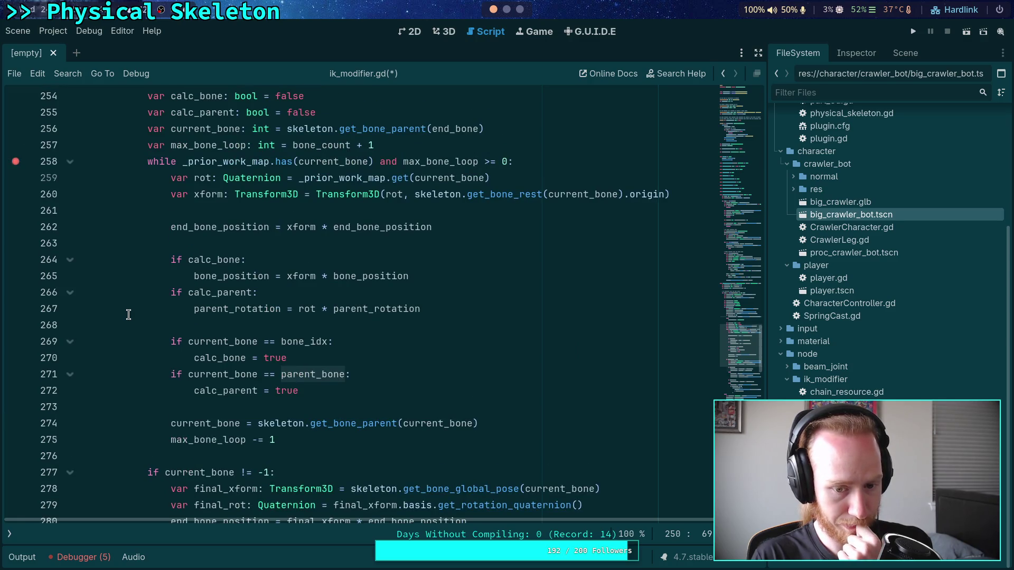
pyautogui.scroll(-1, 128, 315)
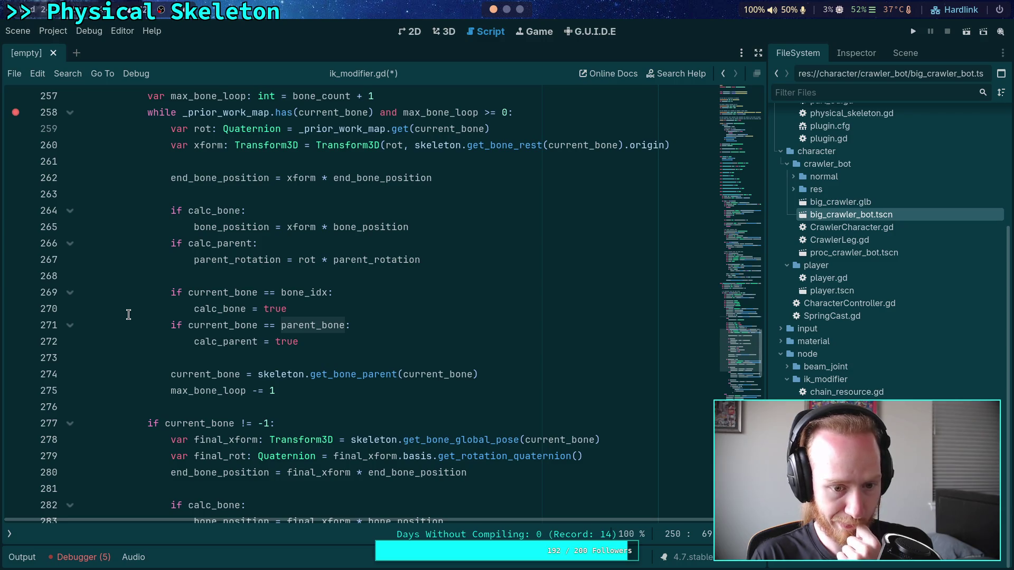
pyautogui.scroll(-6, 129, 314)
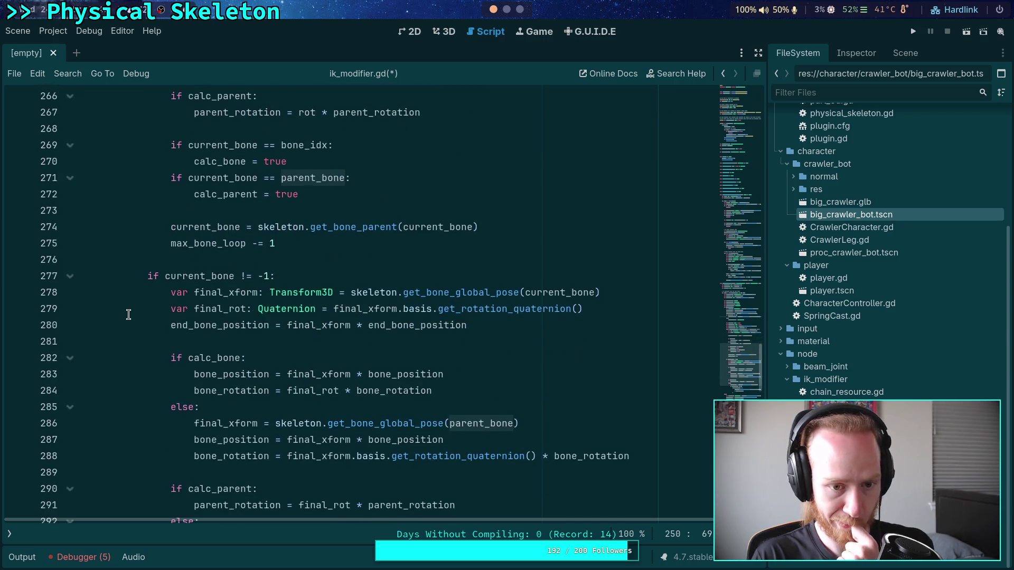
pyautogui.scroll(-1, 128, 315)
pyautogui.scroll(1, 128, 315)
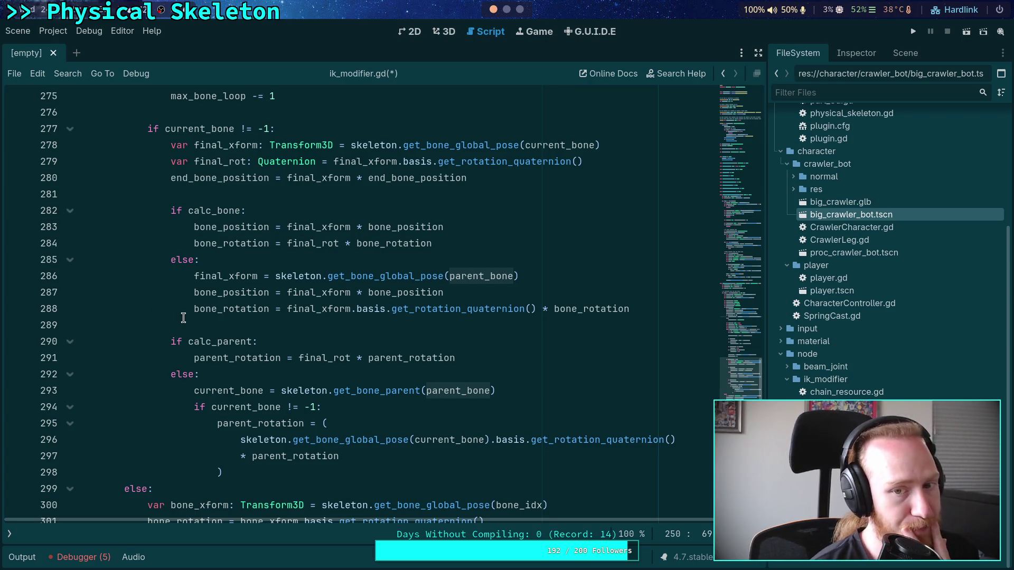
pyautogui.moveTo(192, 288)
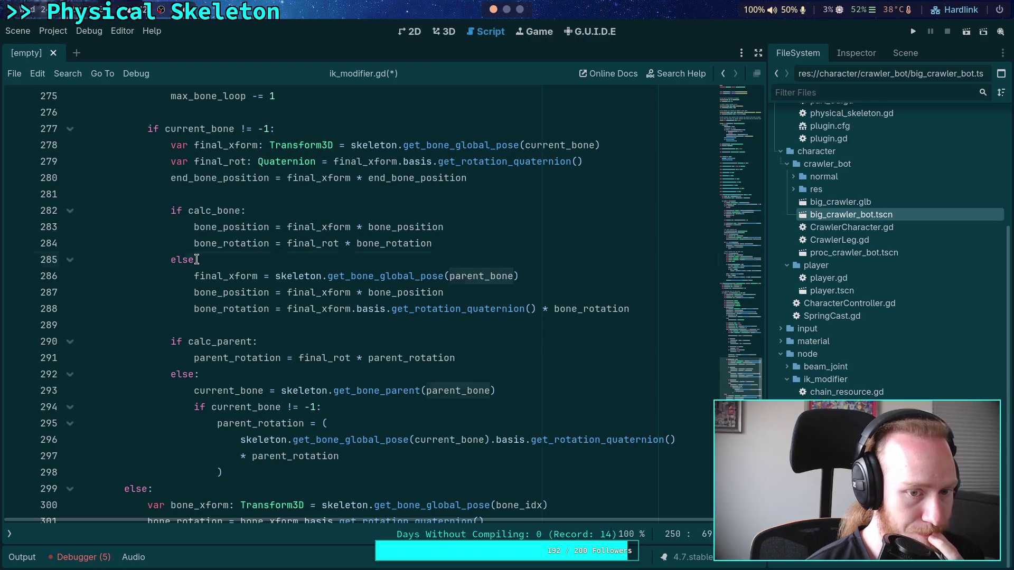
# Step: Replace the else after the calc_bone check with a parent_bone != -1 condition
pyautogui.doubleClick(182, 259)
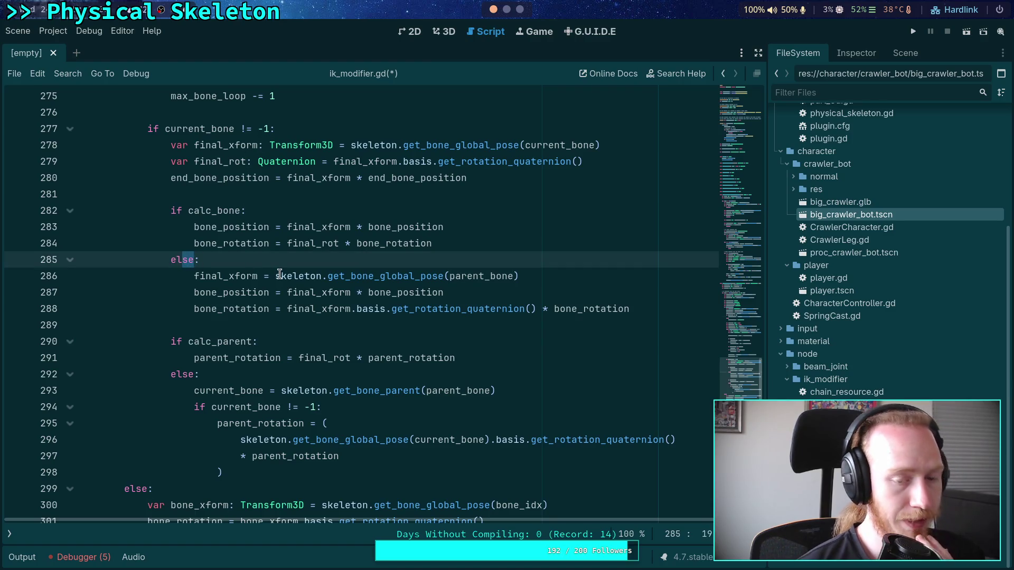
pyautogui.moveTo(280, 273)
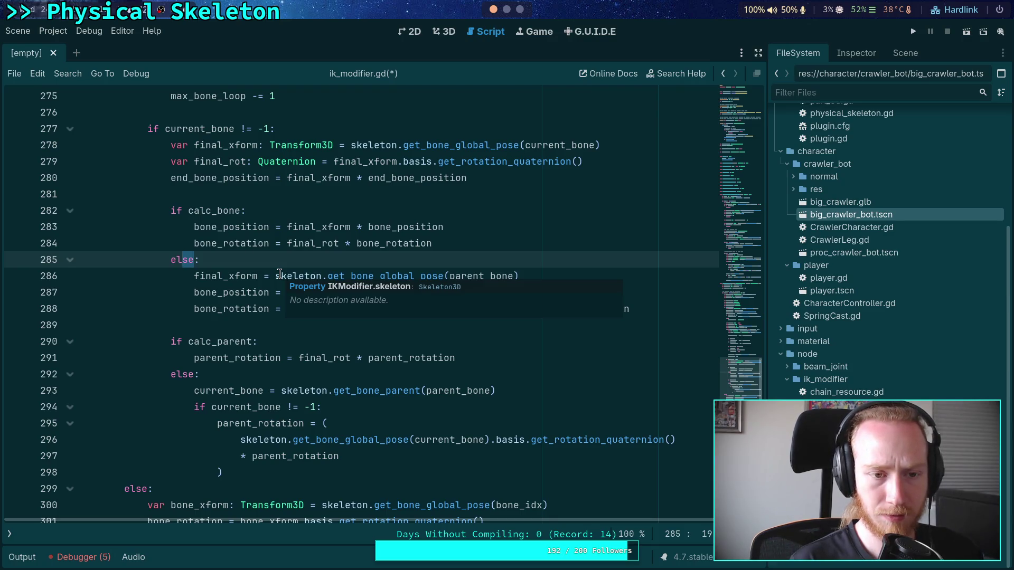
pyautogui.write('if pare')
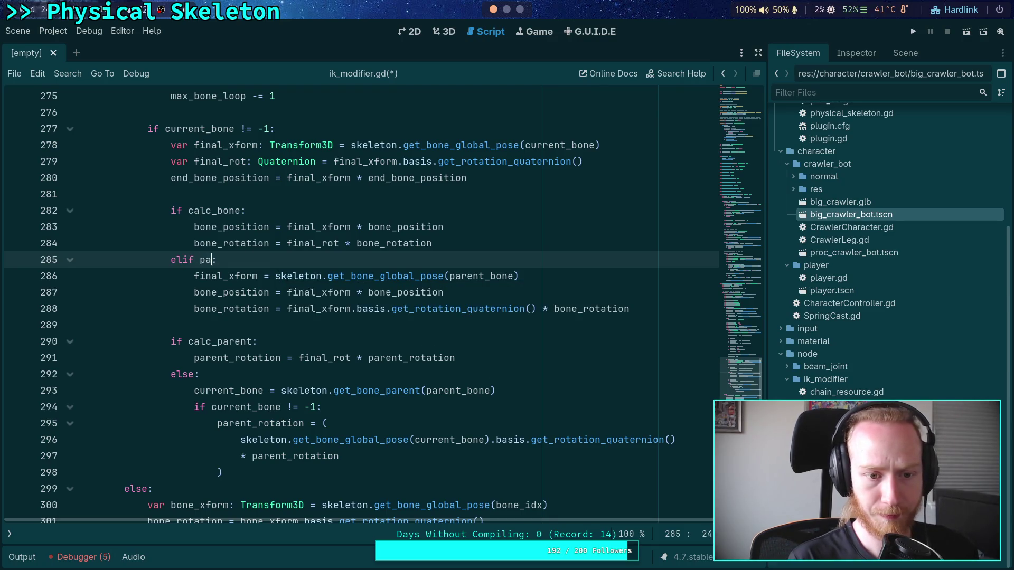
pyautogui.write('nt_bone != -1')
pyautogui.doubleClick(211, 271)
pyautogui.doubleClick(230, 259)
pyautogui.scroll(-1, 259, 328)
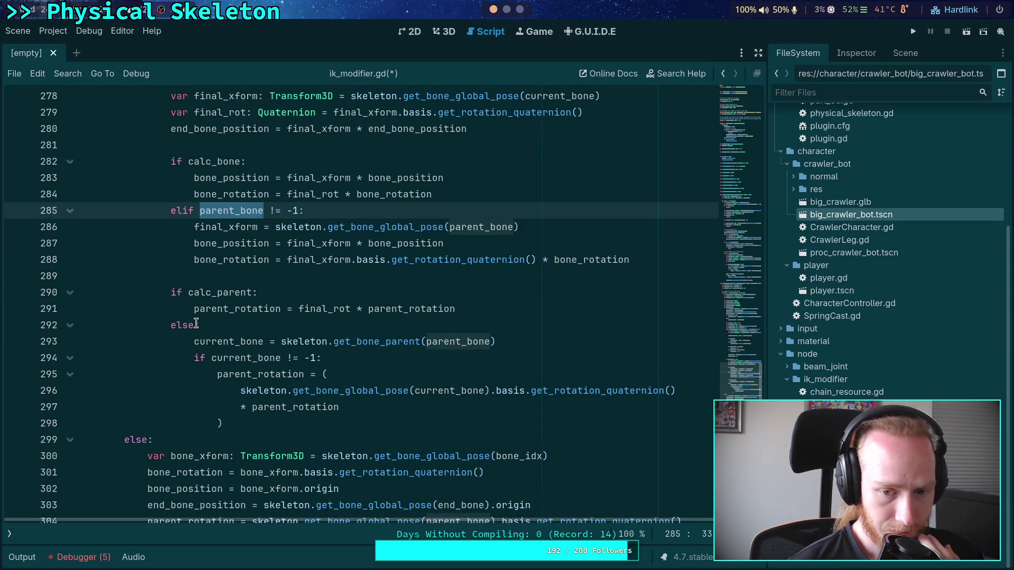
# Step: Change the else after the calc_parent check to elif parent_bone != -1
pyautogui.click(195, 324)
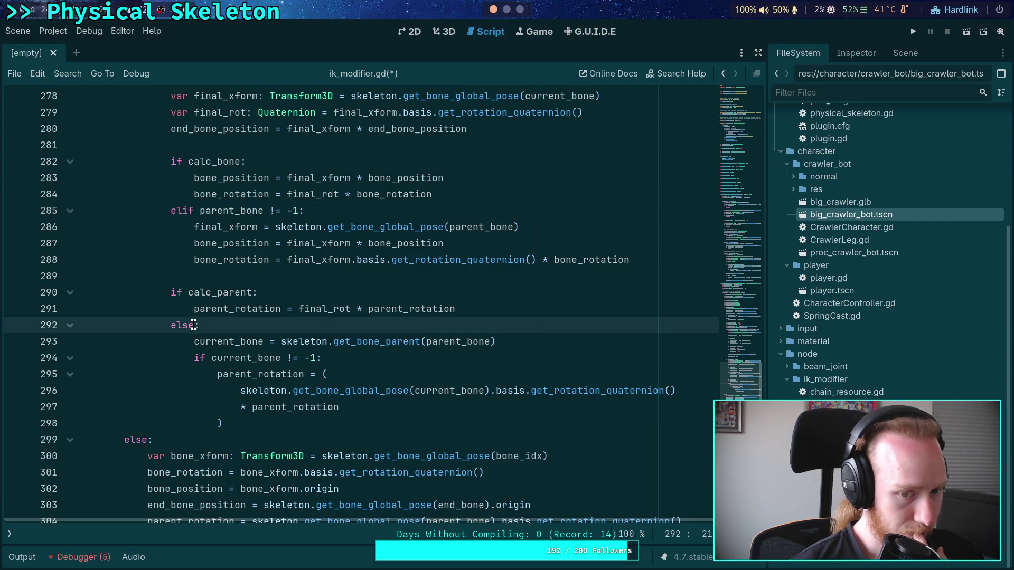
pyautogui.press('BackSpace')
pyautogui.press('BackSpace')
pyautogui.press('BackSpace')
pyautogui.write('lif parent_bone != ')
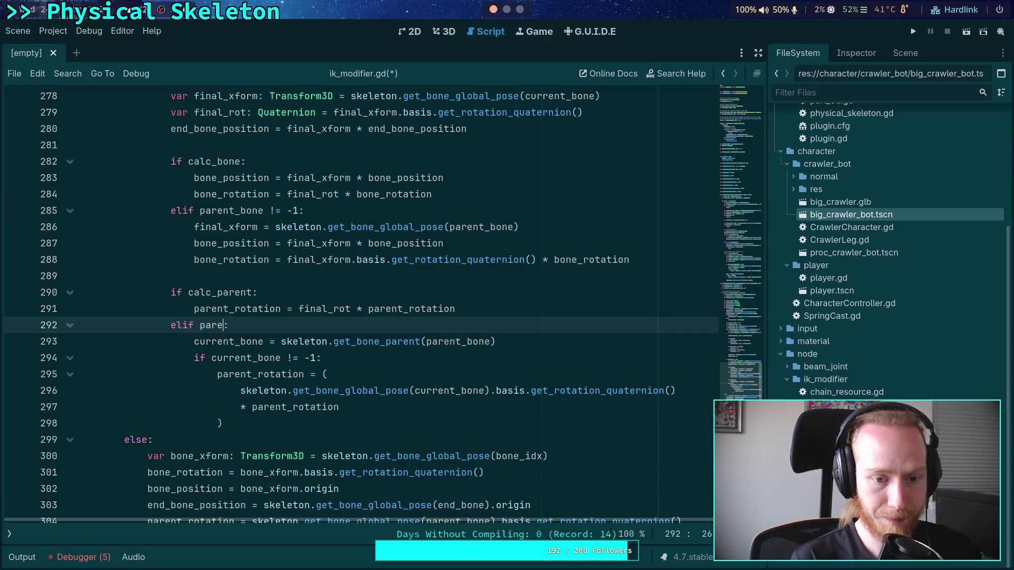
pyautogui.write('-1')
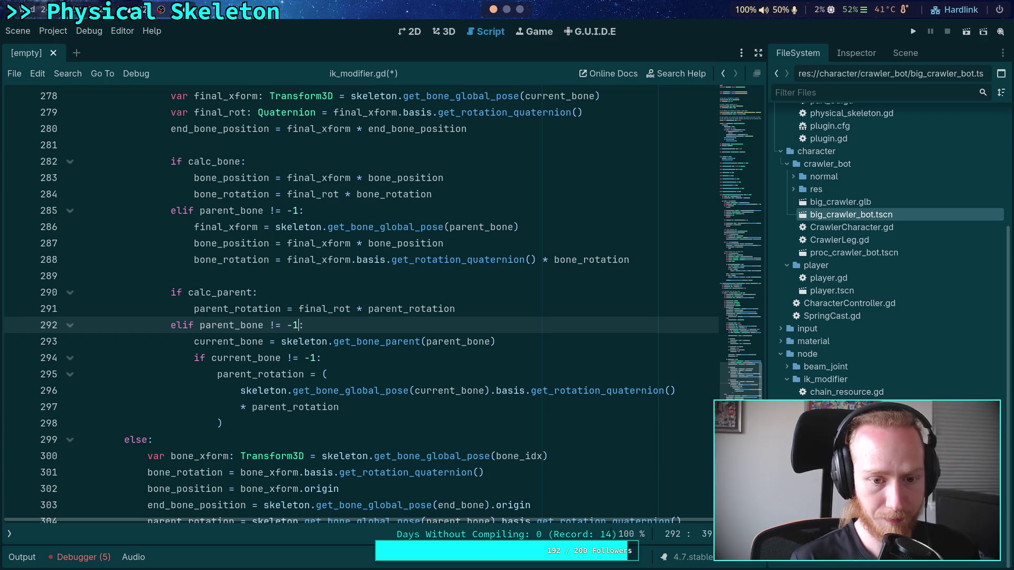
pyautogui.scroll(3, 253, 357)
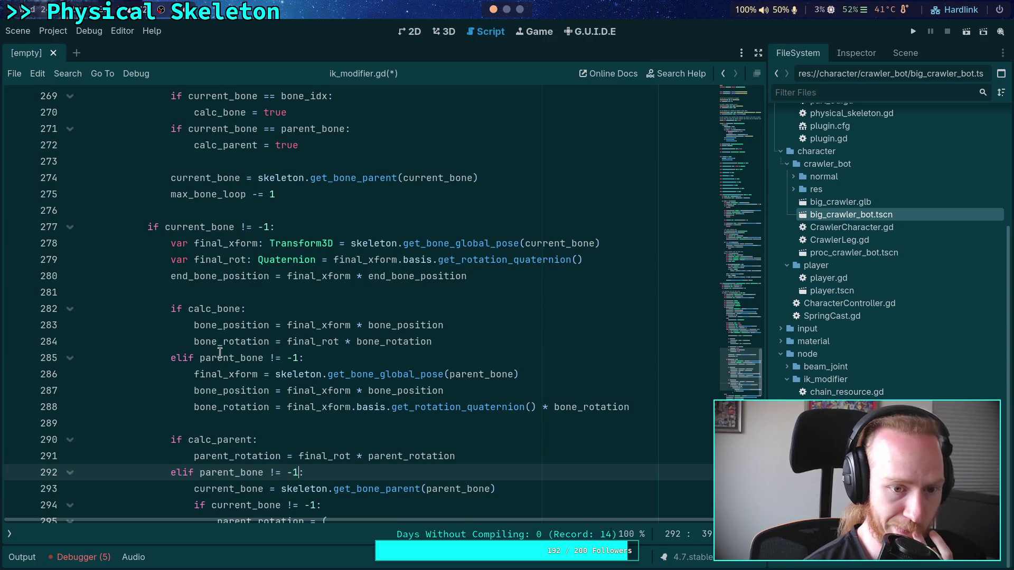
pyautogui.scroll(5, 213, 269)
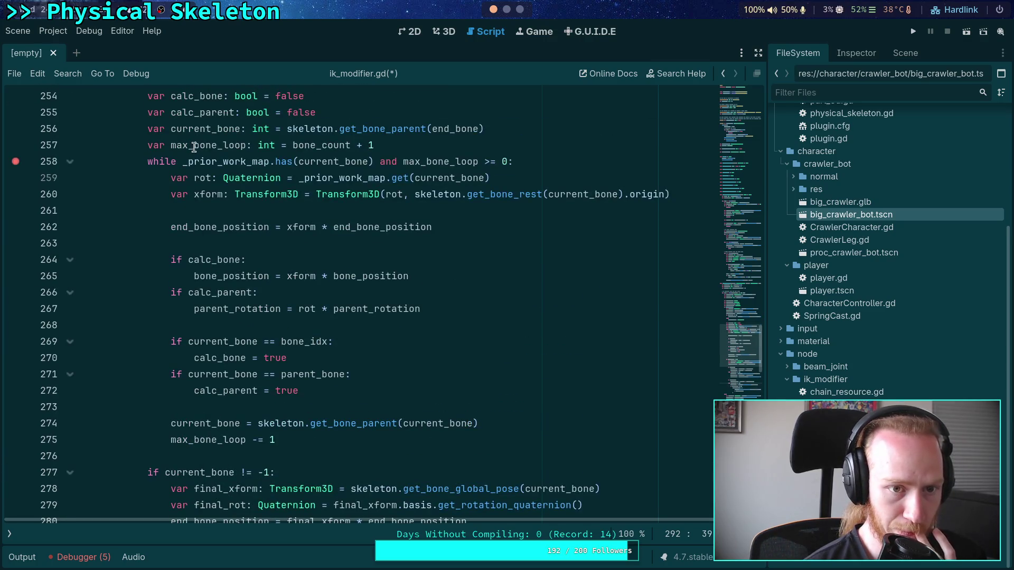
# Step: Review where parent_rotation and parent_bone are used in ik_modifier.gd
pyautogui.scroll(1, 210, 162)
pyautogui.scroll(3, 182, 272)
pyautogui.doubleClick(196, 254)
pyautogui.scroll(-5, 316, 306)
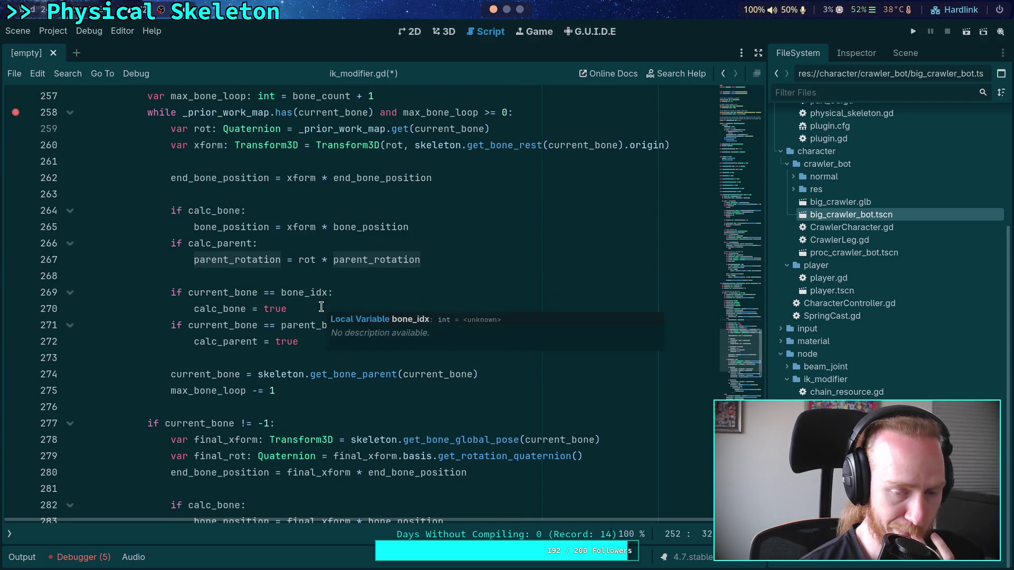
pyautogui.scroll(3, 283, 330)
pyautogui.scroll(-11, 272, 323)
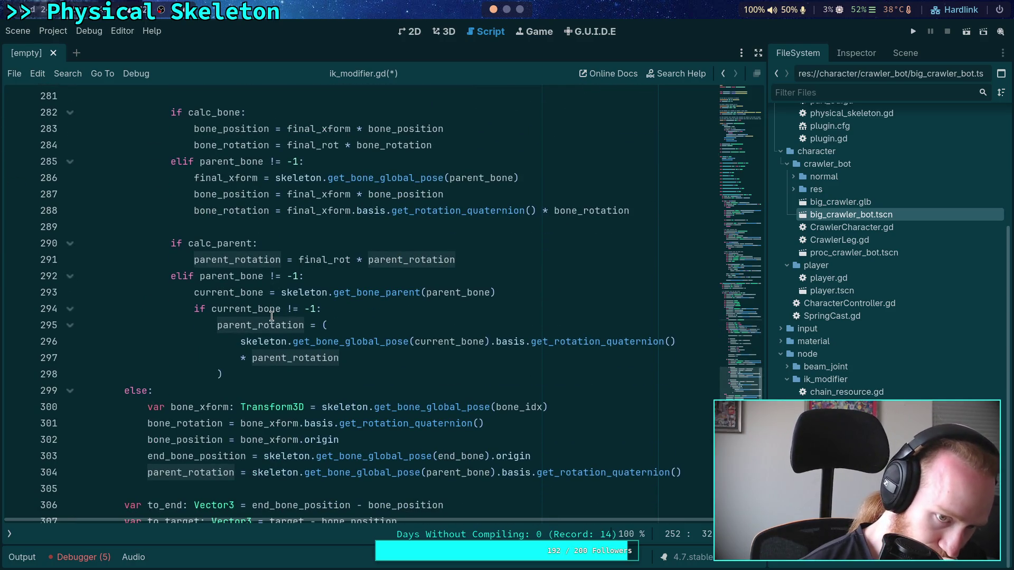
pyautogui.scroll(-3, 272, 316)
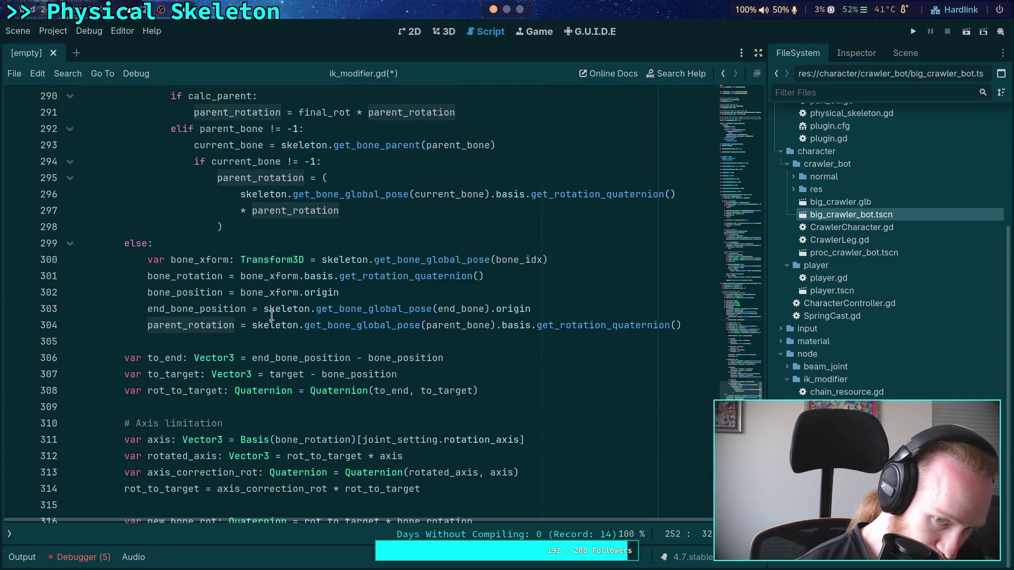
pyautogui.doubleClick(465, 326)
pyautogui.scroll(-5, 567, 316)
pyautogui.scroll(5, 567, 317)
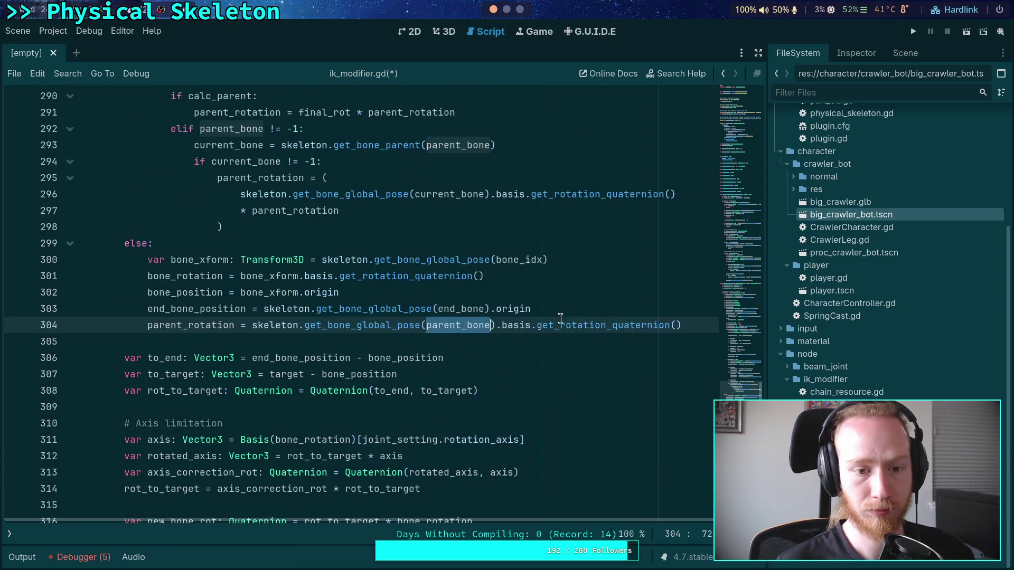
pyautogui.scroll(3, 567, 319)
pyautogui.scroll(-4, 566, 318)
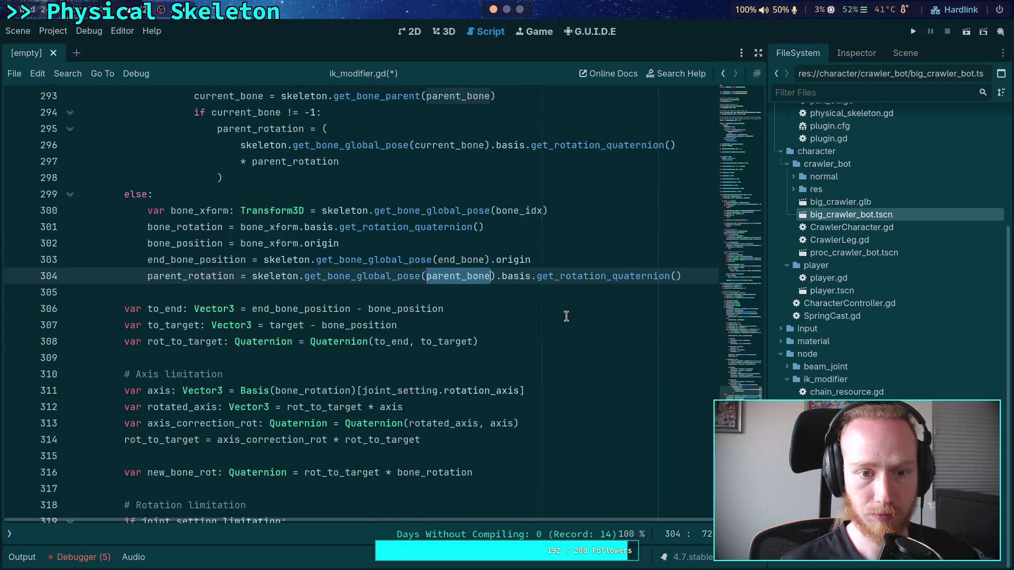
pyautogui.scroll(3, 566, 315)
pyautogui.scroll(-3, 566, 315)
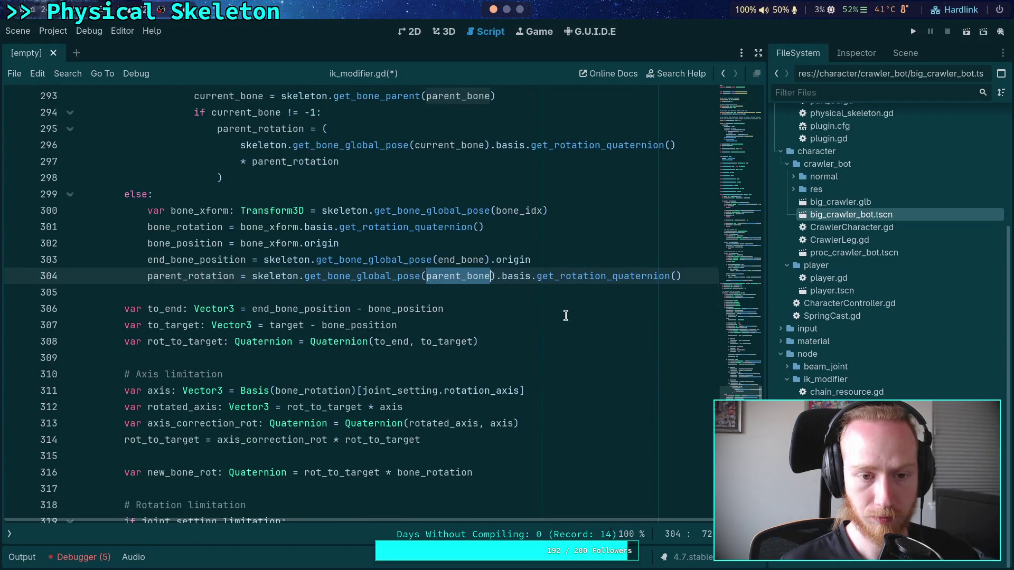
# Step: Add an if parent_bone guard after line 303 and indent the parent_rotation assignment under it
pyautogui.click(550, 259)
pyautogui.press('Return')
pyautogui.write('if parent_bone')
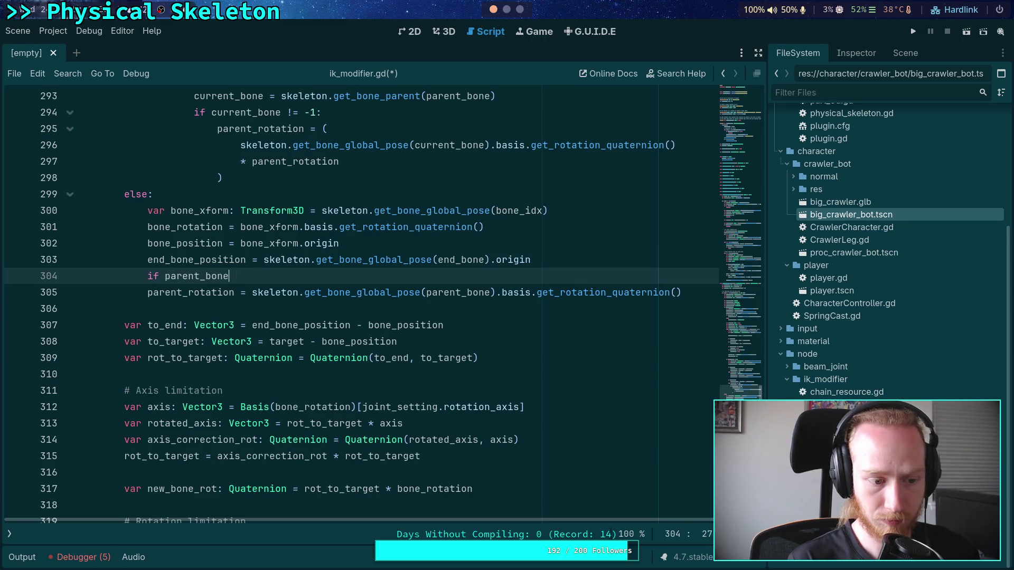
pyautogui.press('BackSpace')
pyautogui.press('BackSpace')
pyautogui.write('-1:')
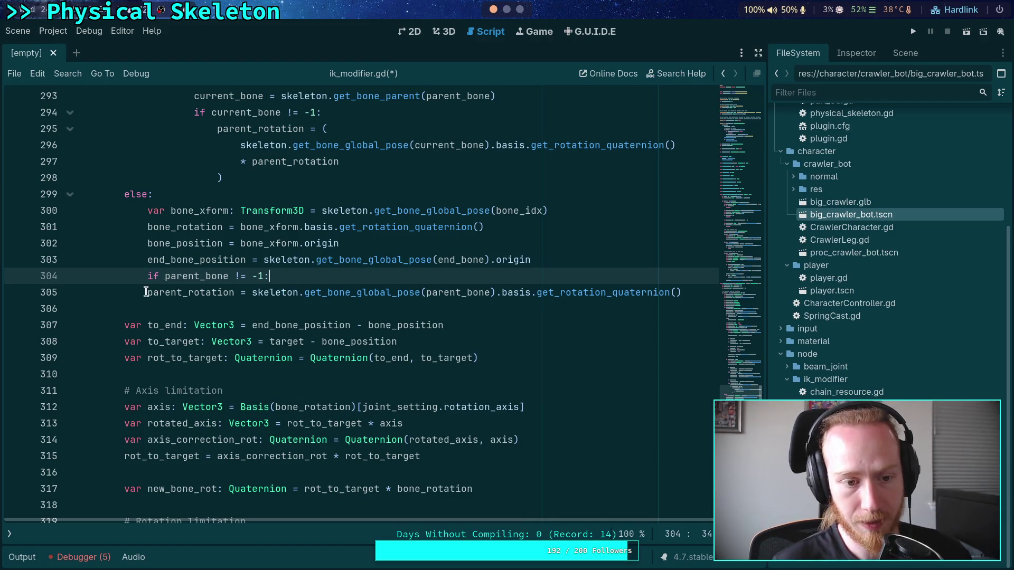
pyautogui.click(146, 292)
pyautogui.press('Tab')
pyautogui.click(701, 292)
pyautogui.press('Return')
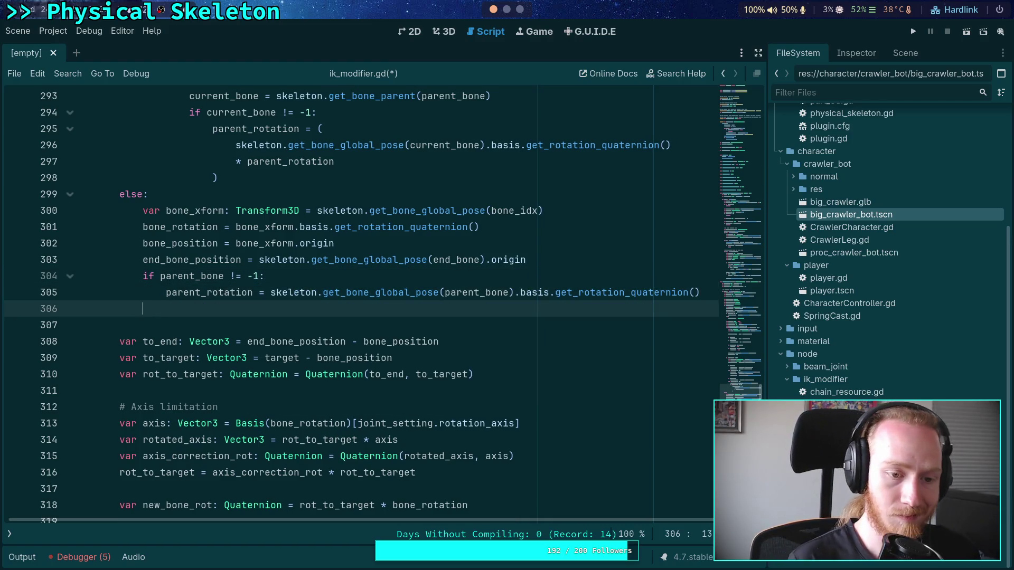
pyautogui.scroll(1, 317, 317)
pyautogui.click(199, 341)
pyautogui.click(199, 357)
pyautogui.press('BackSpace')
pyautogui.press('BackSpace')
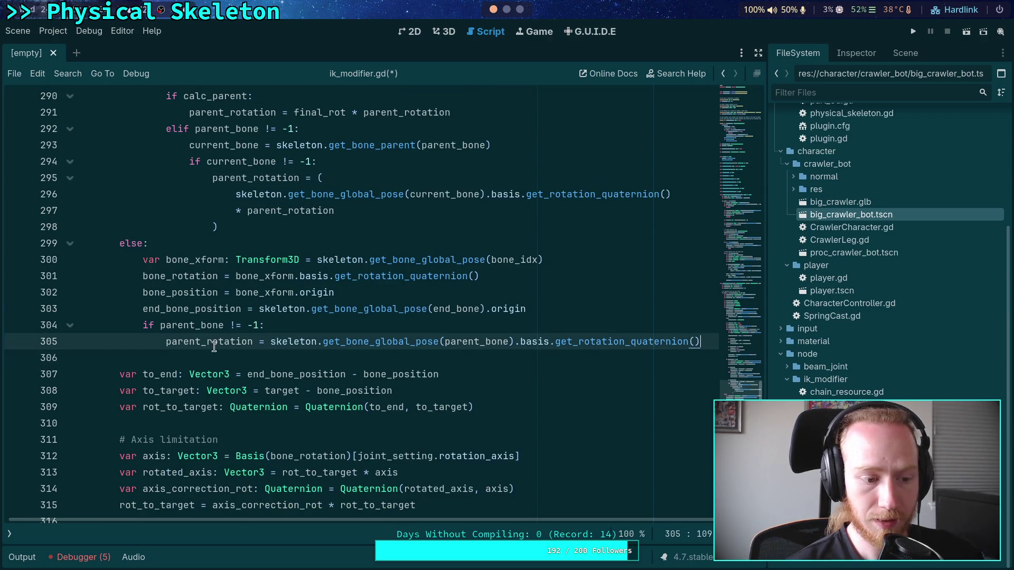
# Step: Delete the else branch that defaulted parent_rotation to Quaternion()
pyautogui.scroll(2, 216, 363)
pyautogui.doubleClick(213, 444)
pyautogui.scroll(1, 225, 382)
pyautogui.scroll(8, 226, 382)
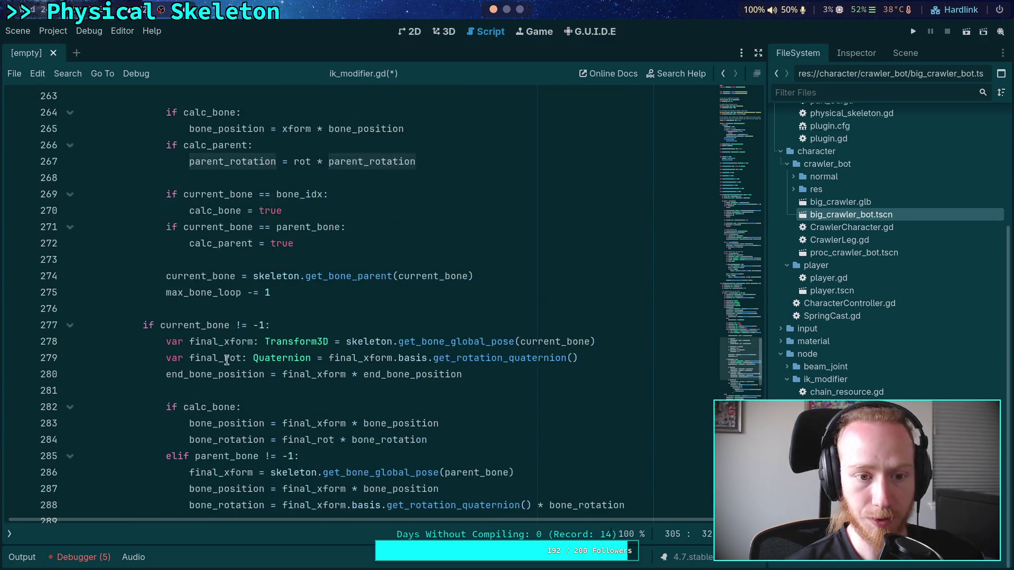
pyautogui.scroll(3, 303, 288)
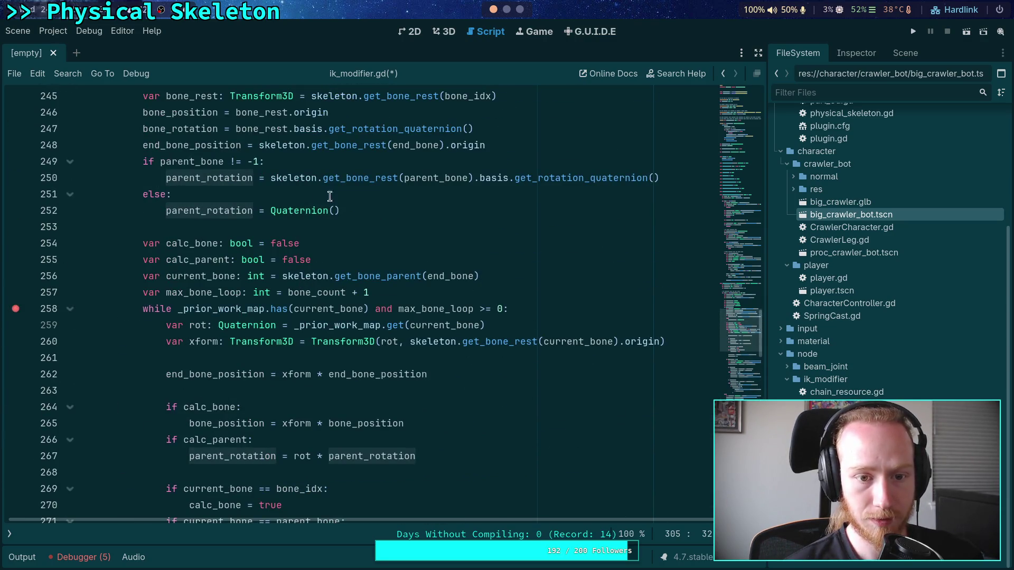
pyautogui.moveTo(358, 209); pyautogui.dragTo(47, 195)
pyautogui.press('BackSpace')
pyautogui.press('BackSpace')
# Step: Check the Quaternion parent_rotation declaration on line 243 and its later uses
pyautogui.scroll(4, 310, 228)
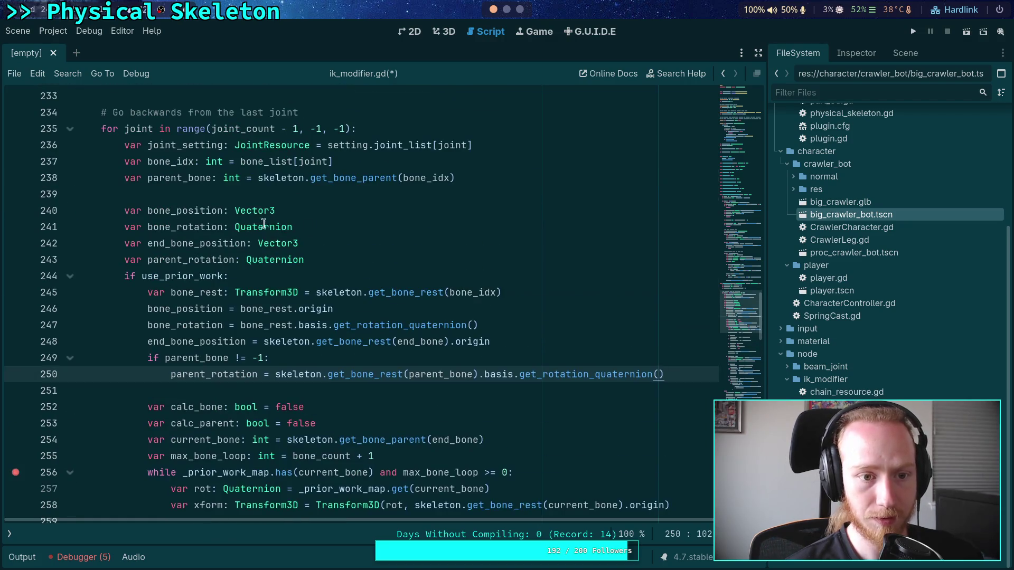
pyautogui.doubleClick(263, 259)
pyautogui.doubleClick(191, 260)
pyautogui.scroll(-6, 360, 316)
pyautogui.scroll(-5, 360, 316)
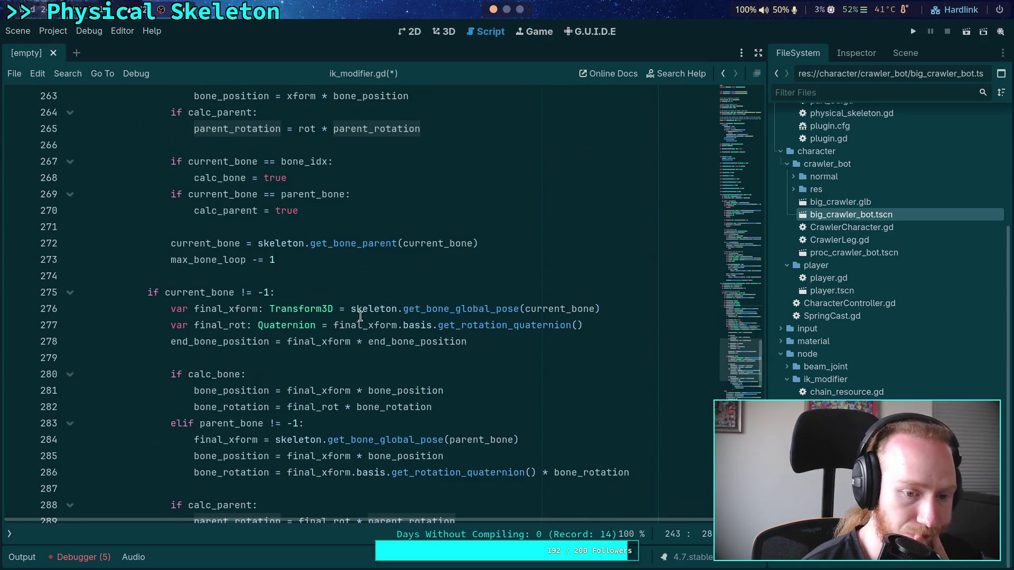
pyautogui.click(323, 340)
pyautogui.scroll(-4, 322, 342)
pyautogui.scroll(-4, 322, 342)
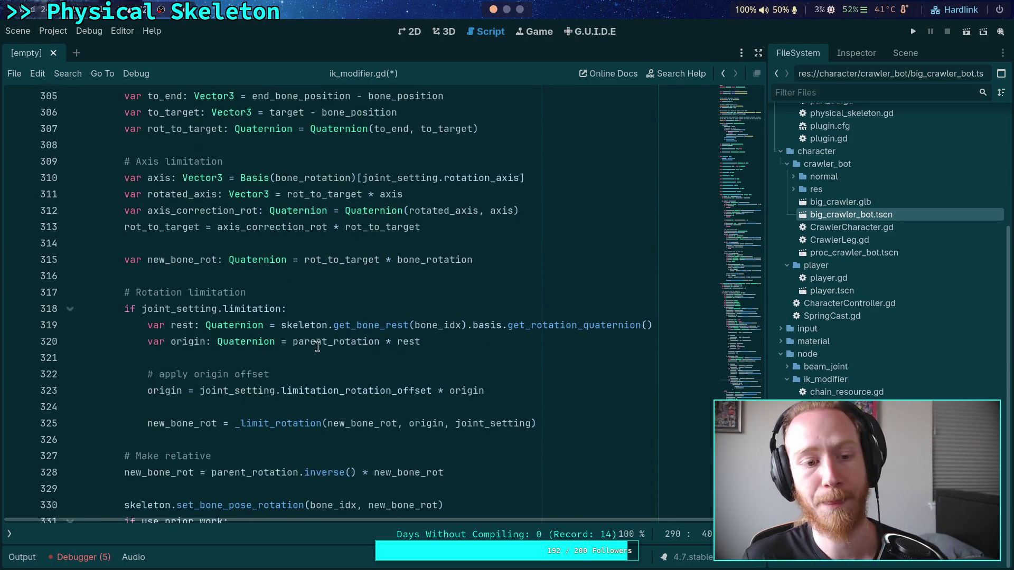
pyautogui.click(347, 325)
# Step: Save ik_modifier.gd with Ctrl+S
pyautogui.hotkey('ctrl', 's')
pyautogui.scroll(-3, 379, 325)
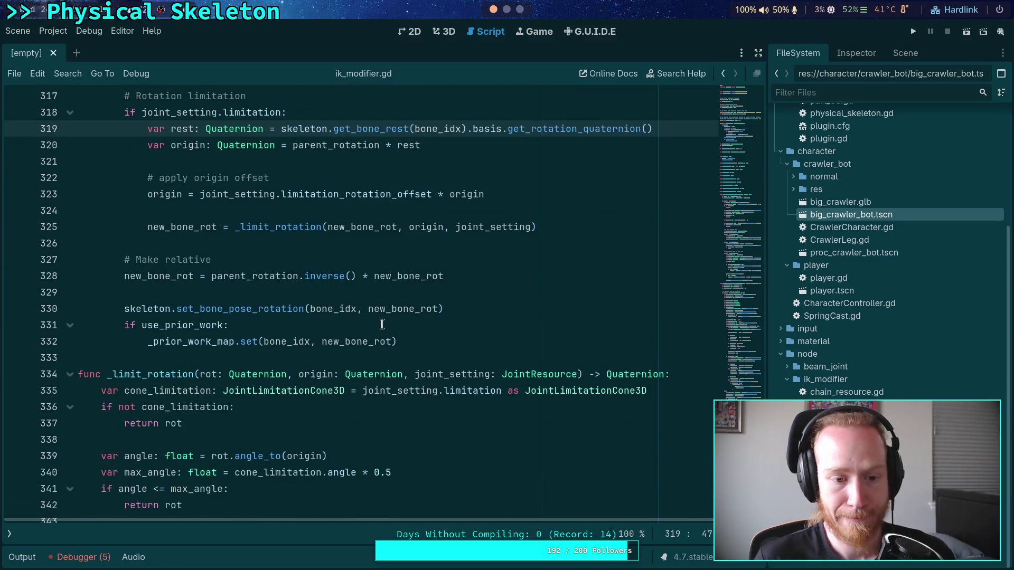
pyautogui.scroll(-3, 413, 326)
pyautogui.scroll(4, 413, 325)
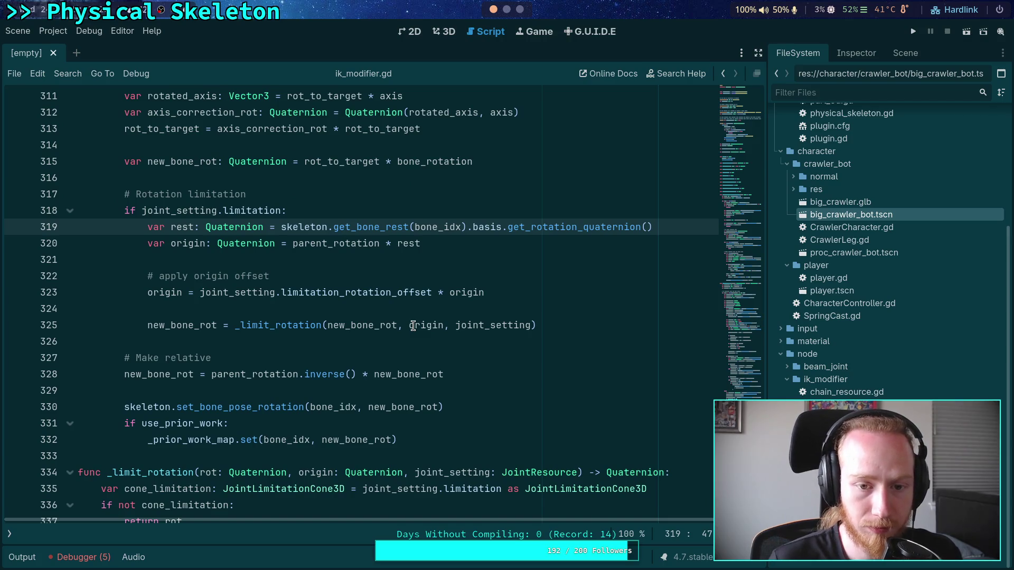
pyautogui.scroll(20, 413, 326)
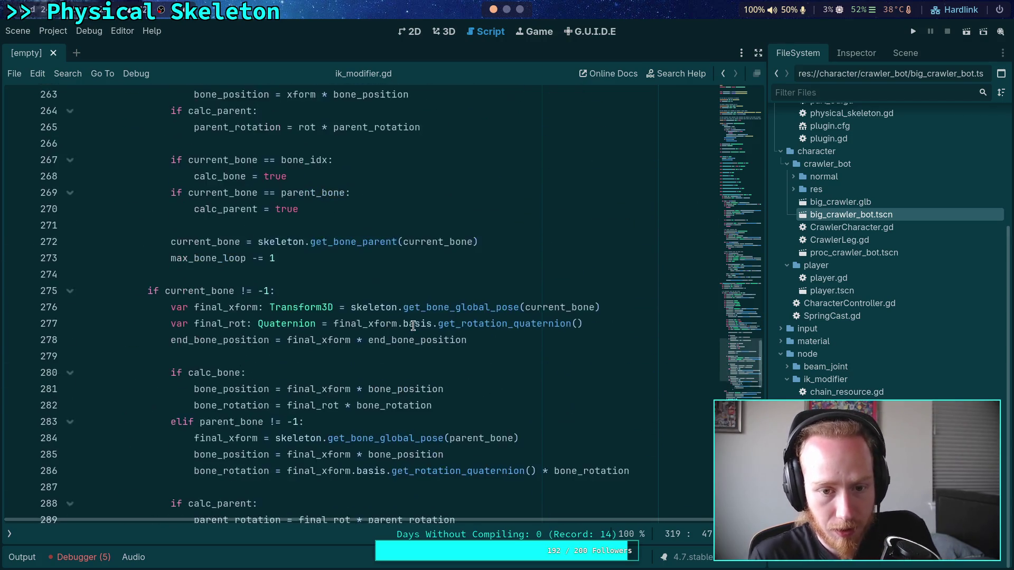
# Step: Run the game until it breaks at line 256, then step over to line 275
pyautogui.click(912, 32)
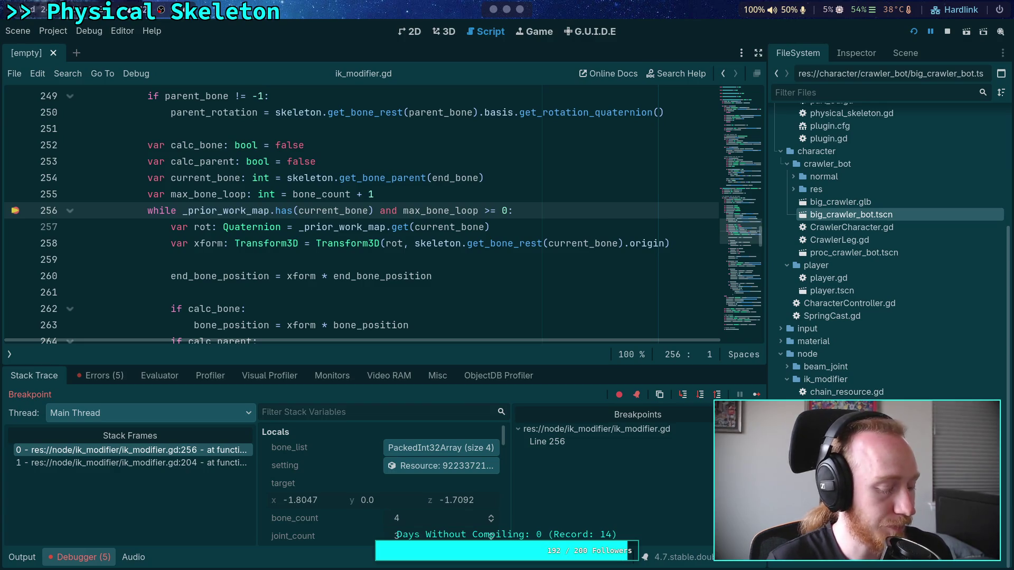
pyautogui.scroll(-1, 347, 280)
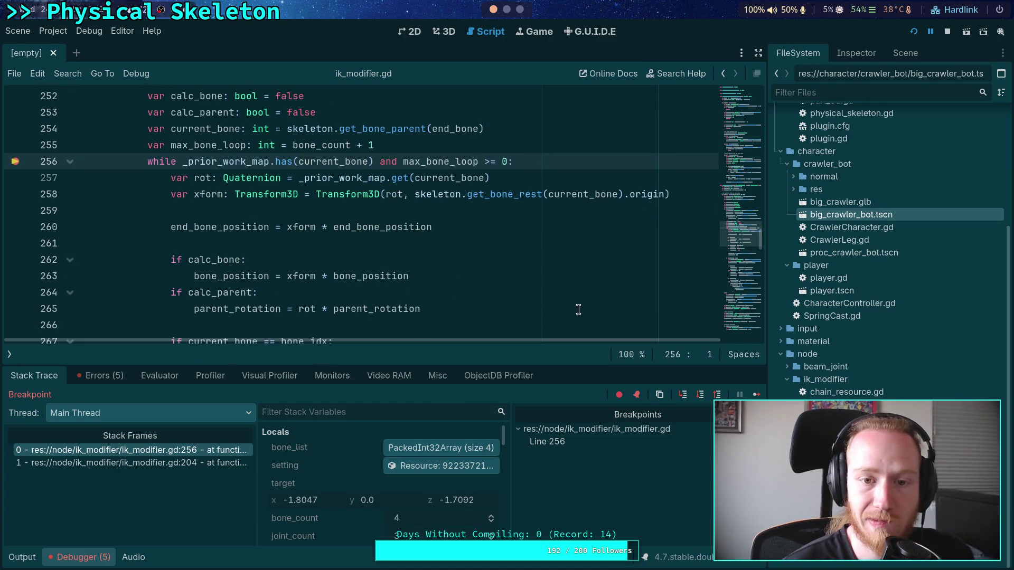
pyautogui.click(701, 400)
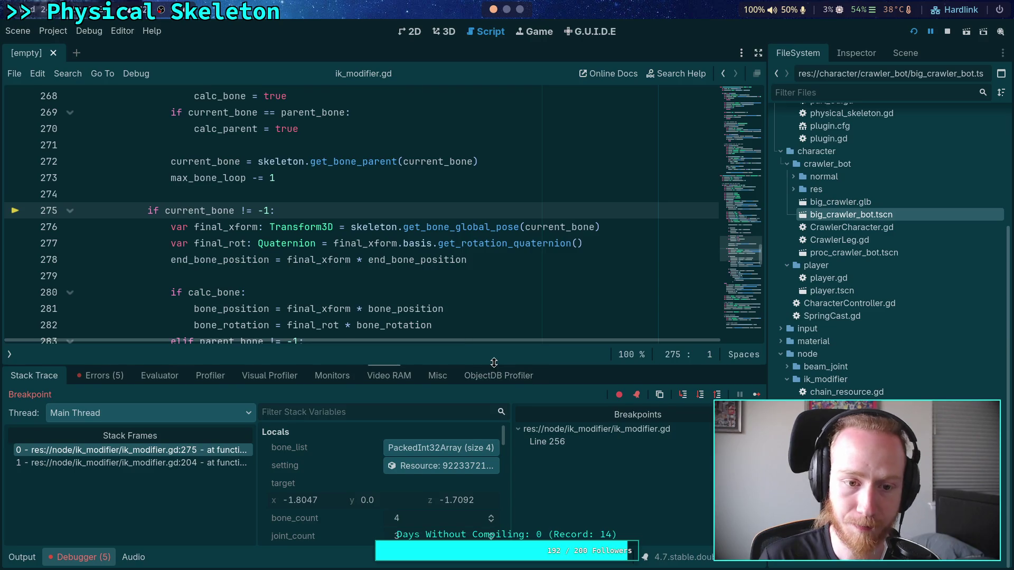
# Step: Drag the debugger splitter up to enlarge the debugger panel
pyautogui.moveTo(491, 365); pyautogui.dragTo(422, 262)
pyautogui.scroll(-2, 407, 380)
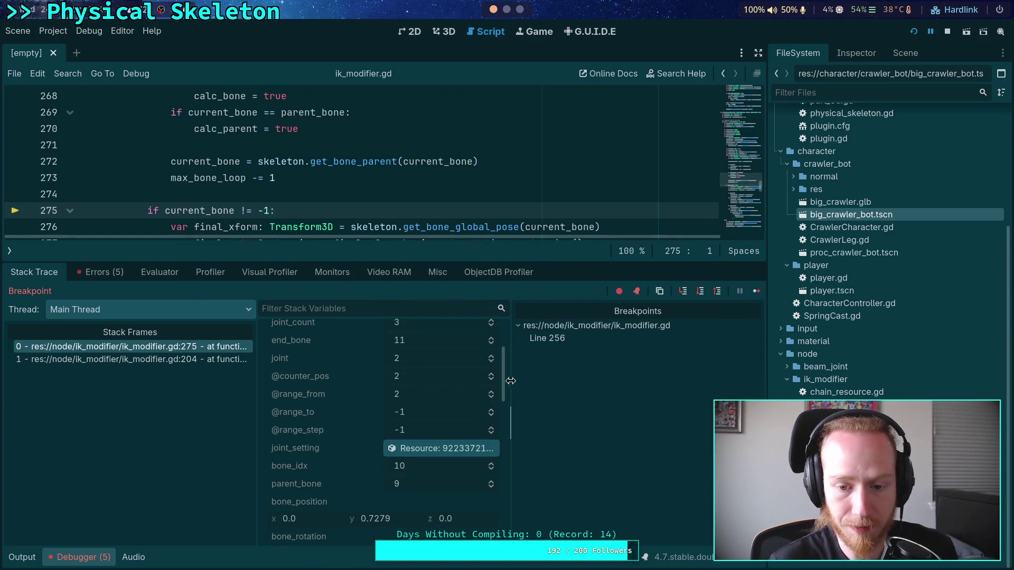
pyautogui.moveTo(511, 381); pyautogui.dragTo(560, 380)
pyautogui.scroll(-1, 416, 449)
pyautogui.scroll(-1, 423, 439)
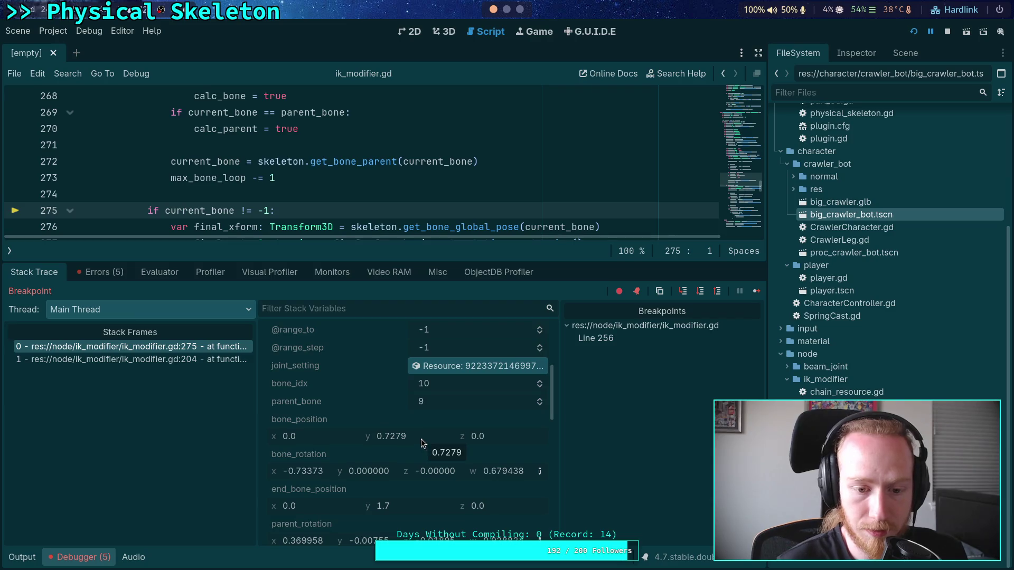
pyautogui.scroll(-1, 428, 439)
pyautogui.scroll(-1, 428, 437)
pyautogui.scroll(1, 427, 436)
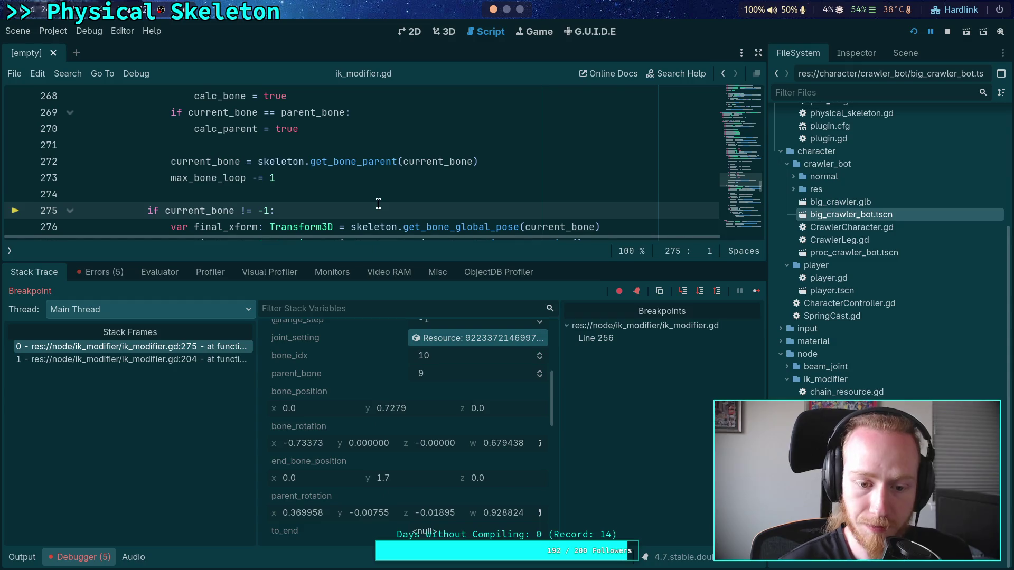
pyautogui.scroll(-2, 437, 198)
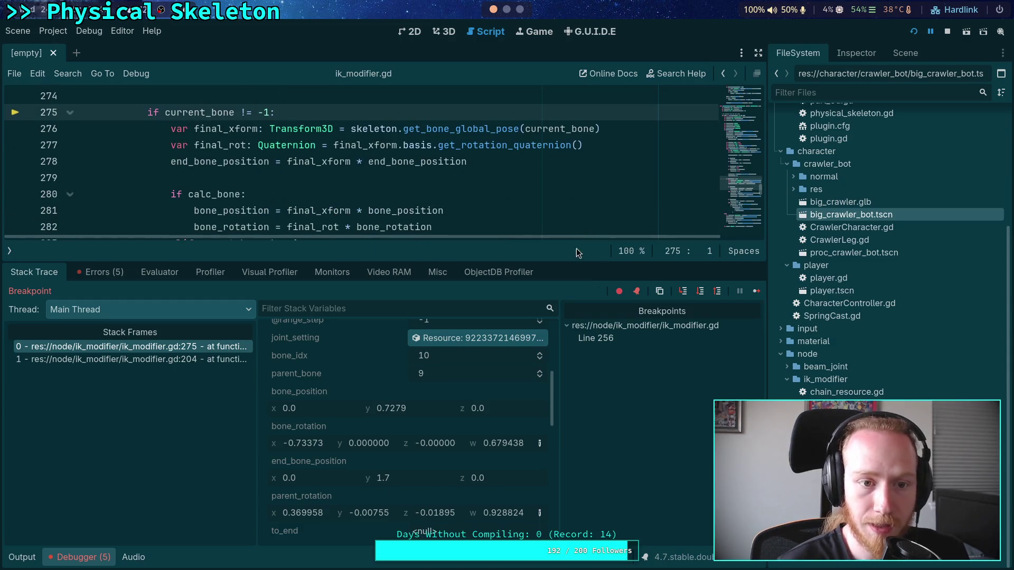
# Step: Step over through line 278 to reach line 280
pyautogui.click(701, 294)
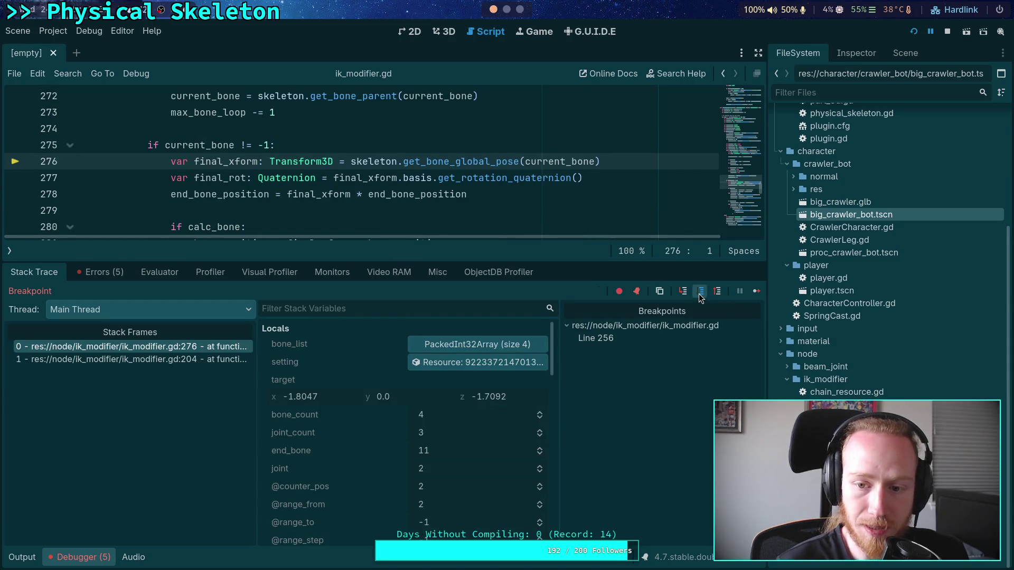
pyautogui.click(701, 295)
pyautogui.click(700, 293)
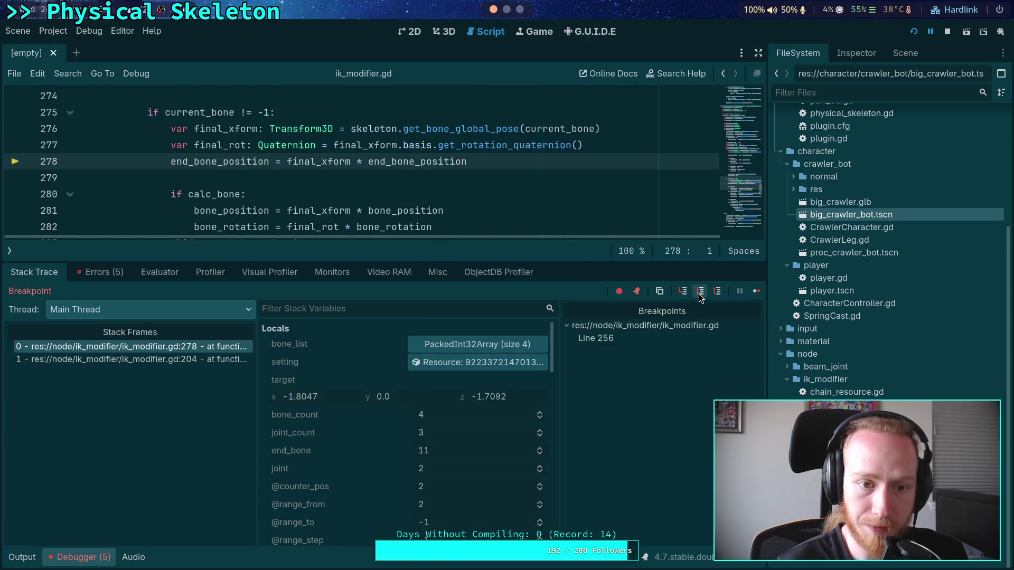
pyautogui.click(700, 297)
pyautogui.scroll(-5, 378, 398)
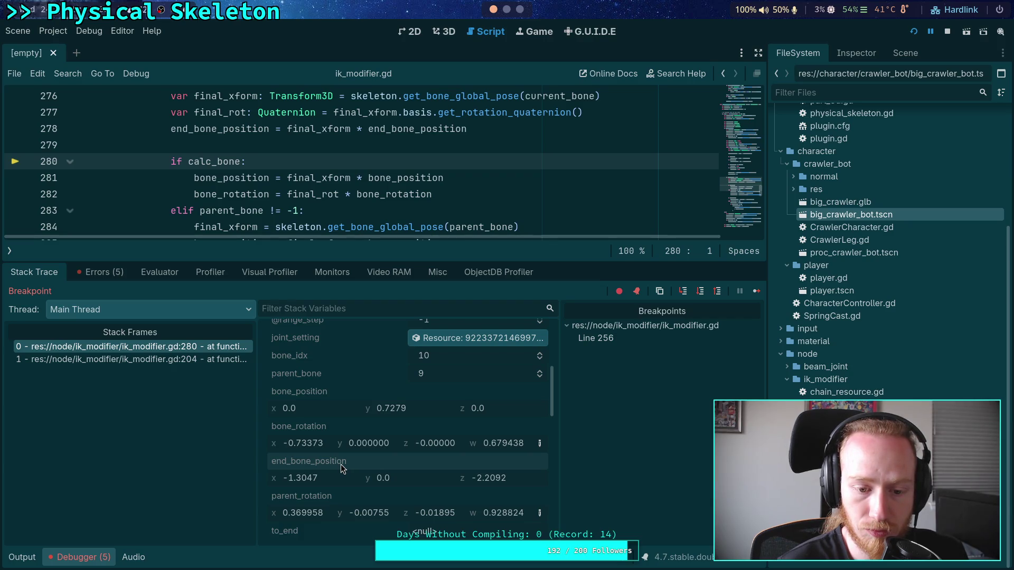
# Step: Copy end_bone_position's value from Locals and open big_crawler_bot.tscn
pyautogui.rightClick(343, 466)
pyautogui.click(355, 474)
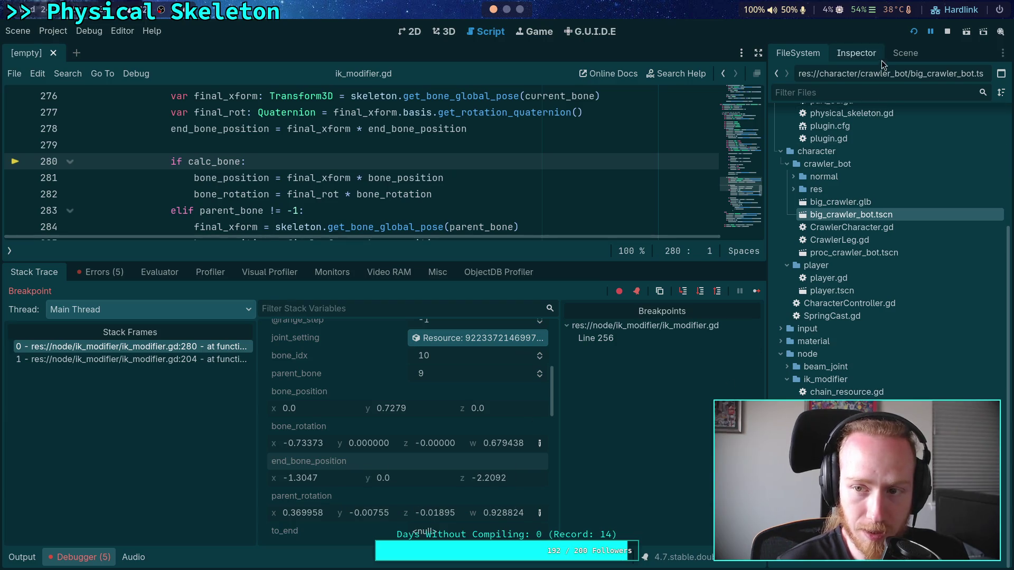
pyautogui.click(905, 53)
pyautogui.click(855, 53)
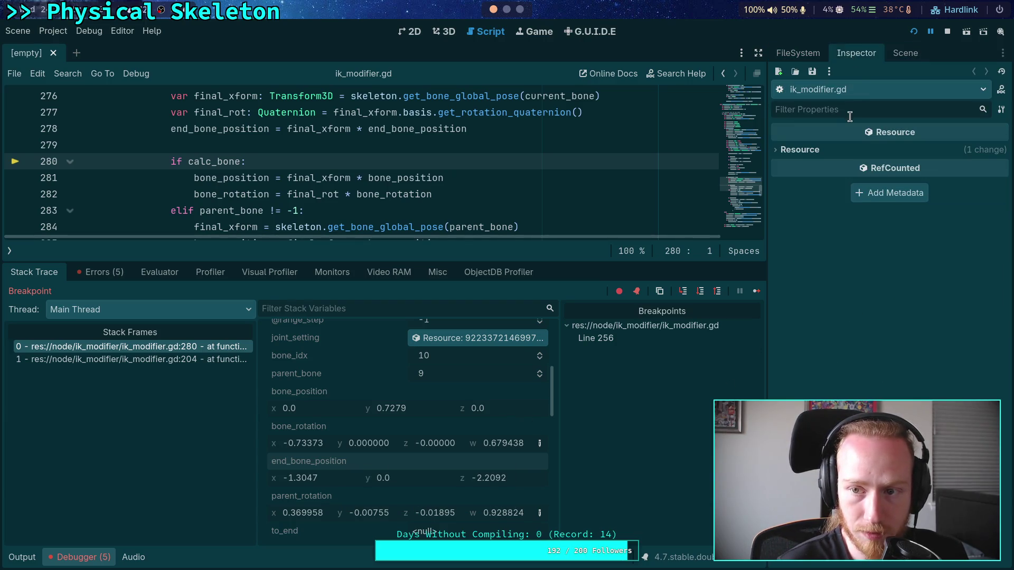
pyautogui.click(897, 56)
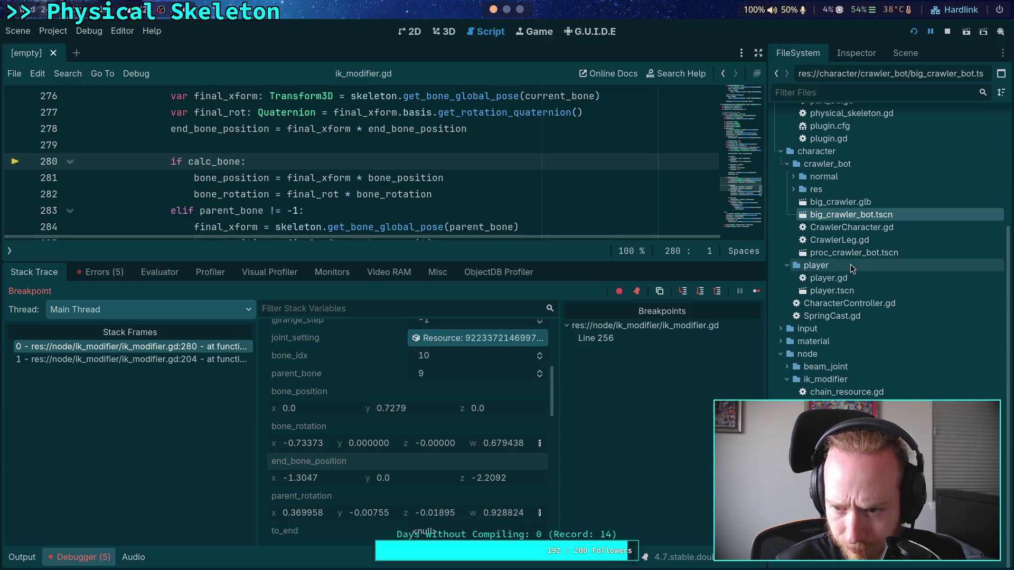
pyautogui.doubleClick(868, 217)
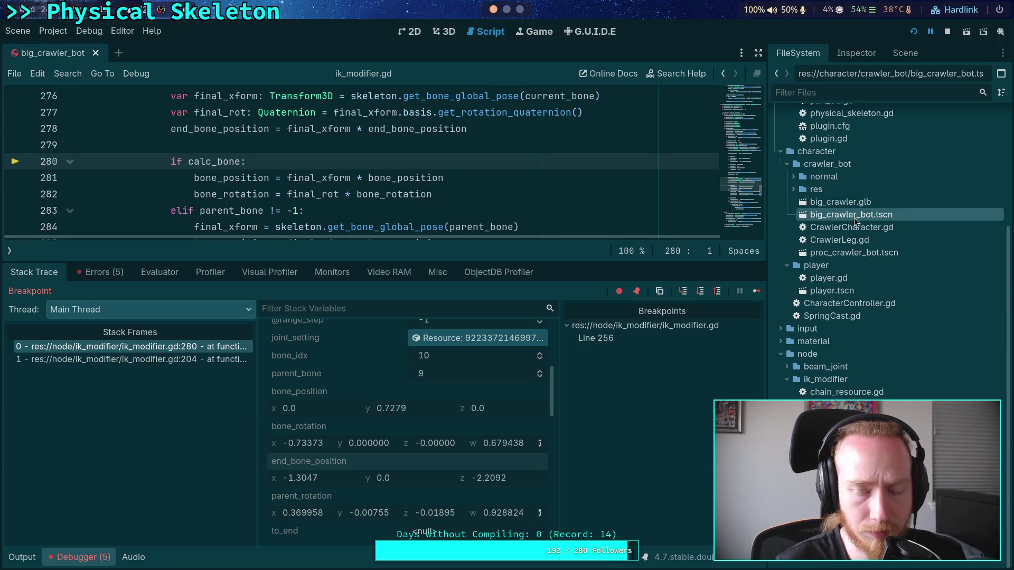
# Step: Paste it as ParentBone's Position (-1.3047, 0, -2.2092) and check it in 3D
pyautogui.click(905, 53)
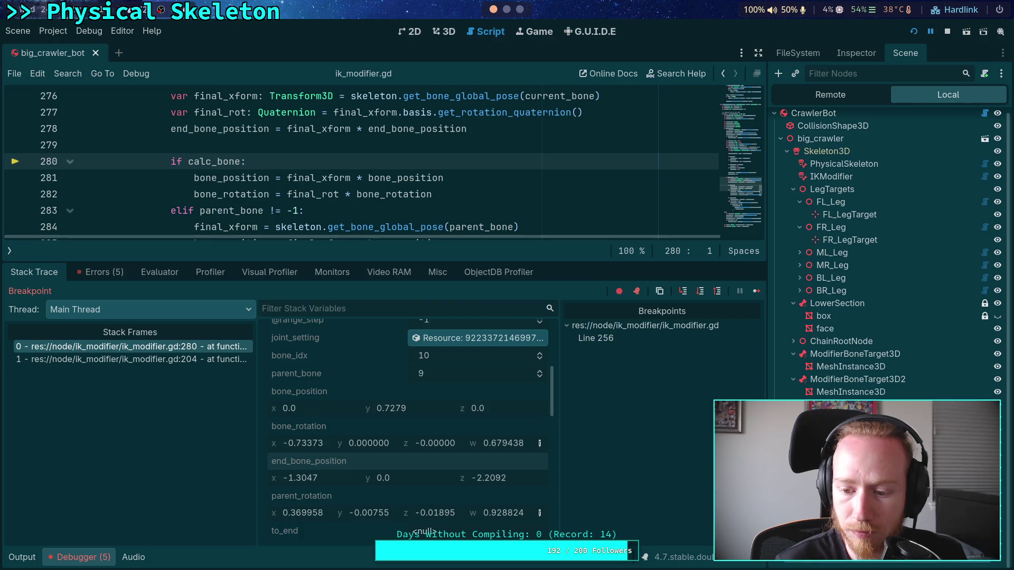
pyautogui.click(852, 55)
pyautogui.rightClick(813, 164)
pyautogui.click(837, 185)
pyautogui.click(444, 32)
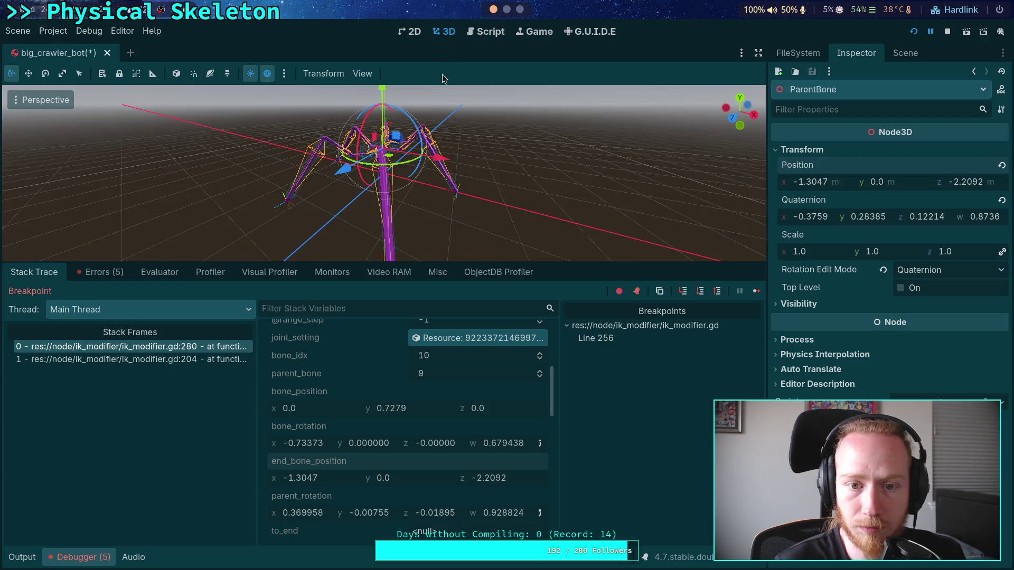
pyautogui.moveTo(414, 177)
pyautogui.mouseDown()
pyautogui.moveTo(153, 153)
pyautogui.moveTo(130, 160)
pyautogui.moveTo(141, 159)
pyautogui.mouseUp()
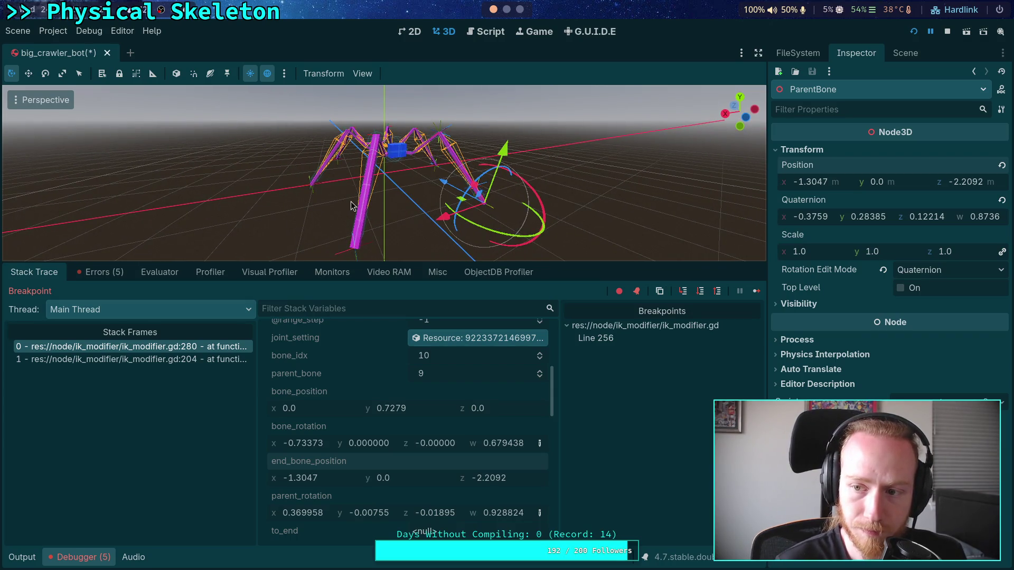
pyautogui.click(484, 31)
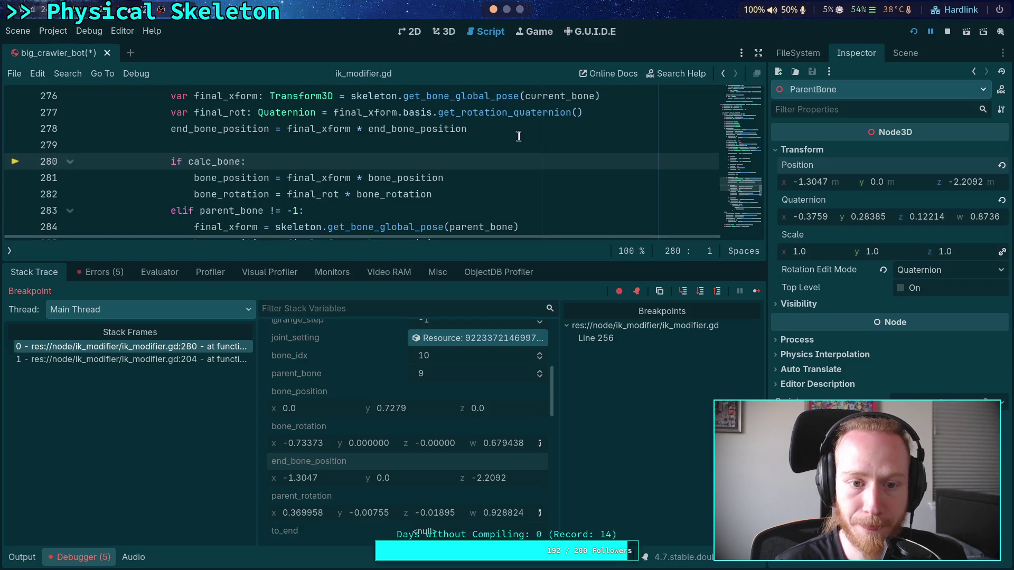
# Step: Step over from line 280 through lines 283, 284 and 285 to line 286
pyautogui.click(700, 291)
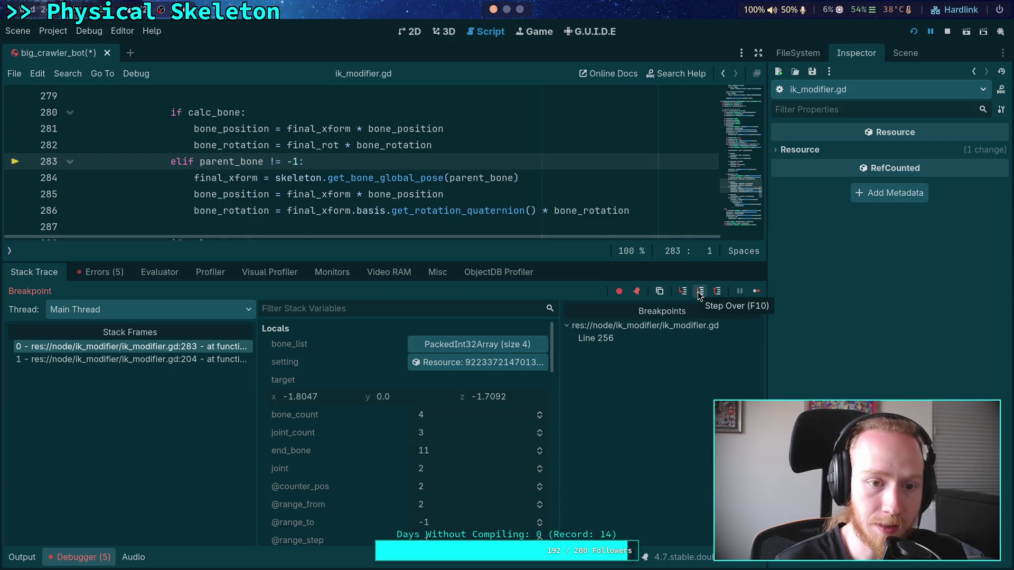
pyautogui.click(700, 292)
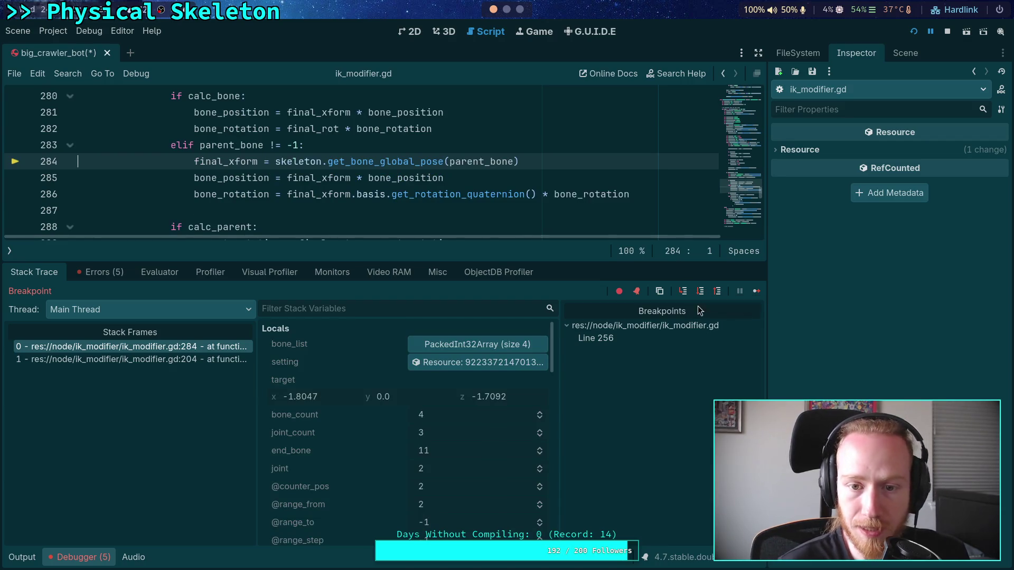
pyautogui.click(700, 291)
pyautogui.scroll(-2, 580, 215)
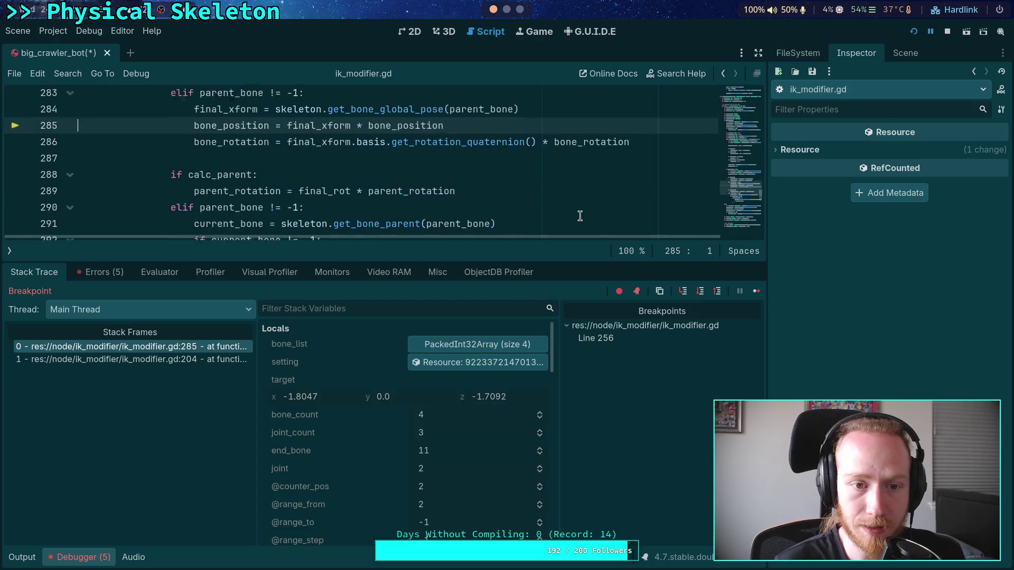
pyautogui.scroll(2, 580, 216)
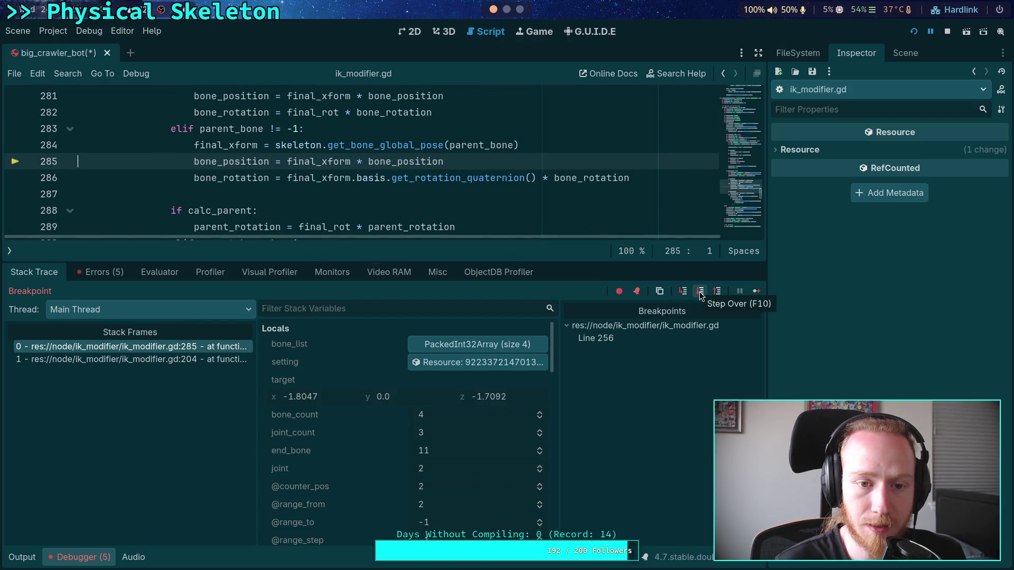
pyautogui.scroll(-2, 493, 157)
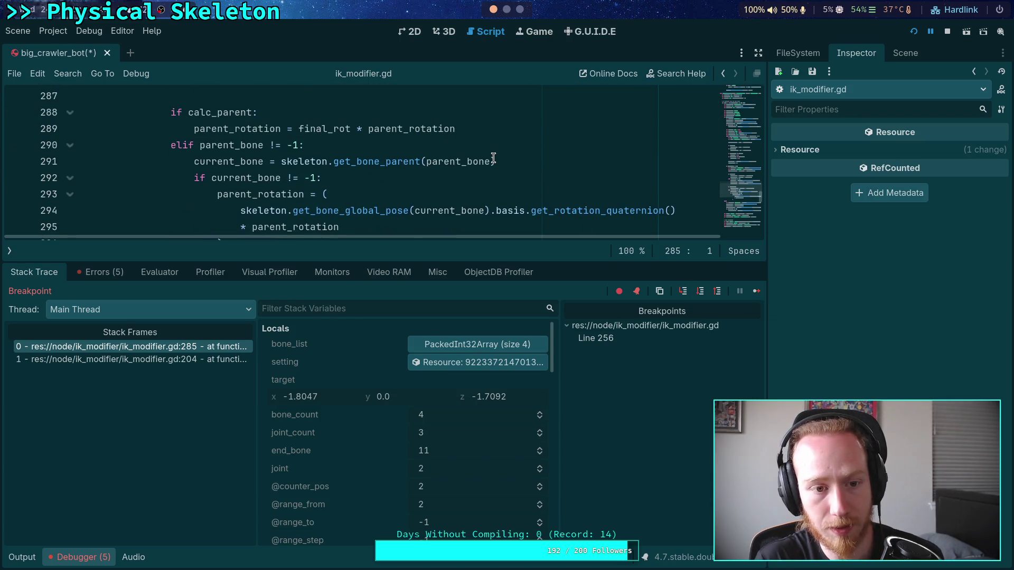
pyautogui.scroll(2, 495, 170)
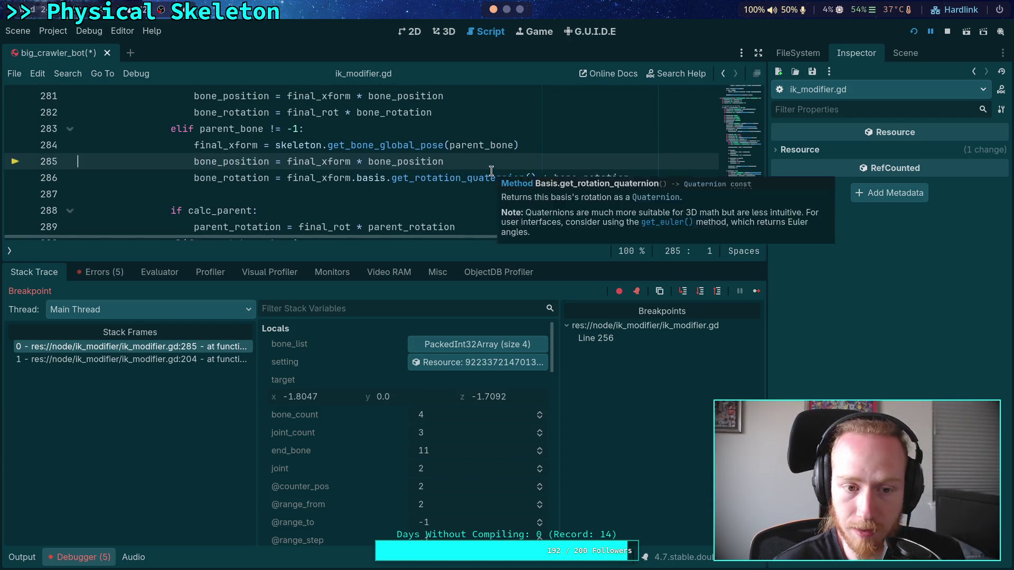
pyautogui.scroll(-1, 491, 171)
pyautogui.scroll(1, 491, 170)
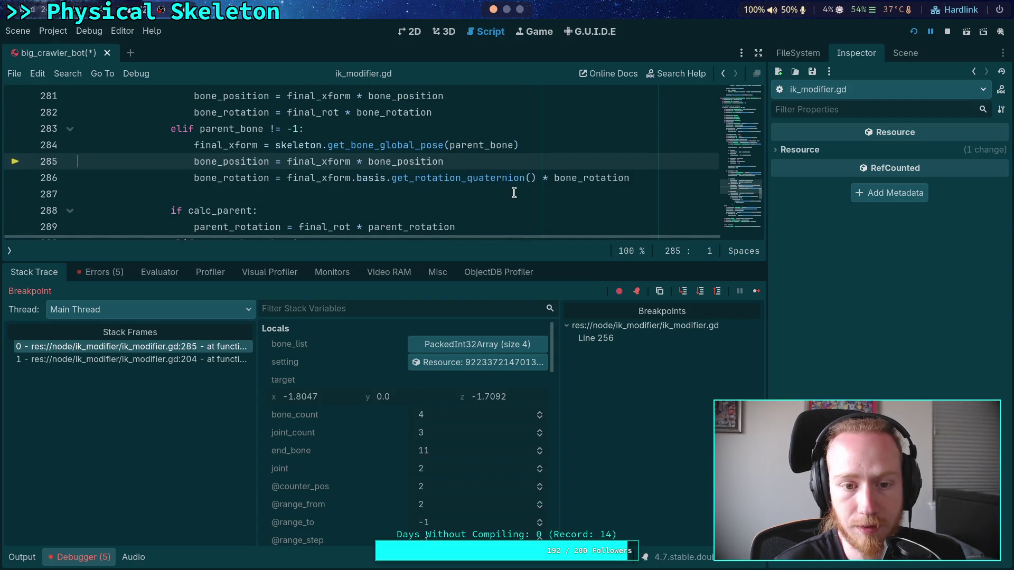
pyautogui.click(699, 292)
pyautogui.scroll(-5, 363, 418)
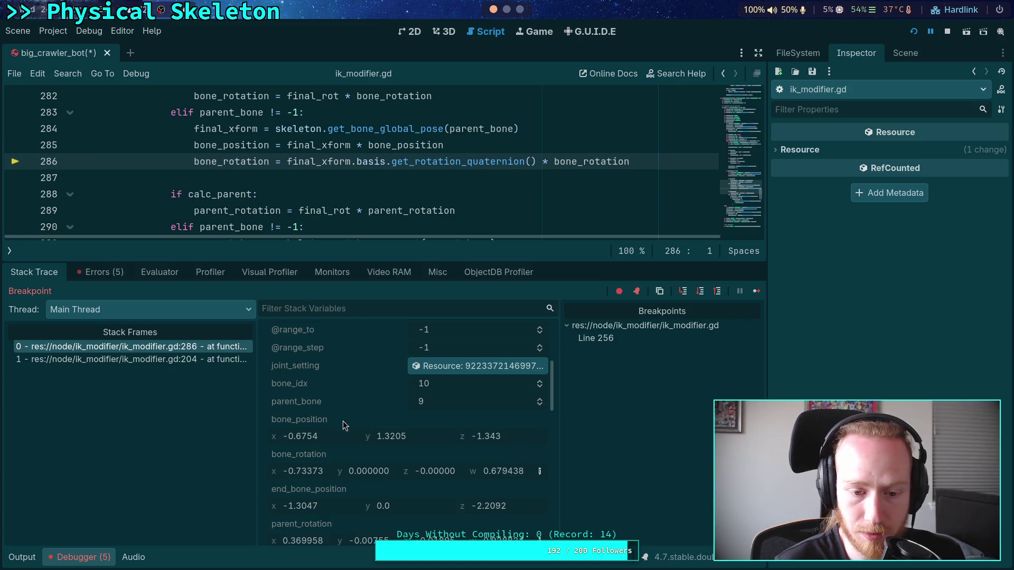
# Step: Copy bone_position's value and collapse the Skeleton3D, AxisCorrection, RotToTarget and big_crawler branches
pyautogui.rightClick(332, 424)
pyautogui.click(359, 434)
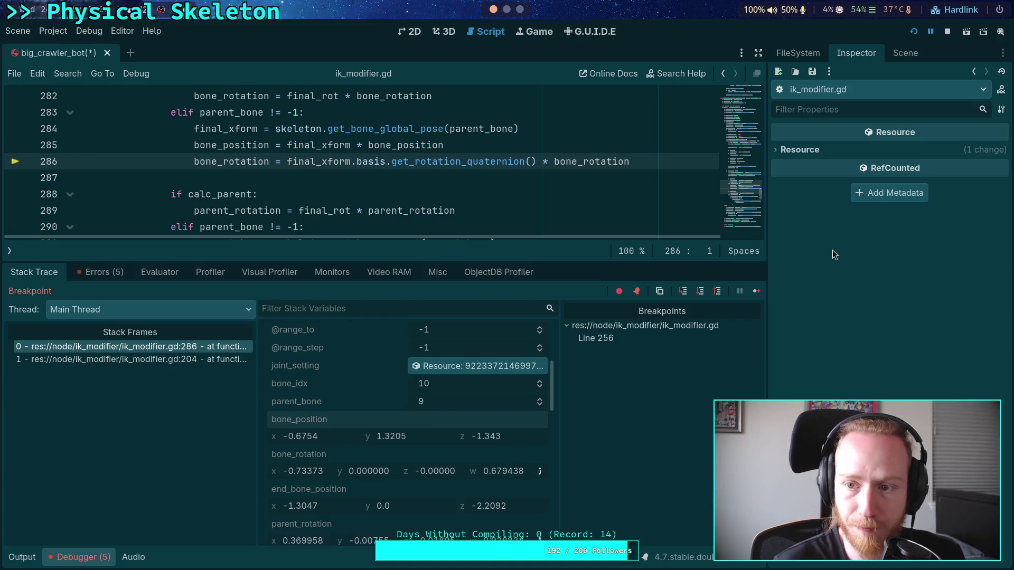
pyautogui.click(904, 53)
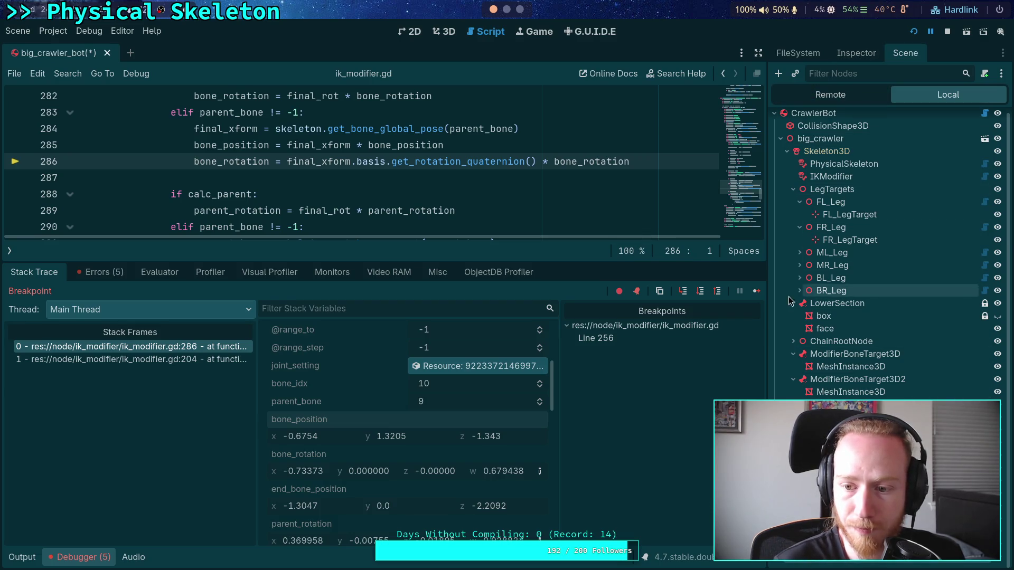
pyautogui.click(787, 151)
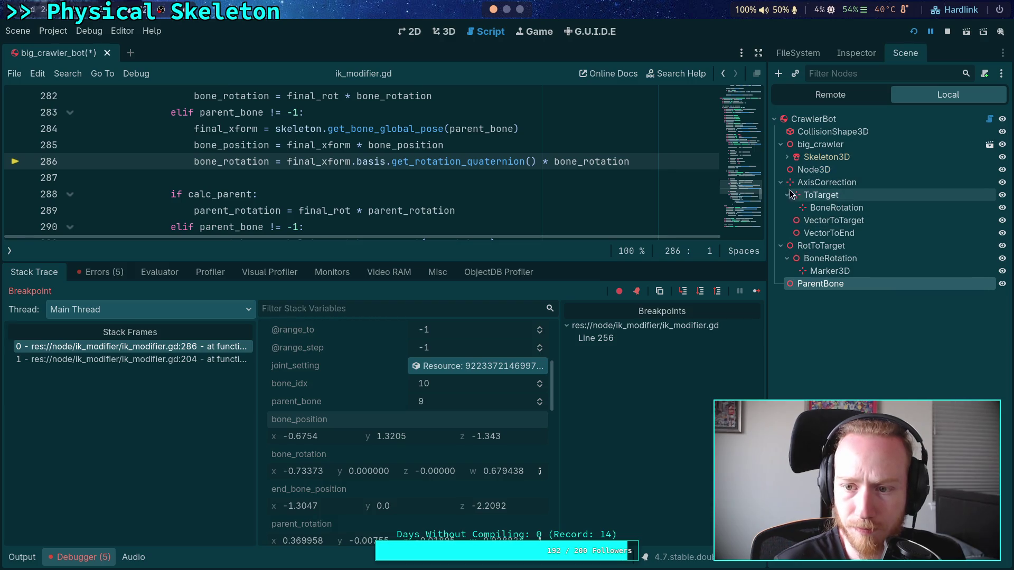
pyautogui.click(781, 182)
pyautogui.click(780, 195)
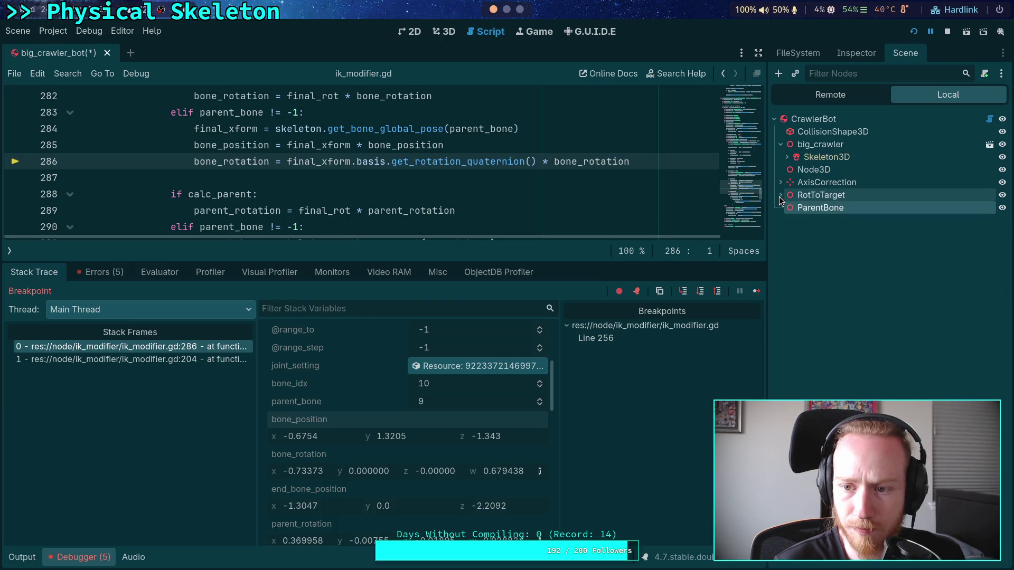
pyautogui.click(781, 144)
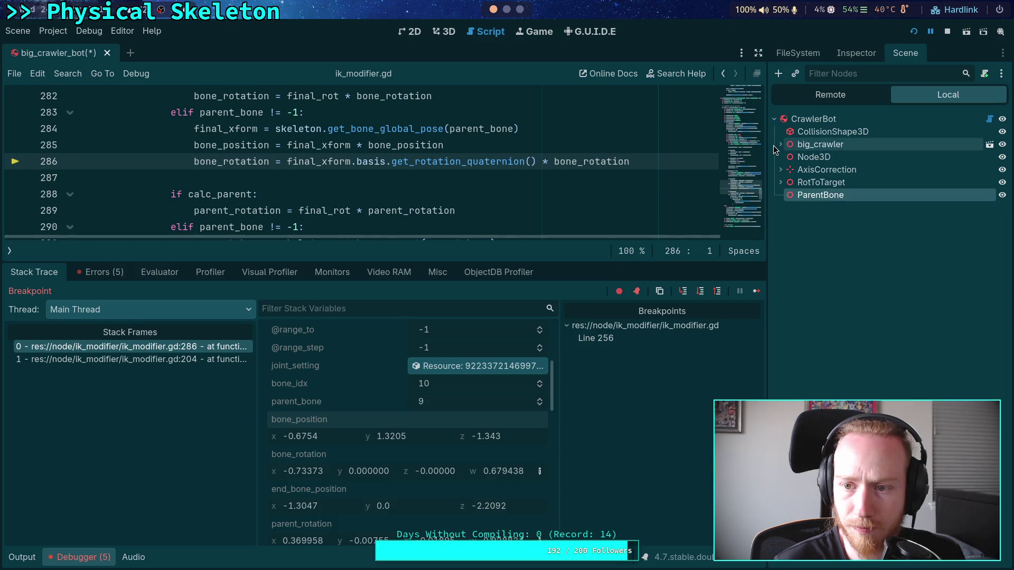
# Step: Paste (-0.6754, 1.3205, -1.343) into ParentBone's Position, check it in 3D, and step on
pyautogui.click(854, 57)
pyautogui.rightClick(828, 169)
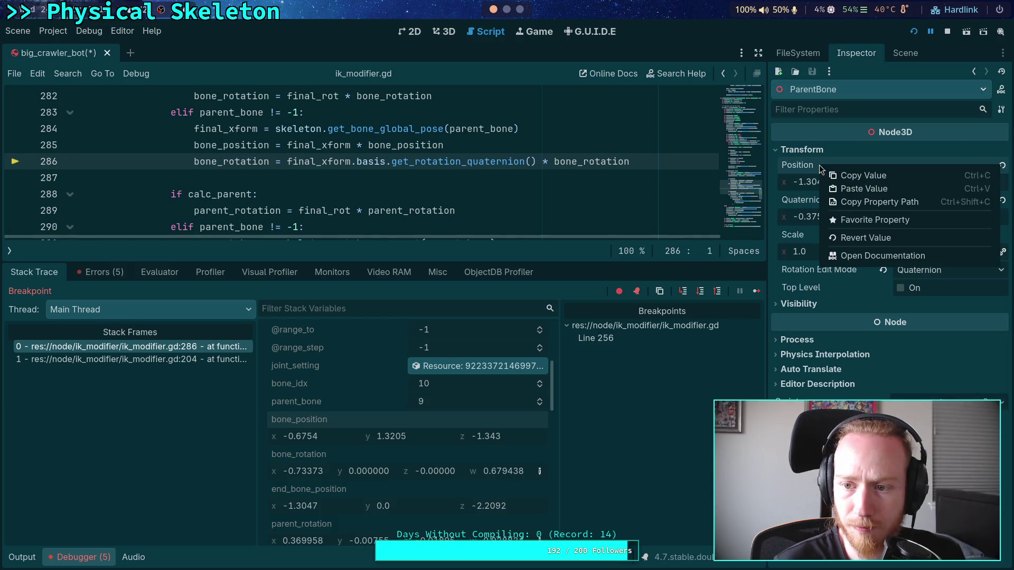
pyautogui.click(851, 185)
pyautogui.click(449, 33)
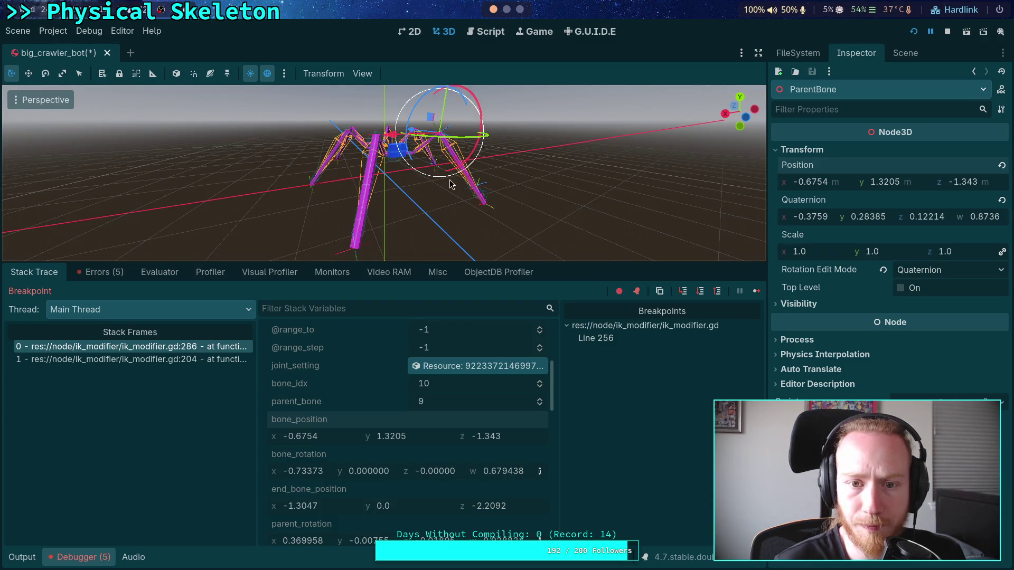
pyautogui.moveTo(417, 152); pyautogui.dragTo(488, 212)
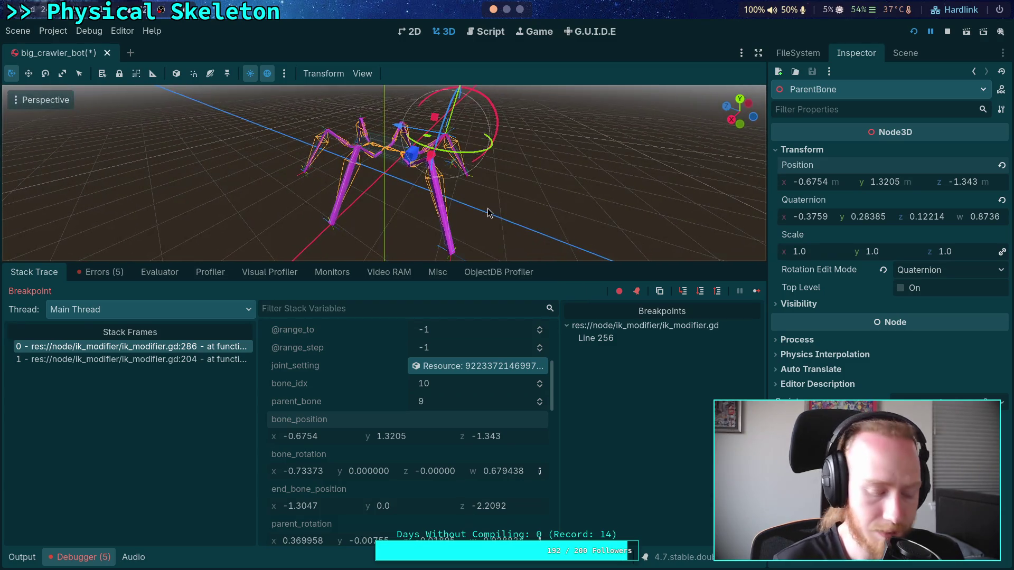
pyautogui.scroll(5, 488, 213)
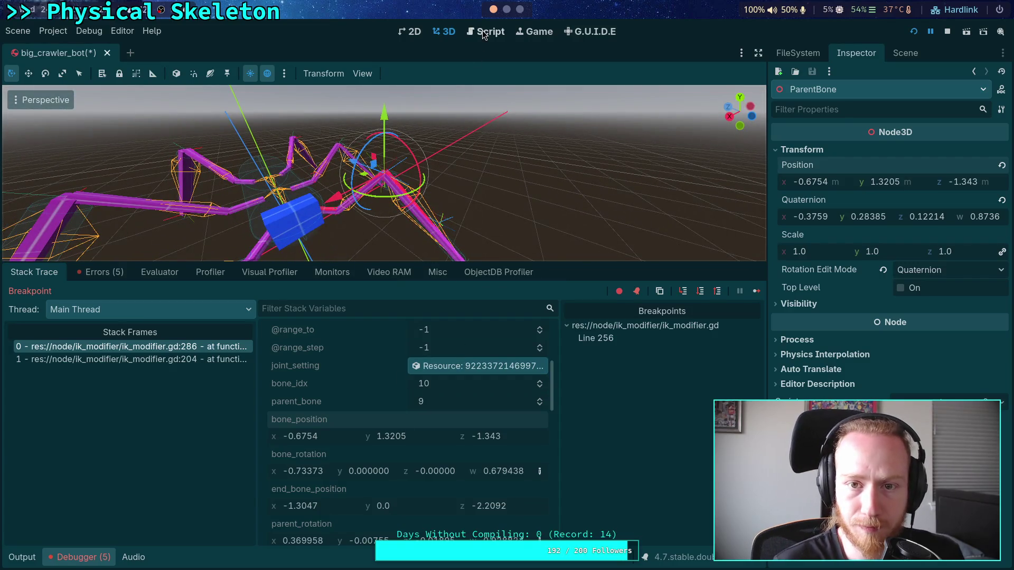
pyautogui.click(483, 33)
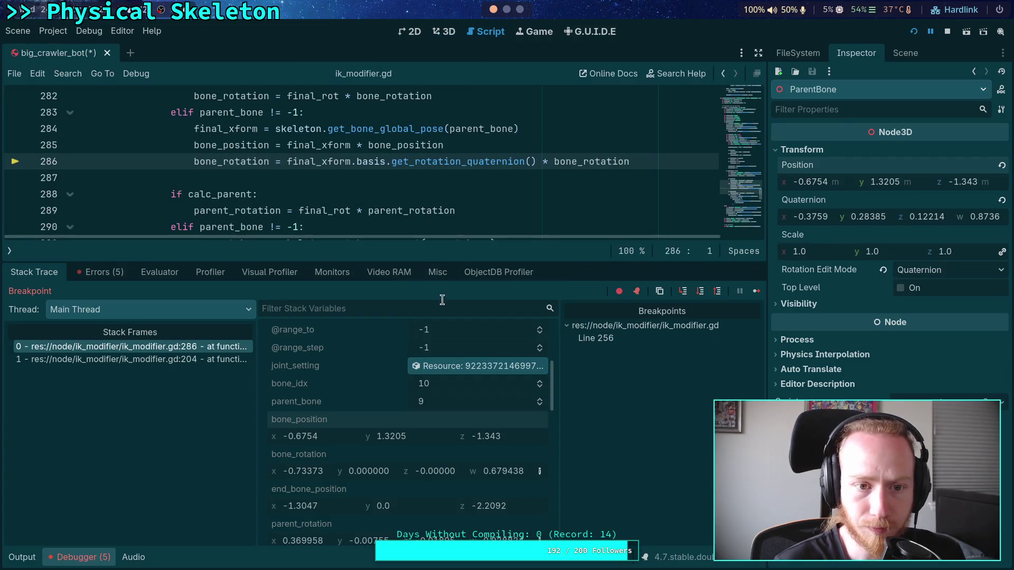
pyautogui.click(699, 291)
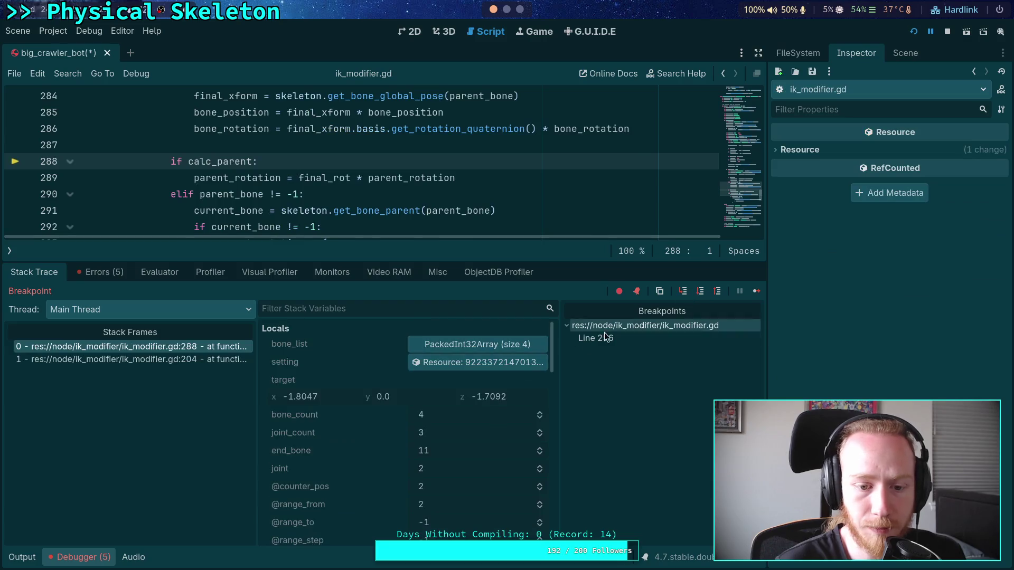
# Step: Copy bone_rotation's value and paste it into ParentBone's Quaternion rotation
pyautogui.scroll(-5, 375, 414)
pyautogui.scroll(3, 372, 414)
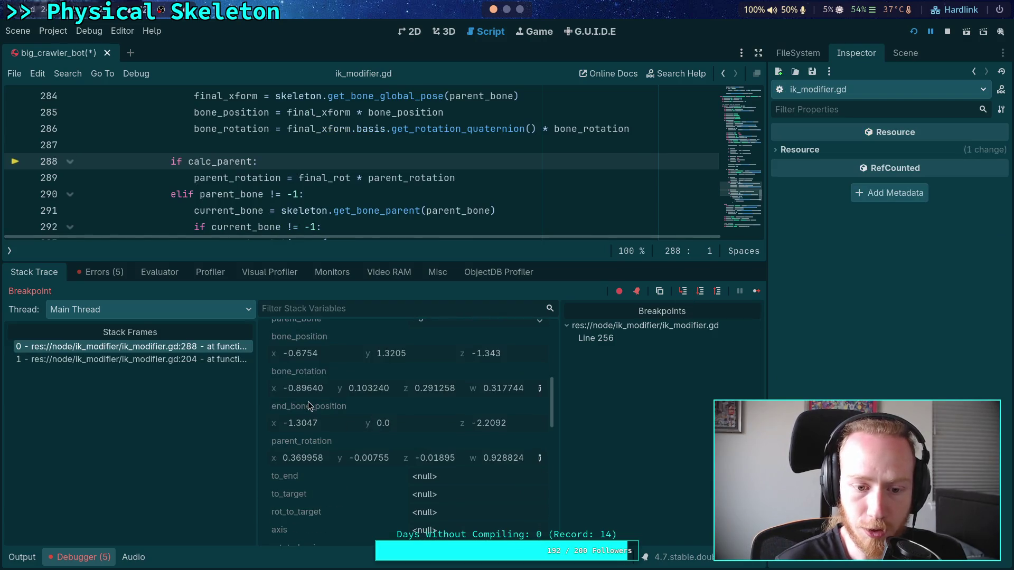
pyautogui.rightClick(318, 374)
pyautogui.click(345, 389)
pyautogui.click(444, 32)
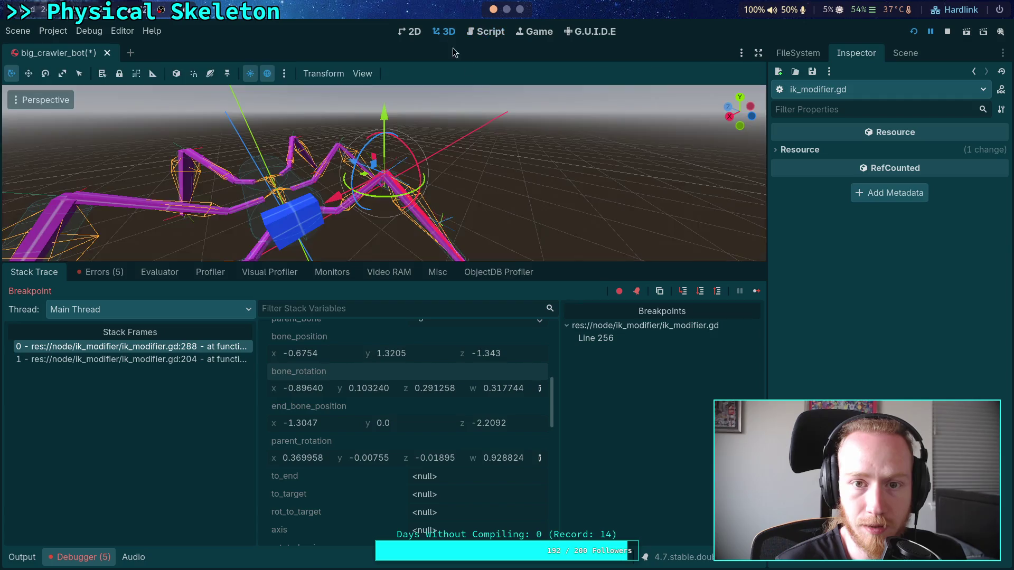
pyautogui.click(896, 55)
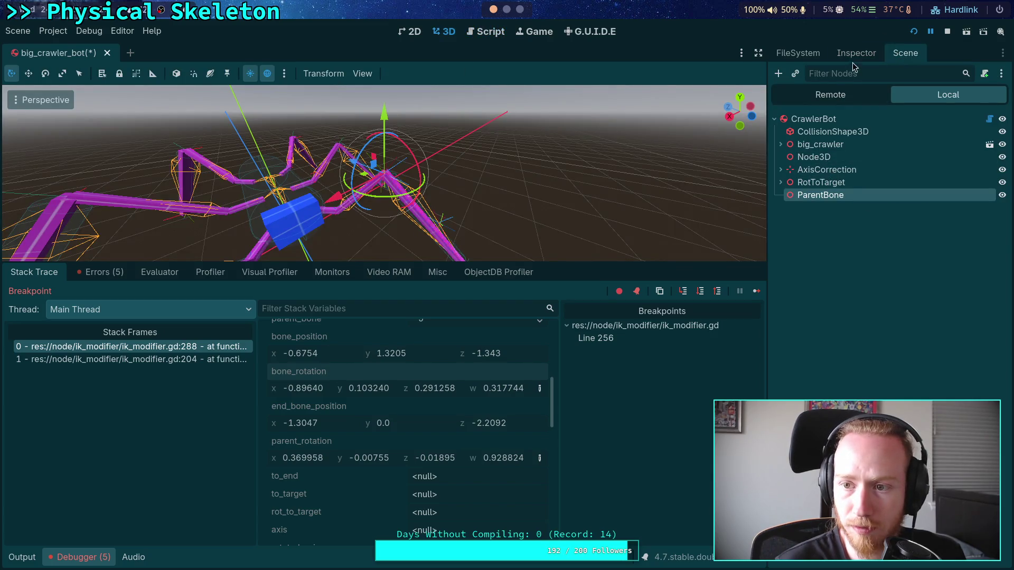
pyautogui.click(822, 182)
pyautogui.click(821, 195)
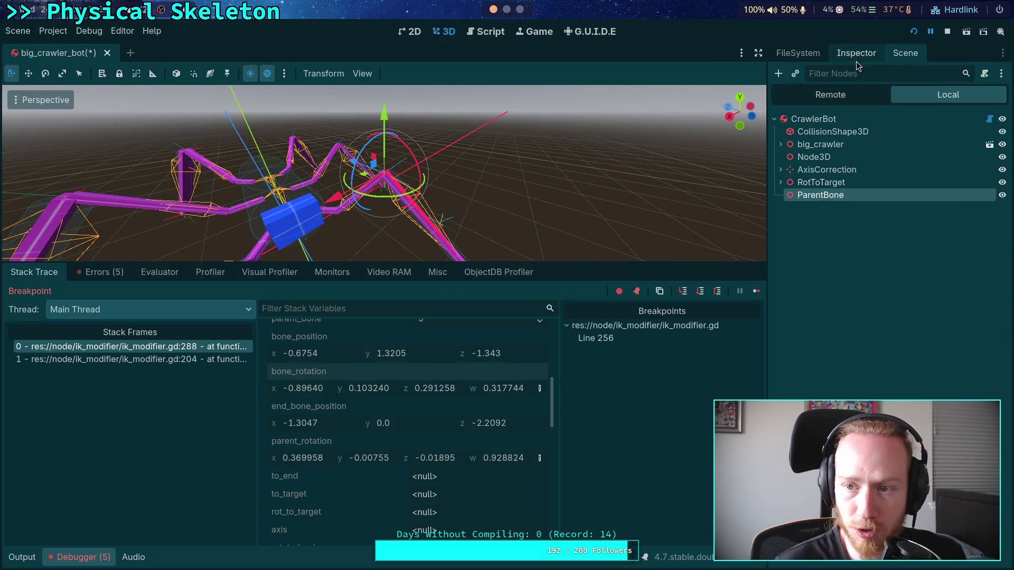
pyautogui.click(856, 53)
pyautogui.rightClick(856, 220)
pyautogui.click(876, 229)
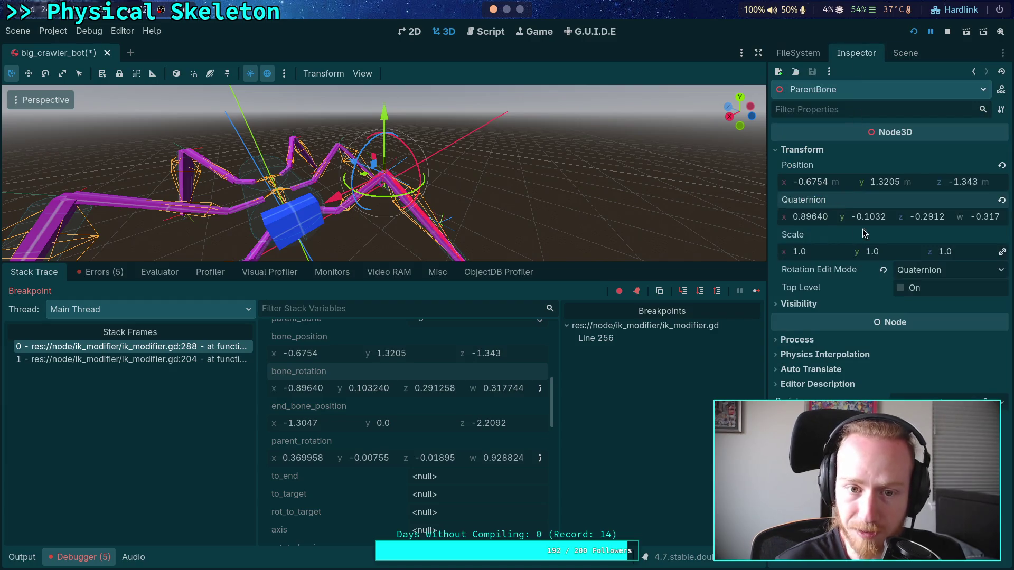
# Step: Switch the gizmo to local space, view the skeleton from above, and step to line 290
pyautogui.press('t')
pyautogui.moveTo(201, 101)
pyautogui.mouseDown()
pyautogui.moveTo(334, 142)
pyautogui.moveTo(290, 53)
pyautogui.moveTo(287, 116)
pyautogui.moveTo(483, 176)
pyautogui.moveTo(453, 206)
pyautogui.mouseUp()
pyautogui.scroll(-2, 288, 115)
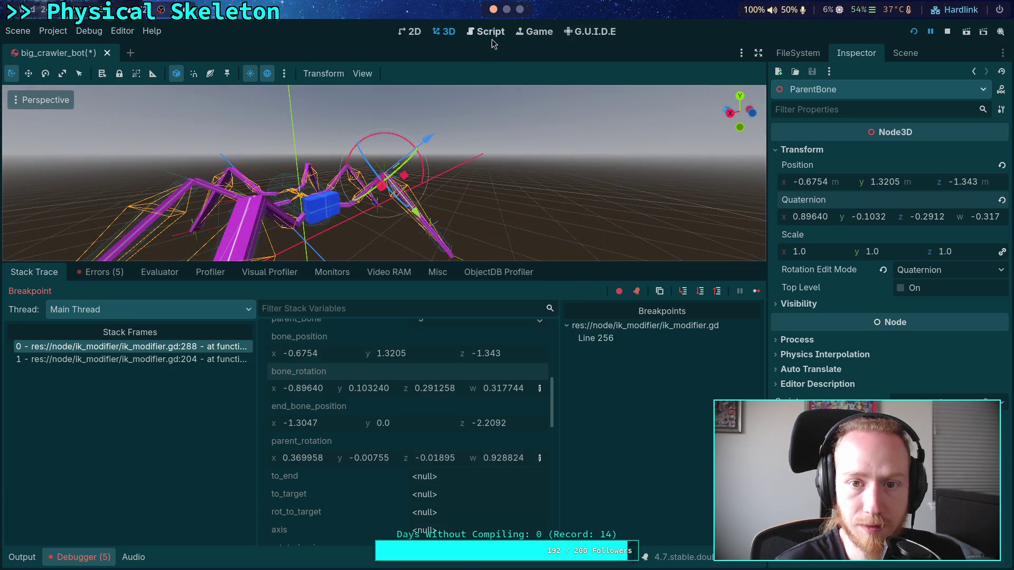
pyautogui.click(490, 34)
pyautogui.click(693, 293)
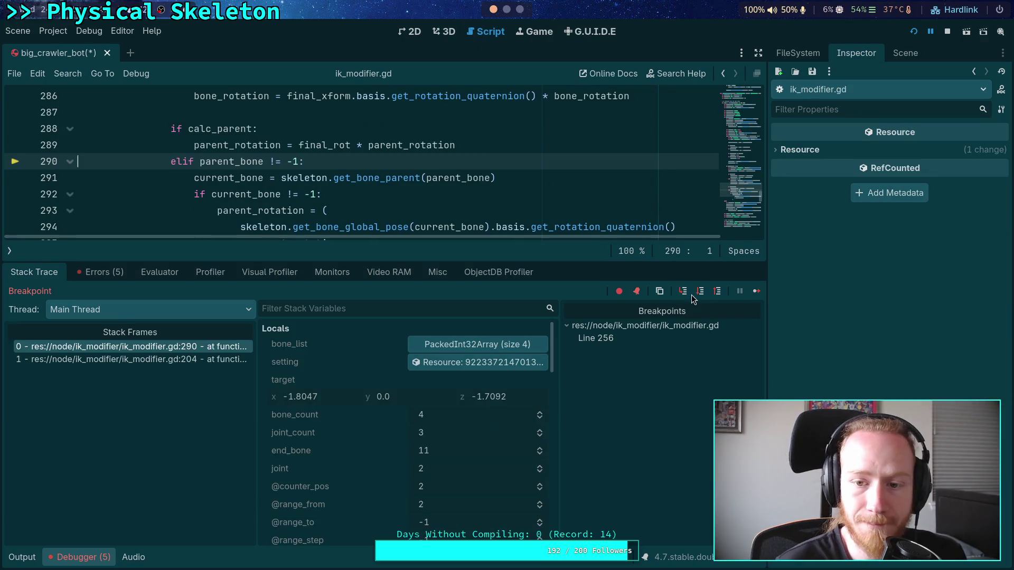
# Step: Step the paused script past lines 292 and 293 to line 305
pyautogui.click(697, 293)
pyautogui.click(700, 292)
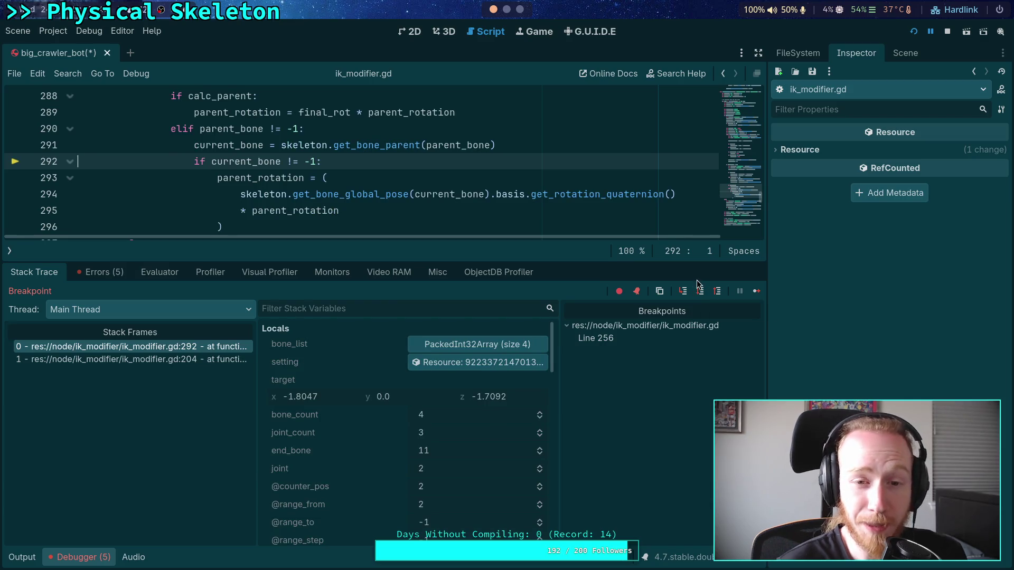
pyautogui.click(700, 295)
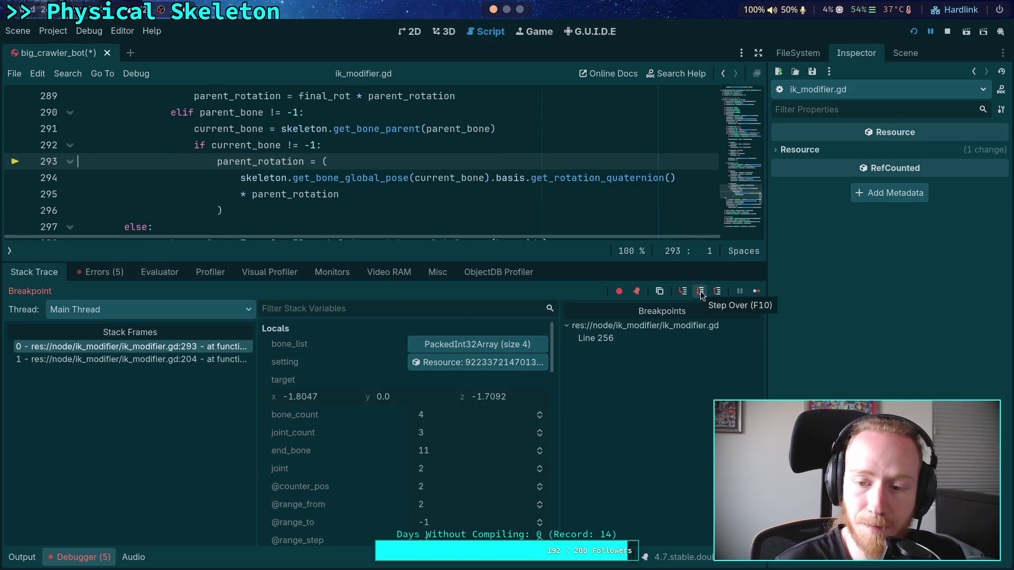
pyautogui.click(700, 294)
pyautogui.scroll(-5, 369, 460)
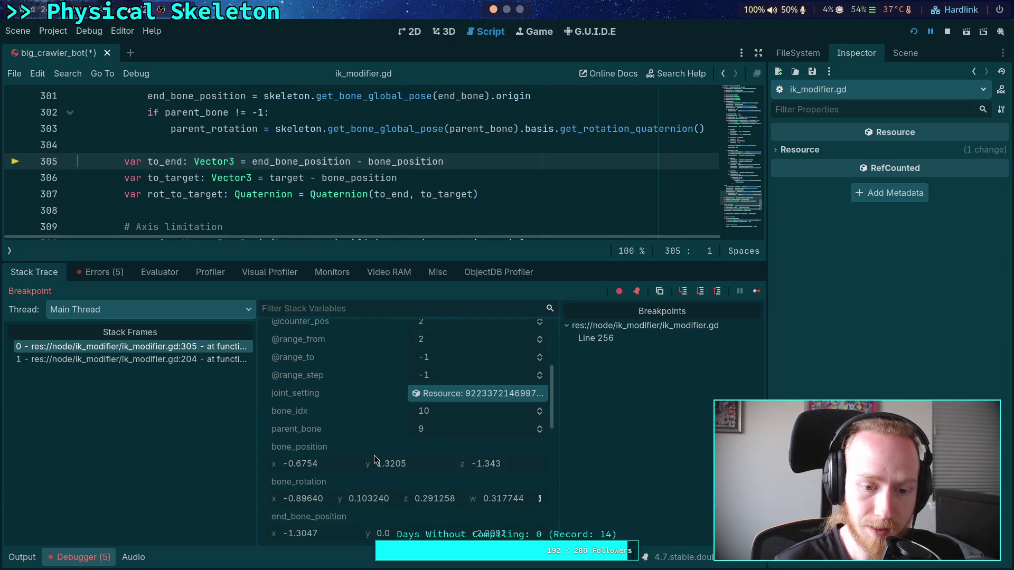
pyautogui.scroll(-1, 328, 463)
# Step: Copy the parent_rotation value from the debugger's variable list
pyautogui.rightClick(316, 446)
pyautogui.click(340, 451)
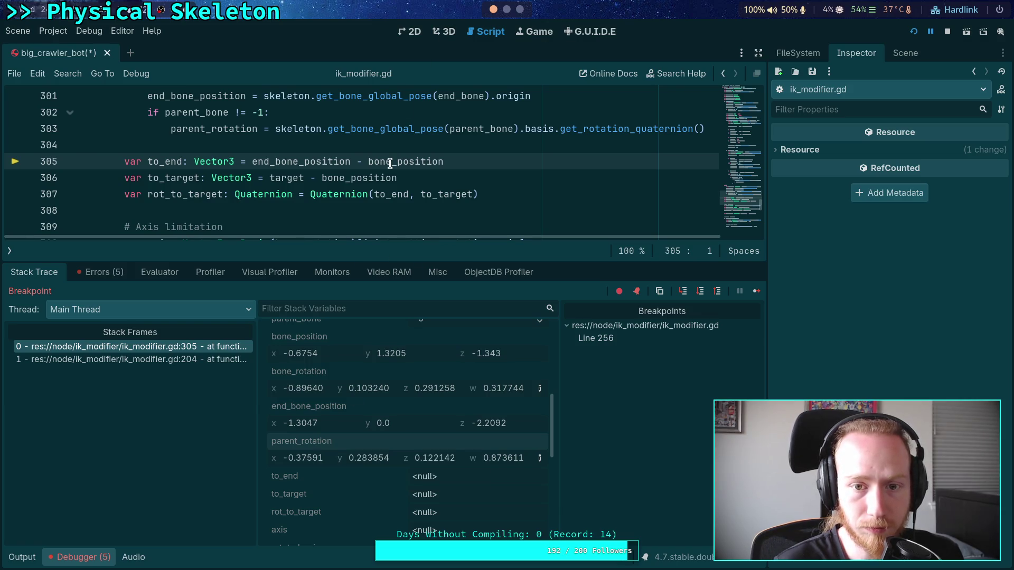
pyautogui.scroll(-4, 370, 174)
pyautogui.scroll(-5, 317, 200)
pyautogui.scroll(1, 297, 188)
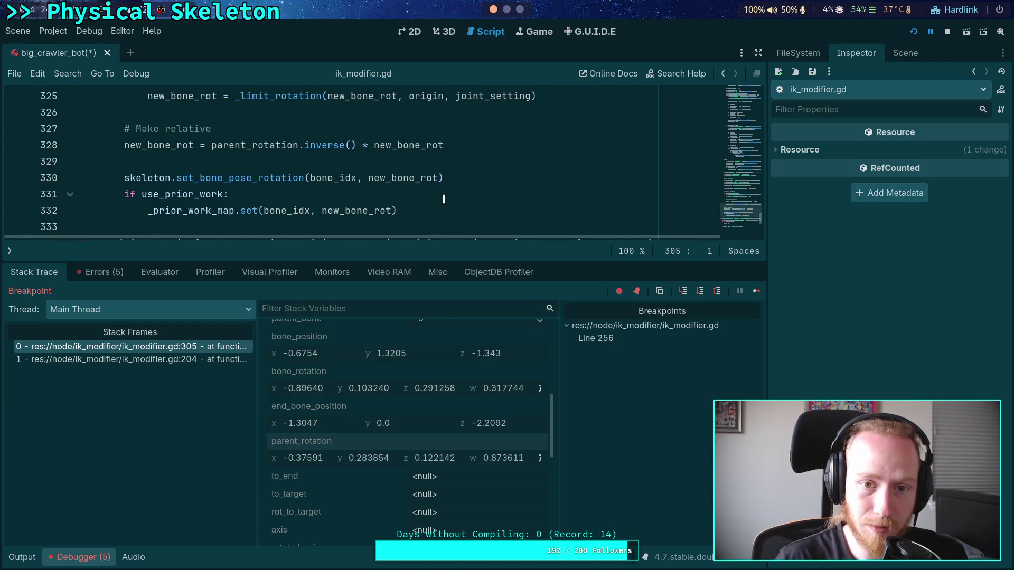
pyautogui.scroll(3, 444, 199)
pyautogui.scroll(-2, 316, 191)
pyautogui.scroll(3, 290, 183)
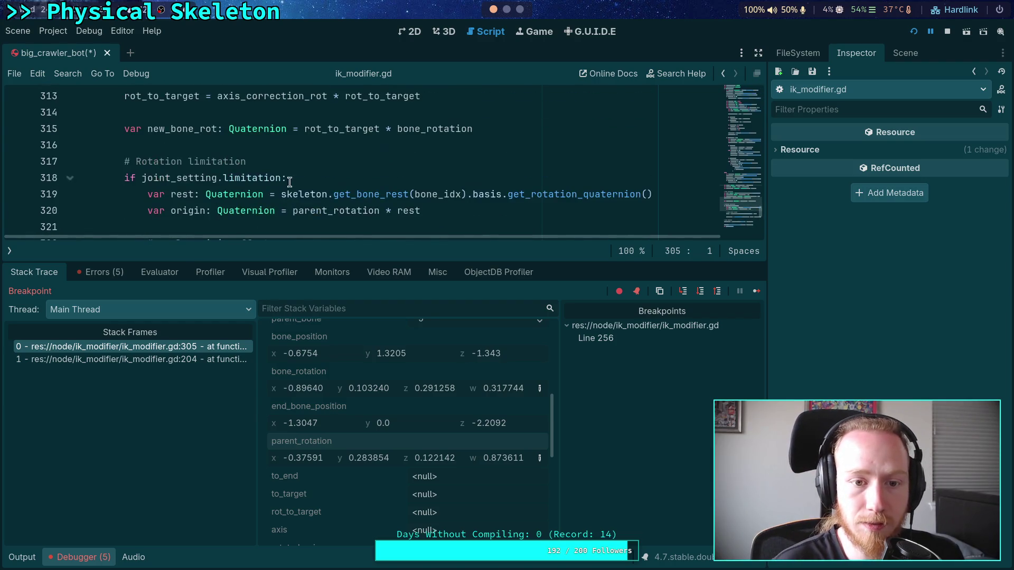
pyautogui.scroll(-1, 310, 180)
pyautogui.scroll(6, 330, 176)
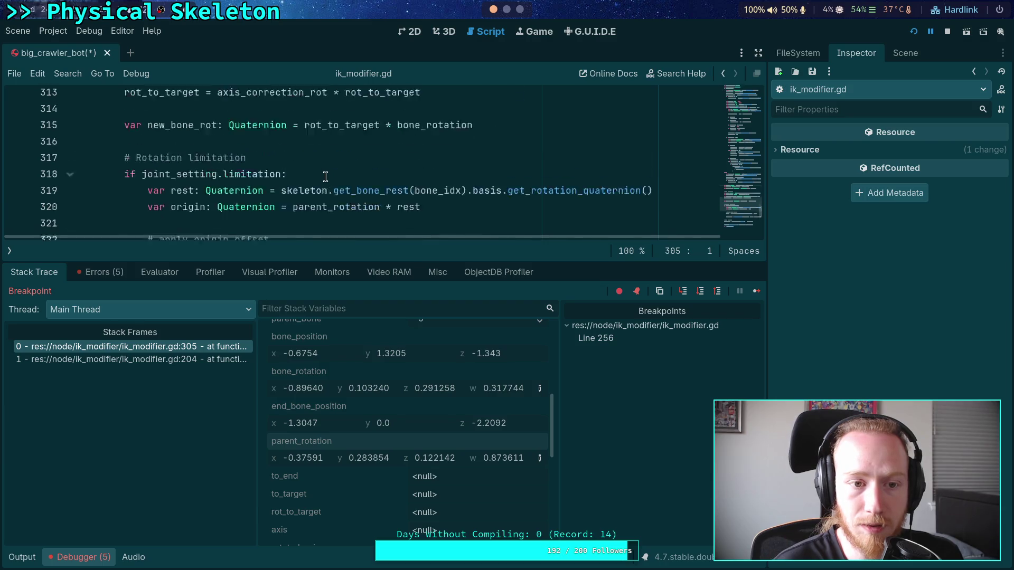
pyautogui.scroll(-1, 328, 176)
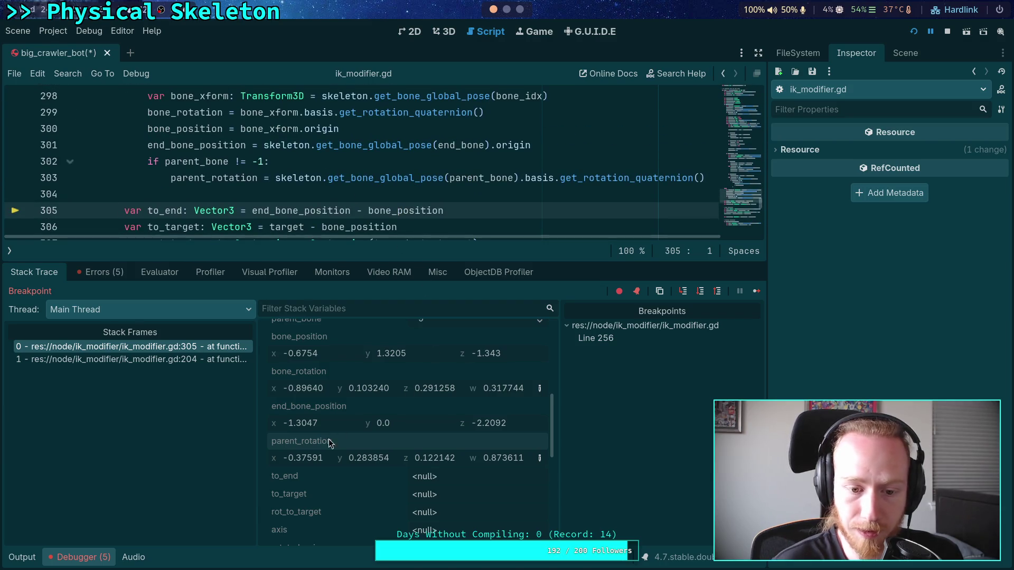
pyautogui.rightClick(315, 443)
pyautogui.click(343, 449)
# Step: Paste parent_rotation (-0.3759, 0.28385, 0.12214, 0.8736) into ParentBone's quaternion
pyautogui.click(905, 53)
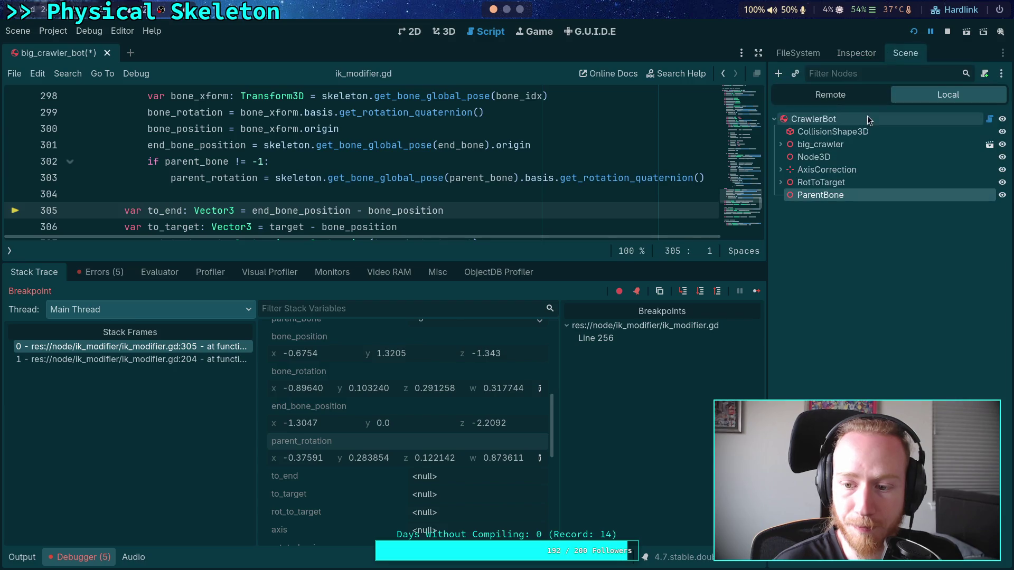
pyautogui.rightClick(808, 197)
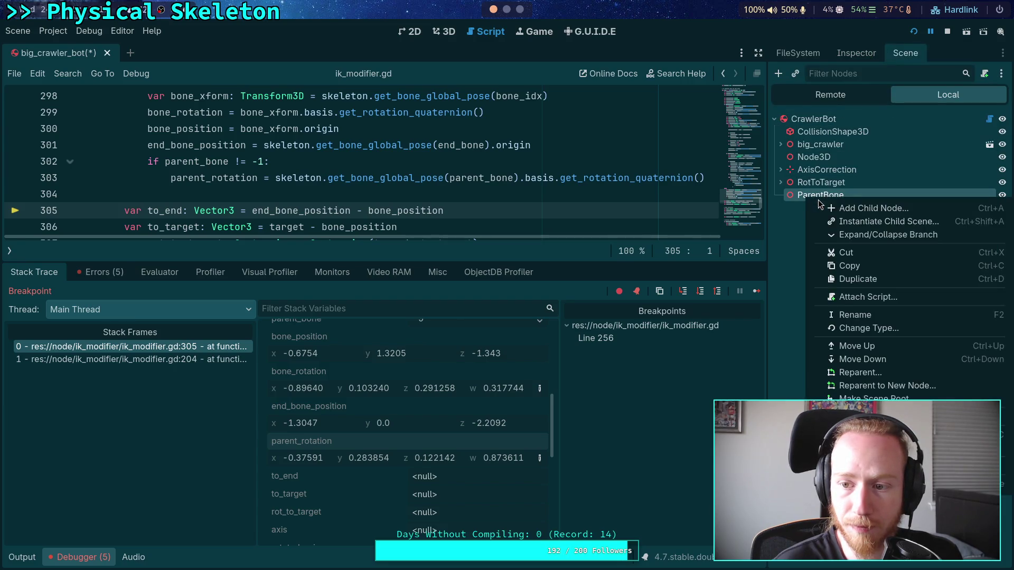
pyautogui.click(784, 207)
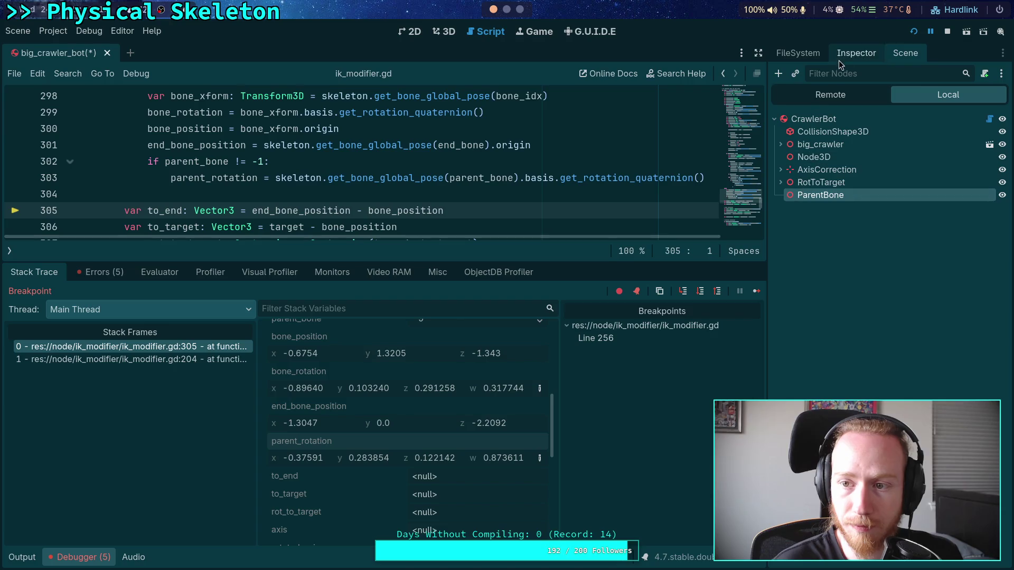
pyautogui.click(856, 52)
pyautogui.rightClick(795, 199)
pyautogui.click(829, 225)
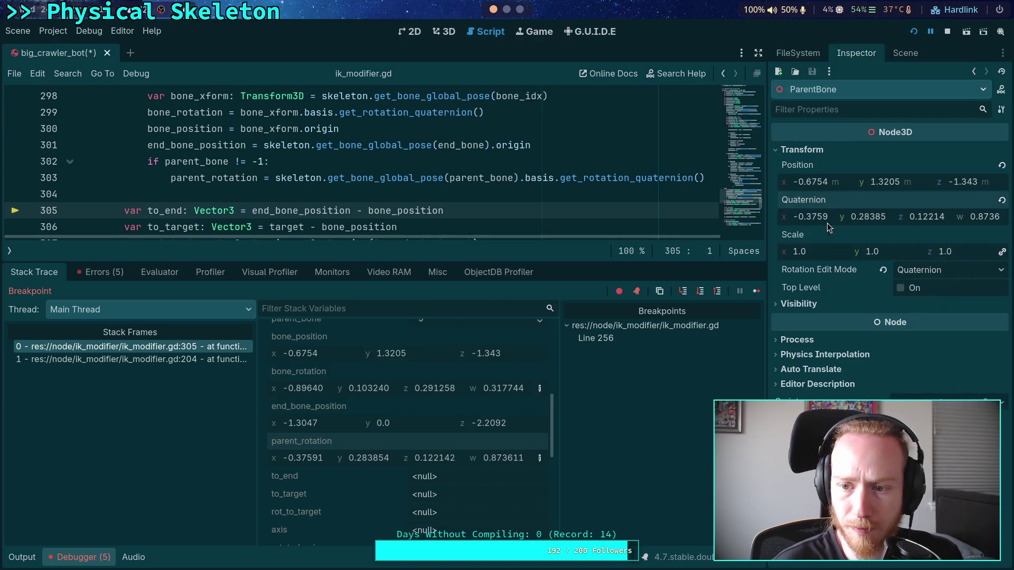
# Step: Check the crawler skeleton in the 3D view, then advance execution to line 307
pyautogui.click(443, 31)
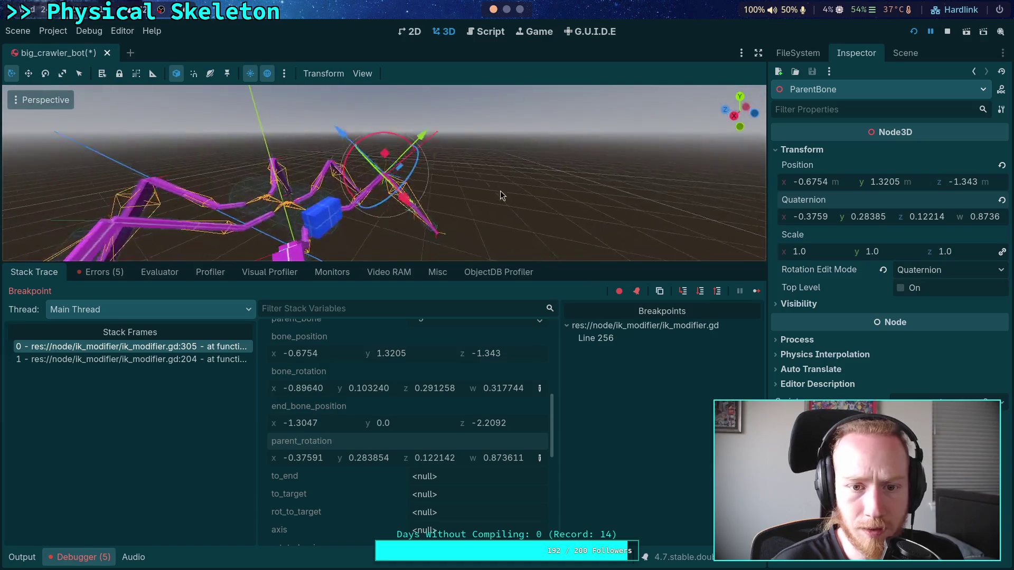
pyautogui.moveTo(458, 133)
pyautogui.mouseDown()
pyautogui.moveTo(471, 169)
pyautogui.moveTo(514, 179)
pyautogui.mouseUp()
pyautogui.click(483, 31)
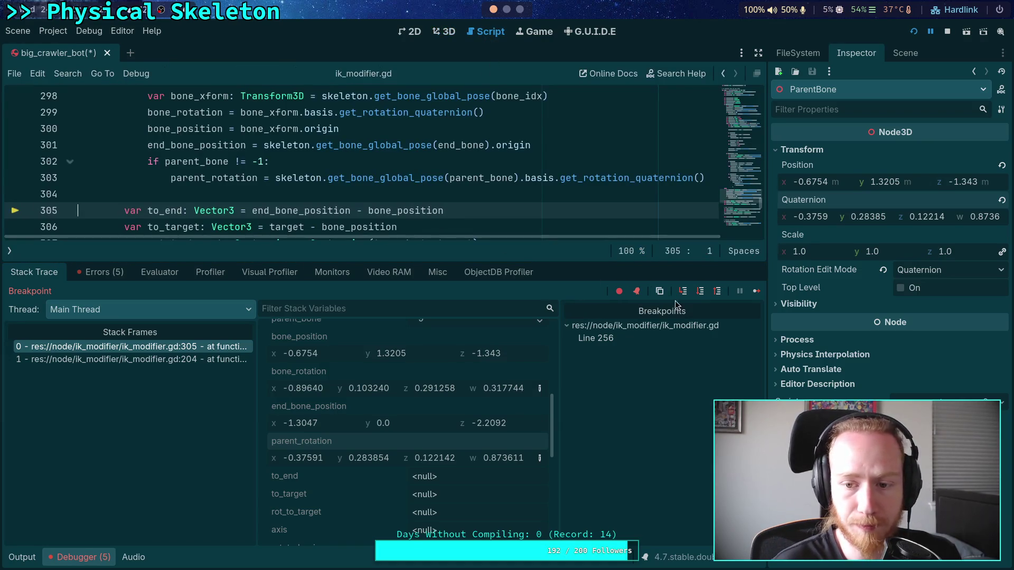
pyautogui.doubleClick(700, 293)
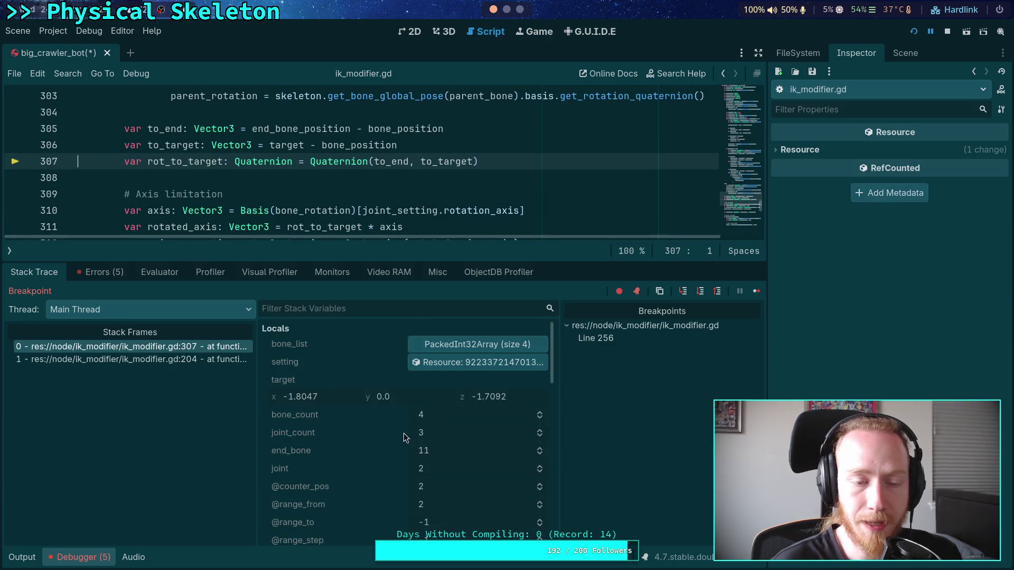
# Step: Advance execution to line 310 and copy the rot_to_target value
pyautogui.click(699, 292)
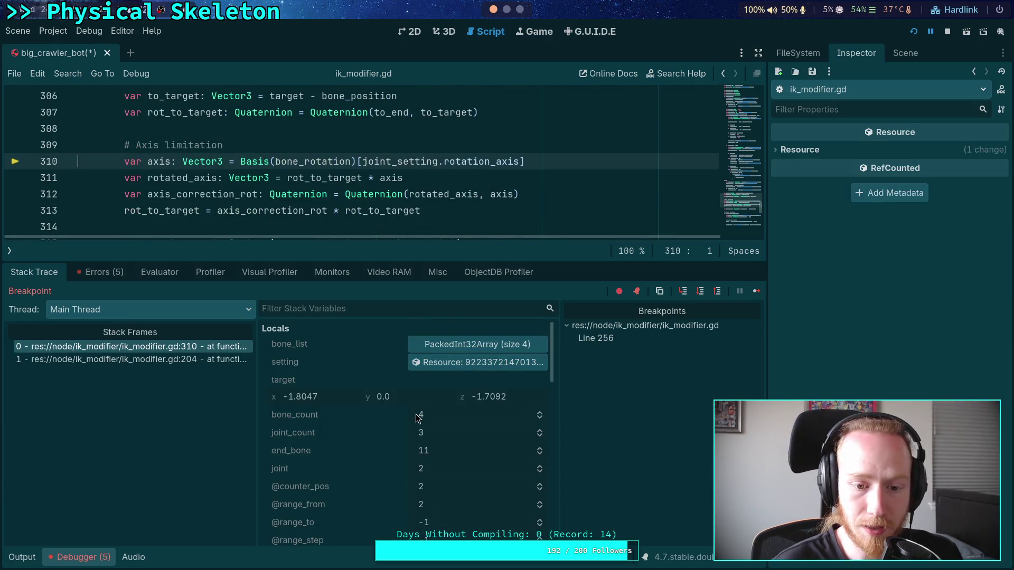
pyautogui.scroll(-5, 417, 418)
pyautogui.scroll(-3, 328, 439)
pyautogui.rightClick(302, 463)
pyautogui.click(328, 471)
# Step: Paste rot_to_target into RotToTarget's quaternion rotation
pyautogui.click(914, 58)
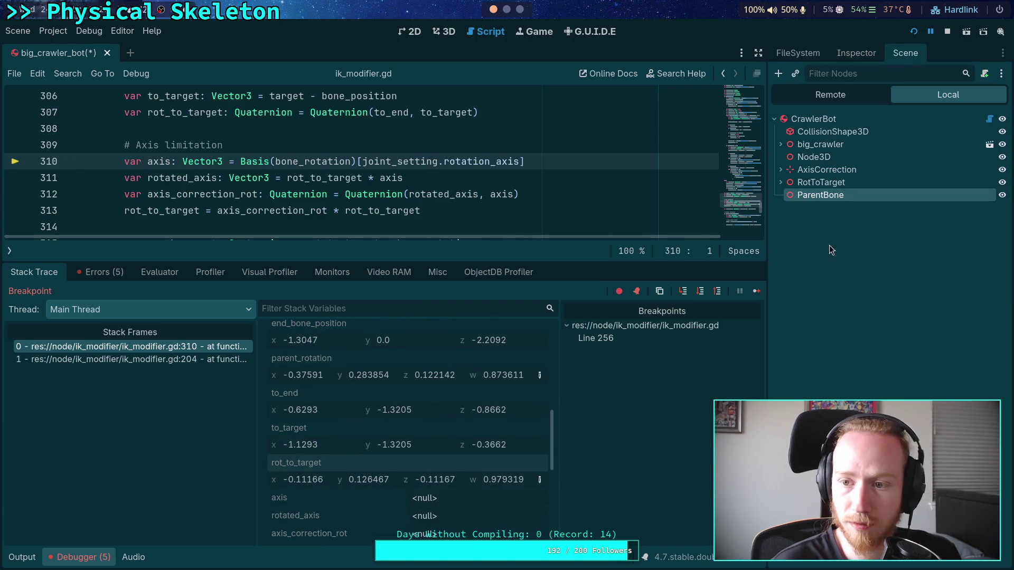
pyautogui.click(803, 185)
pyautogui.click(780, 182)
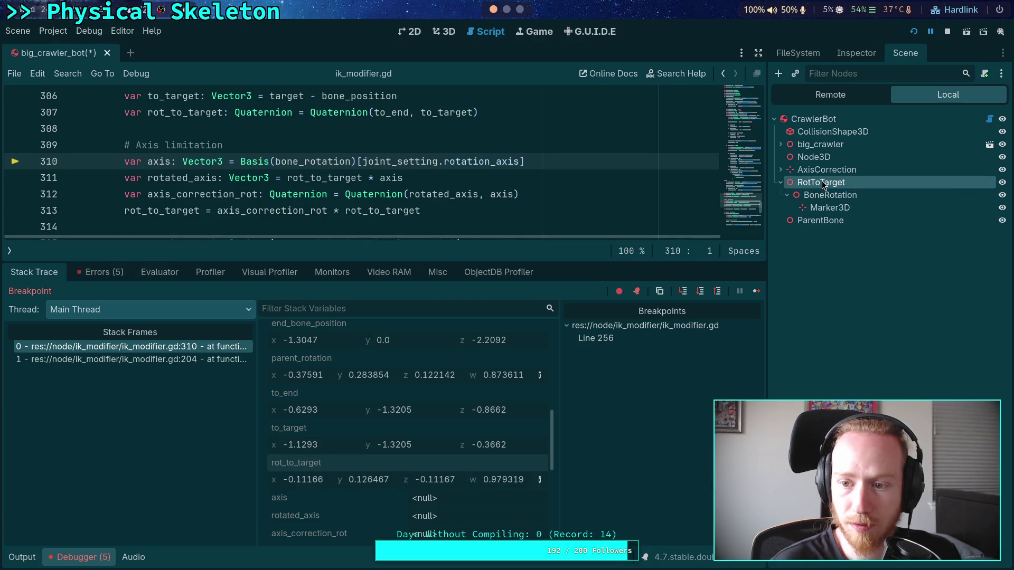
pyautogui.rightClick(808, 183)
pyautogui.click(852, 54)
pyautogui.rightClick(815, 201)
pyautogui.click(844, 227)
# Step: Orbit the 3D view around the RotToTarget marker to check its new rotation
pyautogui.click(443, 31)
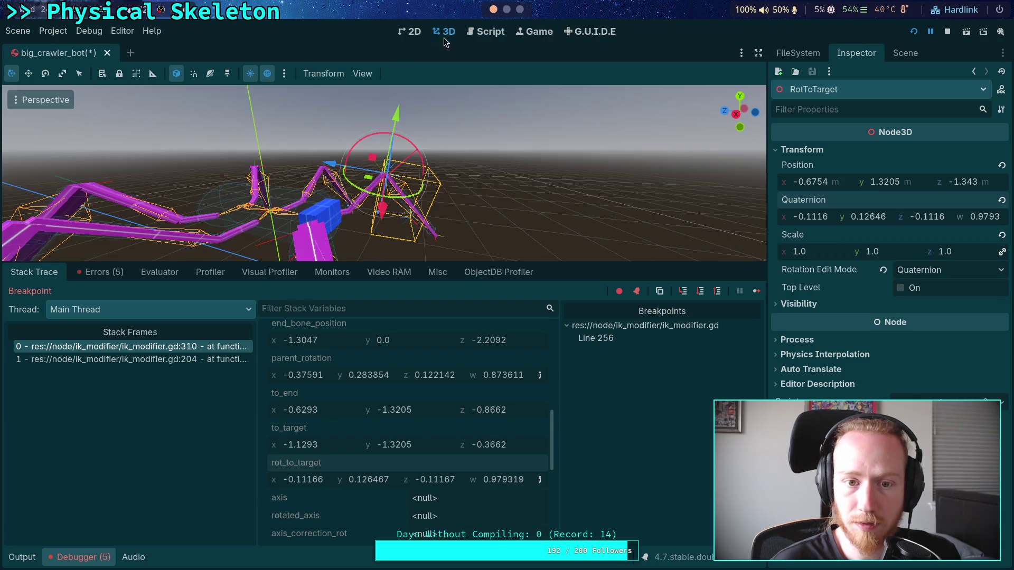
pyautogui.moveTo(544, 164); pyautogui.dragTo(594, 171)
pyautogui.click(905, 52)
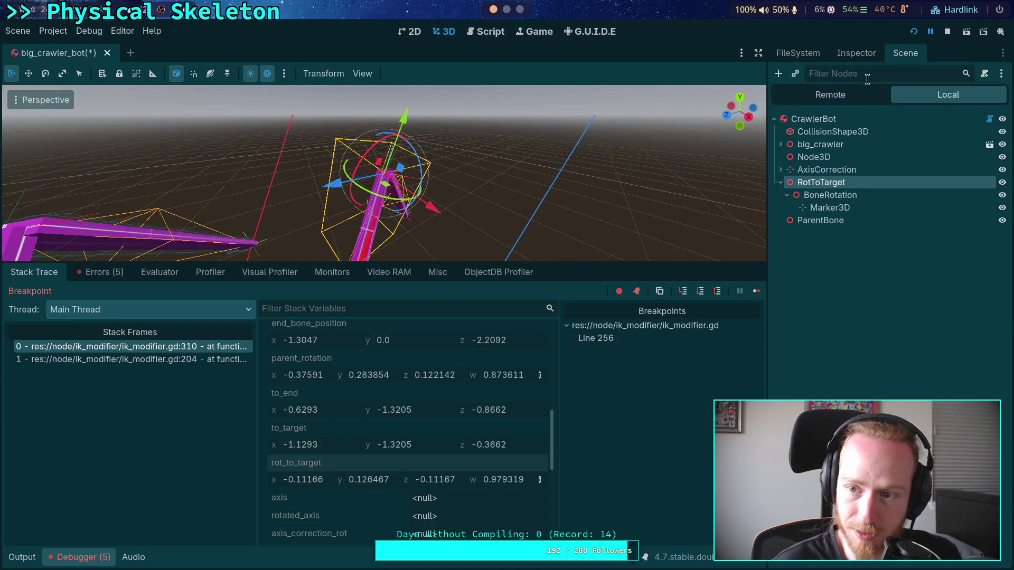
pyautogui.click(880, 54)
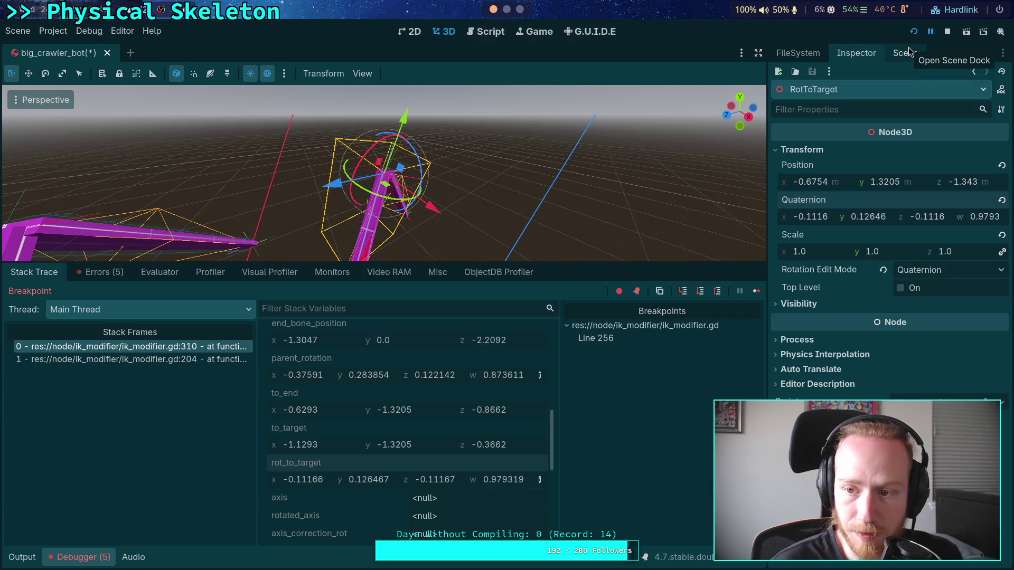
pyautogui.click(906, 53)
# Step: Copy bone_rotation from the debugger into BoneRotation's quaternion rotation
pyautogui.click(820, 195)
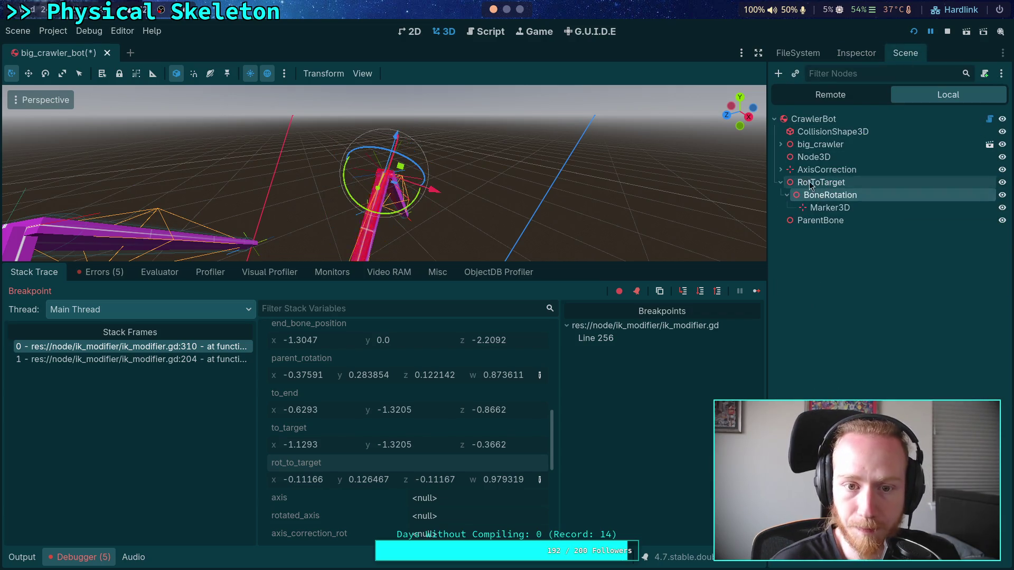
pyautogui.moveTo(511, 192); pyautogui.dragTo(443, 235)
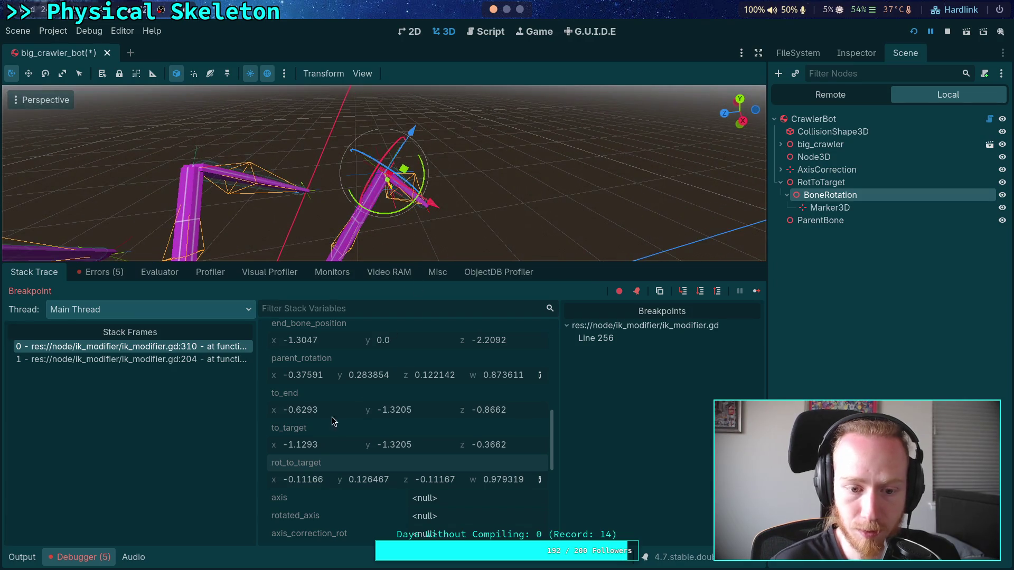
pyautogui.scroll(3, 313, 407)
pyautogui.rightClick(306, 378)
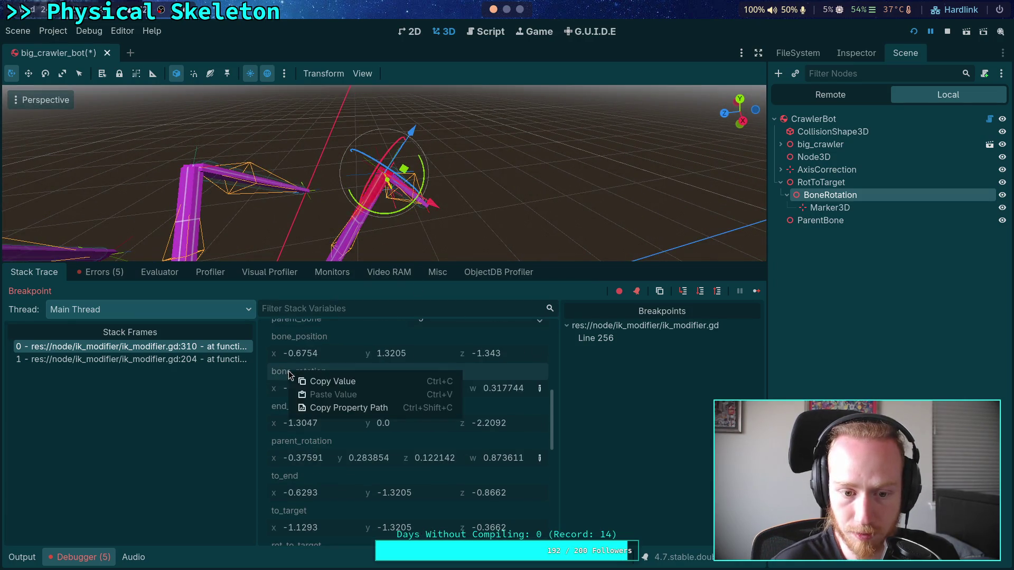
pyautogui.click(318, 388)
pyautogui.click(856, 53)
pyautogui.rightClick(803, 208)
pyautogui.click(835, 224)
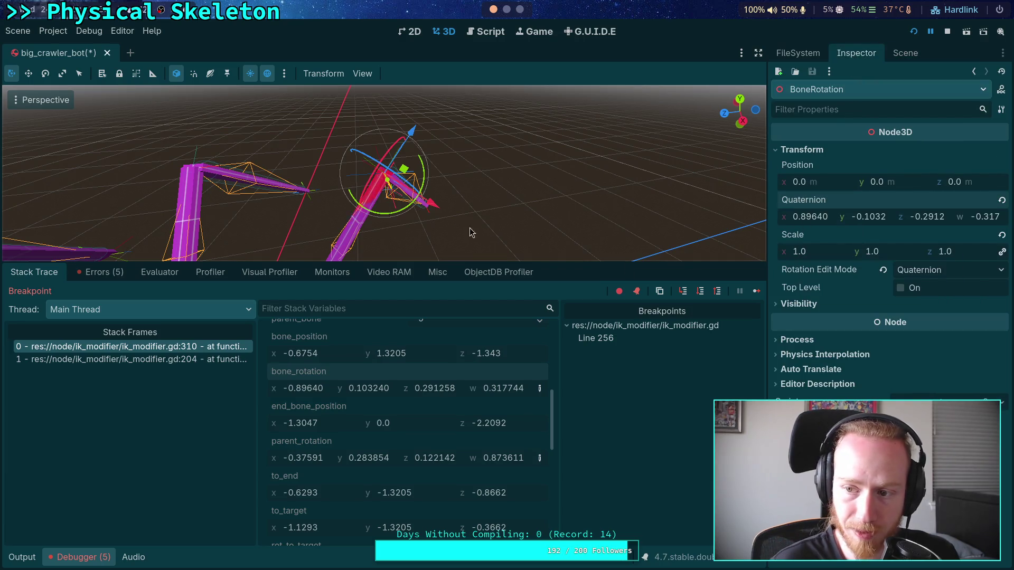
pyautogui.moveTo(407, 130)
pyautogui.mouseDown()
pyautogui.moveTo(452, 209)
pyautogui.moveTo(564, 200)
pyautogui.moveTo(416, 211)
pyautogui.mouseUp()
pyautogui.scroll(2, 501, 206)
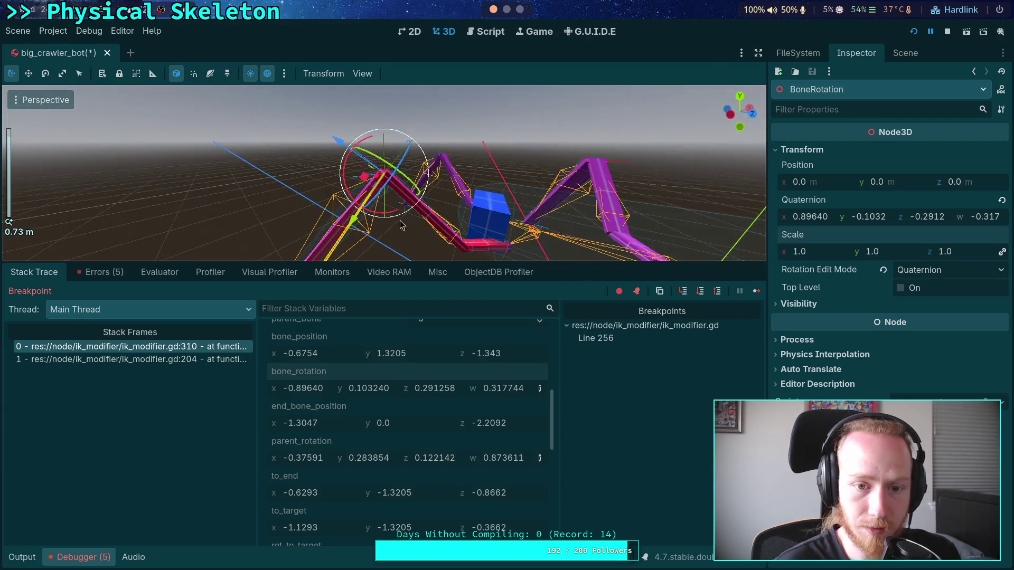
pyautogui.scroll(-2, 416, 212)
# Step: Frame the Marker3D and orbit around it and the crawler's legs, then return to ik_modifier.gd
pyautogui.click(904, 53)
pyautogui.click(830, 208)
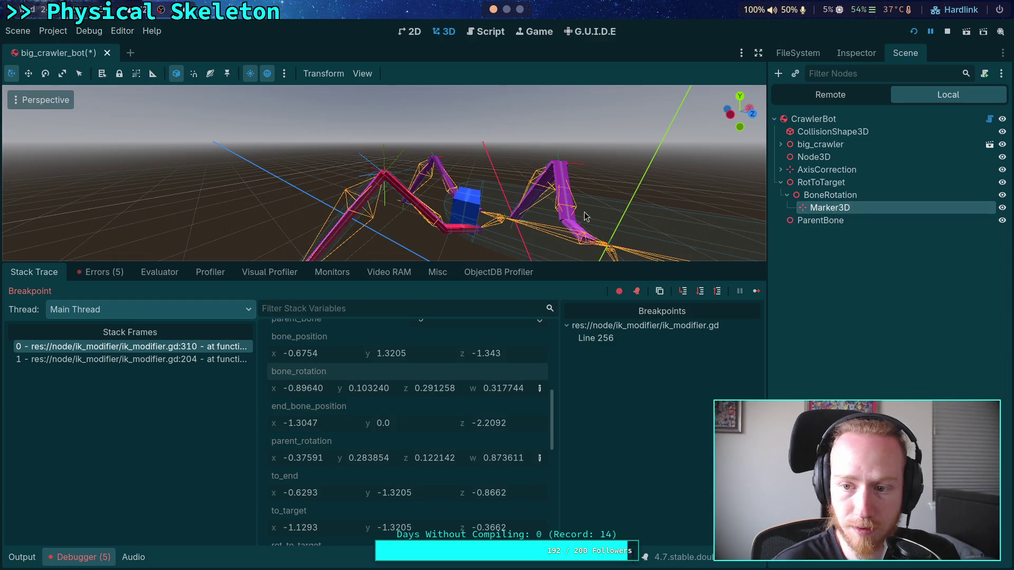
pyautogui.press('f')
pyautogui.scroll(5, 459, 190)
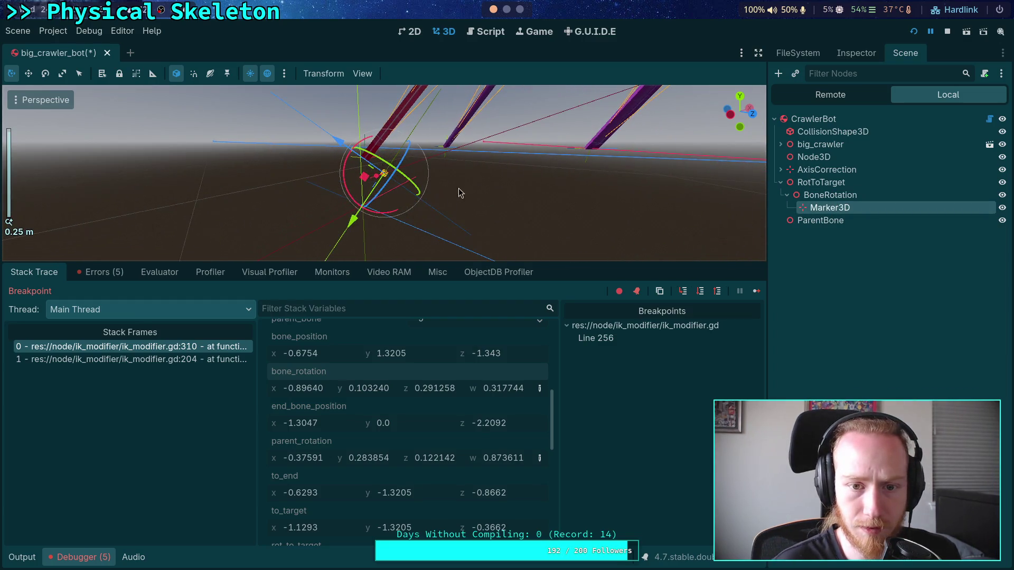
pyautogui.moveTo(459, 192)
pyautogui.mouseDown()
pyautogui.moveTo(530, 140)
pyautogui.moveTo(223, 170)
pyautogui.moveTo(380, 200)
pyautogui.mouseUp()
pyautogui.scroll(3, 350, 215)
pyautogui.scroll(-4, 348, 213)
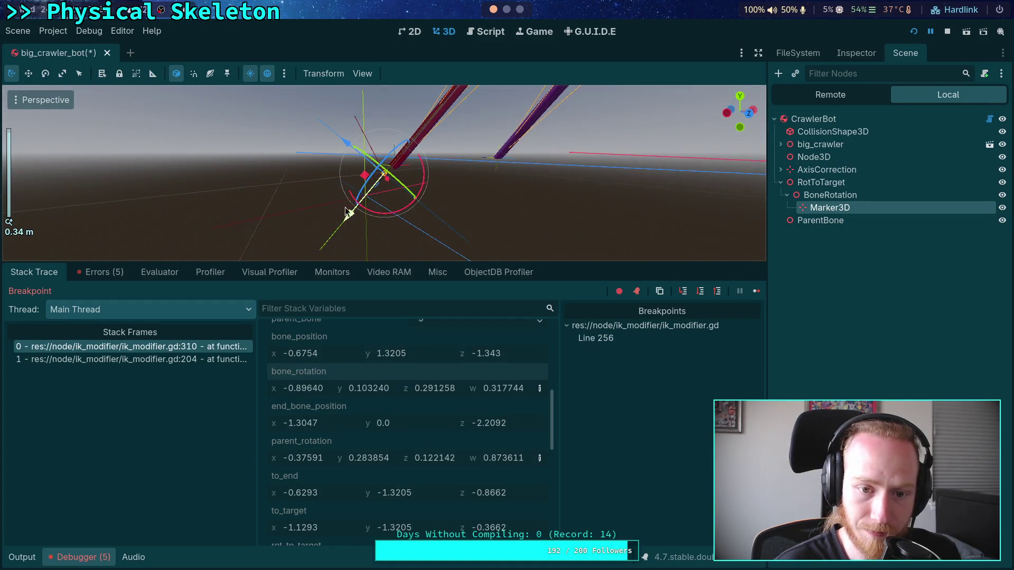
pyautogui.scroll(5, 368, 220)
pyautogui.moveTo(368, 219)
pyautogui.mouseDown()
pyautogui.moveTo(275, 162)
pyautogui.moveTo(177, 167)
pyautogui.moveTo(271, 222)
pyautogui.mouseUp()
pyautogui.scroll(-6, 271, 222)
pyautogui.moveTo(492, 195)
pyautogui.mouseDown()
pyautogui.moveTo(497, 165)
pyautogui.moveTo(565, 154)
pyautogui.moveTo(528, 164)
pyautogui.moveTo(507, 156)
pyautogui.moveTo(468, 174)
pyautogui.mouseUp()
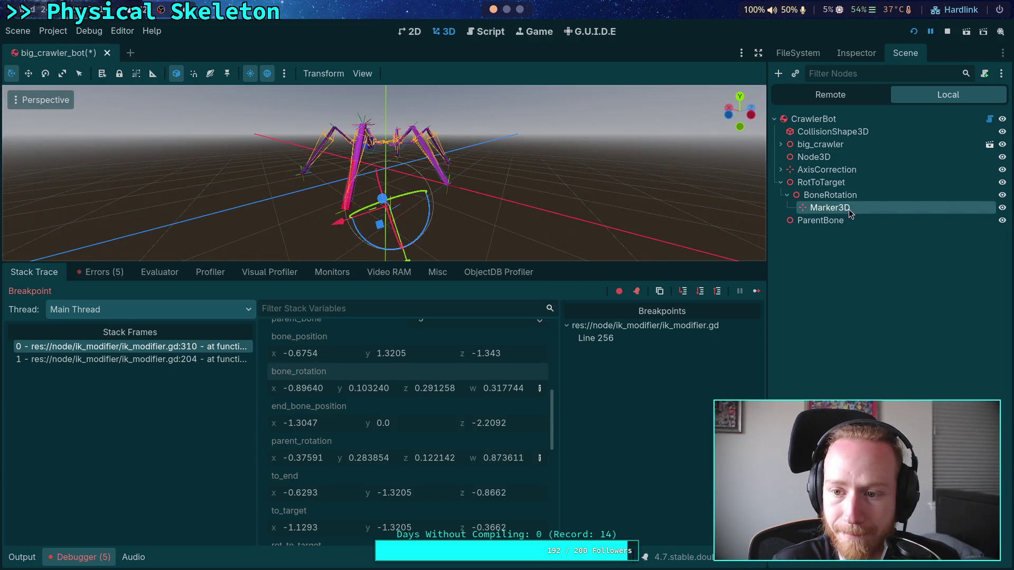
pyautogui.click(490, 32)
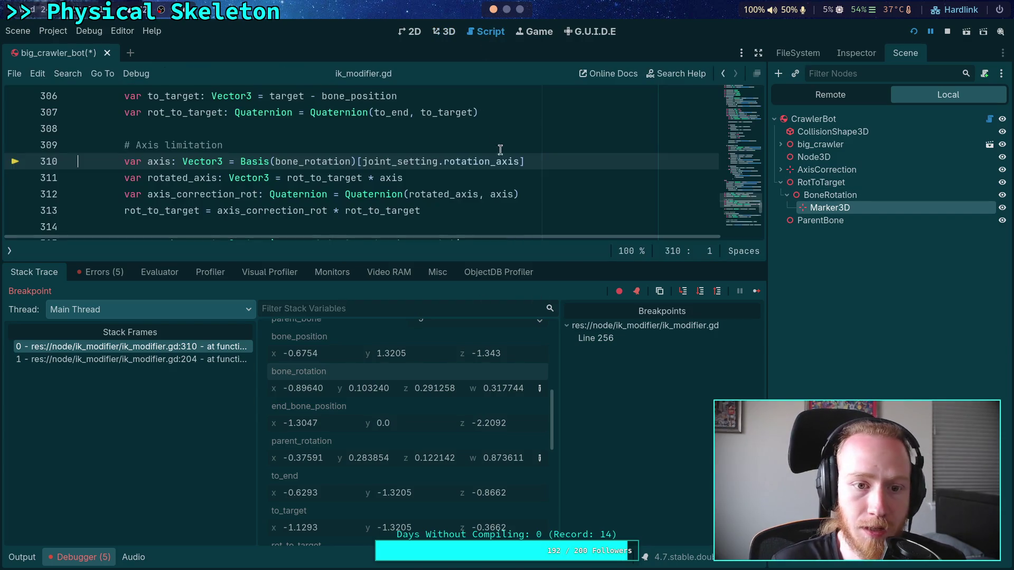
# Step: Advance execution via line 313 to line 315 and copy the updated rot_to_target value
pyautogui.click(704, 290)
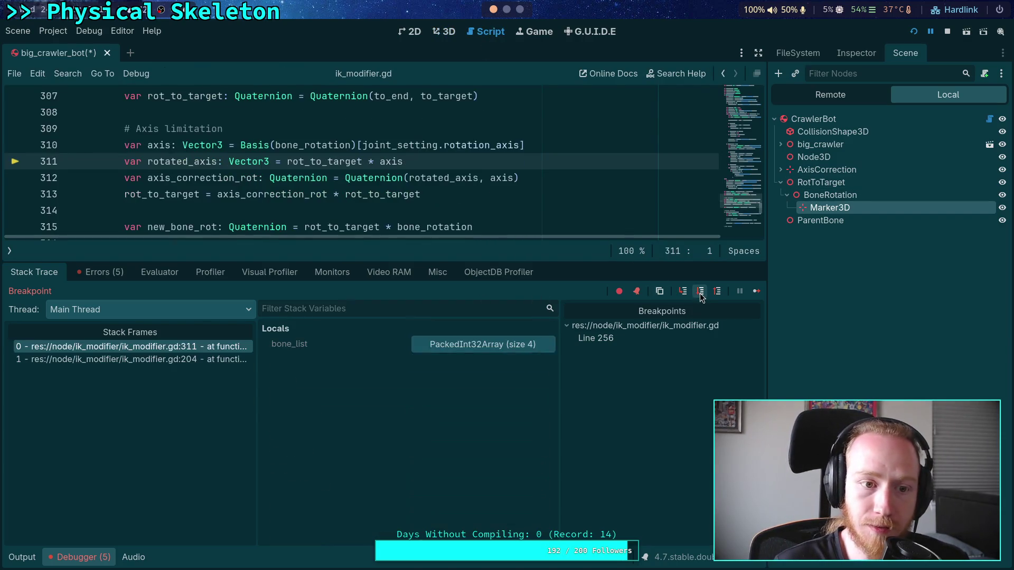
pyautogui.click(700, 294)
pyautogui.click(699, 296)
pyautogui.click(698, 293)
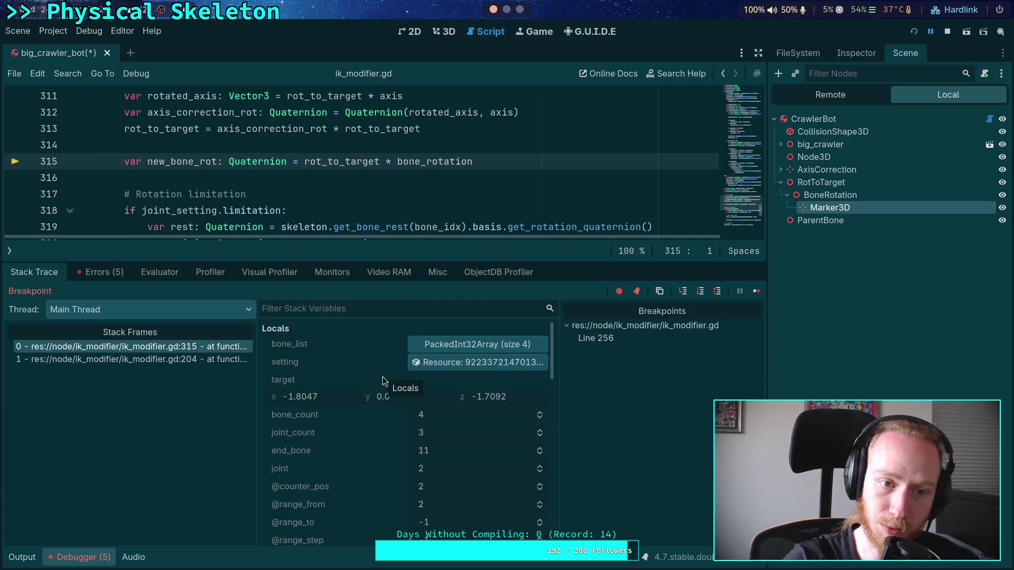
pyautogui.scroll(-5, 380, 406)
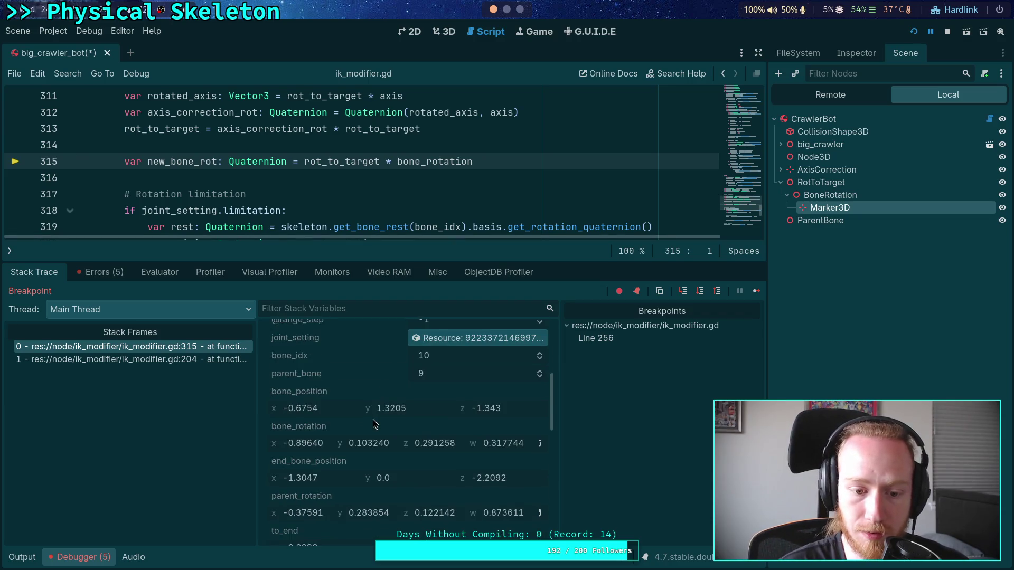
pyautogui.scroll(-5, 373, 419)
pyautogui.rightClick(303, 436)
pyautogui.click(320, 446)
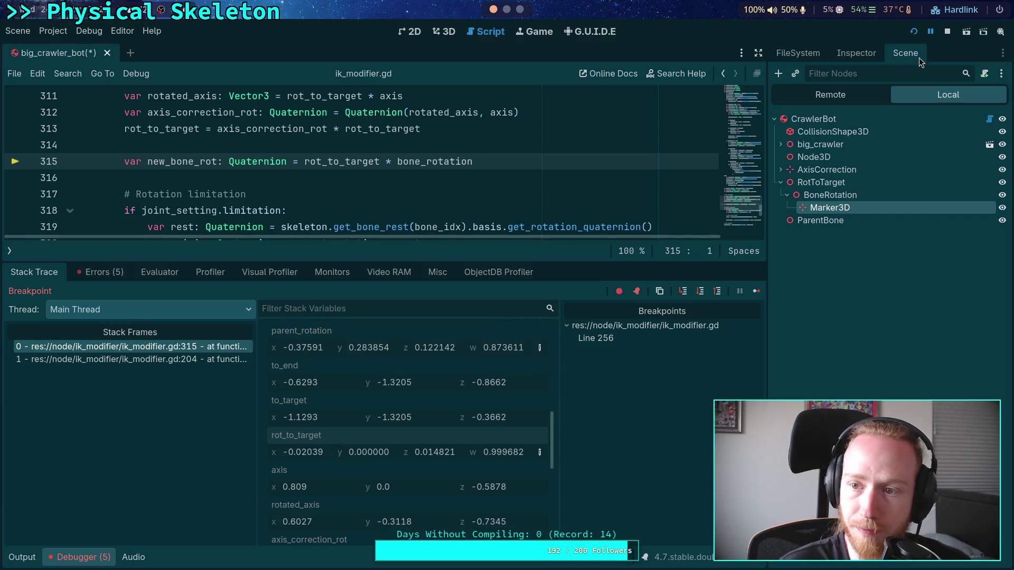
# Step: Paste the axis-corrected rot_to_target (-0.0203, 0, 0.01482, 0.9996) into RotToTarget's quaternion
pyautogui.click(820, 183)
pyautogui.click(840, 94)
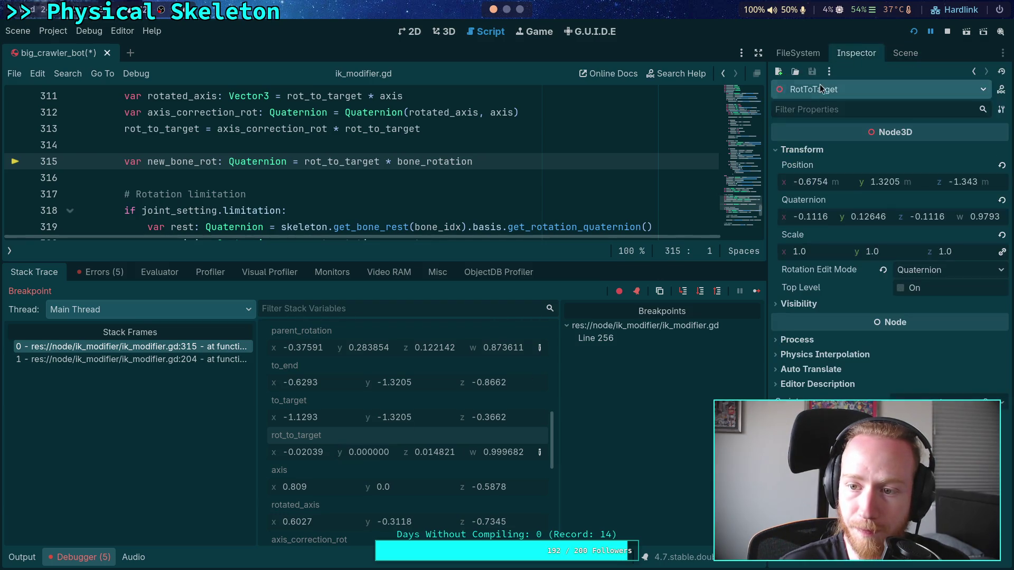
pyautogui.rightClick(798, 199)
pyautogui.click(821, 225)
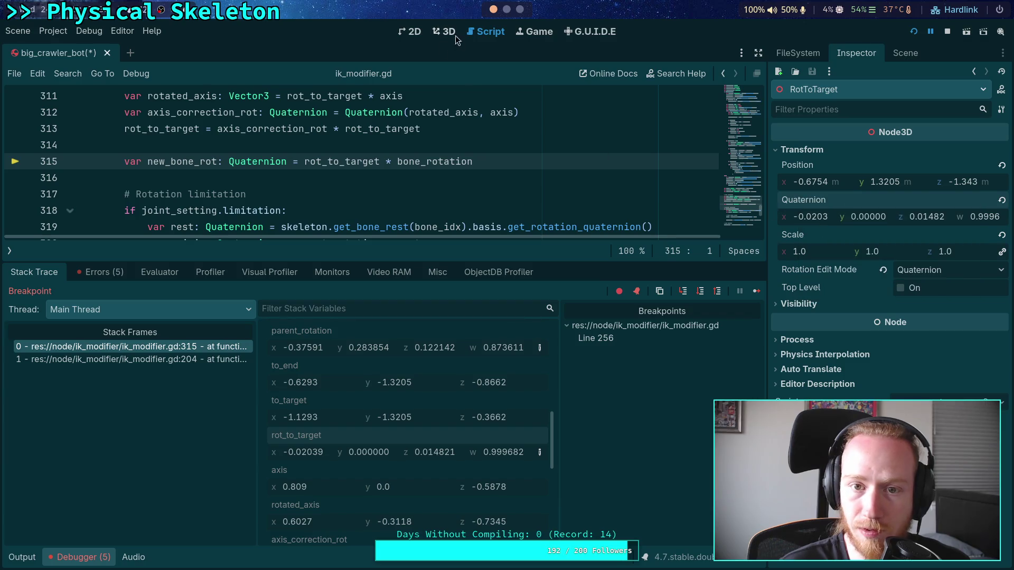
# Step: Inspect the robot and the BoneRotation gizmo in the 3D view
pyautogui.click(449, 33)
pyautogui.scroll(2, 437, 169)
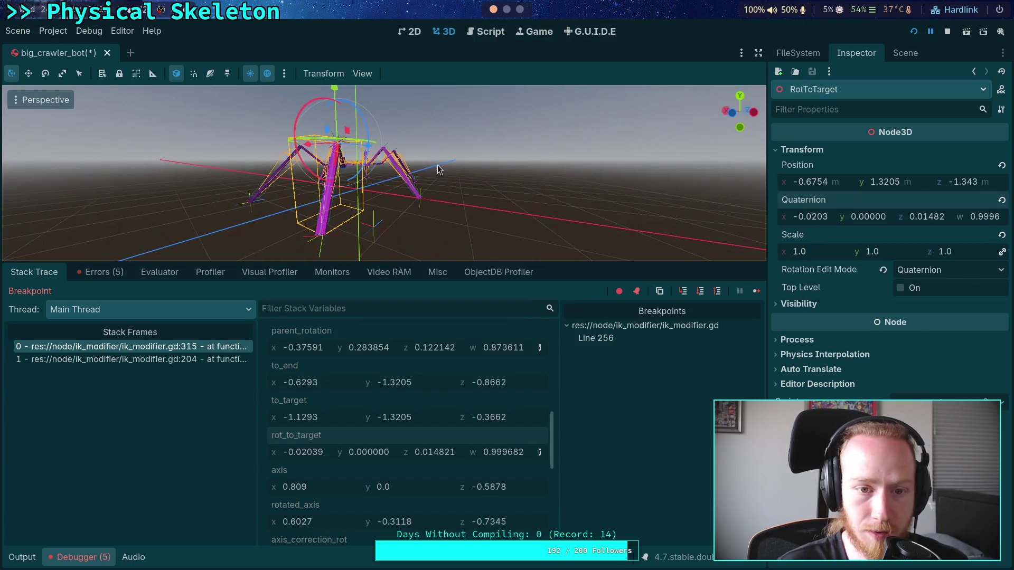
pyautogui.scroll(5, 433, 189)
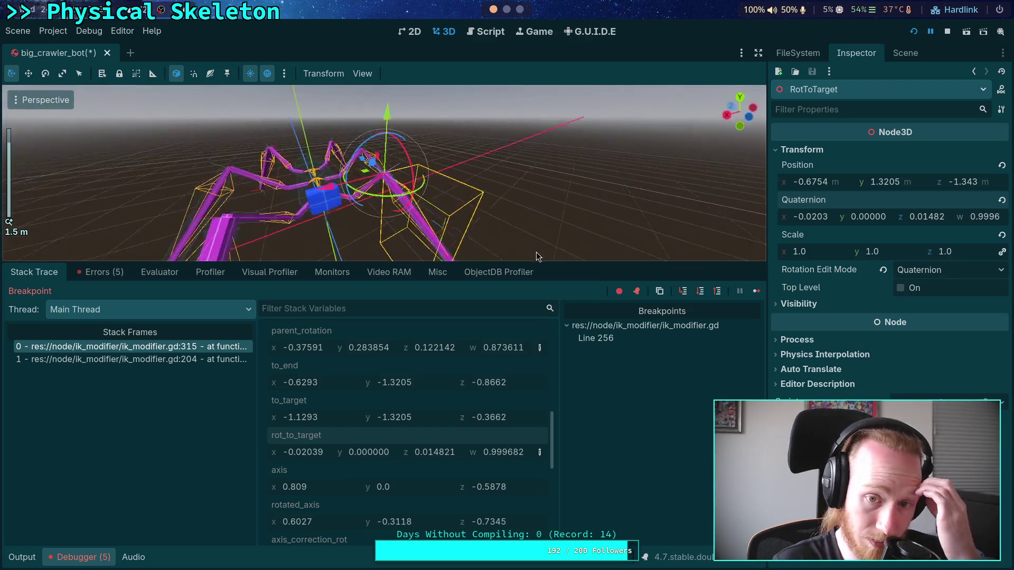
pyautogui.moveTo(536, 252); pyautogui.dragTo(486, 193)
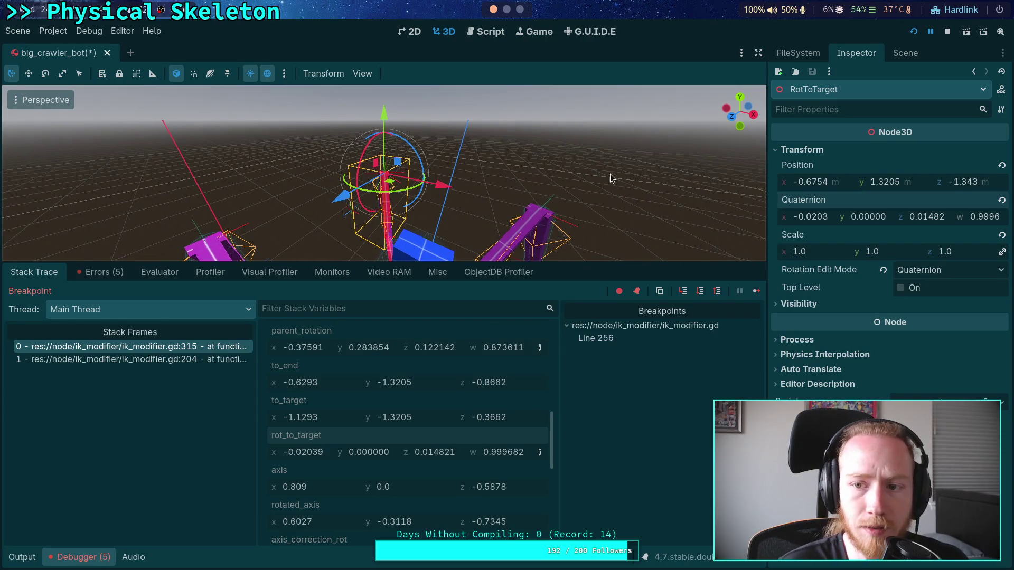
pyautogui.click(905, 53)
pyautogui.click(850, 194)
pyautogui.moveTo(591, 185); pyautogui.dragTo(654, 163)
pyautogui.scroll(3, 651, 155)
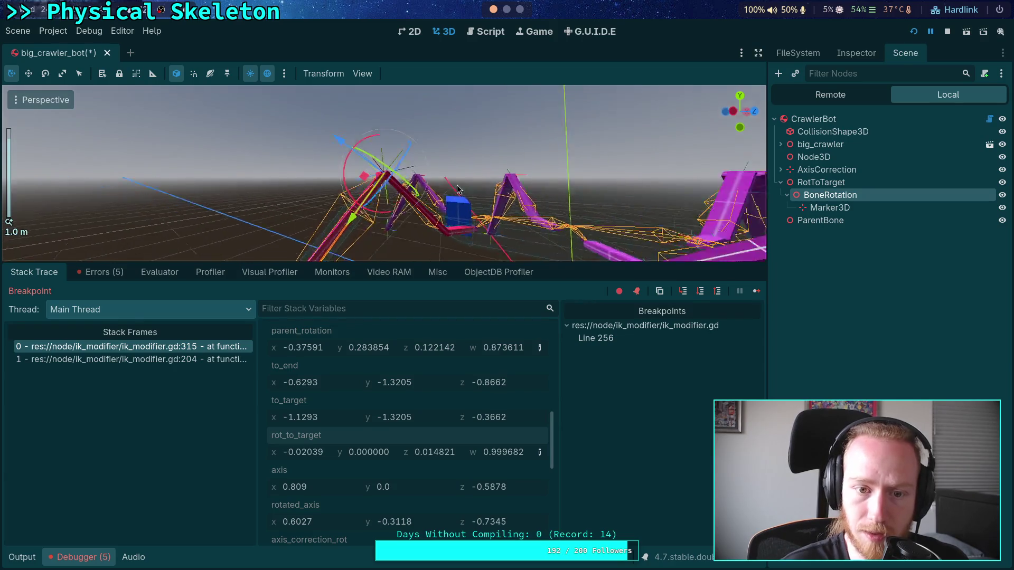
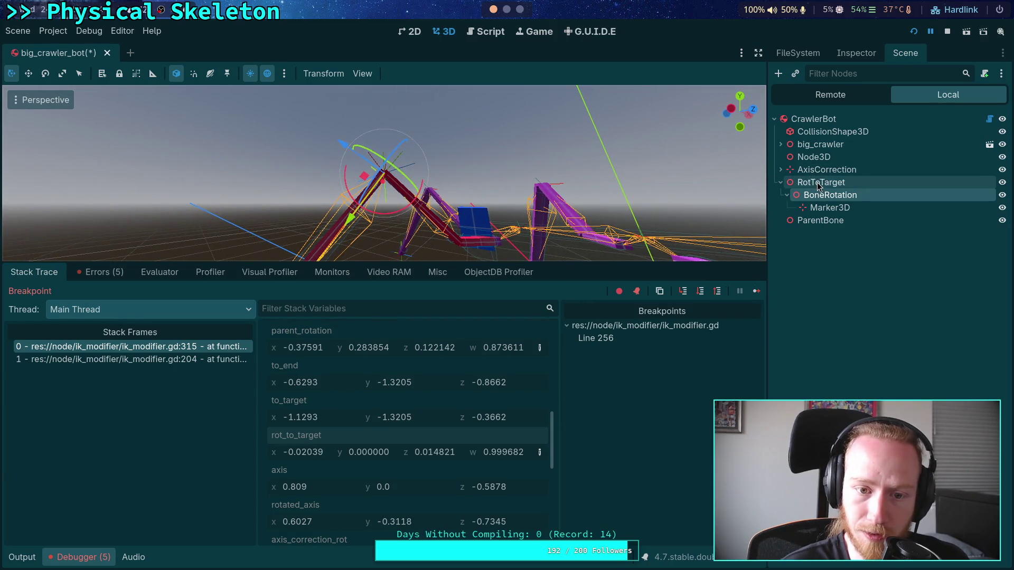
# Step: Expand big_crawler and Skeleton3D, folding LowerSection and the three ModifierBoneTarget3D nodes
pyautogui.click(780, 144)
pyautogui.click(792, 195)
pyautogui.click(793, 209)
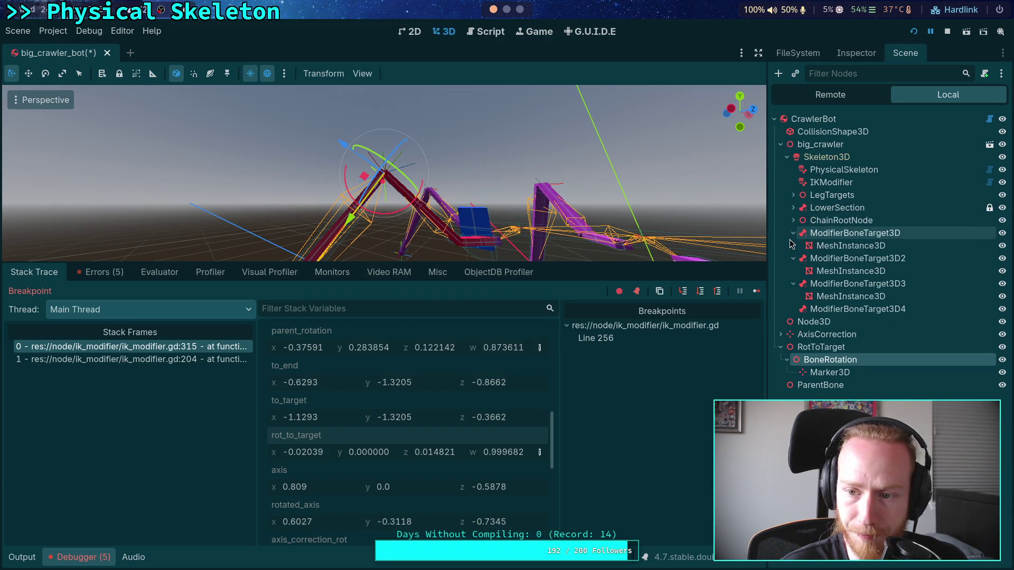
pyautogui.click(793, 232)
pyautogui.click(793, 246)
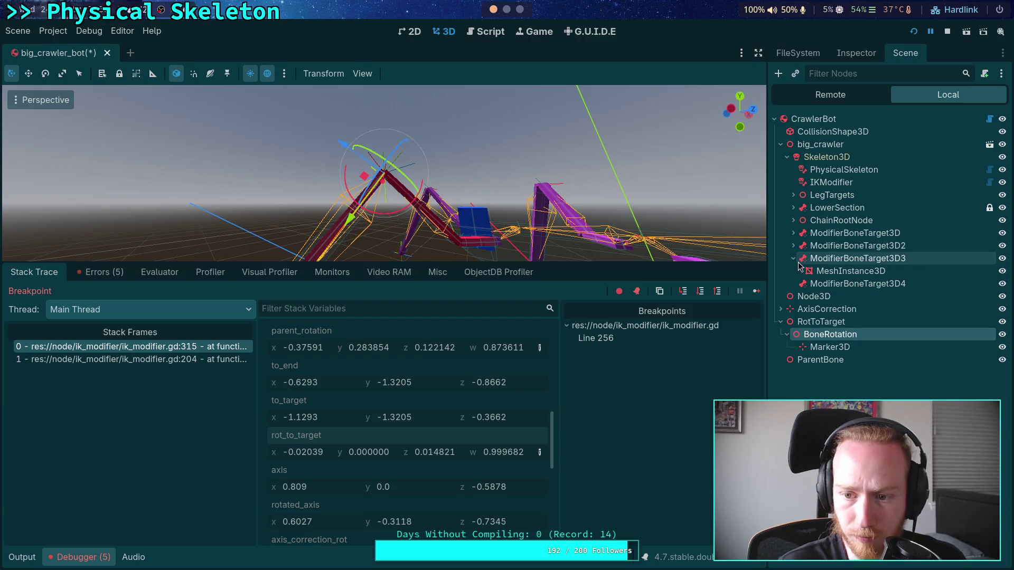
pyautogui.click(793, 258)
# Step: Compare ModifierBoneTarget3D3 with BoneRotation, briefly show rot_to_target as Euler angles, and orbit to the front
pyautogui.click(827, 262)
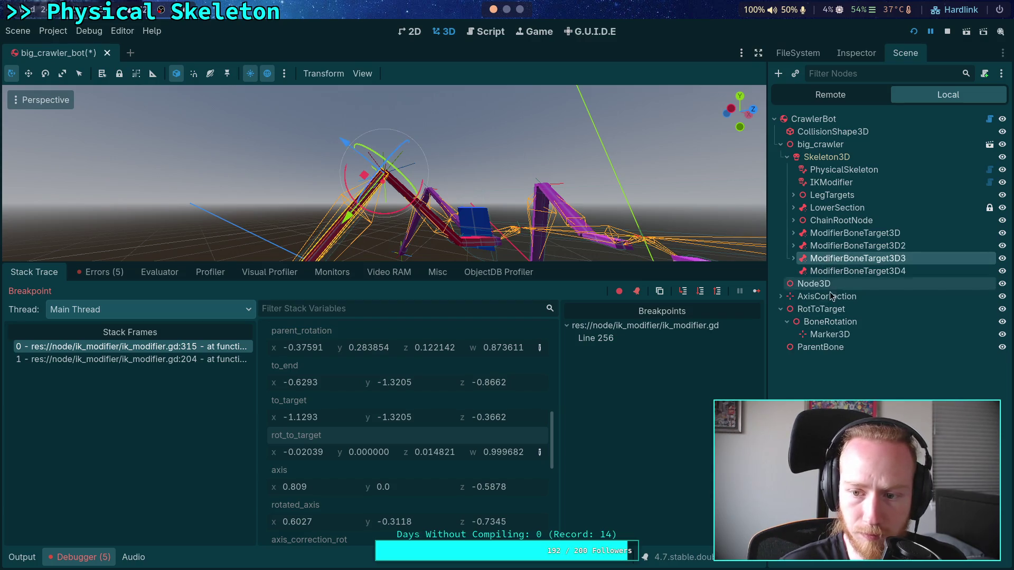
pyautogui.click(824, 323)
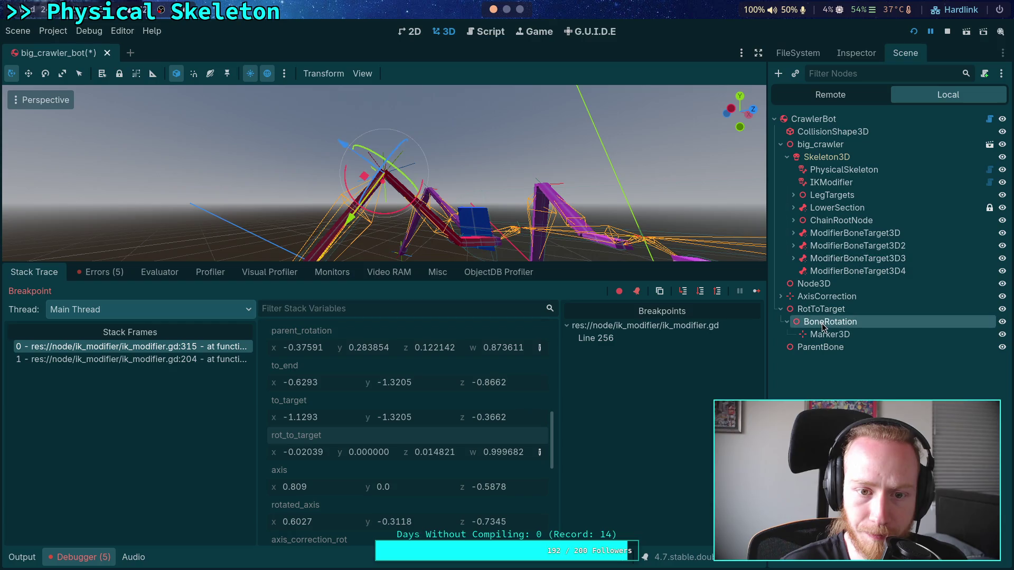
pyautogui.click(835, 261)
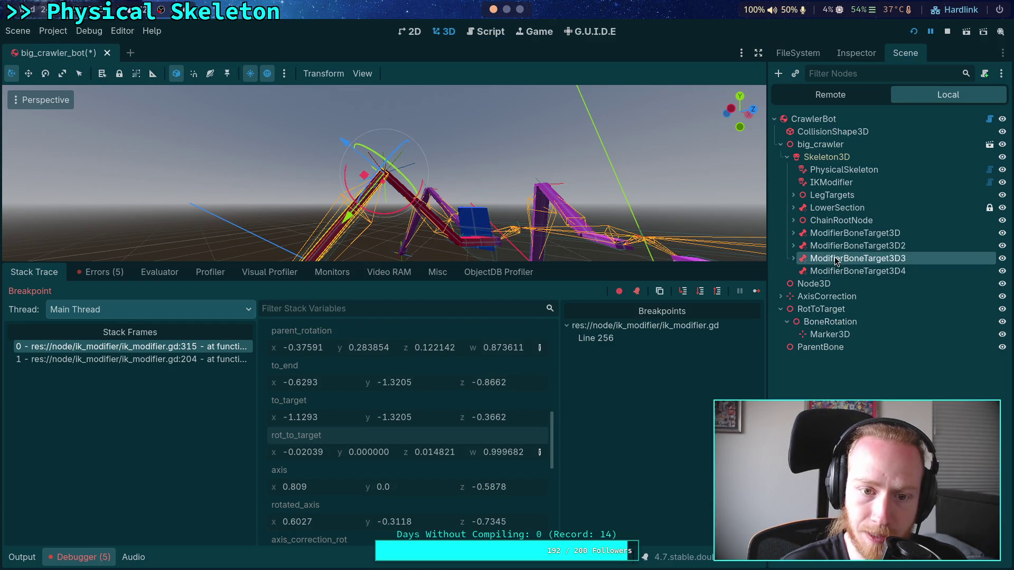
pyautogui.click(835, 324)
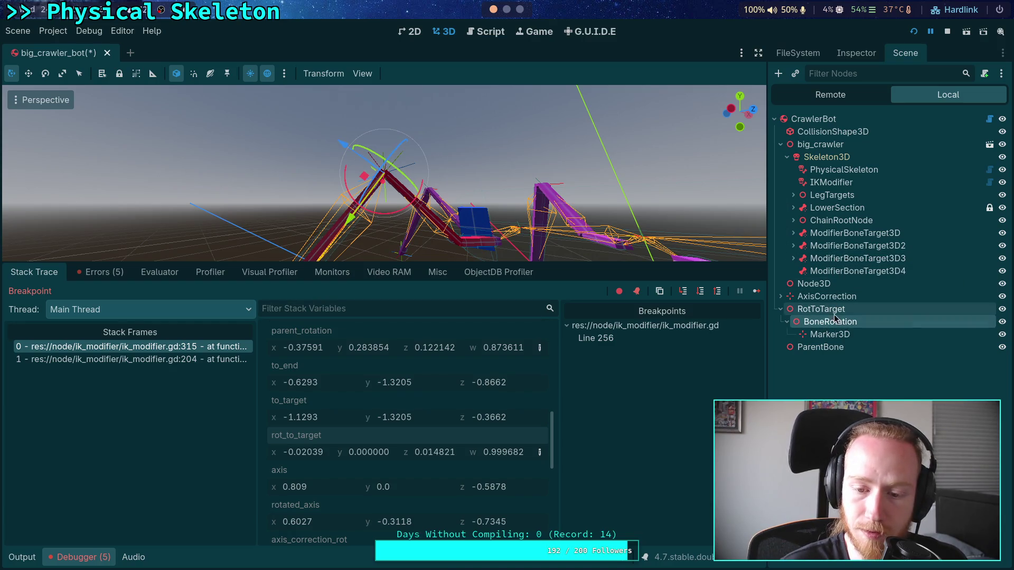
pyautogui.click(540, 452)
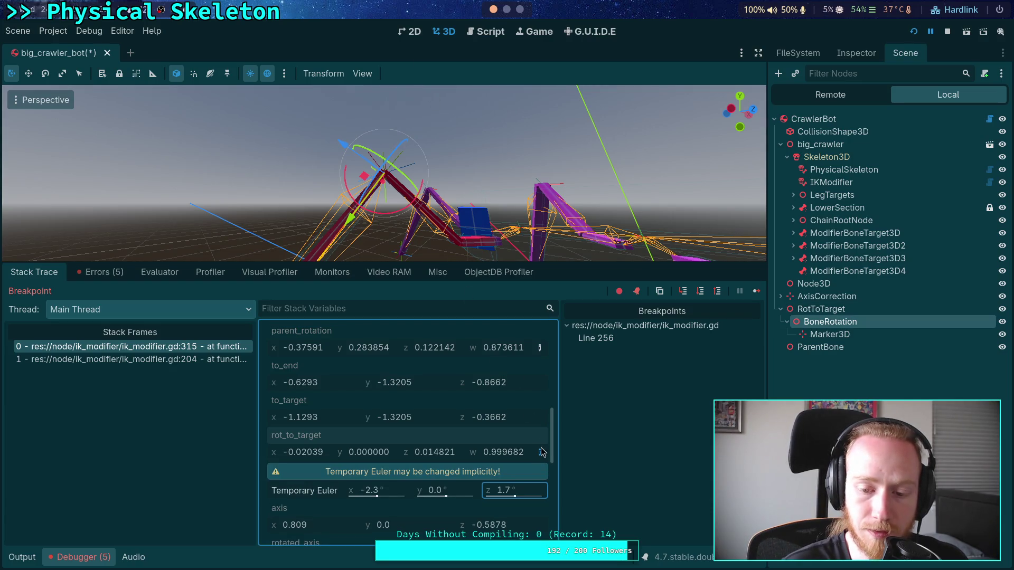
pyautogui.click(540, 452)
pyautogui.moveTo(387, 198)
pyautogui.mouseDown()
pyautogui.moveTo(611, 194)
pyautogui.moveTo(617, 123)
pyautogui.moveTo(620, 144)
pyautogui.moveTo(494, 238)
pyautogui.moveTo(489, 222)
pyautogui.mouseUp()
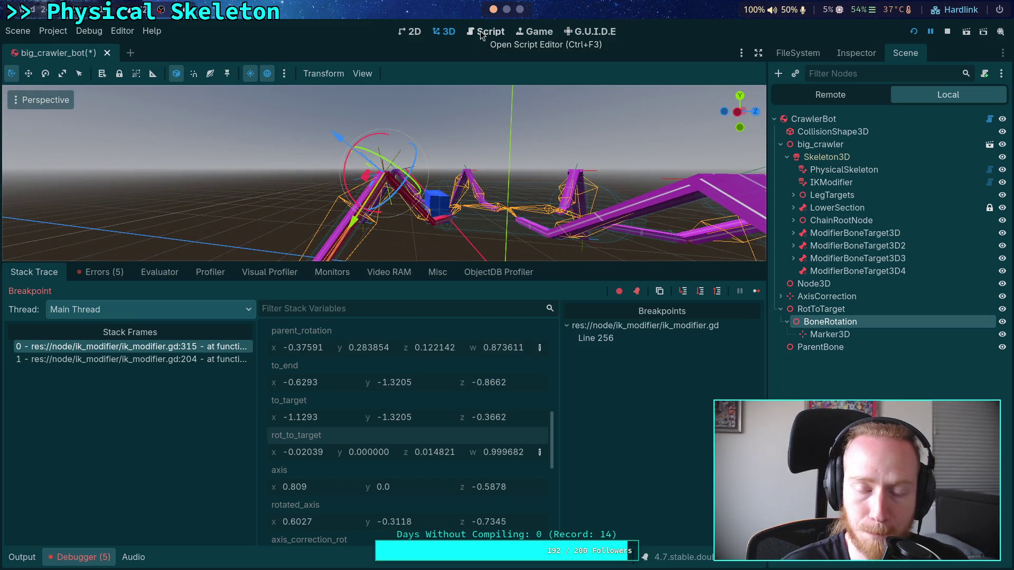
pyautogui.click(481, 35)
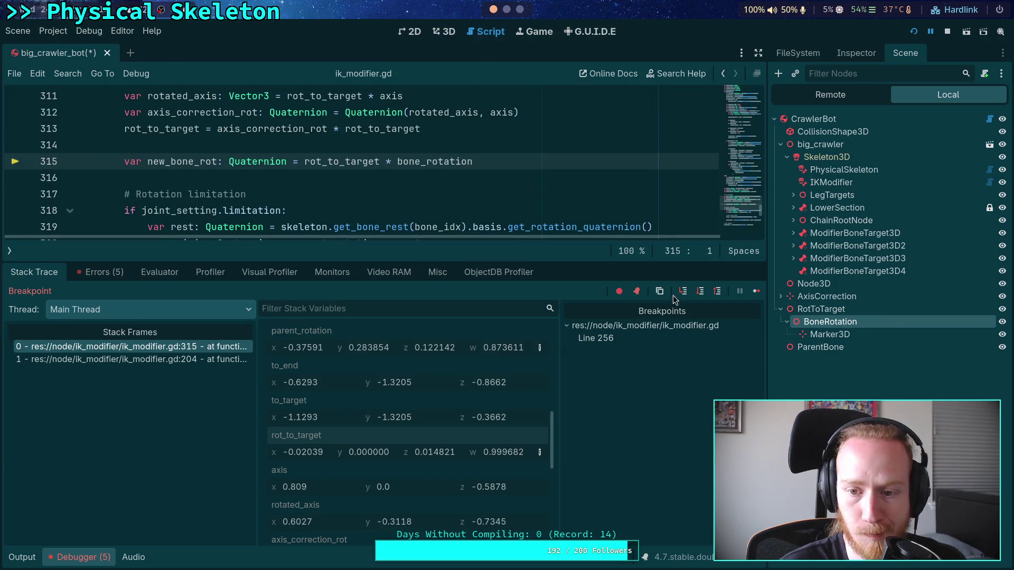
# Step: Step over the current line so execution pauses at line 318
pyautogui.click(700, 292)
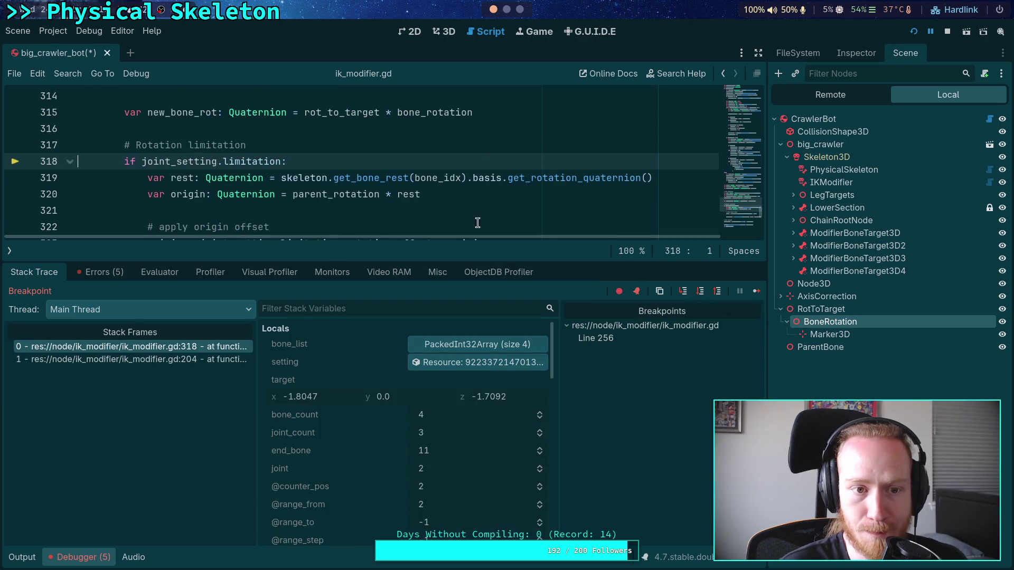
pyautogui.scroll(-10, 372, 414)
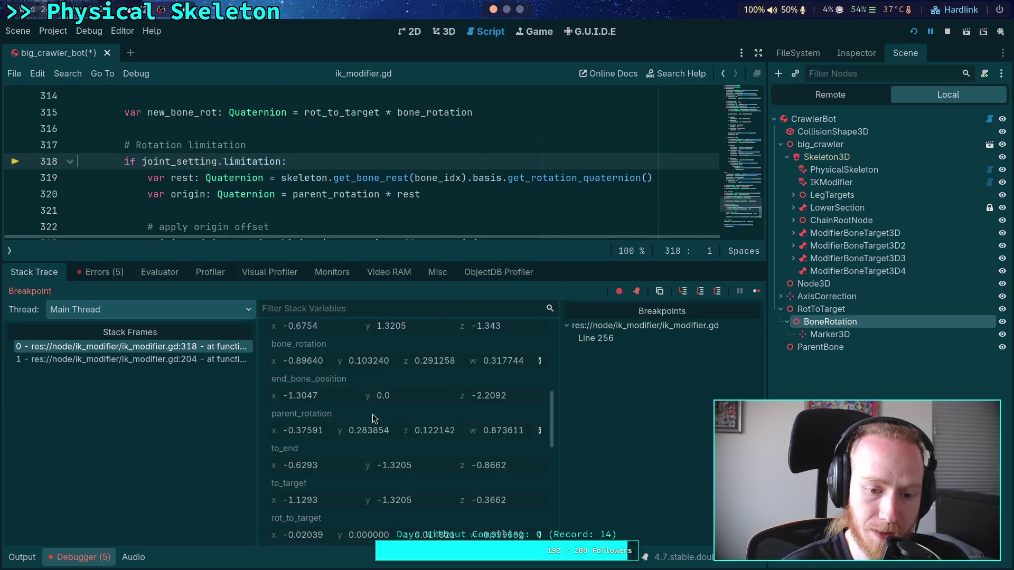
pyautogui.scroll(-3, 340, 438)
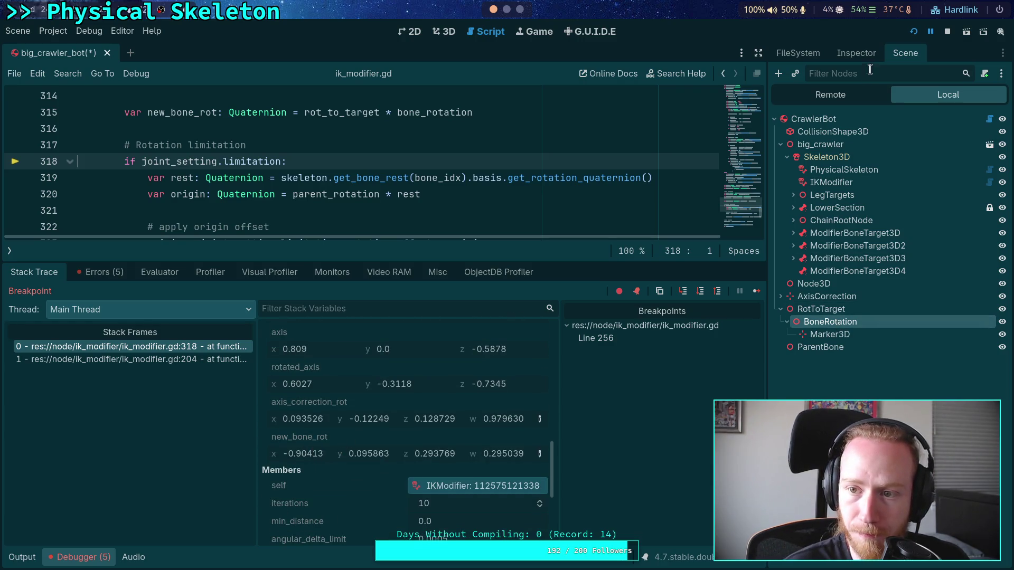
# Step: Turn on Top Level for the BoneRotation node
pyautogui.click(856, 53)
pyautogui.click(905, 53)
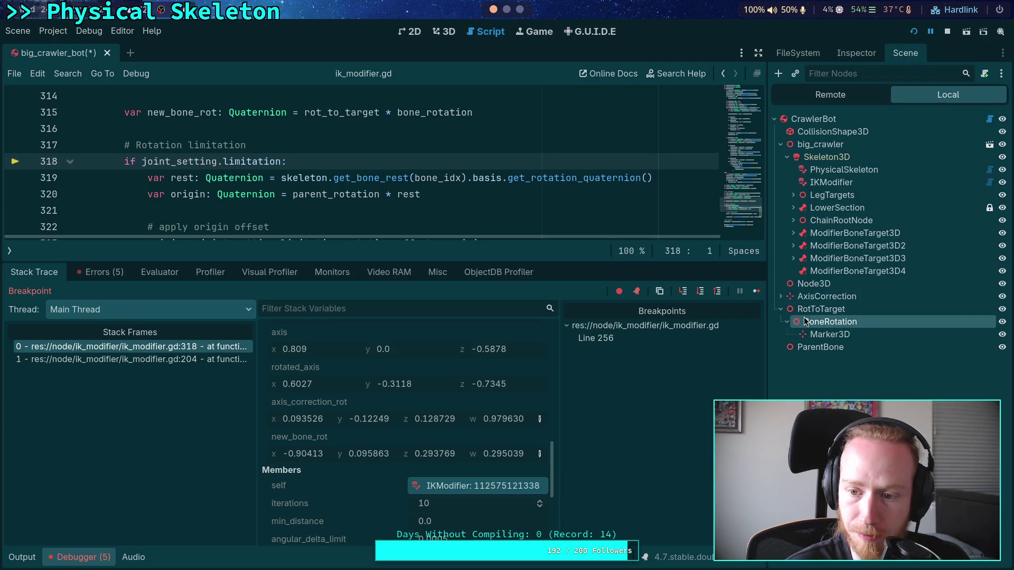
pyautogui.click(855, 54)
pyautogui.click(904, 288)
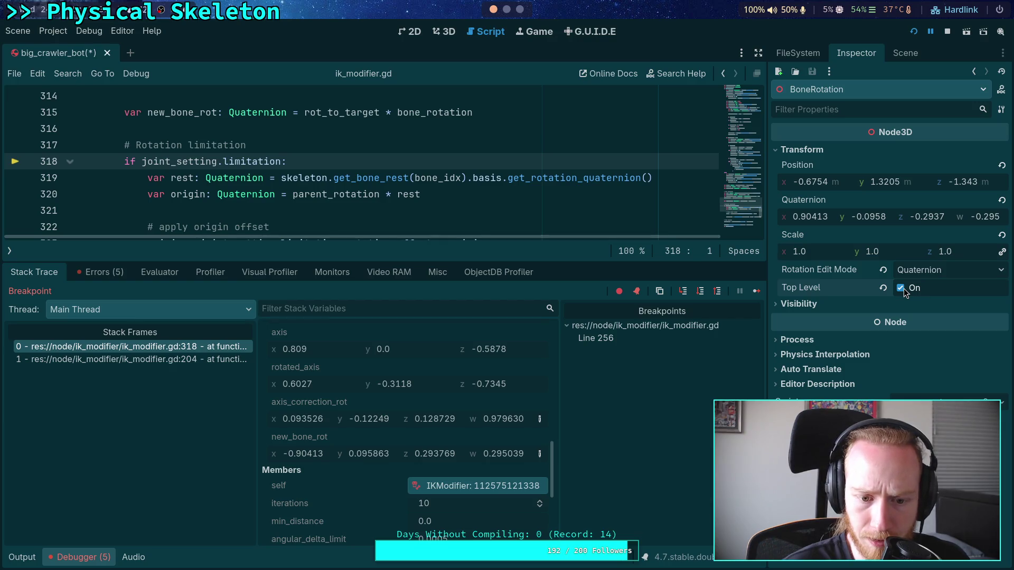
# Step: Paste new_bone_rot into BoneRotation's Quaternion, giving (0.9041356, -0.095863, -0.293769, -0.295039)
pyautogui.moveTo(767, 272); pyautogui.dragTo(714, 277)
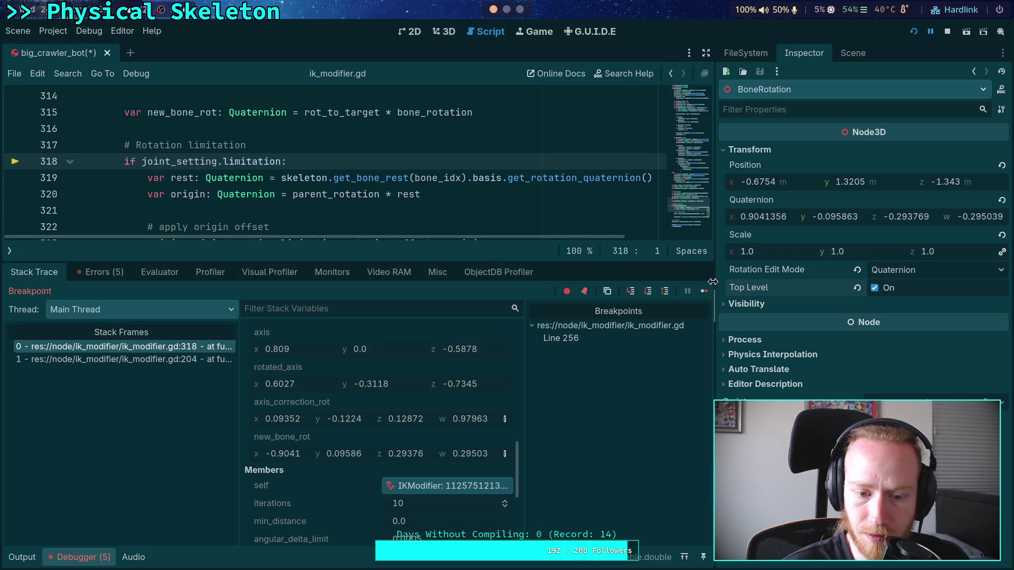
pyautogui.rightClick(293, 445)
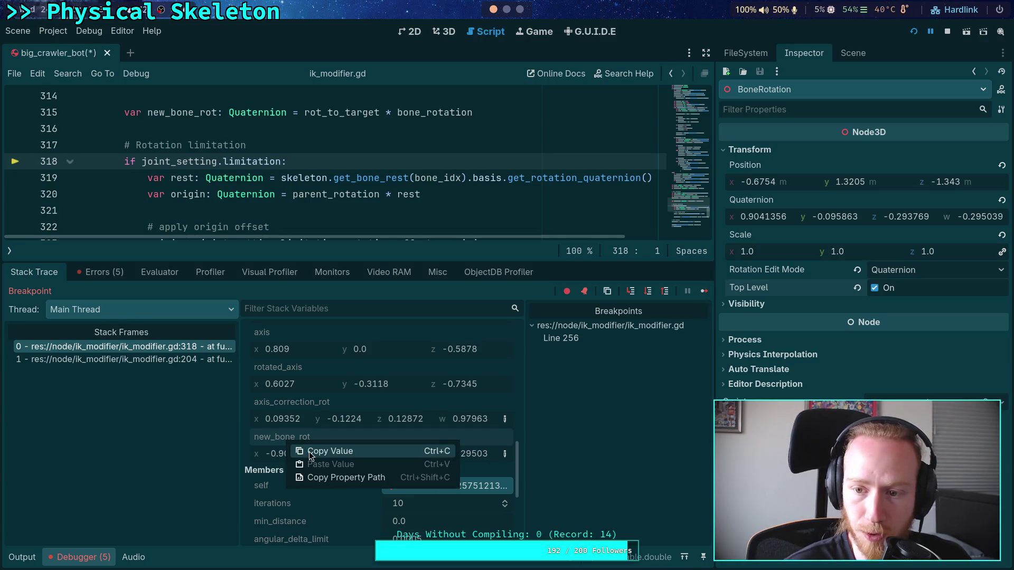
pyautogui.click(316, 450)
pyautogui.click(754, 199)
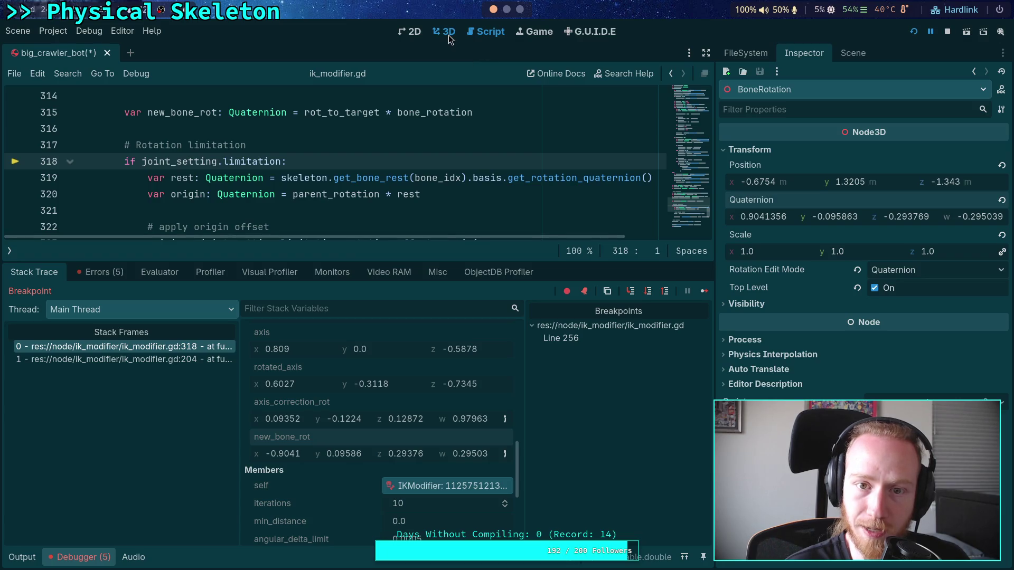
pyautogui.click(448, 35)
pyautogui.rightClick(759, 204)
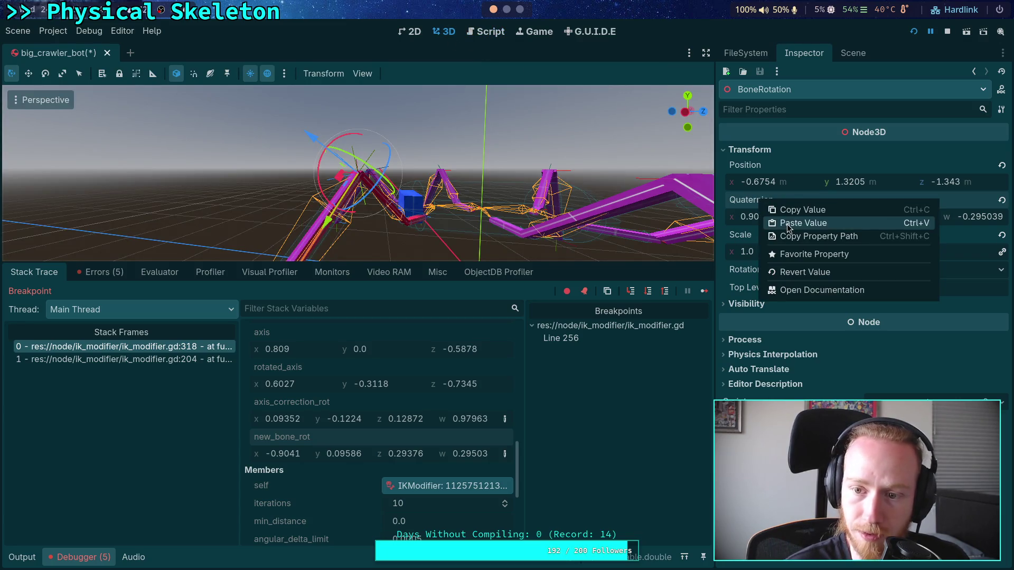
pyautogui.click(786, 222)
pyautogui.moveTo(475, 190)
pyautogui.mouseDown()
pyautogui.moveTo(541, 133)
pyautogui.moveTo(412, 202)
pyautogui.mouseUp()
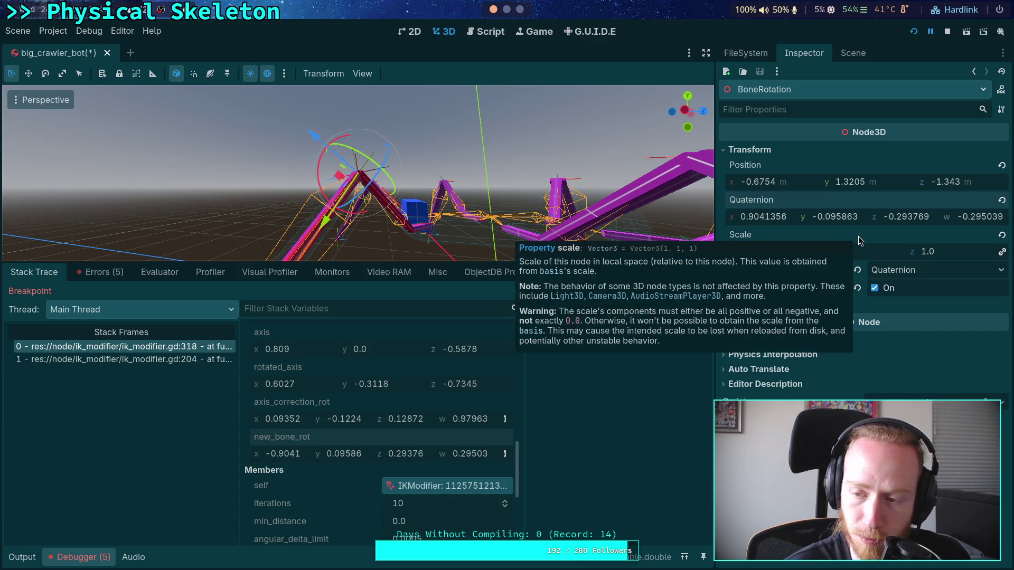
pyautogui.click(478, 31)
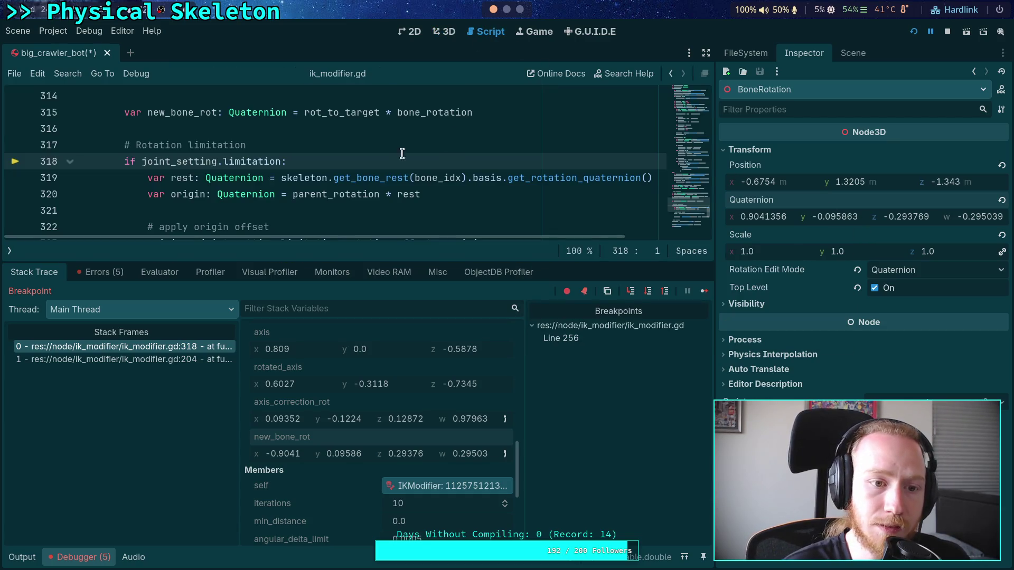
# Step: Step the paused script forward four times to reach line 325
pyautogui.scroll(-1, 399, 155)
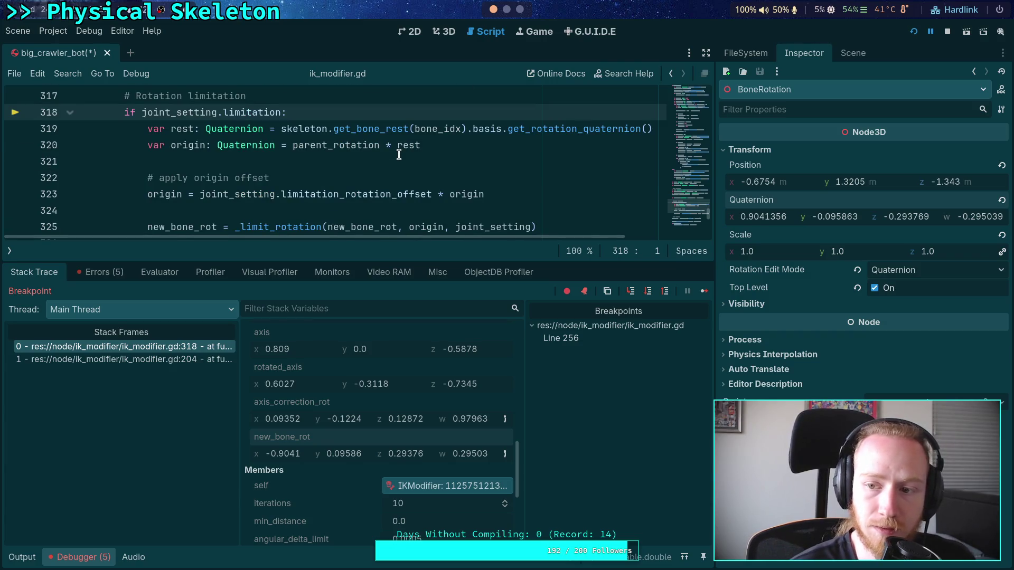
pyautogui.click(649, 292)
pyautogui.click(649, 292)
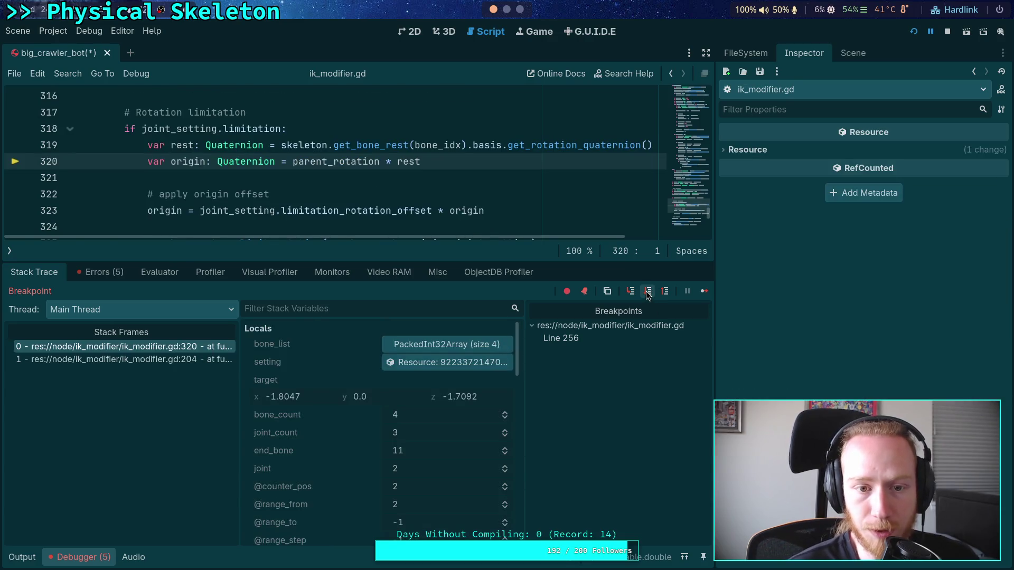
pyautogui.click(650, 292)
pyautogui.click(649, 292)
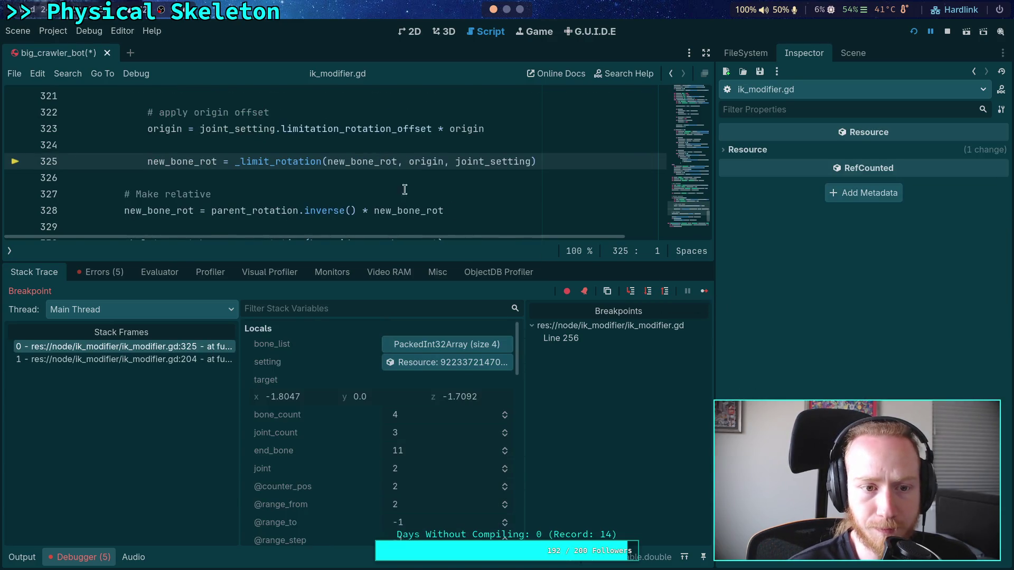
# Step: Resize the debugger panels so the code view shows lines 321–333
pyautogui.scroll(-10, 346, 359)
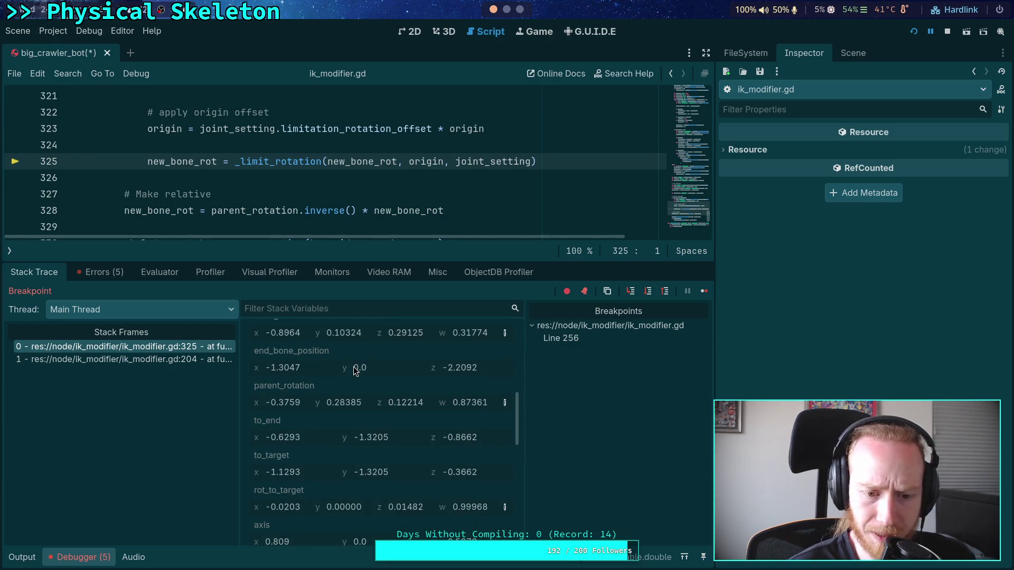
pyautogui.scroll(-10, 353, 396)
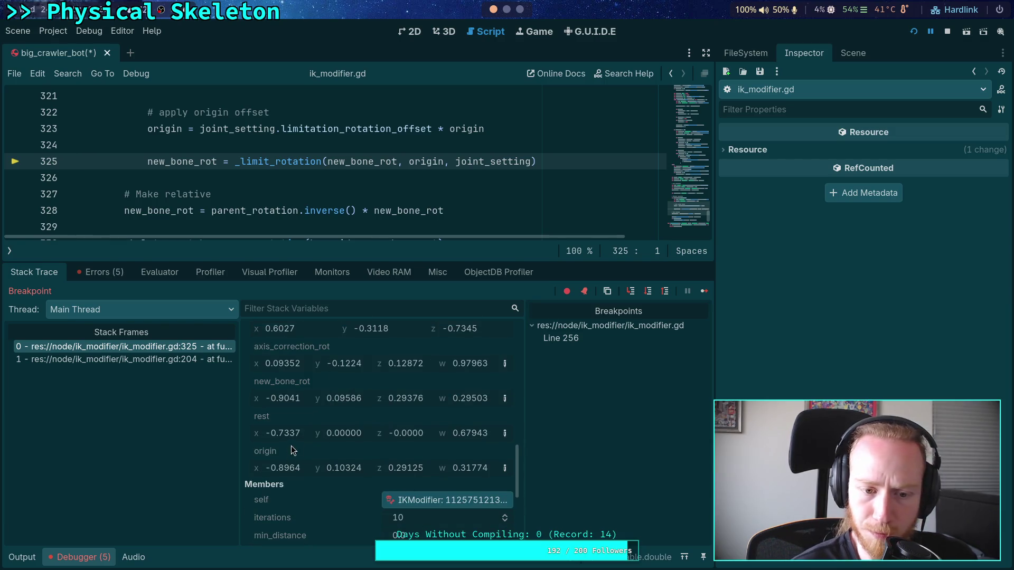
pyautogui.moveTo(366, 261); pyautogui.dragTo(365, 136)
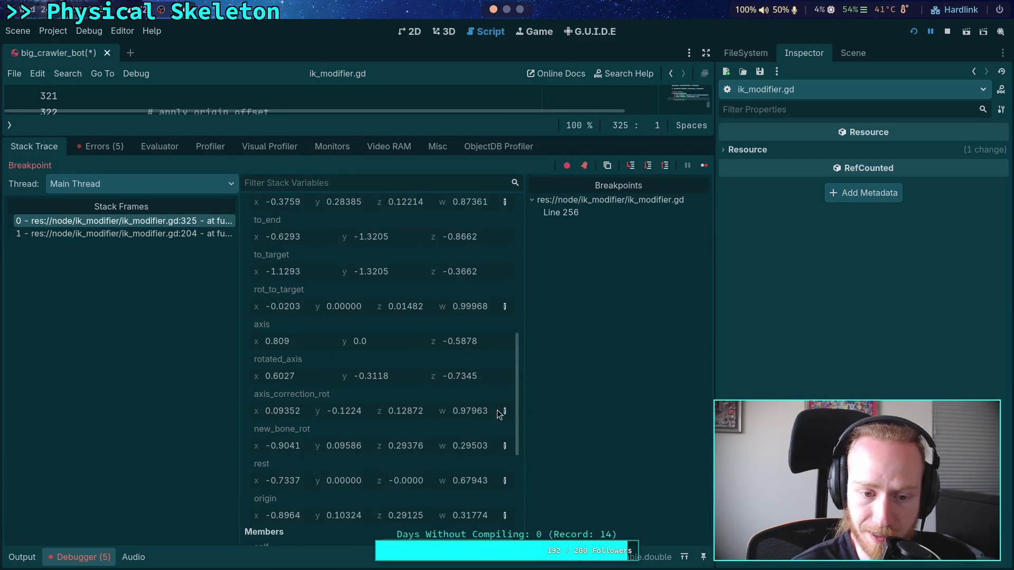
pyautogui.moveTo(516, 383)
pyautogui.mouseDown()
pyautogui.moveTo(519, 345)
pyautogui.moveTo(524, 381)
pyautogui.moveTo(531, 352)
pyautogui.moveTo(527, 389)
pyautogui.moveTo(534, 350)
pyautogui.moveTo(530, 392)
pyautogui.mouseUp()
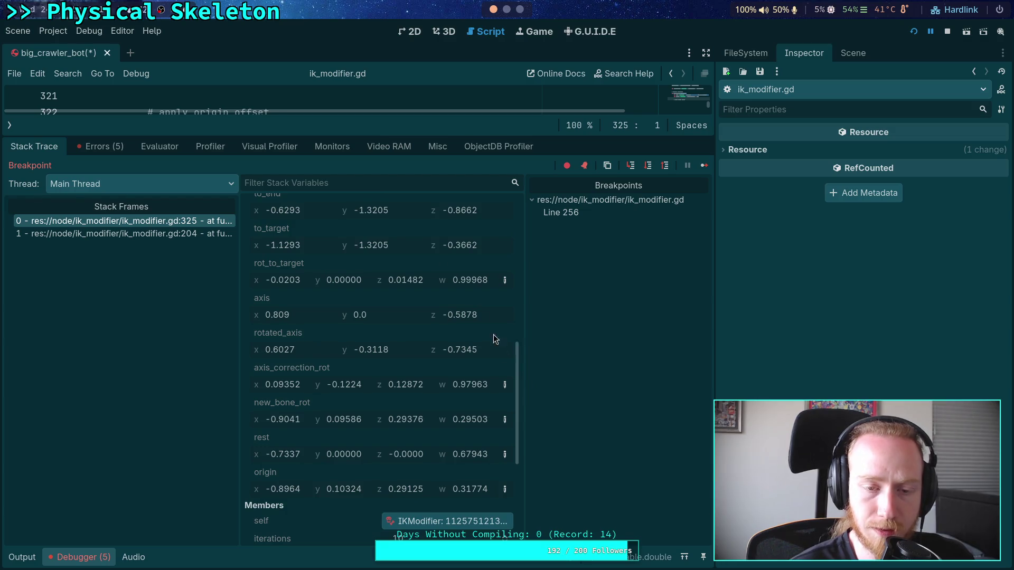
pyautogui.moveTo(395, 136); pyautogui.dragTo(391, 321)
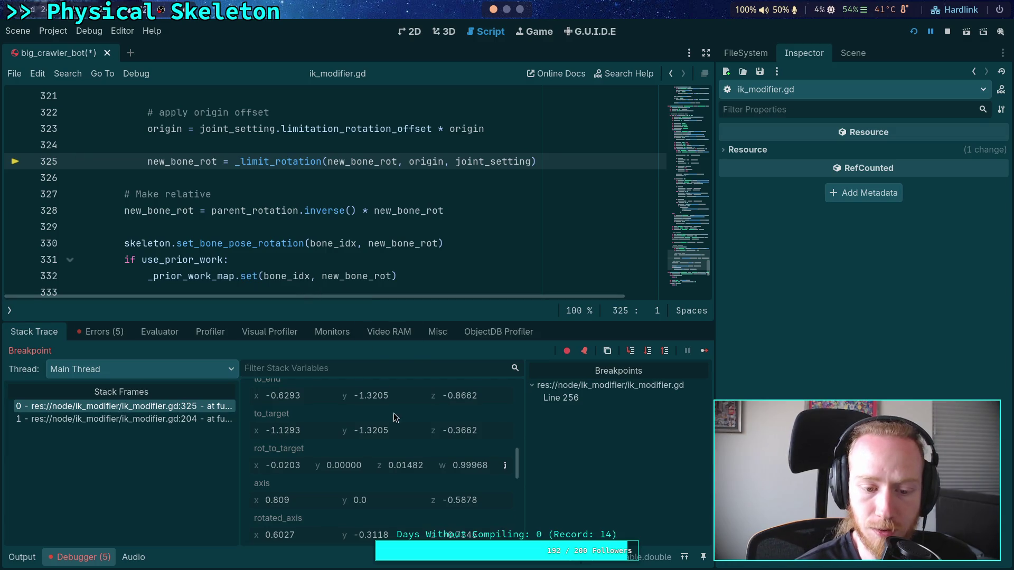
pyautogui.scroll(-3, 359, 437)
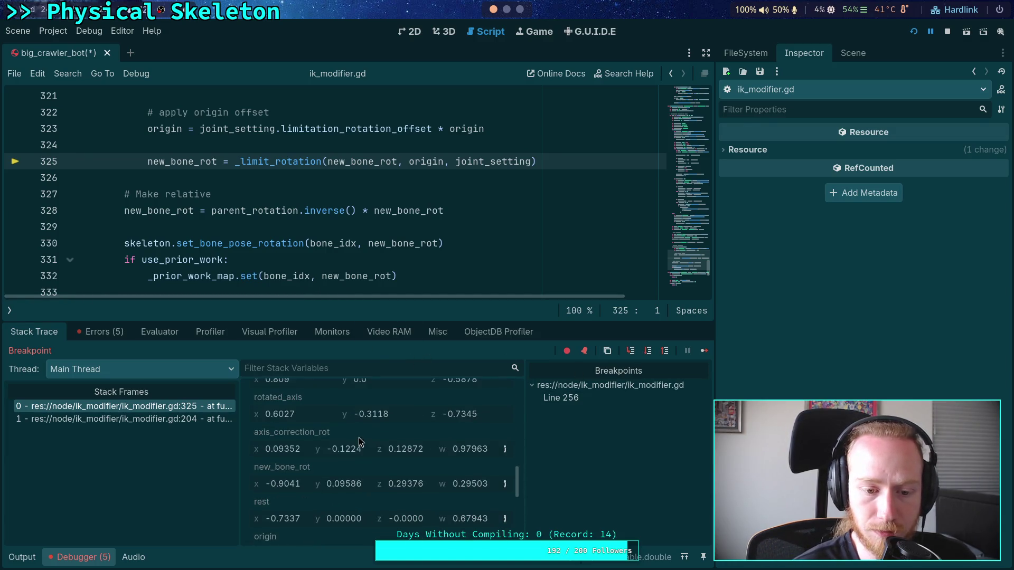
# Step: Filter stack variables by 'new' and step over twice to line 330
pyautogui.click(326, 368)
pyautogui.write('new')
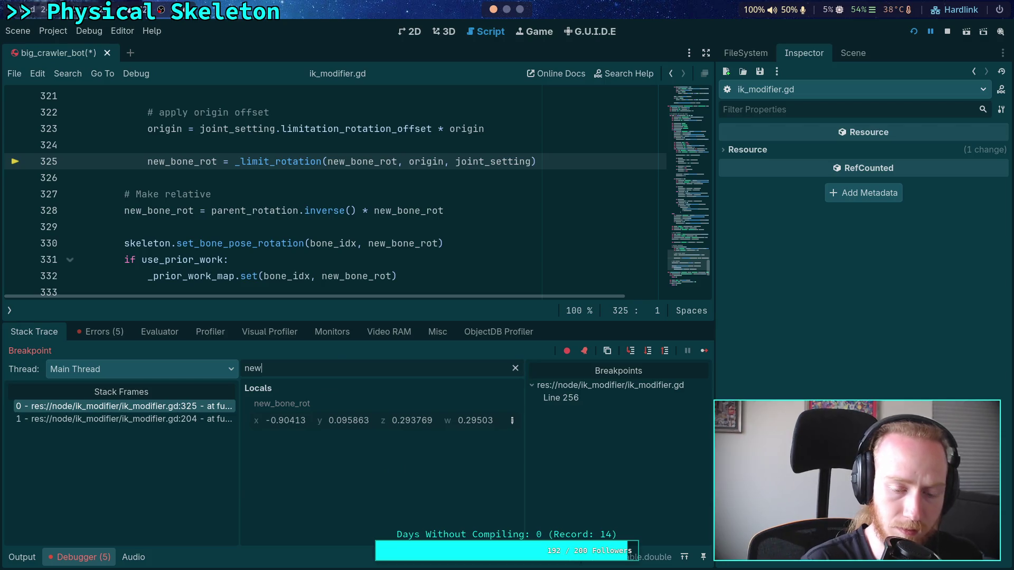
pyautogui.click(649, 351)
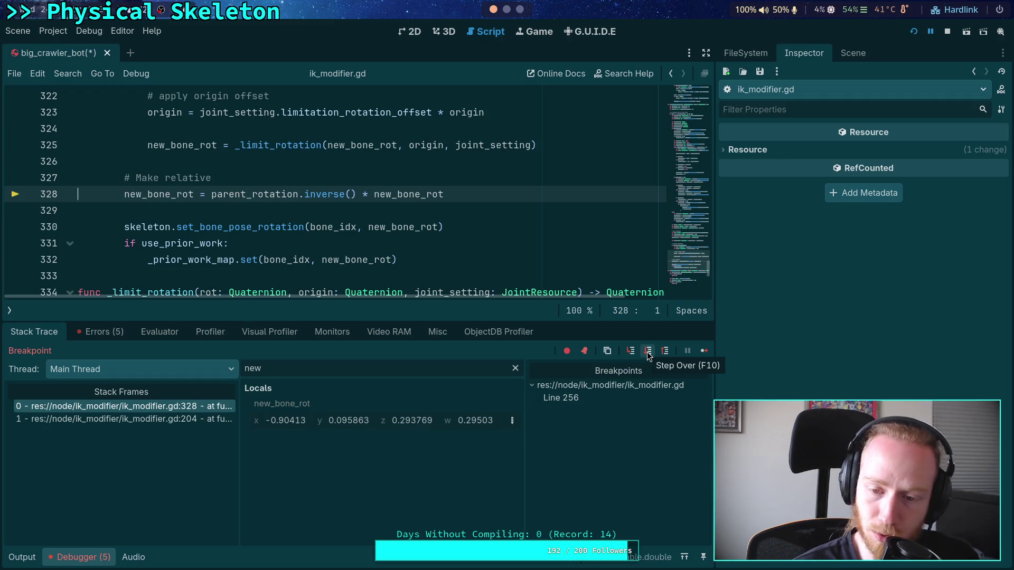
pyautogui.click(649, 353)
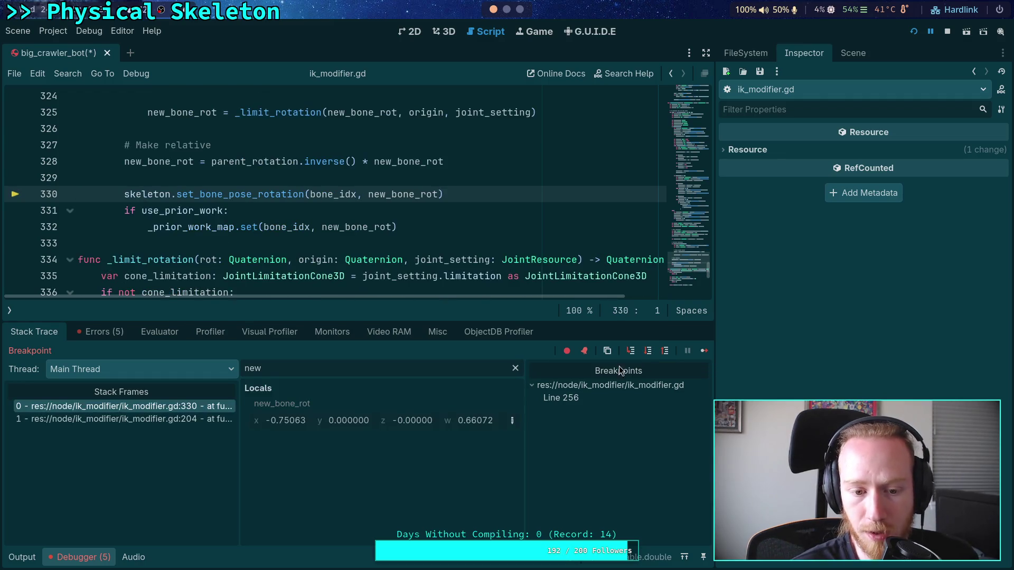
# Step: Copy new_bone_rot from the debugger and paste it into BoneRotation's Quaternion
pyautogui.rightClick(298, 405)
pyautogui.click(322, 412)
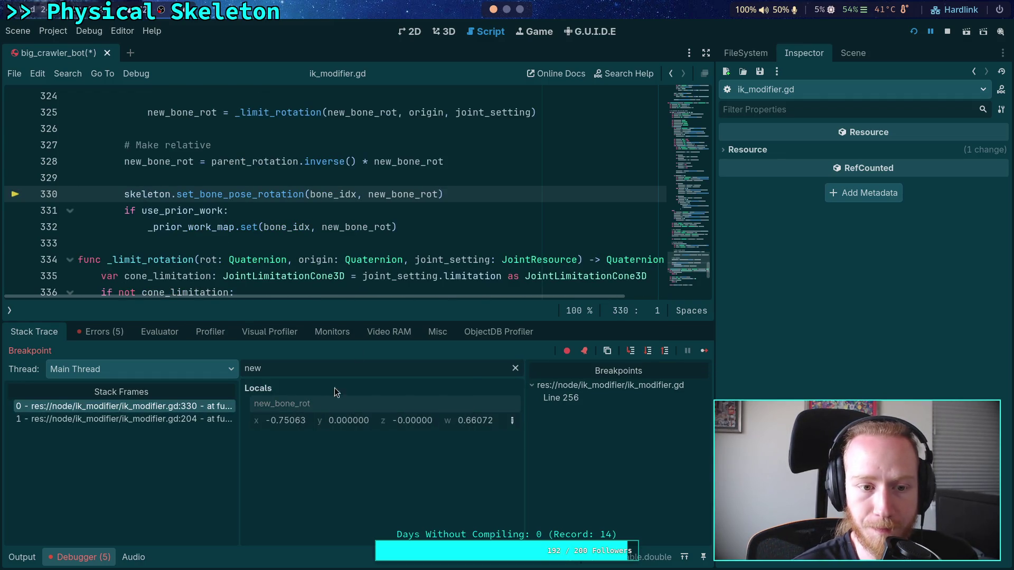
pyautogui.click(853, 53)
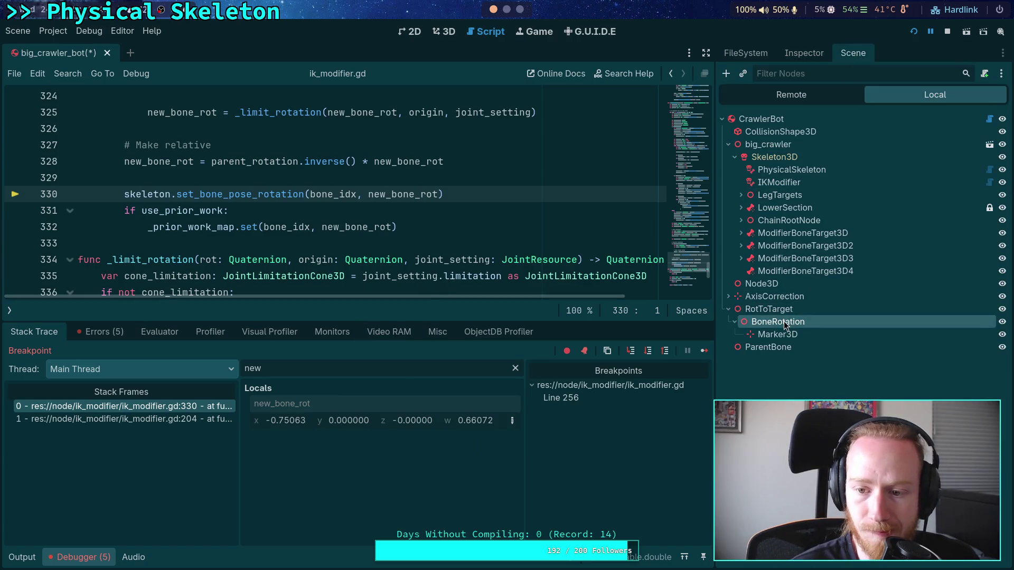
pyautogui.click(802, 53)
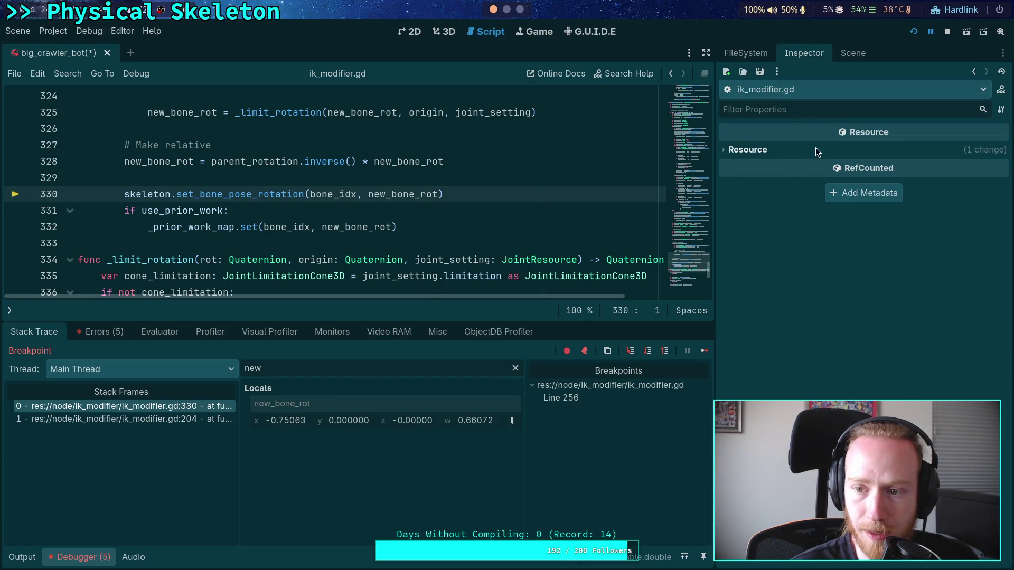
pyautogui.click(865, 55)
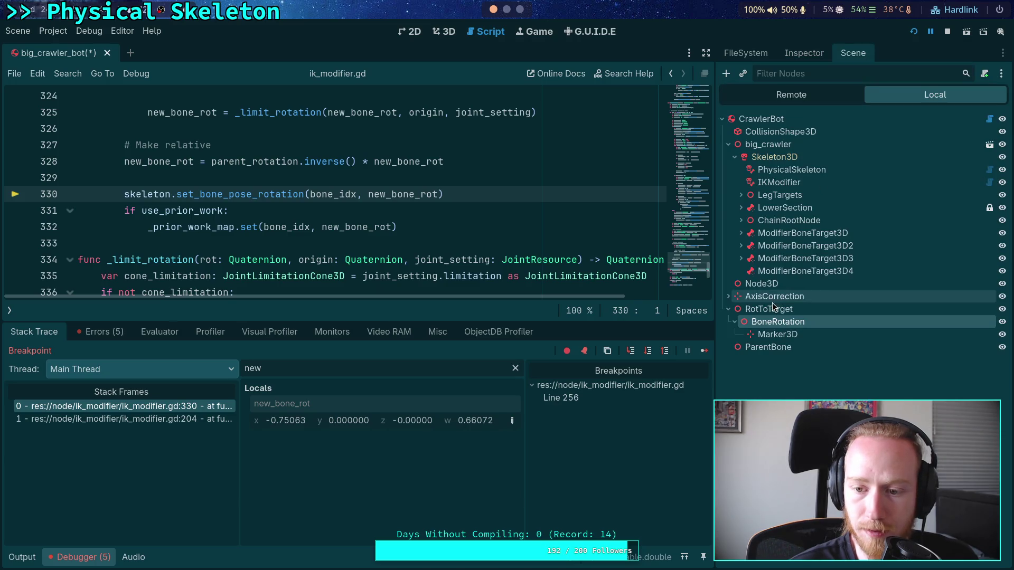
pyautogui.click(816, 54)
pyautogui.rightClick(758, 208)
pyautogui.click(787, 238)
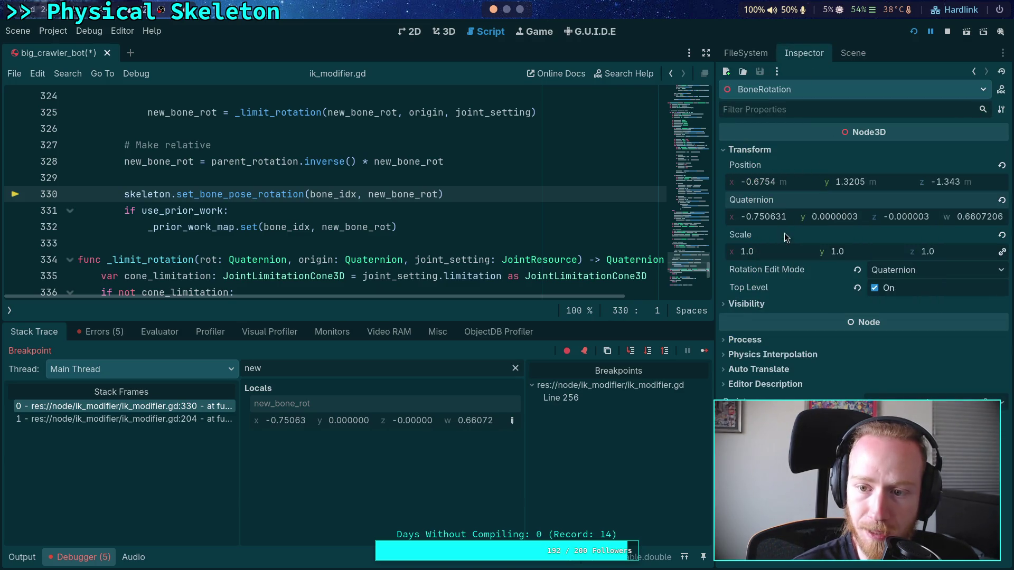
# Step: Set ModifierBoneTarget3D2's Rotation Edit Mode to Quaternion and copy its quaternion value
pyautogui.click(843, 55)
pyautogui.click(806, 246)
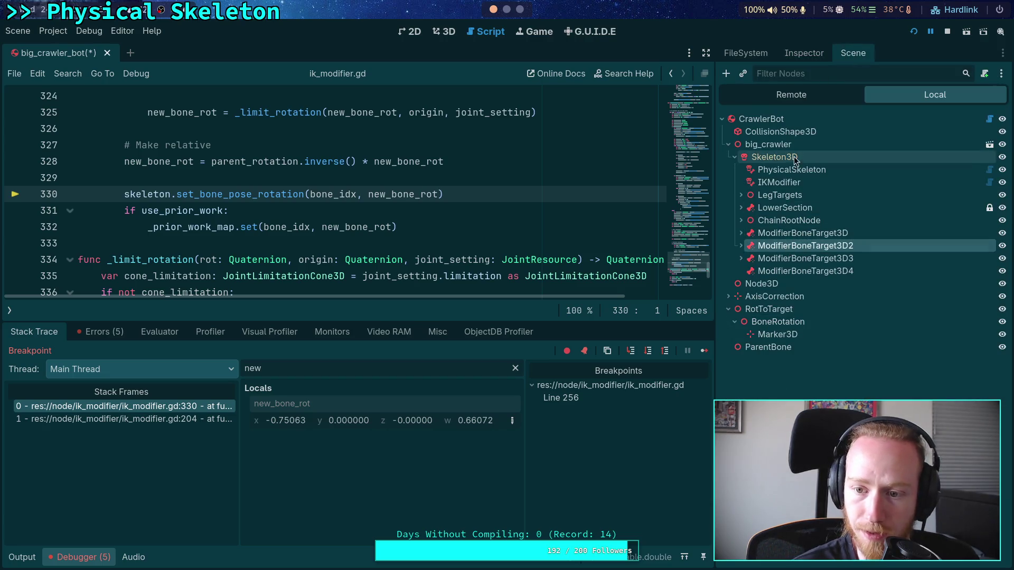
pyautogui.click(792, 58)
pyautogui.click(750, 228)
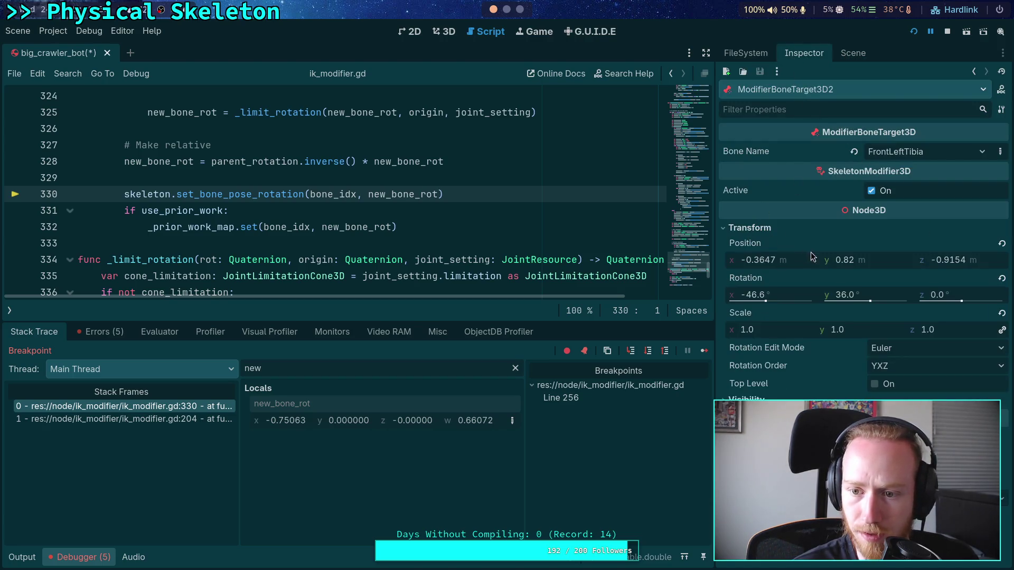
pyautogui.click(922, 351)
pyautogui.click(897, 375)
pyautogui.rightClick(818, 282)
pyautogui.click(836, 303)
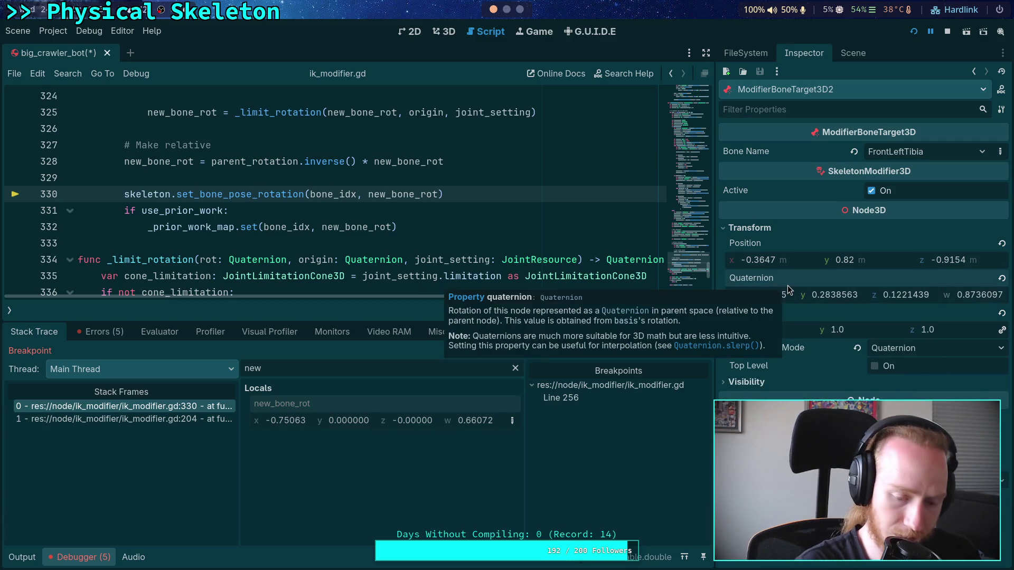
pyautogui.click(443, 32)
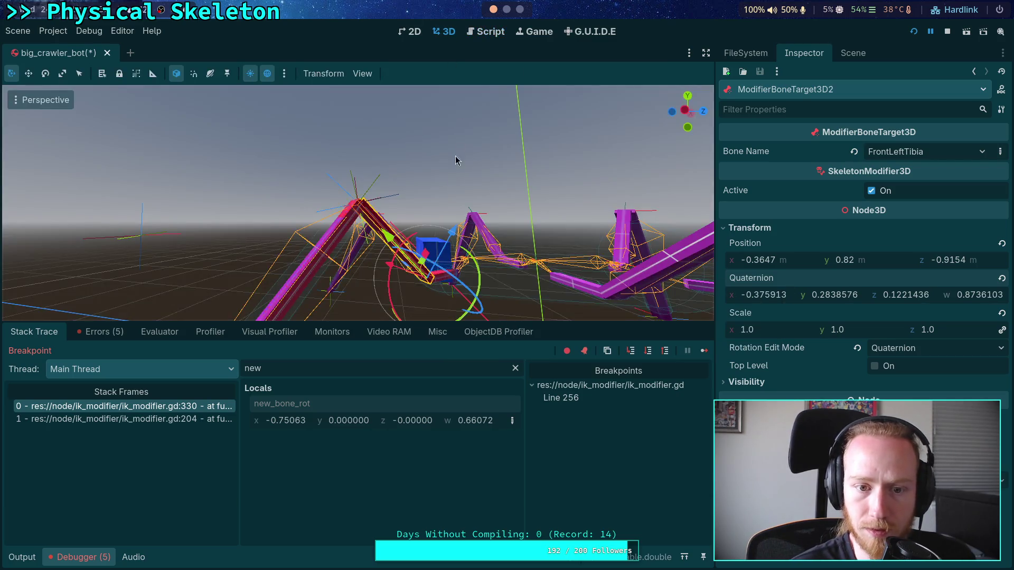
# Step: Copy ModifierBoneTarget3D2's quaternion, then inspect the IKModifier and ModifierBoneTarget3D3 settings
pyautogui.rightClick(756, 279)
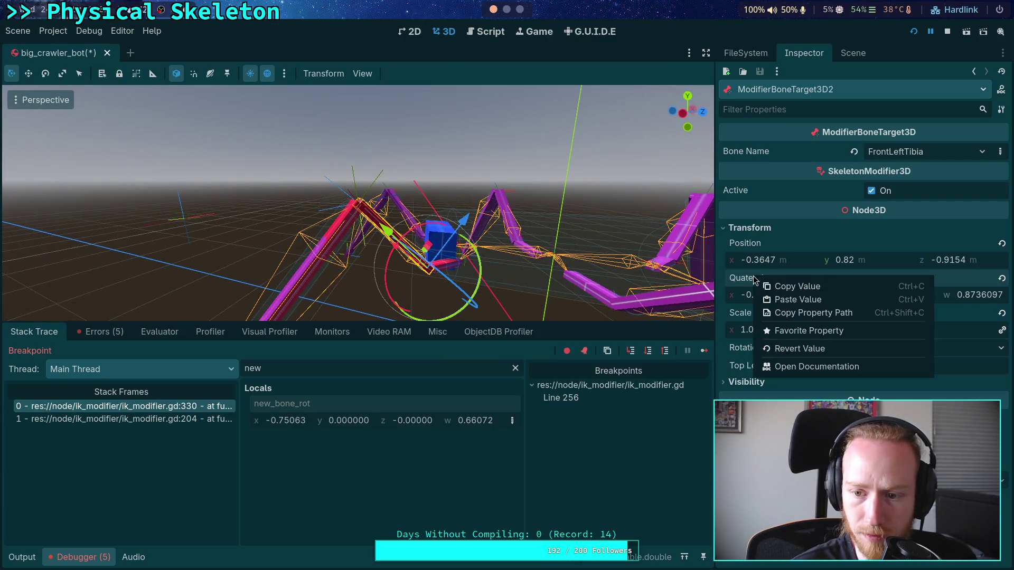
pyautogui.click(788, 292)
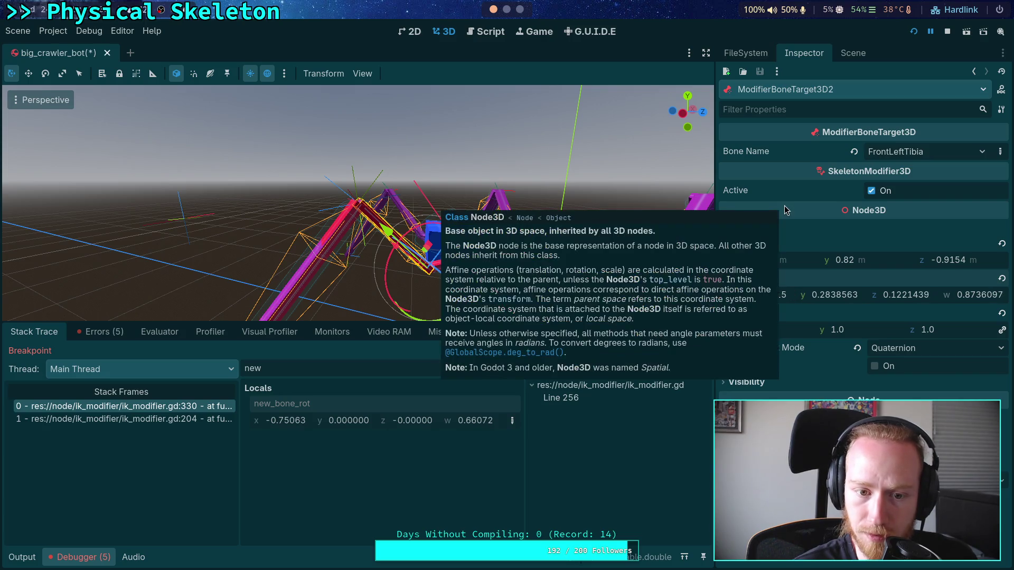
pyautogui.click(844, 58)
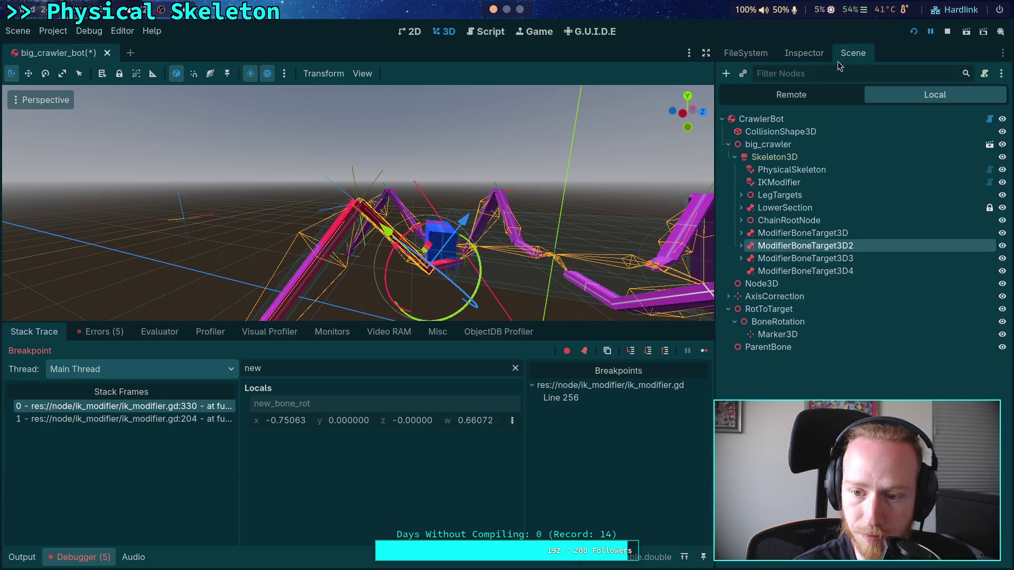
pyautogui.click(785, 182)
pyautogui.click(804, 53)
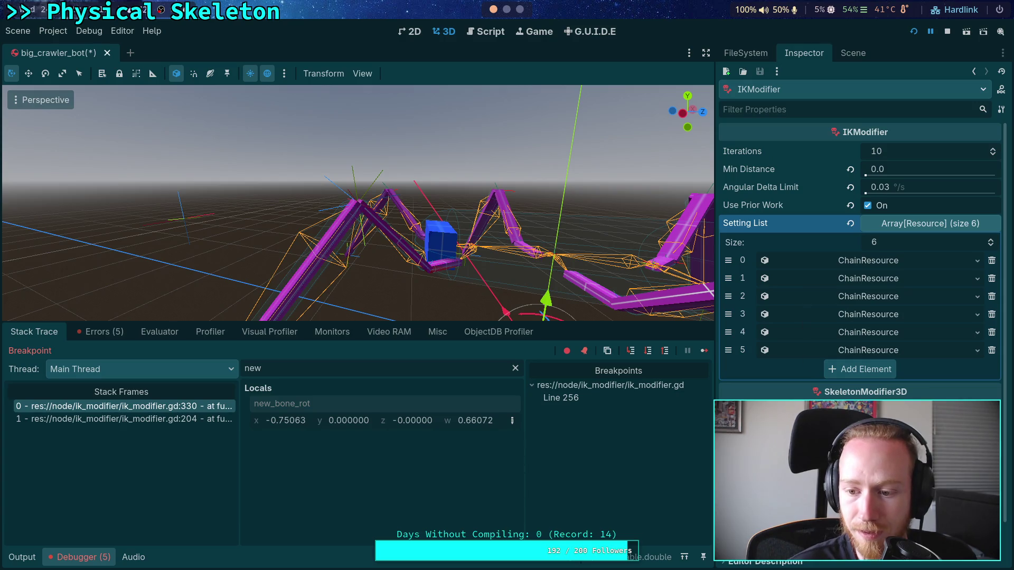
pyautogui.click(853, 53)
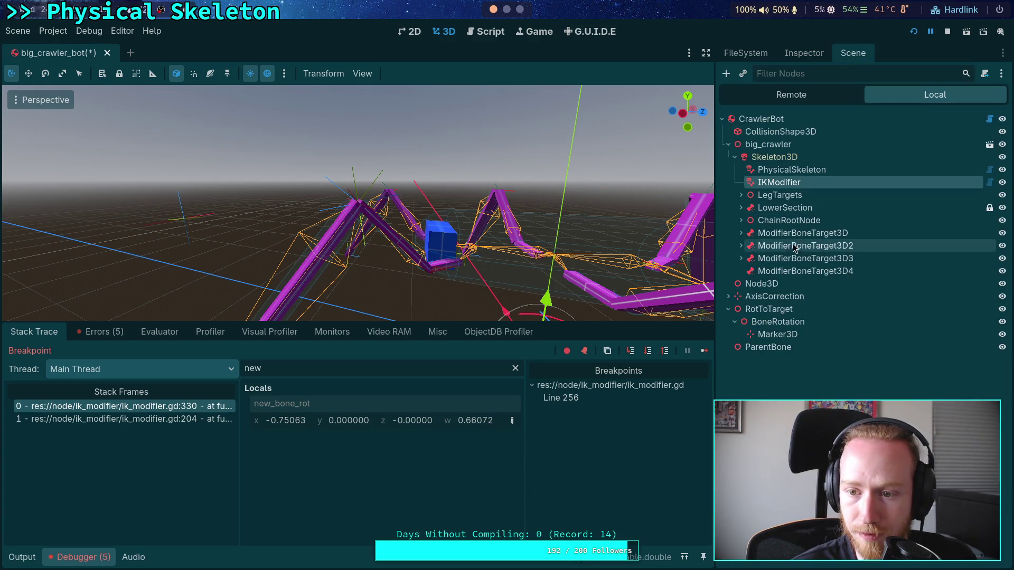
pyautogui.click(789, 259)
pyautogui.click(803, 53)
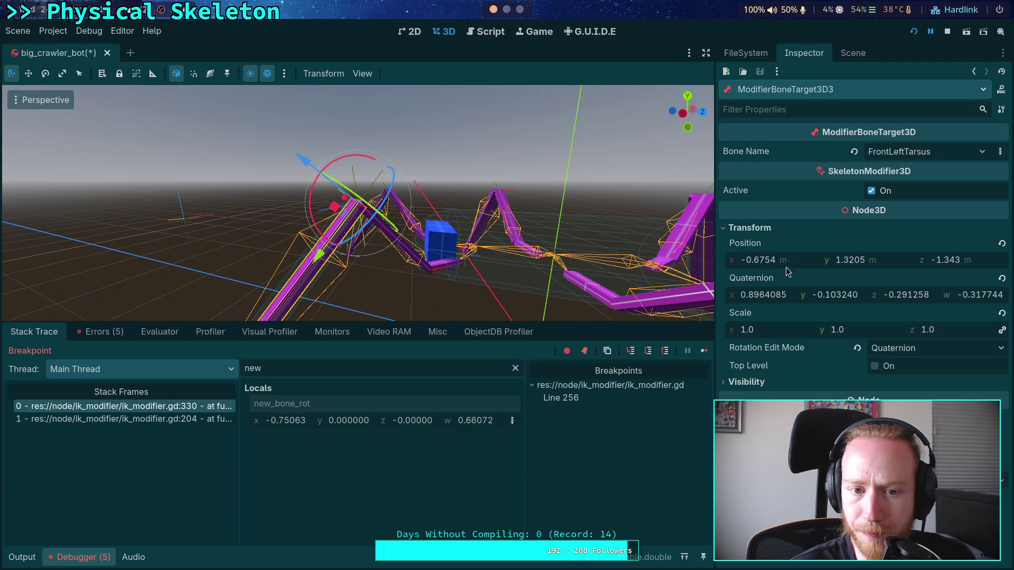
# Step: Paste ModifierBoneTarget3D2's quaternion onto RotToTarget and orbit around the rotated leg
pyautogui.click(853, 52)
pyautogui.click(790, 245)
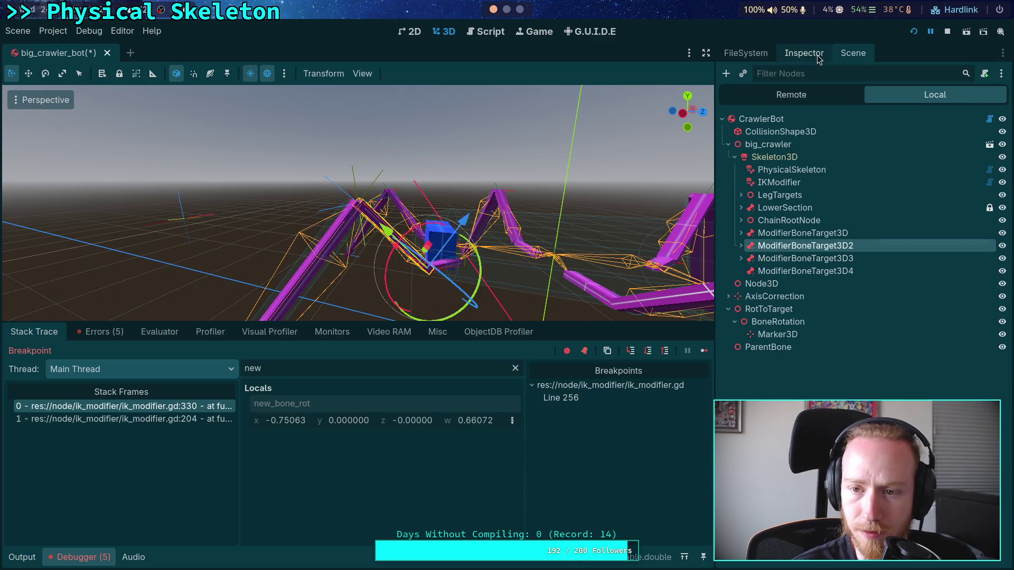
pyautogui.click(804, 53)
pyautogui.rightClick(756, 280)
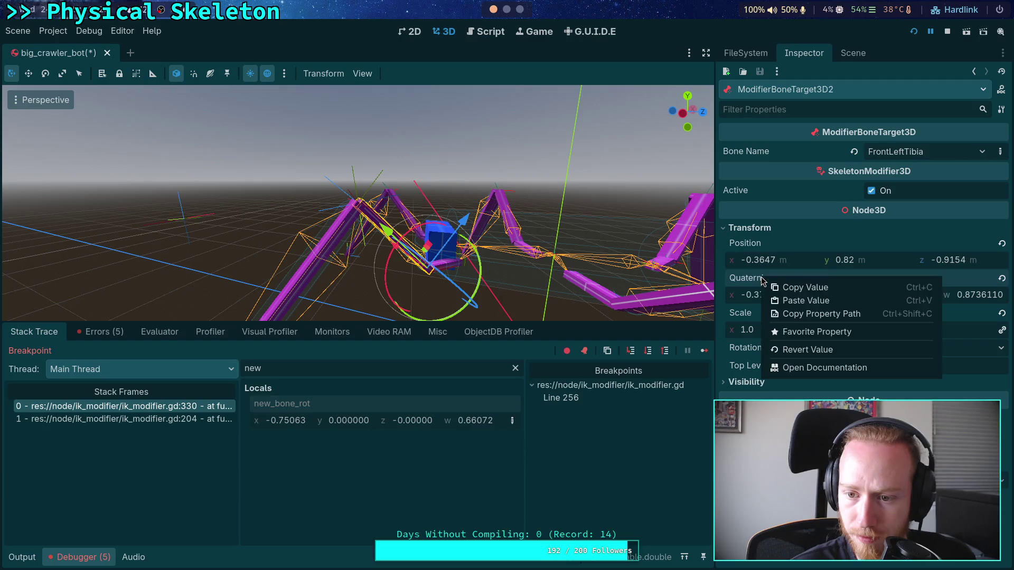
pyautogui.click(817, 292)
pyautogui.click(853, 52)
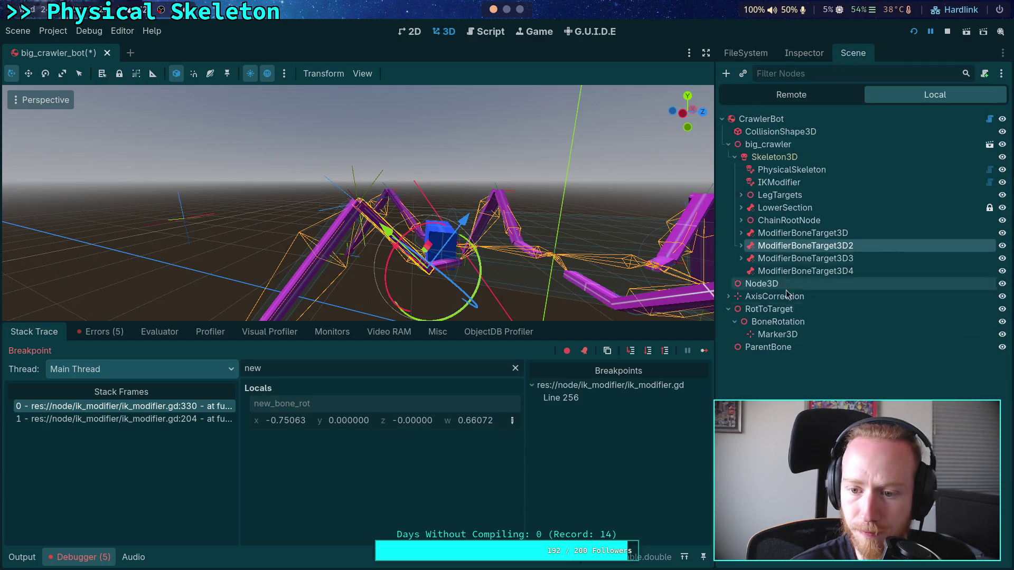
pyautogui.click(767, 311)
pyautogui.click(803, 53)
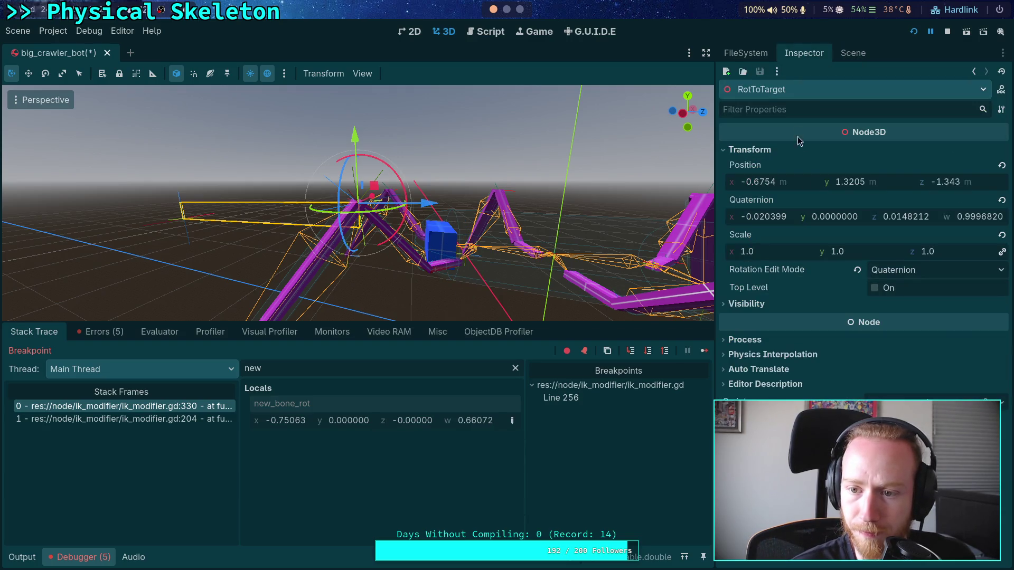
pyautogui.rightClick(756, 203)
pyautogui.click(782, 222)
pyautogui.moveTo(467, 240); pyautogui.dragTo(681, 193)
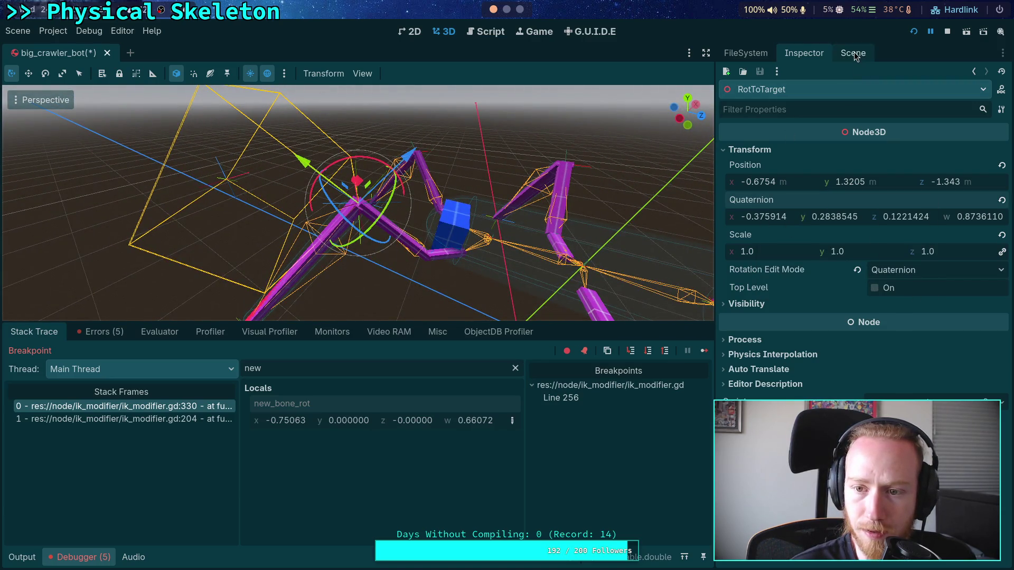
# Step: Select BoneRotation and copy its current quaternion value
pyautogui.click(852, 53)
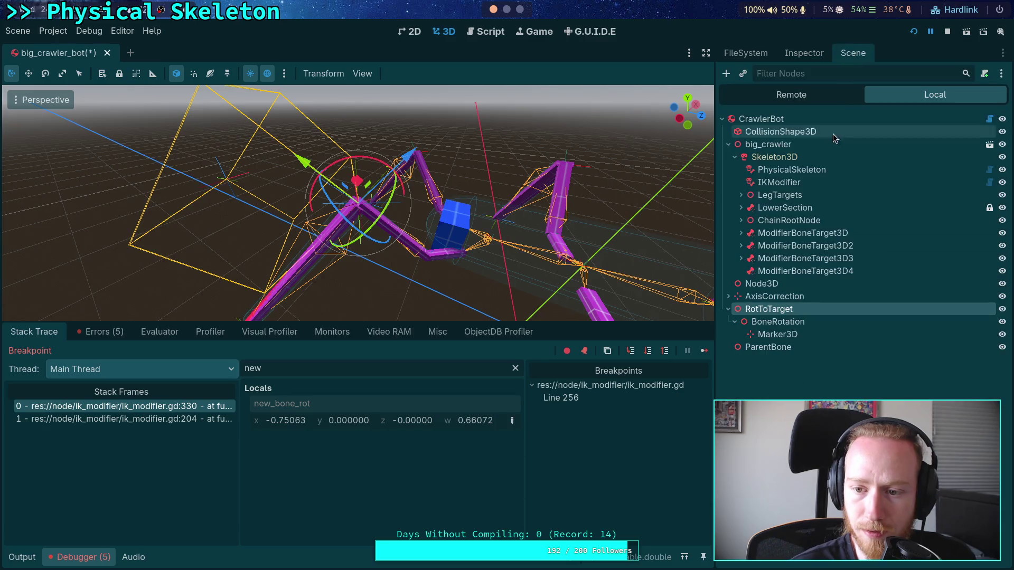
pyautogui.click(802, 321)
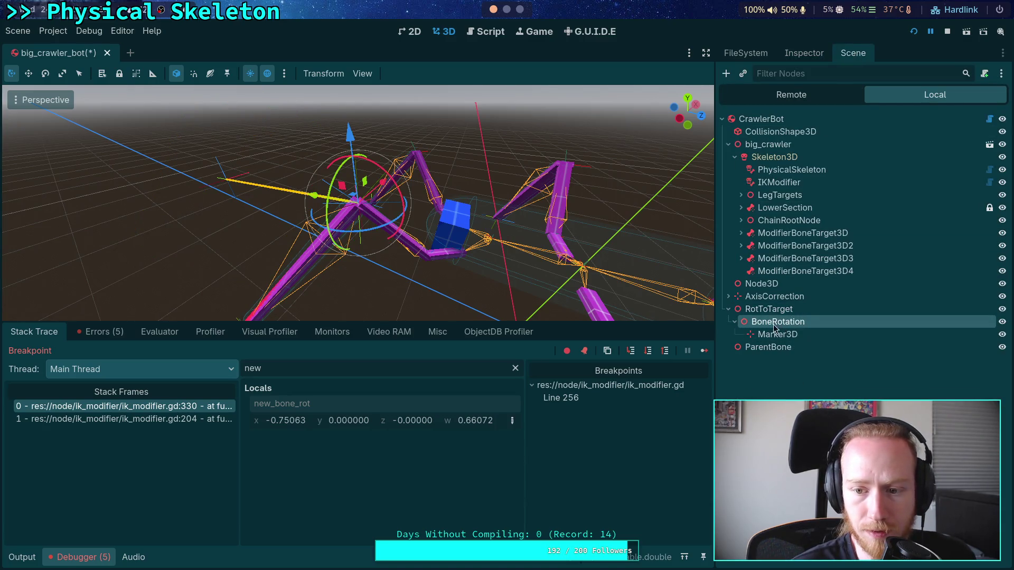
pyautogui.click(813, 54)
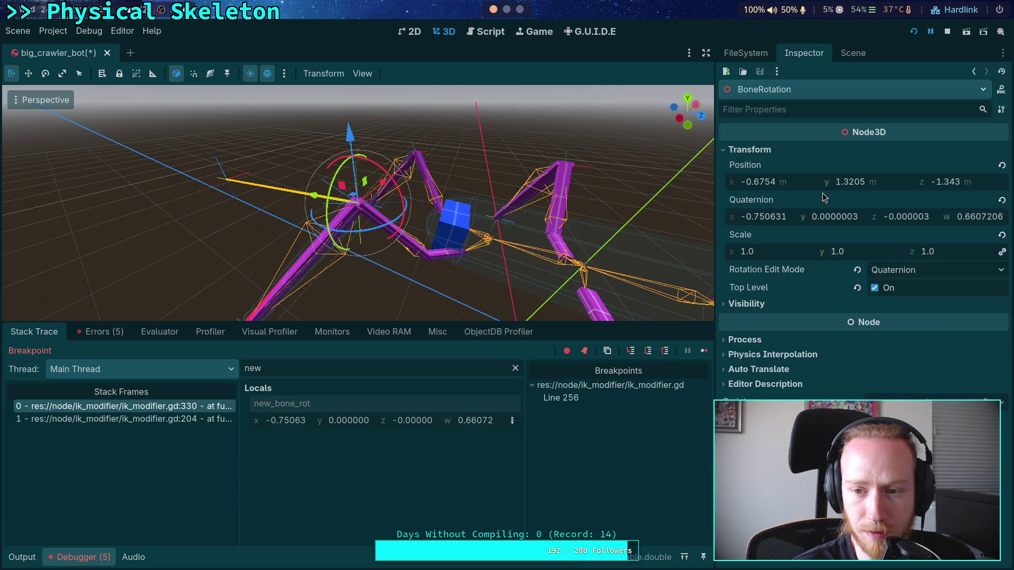
pyautogui.rightClick(758, 196)
pyautogui.click(806, 207)
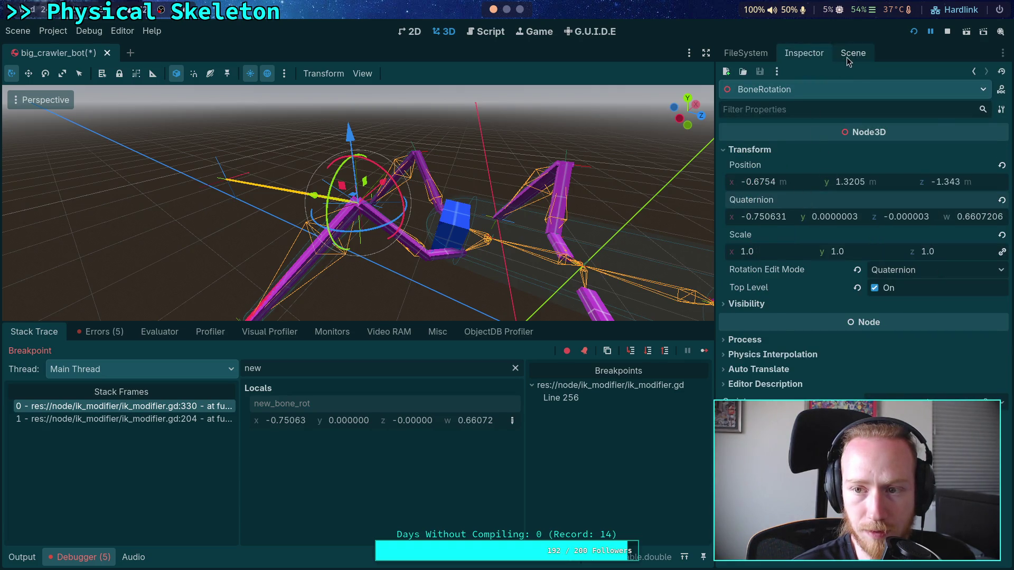
pyautogui.click(847, 59)
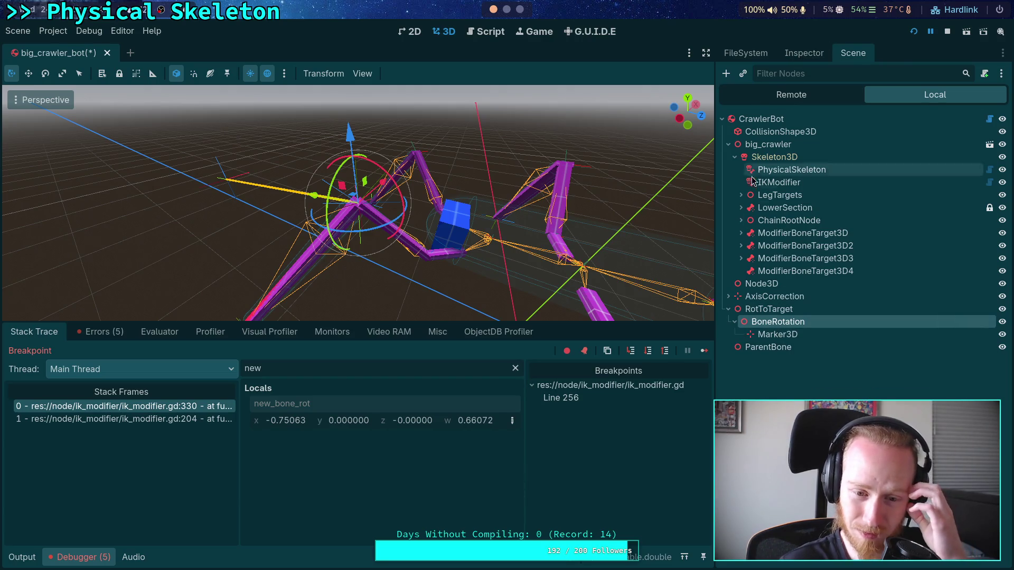
# Step: Paste the debugger's new_bone_rot value into BoneRotation's Quaternion
pyautogui.rightClick(341, 403)
pyautogui.click(373, 415)
pyautogui.click(754, 309)
pyautogui.click(770, 323)
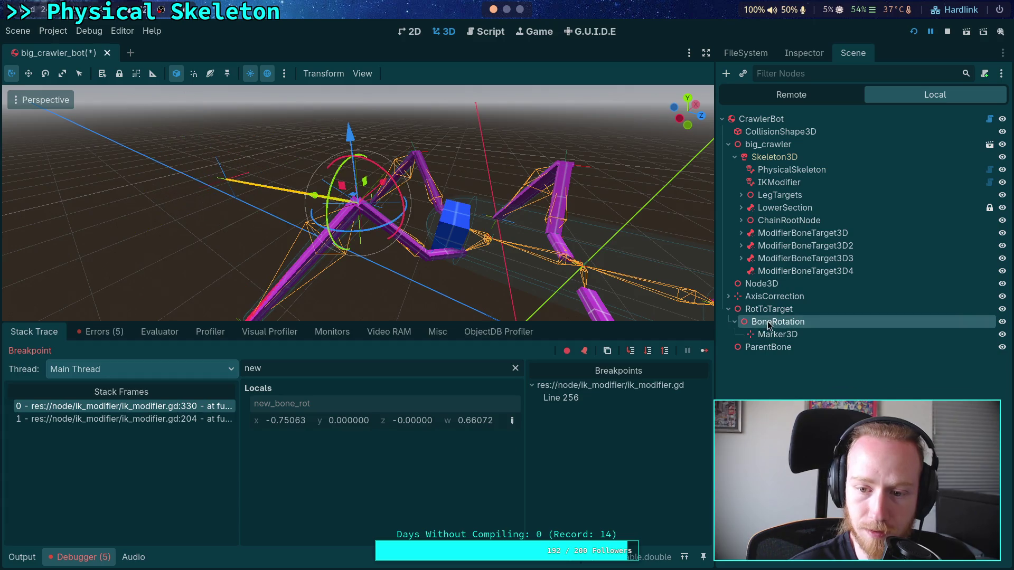
pyautogui.click(804, 53)
pyautogui.rightClick(769, 205)
pyautogui.click(801, 227)
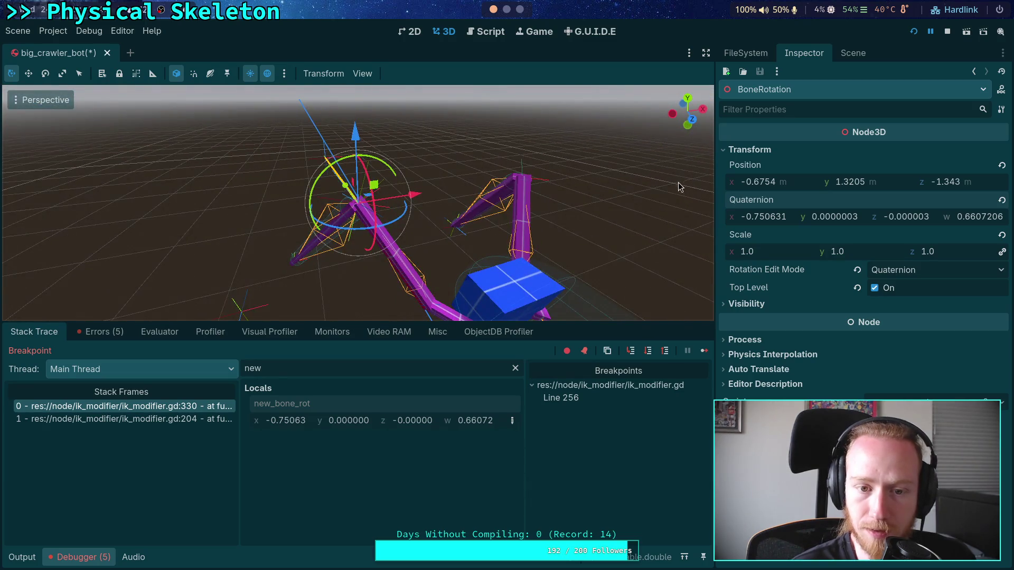
# Step: Paste ModifierBoneTarget3D2's quaternion onto RotToTarget again, giving (-0.375914, 0.2838545, 0.1221424, 0.8736110)
pyautogui.click(853, 53)
pyautogui.click(770, 310)
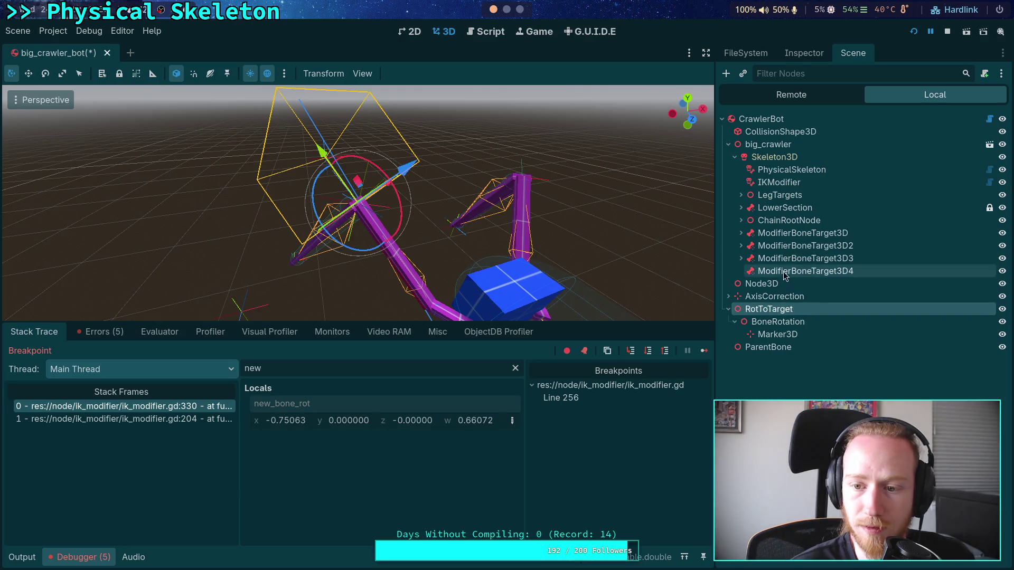
pyautogui.click(795, 247)
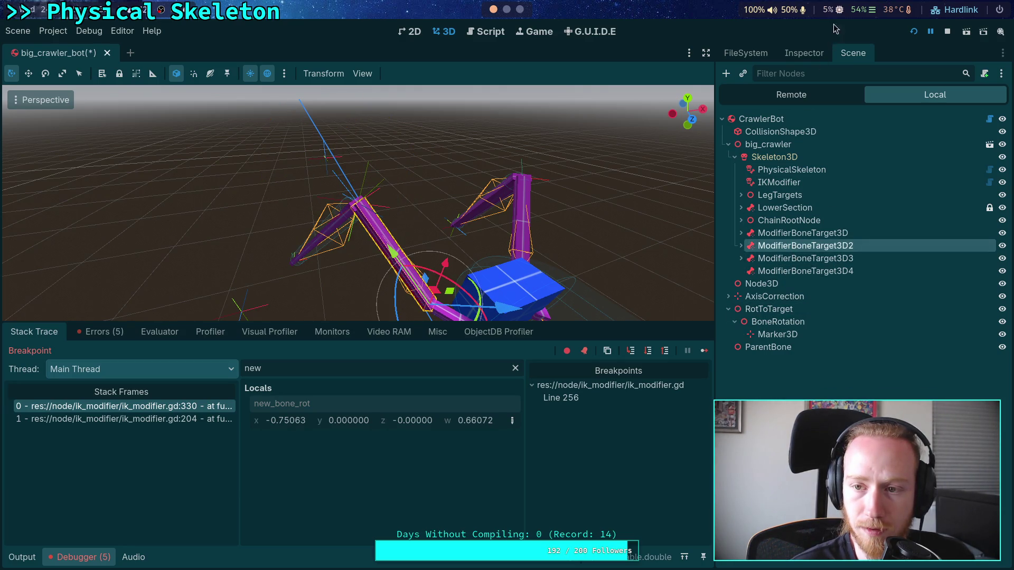
pyautogui.click(803, 53)
pyautogui.rightClick(764, 282)
pyautogui.click(781, 292)
pyautogui.click(853, 52)
pyautogui.click(769, 309)
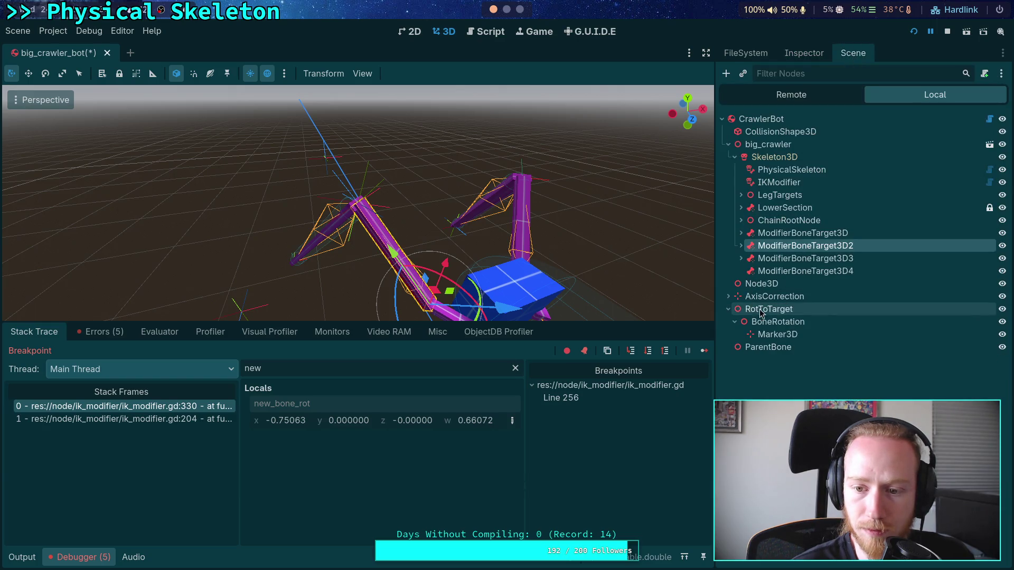
pyautogui.click(804, 53)
pyautogui.rightClick(896, 198)
pyautogui.click(919, 219)
pyautogui.moveTo(470, 246)
pyautogui.mouseDown()
pyautogui.moveTo(650, 184)
pyautogui.moveTo(664, 151)
pyautogui.moveTo(570, 247)
pyautogui.moveTo(547, 193)
pyautogui.moveTo(585, 213)
pyautogui.moveTo(610, 211)
pyautogui.mouseUp()
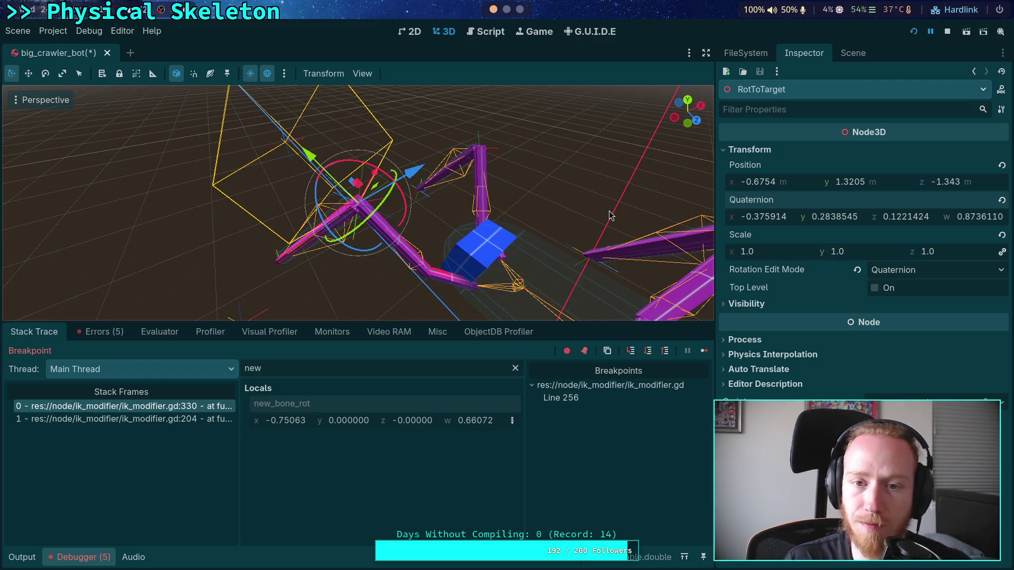
# Step: Return to ik_modifier.gd, still paused at line 330, and scroll up through the code
pyautogui.click(486, 32)
pyautogui.scroll(1, 490, 169)
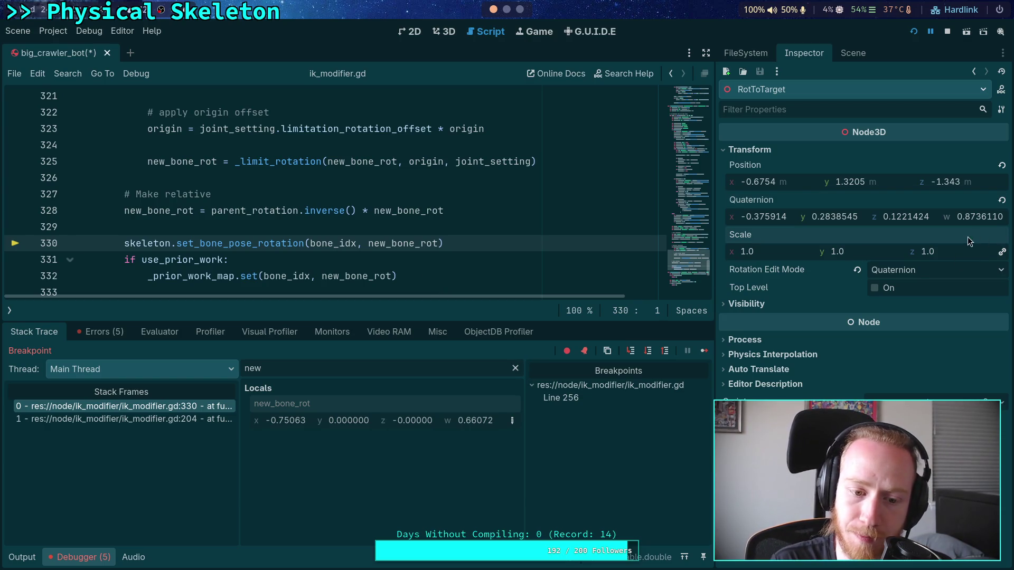
# Step: Copy ModifierBoneTarget3D2's quaternion and paste it onto RotToTarget's Quaternion
pyautogui.click(851, 55)
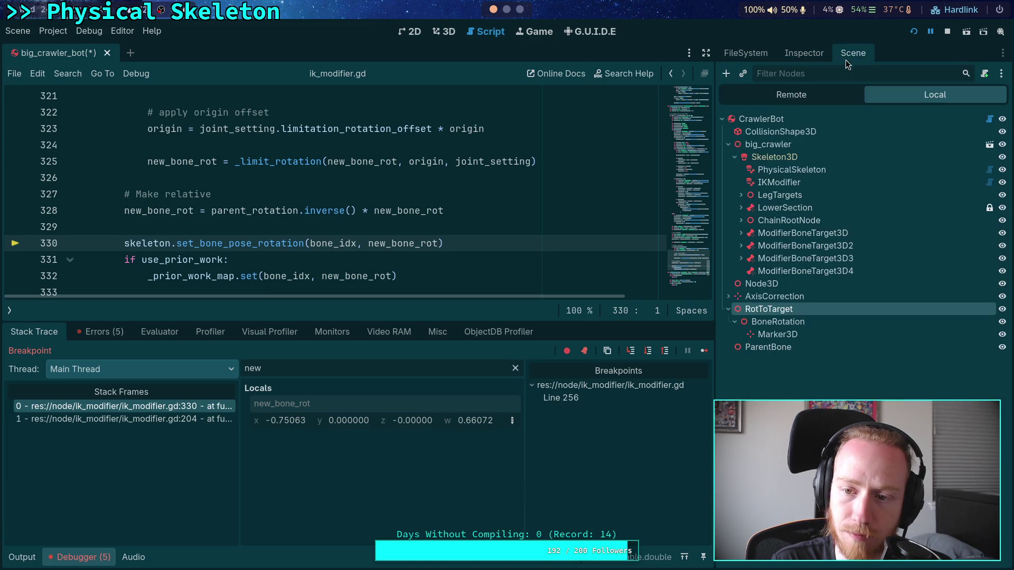
pyautogui.click(806, 249)
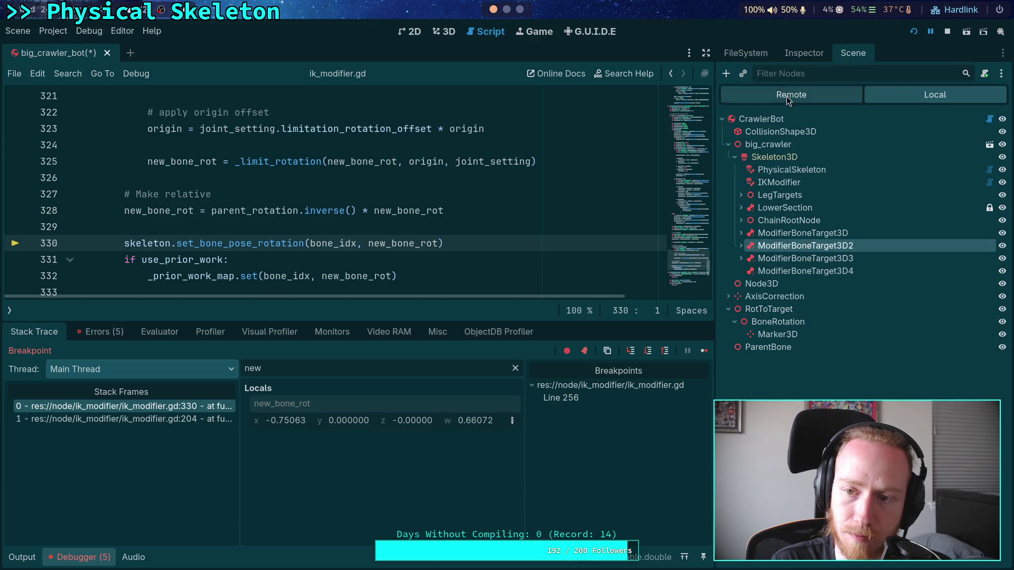
pyautogui.click(799, 50)
pyautogui.rightClick(759, 278)
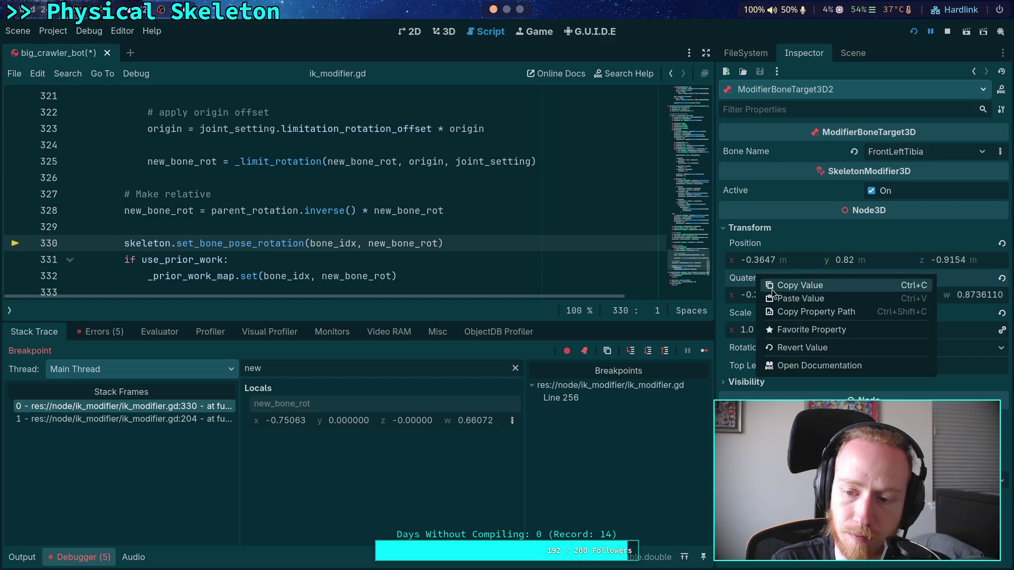
pyautogui.click(792, 285)
pyautogui.click(851, 54)
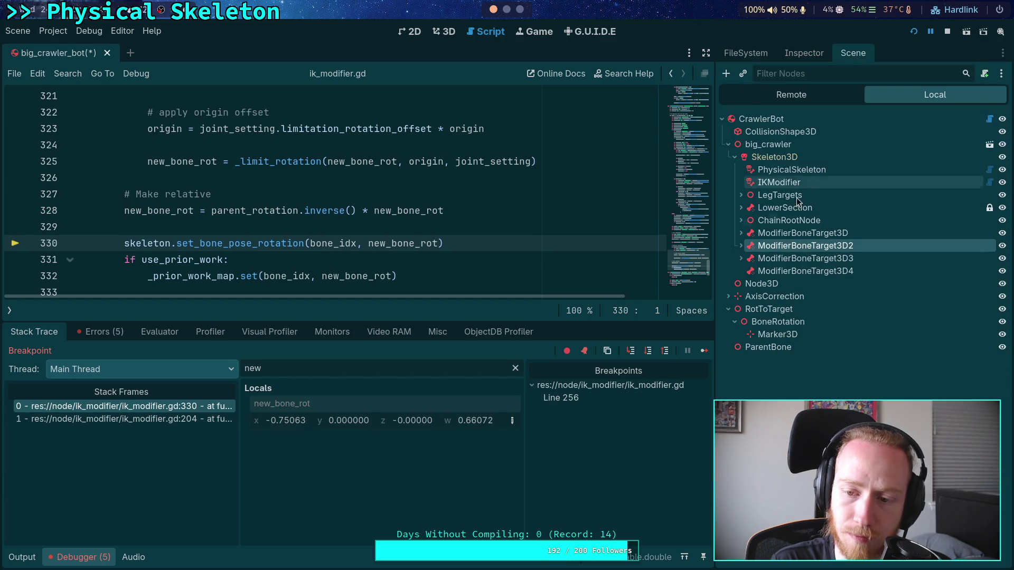
pyautogui.click(770, 309)
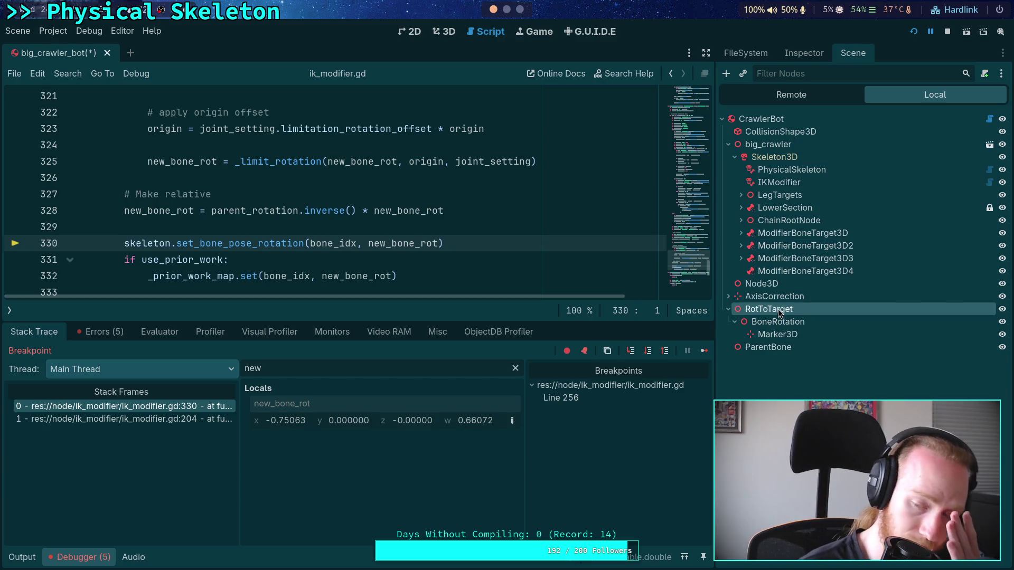
pyautogui.click(804, 53)
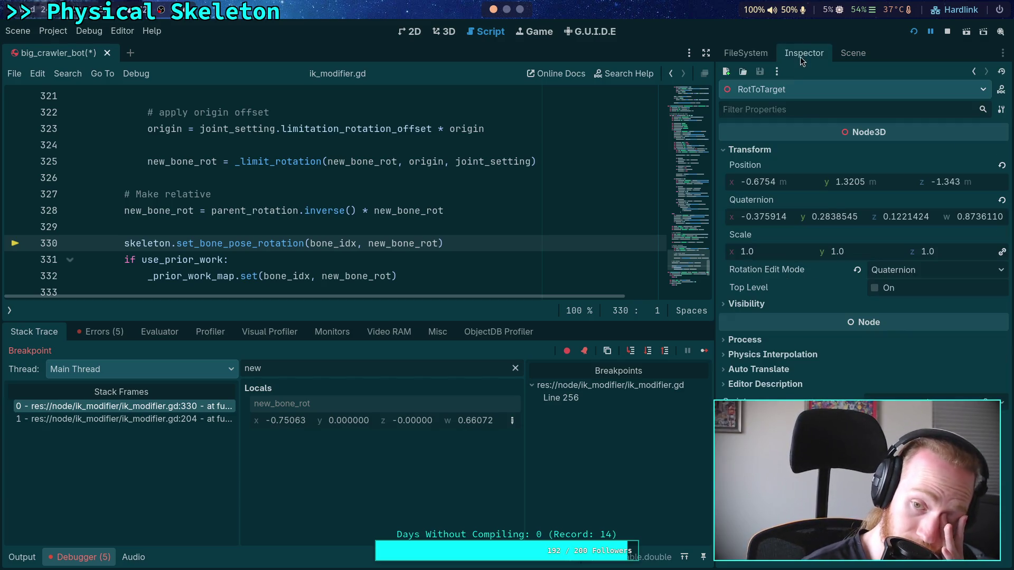
pyautogui.rightClick(770, 202)
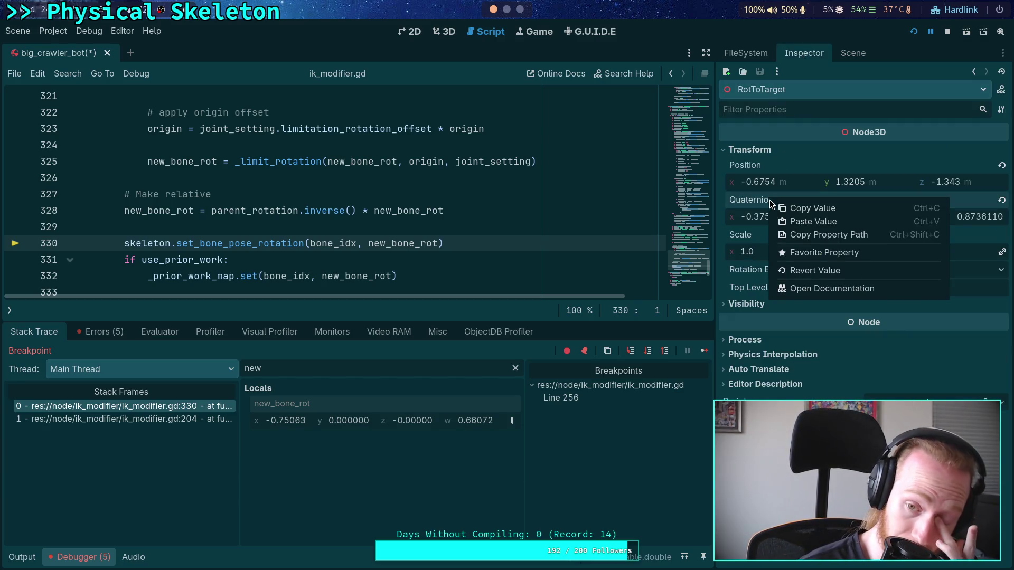
pyautogui.click(801, 223)
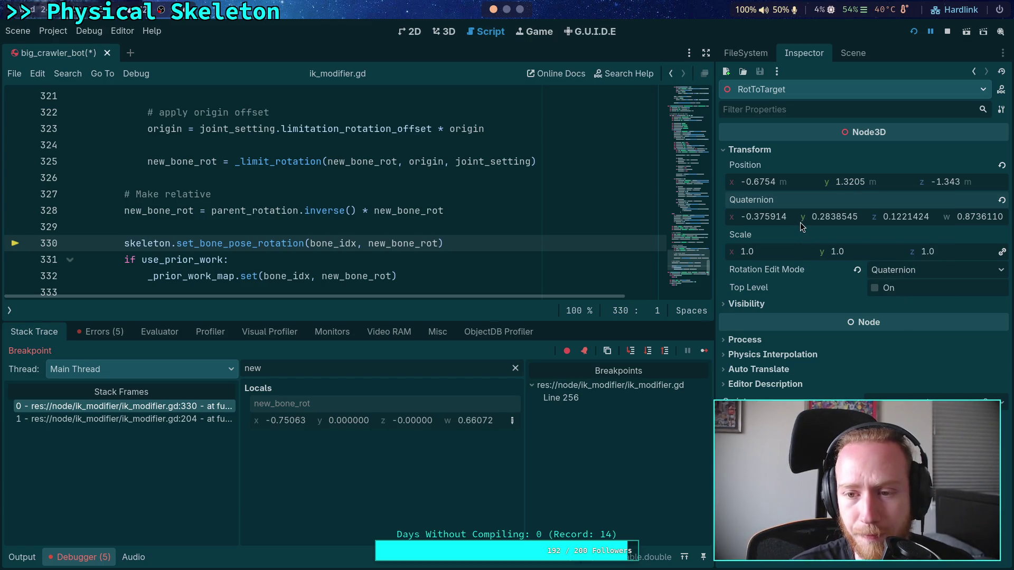
# Step: Check that BoneRotation's quaternion reads (-0.750631, 0.0000003, -0.000003, 0.6607206) and view the 3D scene
pyautogui.click(852, 53)
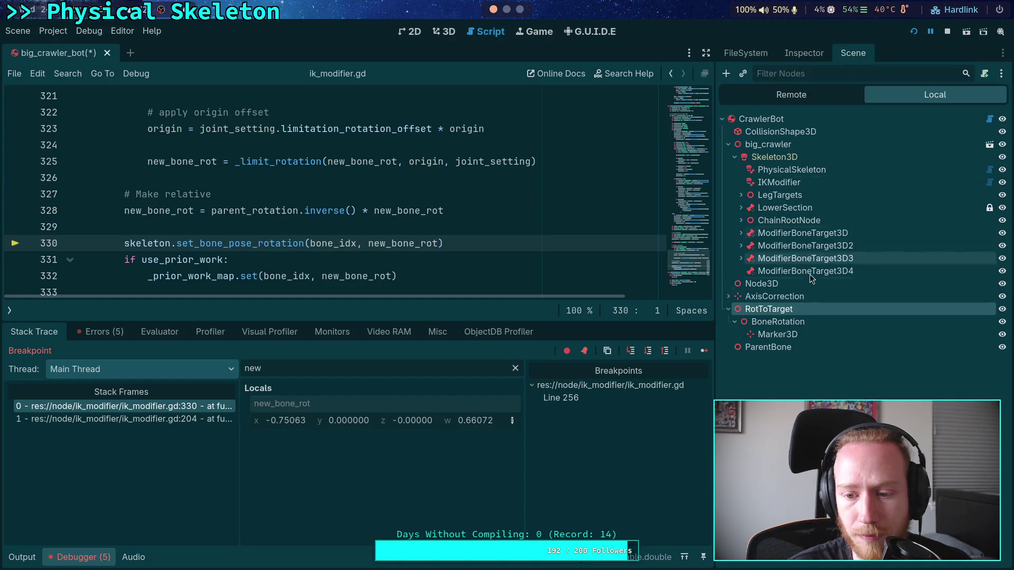
pyautogui.click(784, 326)
pyautogui.click(804, 53)
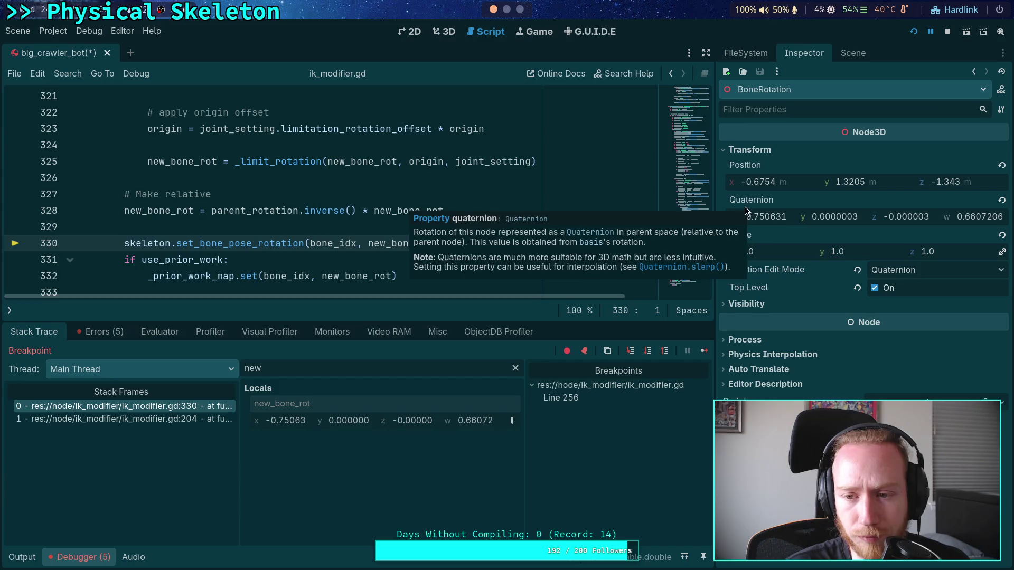
pyautogui.hotkey('ctrl', 'F2')
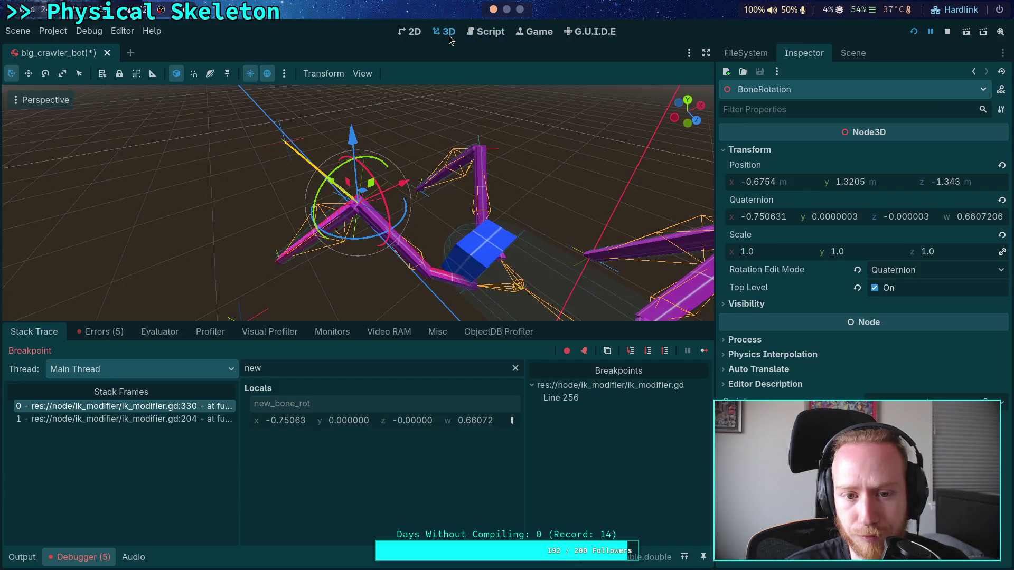
pyautogui.click(852, 52)
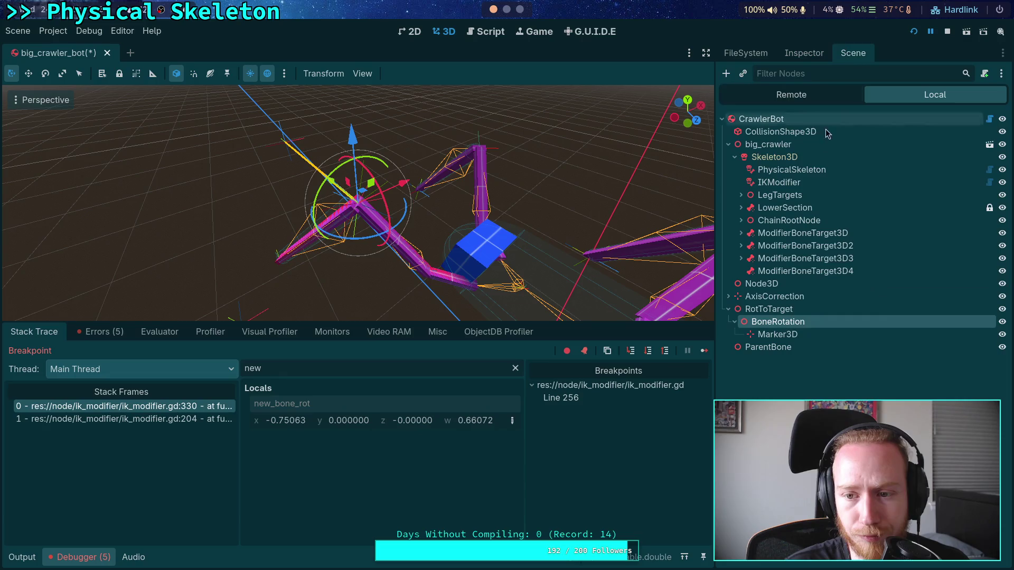
pyautogui.click(788, 311)
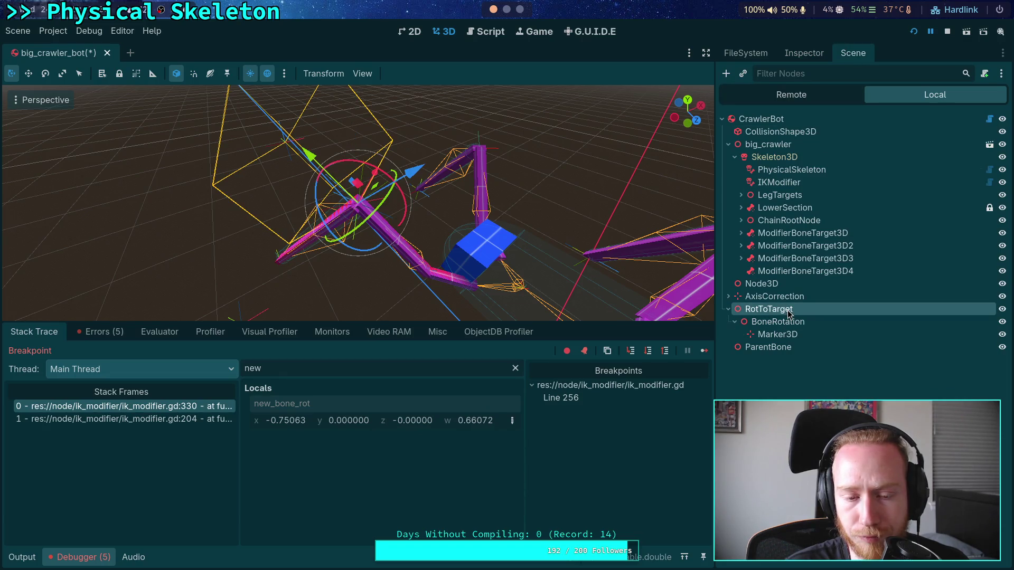
pyautogui.moveTo(557, 283); pyautogui.dragTo(632, 247)
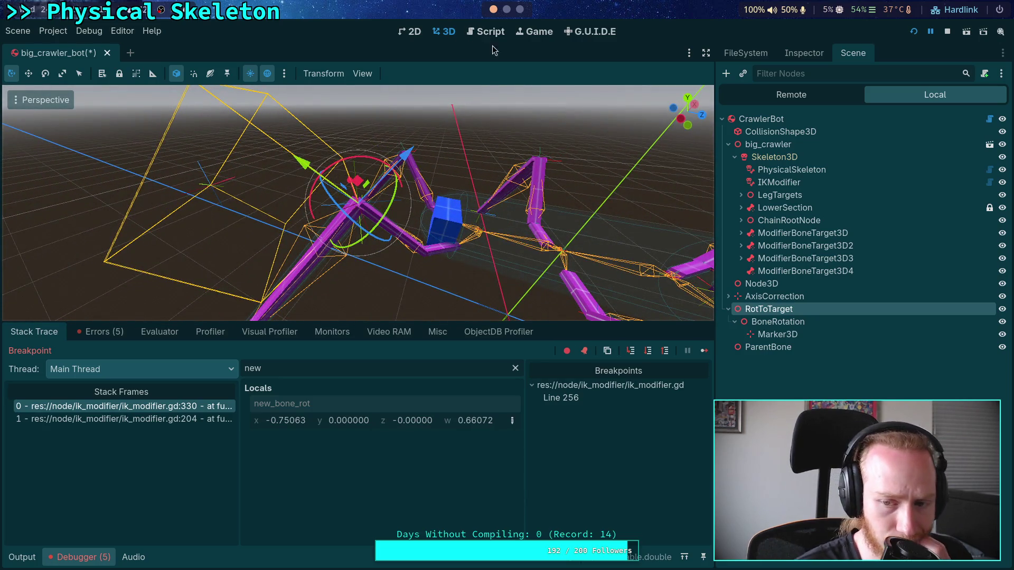
pyautogui.click(791, 322)
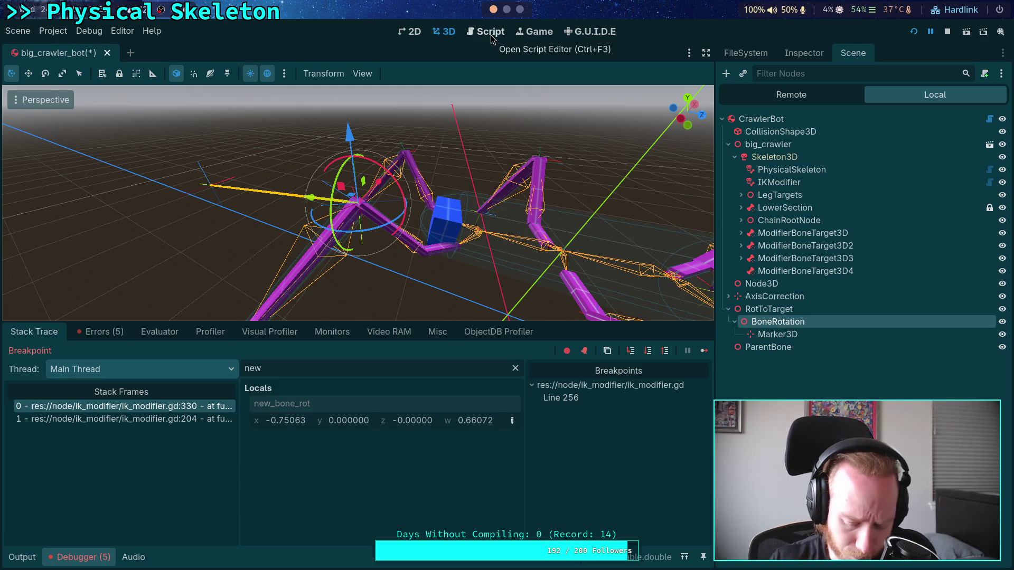
pyautogui.click(490, 35)
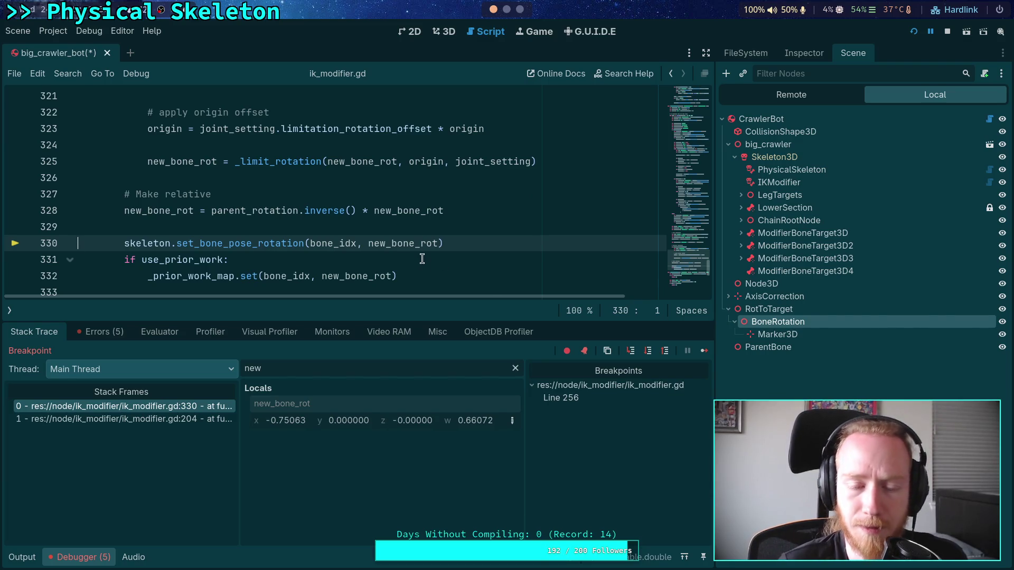
# Step: Highlight parent_rotation and new_bone_rot on line 328 of ik_modifier.gd
pyautogui.scroll(1, 407, 259)
pyautogui.scroll(-1, 391, 261)
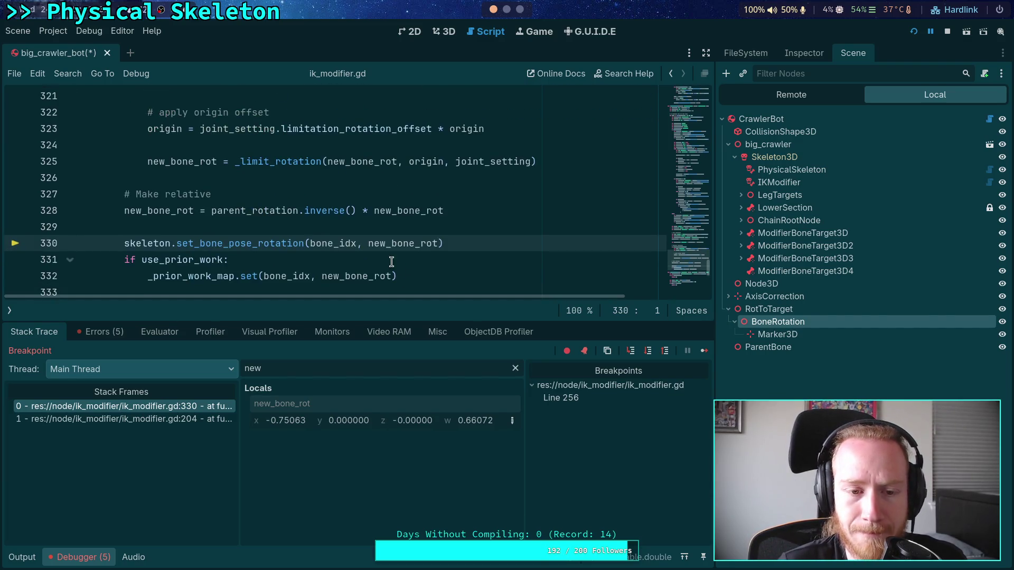
pyautogui.doubleClick(274, 211)
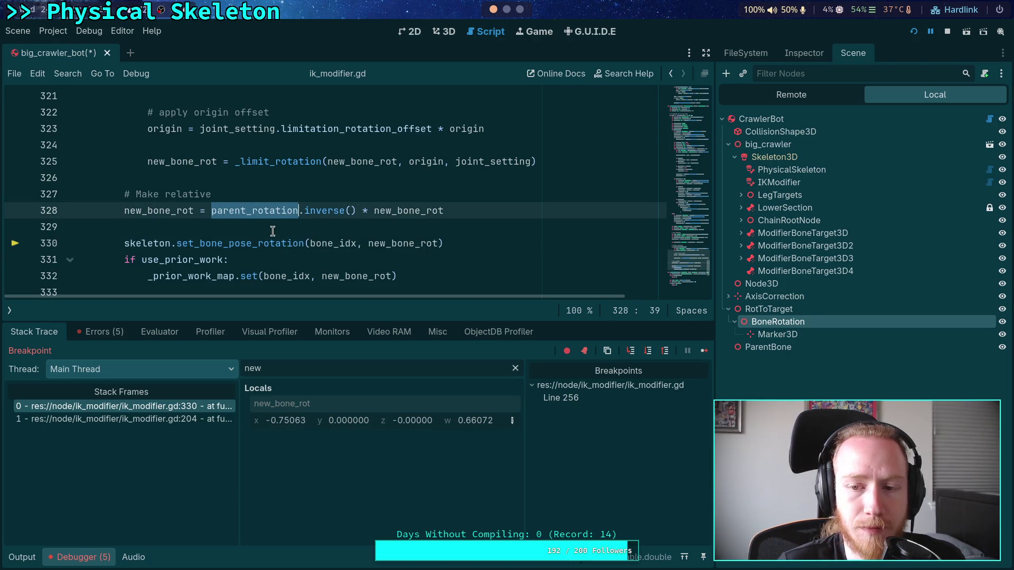
pyautogui.doubleClick(399, 210)
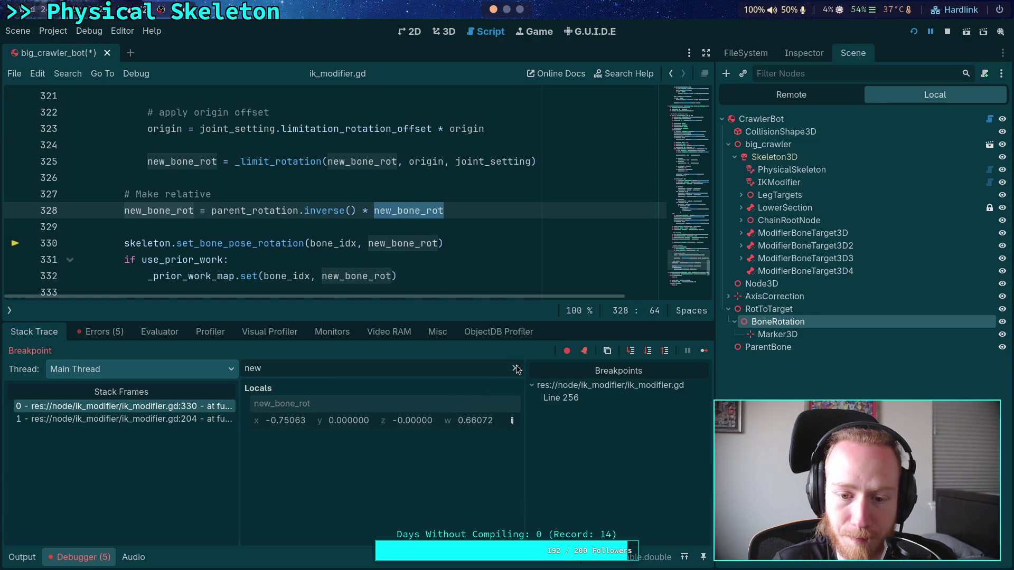
# Step: Clear the stack variable filter, enlarge the debugger panel, and reselect BoneRotation
pyautogui.click(515, 368)
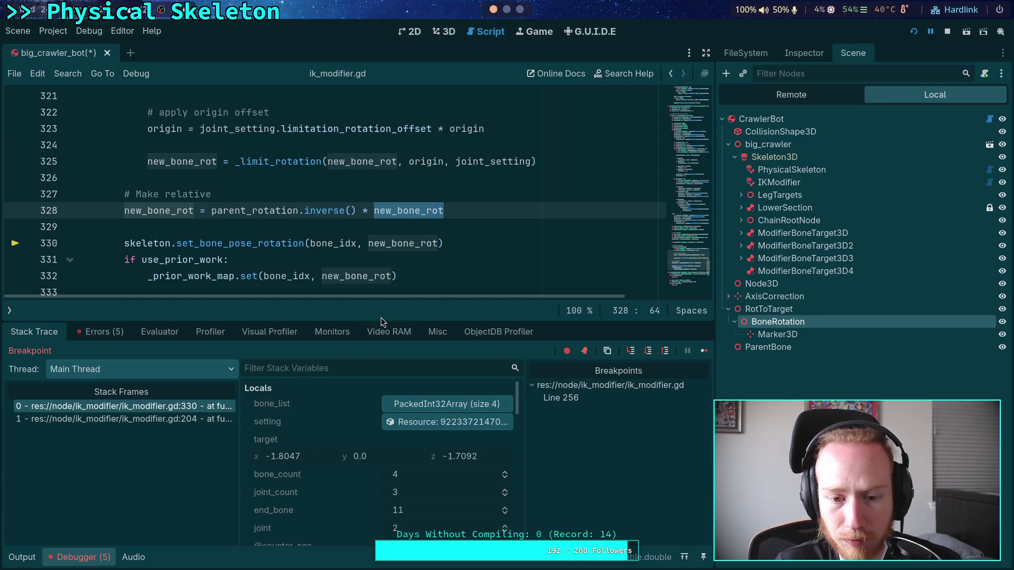
pyautogui.moveTo(375, 320); pyautogui.dragTo(377, 303)
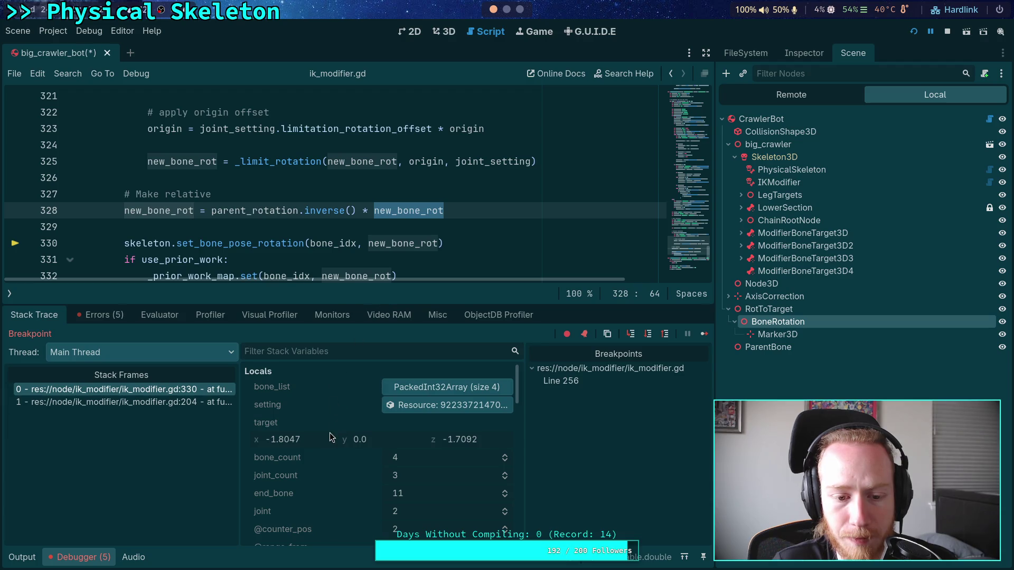
pyautogui.click(396, 210)
pyautogui.click(800, 335)
pyautogui.click(799, 321)
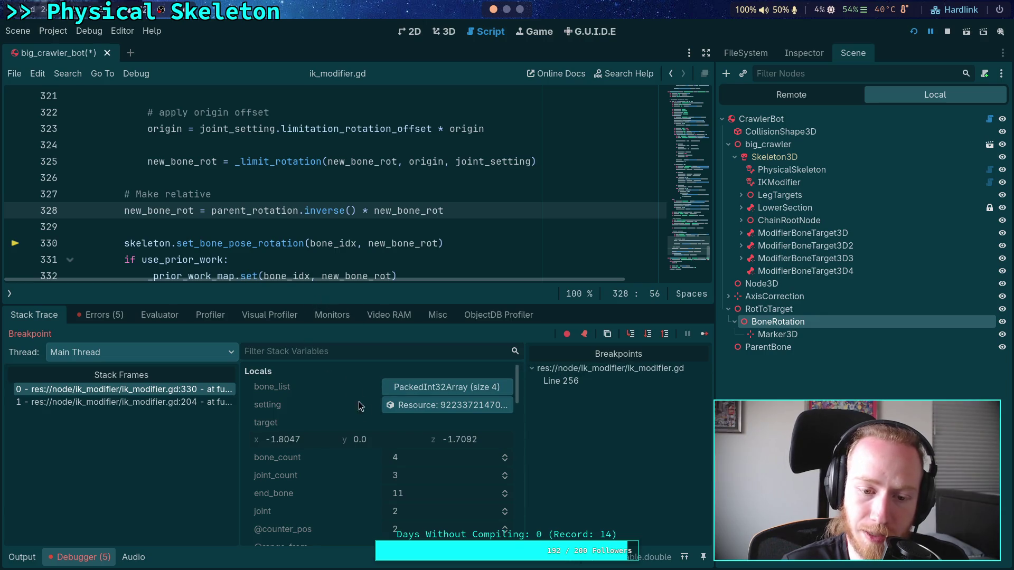
pyautogui.scroll(-5, 343, 429)
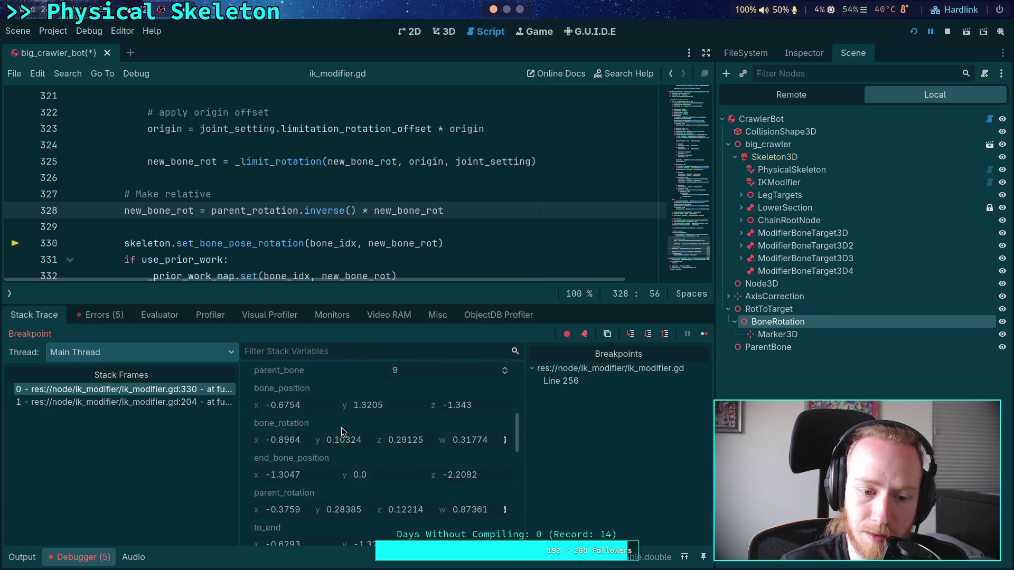
pyautogui.scroll(-3, 349, 441)
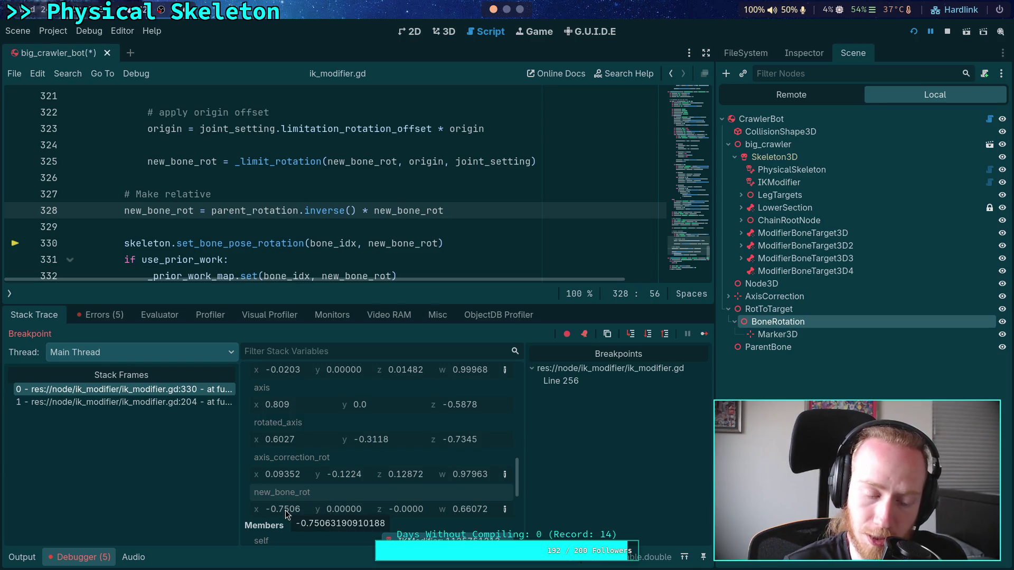
# Step: Paste new_bone_rot into BoneRotation's Quaternion, keeping (-0.750631, 0.0000003, -0.000003, 0.6607206)
pyautogui.rightClick(301, 498)
pyautogui.click(328, 503)
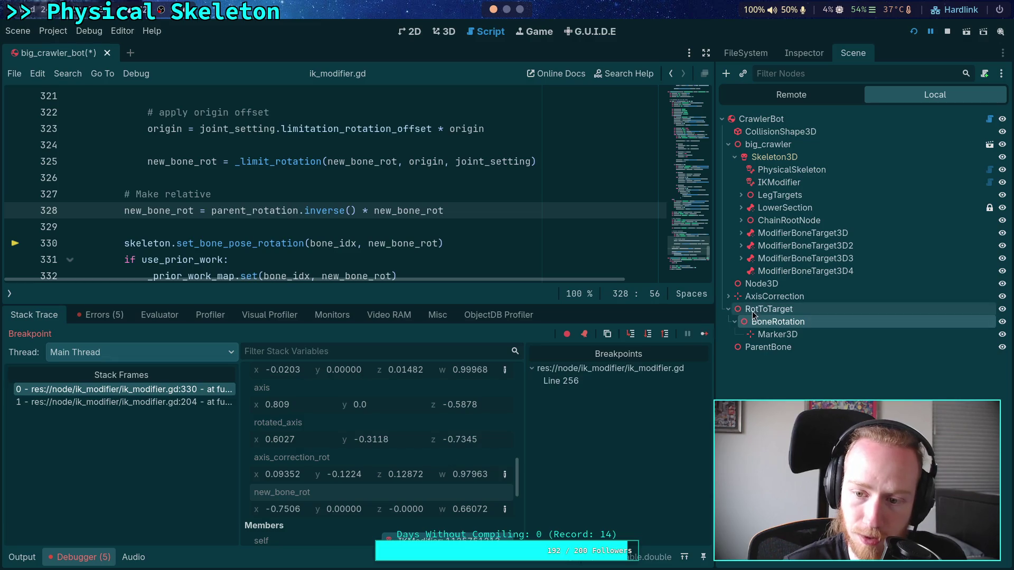
pyautogui.click(804, 52)
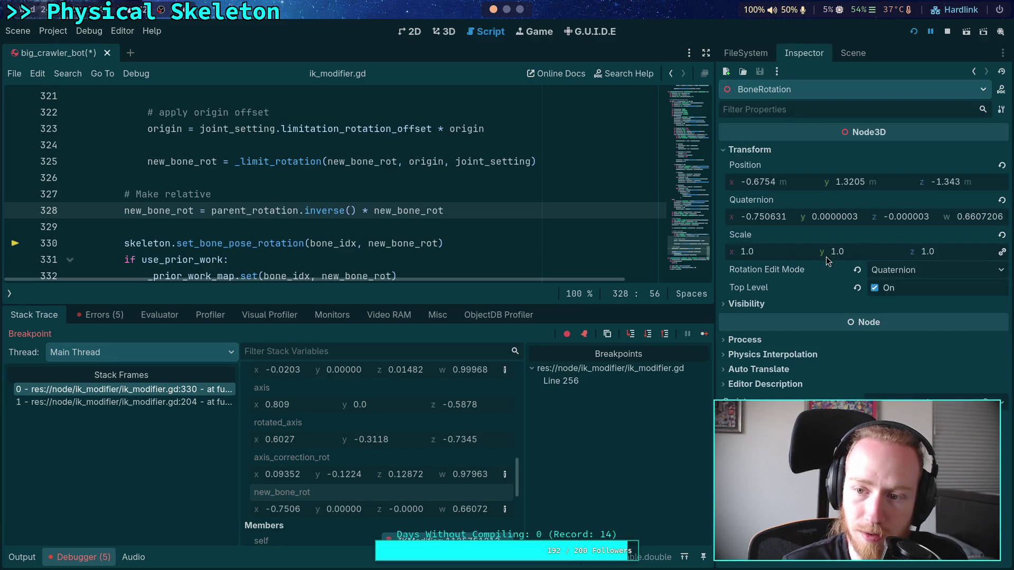
pyautogui.rightClick(785, 202)
pyautogui.click(801, 224)
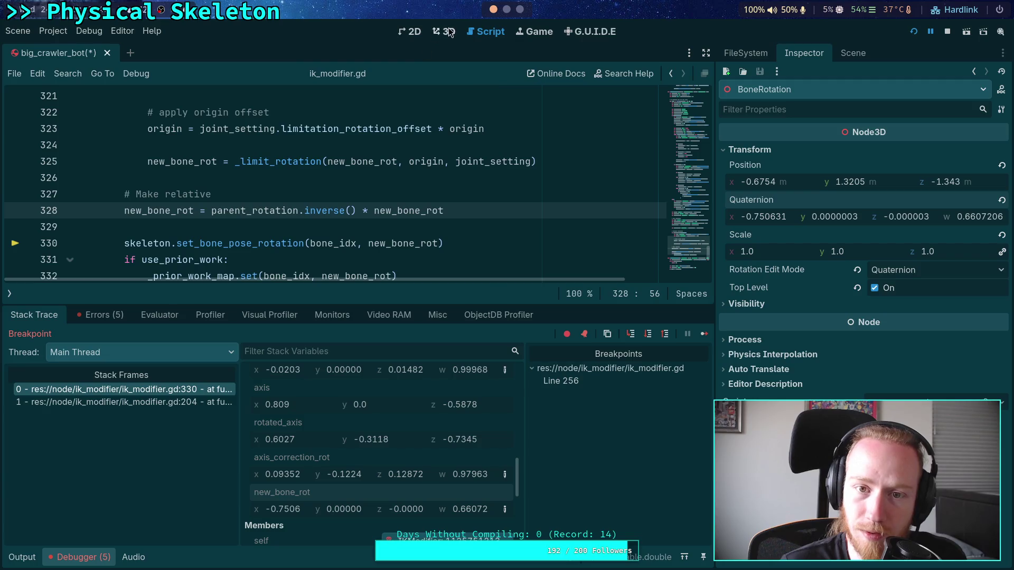
pyautogui.click(450, 33)
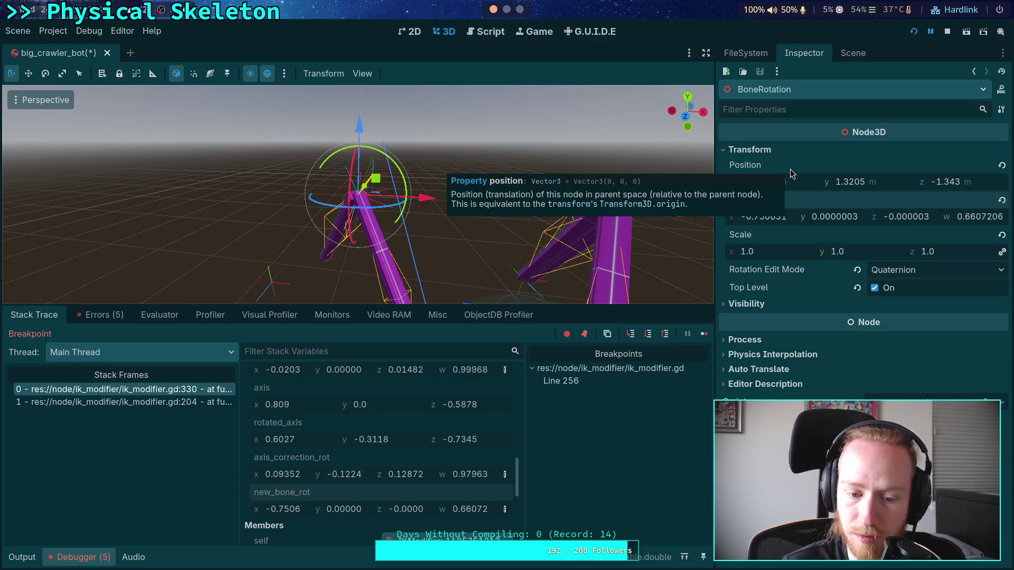
# Step: Select BoneRotation under RotToTarget and turn off its Top Level property
pyautogui.click(852, 53)
pyautogui.click(768, 309)
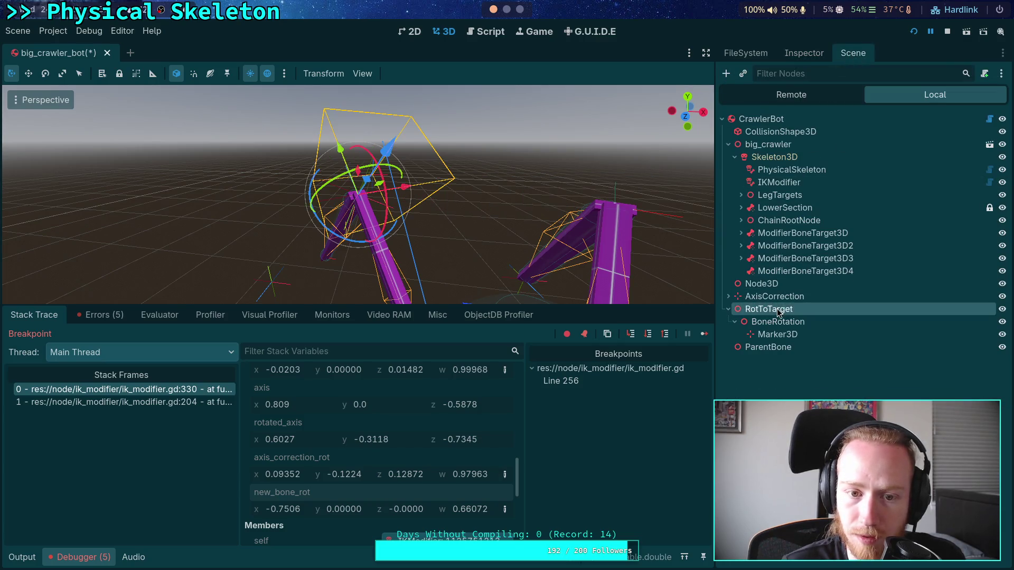
pyautogui.moveTo(581, 222)
pyautogui.mouseDown()
pyautogui.moveTo(506, 291)
pyautogui.moveTo(463, 279)
pyautogui.moveTo(481, 164)
pyautogui.moveTo(441, 153)
pyautogui.moveTo(371, 184)
pyautogui.moveTo(465, 201)
pyautogui.moveTo(506, 192)
pyautogui.moveTo(515, 226)
pyautogui.mouseUp()
pyautogui.click(783, 321)
pyautogui.click(812, 59)
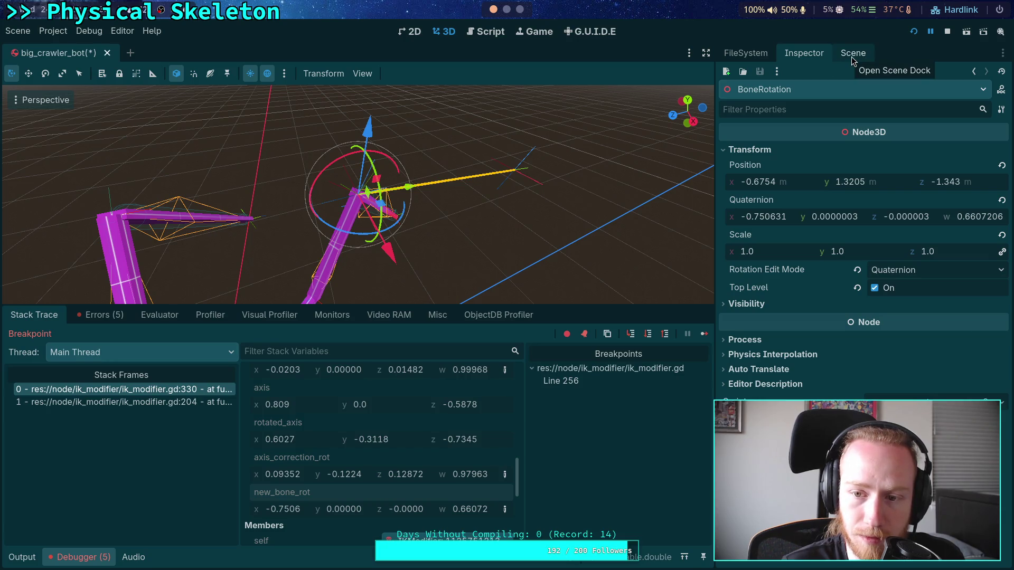
pyautogui.click(879, 289)
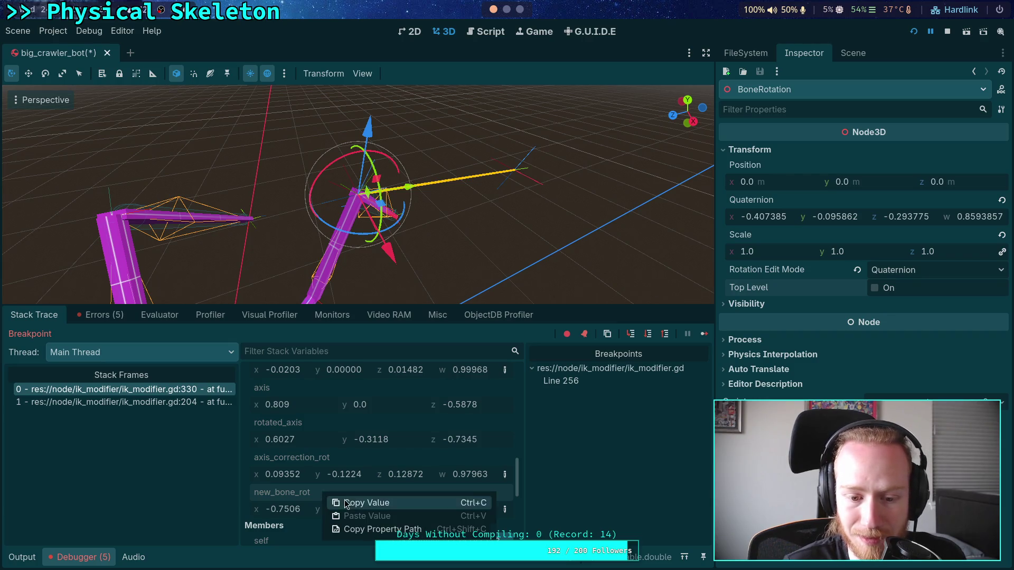
# Step: Paste the new_bone_rot value into BoneRotation's Quaternion again
pyautogui.click(366, 503)
pyautogui.rightClick(761, 199)
pyautogui.click(791, 218)
pyautogui.moveTo(473, 210)
pyautogui.mouseDown()
pyautogui.moveTo(219, 99)
pyautogui.moveTo(452, 176)
pyautogui.mouseUp()
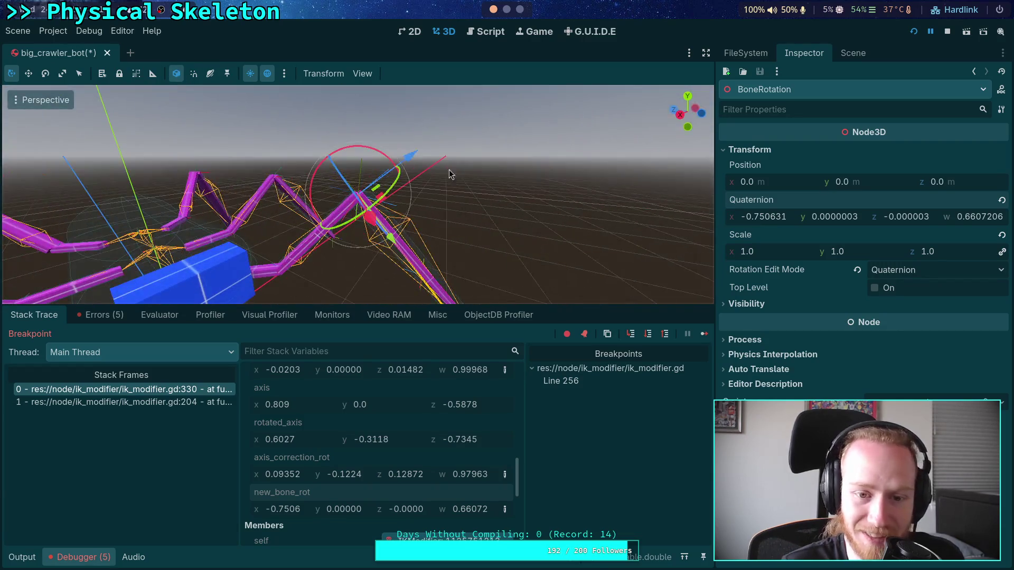
# Step: Compare BoneRotation's orientation with ModifierBoneTarget3D3, then go back to ik_modifier.gd
pyautogui.click(856, 53)
pyautogui.click(765, 310)
pyautogui.click(763, 322)
pyautogui.moveTo(447, 188); pyautogui.dragTo(494, 232)
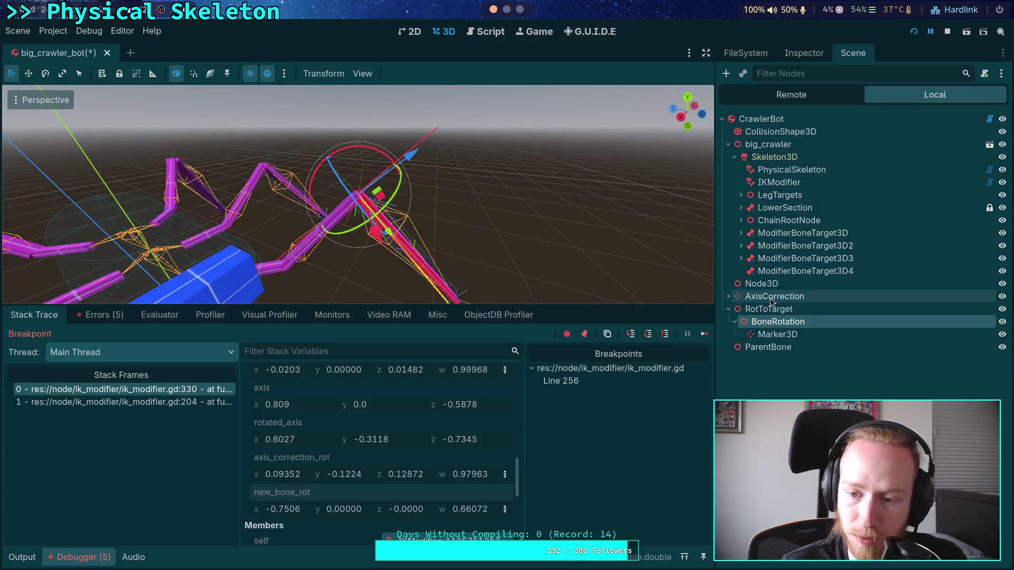
pyautogui.click(776, 259)
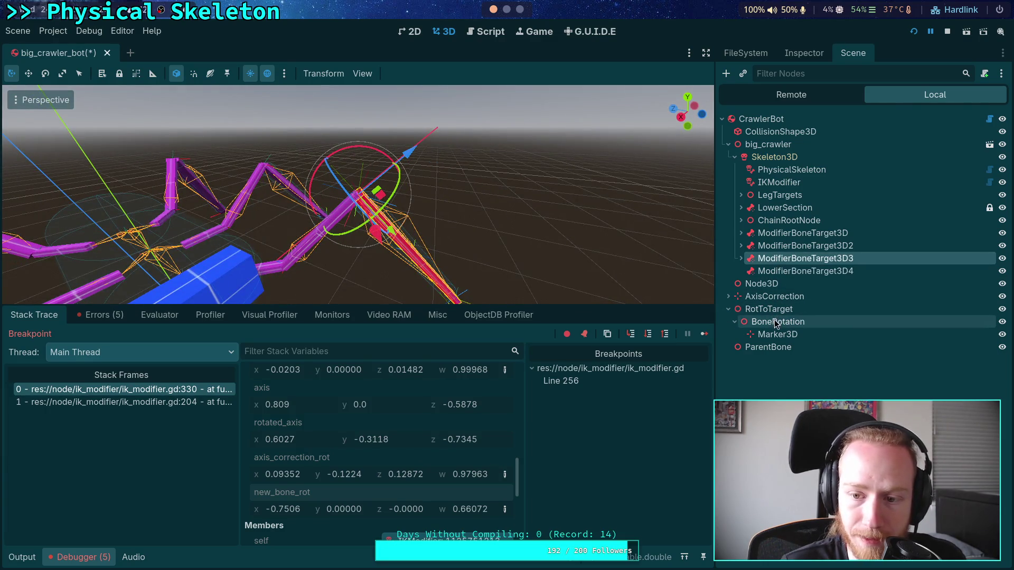
pyautogui.click(774, 322)
pyautogui.click(776, 258)
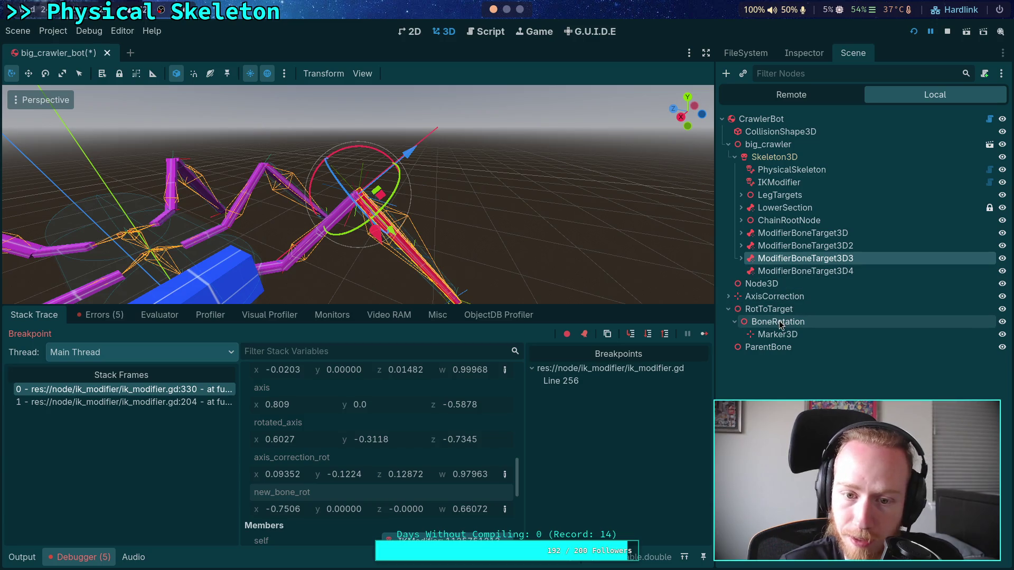
pyautogui.click(780, 323)
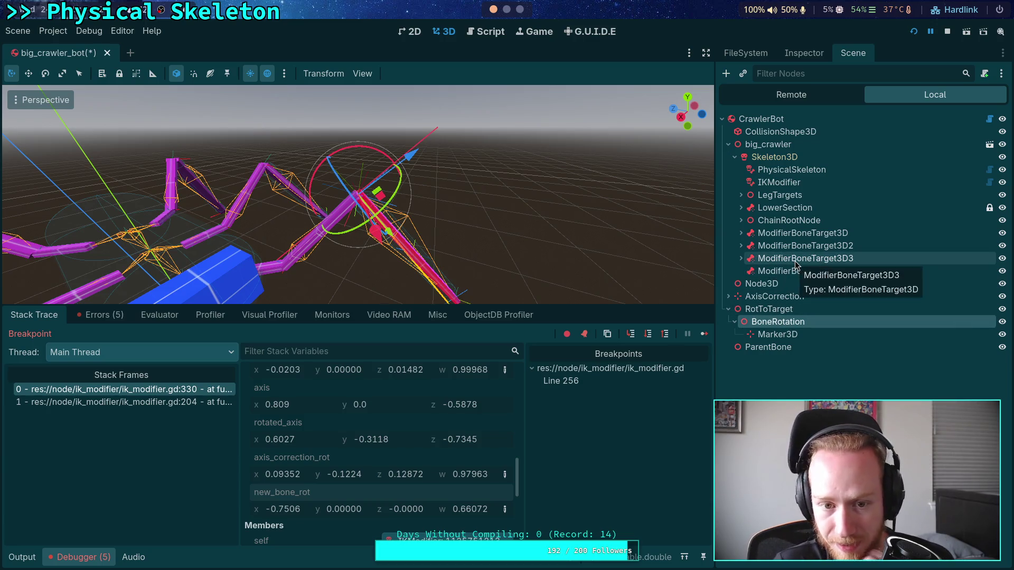
pyautogui.click(795, 261)
pyautogui.click(780, 322)
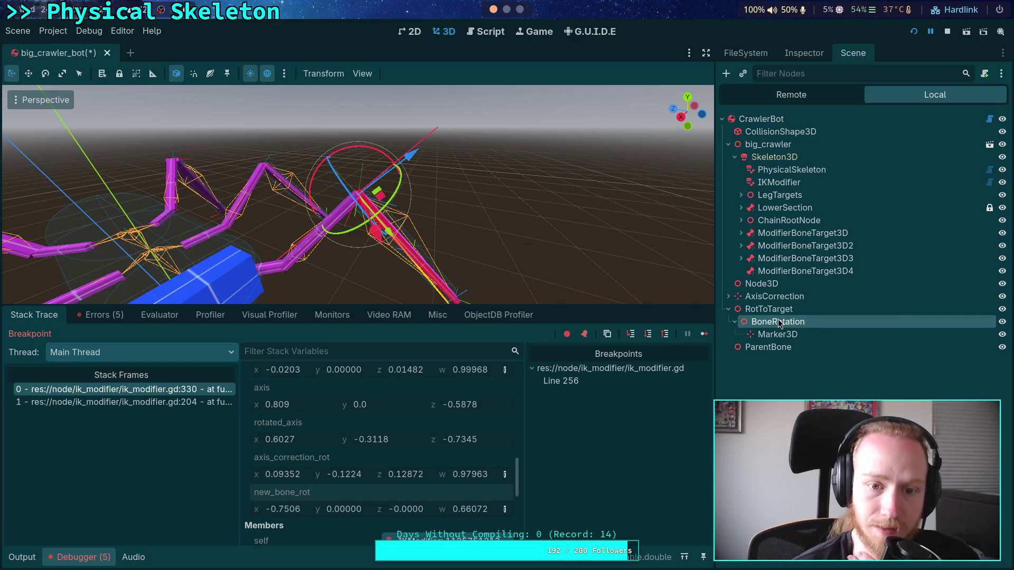
pyautogui.click(489, 31)
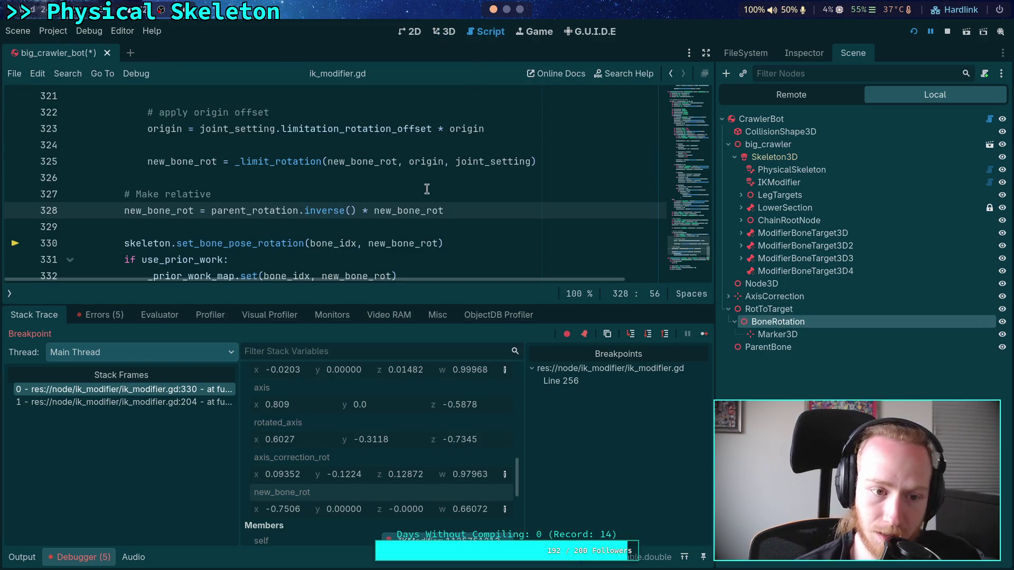
# Step: Step over from line 330 into the next joint's loop iteration
pyautogui.scroll(-1, 434, 219)
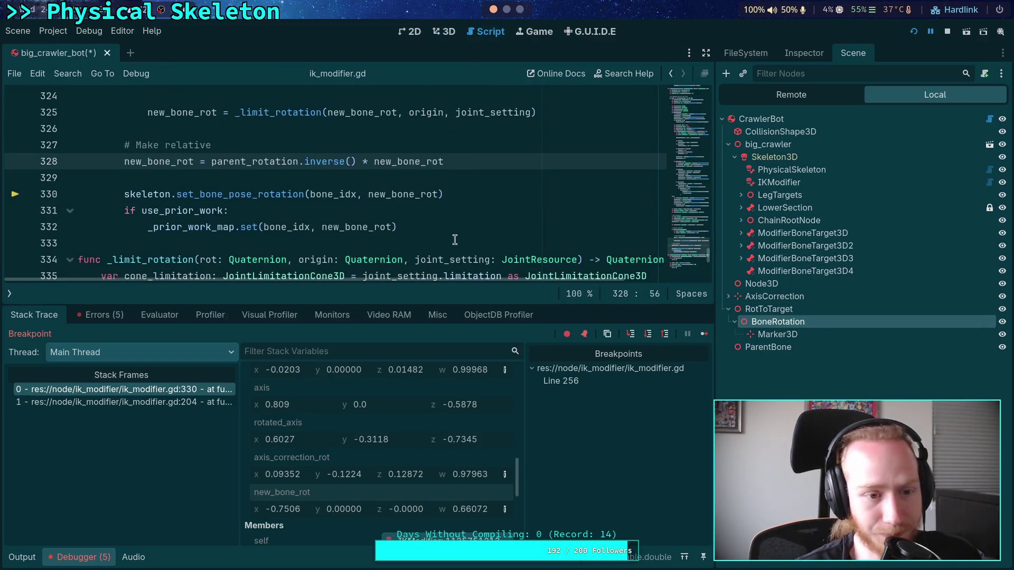
pyautogui.click(648, 337)
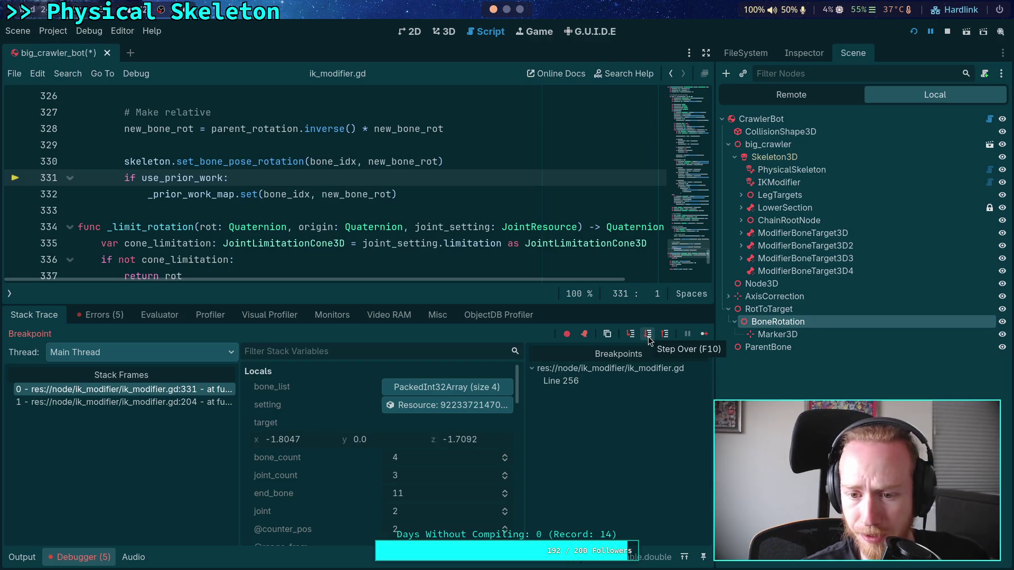
pyautogui.click(648, 337)
pyautogui.click(648, 337)
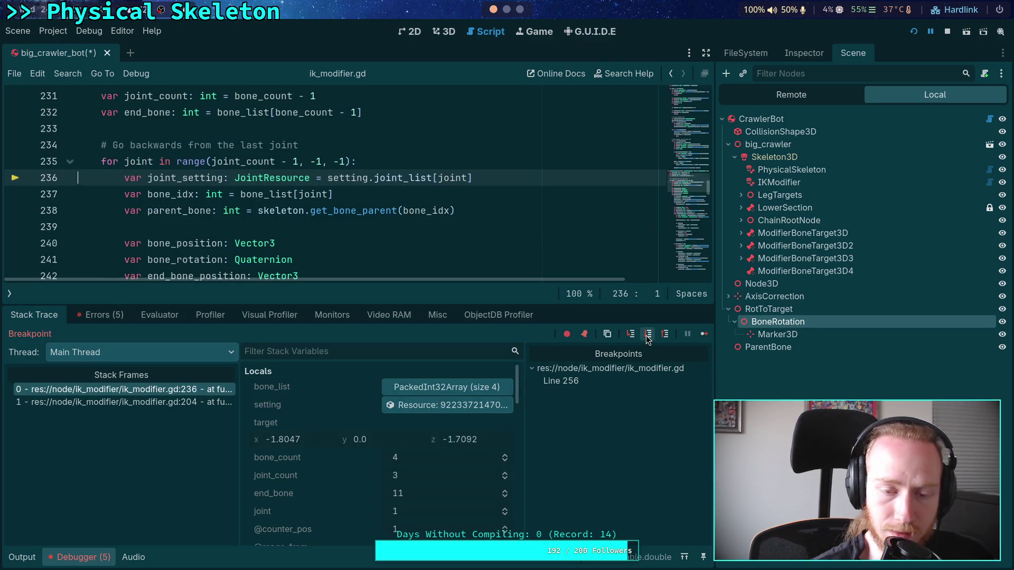
pyautogui.click(648, 337)
pyautogui.click(648, 337)
pyautogui.click(648, 337)
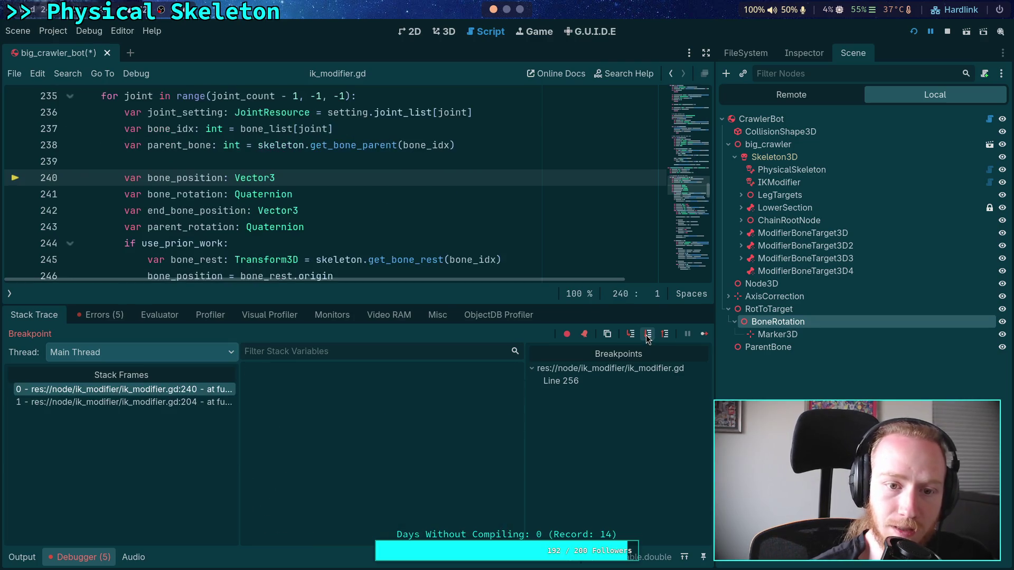
pyautogui.click(648, 337)
pyautogui.click(648, 337)
pyautogui.click(648, 337)
pyautogui.click(648, 336)
pyautogui.click(648, 337)
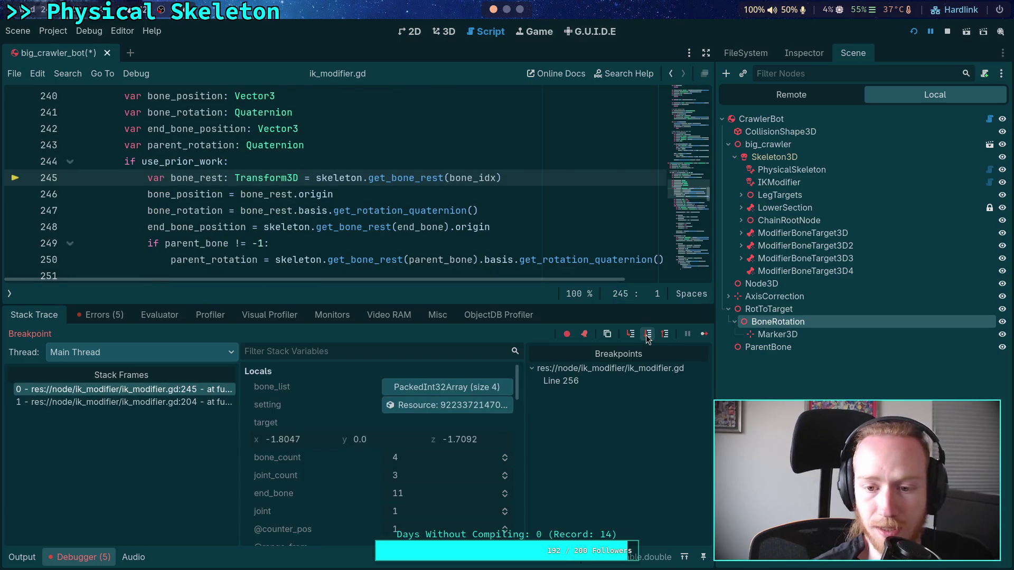
# Step: Widen the code area slightly and keep stepping until the while loop at line 256
pyautogui.moveTo(717, 306); pyautogui.dragTo(724, 306)
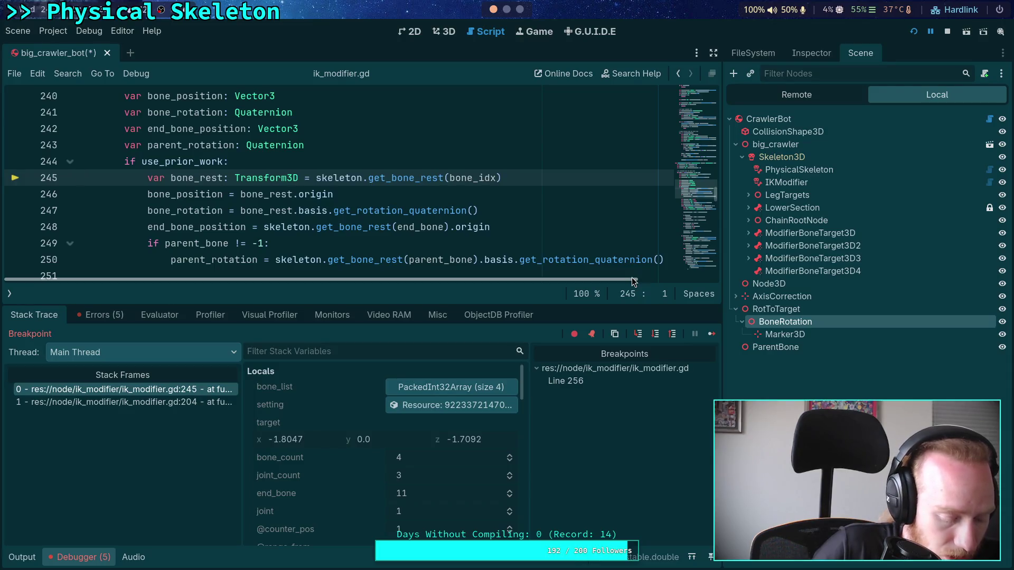
pyautogui.scroll(-1, 590, 250)
pyautogui.scroll(-1, 615, 234)
pyautogui.scroll(1, 565, 235)
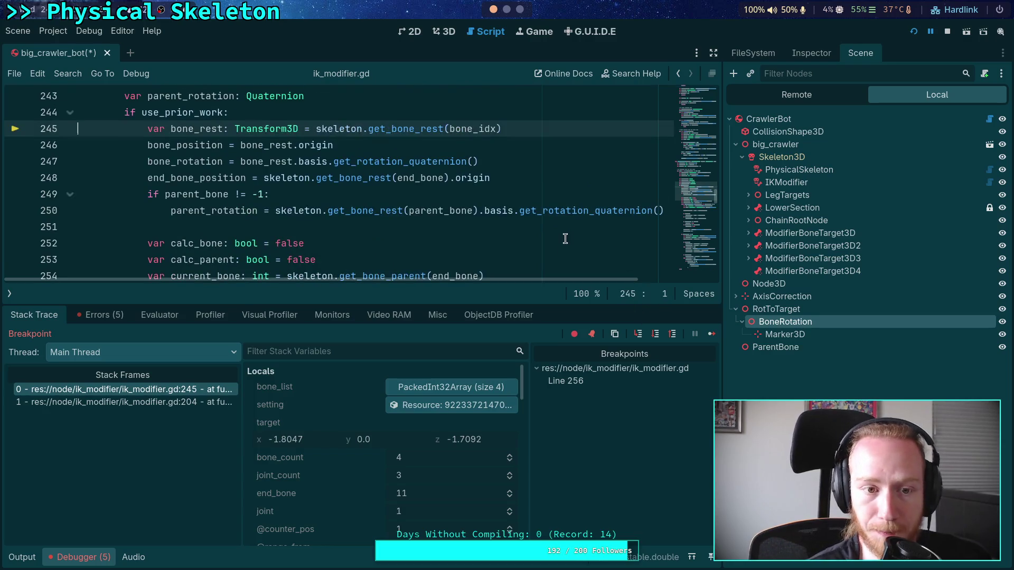
pyautogui.click(655, 337)
pyautogui.click(655, 340)
pyautogui.click(655, 340)
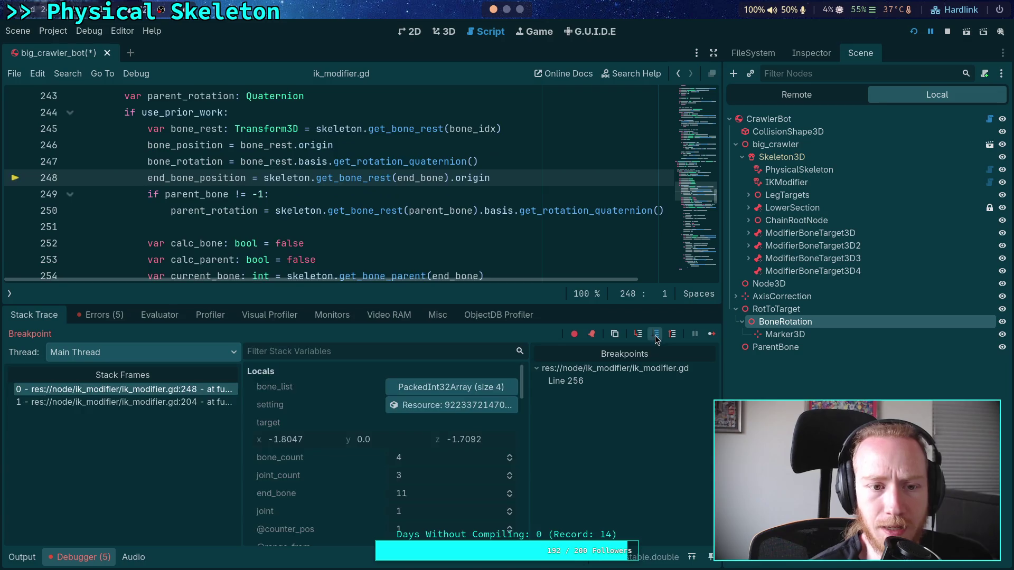
pyautogui.click(656, 341)
pyautogui.click(655, 340)
pyautogui.click(655, 340)
pyautogui.click(655, 340)
pyautogui.click(655, 339)
pyautogui.click(656, 338)
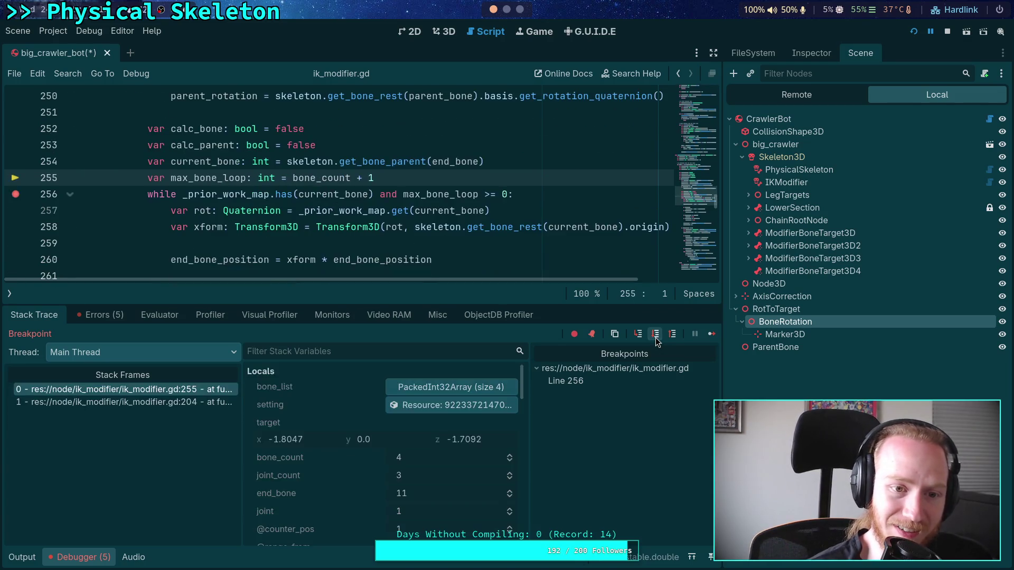
pyautogui.click(654, 339)
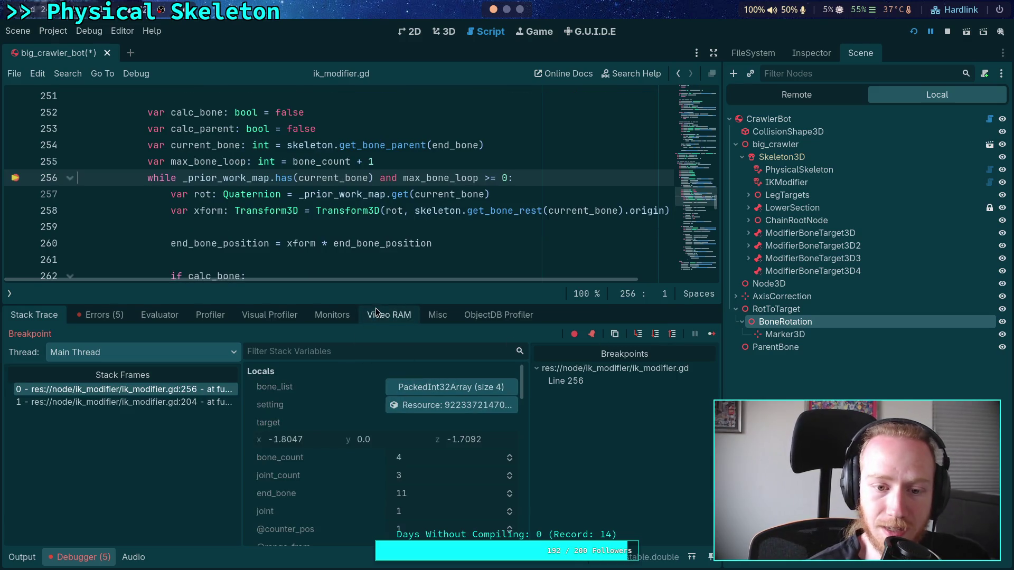
# Step: Make the debugger panel taller and highlight calc_bone on line 252
pyautogui.moveTo(374, 305); pyautogui.dragTo(374, 273)
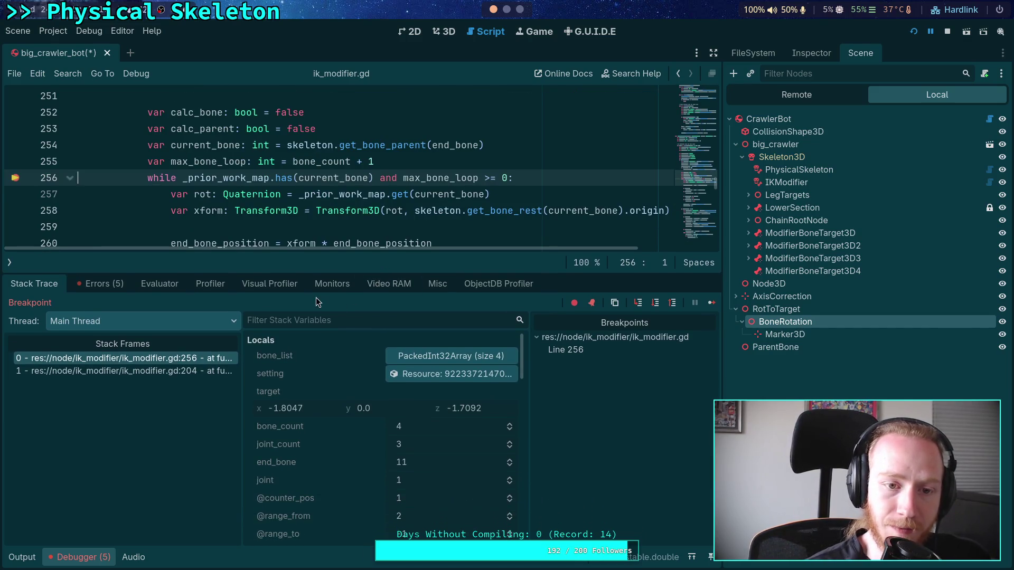
pyautogui.moveTo(301, 200)
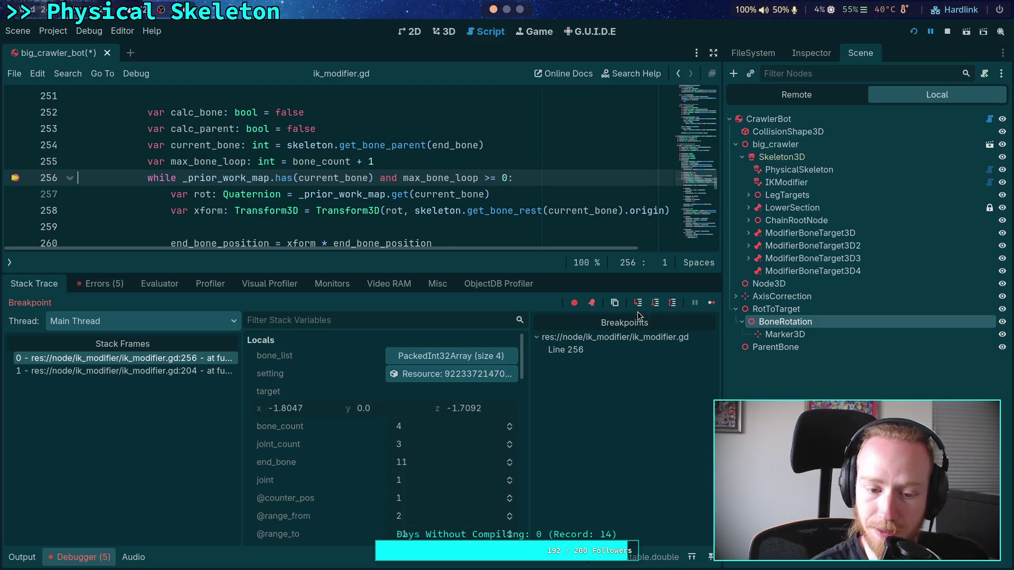
pyautogui.scroll(-1, 399, 400)
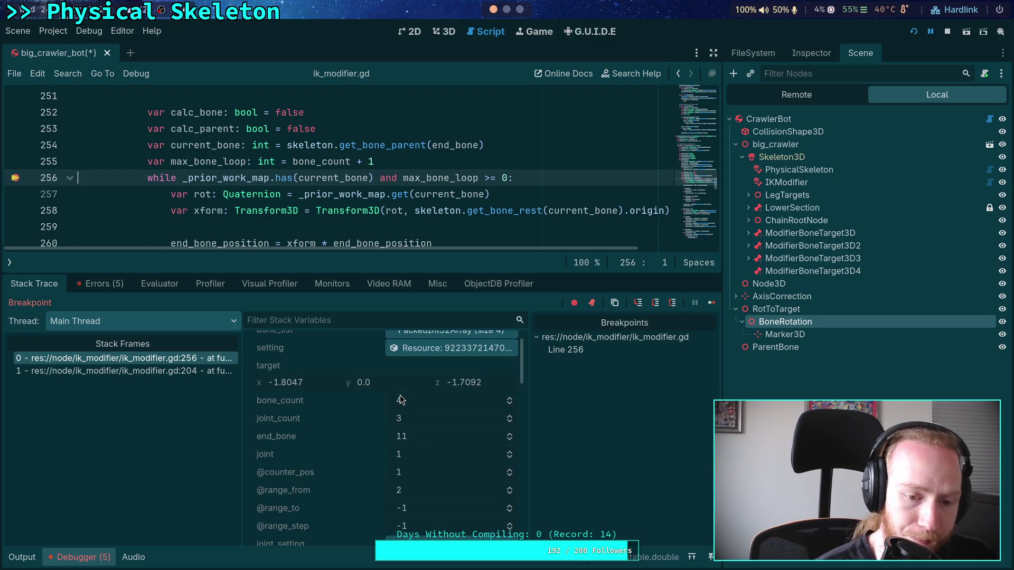
pyautogui.scroll(-1, 399, 400)
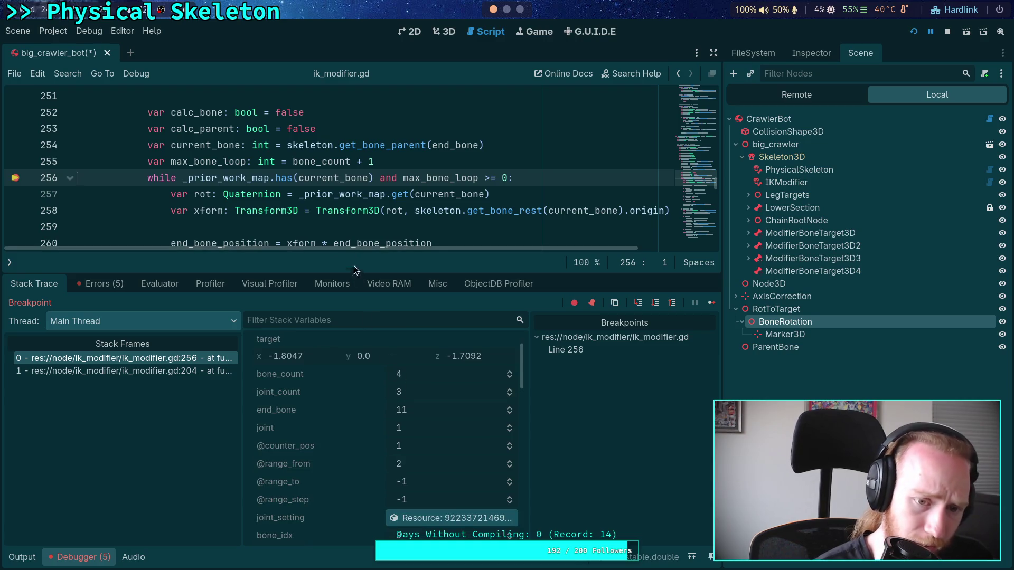
pyautogui.moveTo(365, 273)
pyautogui.mouseDown()
pyautogui.moveTo(365, 290)
pyautogui.moveTo(392, 275)
pyautogui.mouseUp()
pyautogui.doubleClick(192, 112)
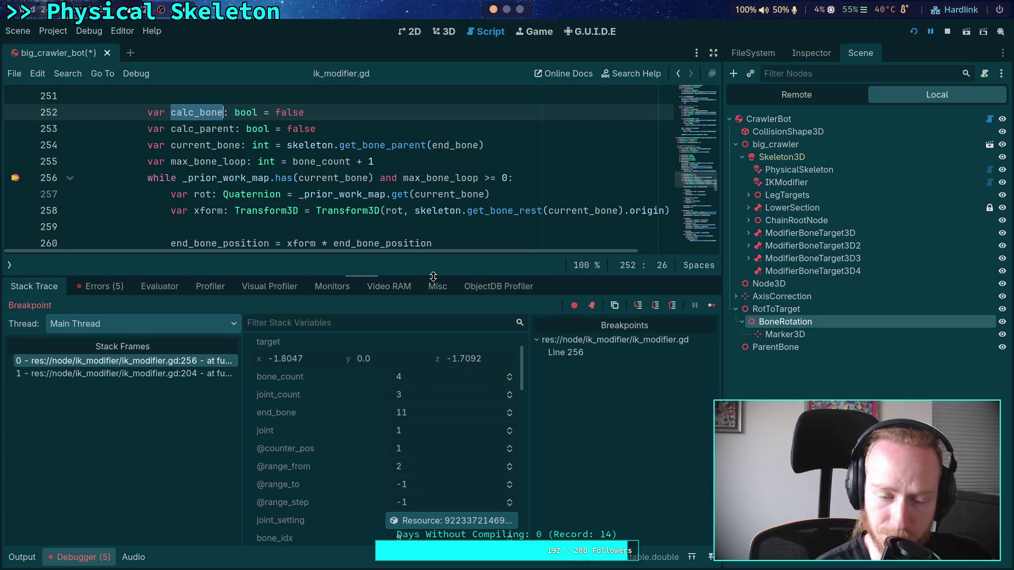
pyautogui.scroll(2, 354, 407)
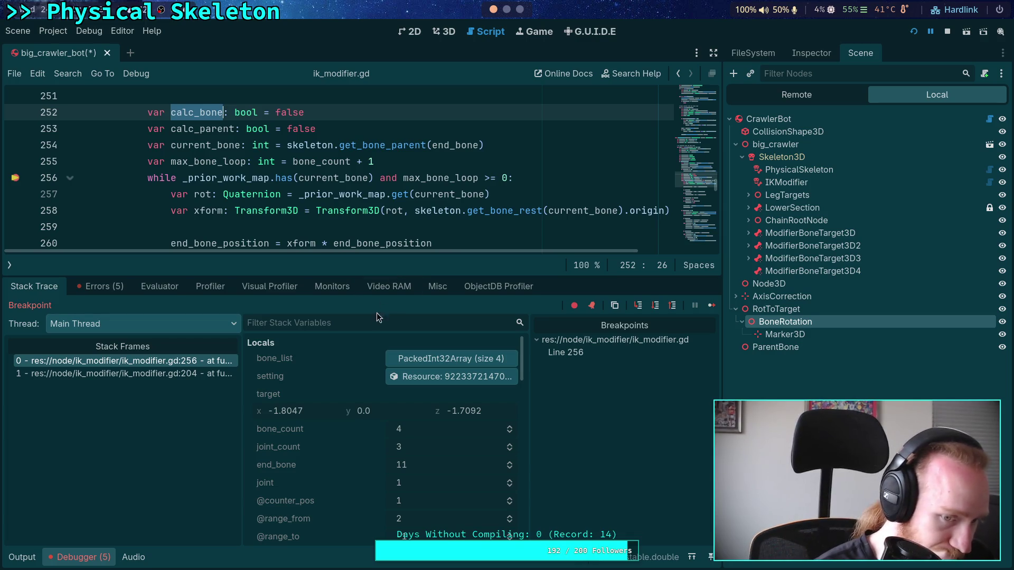
# Step: Filter the stack variables with 'tion' to list only position and rotation locals
pyautogui.click(338, 326)
pyautogui.scroll(-1, 333, 224)
pyautogui.scroll(2, 334, 206)
pyautogui.scroll(-3, 334, 200)
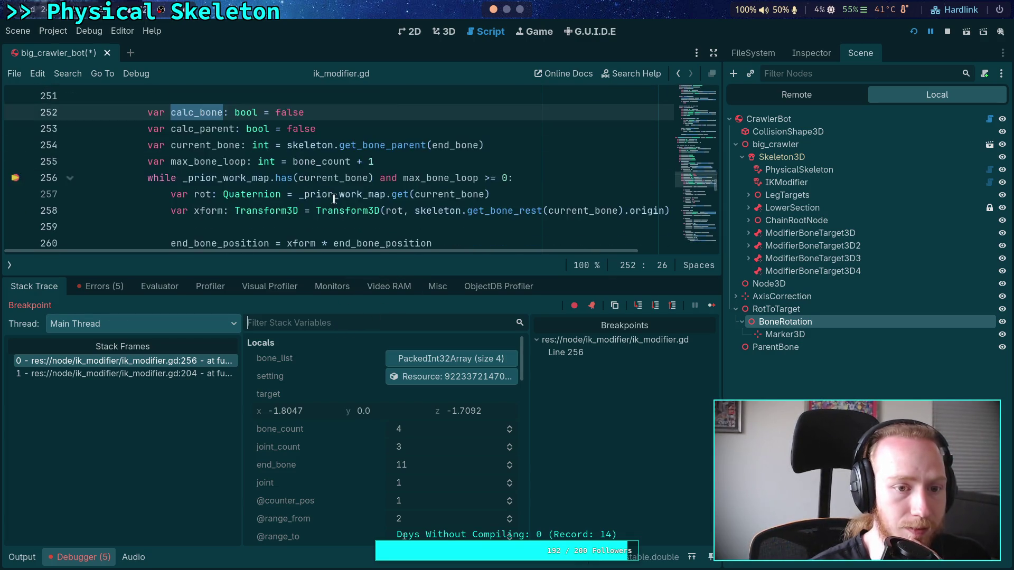
pyautogui.scroll(-1, 333, 200)
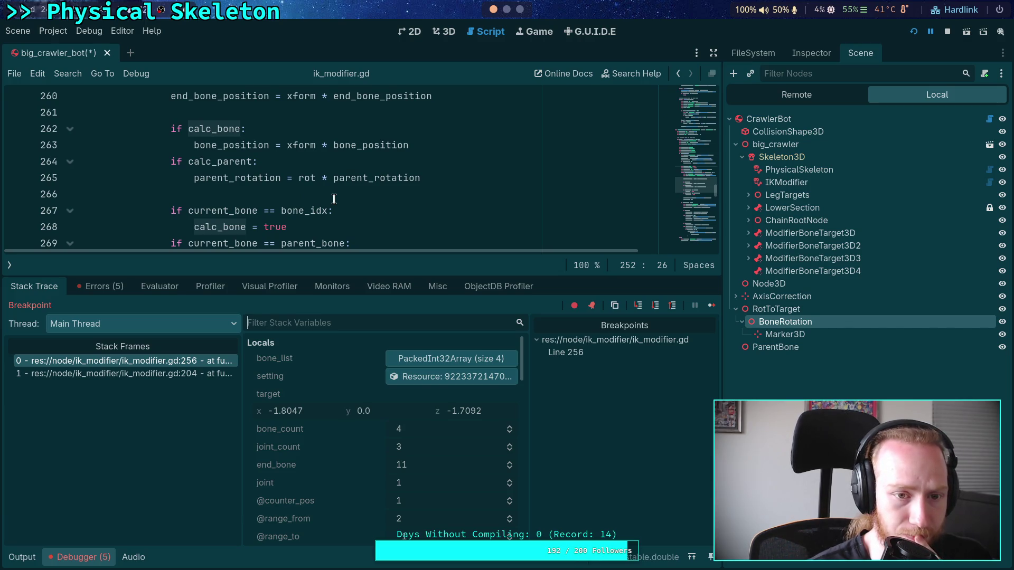
pyautogui.click(315, 322)
pyautogui.write('tion')
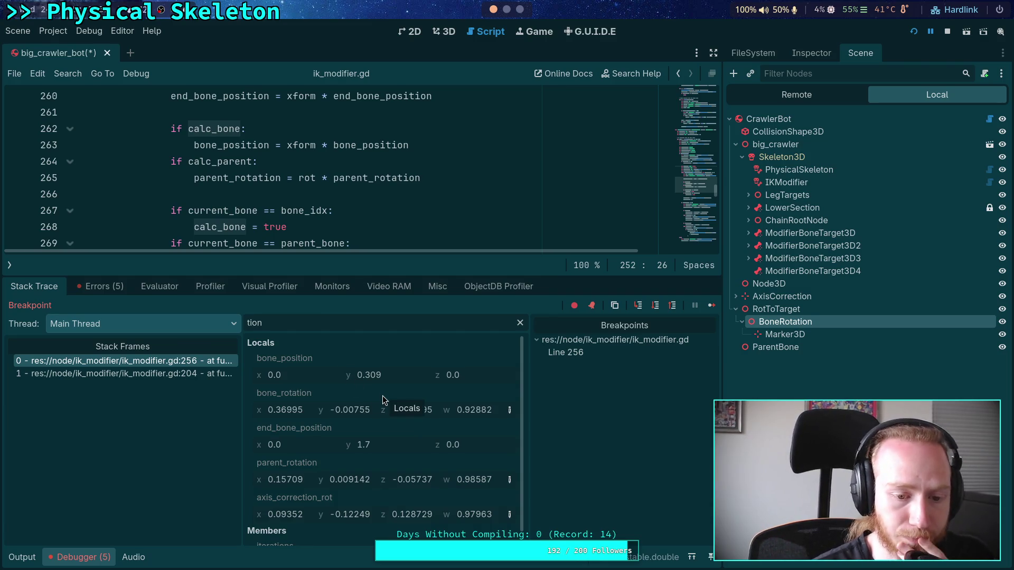
pyautogui.scroll(-2, 364, 168)
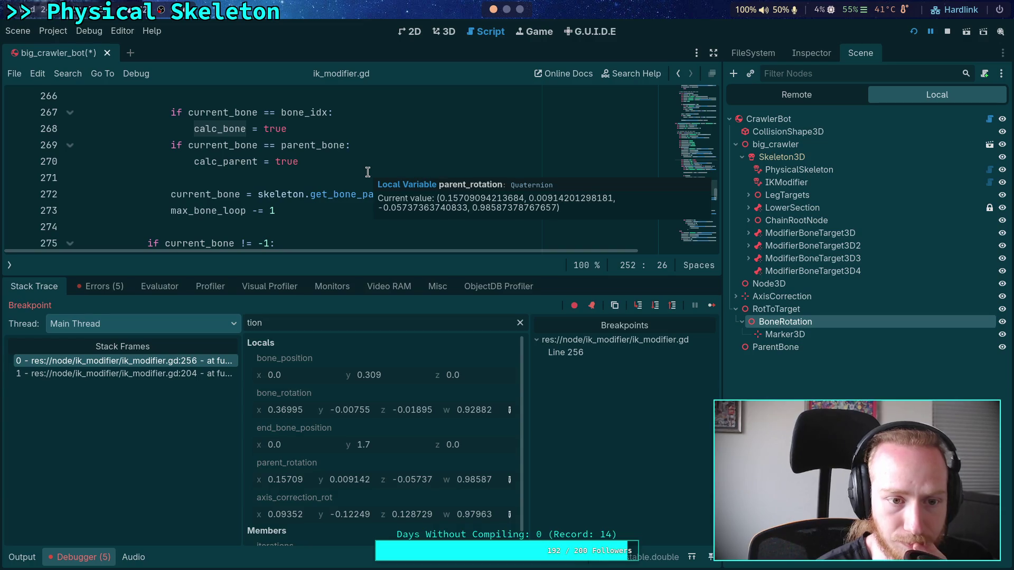
pyautogui.scroll(4, 280, 205)
pyautogui.scroll(-1, 286, 203)
# Step: Clear the filter, reapply 'tion', then step execution to line 257
pyautogui.click(520, 322)
pyautogui.scroll(-2, 401, 387)
pyautogui.scroll(-3, 403, 387)
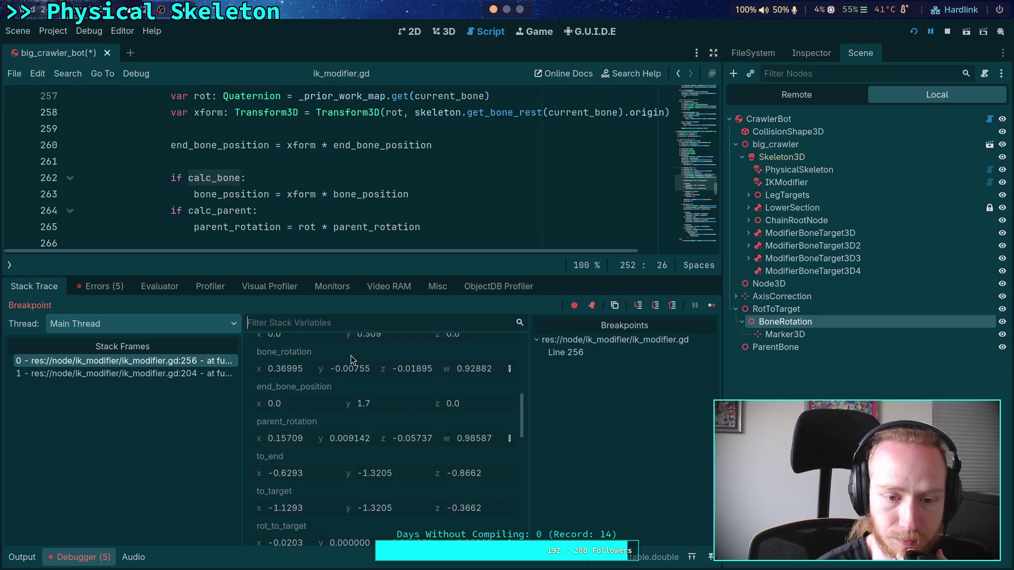
pyautogui.click(302, 323)
pyautogui.write('tion')
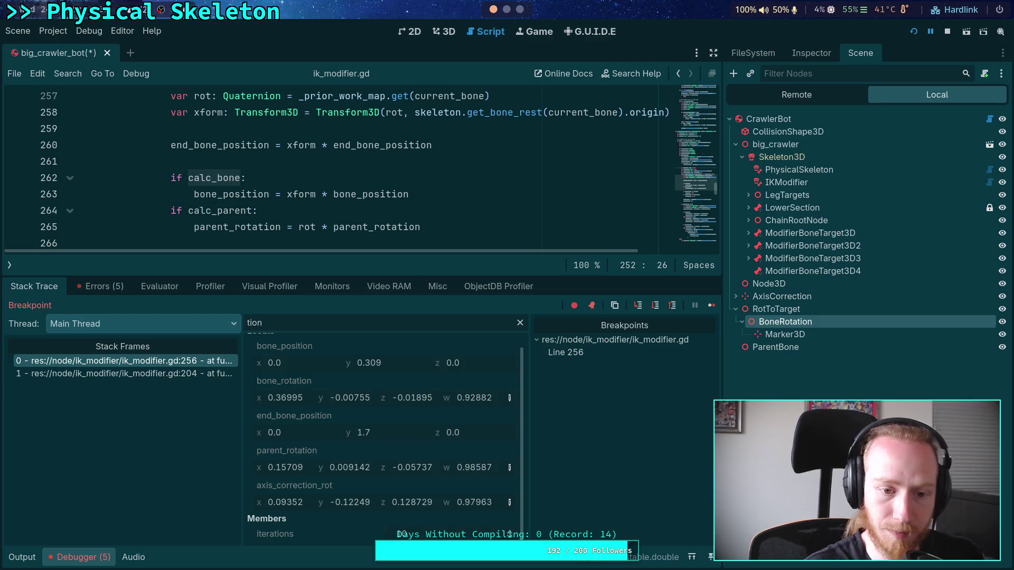
pyautogui.scroll(1, 355, 216)
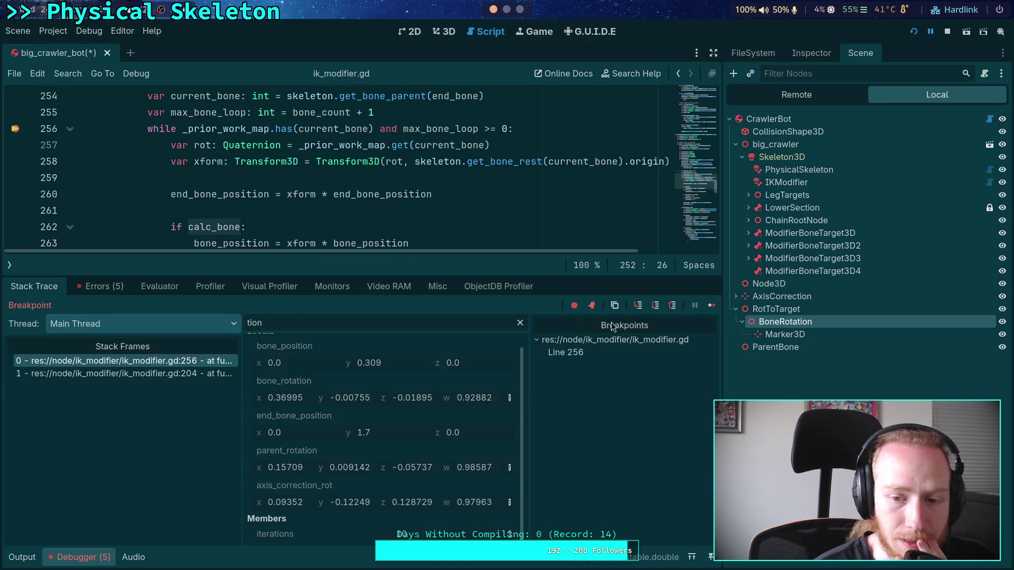
pyautogui.click(656, 307)
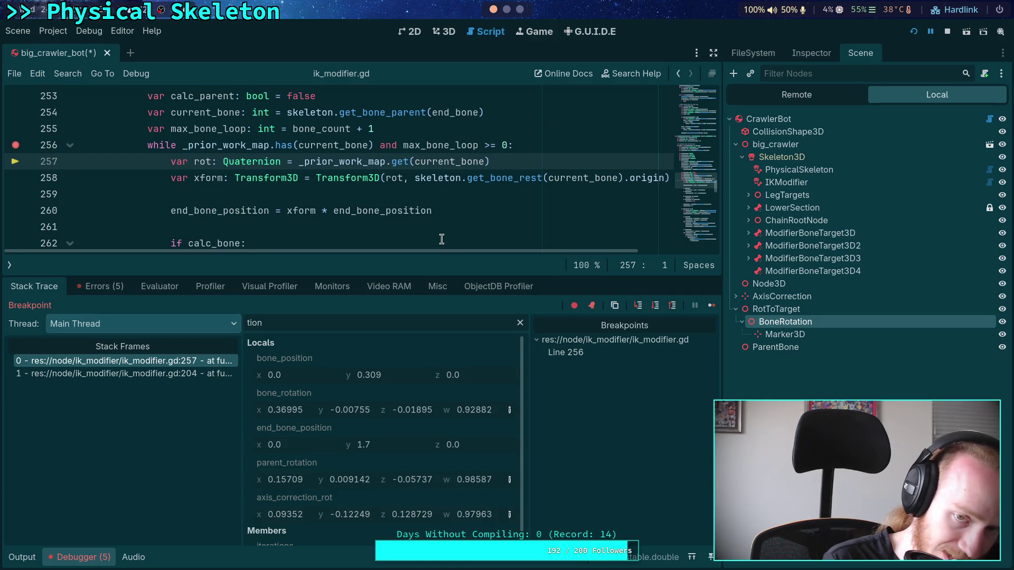
# Step: Collapse the debugger and locate use_prior_work on line 244 of the joint loop
pyautogui.click(79, 557)
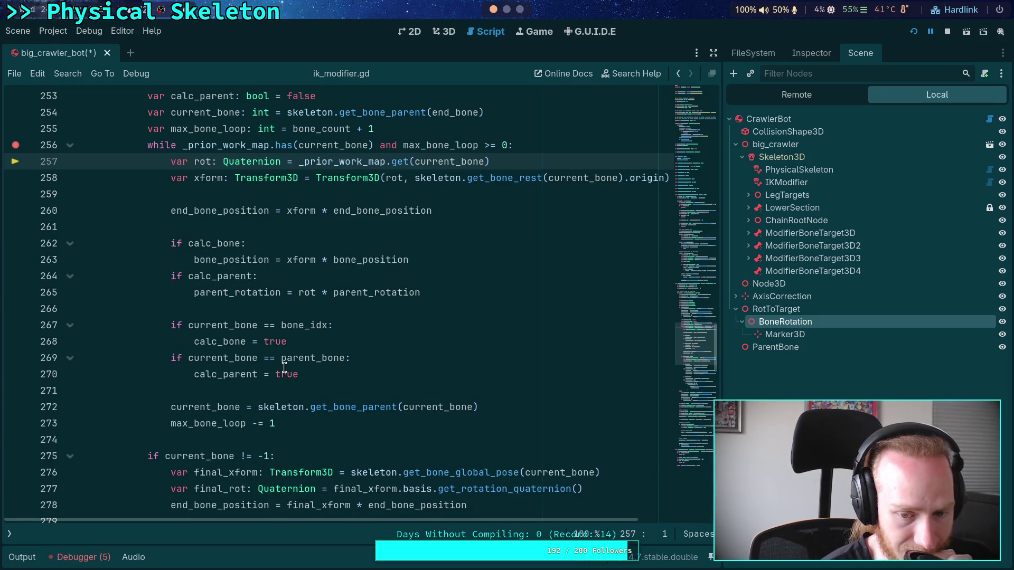
pyautogui.scroll(4, 284, 367)
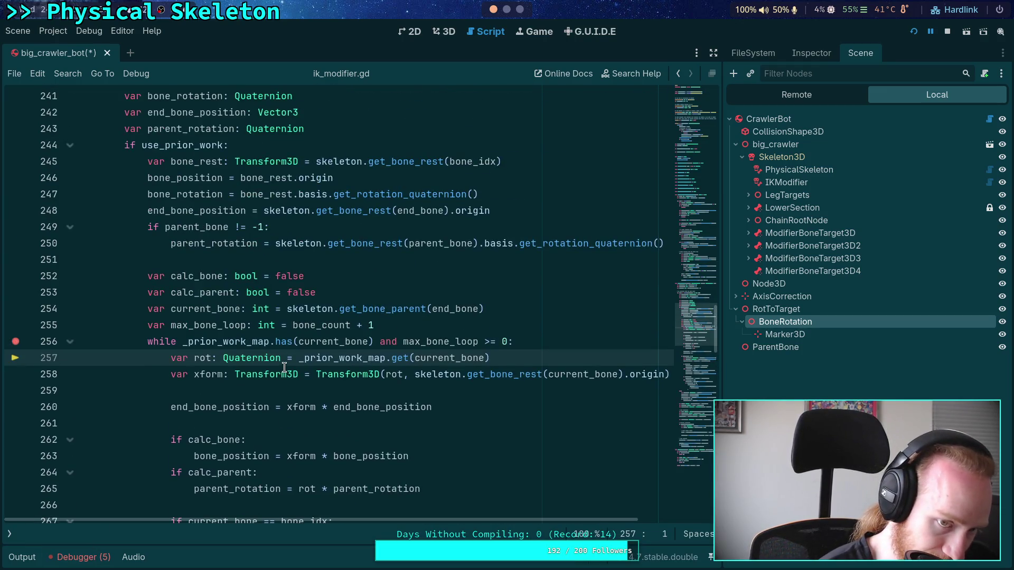
pyautogui.scroll(-6, 284, 367)
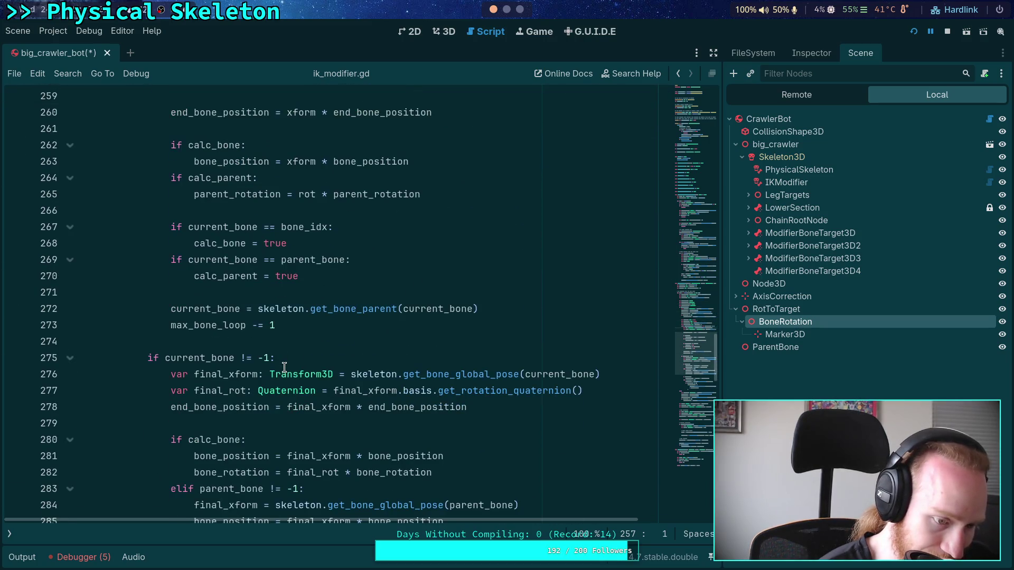
pyautogui.scroll(-5, 284, 367)
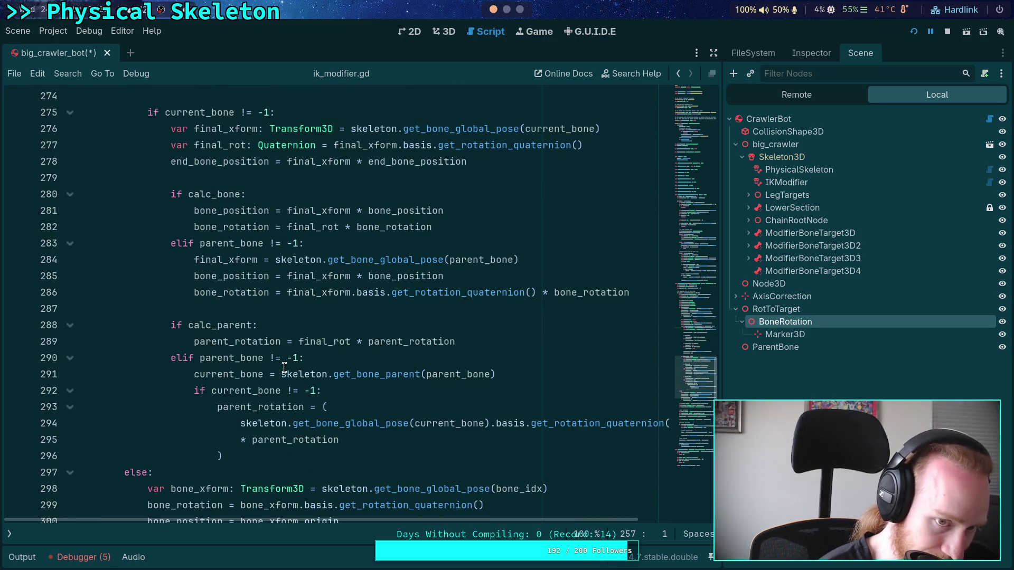
pyautogui.scroll(-2, 284, 367)
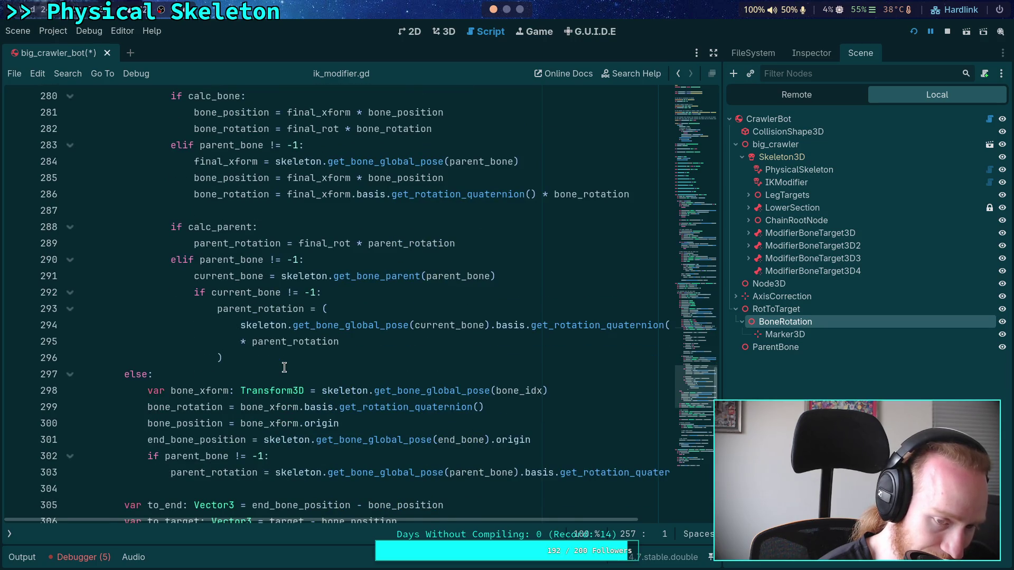
pyautogui.scroll(11, 284, 367)
pyautogui.scroll(7, 284, 367)
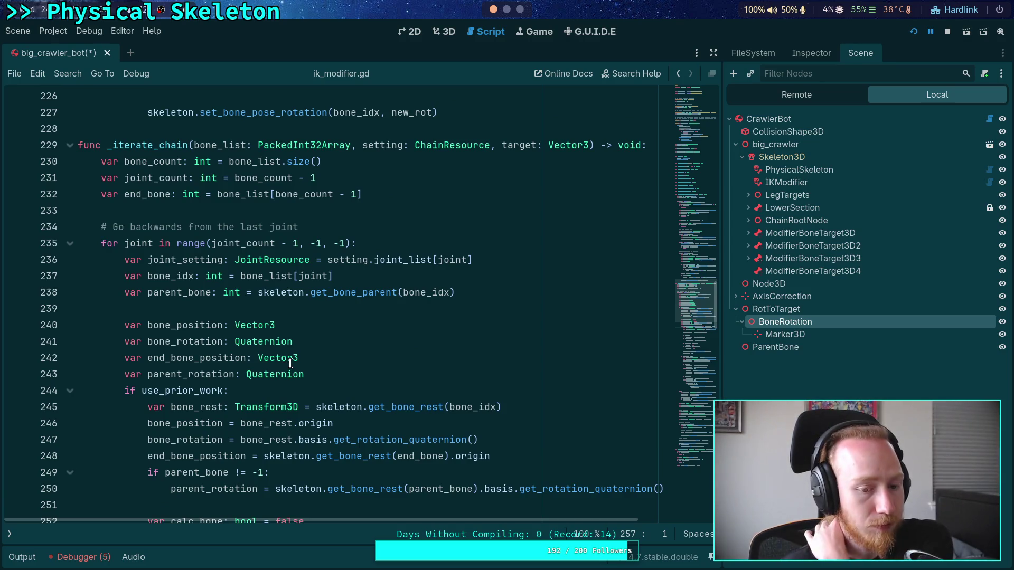
pyautogui.moveTo(290, 363)
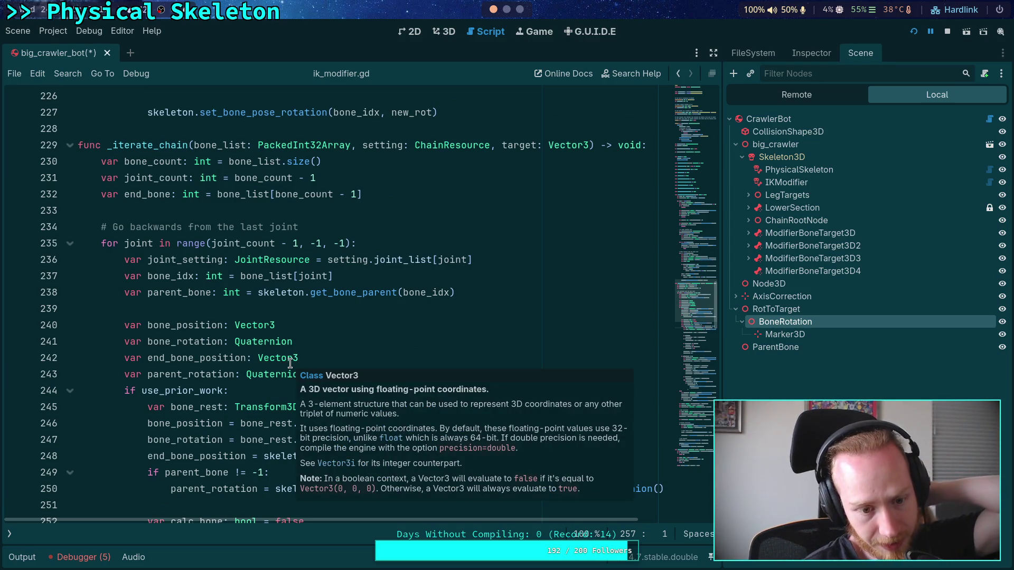
pyautogui.doubleClick(179, 391)
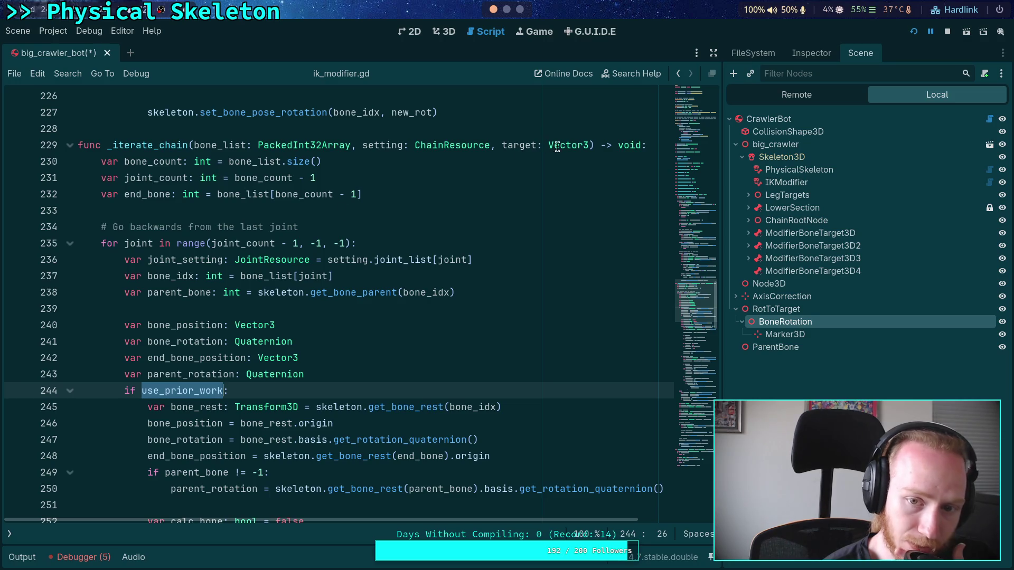
# Step: Widen the script editor slightly and inspect lines 229–244 of the loop
pyautogui.click(589, 145)
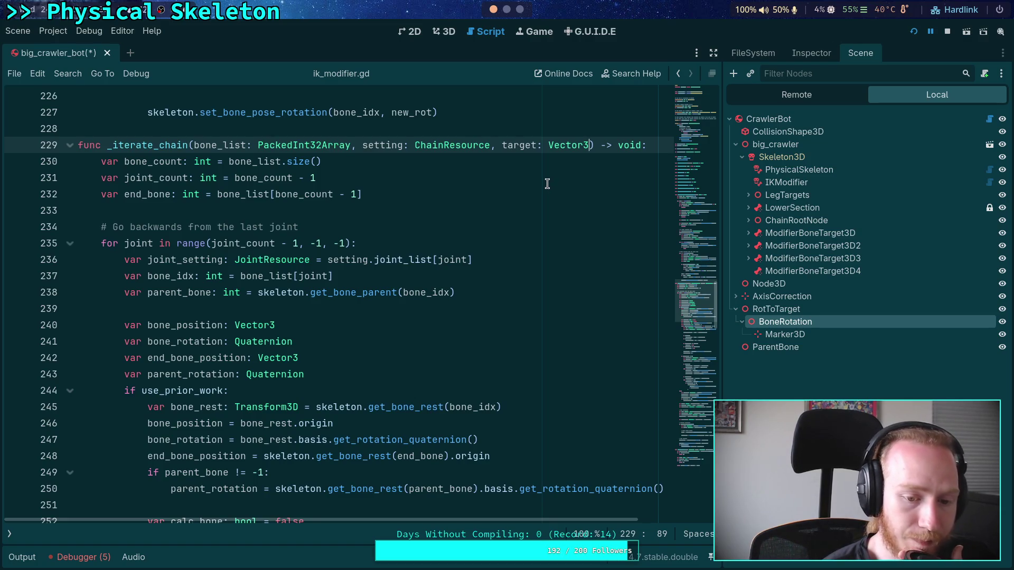
pyautogui.scroll(-2, 536, 182)
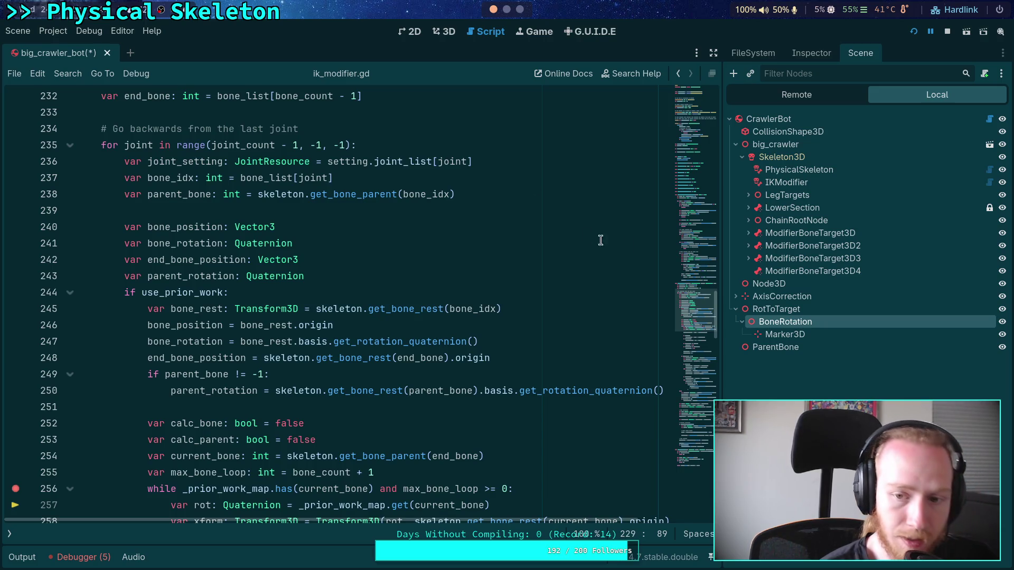
pyautogui.moveTo(721, 233); pyautogui.dragTo(733, 233)
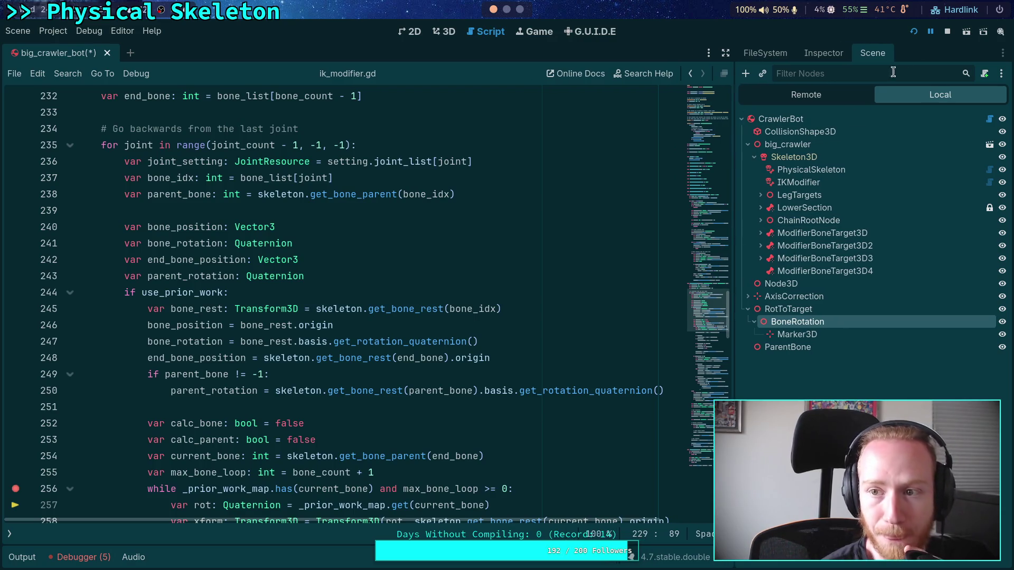
pyautogui.click(345, 277)
pyautogui.click(316, 292)
# Step: Scroll up to line 182 and back down to review the whole joint loop
pyautogui.scroll(3, 319, 290)
pyautogui.scroll(8, 320, 289)
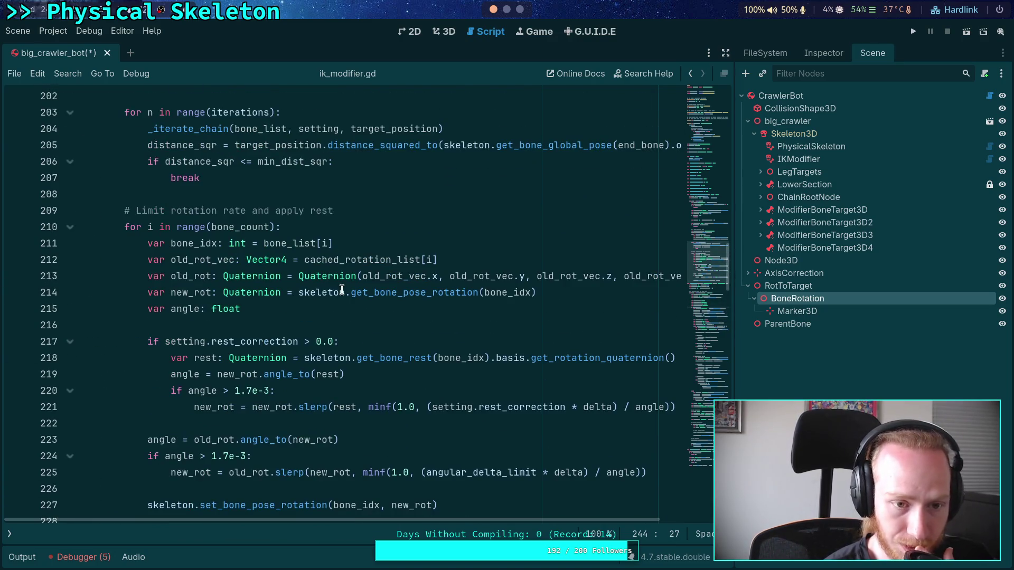
pyautogui.scroll(6, 341, 290)
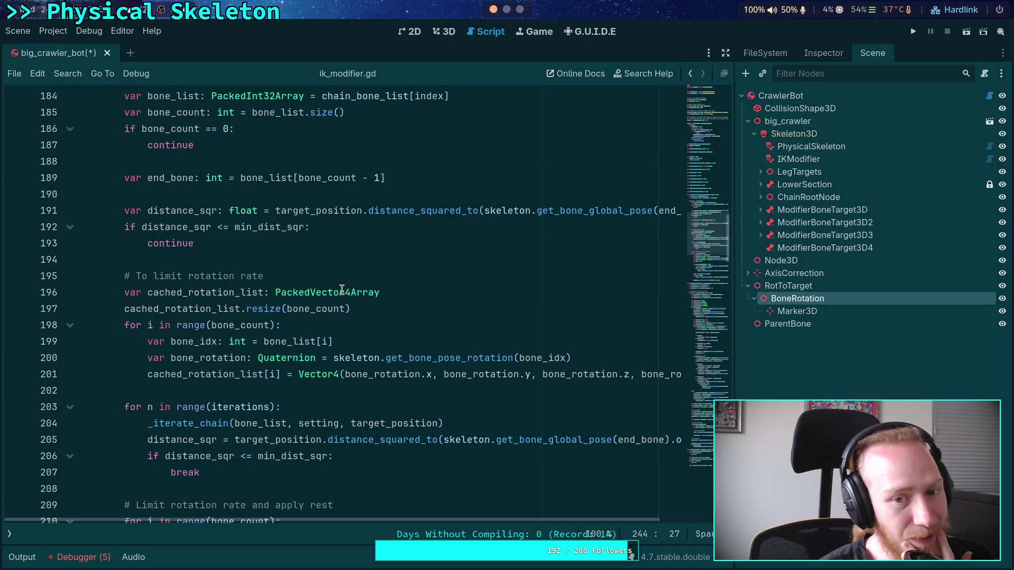
pyautogui.scroll(3, 342, 290)
pyautogui.scroll(-7, 342, 289)
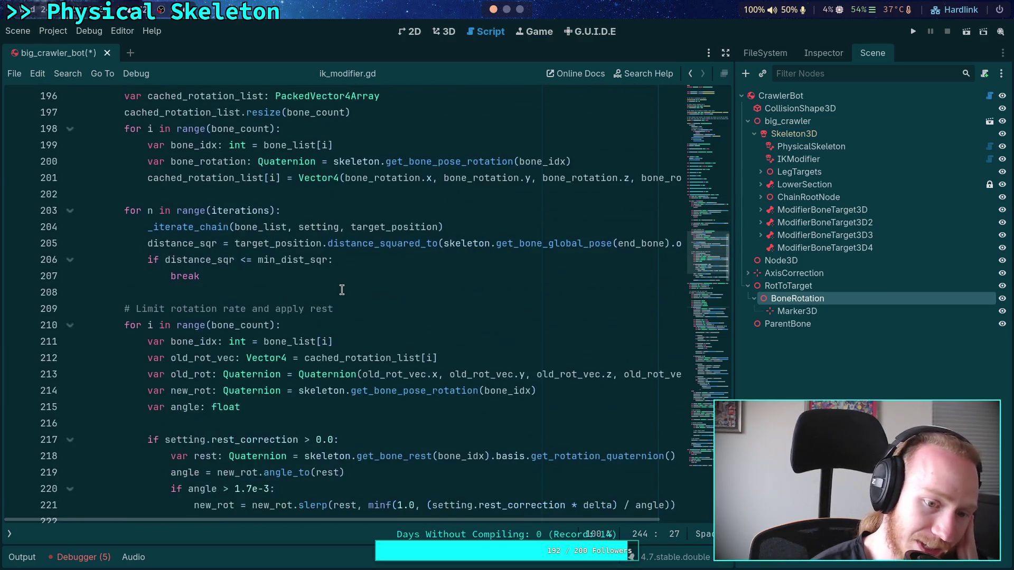
pyautogui.scroll(7, 342, 290)
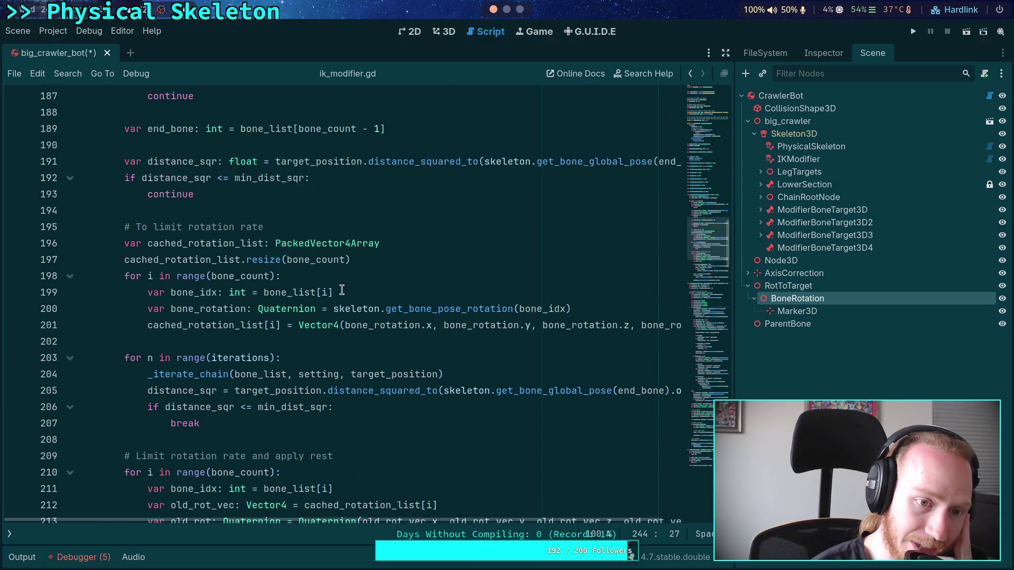
pyautogui.scroll(3, 342, 290)
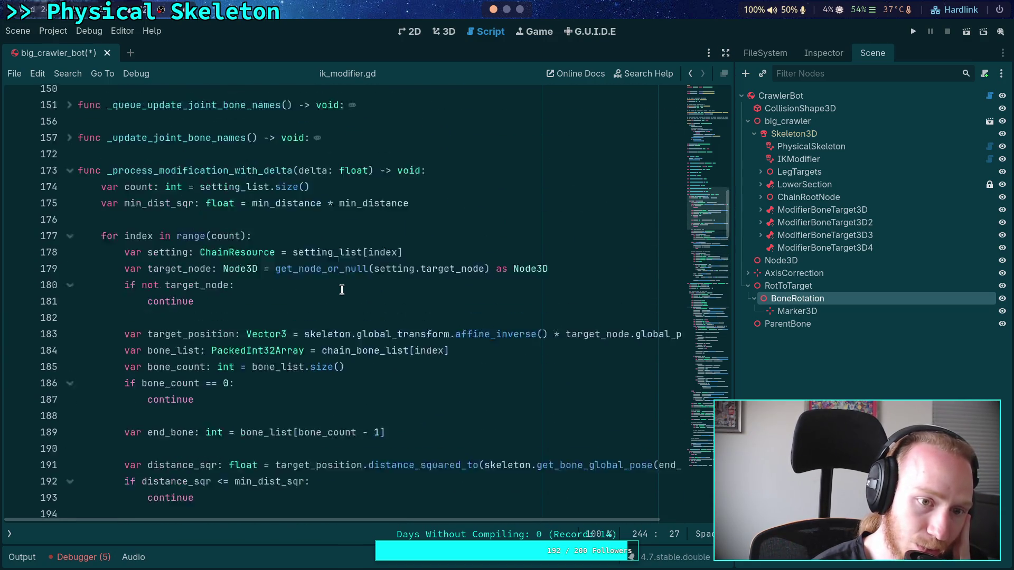
pyautogui.scroll(-3, 342, 290)
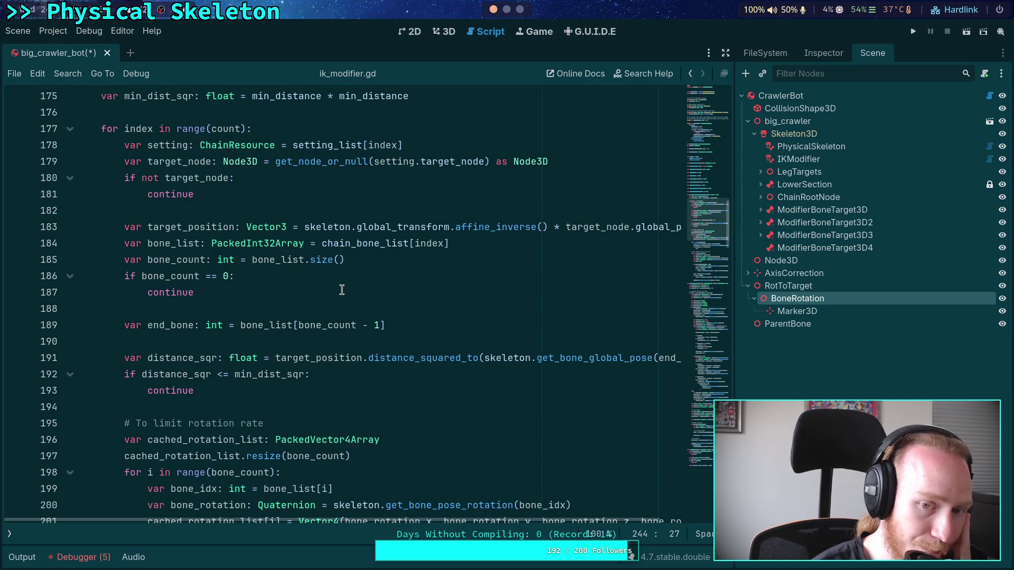
pyautogui.click(369, 213)
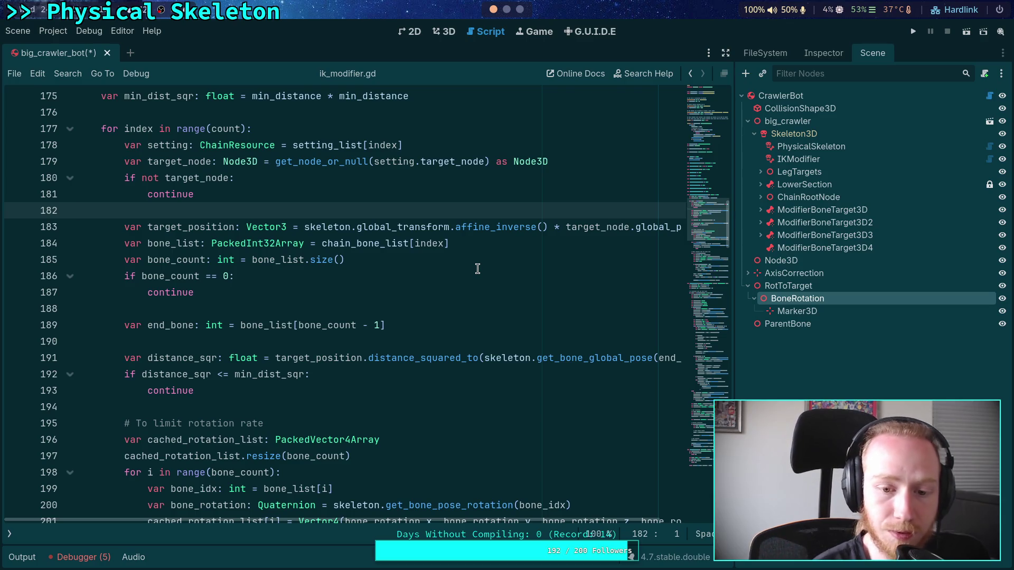
pyautogui.scroll(-19, 478, 269)
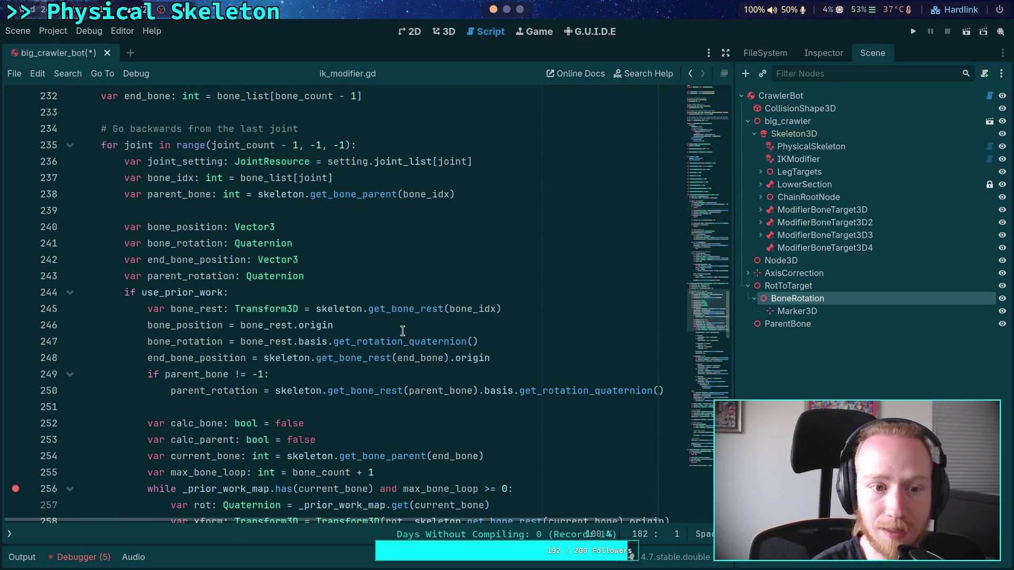
pyautogui.scroll(-2, 407, 359)
# Step: Delete the use_prior_work branch and dedent the kept global-pose lines
pyautogui.moveTo(124, 196)
pyautogui.mouseDown()
pyautogui.moveTo(671, 233)
pyautogui.moveTo(293, 244)
pyautogui.moveTo(338, 335)
pyautogui.moveTo(448, 352)
pyautogui.moveTo(452, 335)
pyautogui.moveTo(436, 379)
pyautogui.mouseUp()
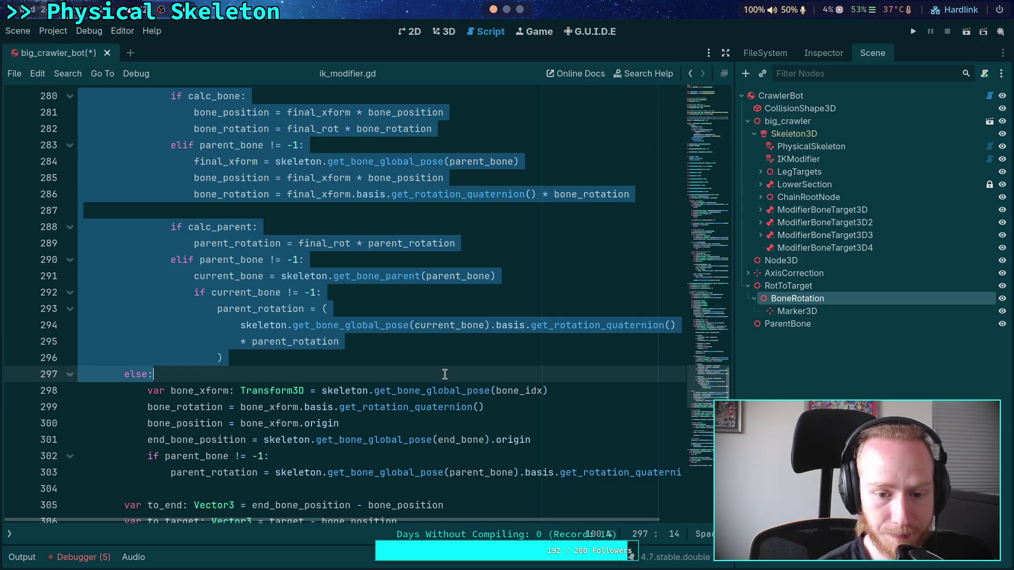
pyautogui.press('BackSpace')
pyautogui.scroll(1, 445, 374)
pyautogui.moveTo(205, 342); pyautogui.dragTo(199, 260)
pyautogui.hotkey('shift', 'Tab')
pyautogui.click(305, 244)
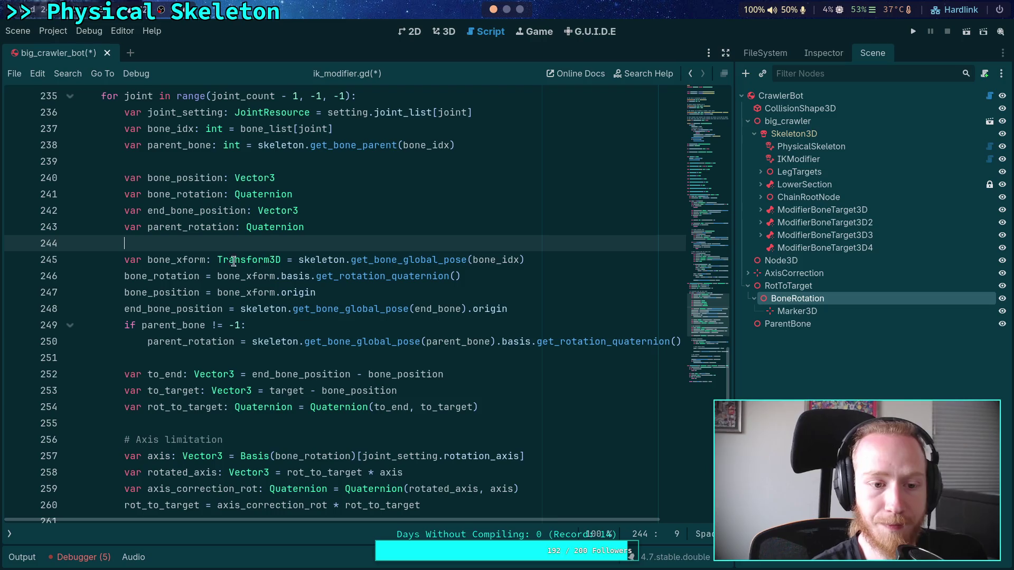
# Step: Move the bone_xform declaration up and put the bone_rotation assignment on its declaration
pyautogui.doubleClick(203, 261)
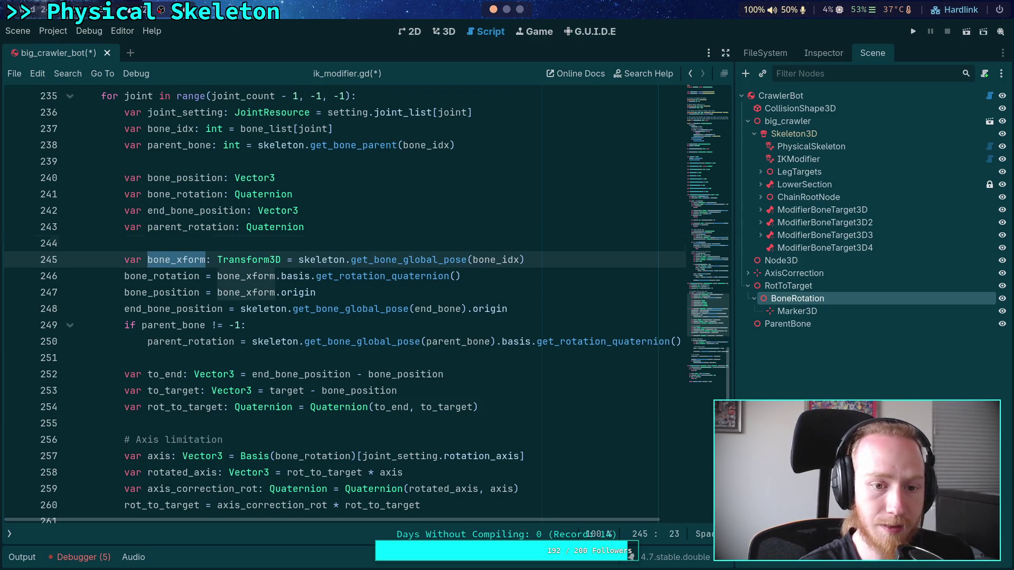
pyautogui.hotkey('alt', 'Up')
pyautogui.hotkey('alt', 'Up')
pyautogui.hotkey('alt', 'Up')
pyautogui.hotkey('alt', 'Up')
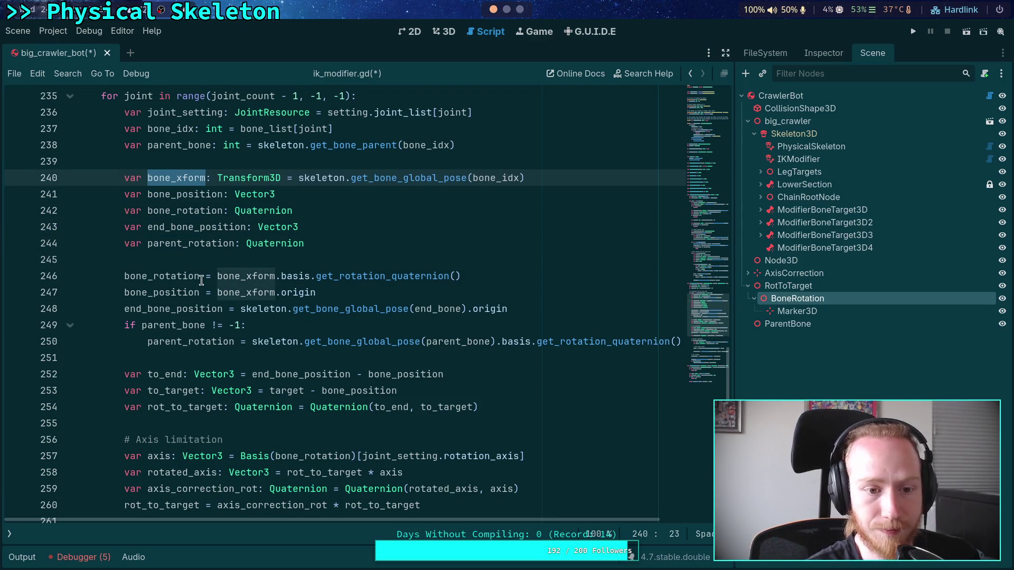
pyautogui.moveTo(200, 276); pyautogui.dragTo(465, 274)
pyautogui.hotkey('ctrl', 'x')
pyautogui.click(328, 210)
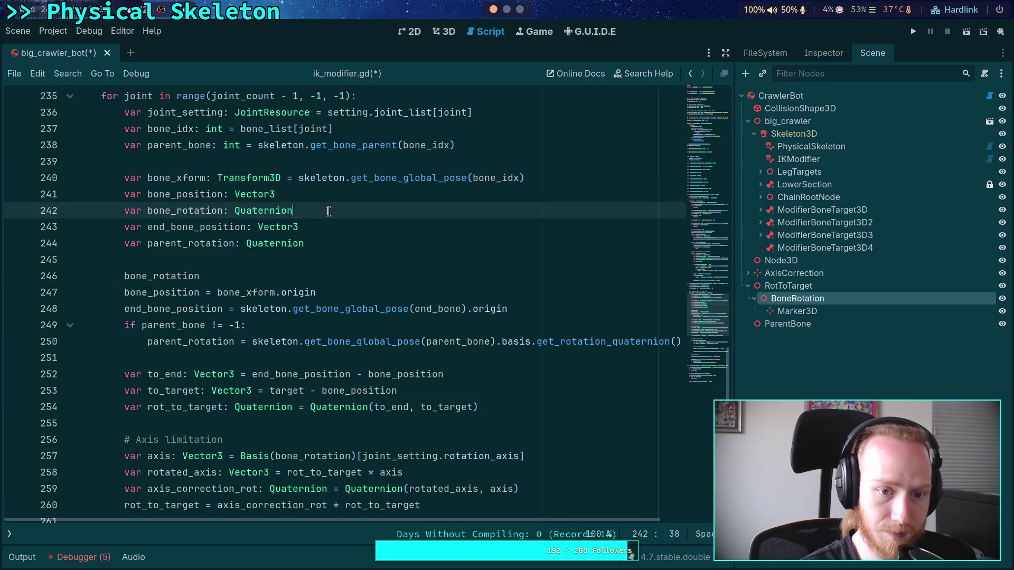
pyautogui.hotkey('ctrl', 'z')
pyautogui.hotkey('ctrl', 'x')
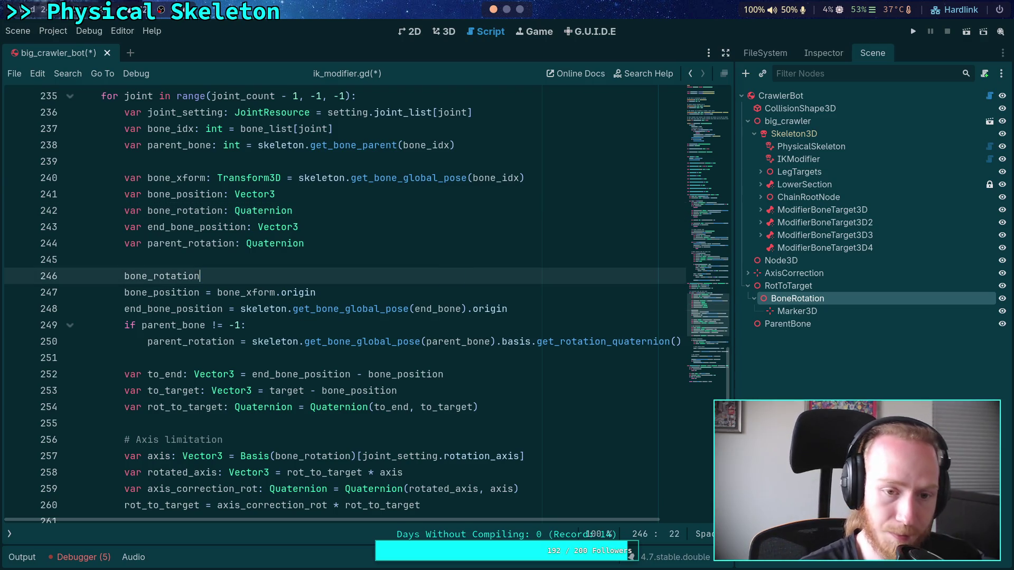
pyautogui.click(334, 213)
pyautogui.hotkey('ctrl', 'v')
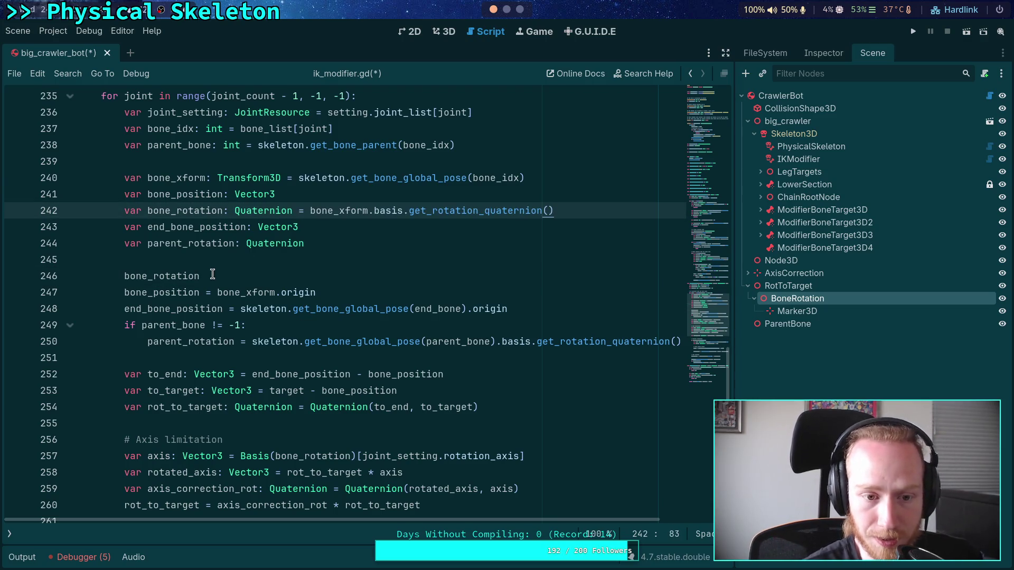
# Step: Put the bone_position assignment on its declaration and delete the leftover lines
pyautogui.moveTo(195, 293); pyautogui.dragTo(317, 293)
pyautogui.hotkey('ctrl', 'x')
pyautogui.click(311, 190)
pyautogui.hotkey('ctrl', 'v')
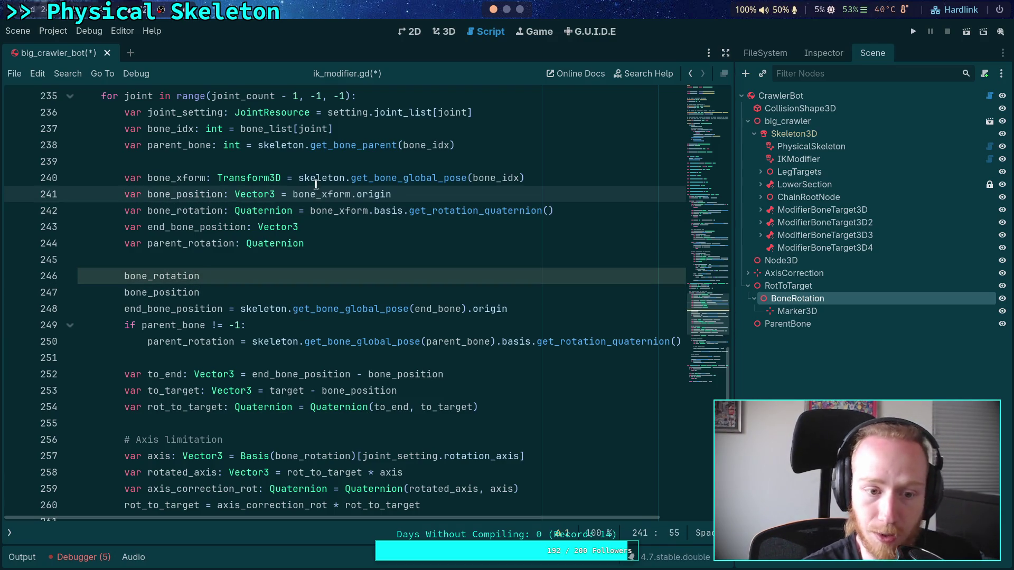
pyautogui.moveTo(234, 290); pyautogui.dragTo(233, 259)
pyautogui.press('BackSpace')
# Step: Initialise end_bone_position inline from the end bone's global pose, removing the old line
pyautogui.click(190, 276)
pyautogui.doubleClick(190, 275)
pyautogui.scroll(1, 277, 272)
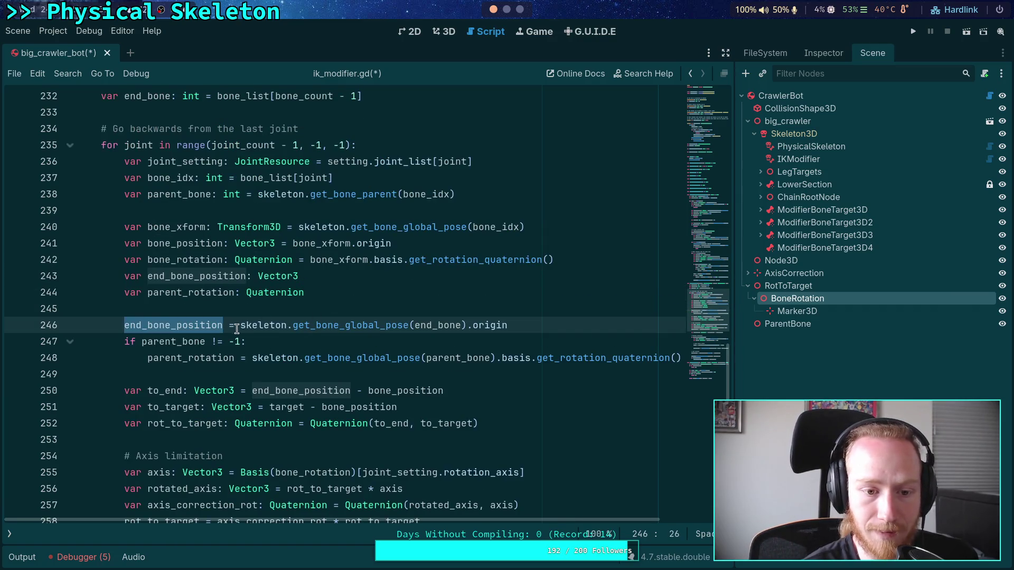
pyautogui.moveTo(223, 324); pyautogui.dragTo(508, 325)
pyautogui.press('BackSpace')
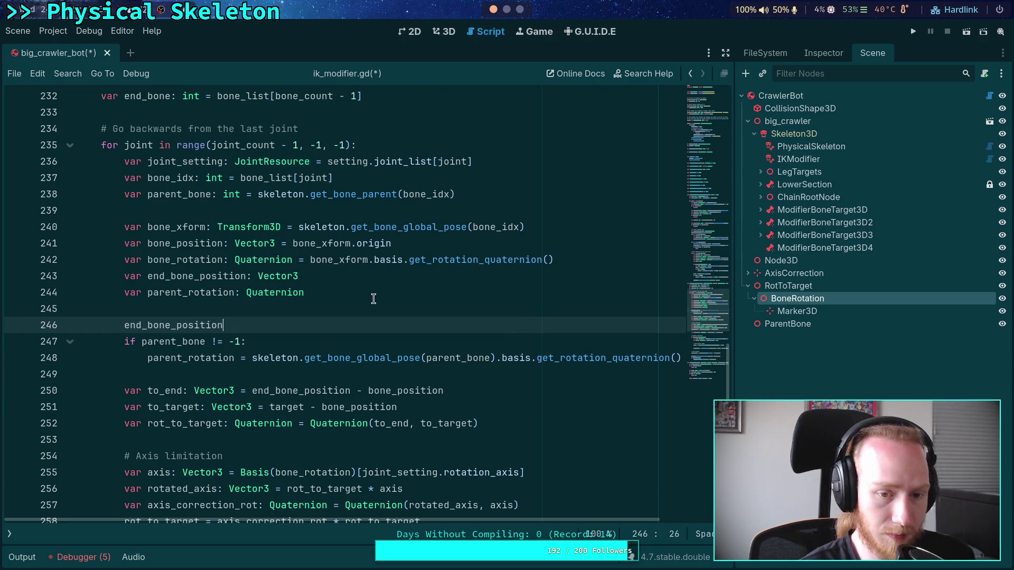
pyautogui.click(380, 276)
pyautogui.hotkey('ctrl', 'v')
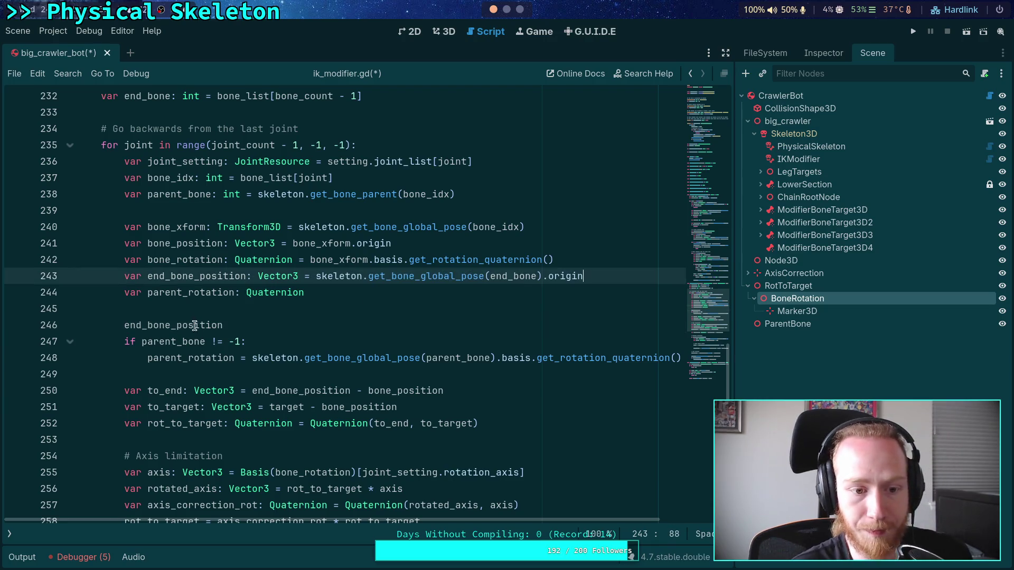
pyautogui.moveTo(194, 327); pyautogui.dragTo(265, 306)
pyautogui.press('BackSpace')
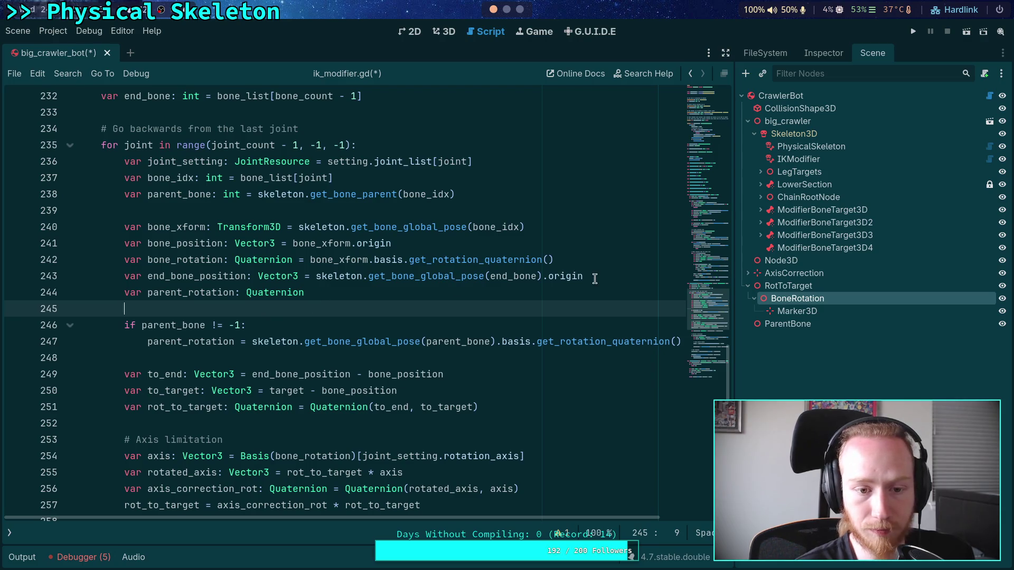
# Step: Highlight parent_rotation to check where it is still used
pyautogui.doubleClick(203, 347)
pyautogui.scroll(-1, 212, 347)
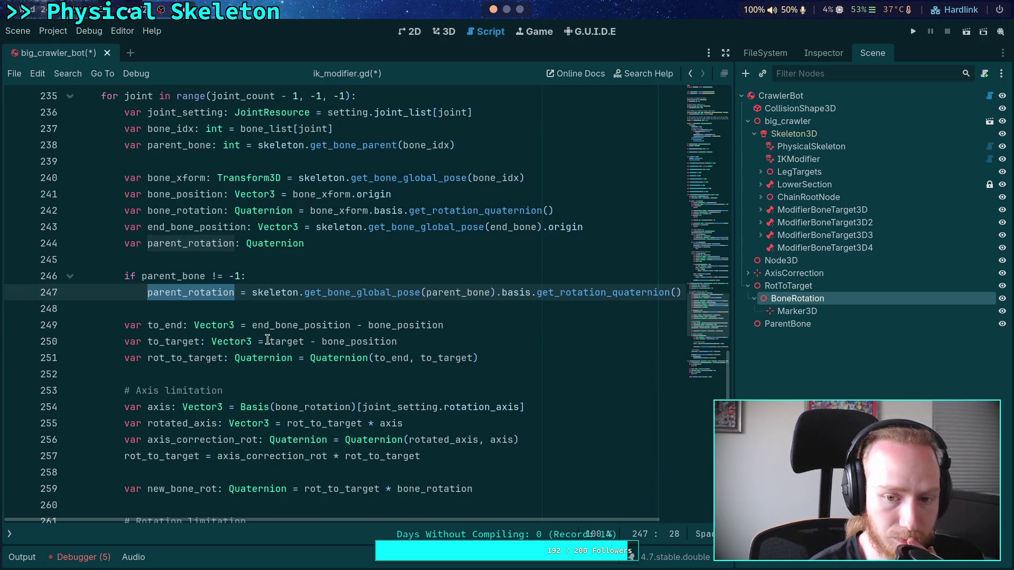
pyautogui.moveTo(734, 320); pyautogui.dragTo(753, 320)
pyautogui.scroll(-10, 326, 336)
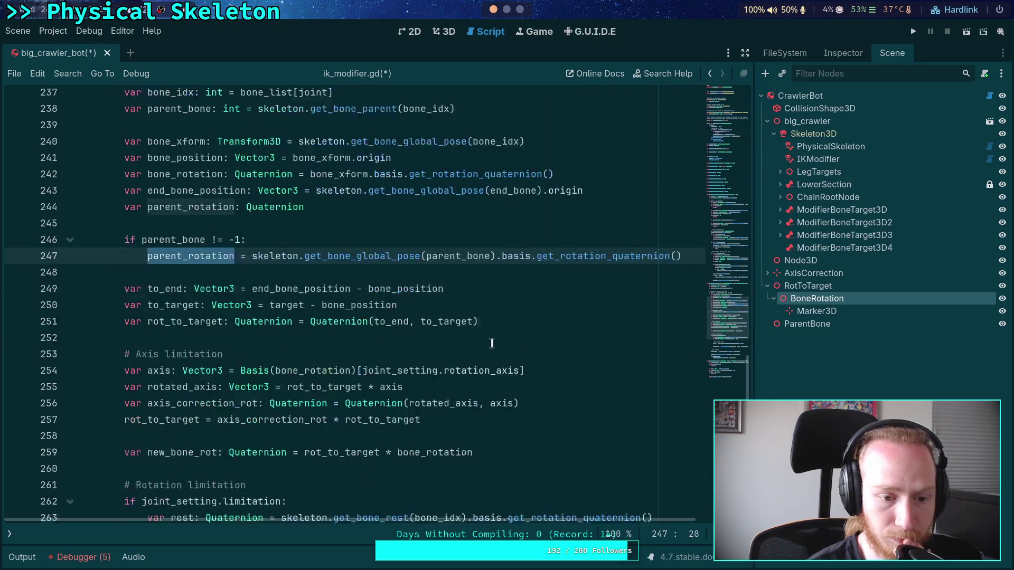
pyautogui.click(217, 293)
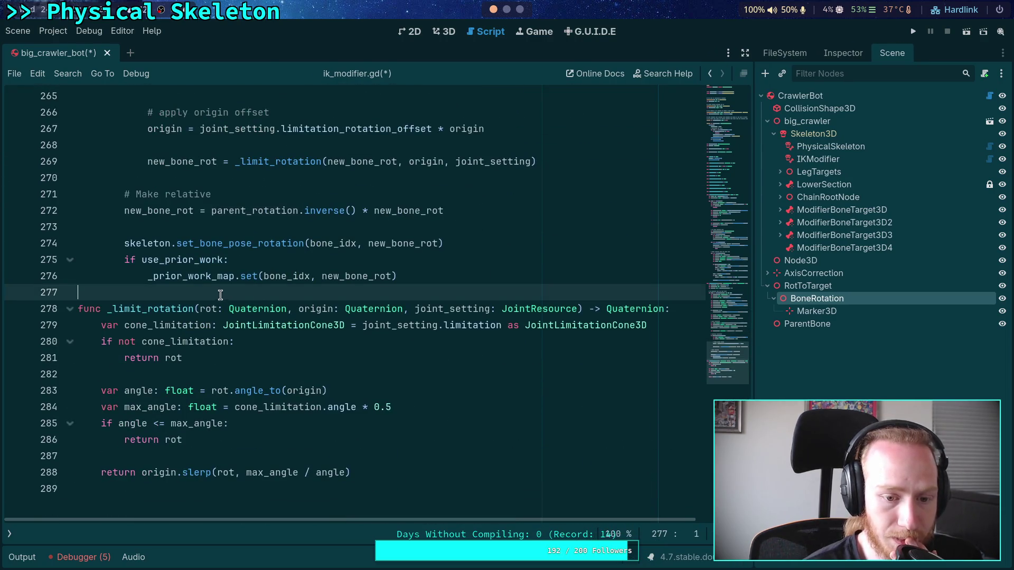
pyautogui.scroll(3, 251, 313)
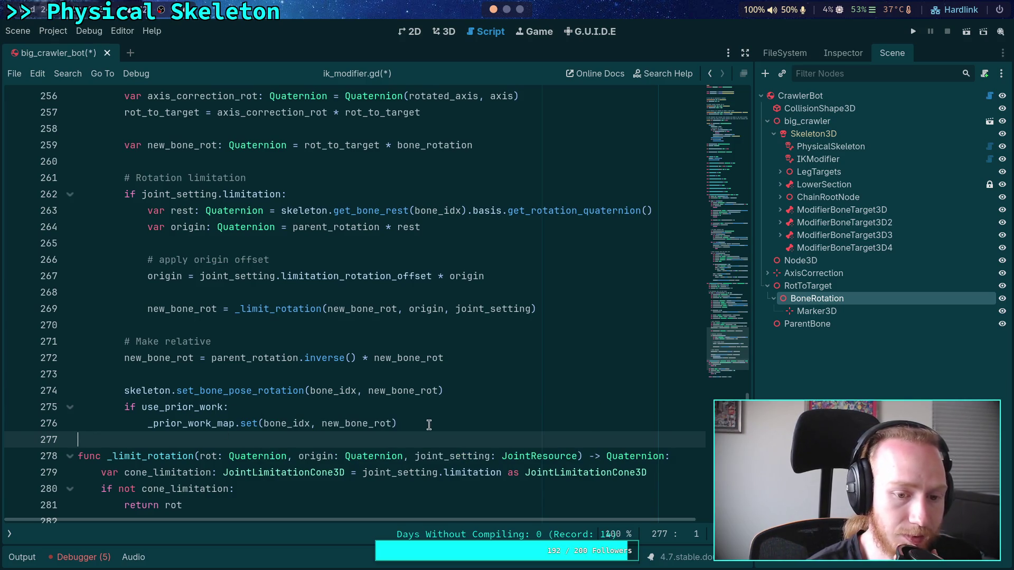
pyautogui.scroll(15, 402, 418)
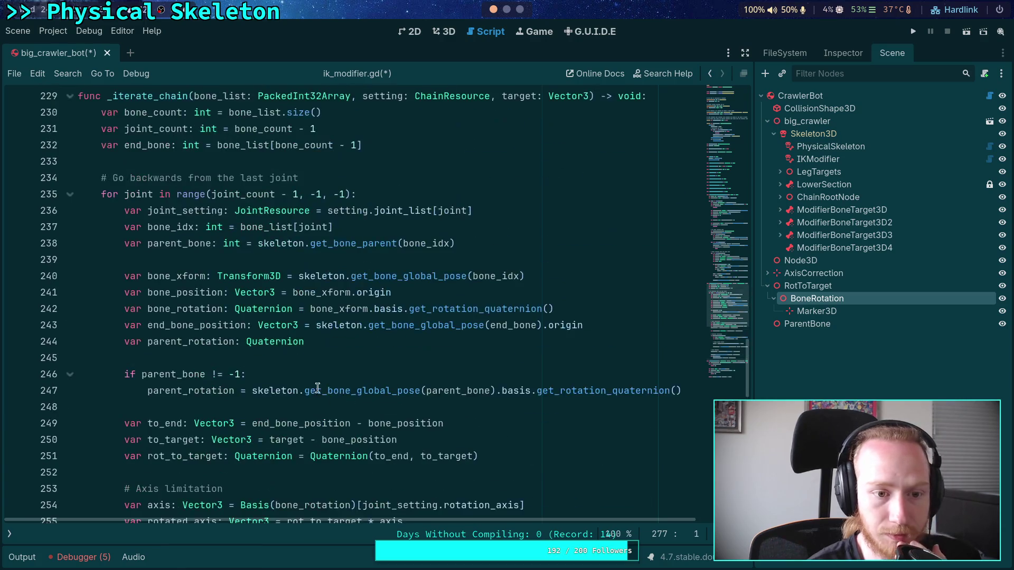
pyautogui.scroll(2, 321, 377)
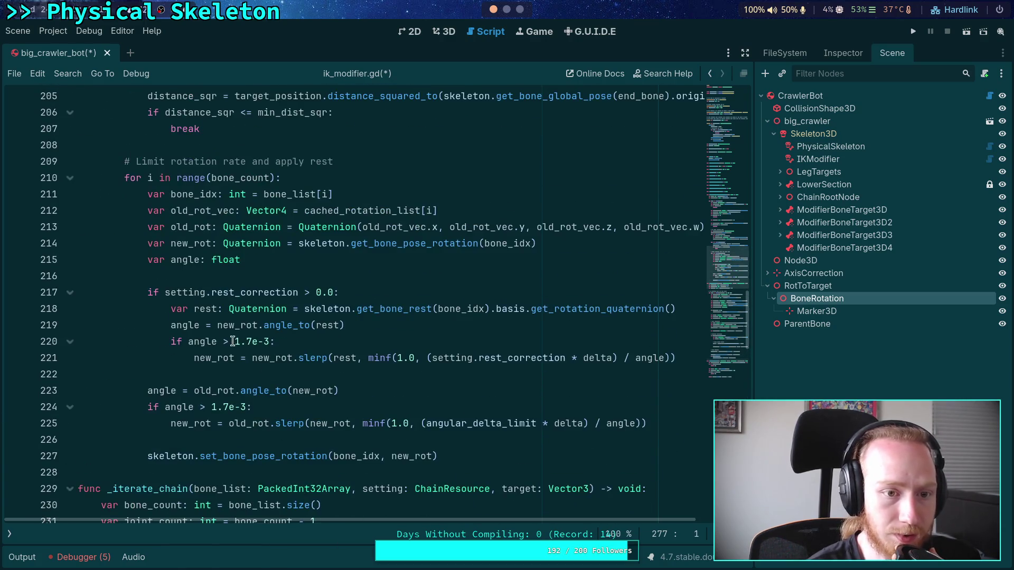
pyautogui.scroll(-3, 231, 376)
pyautogui.doubleClick(175, 341)
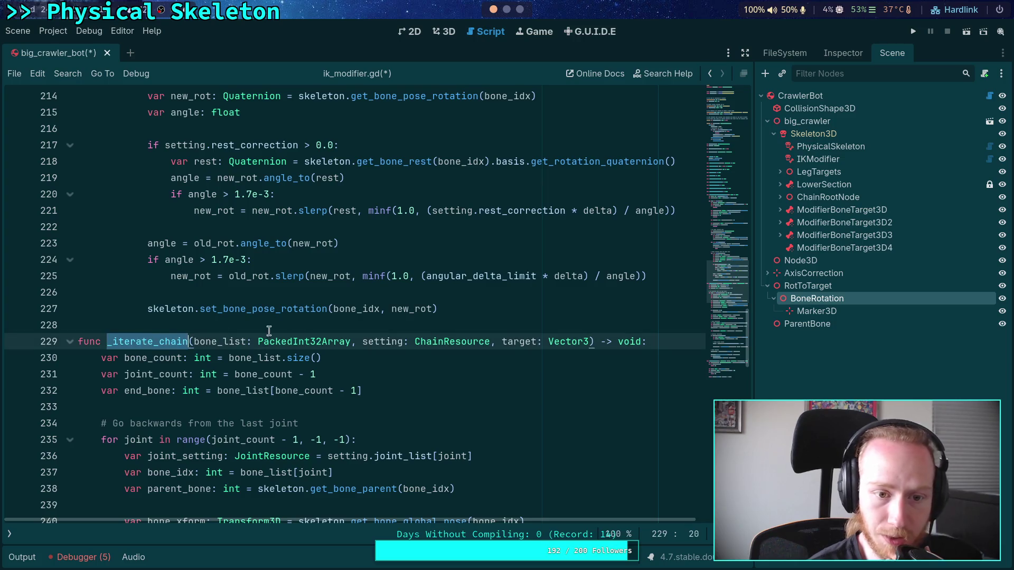
pyautogui.scroll(5, 316, 333)
pyautogui.scroll(2, 324, 329)
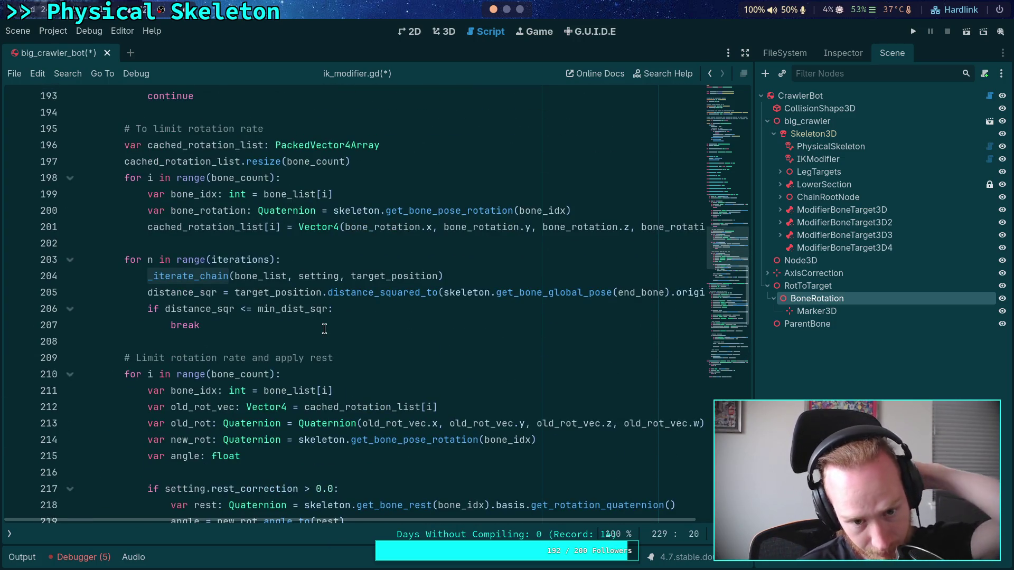
pyautogui.scroll(1, 324, 328)
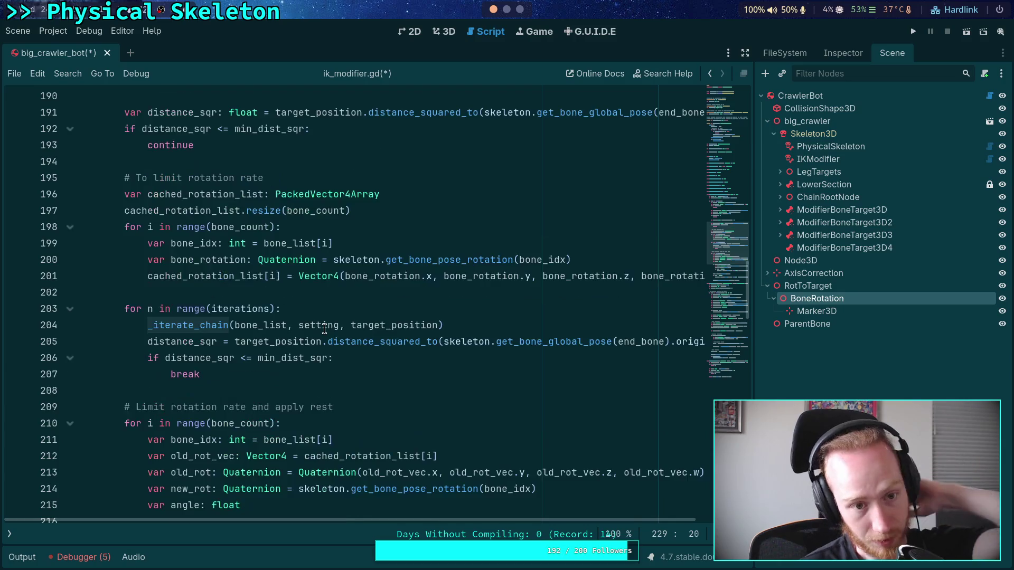
pyautogui.scroll(4, 324, 329)
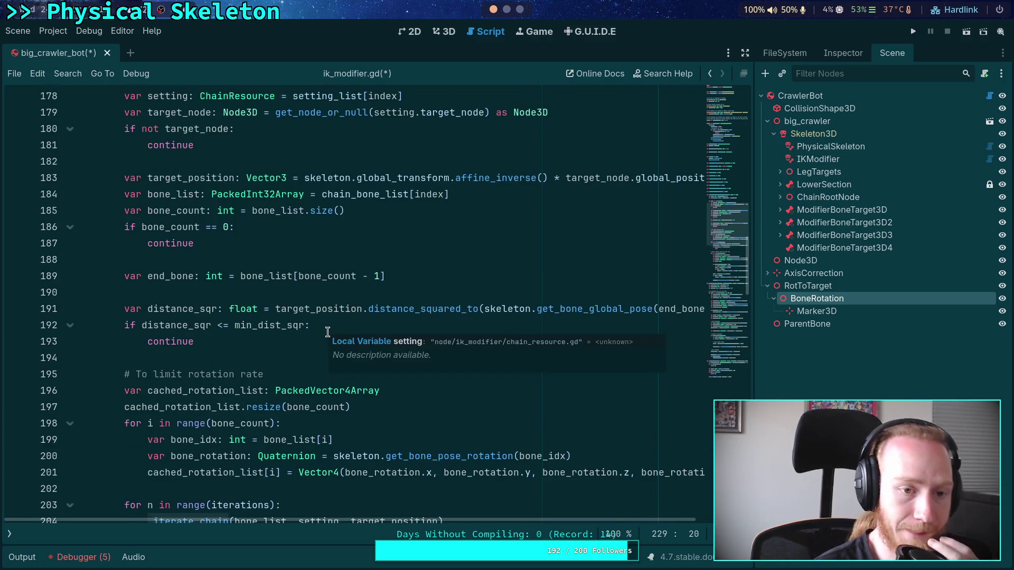
pyautogui.scroll(4, 317, 327)
pyautogui.click(474, 245)
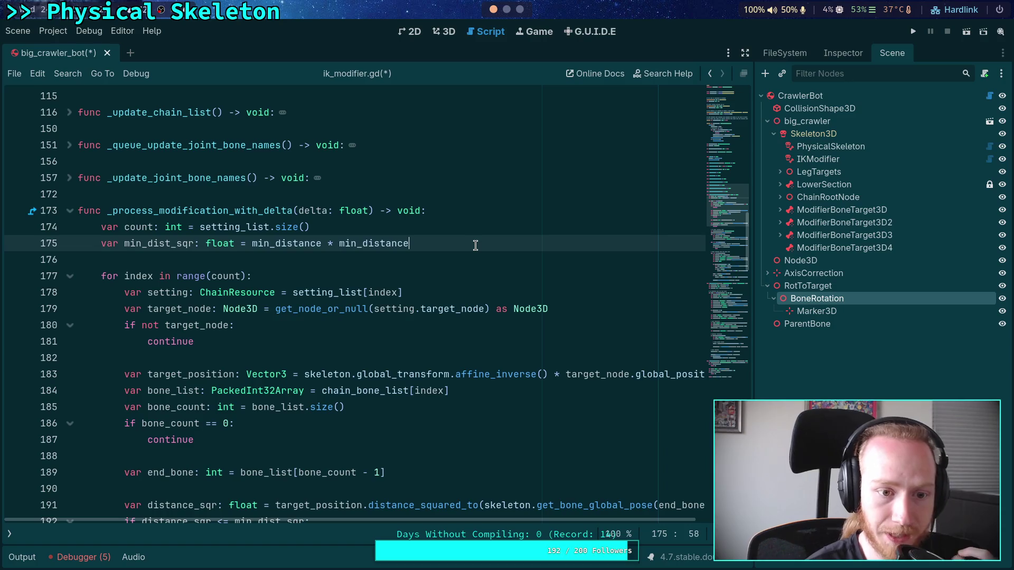
# Step: After the min_dist_sqr line, add an 'if use_prior_work:' block that loops over _prior_work_map
pyautogui.press('Return')
pyautogui.press('Return')
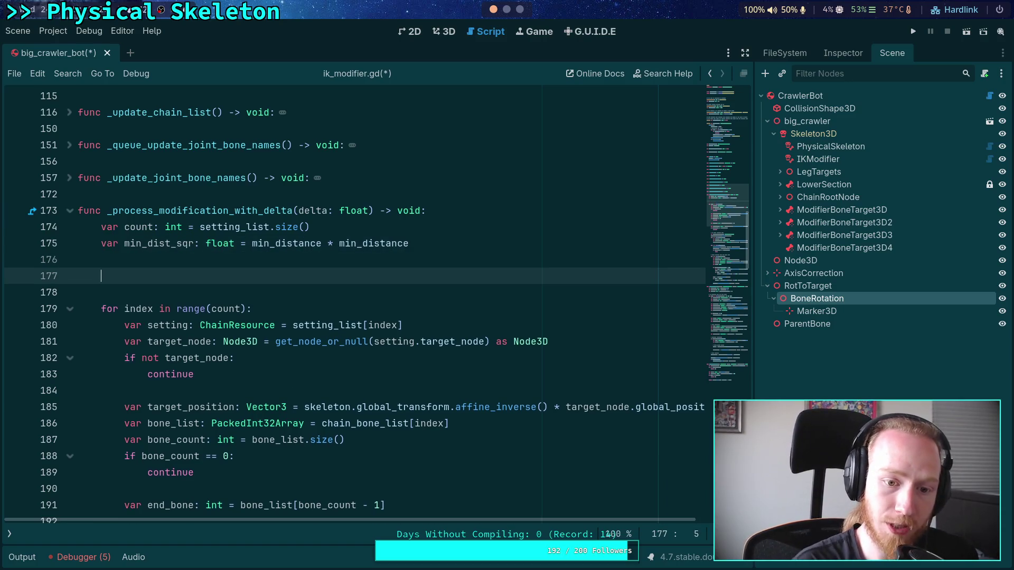
pyautogui.write('if use')
pyautogui.press('Return')
pyautogui.write(':')
pyautogui.press('Return')
pyautogui.write('for ')
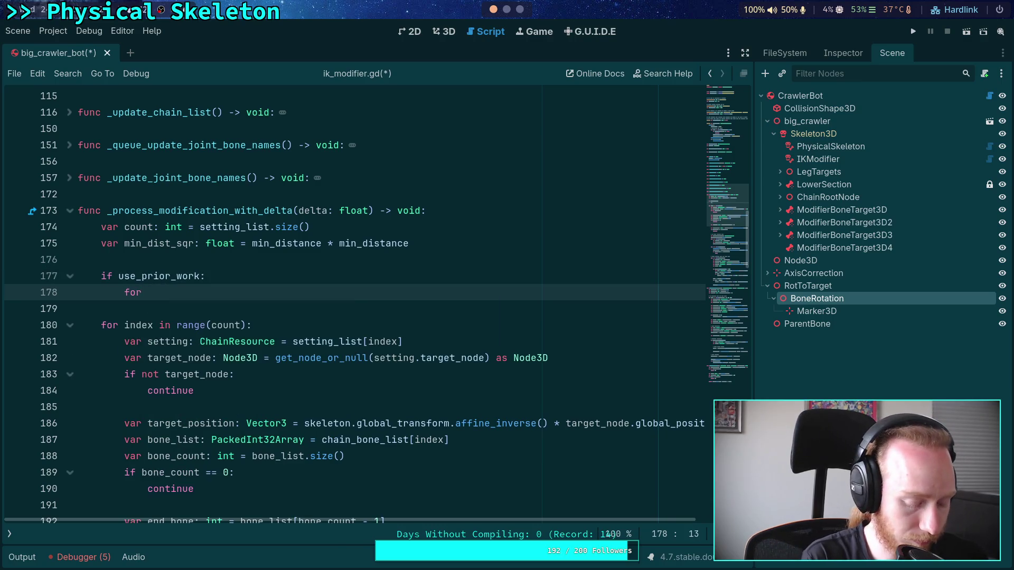
pyautogui.write('bone_idx in')
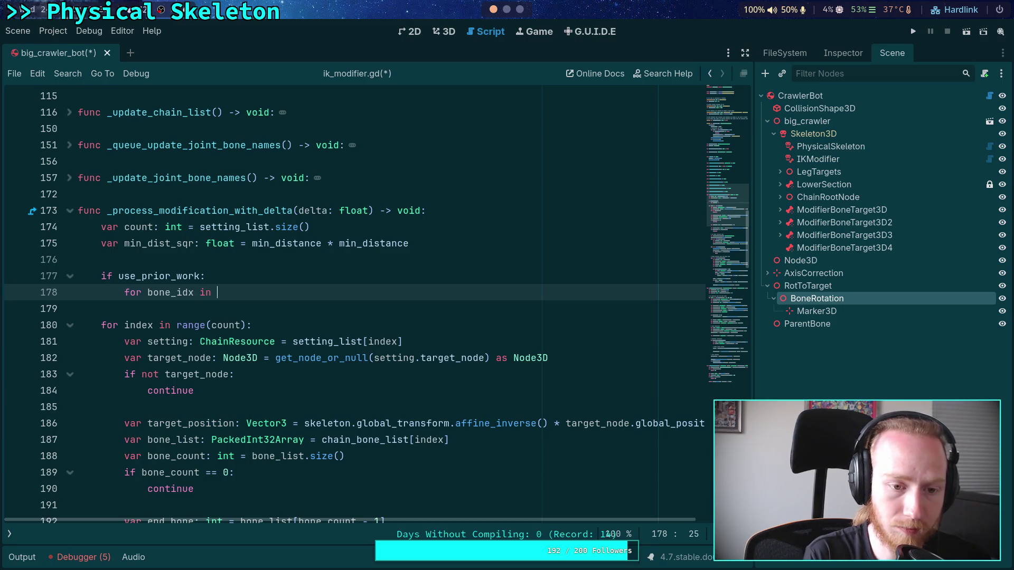
pyautogui.write('-')
pyautogui.write('pr')
pyautogui.press('Return')
pyautogui.write(':')
# Step: Write the loop body as skeleton.set(bone_idx, _prior_work_map.get(bone_idx))
pyautogui.press('Return')
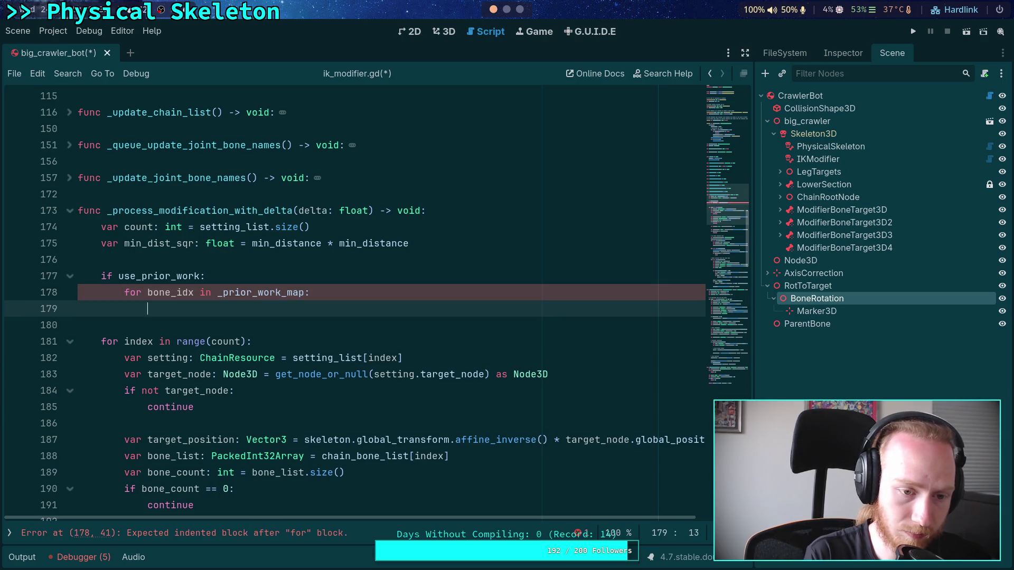
pyautogui.write('ske')
pyautogui.press('Return')
pyautogui.write('skeleton.set')
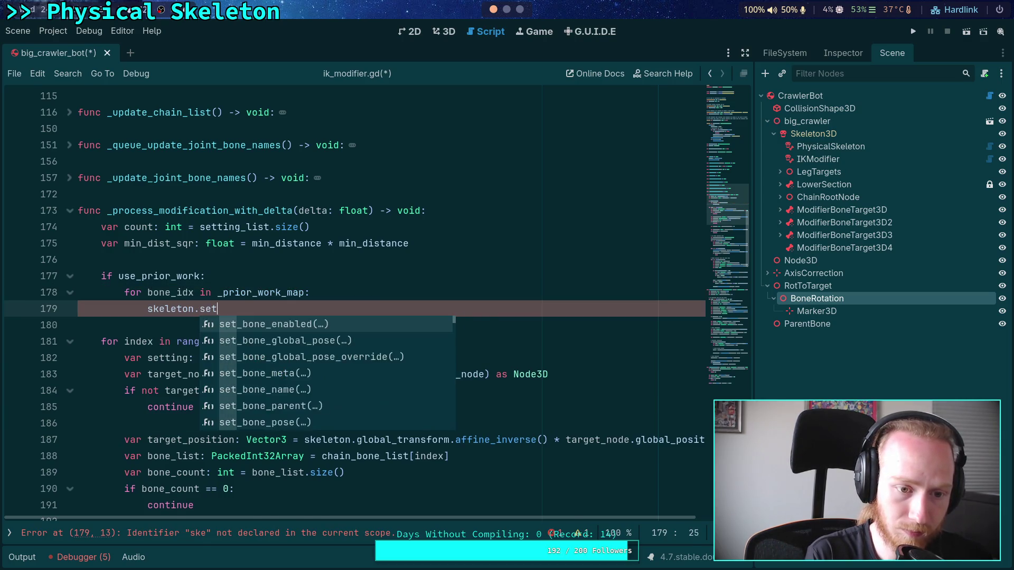
pyautogui.write('(bone_idx,')
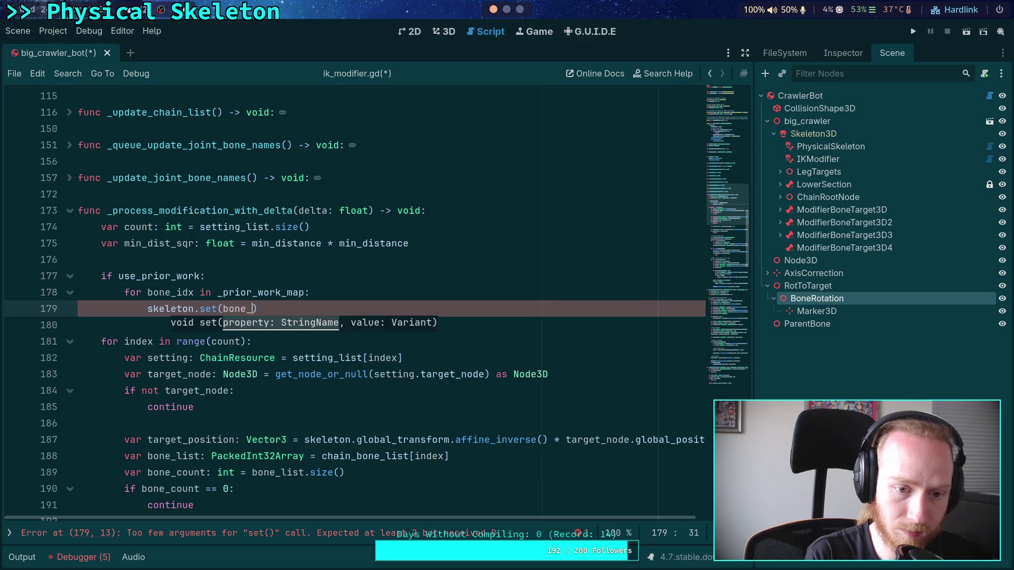
pyautogui.write(' _pr')
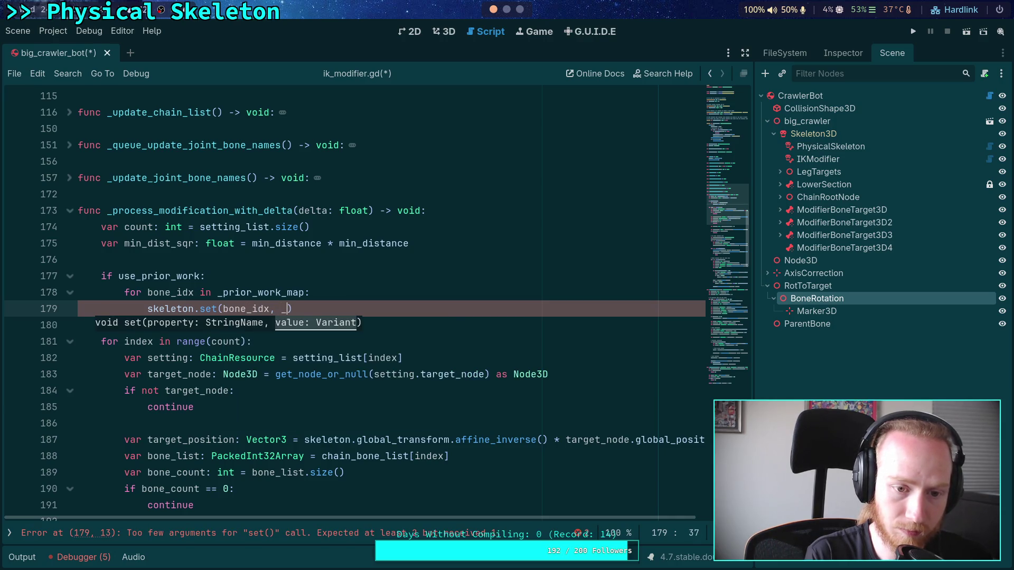
pyautogui.press('Return')
pyautogui.write('.get')
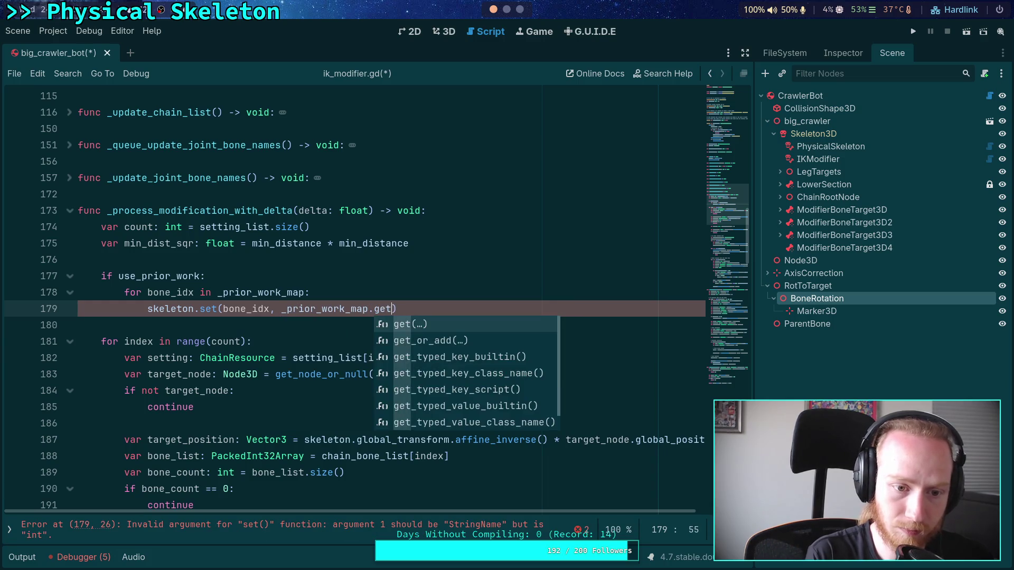
pyautogui.write('(bone_idx')
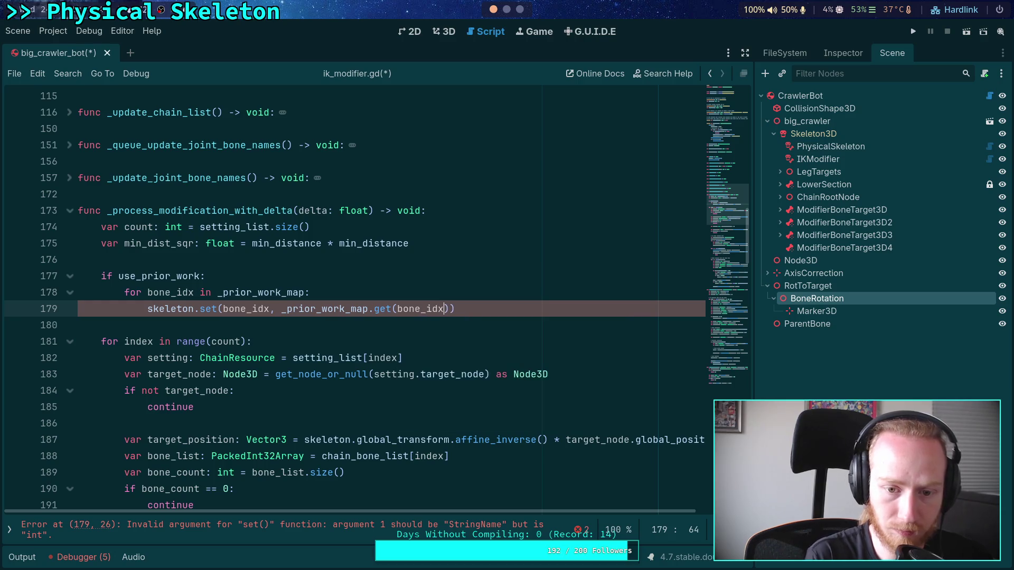
# Step: Change the call to skeleton.set_bone_pose_rotation and save the script
pyautogui.click(219, 311)
pyautogui.write('_bo')
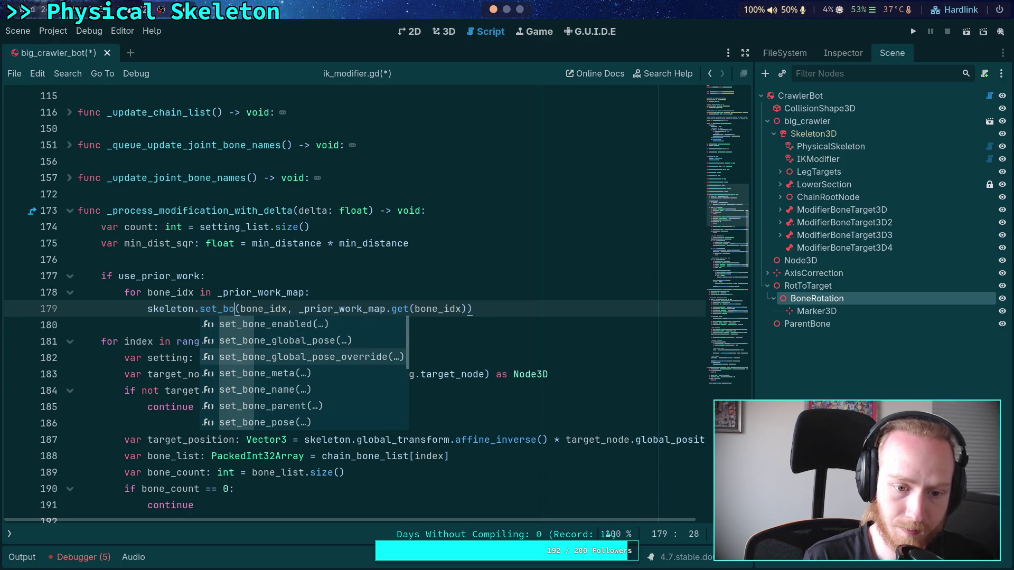
pyautogui.press('Down')
pyautogui.press('Down')
pyautogui.press('Down')
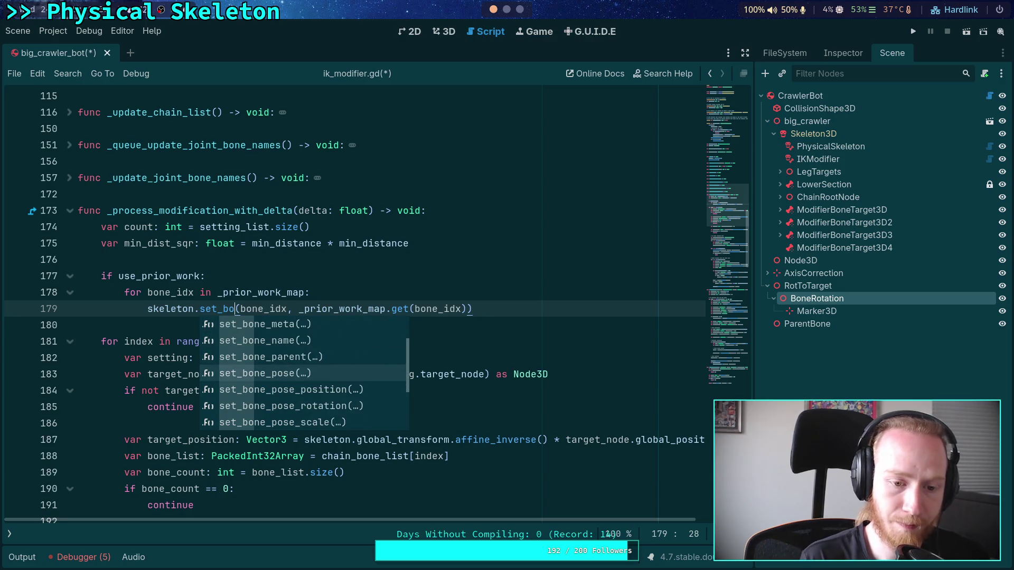
pyautogui.press('Return')
pyautogui.write('_rota')
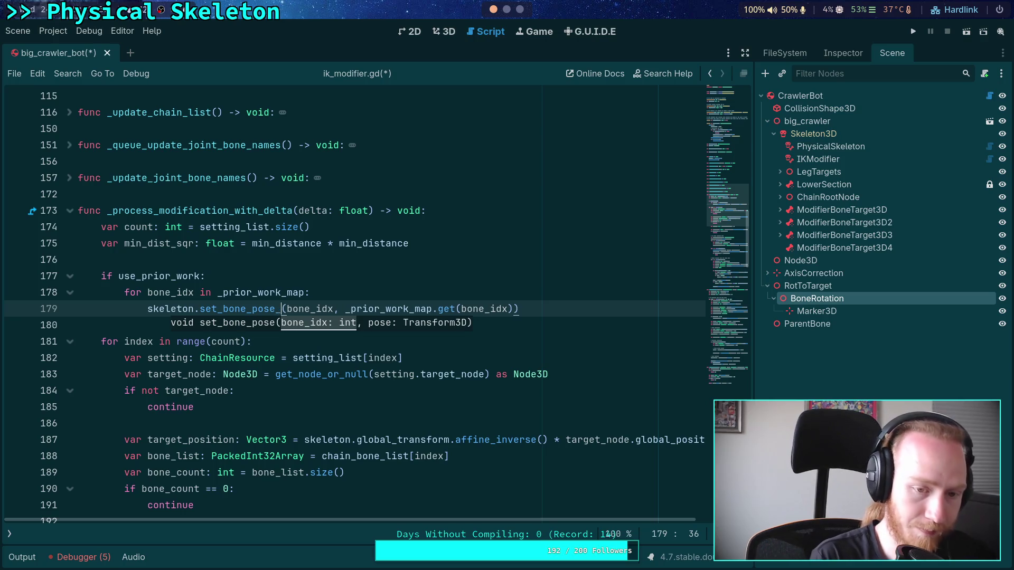
pyautogui.press('Return')
pyautogui.hotkey('ctrl', 's')
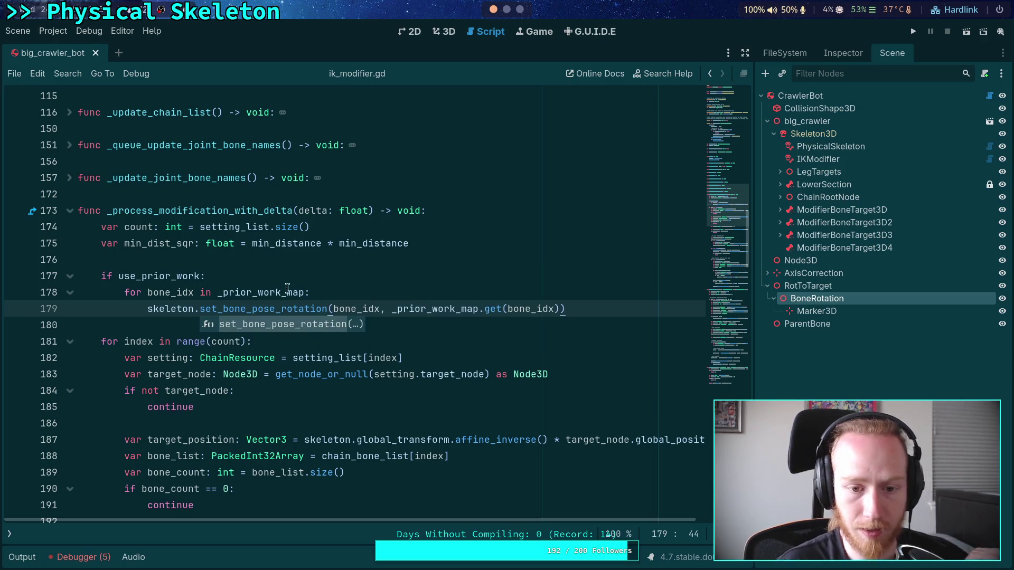
# Step: Add the comment '# Copy results of last work to skeleton pose' above the use_prior_work check
pyautogui.click(329, 282)
pyautogui.hotkey('ctrl', 'shift', 'Return')
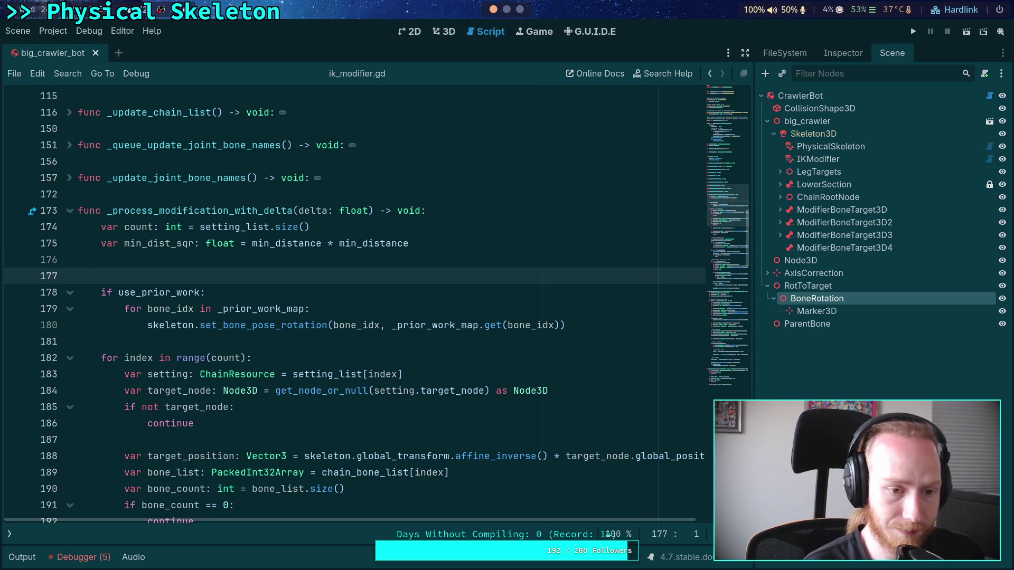
pyautogui.write('# Copy results of')
pyautogui.press('BackSpace')
pyautogui.write('last ')
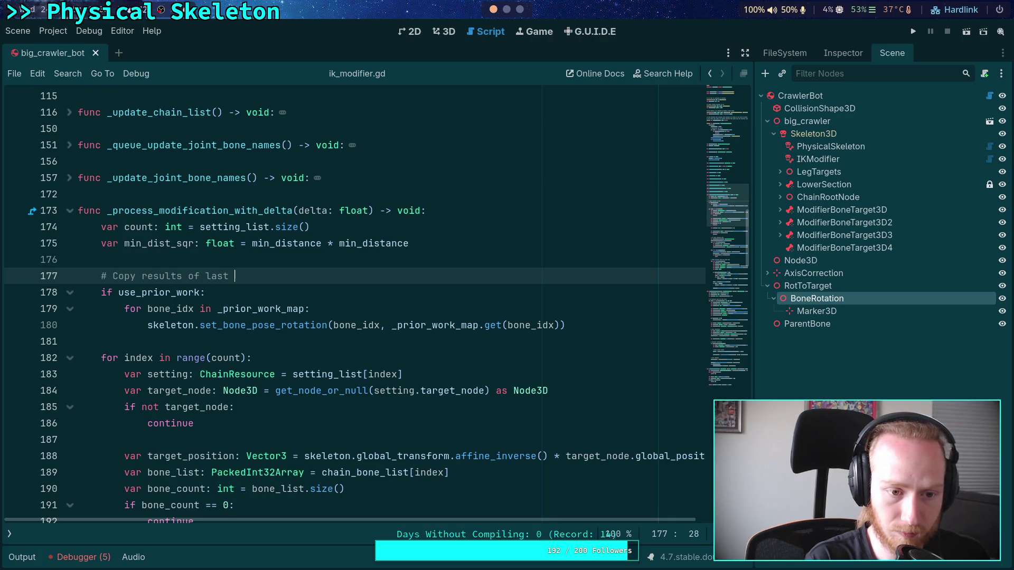
pyautogui.write('work to skeleton p')
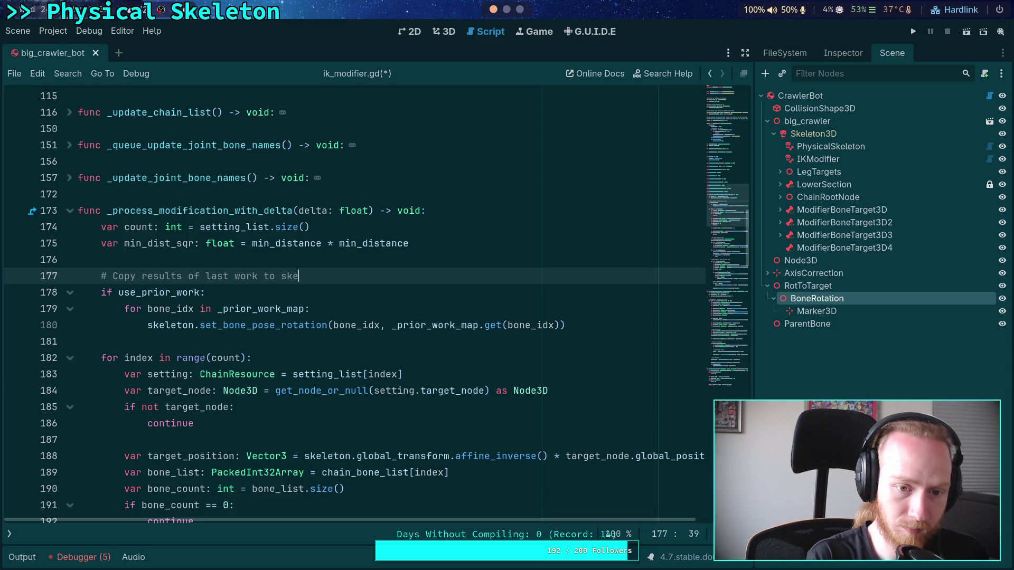
pyautogui.write('ose')
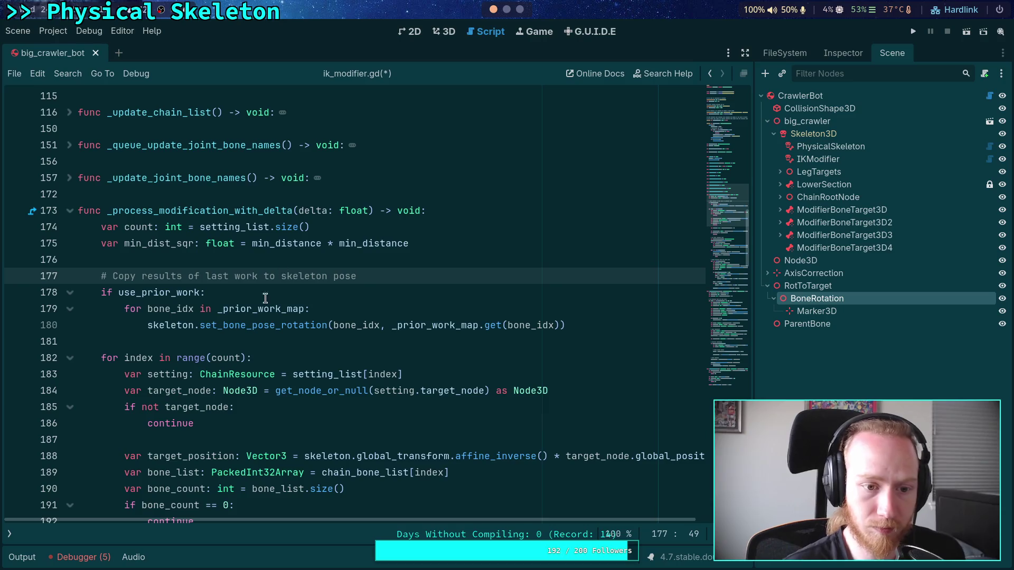
# Step: Add _prior_work_map.clear() inside the if block after the loop
pyautogui.click(247, 342)
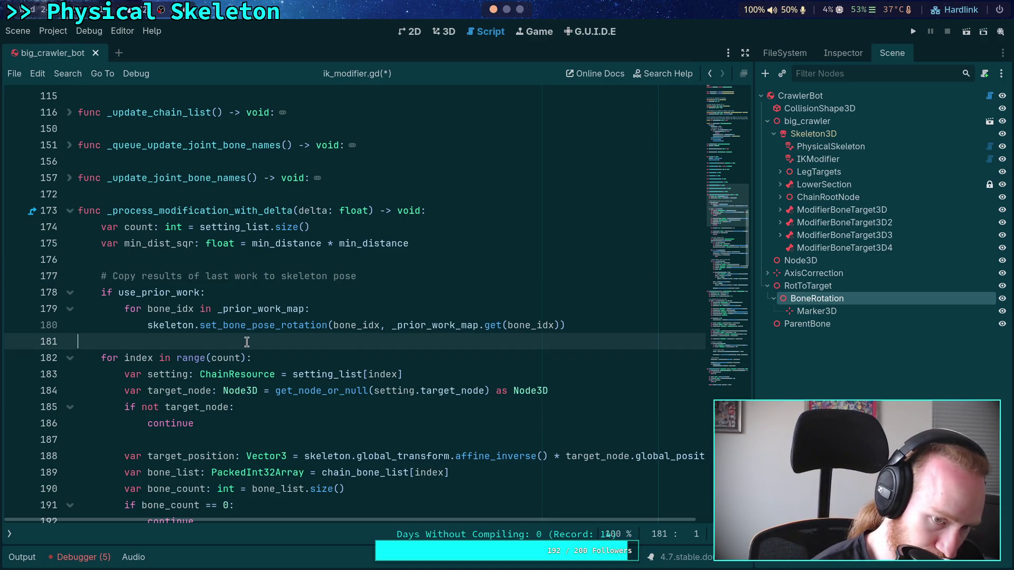
pyautogui.scroll(-2, 247, 342)
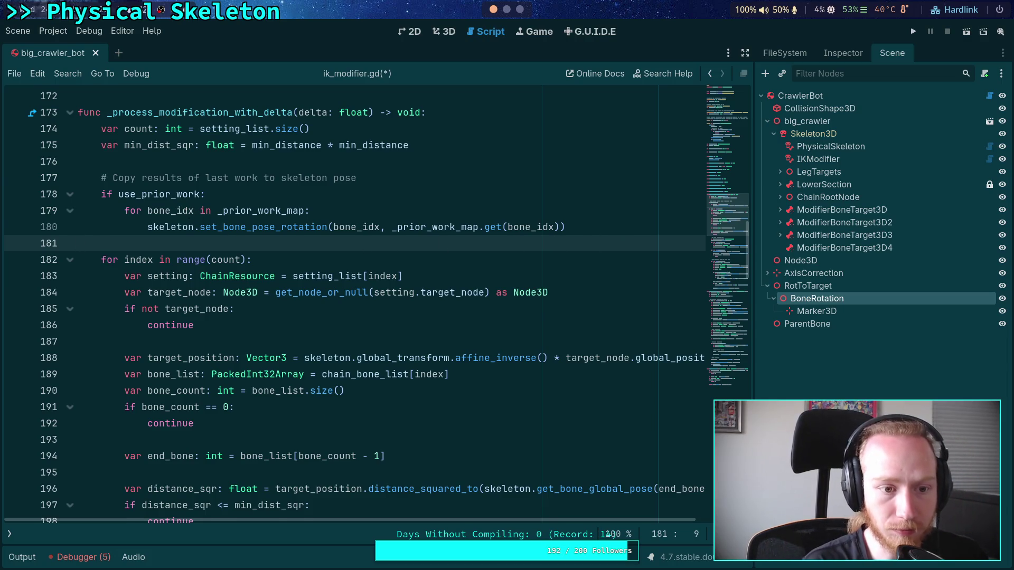
pyautogui.press('Return')
pyautogui.press('Up')
pyautogui.press('Tab')
pyautogui.press('Tab')
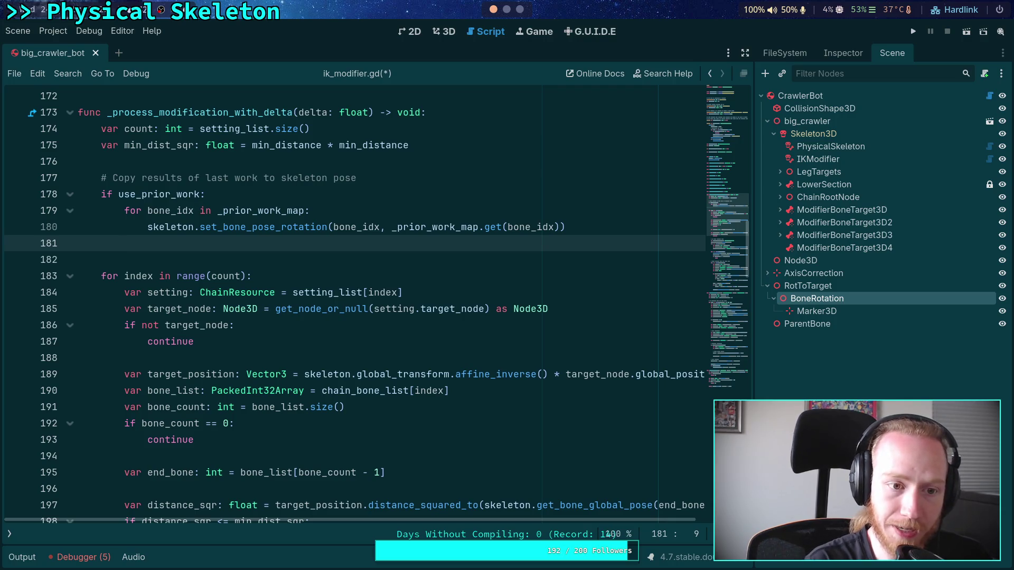
pyautogui.write('_pr')
pyautogui.press('Return')
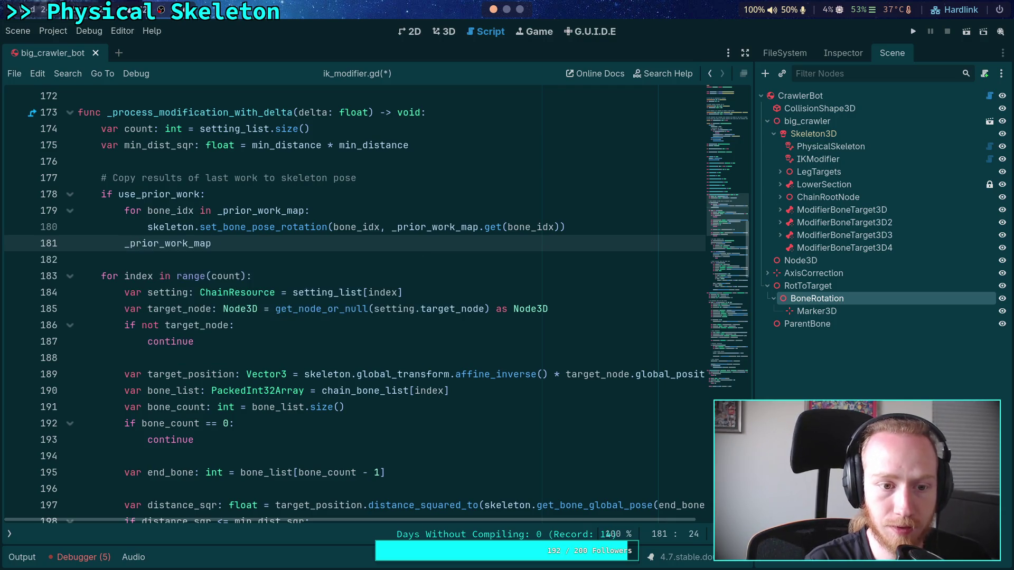
pyautogui.write('.cle')
pyautogui.press('Return')
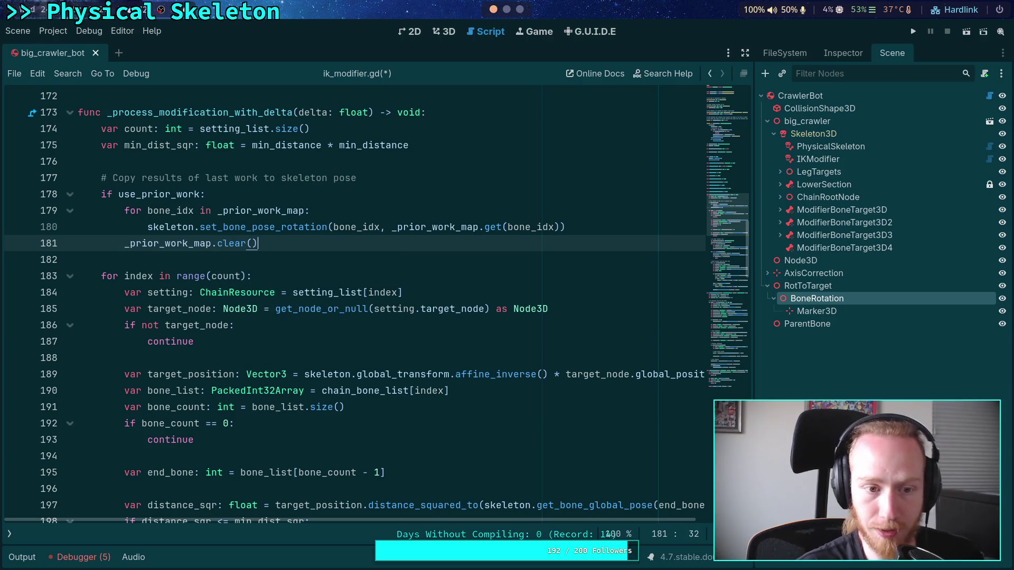
pyautogui.click(332, 257)
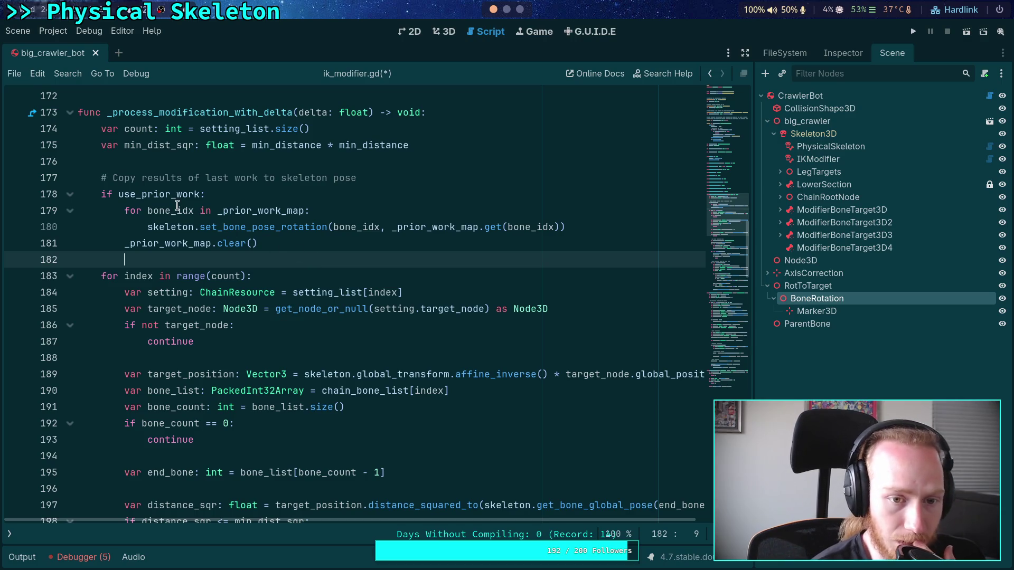
pyautogui.moveTo(611, 228)
pyautogui.mouseDown()
pyautogui.moveTo(116, 225)
pyautogui.moveTo(145, 213)
pyautogui.mouseUp()
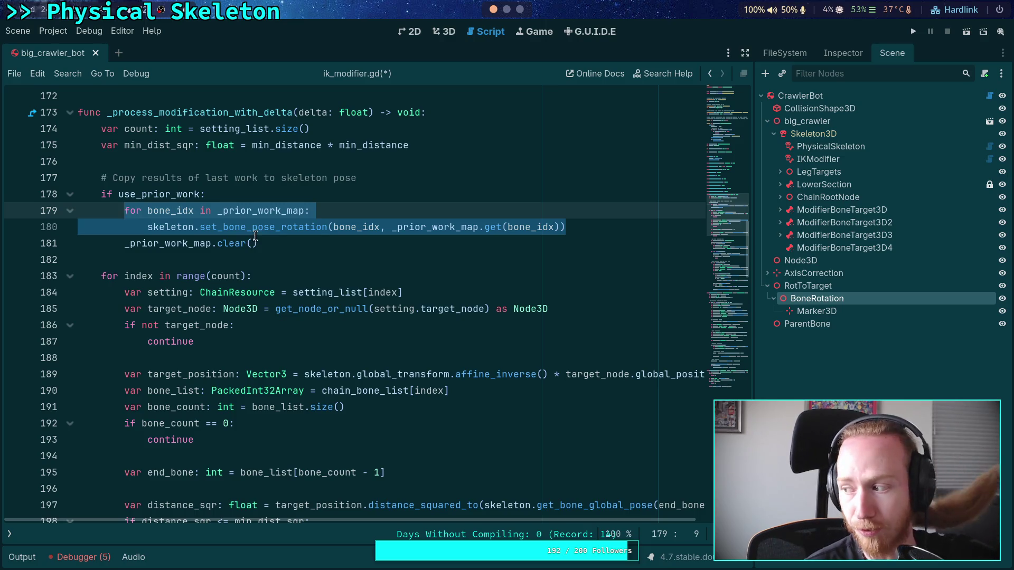
# Step: Review the edited ik_modifier.gd, including the new_bone_rot storage, and save it from line 190
pyautogui.moveTo(256, 232)
pyautogui.click(215, 259)
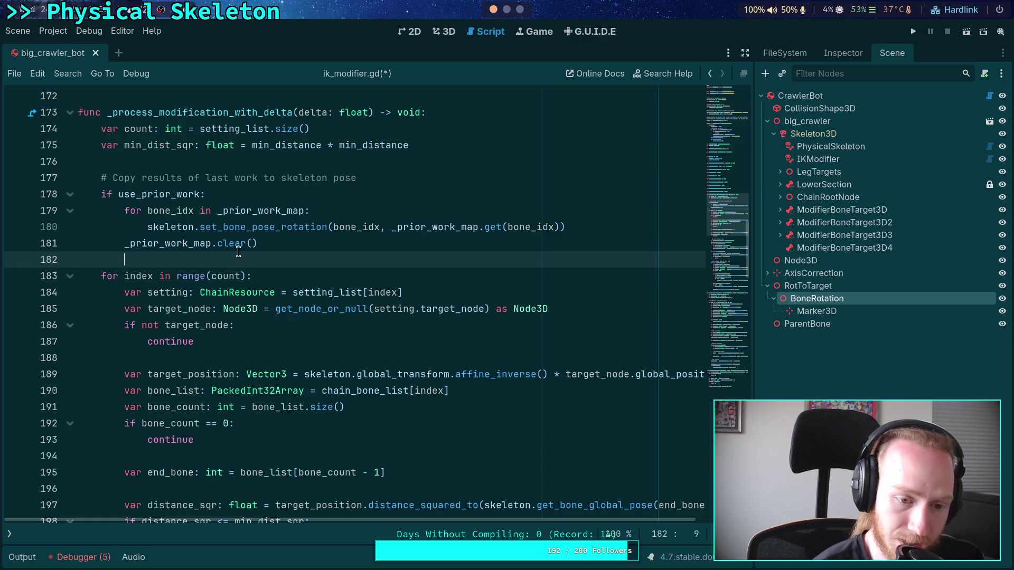
pyautogui.scroll(-2, 238, 252)
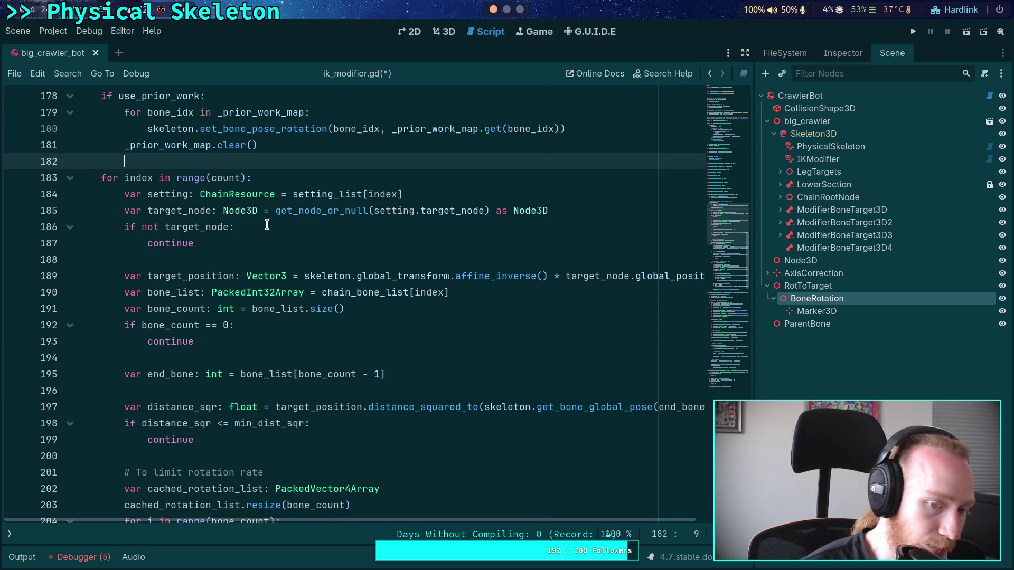
pyautogui.scroll(-2, 272, 224)
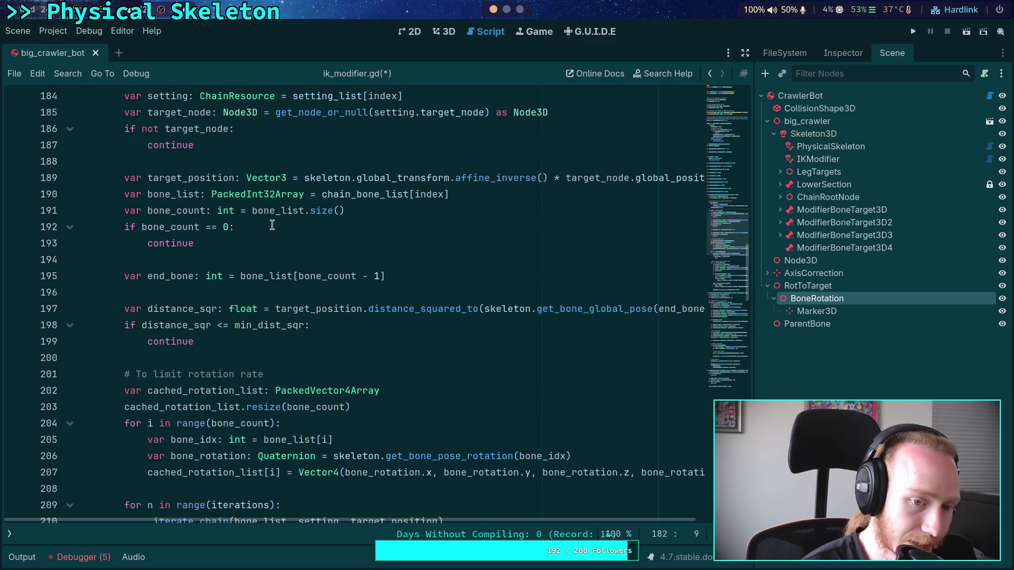
pyautogui.click(283, 359)
pyautogui.scroll(-3, 283, 358)
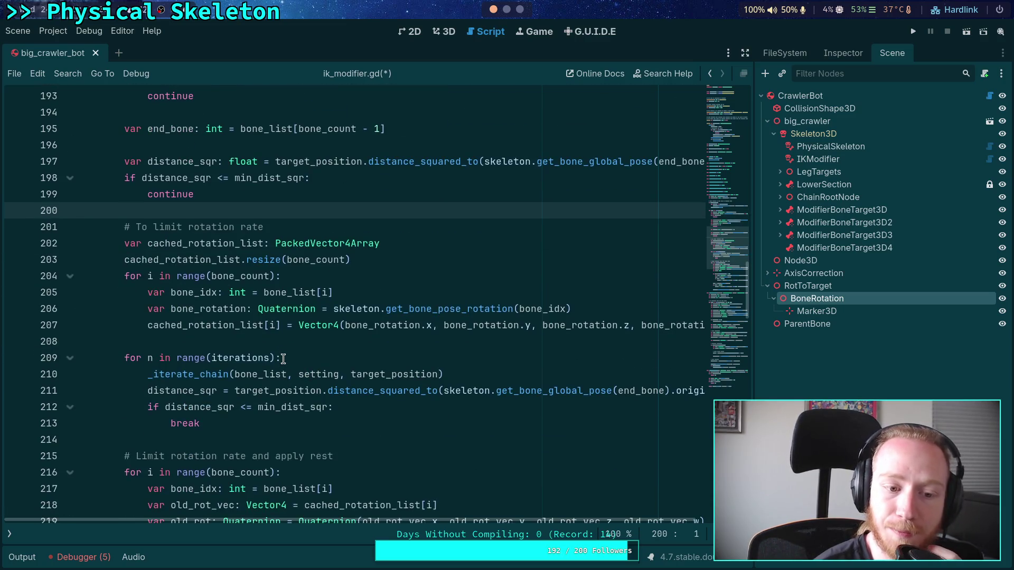
pyautogui.scroll(-1, 283, 358)
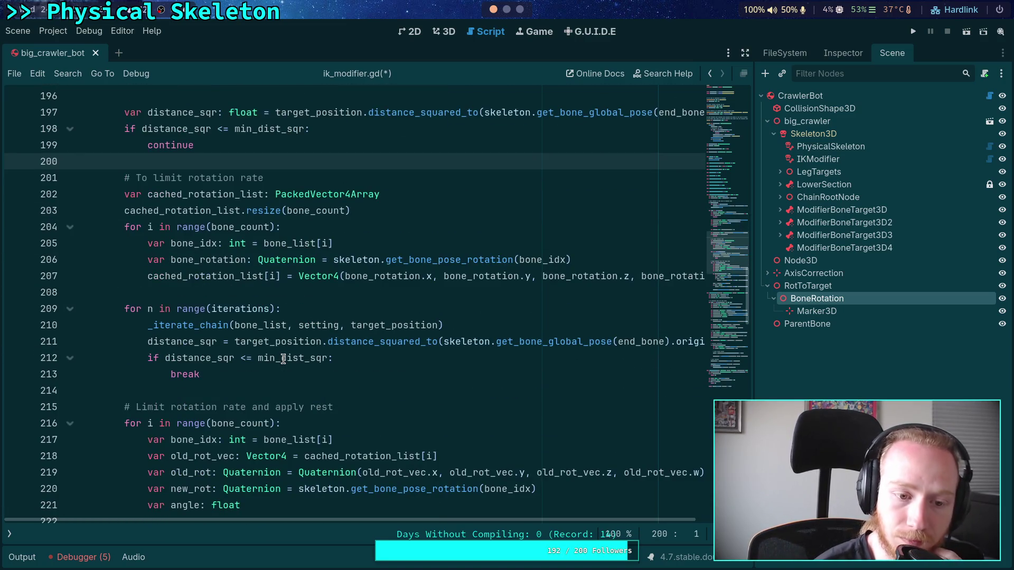
pyautogui.scroll(-4, 283, 359)
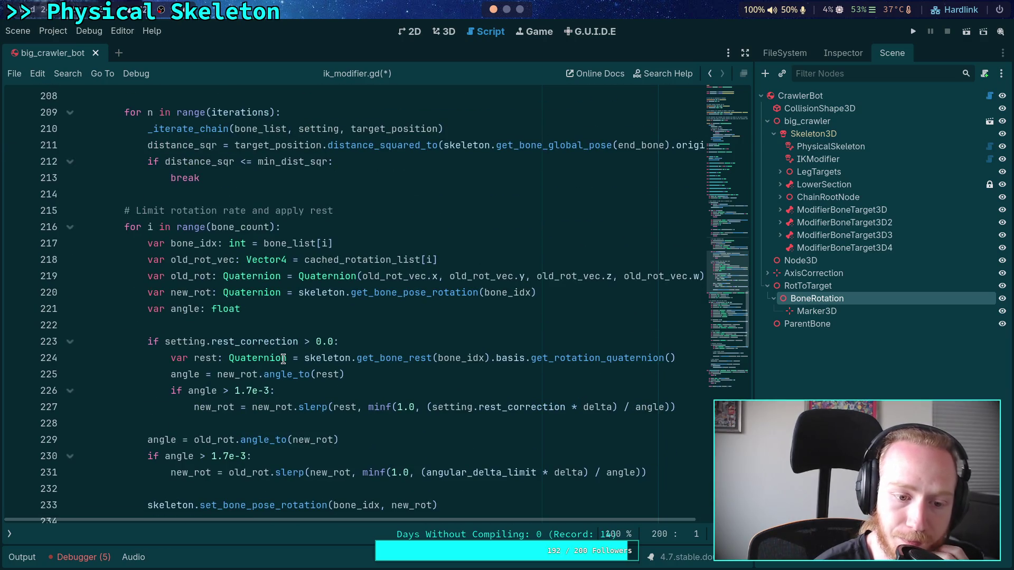
pyautogui.scroll(-3, 283, 359)
pyautogui.scroll(-2, 283, 358)
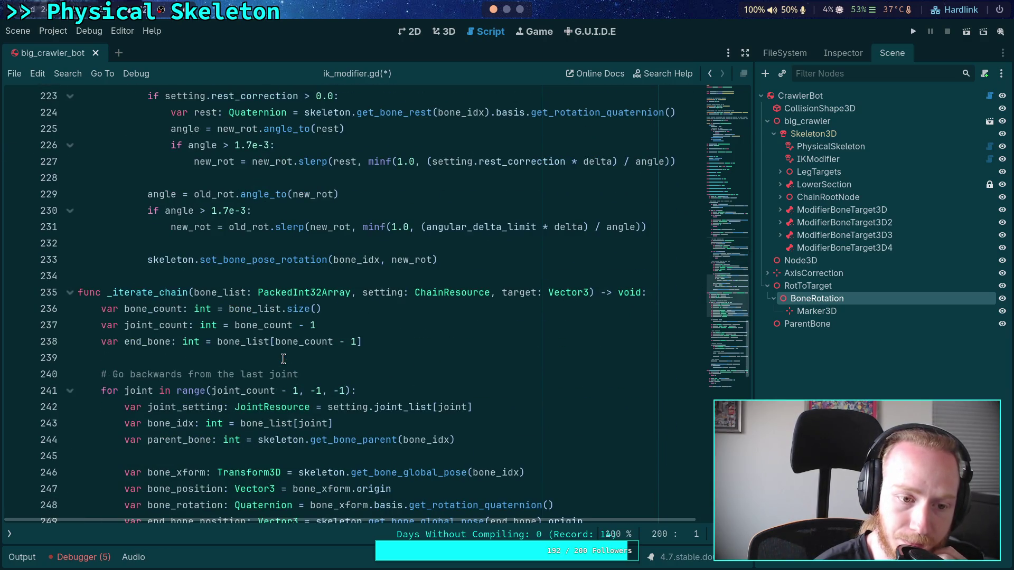
pyautogui.scroll(2, 283, 359)
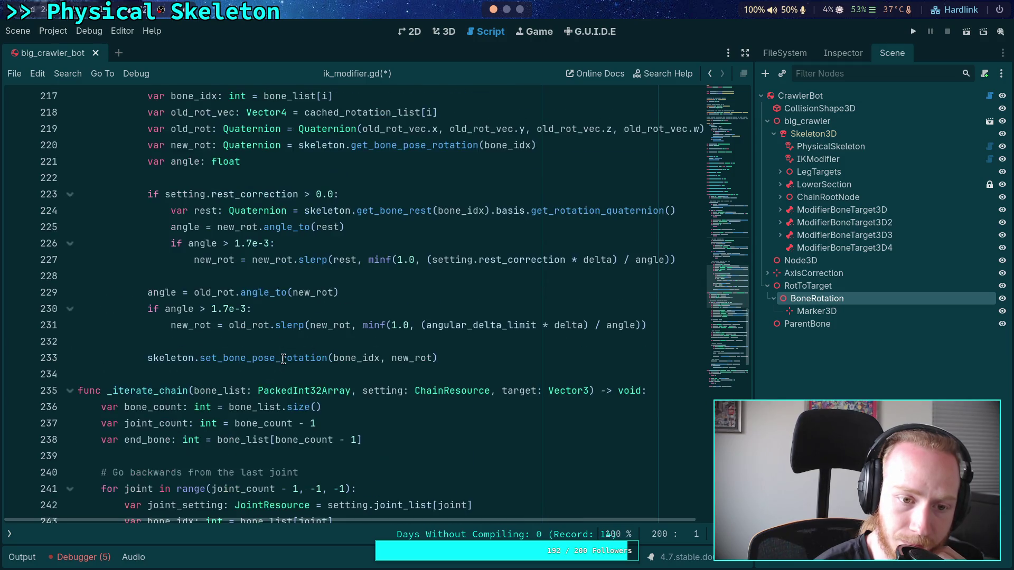
pyautogui.scroll(4, 283, 359)
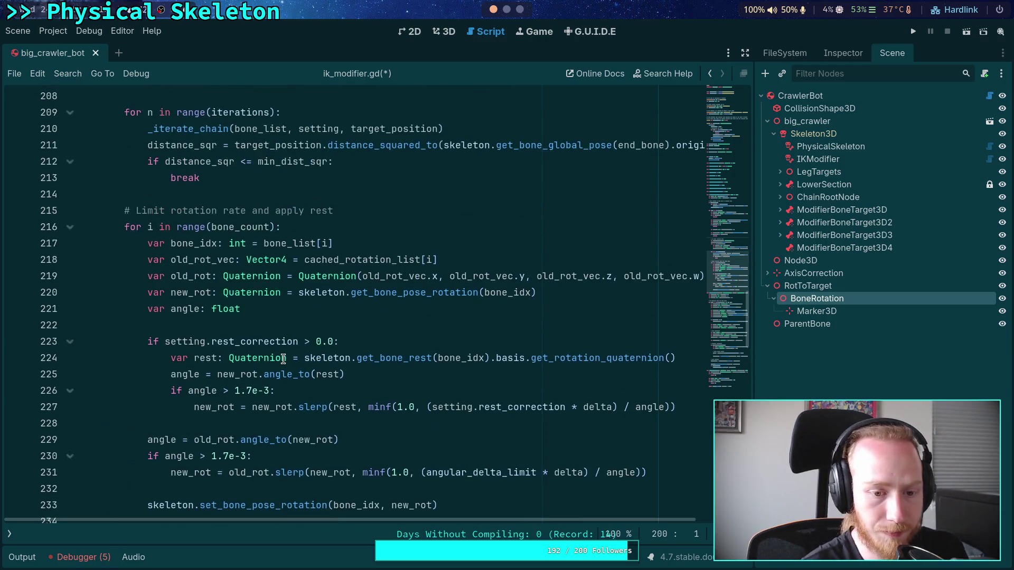
pyautogui.scroll(-6, 283, 358)
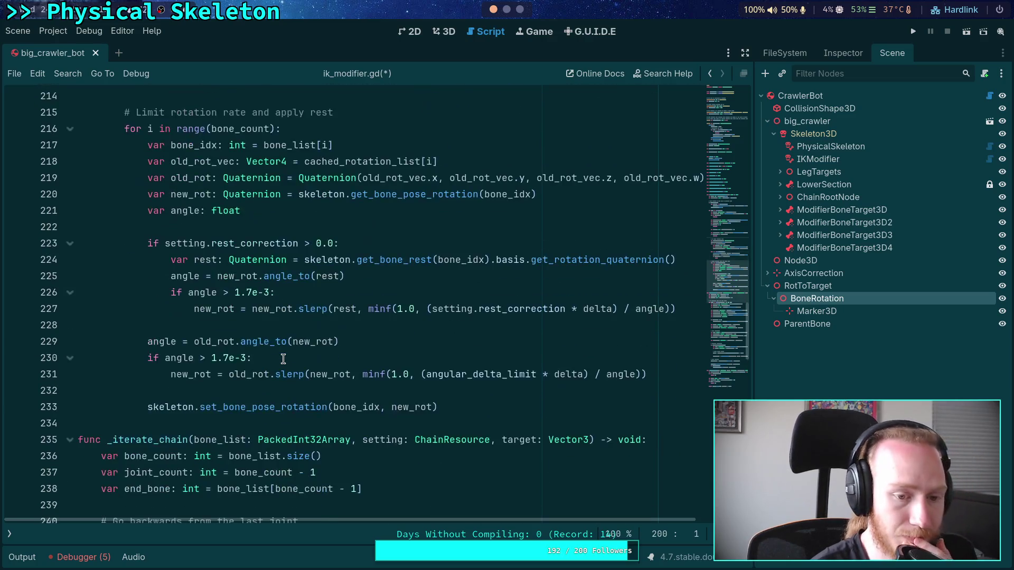
pyautogui.scroll(-5, 283, 358)
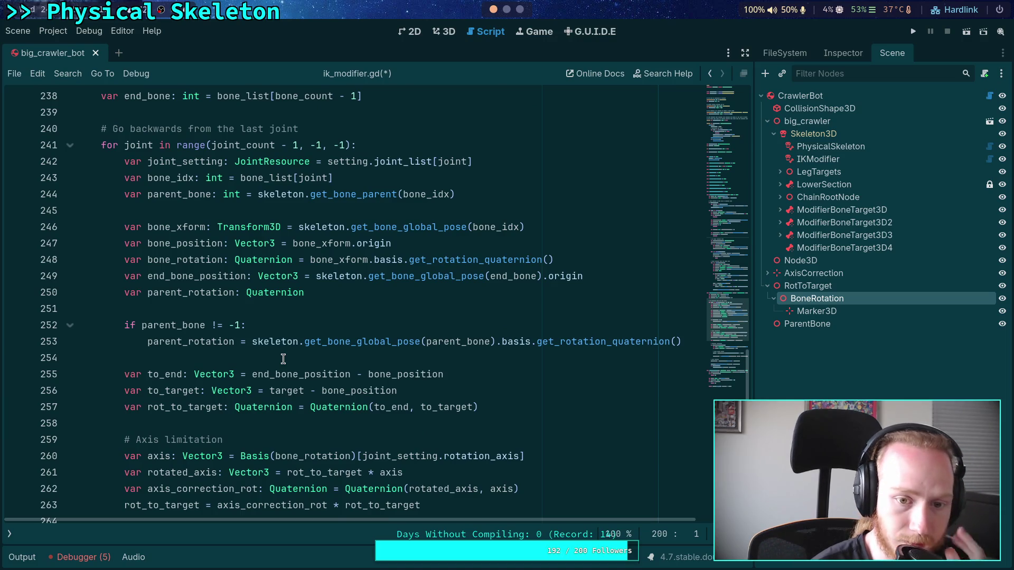
pyautogui.scroll(-4, 191, 317)
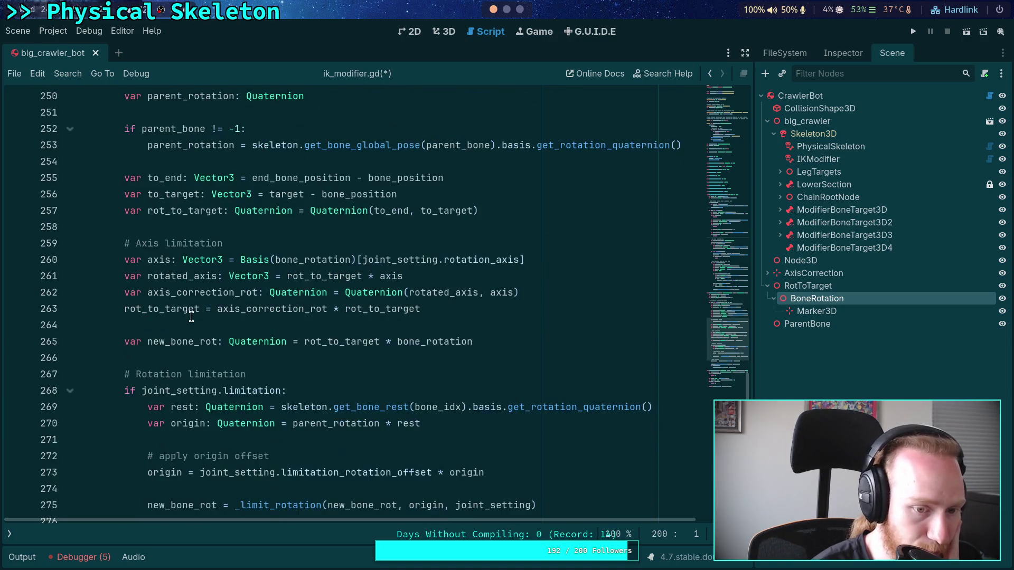
pyautogui.scroll(-4, 191, 317)
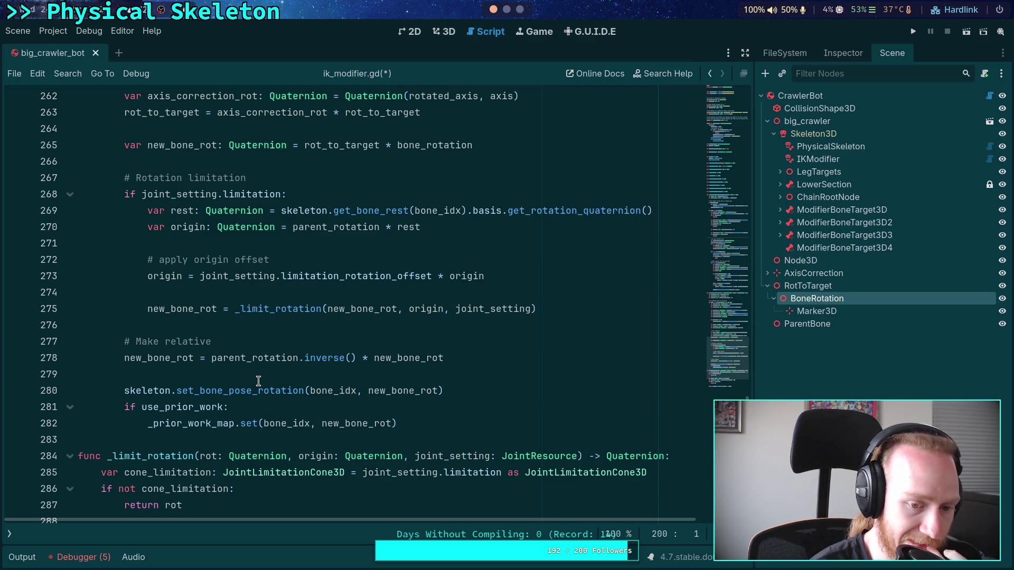
pyautogui.scroll(20, 258, 381)
pyautogui.click(338, 292)
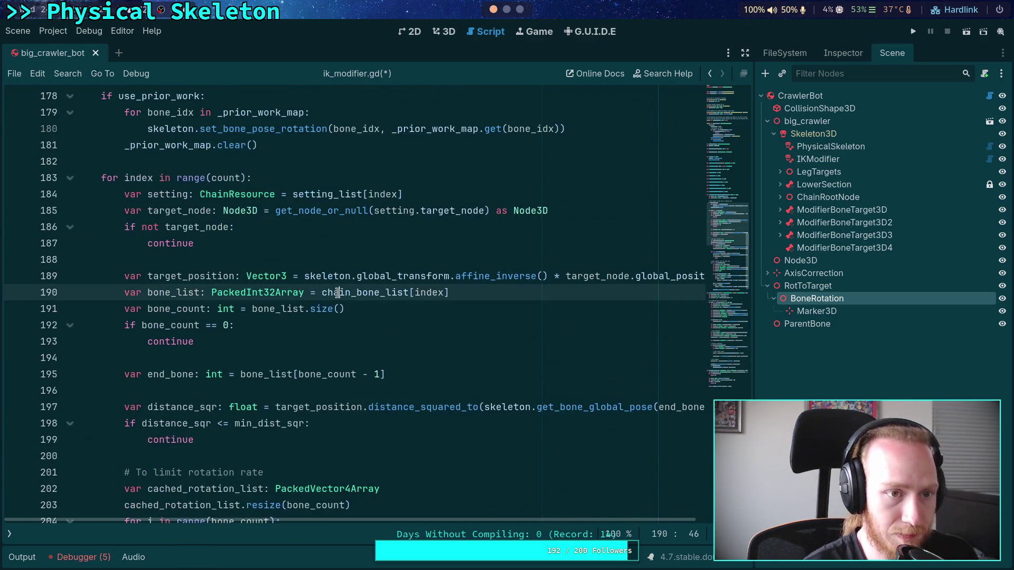
pyautogui.hotkey('ctrl', 's')
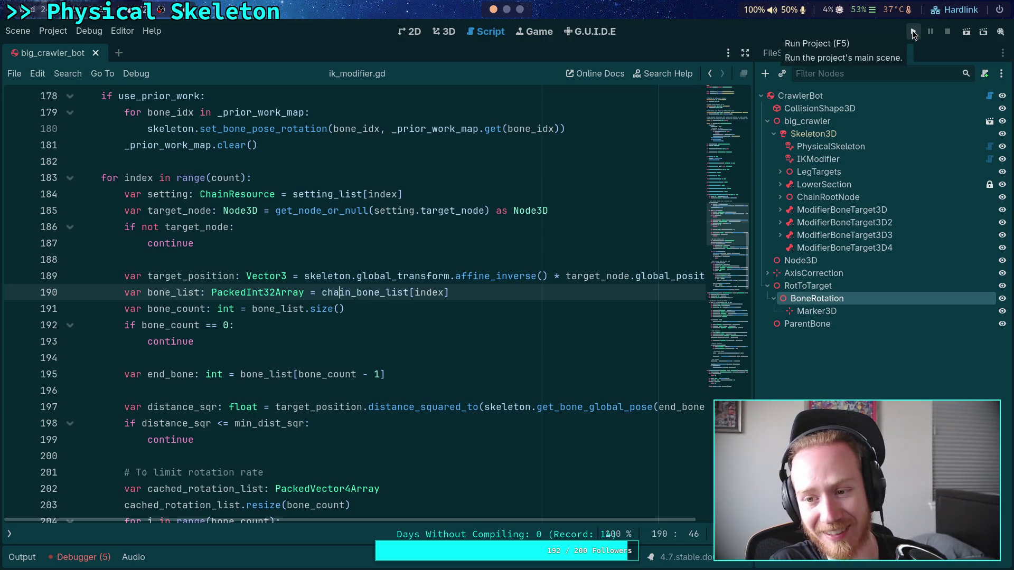
# Step: Run the project to test the crawler bot's legs, then close and stop it
pyautogui.click(912, 33)
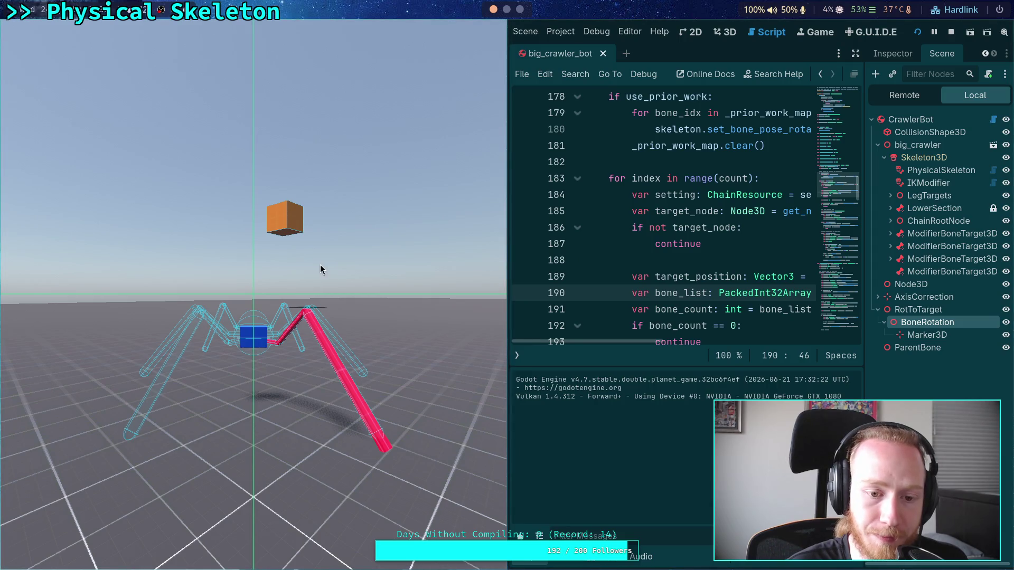
pyautogui.press('Escape')
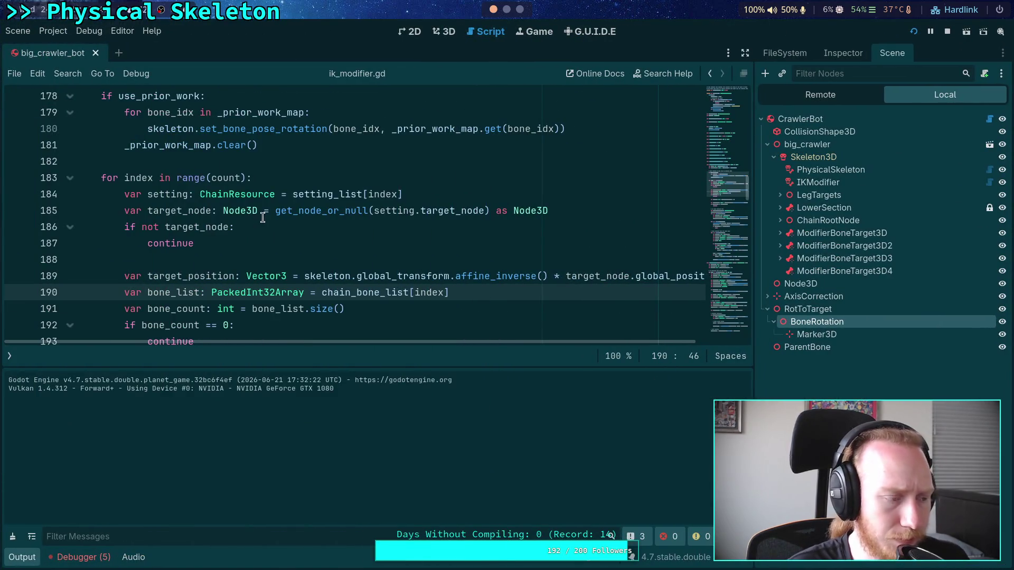
pyautogui.scroll(-1, 152, 233)
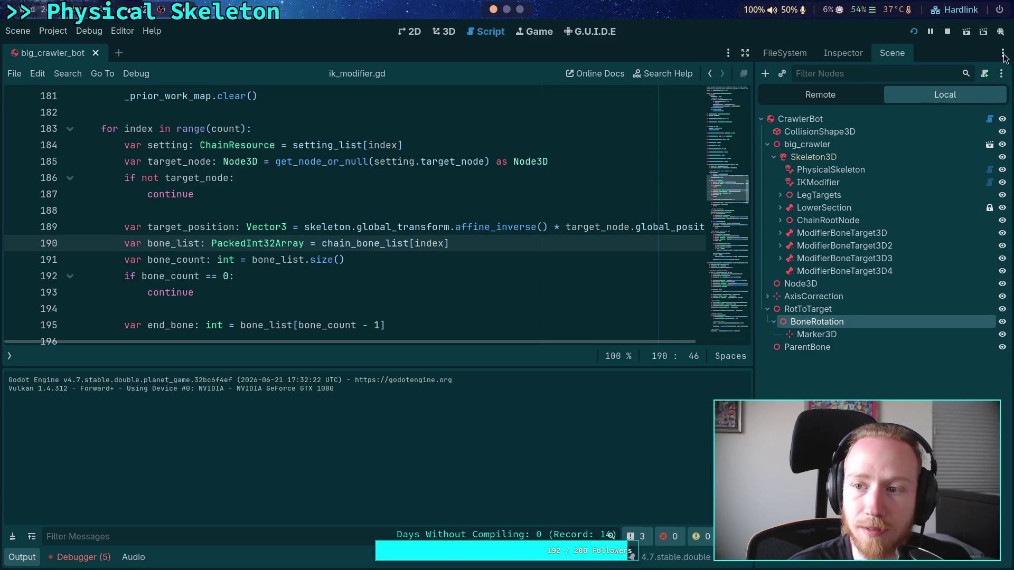
pyautogui.click(948, 32)
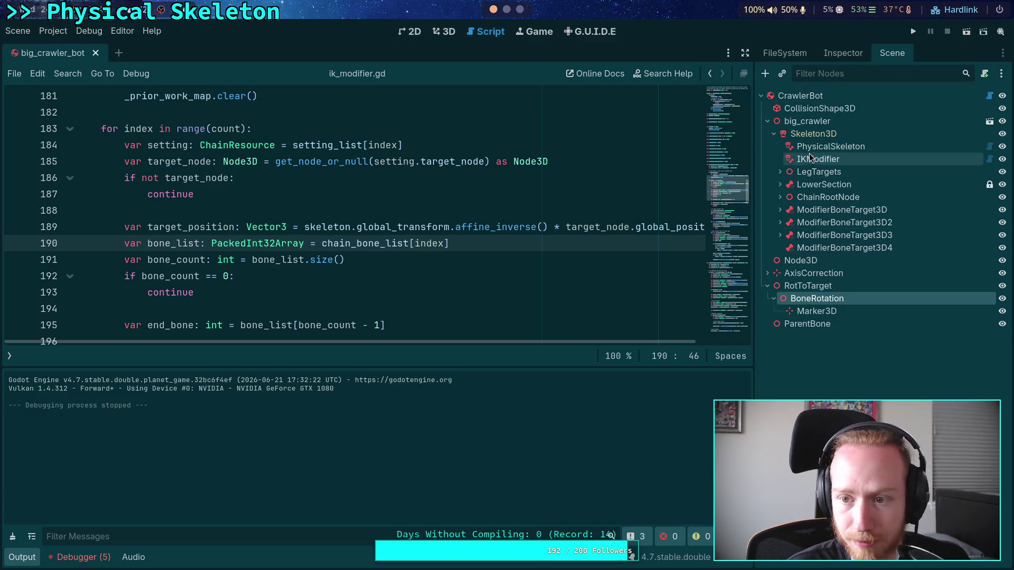
# Step: On the IKModifier in the 3D view, toggle Use Prior Work off, on, then off again
pyautogui.click(814, 161)
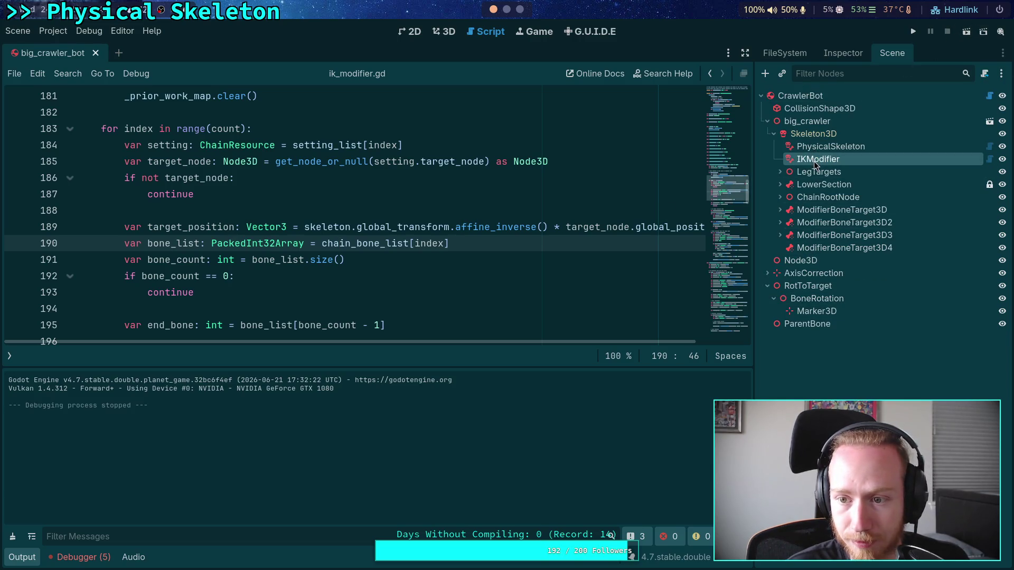
pyautogui.click(842, 55)
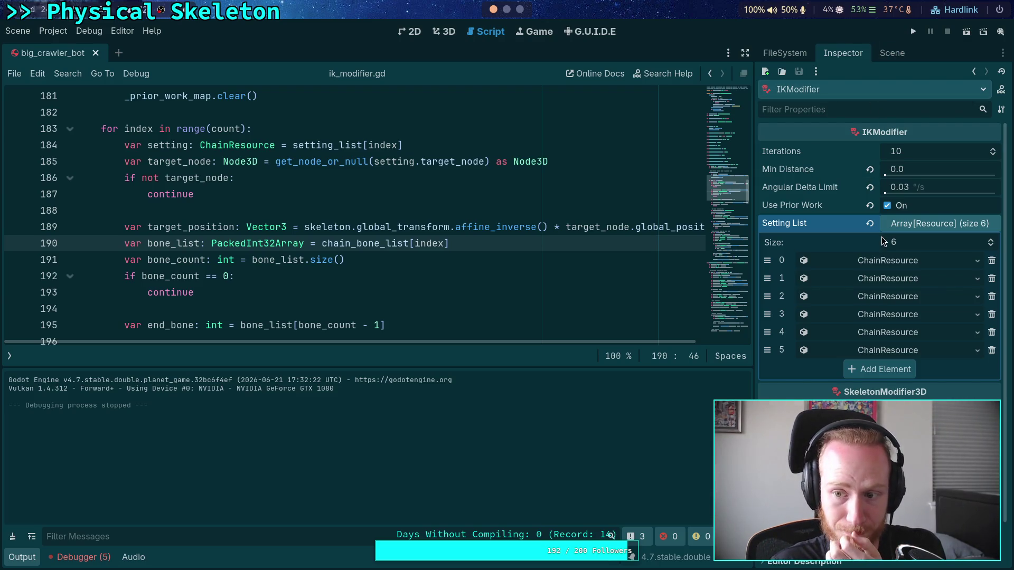
pyautogui.click(443, 31)
pyautogui.moveTo(430, 238); pyautogui.dragTo(328, 200)
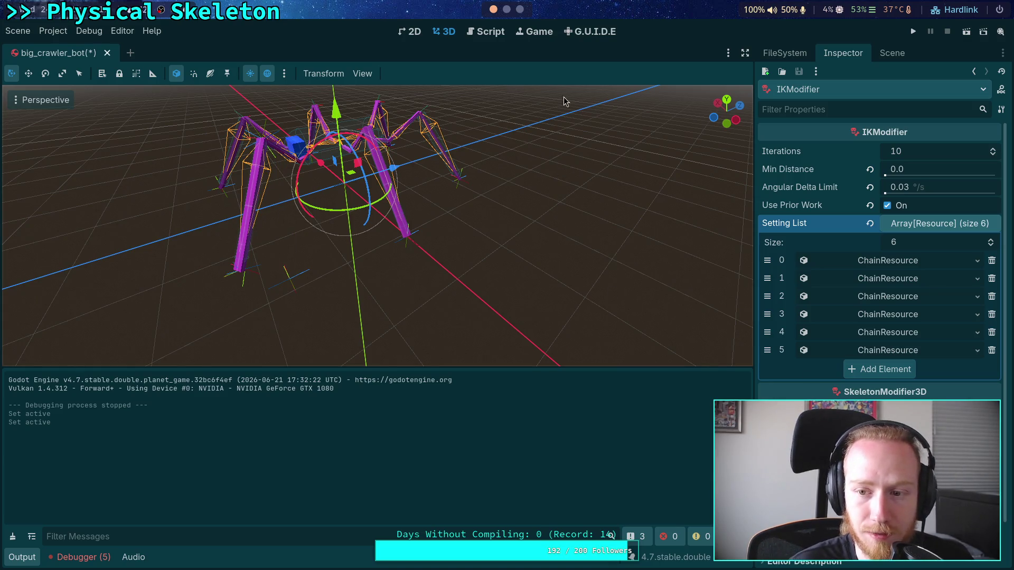
pyautogui.click(895, 207)
pyautogui.click(889, 209)
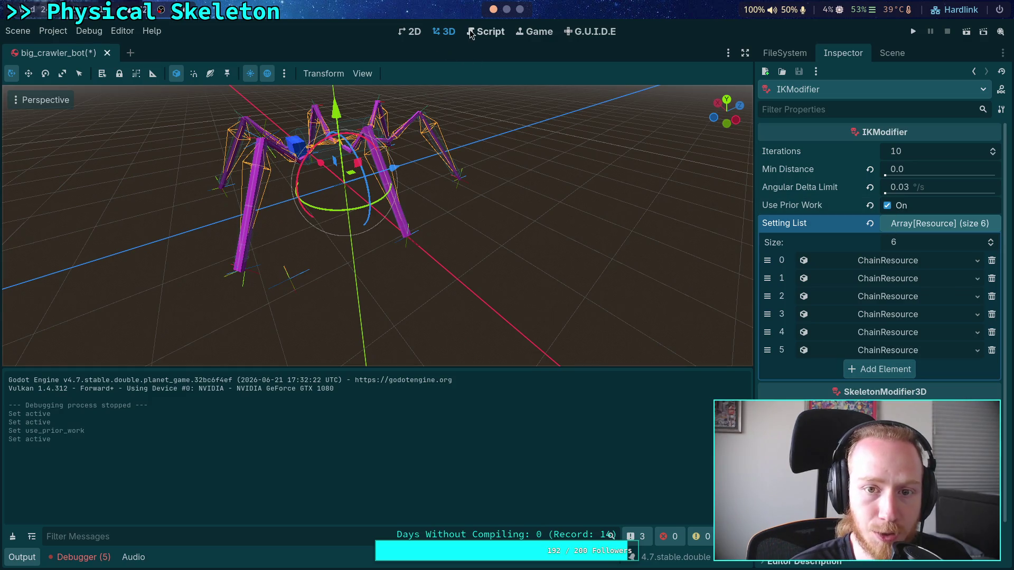
pyautogui.click(486, 32)
pyautogui.click(893, 212)
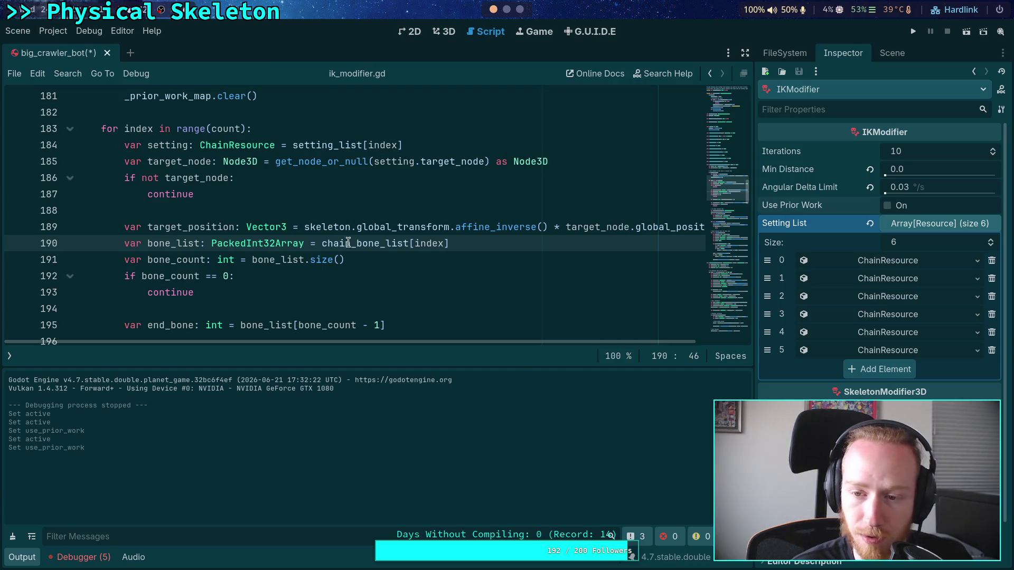
# Step: Collapse the Output panel so ik_modifier.gd fills the editor
pyautogui.click(282, 289)
pyautogui.click(32, 557)
pyautogui.scroll(-8, 258, 284)
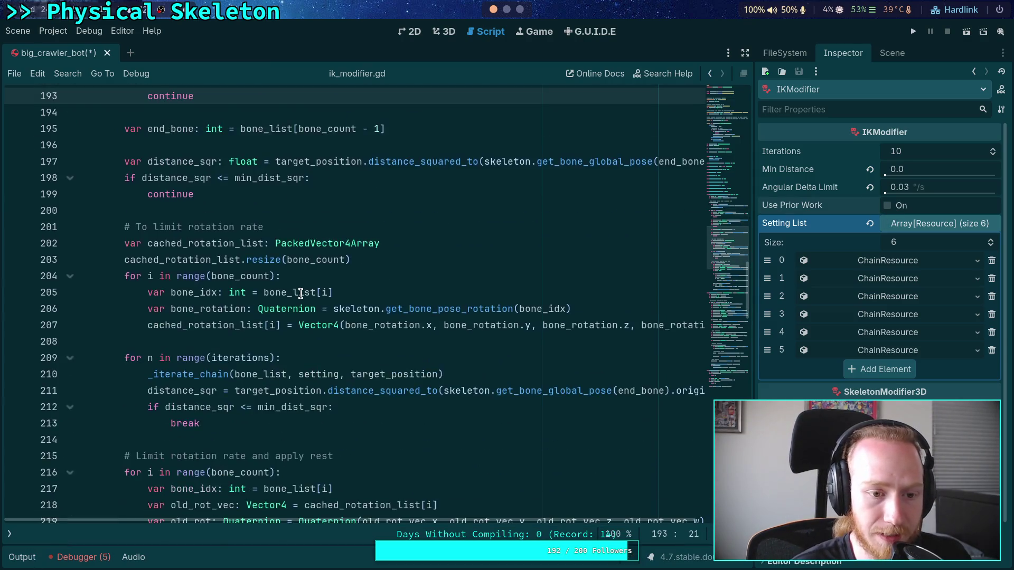
pyautogui.scroll(6, 258, 284)
pyautogui.scroll(9, 258, 284)
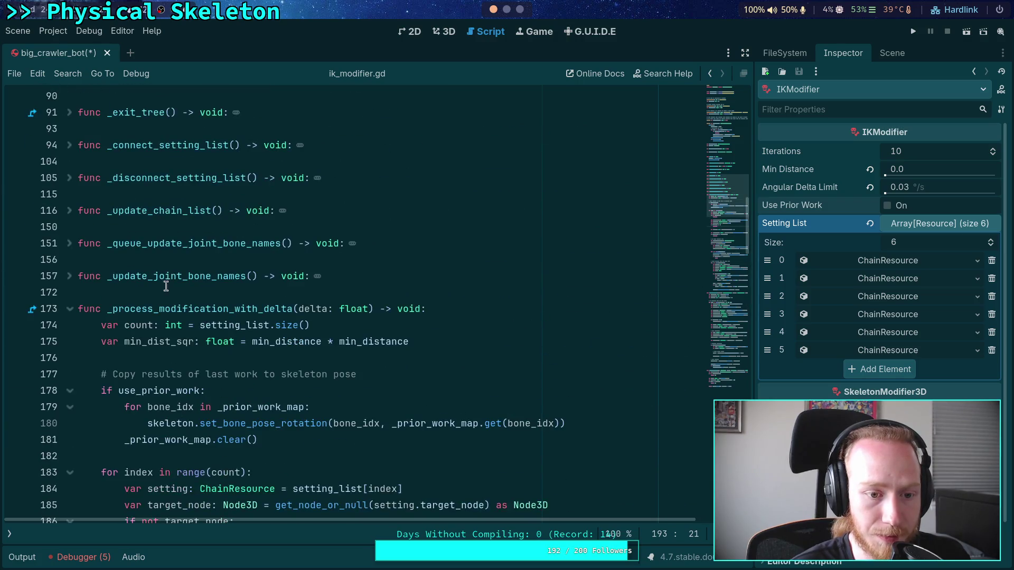
pyautogui.scroll(-8, 167, 280)
pyautogui.scroll(-6, 166, 280)
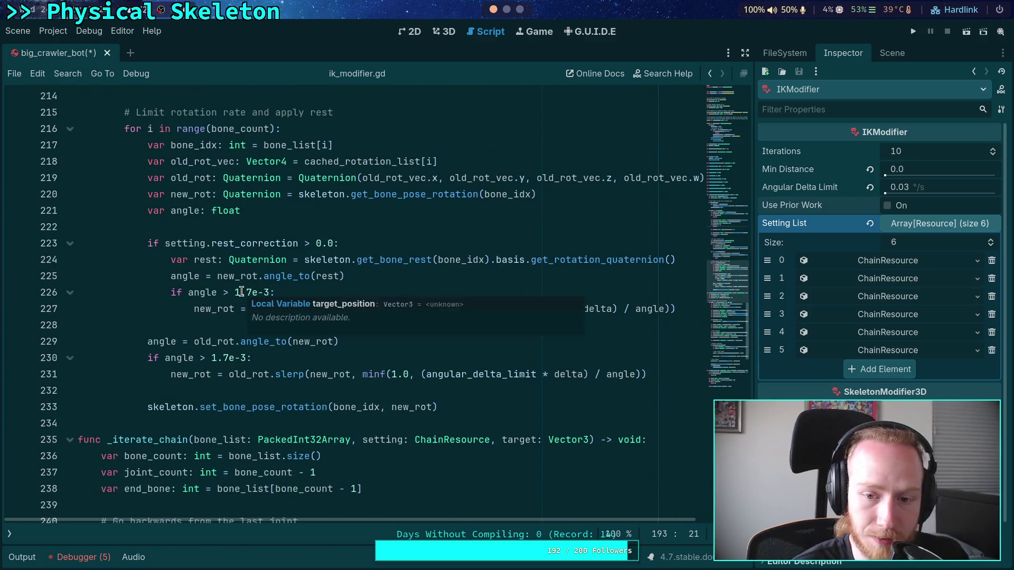
pyautogui.scroll(-1, 241, 292)
pyautogui.scroll(1, 241, 316)
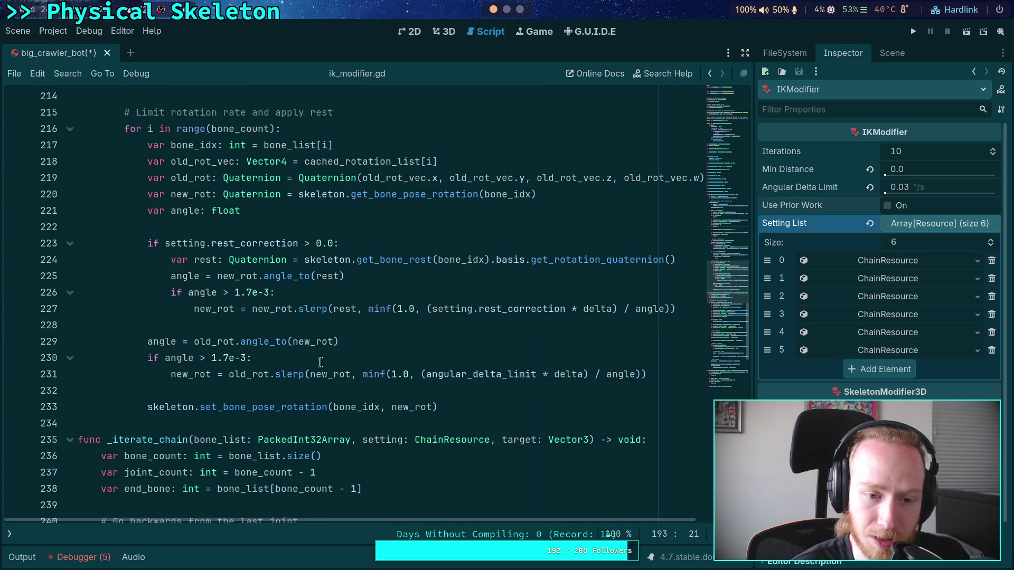
# Step: In the rotation-rate limiting block, highlight every use of old_rot and cached_rotation_list
pyautogui.click(294, 374)
pyautogui.hotkey('ctrl', 'Left')
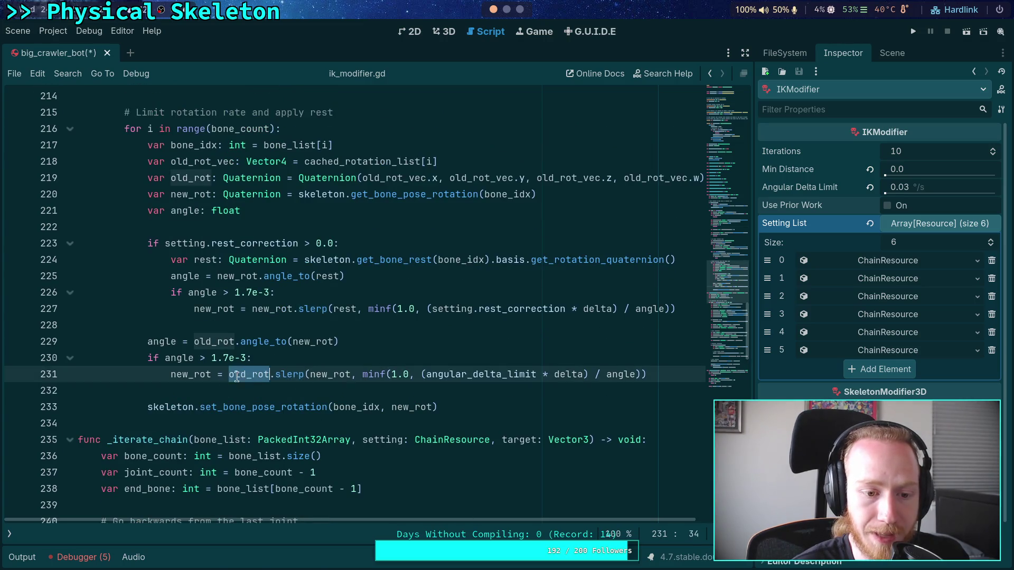
pyautogui.press('Up')
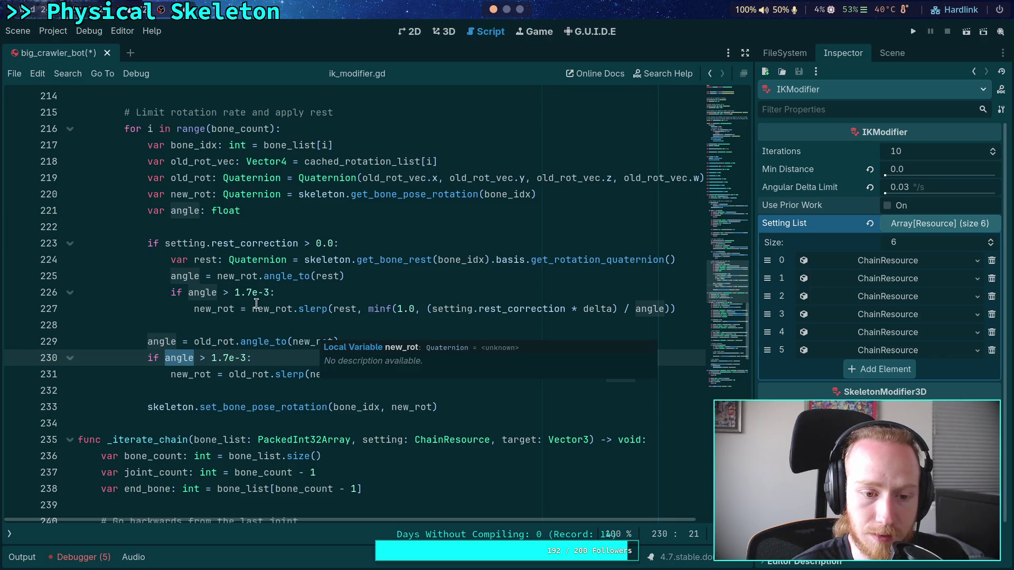
pyautogui.scroll(1, 215, 317)
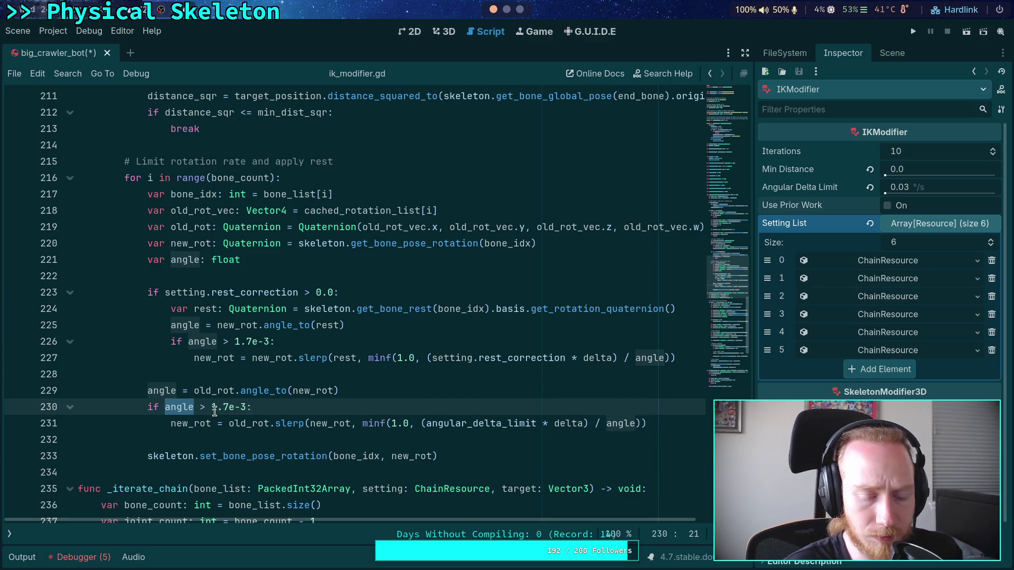
pyautogui.click(309, 401)
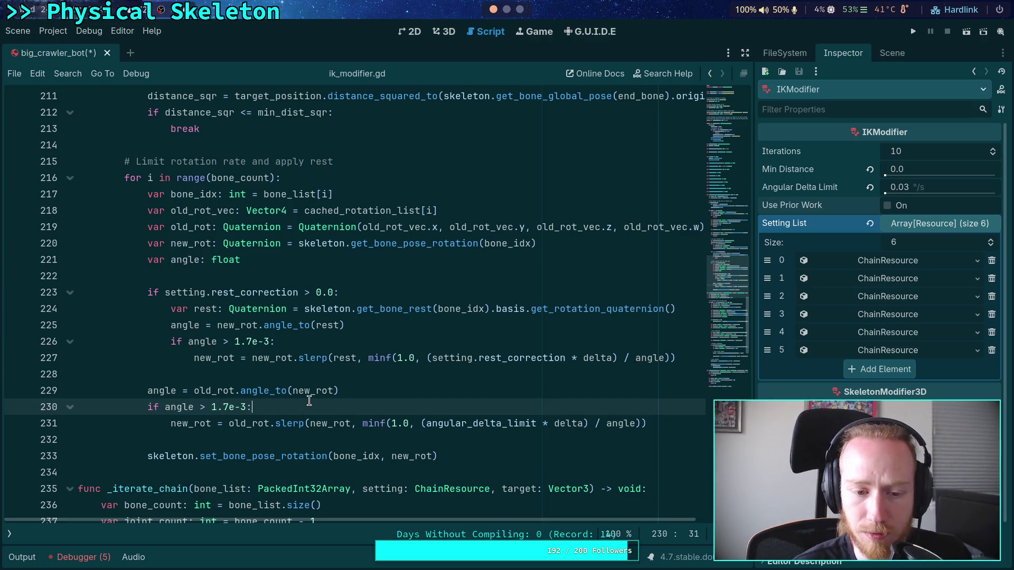
pyautogui.click(256, 425)
pyautogui.doubleClick(257, 426)
pyautogui.scroll(1, 333, 365)
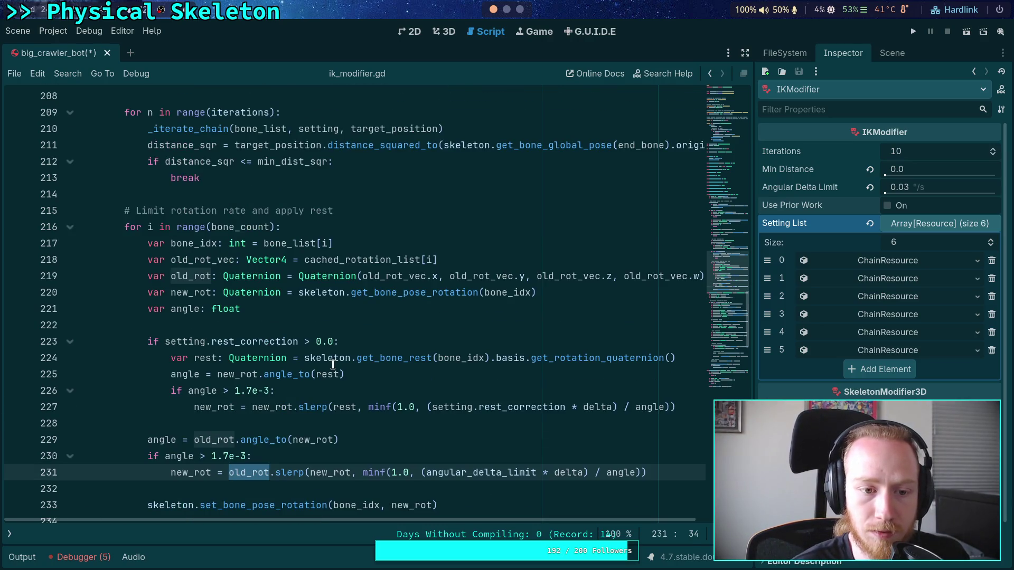
pyautogui.doubleClick(348, 260)
pyautogui.scroll(5, 338, 341)
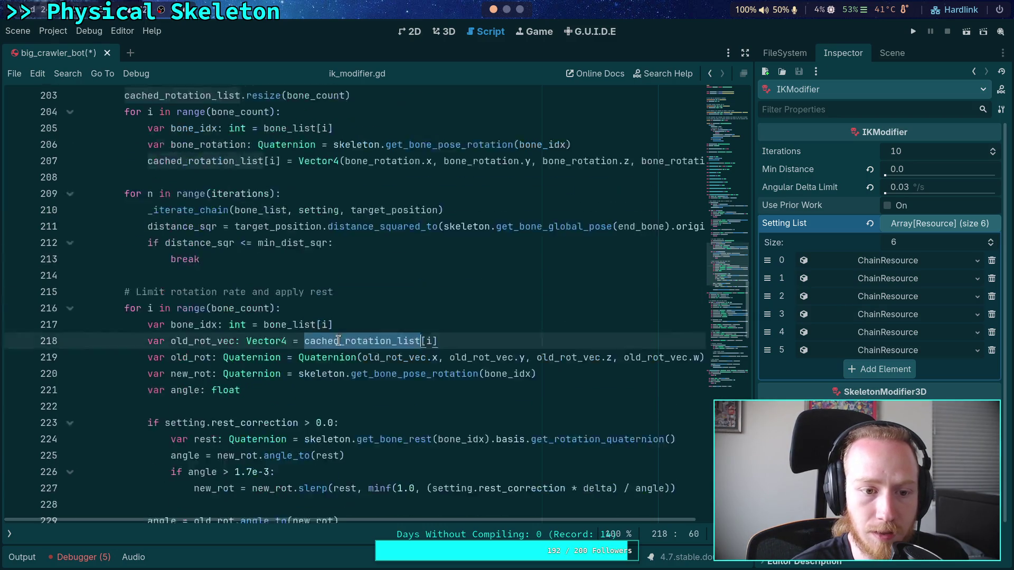
pyautogui.scroll(-6, 391, 360)
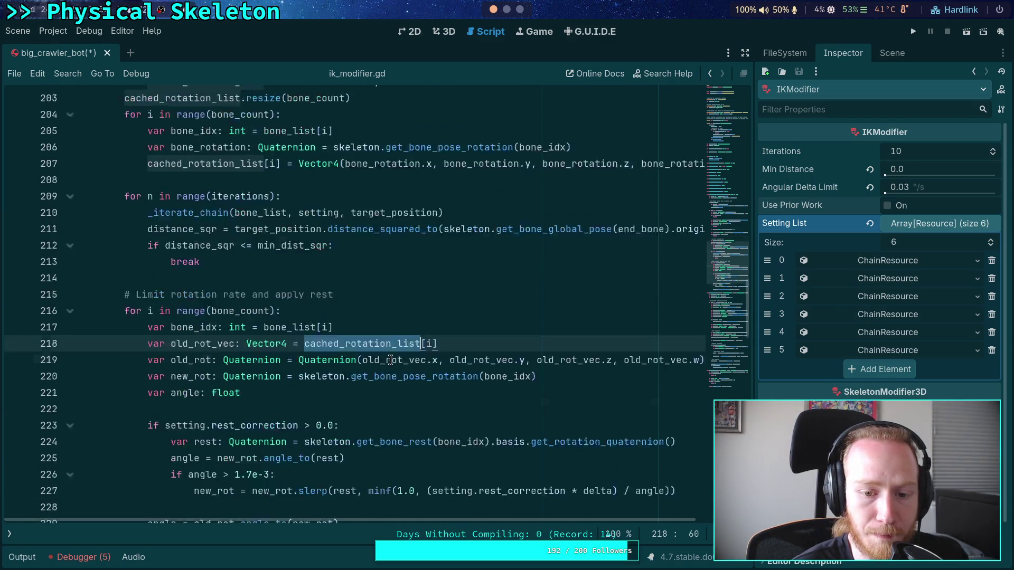
pyautogui.scroll(-1, 388, 366)
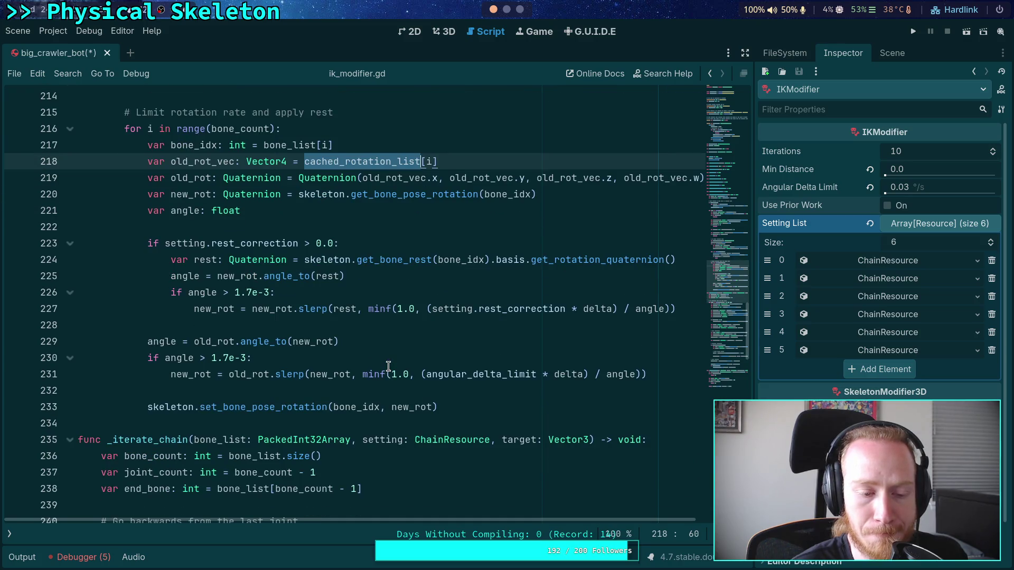
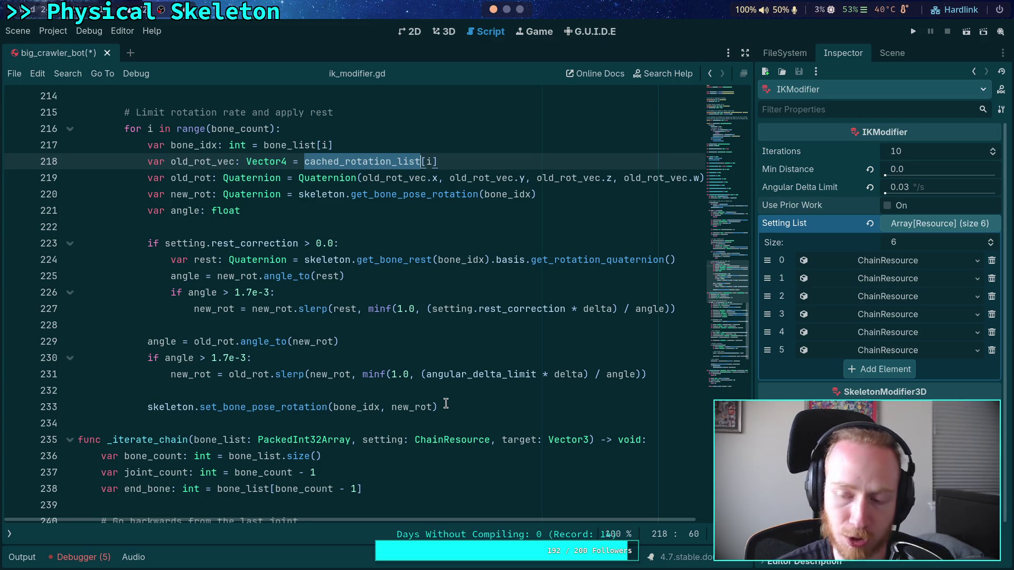
# Step: Review the prior-work restore loop and its _prior_work_map clear call
pyautogui.scroll(9, 428, 339)
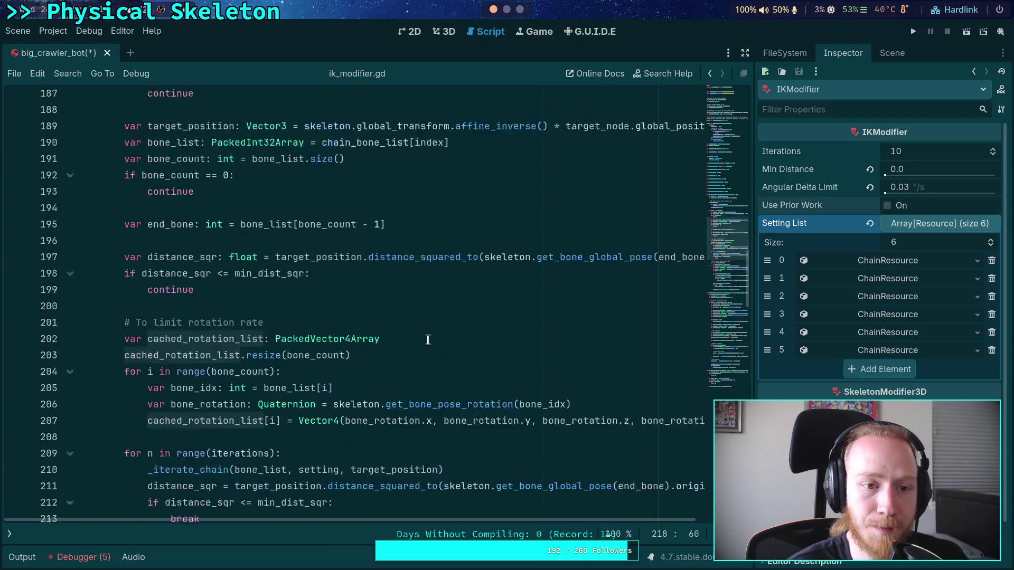
pyautogui.scroll(9, 428, 340)
pyautogui.click(399, 311)
pyautogui.click(320, 295)
pyautogui.scroll(5, 412, 299)
pyautogui.scroll(5, 411, 299)
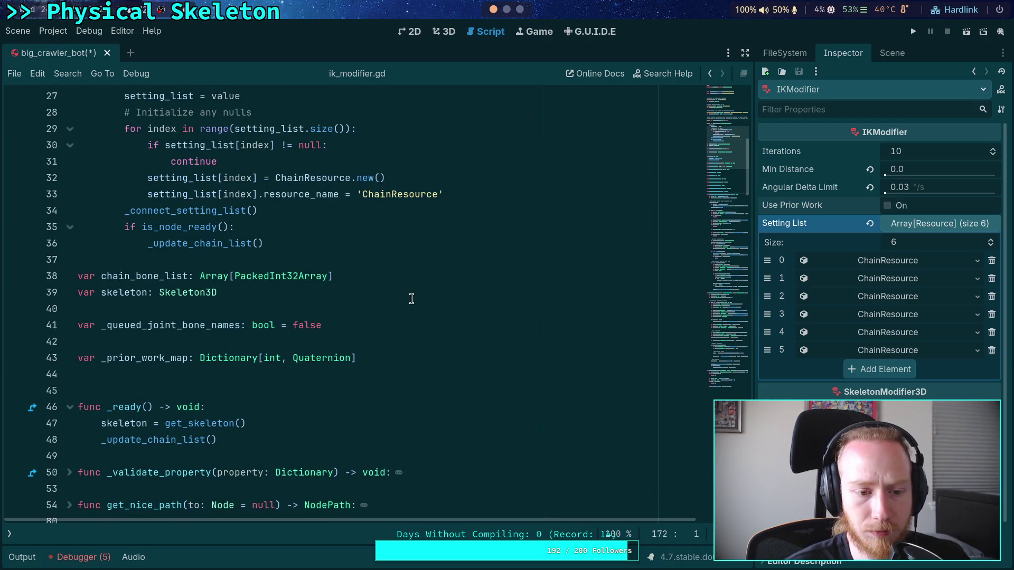
pyautogui.scroll(-20, 411, 299)
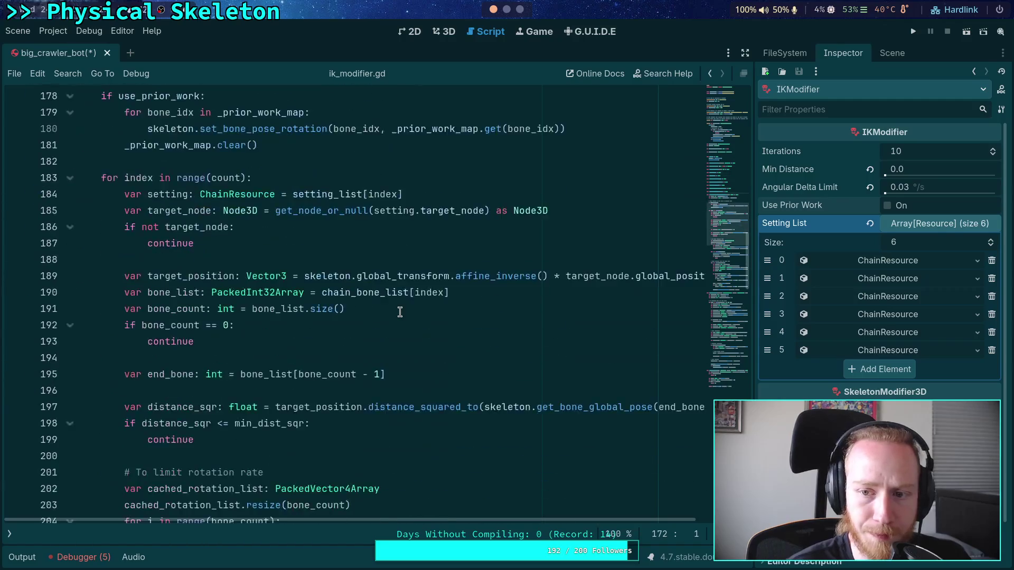
pyautogui.scroll(-9, 400, 311)
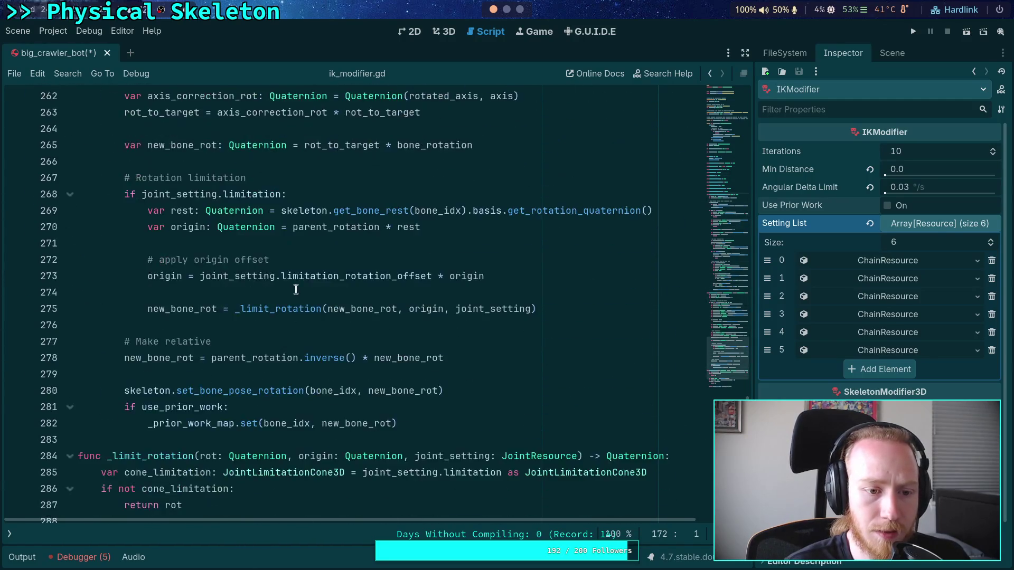
pyautogui.scroll(6, 286, 285)
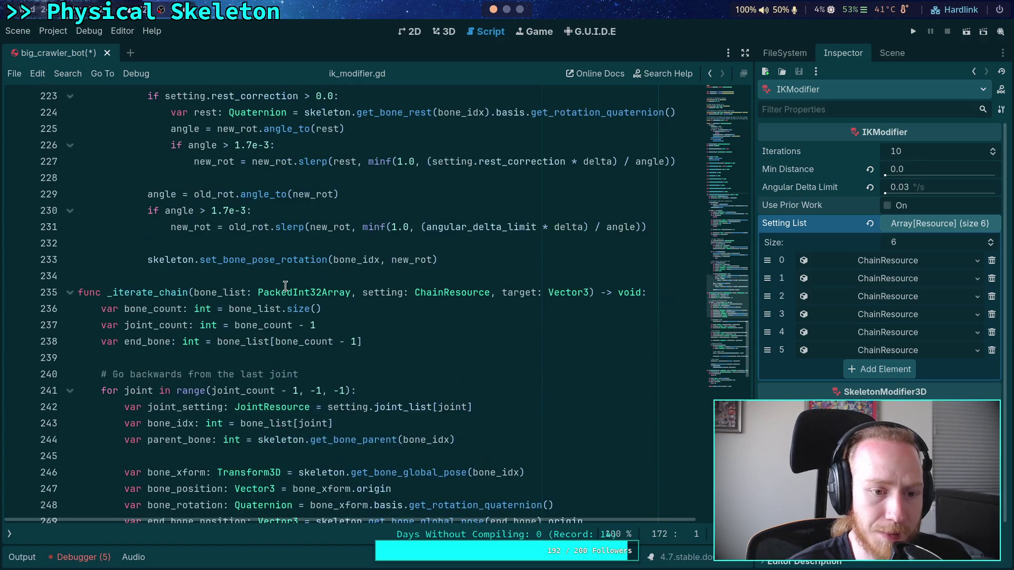
pyautogui.scroll(8, 286, 285)
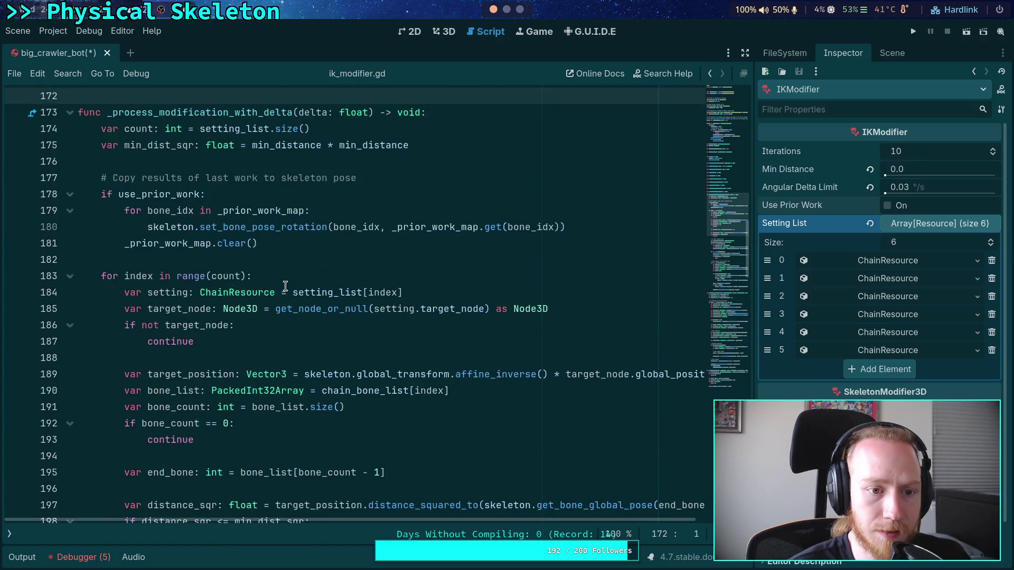
pyautogui.moveTo(286, 289)
pyautogui.mouseDown()
pyautogui.moveTo(222, 276)
pyautogui.moveTo(209, 262)
pyautogui.moveTo(126, 261)
pyautogui.mouseUp()
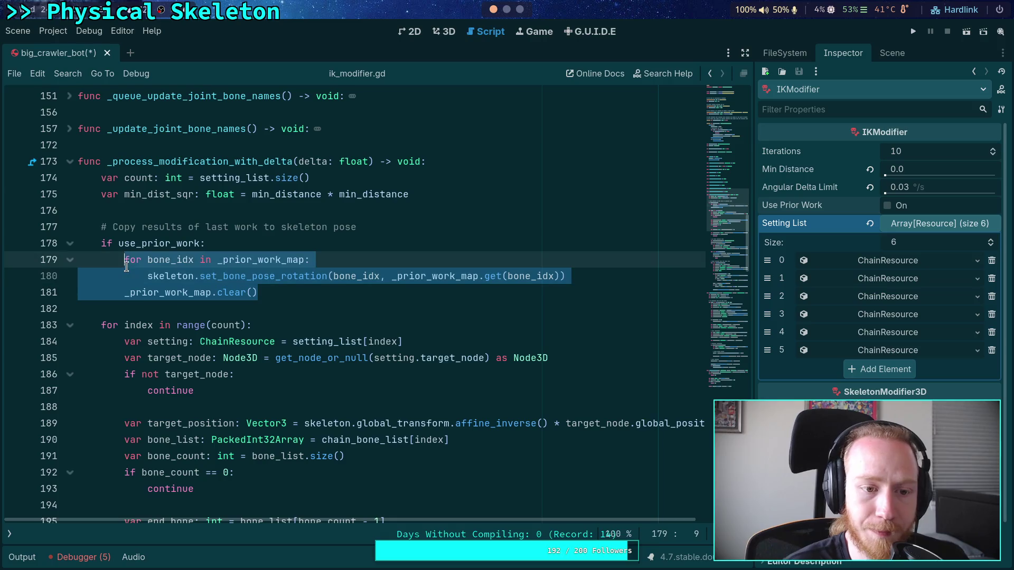
pyautogui.click(241, 300)
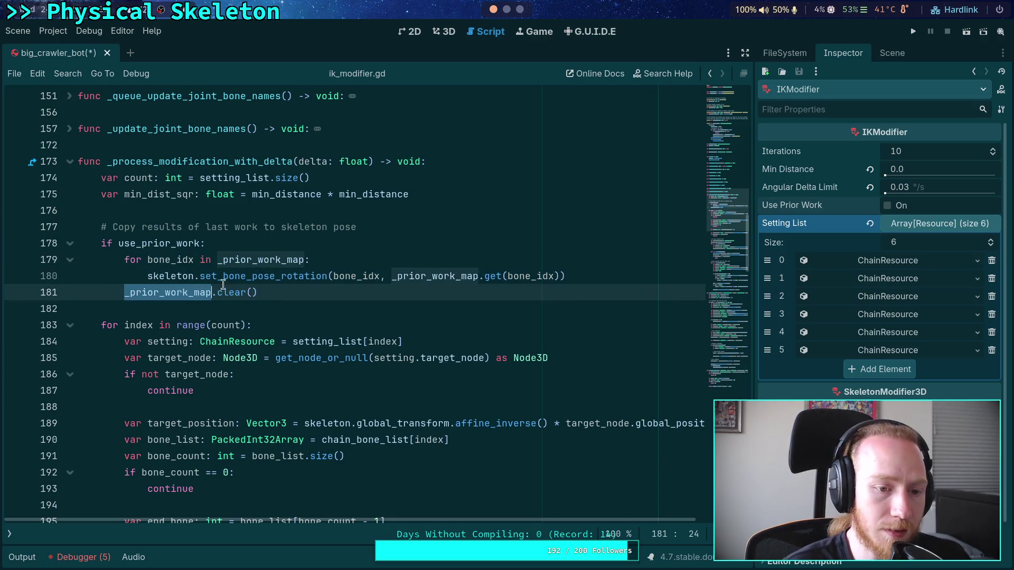
pyautogui.scroll(3, 251, 356)
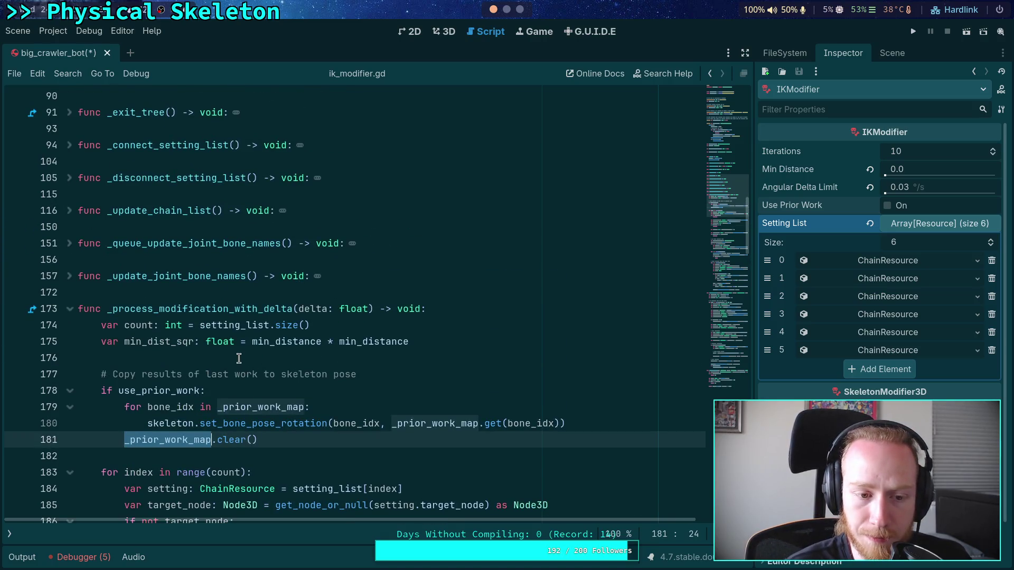
pyautogui.scroll(10, 239, 350)
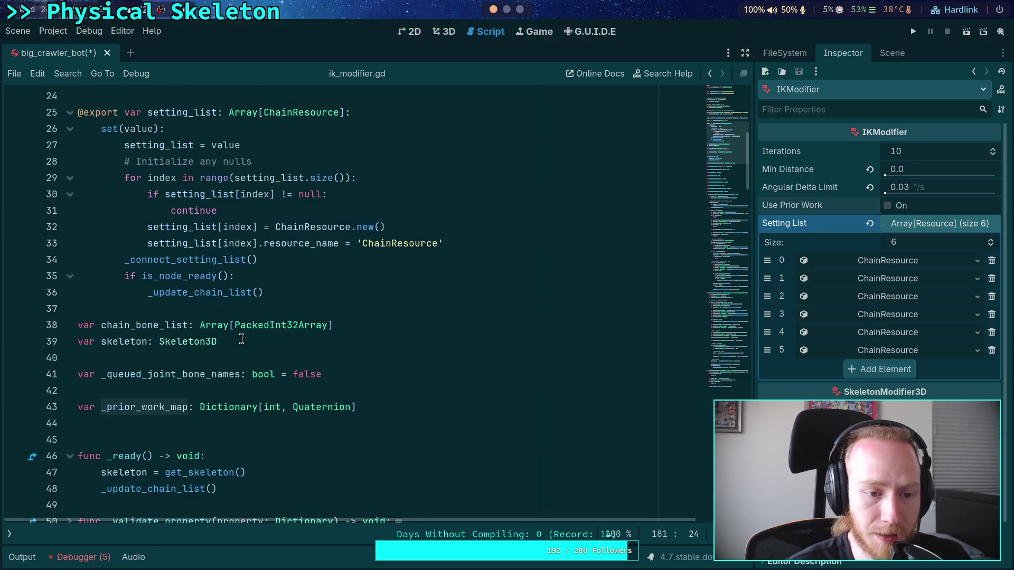
pyautogui.scroll(3, 278, 333)
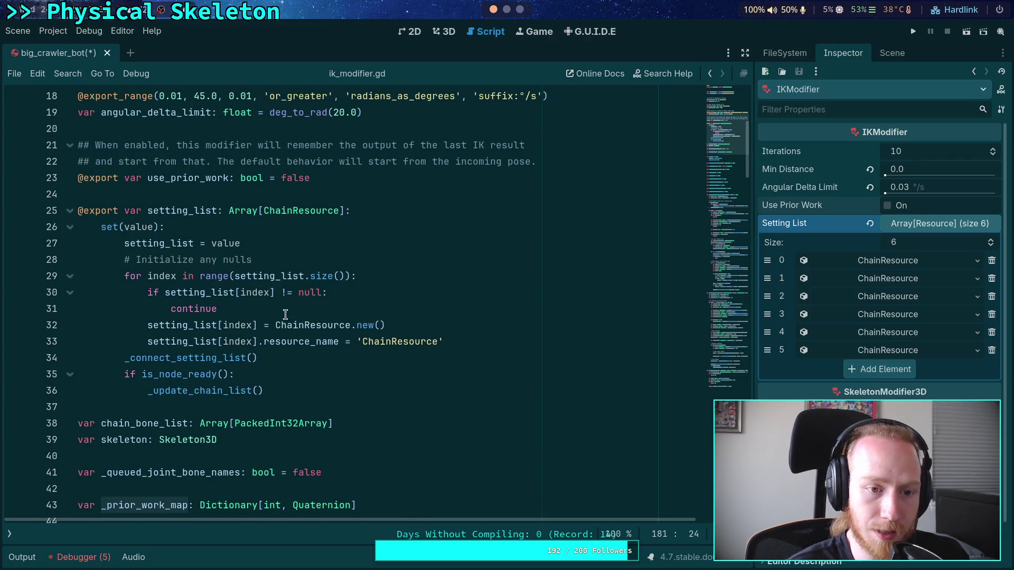
# Step: Give use_prior_work a set(value) block with the condition 'if use_prior_work and not value:'
pyautogui.click(391, 230)
pyautogui.write(':')
pyautogui.press('Return')
pyautogui.write('set(value)')
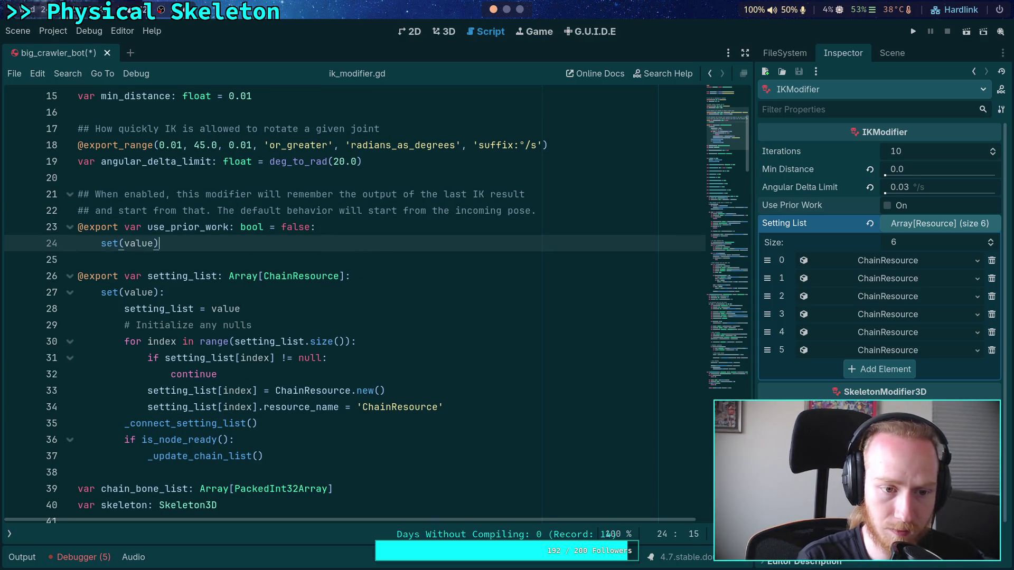
pyautogui.press('Return')
pyautogui.write('if')
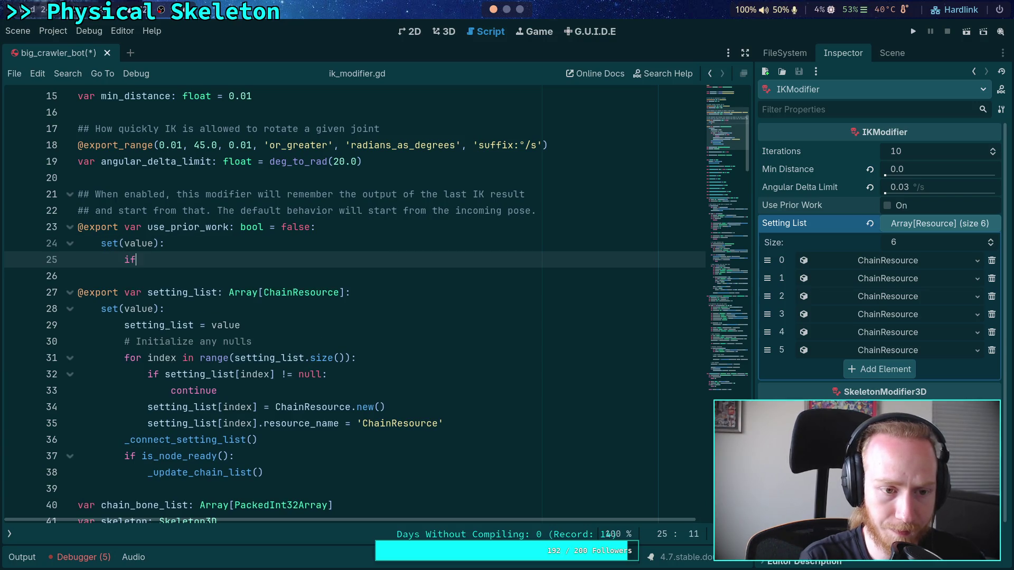
pyautogui.write(' notlue')
pyautogui.press('BackSpace')
pyautogui.press('BackSpace')
pyautogui.press('BackSpace')
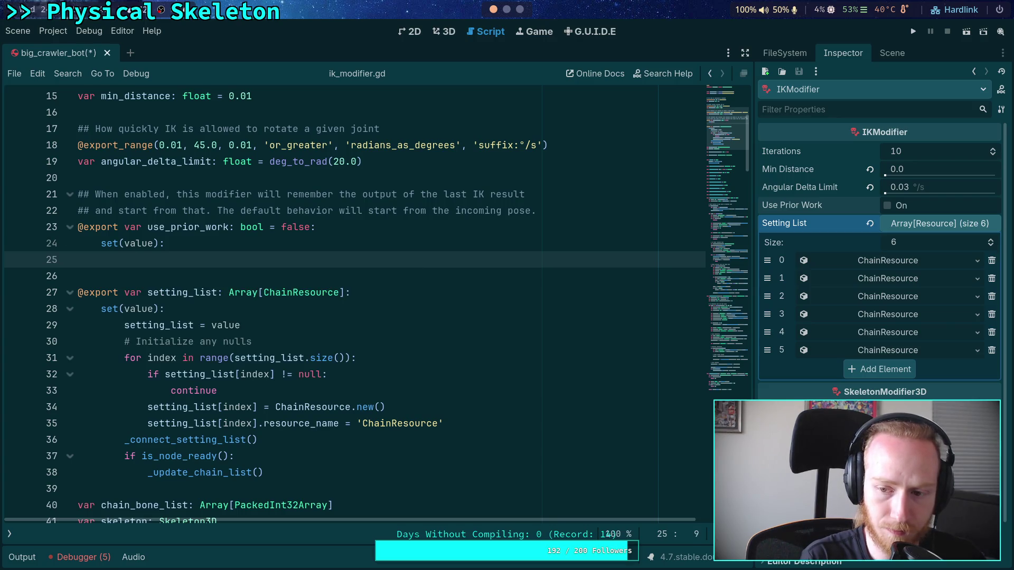
pyautogui.write('if v')
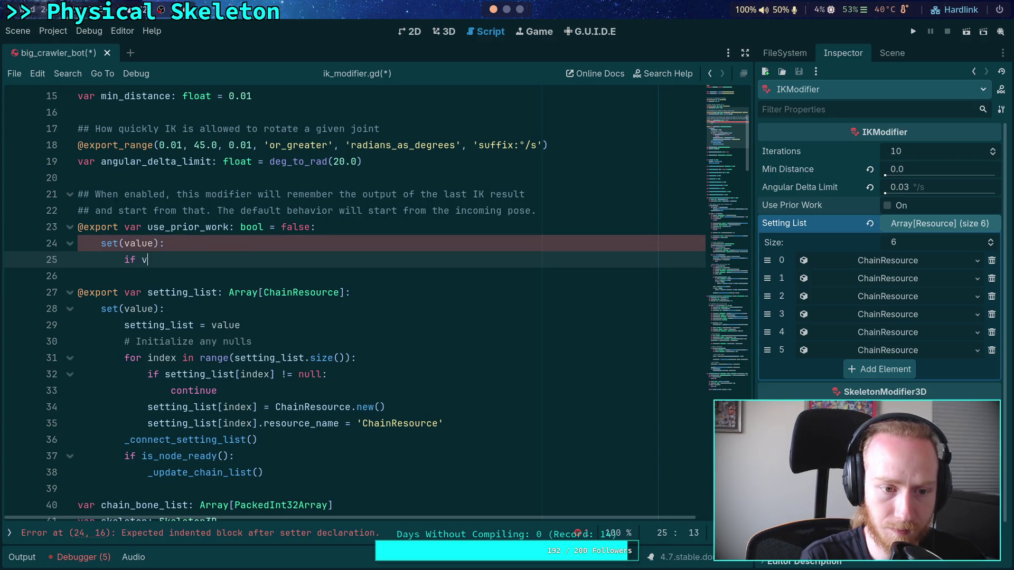
pyautogui.write('alue != use')
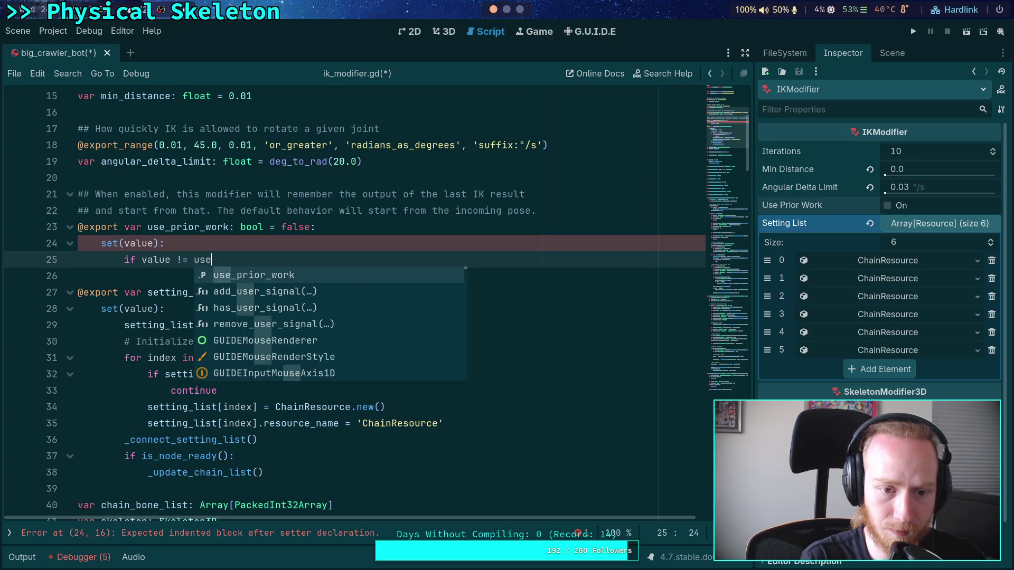
pyautogui.press('Return')
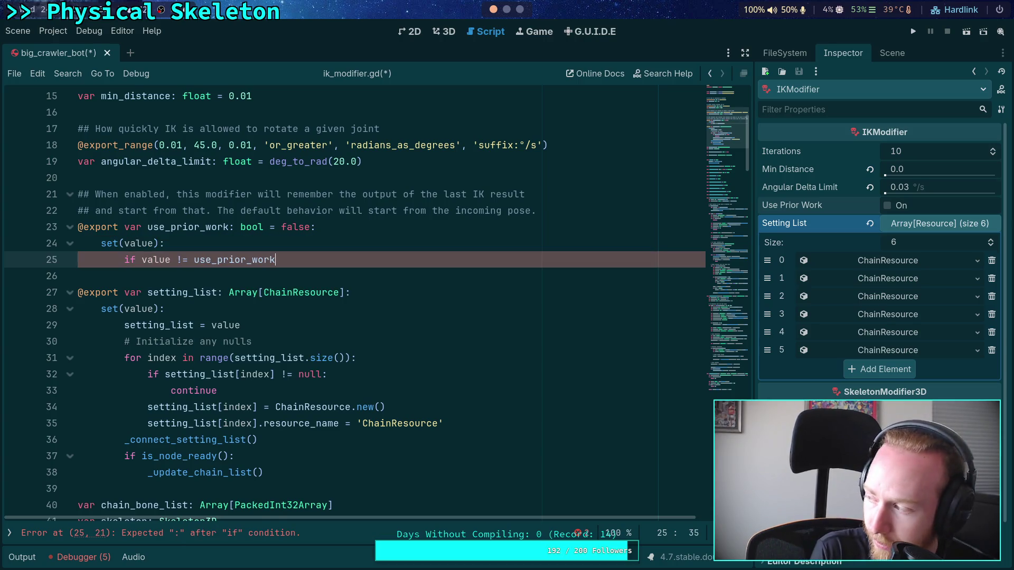
pyautogui.press('BackSpace')
pyautogui.press('BackSpace')
pyautogui.press('BackSpace')
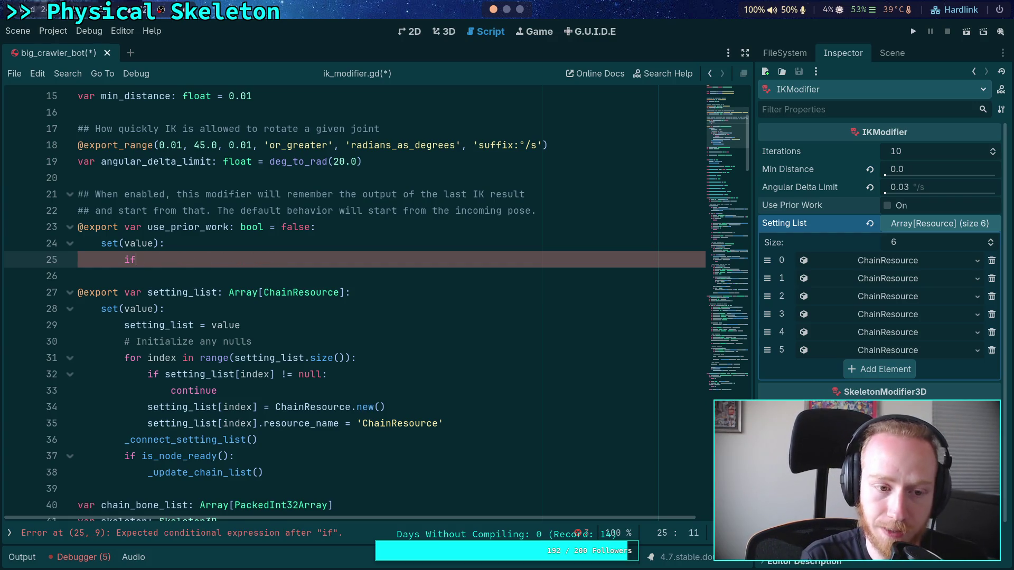
pyautogui.write('val')
pyautogui.press('BackSpace')
pyautogui.press('BackSpace')
pyautogui.press('BackSpace')
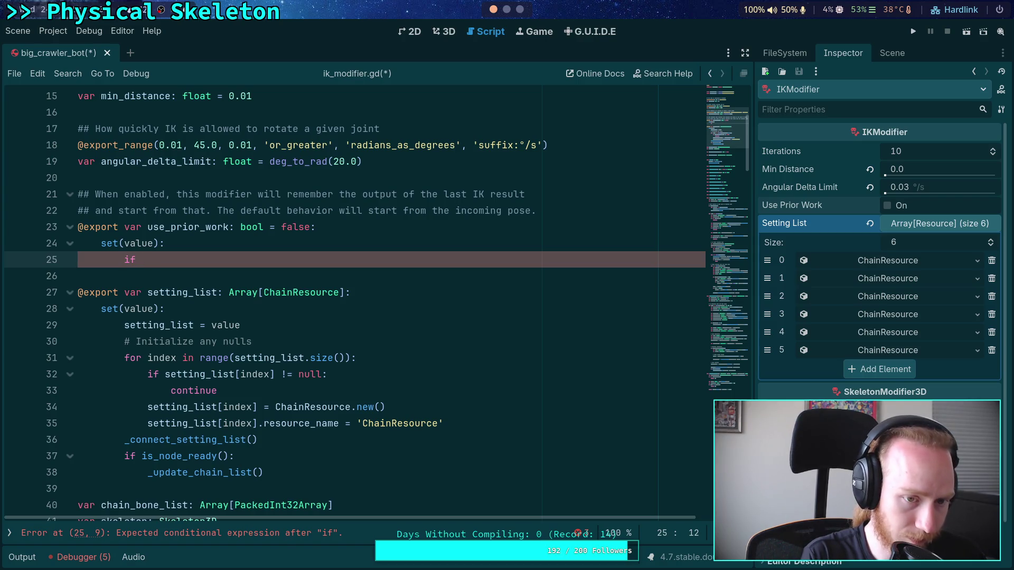
pyautogui.press('Return')
pyautogui.write('and not')
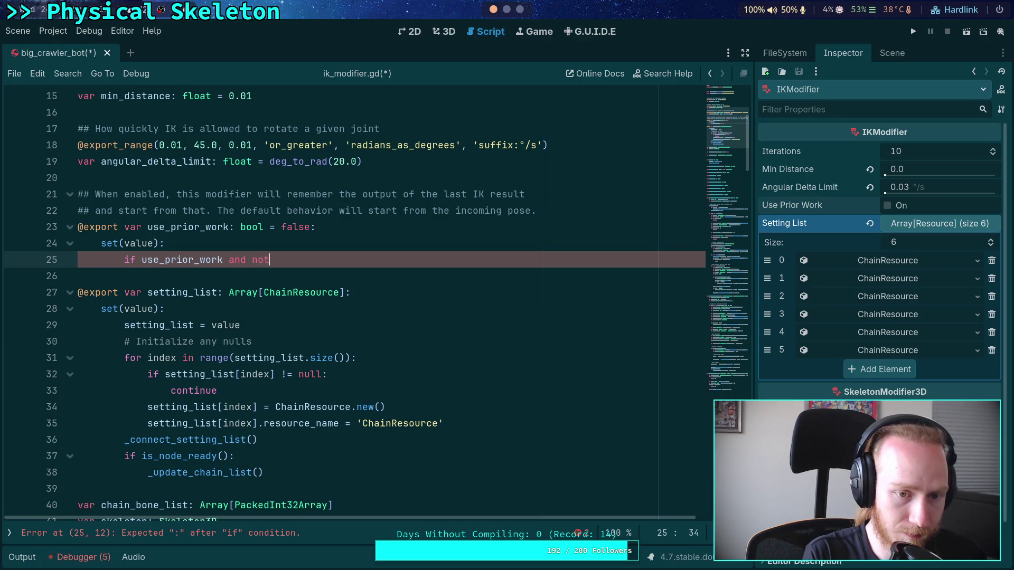
pyautogui.write(' value:')
pyautogui.press('Return')
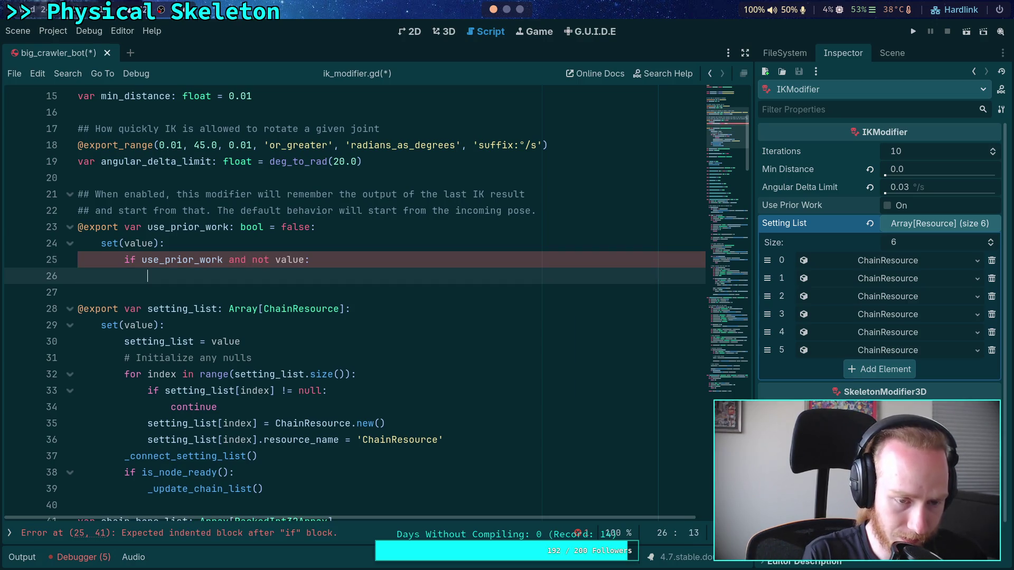
# Step: Fill the setter body with _prior_work_map.clear() and use_prior_work = value
pyautogui.write('_pr')
pyautogui.press('Return')
pyautogui.write('.clear(')
pyautogui.press('Return')
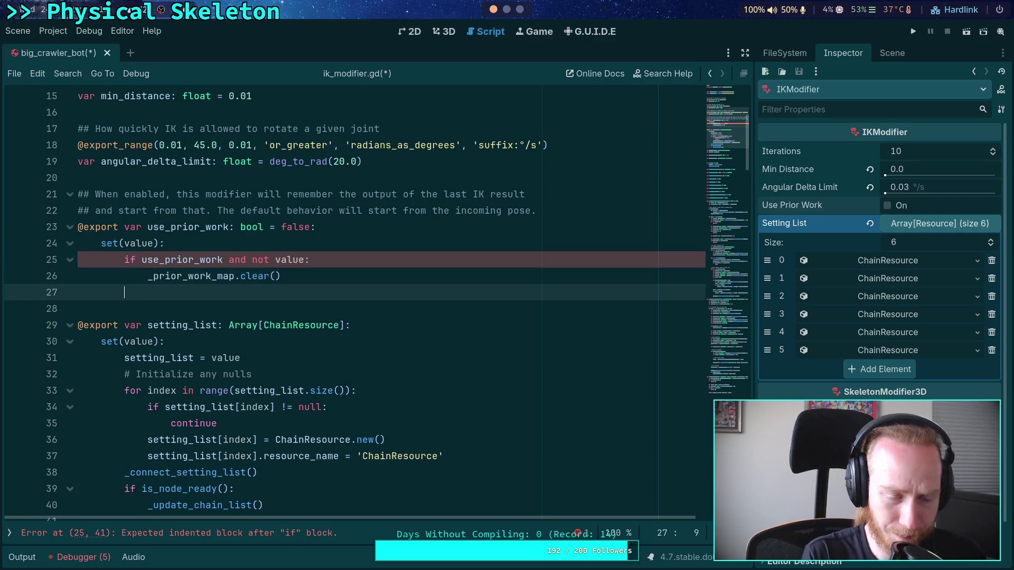
pyautogui.write('use')
pyautogui.press('Return')
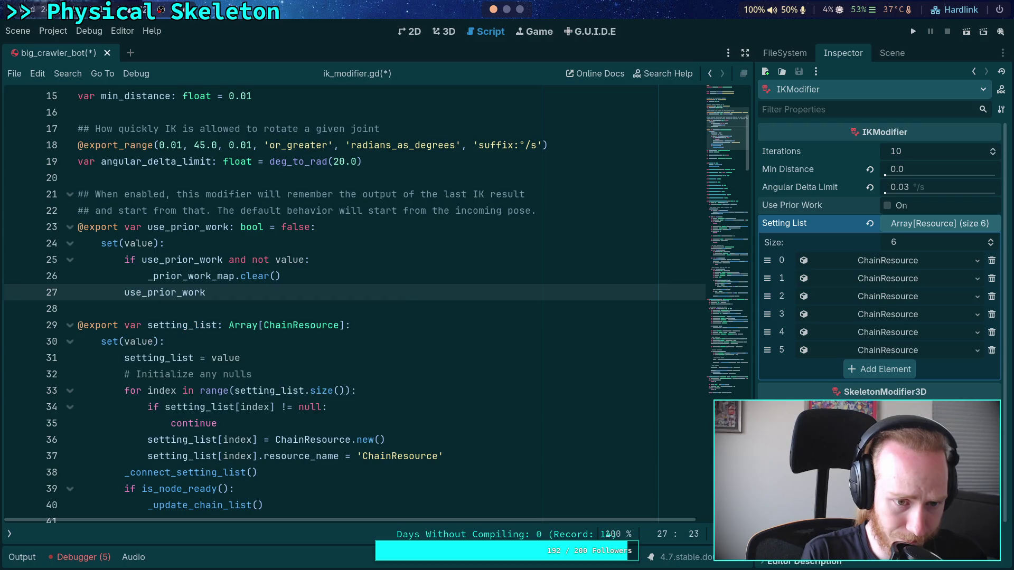
pyautogui.write(' = value')
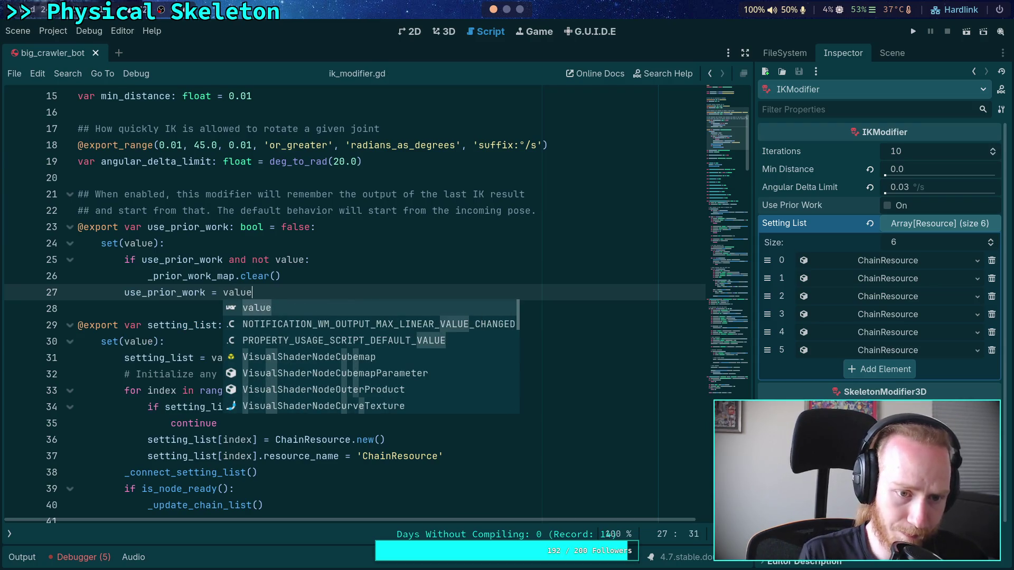
pyautogui.click(338, 239)
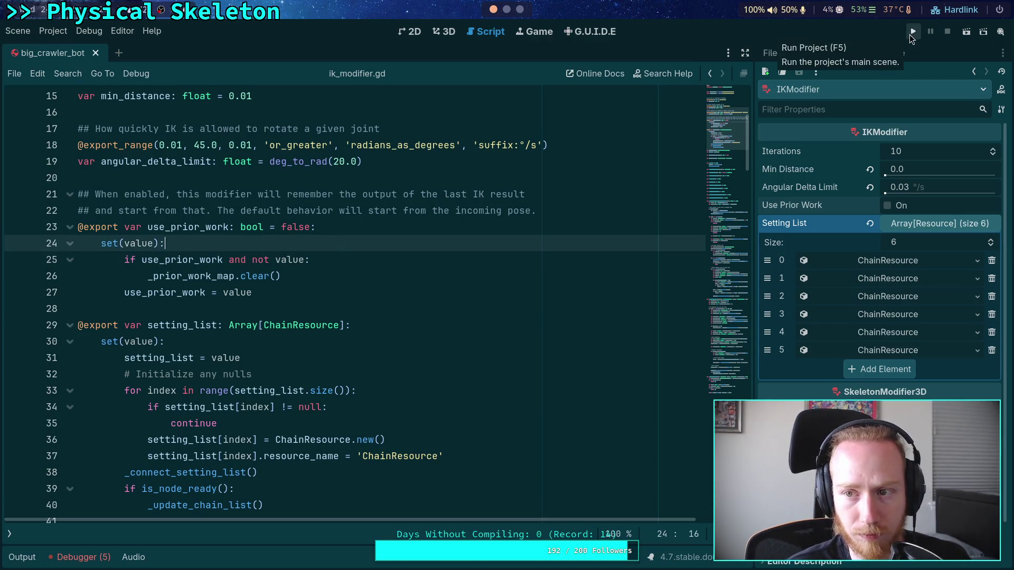
pyautogui.click(443, 32)
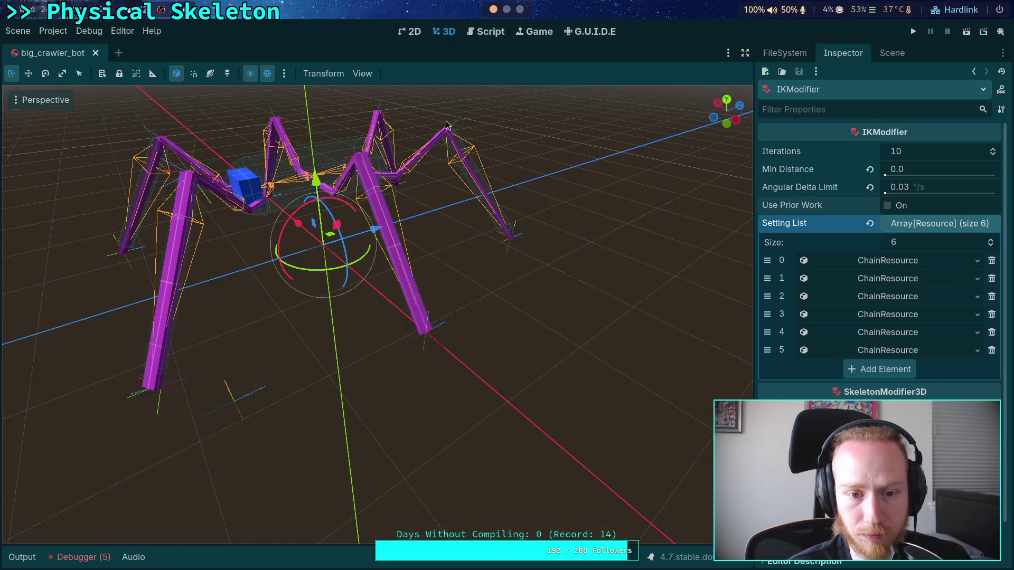
# Step: Toggle Use Prior Work on and off repeatedly to compare the leg poses
pyautogui.click(887, 206)
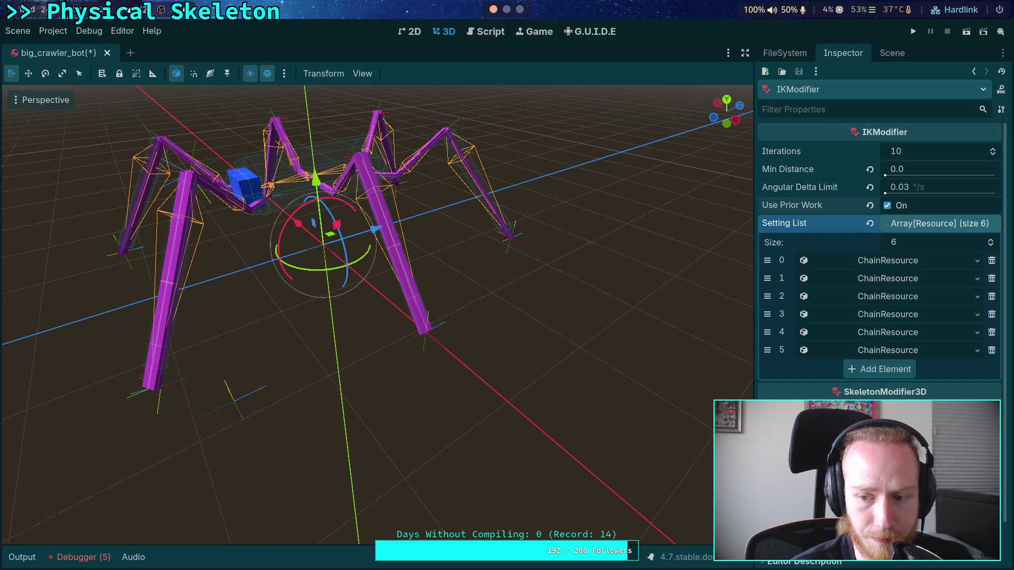
pyautogui.click(888, 208)
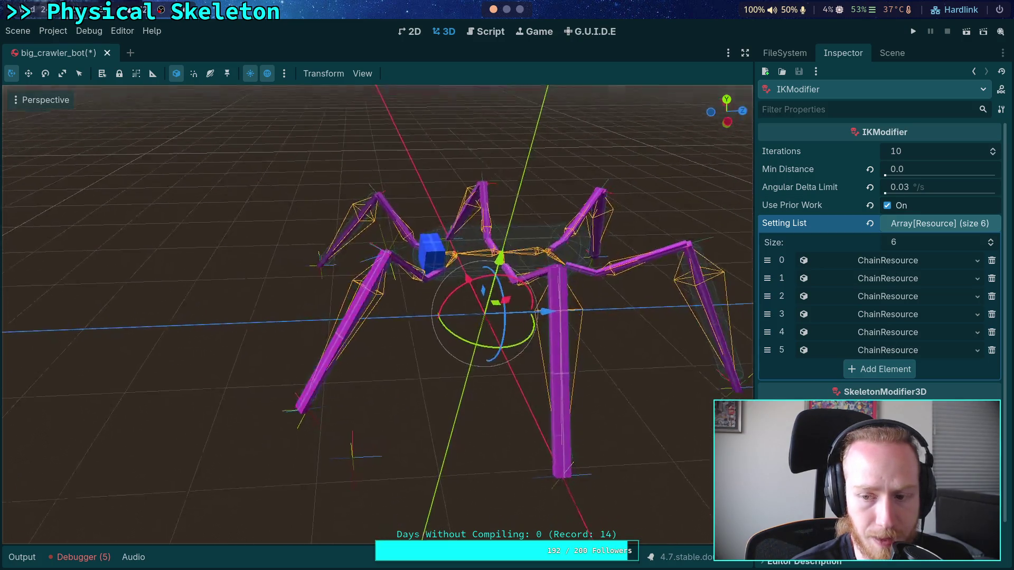
pyautogui.scroll(-2, 378, 311)
pyautogui.click(889, 208)
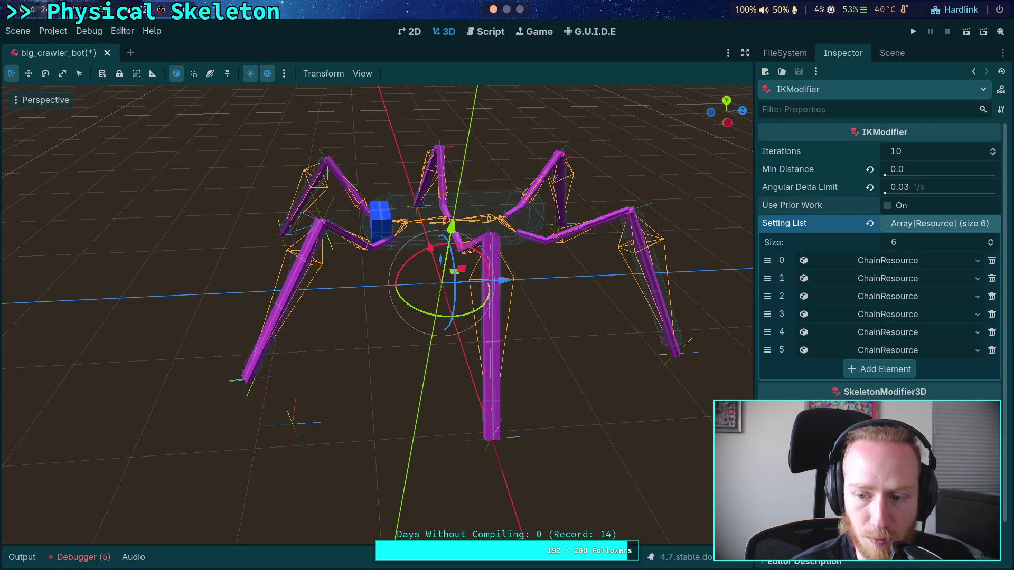
pyautogui.click(888, 205)
pyautogui.click(887, 206)
pyautogui.click(888, 206)
pyautogui.click(888, 206)
pyautogui.click(888, 206)
pyautogui.click(888, 206)
pyautogui.click(888, 206)
pyautogui.click(887, 206)
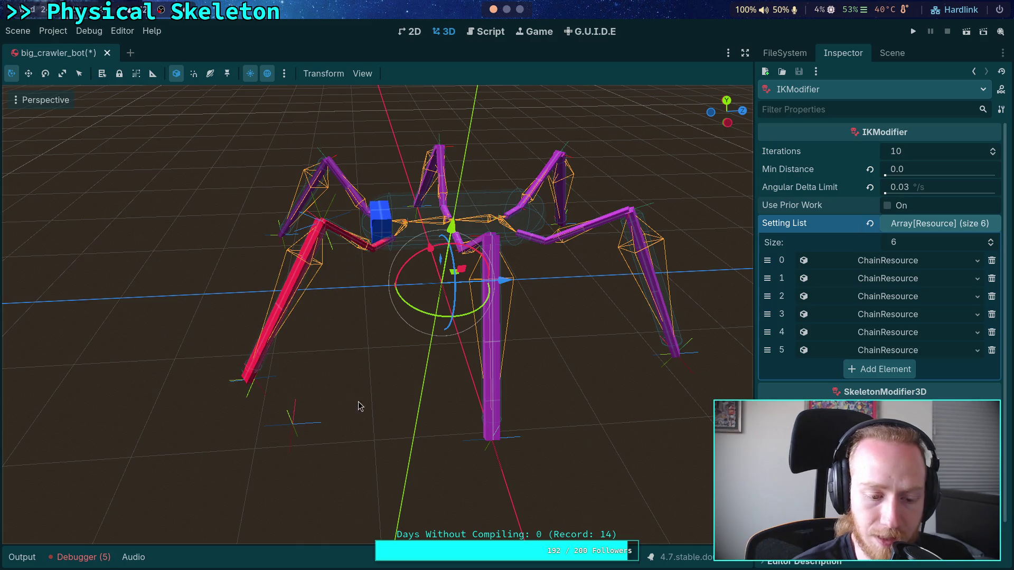
# Step: Check the debugger messages and set Use Prior Work once more
pyautogui.click(84, 558)
pyautogui.click(84, 558)
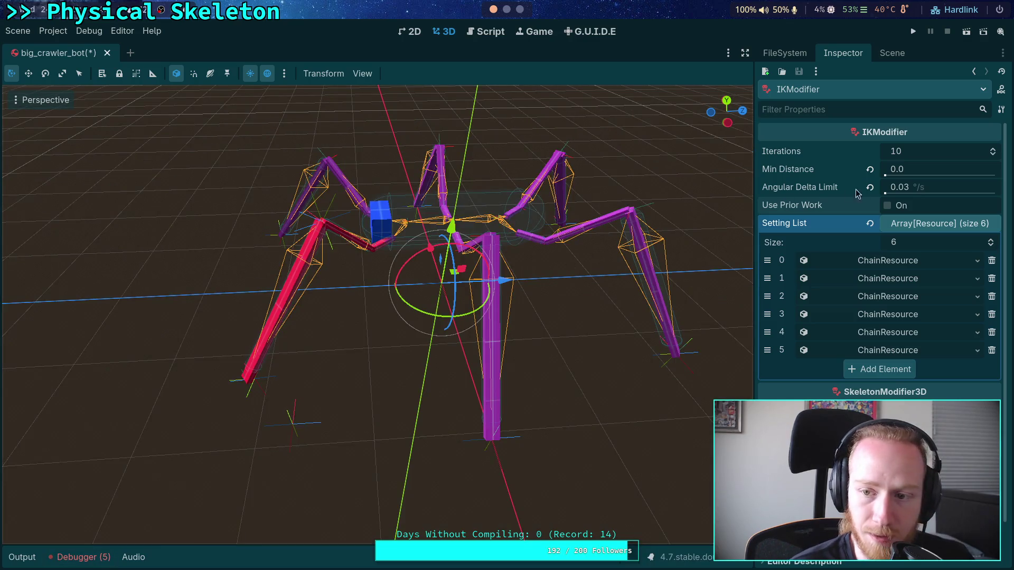
pyautogui.click(888, 206)
pyautogui.click(892, 52)
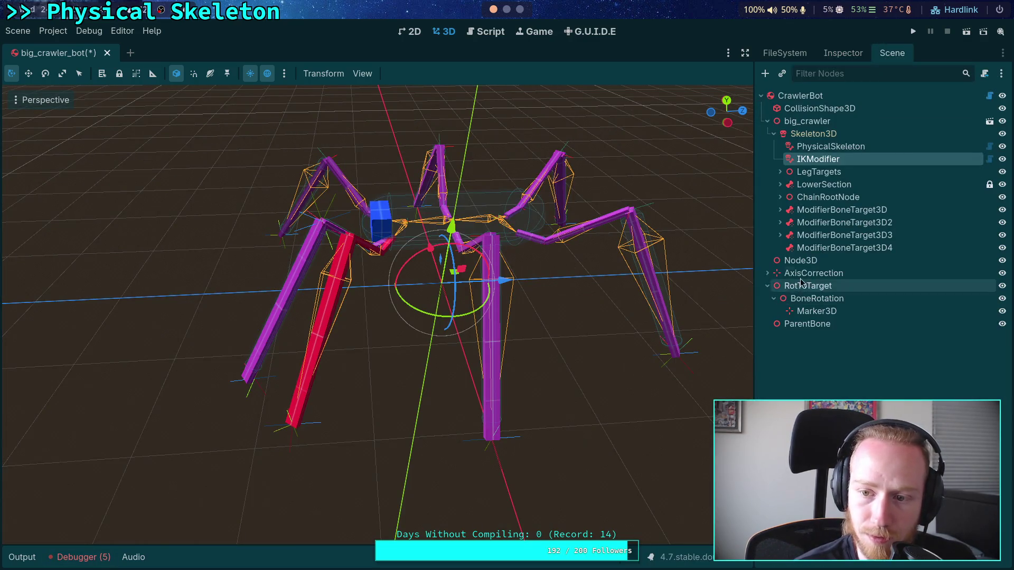
# Step: Drag FL_LegTarget to -1.4622, -0.82, -1.087 so the red leg follows, and inspect its transform
pyautogui.click(293, 423)
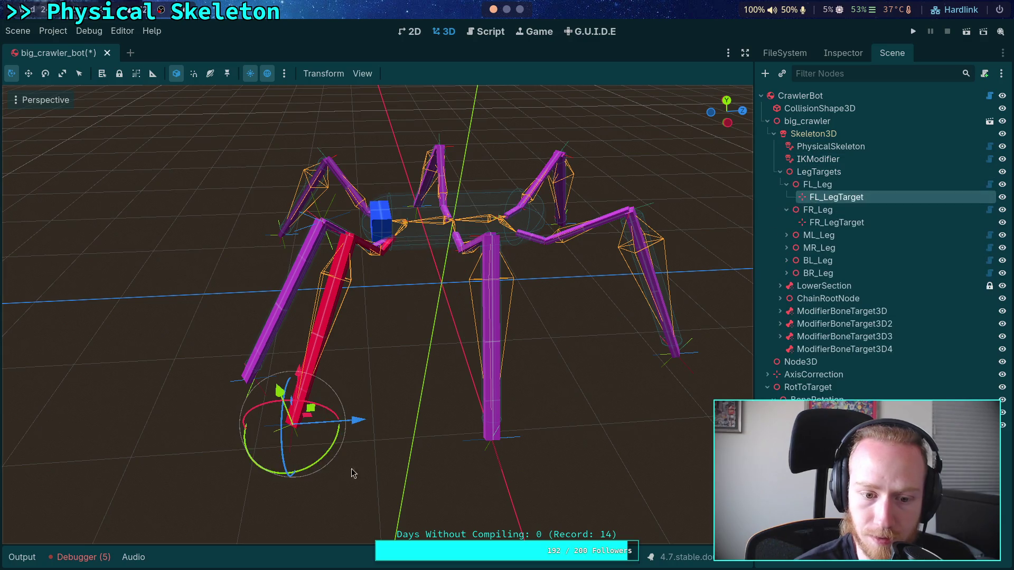
pyautogui.moveTo(313, 412)
pyautogui.mouseDown()
pyautogui.moveTo(414, 401)
pyautogui.moveTo(410, 380)
pyautogui.moveTo(317, 379)
pyautogui.moveTo(227, 306)
pyautogui.moveTo(238, 272)
pyautogui.moveTo(216, 372)
pyautogui.moveTo(216, 456)
pyautogui.moveTo(181, 441)
pyautogui.moveTo(288, 359)
pyautogui.moveTo(328, 346)
pyautogui.moveTo(367, 368)
pyautogui.moveTo(343, 398)
pyautogui.moveTo(271, 369)
pyautogui.moveTo(311, 392)
pyautogui.mouseUp()
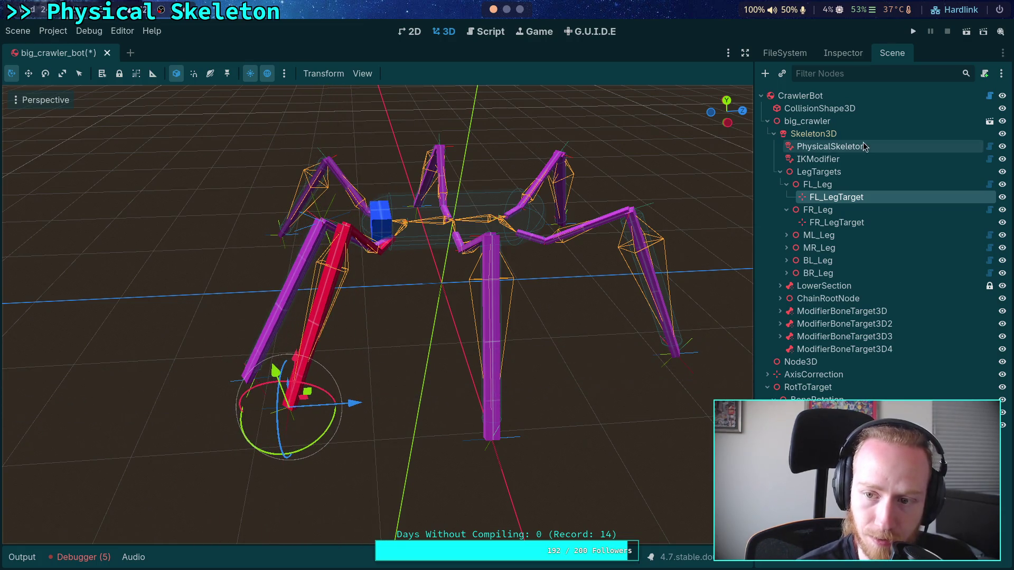
pyautogui.click(854, 55)
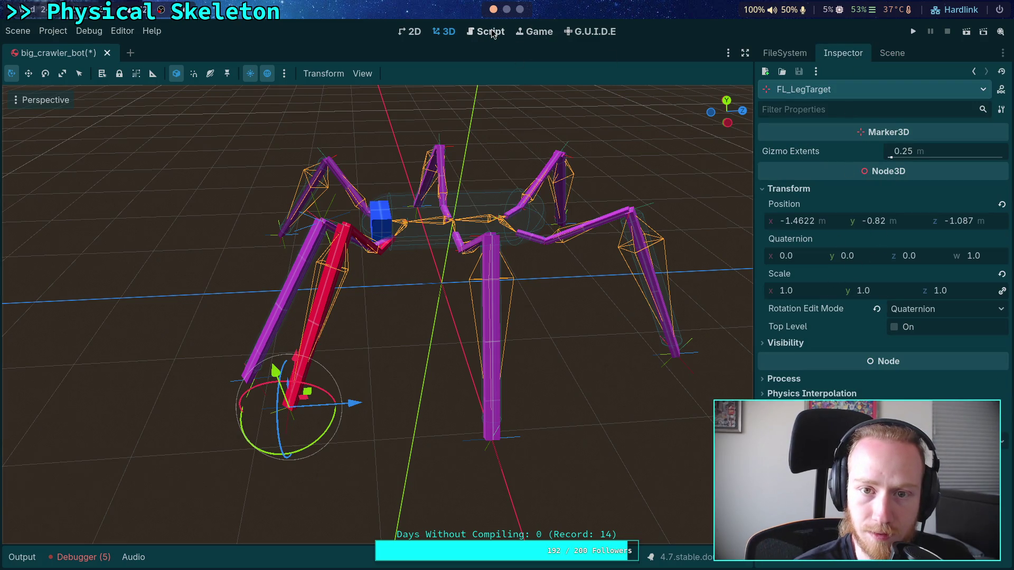
pyautogui.click(22, 559)
pyautogui.click(22, 557)
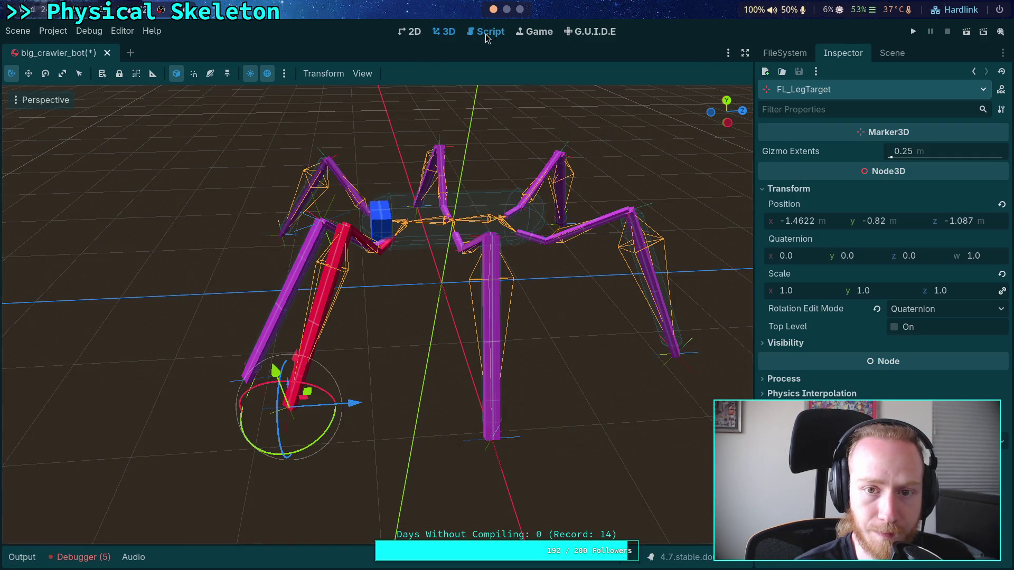
pyautogui.click(486, 35)
pyautogui.scroll(-10, 373, 368)
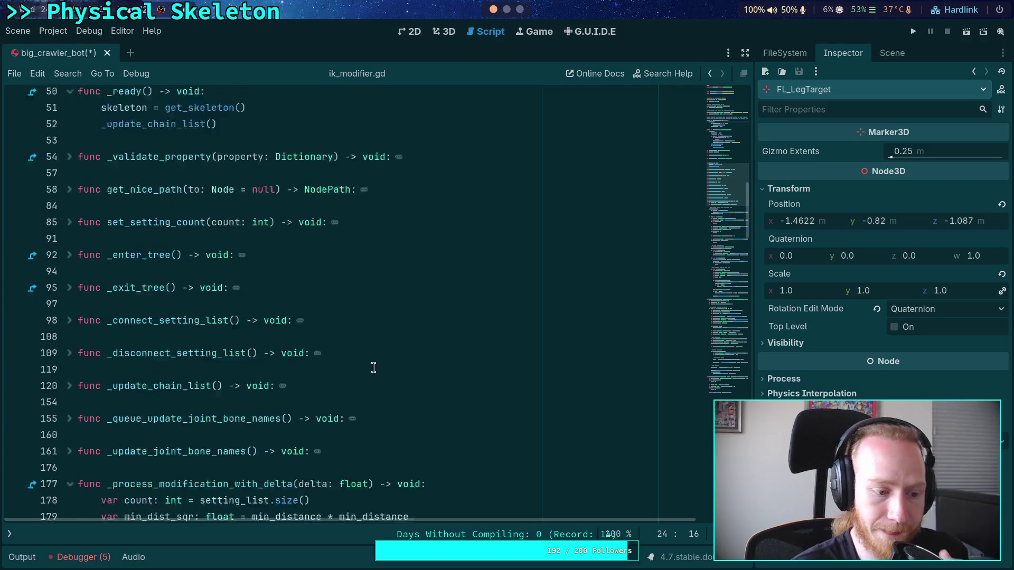
# Step: Select IKModifier and change its Angular Delta Limit from 0.03 to 0.5 °/s
pyautogui.scroll(-2, 373, 367)
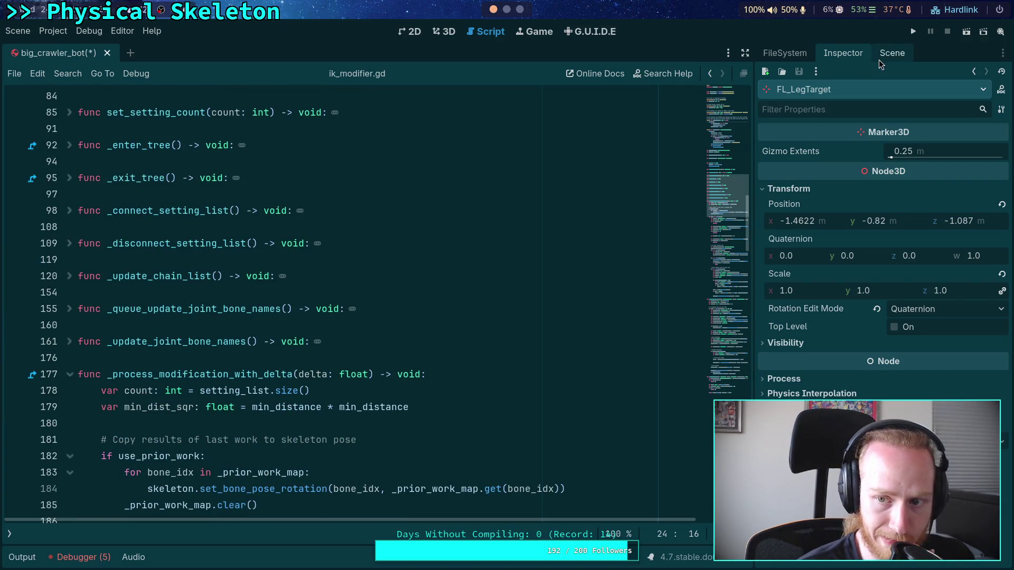
pyautogui.click(880, 56)
pyautogui.click(818, 159)
pyautogui.click(843, 53)
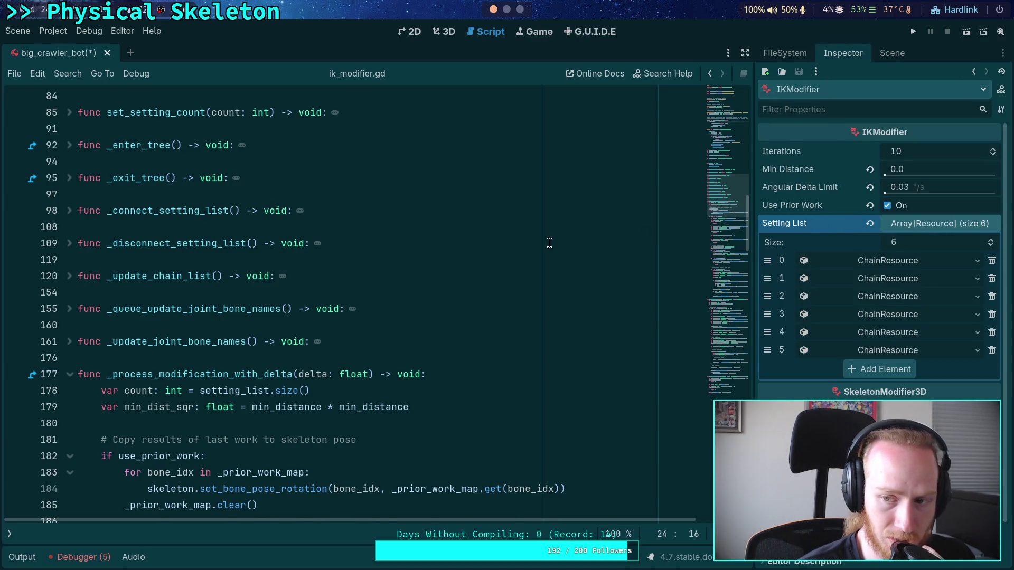
pyautogui.scroll(-2, 549, 242)
pyautogui.click(869, 188)
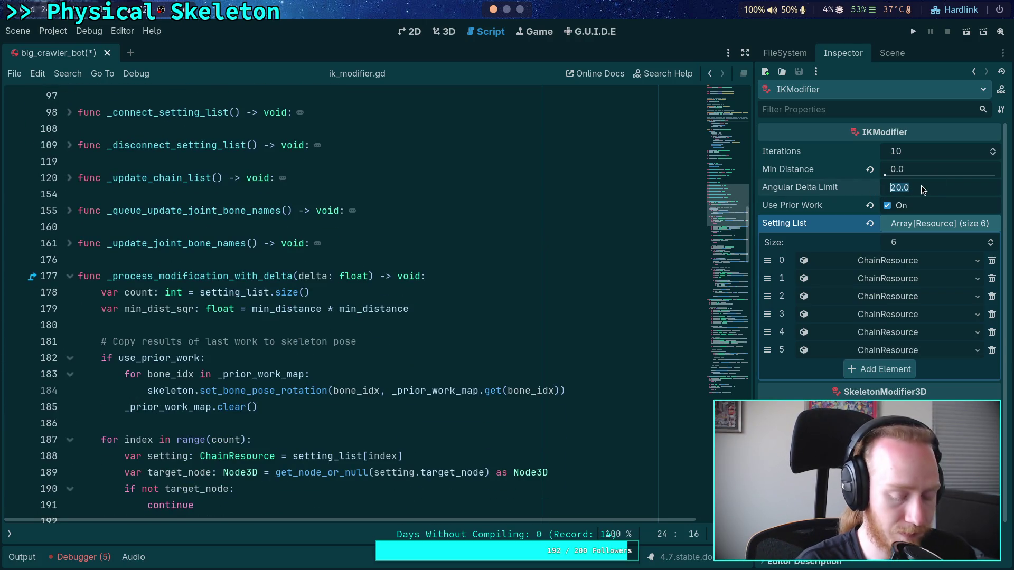
pyautogui.write('0.5')
pyautogui.press('Return')
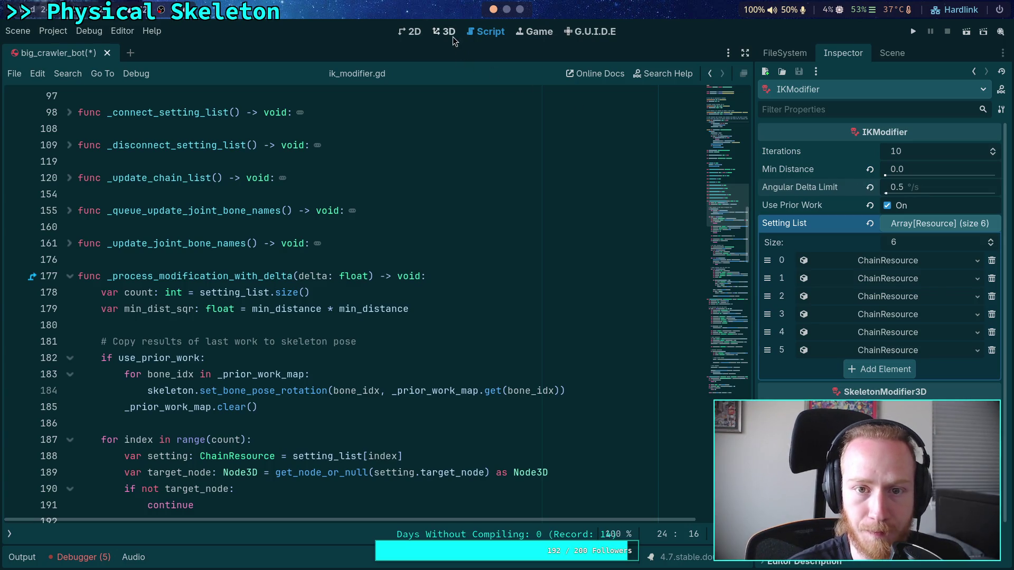
pyautogui.click(447, 33)
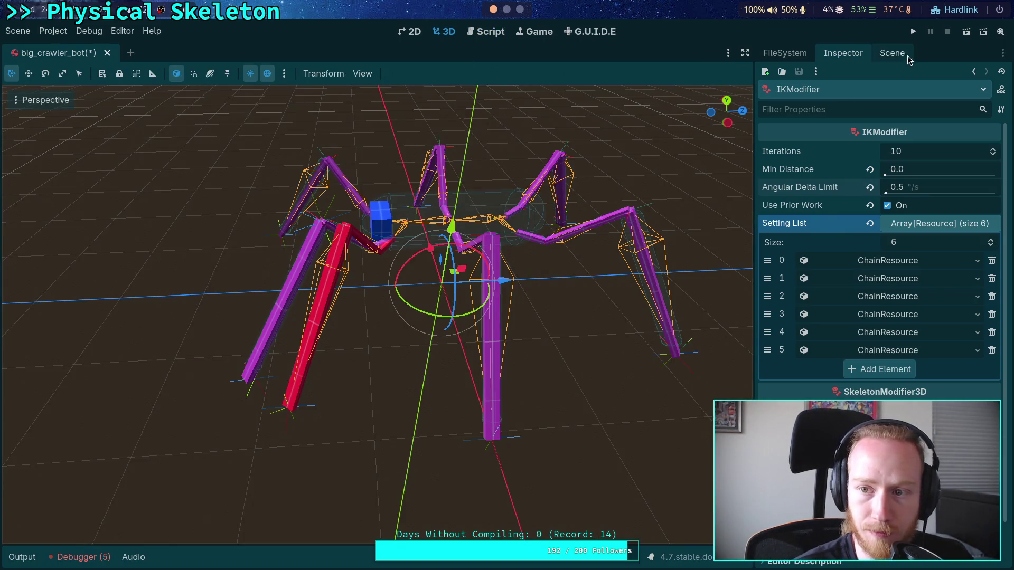
# Step: Select FL_LegTarget and drag it so the red front-left leg swings right
pyautogui.click(891, 53)
pyautogui.click(836, 197)
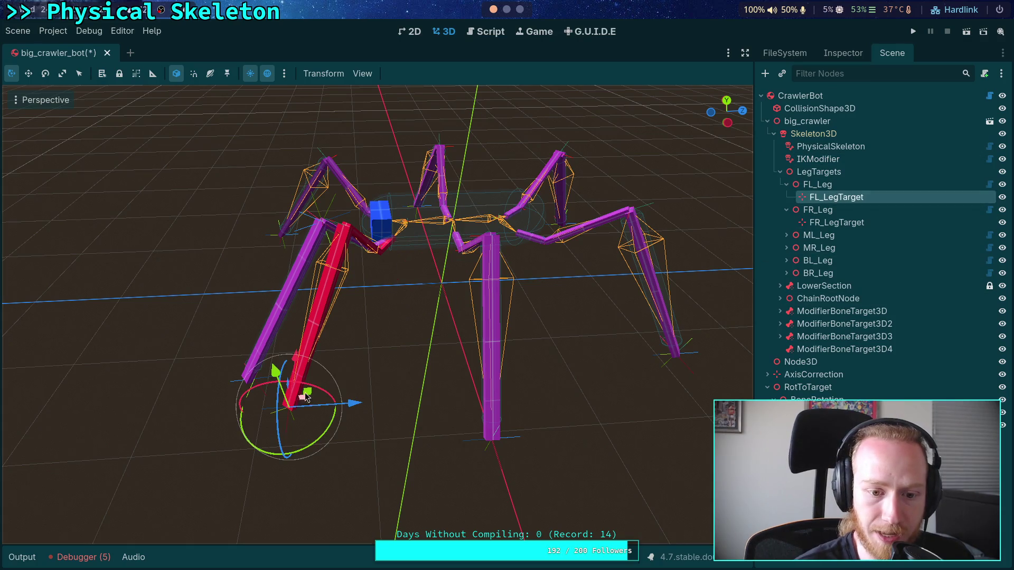
pyautogui.moveTo(312, 395)
pyautogui.mouseDown()
pyautogui.moveTo(301, 390)
pyautogui.moveTo(323, 399)
pyautogui.moveTo(215, 359)
pyautogui.moveTo(420, 387)
pyautogui.moveTo(280, 342)
pyautogui.moveTo(324, 321)
pyautogui.moveTo(267, 343)
pyautogui.moveTo(289, 359)
pyautogui.moveTo(195, 398)
pyautogui.moveTo(288, 341)
pyautogui.moveTo(332, 373)
pyautogui.moveTo(327, 362)
pyautogui.moveTo(272, 380)
pyautogui.moveTo(301, 370)
pyautogui.moveTo(297, 384)
pyautogui.mouseUp()
pyautogui.scroll(5, 566, 353)
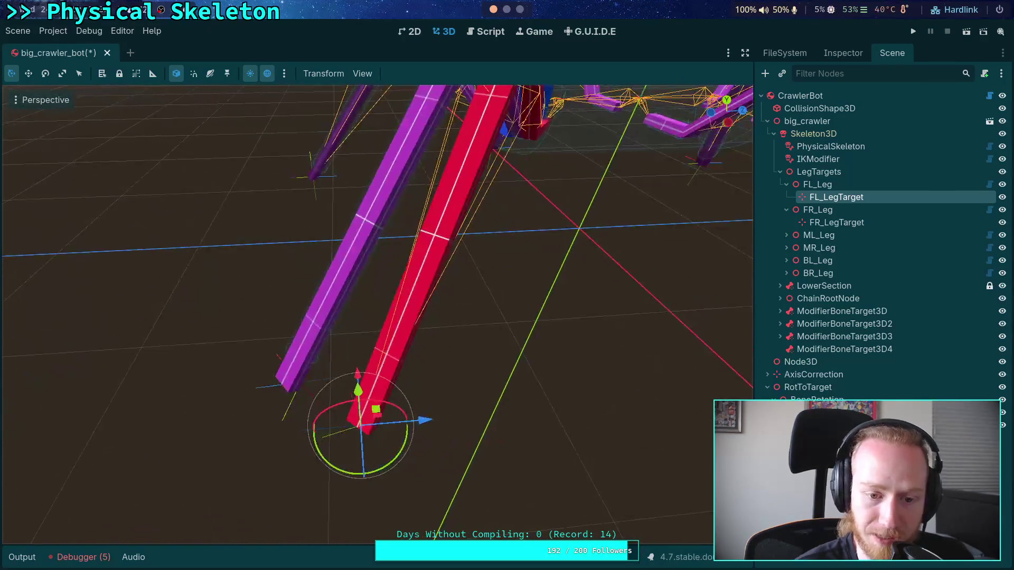
pyautogui.click(486, 35)
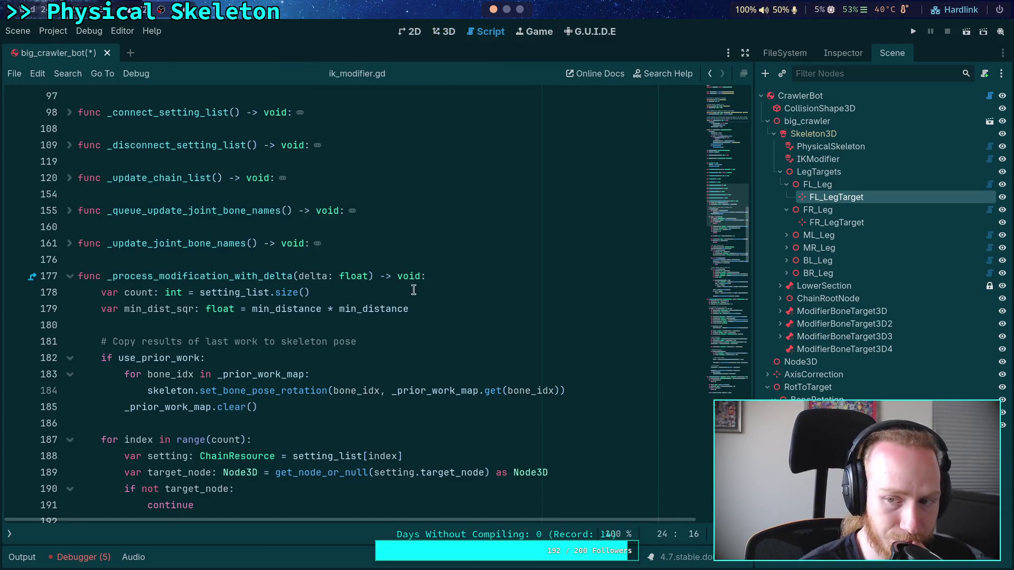
# Step: Show the script lists and highlight old_rot and get_bone_pose_rotation in the rotation-limit loop
pyautogui.click(8, 535)
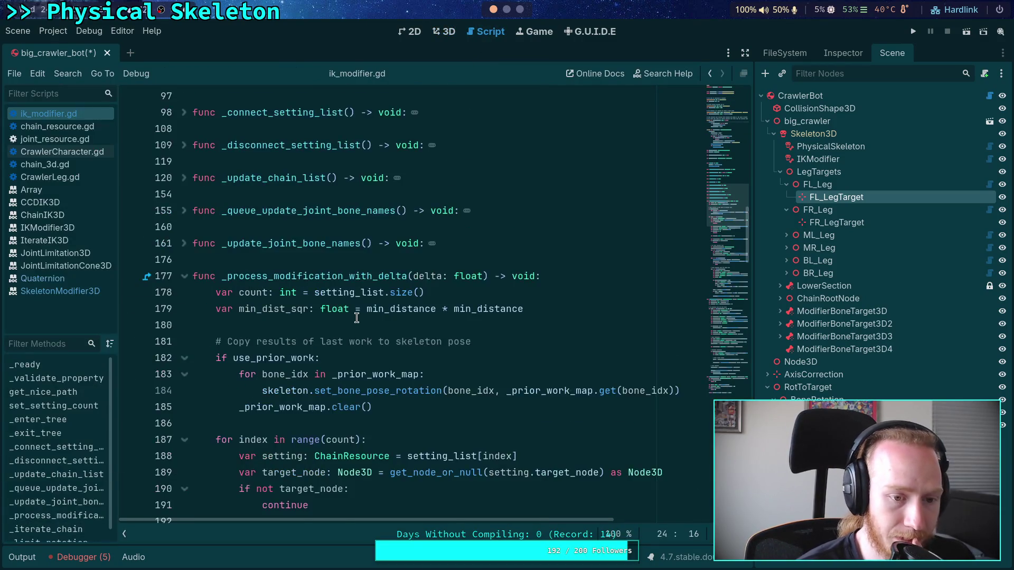
pyautogui.scroll(-15, 357, 318)
pyautogui.scroll(-3, 357, 317)
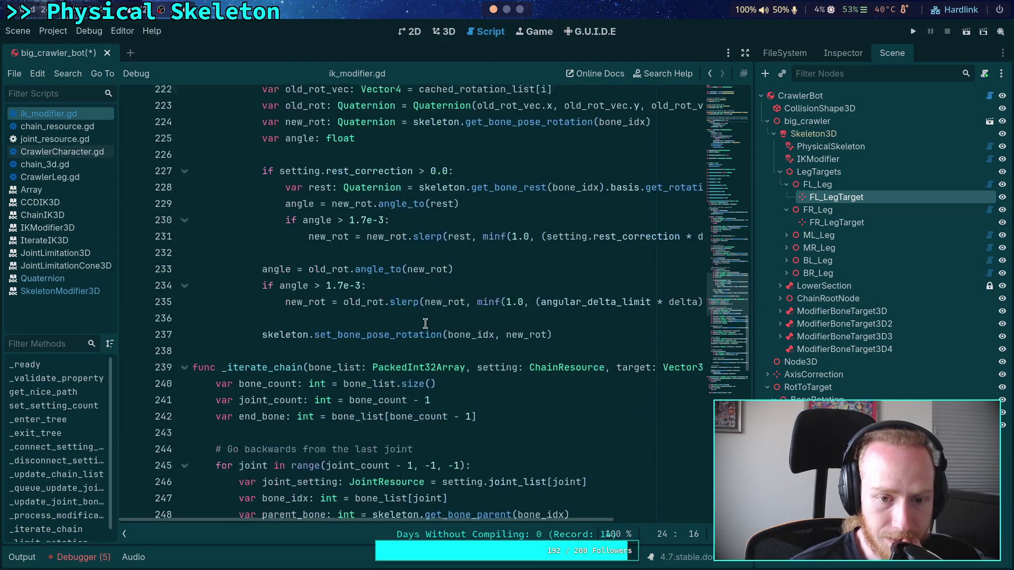
pyautogui.scroll(2, 441, 395)
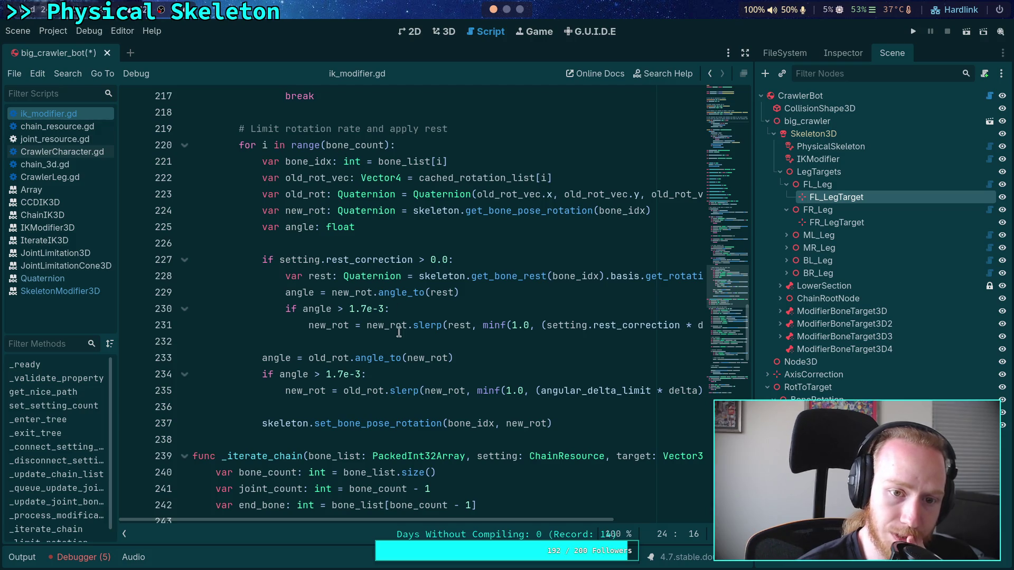
pyautogui.moveTo(428, 519)
pyautogui.mouseDown()
pyautogui.moveTo(464, 521)
pyautogui.moveTo(451, 519)
pyautogui.mouseUp()
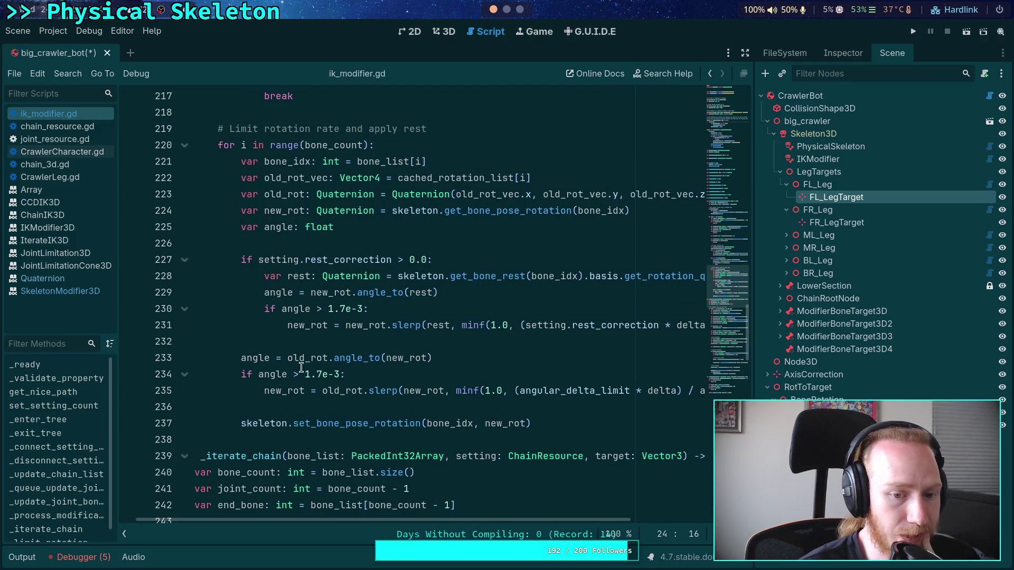
pyautogui.doubleClick(315, 358)
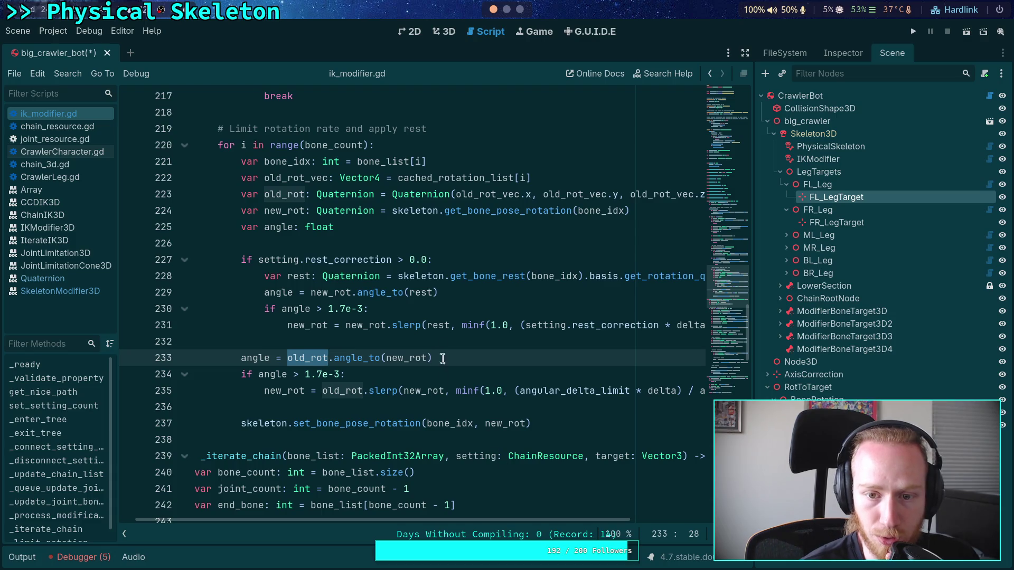
pyautogui.click(467, 193)
pyautogui.doubleClick(473, 211)
# Step: Highlight every use of bone_idx and read the angle_to documentation
pyautogui.scroll(2, 429, 234)
pyautogui.scroll(4, 429, 234)
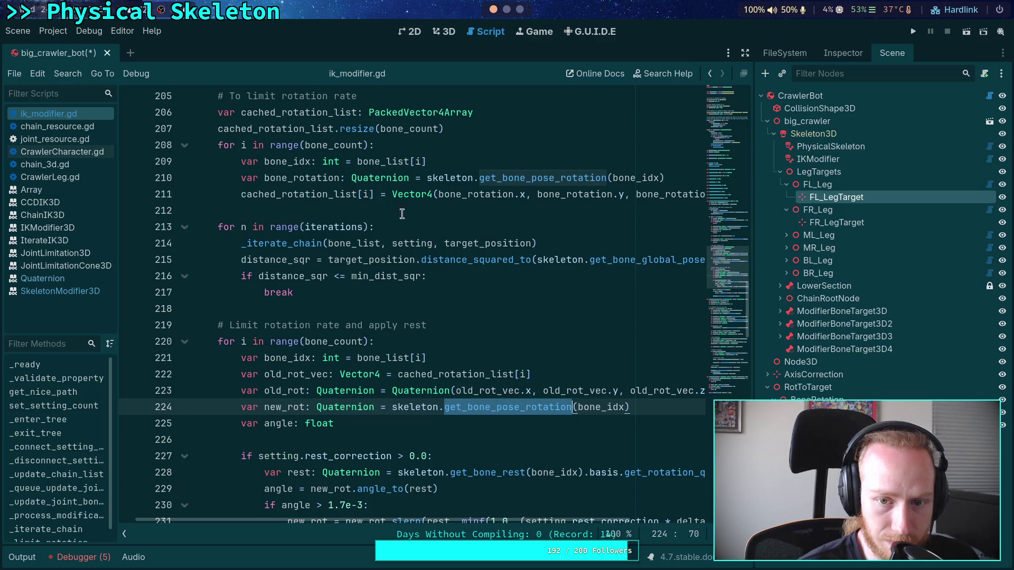
pyautogui.doubleClick(296, 358)
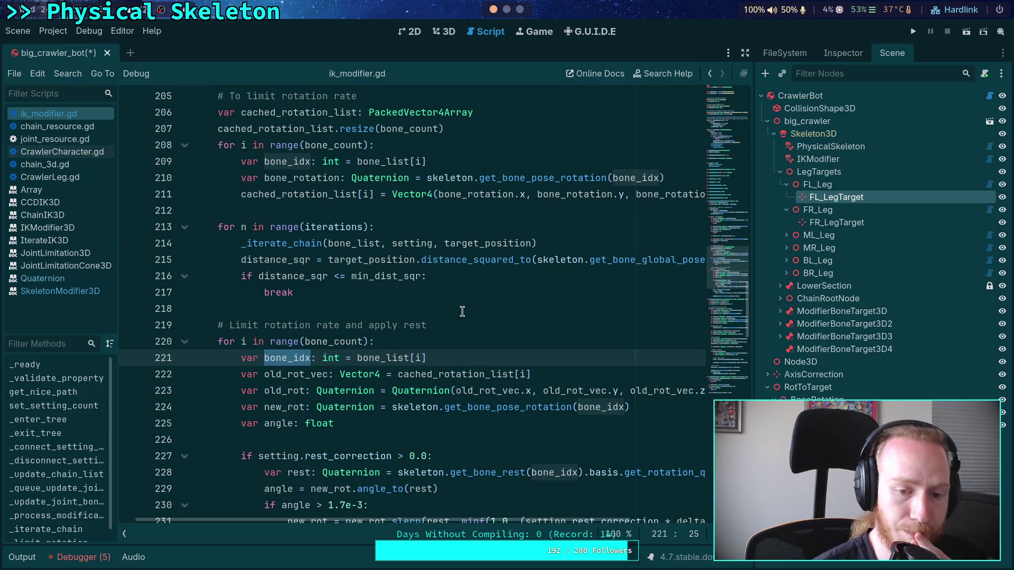
pyautogui.scroll(-3, 435, 336)
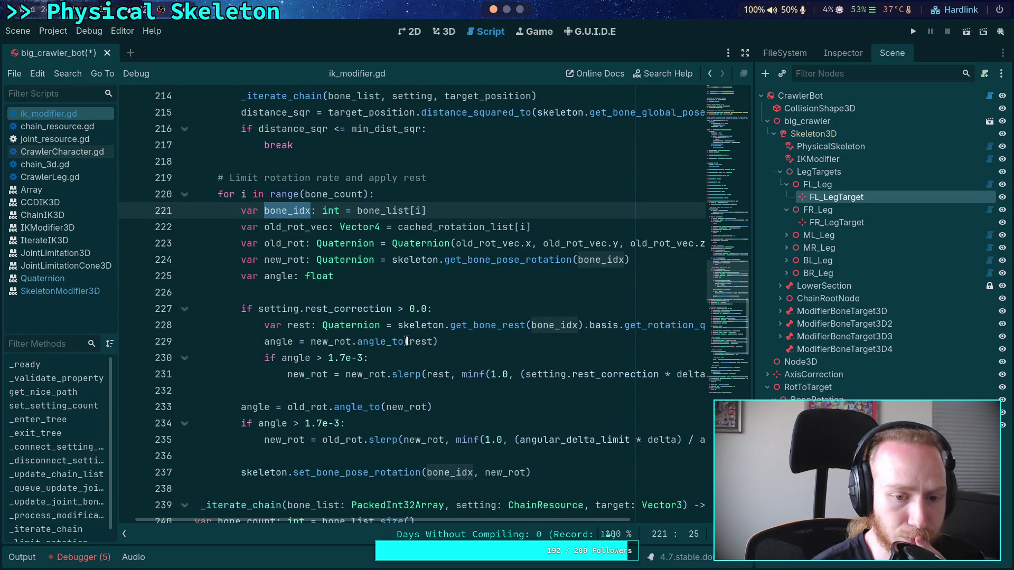
pyautogui.moveTo(390, 349)
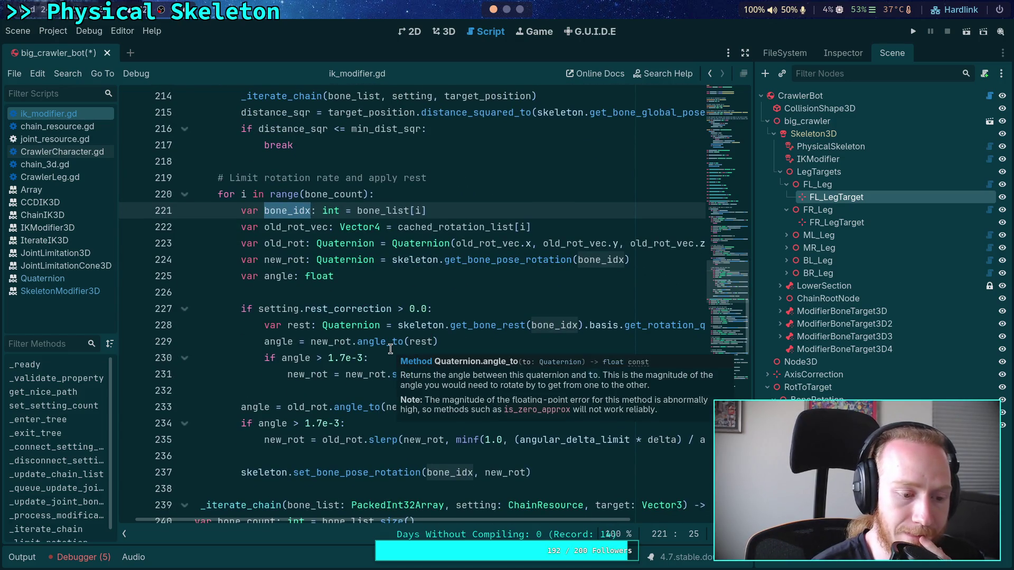
pyautogui.click(437, 33)
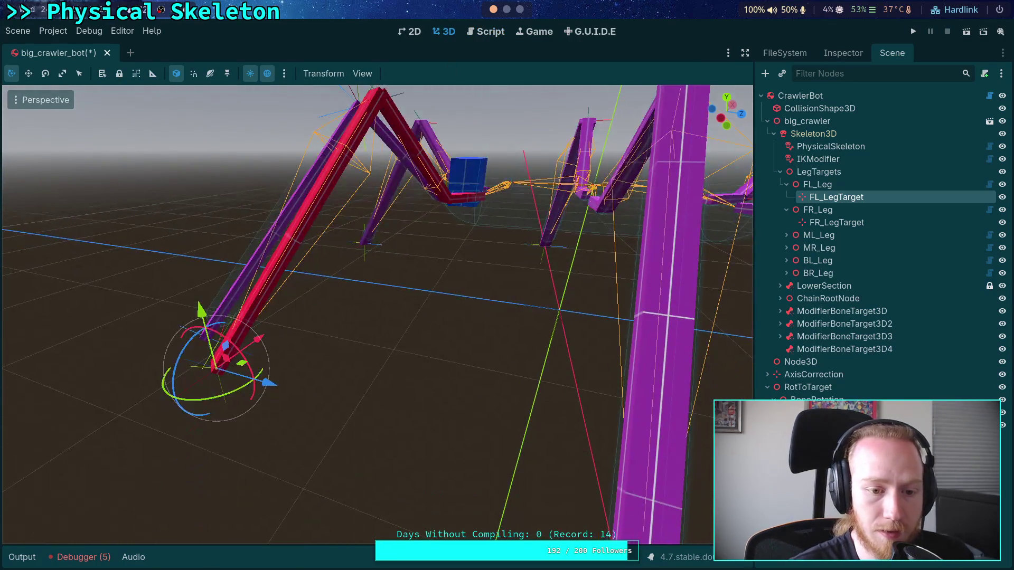
# Step: Drag the front-left leg target across the ground, along Z and X, and raise it along Y
pyautogui.moveTo(234, 349)
pyautogui.mouseDown()
pyautogui.moveTo(249, 393)
pyautogui.moveTo(470, 357)
pyautogui.moveTo(210, 279)
pyautogui.moveTo(484, 260)
pyautogui.moveTo(112, 270)
pyautogui.moveTo(228, 413)
pyautogui.moveTo(217, 163)
pyautogui.moveTo(209, 386)
pyautogui.moveTo(209, 340)
pyautogui.moveTo(190, 319)
pyautogui.moveTo(206, 315)
pyautogui.moveTo(158, 338)
pyautogui.mouseUp()
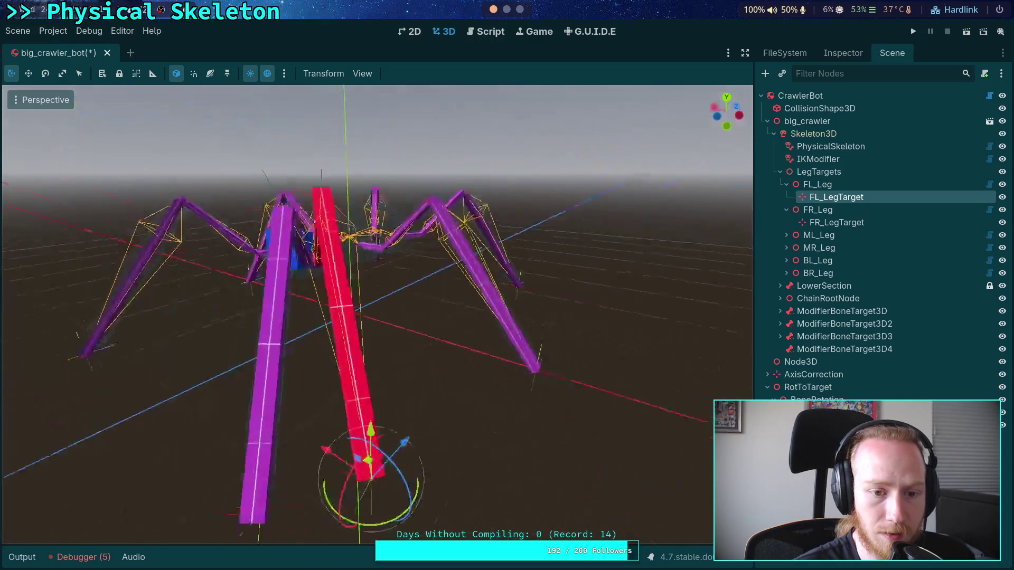
pyautogui.moveTo(444, 379)
pyautogui.mouseDown()
pyautogui.moveTo(438, 316)
pyautogui.moveTo(507, 254)
pyautogui.moveTo(438, 312)
pyautogui.moveTo(415, 312)
pyautogui.mouseUp()
pyautogui.moveTo(417, 364)
pyautogui.mouseDown()
pyautogui.moveTo(267, 362)
pyautogui.moveTo(246, 308)
pyautogui.mouseUp()
pyautogui.moveTo(311, 308)
pyautogui.mouseDown()
pyautogui.moveTo(422, 267)
pyautogui.moveTo(309, 297)
pyautogui.moveTo(319, 295)
pyautogui.mouseUp()
pyautogui.press('f')
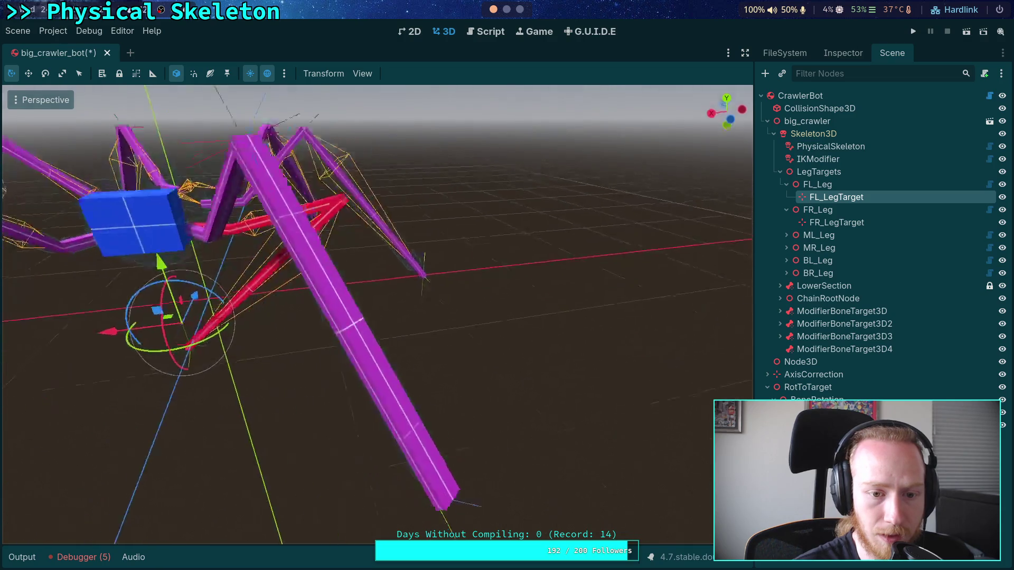
pyautogui.moveTo(368, 268); pyautogui.dragTo(370, 177)
pyautogui.moveTo(312, 239)
pyautogui.mouseDown()
pyautogui.moveTo(349, 248)
pyautogui.moveTo(384, 219)
pyautogui.moveTo(425, 268)
pyautogui.moveTo(414, 239)
pyautogui.mouseUp()
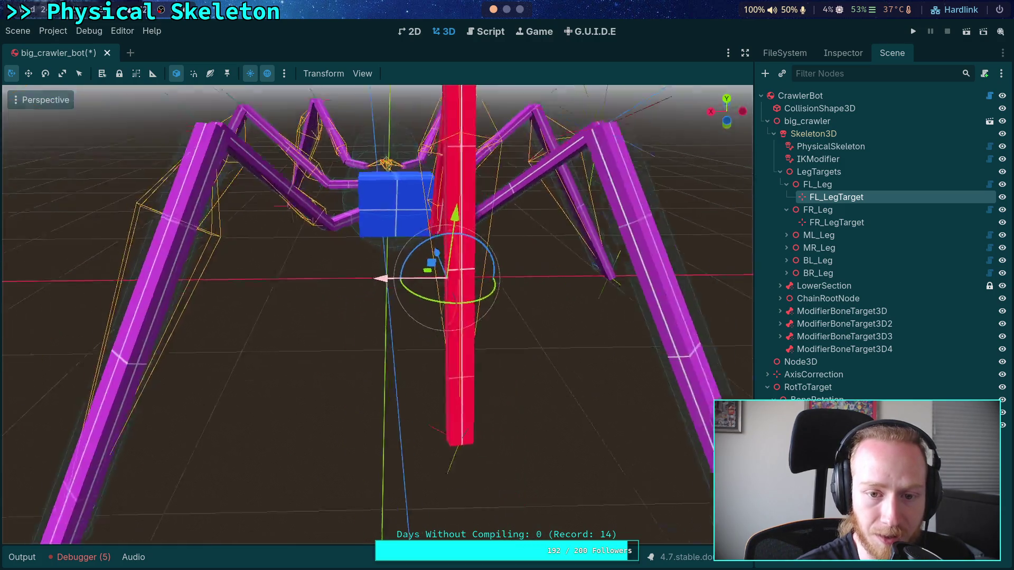
pyautogui.moveTo(414, 287)
pyautogui.mouseDown()
pyautogui.moveTo(480, 295)
pyautogui.moveTo(478, 344)
pyautogui.mouseUp()
# Step: Pull the leg target toward the body, swing it up and right, then lower it near the ground
pyautogui.scroll(3, 430, 288)
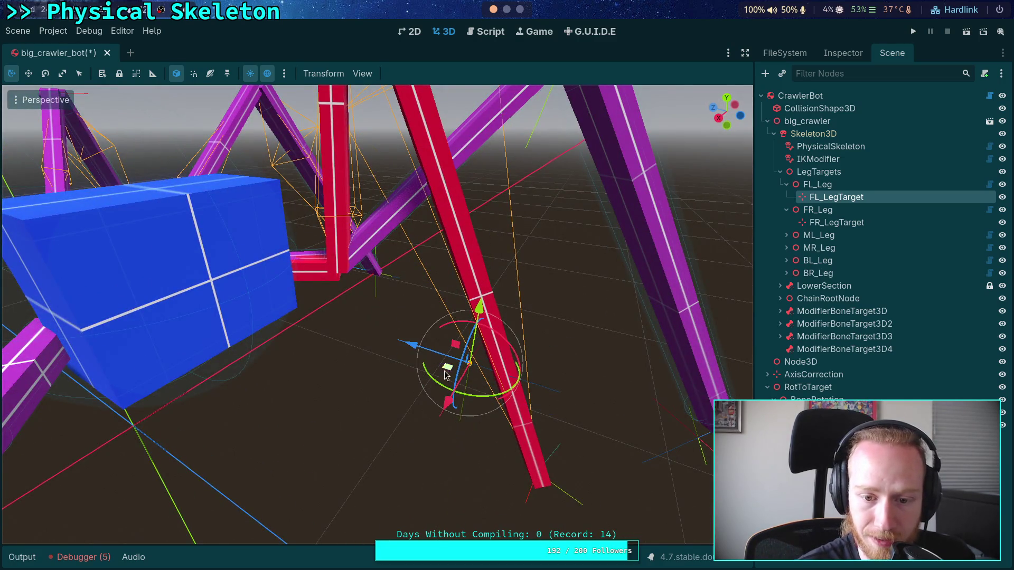
pyautogui.moveTo(411, 356)
pyautogui.mouseDown()
pyautogui.moveTo(215, 298)
pyautogui.moveTo(235, 310)
pyautogui.moveTo(135, 220)
pyautogui.moveTo(235, 312)
pyautogui.moveTo(211, 344)
pyautogui.moveTo(138, 387)
pyautogui.moveTo(106, 393)
pyautogui.moveTo(194, 417)
pyautogui.mouseUp()
pyautogui.scroll(-5, 377, 314)
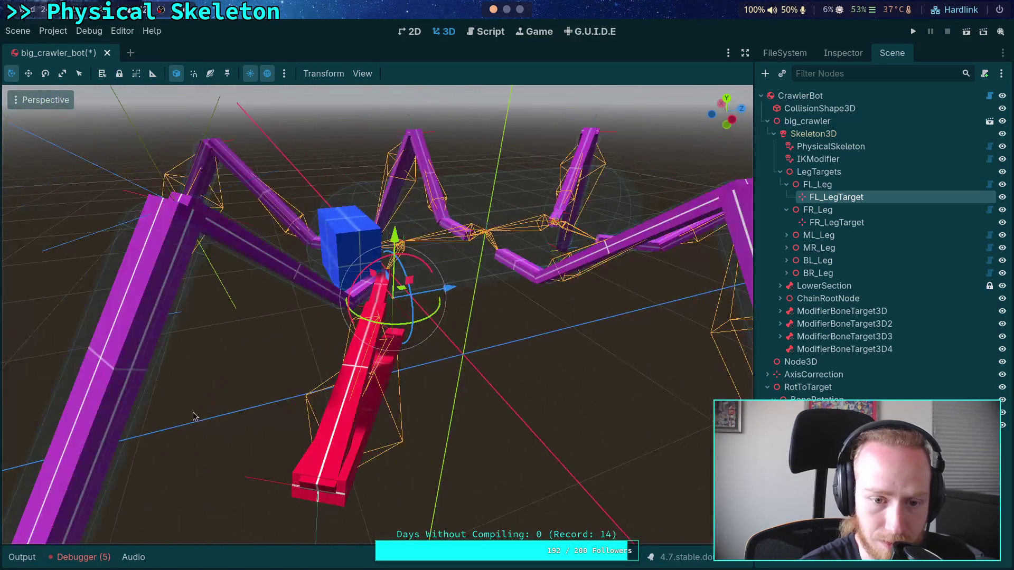
pyautogui.moveTo(462, 290)
pyautogui.mouseDown()
pyautogui.moveTo(338, 296)
pyautogui.moveTo(290, 338)
pyautogui.moveTo(355, 355)
pyautogui.moveTo(275, 391)
pyautogui.moveTo(282, 357)
pyautogui.mouseUp()
pyautogui.moveTo(300, 198)
pyautogui.mouseDown()
pyautogui.moveTo(293, 275)
pyautogui.moveTo(285, 246)
pyautogui.moveTo(477, 243)
pyautogui.moveTo(449, 252)
pyautogui.moveTo(287, 238)
pyautogui.moveTo(249, 283)
pyautogui.mouseUp()
pyautogui.moveTo(338, 401)
pyautogui.mouseDown()
pyautogui.moveTo(317, 380)
pyautogui.moveTo(465, 507)
pyautogui.moveTo(481, 206)
pyautogui.moveTo(350, 181)
pyautogui.moveTo(423, 232)
pyautogui.mouseUp()
pyautogui.moveTo(311, 163); pyautogui.dragTo(561, 168)
pyautogui.moveTo(520, 204); pyautogui.dragTo(476, 211)
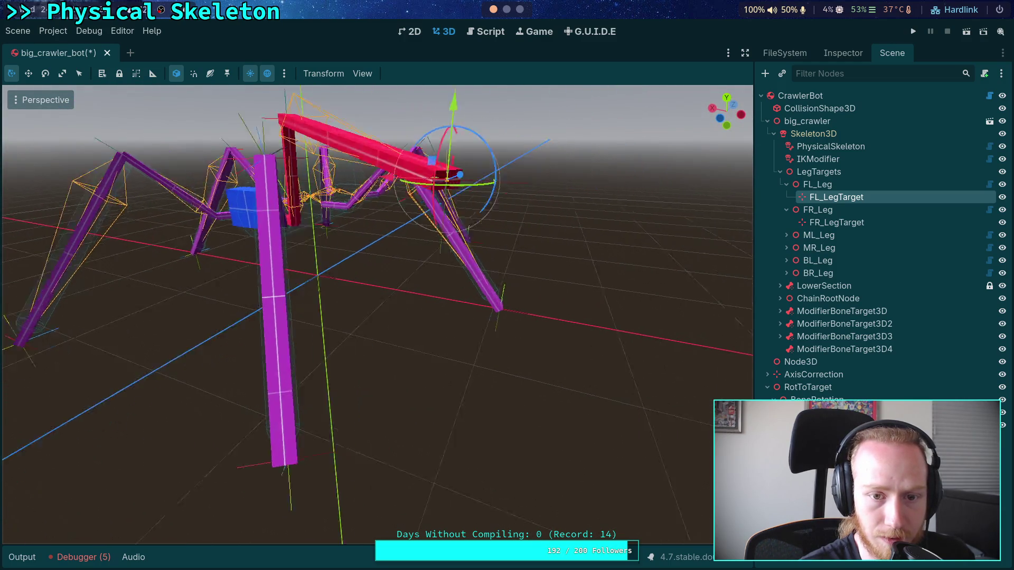
pyautogui.moveTo(240, 214)
pyautogui.mouseDown()
pyautogui.moveTo(256, 354)
pyautogui.moveTo(286, 316)
pyautogui.mouseUp()
pyautogui.moveTo(43, 296)
pyautogui.mouseDown()
pyautogui.moveTo(79, 352)
pyautogui.moveTo(201, 370)
pyautogui.moveTo(285, 349)
pyautogui.moveTo(295, 391)
pyautogui.mouseUp()
pyautogui.scroll(-5, 370, 264)
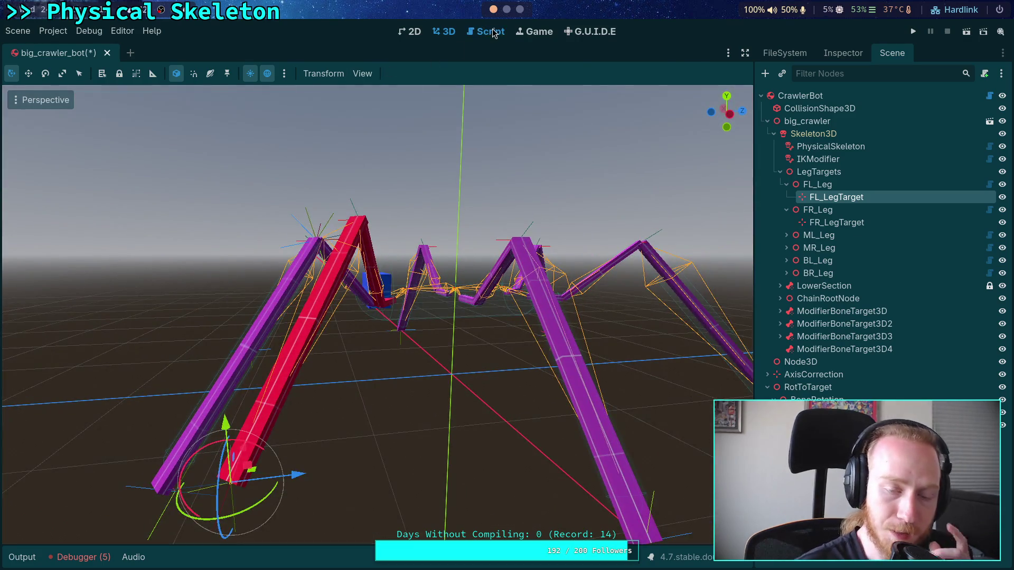
pyautogui.hotkey('ctrl', 'F3')
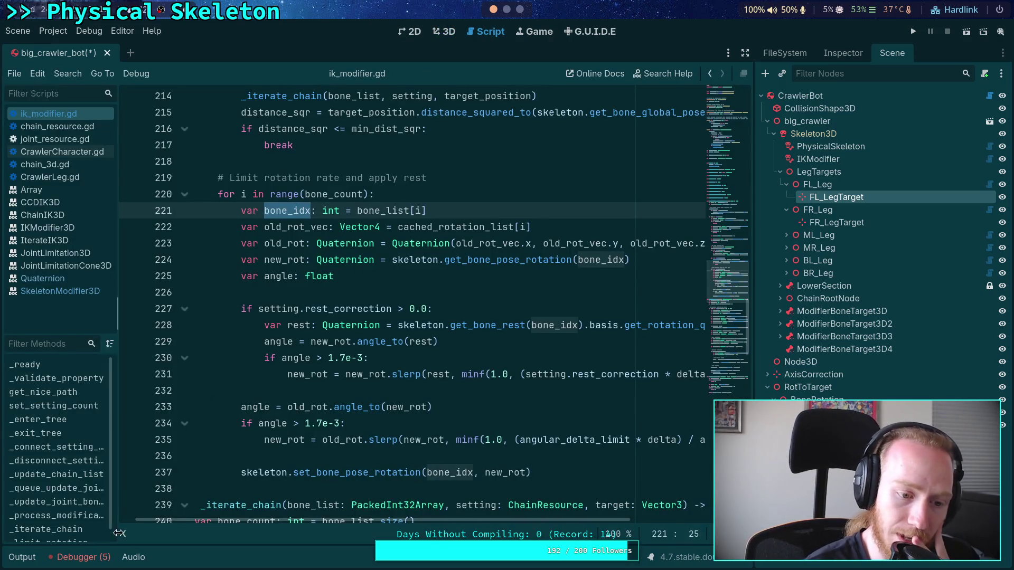
pyautogui.click(128, 538)
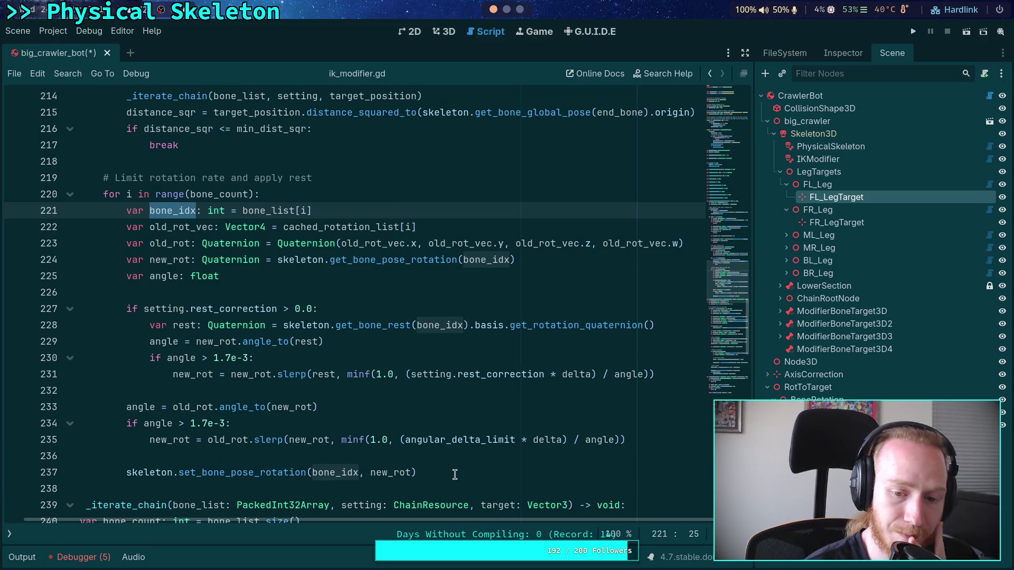
pyautogui.moveTo(463, 436)
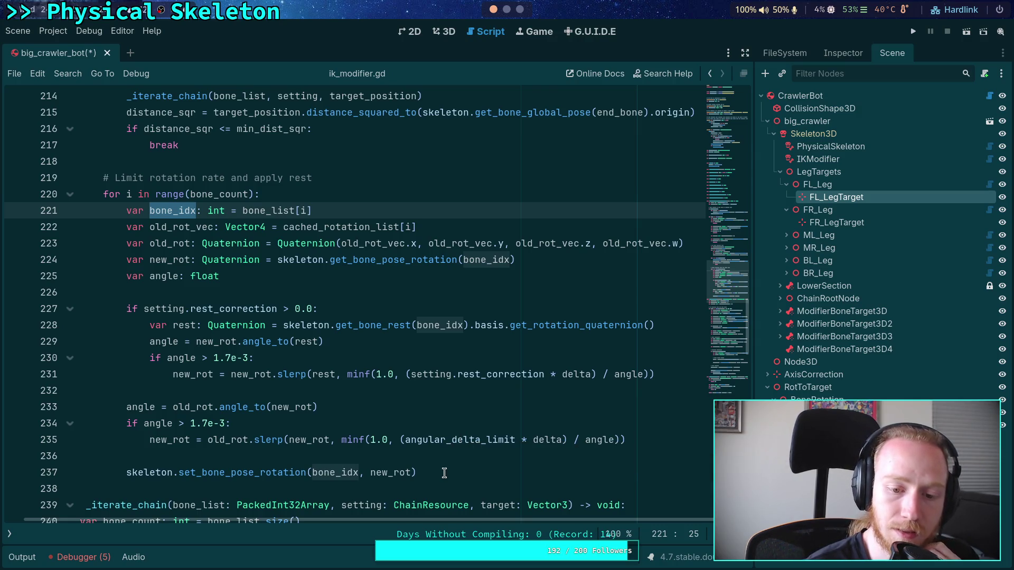
pyautogui.click(548, 439)
pyautogui.scroll(4, 449, 435)
pyautogui.scroll(8, 450, 435)
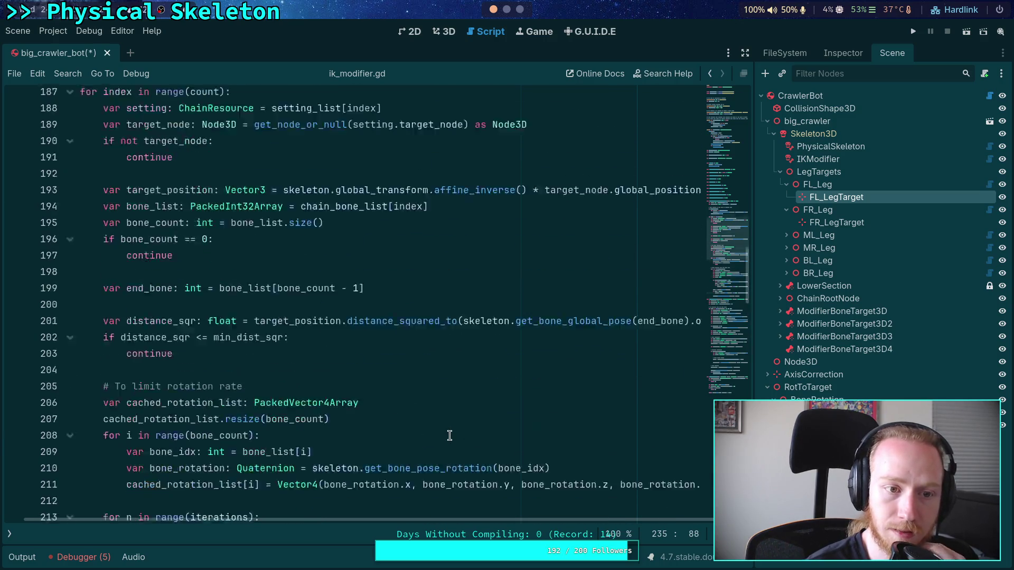
pyautogui.scroll(6, 449, 435)
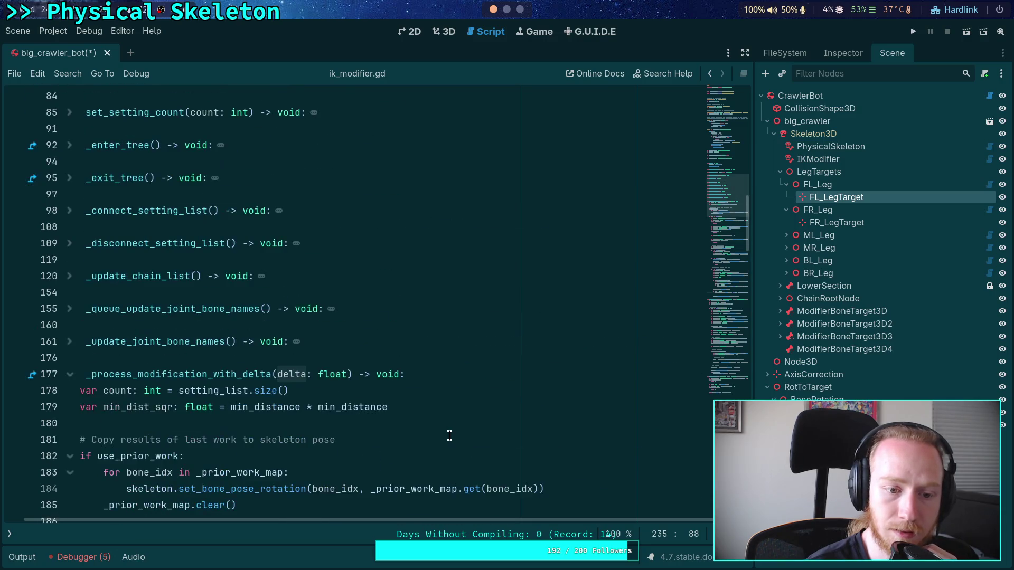
pyautogui.scroll(-9, 449, 435)
pyautogui.scroll(-12, 449, 435)
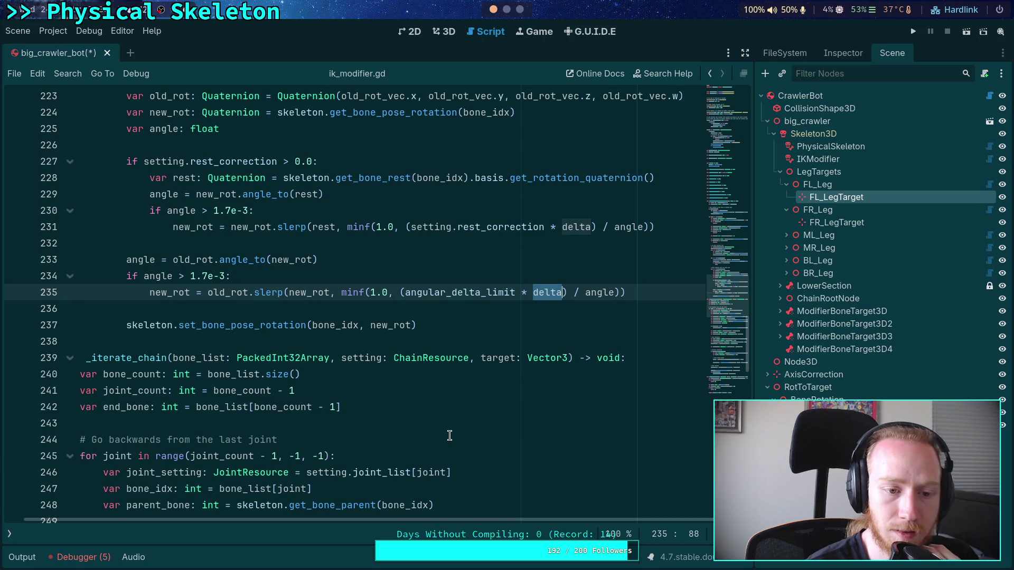
pyautogui.scroll(3, 449, 435)
pyautogui.scroll(5, 449, 435)
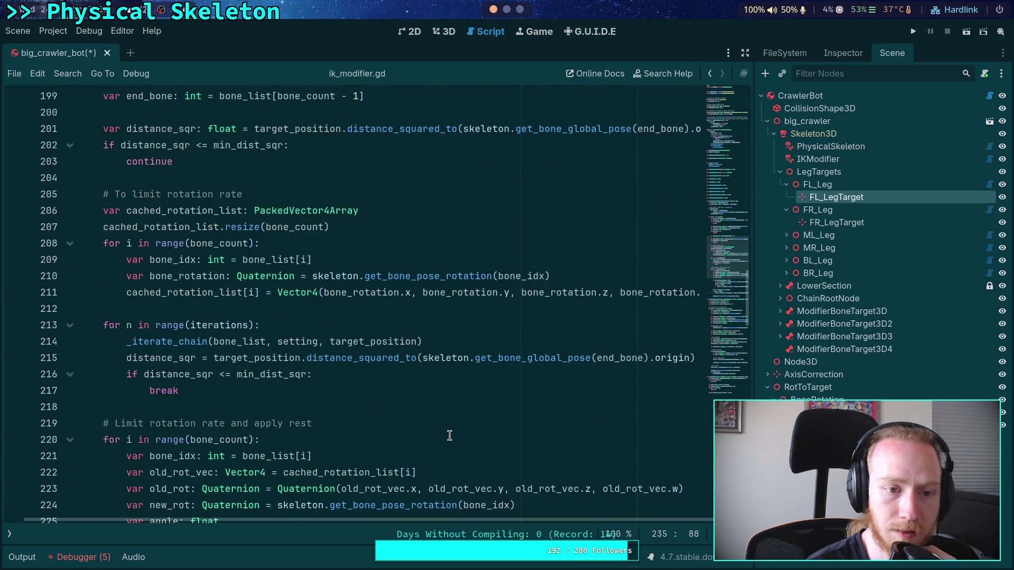
pyautogui.scroll(-8, 450, 435)
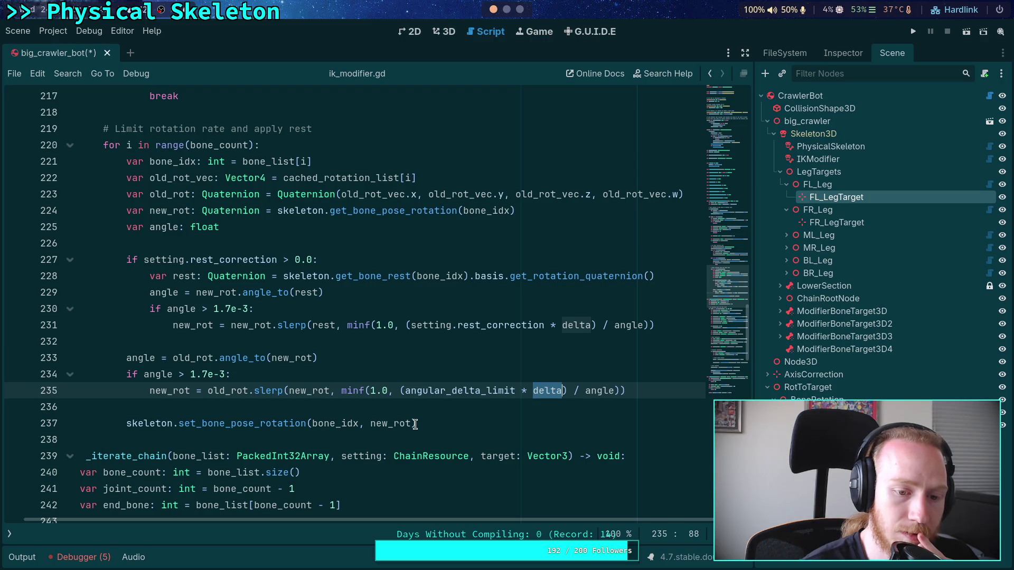
pyautogui.hscroll(-2, 411, 523)
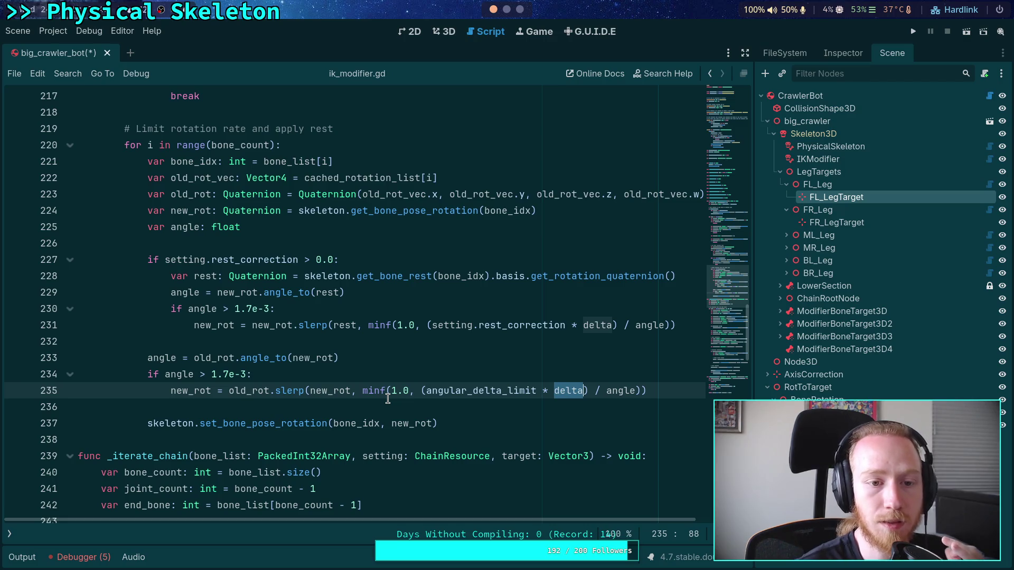
pyautogui.scroll(-18, 388, 399)
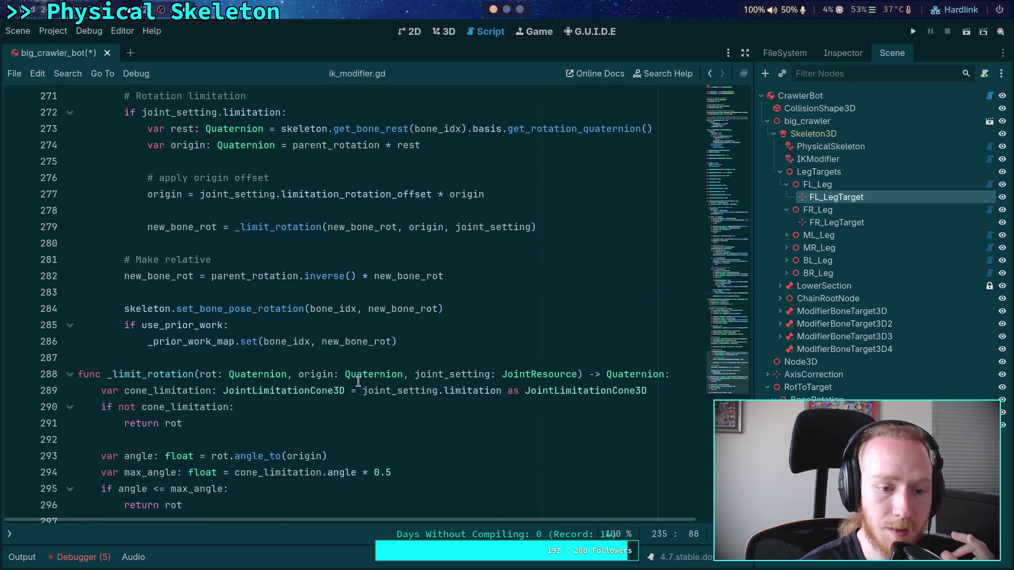
# Step: Move the two use_prior_work lines from the end of _iterate_chain to below set_bone_pose_rotation on line 237
pyautogui.moveTo(421, 342); pyautogui.dragTo(19, 328)
pyautogui.hotkey('ctrl', 'c')
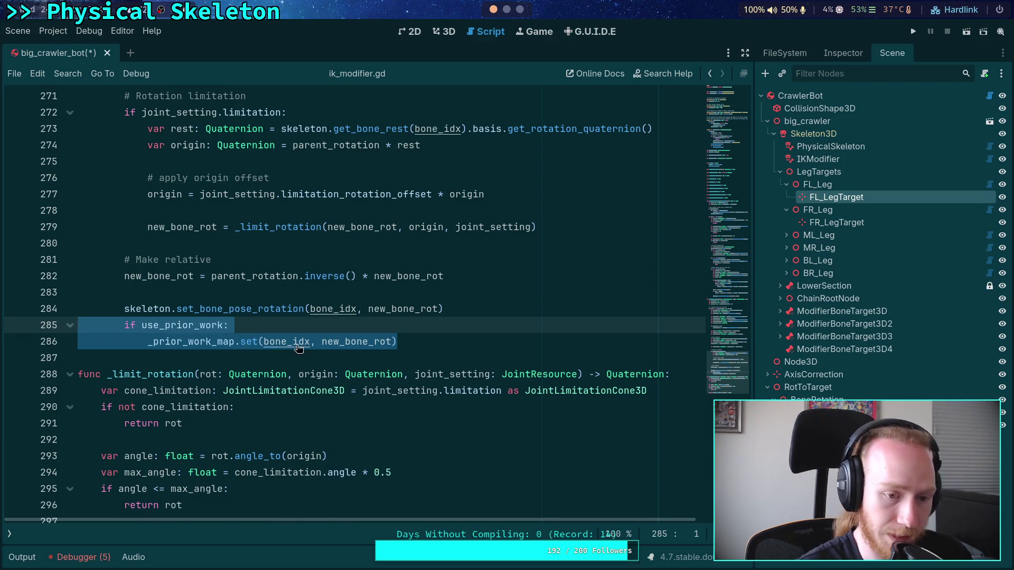
pyautogui.press('BackSpace')
pyautogui.press('BackSpace')
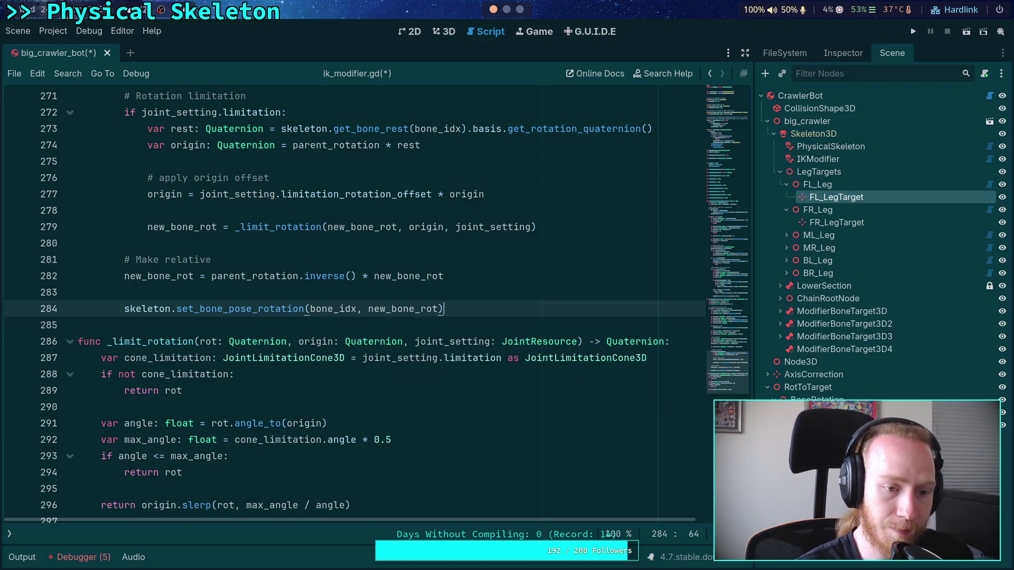
pyautogui.scroll(12, 135, 314)
pyautogui.scroll(3, 135, 313)
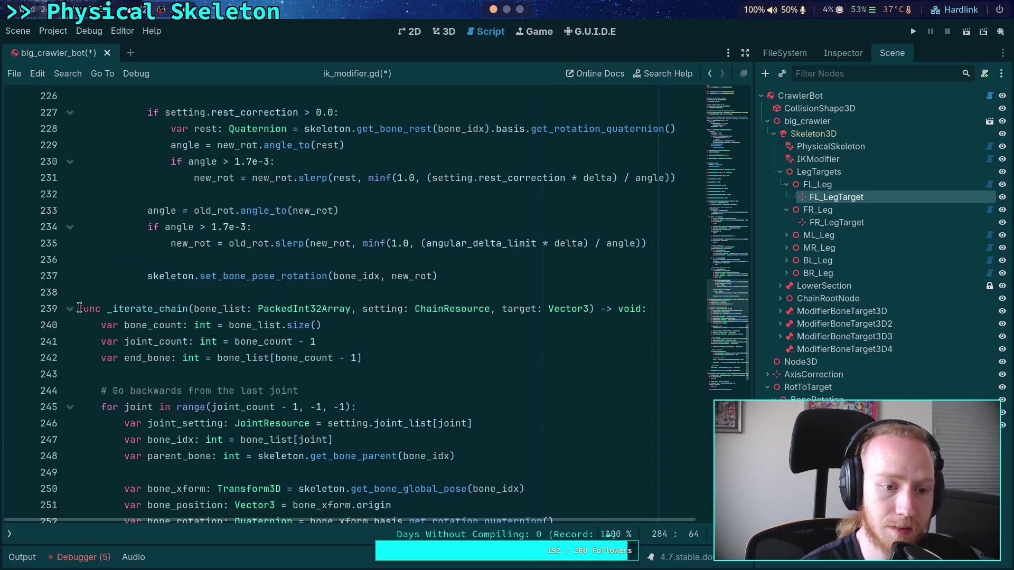
pyautogui.click(70, 310)
pyautogui.scroll(2, 70, 310)
pyautogui.click(511, 371)
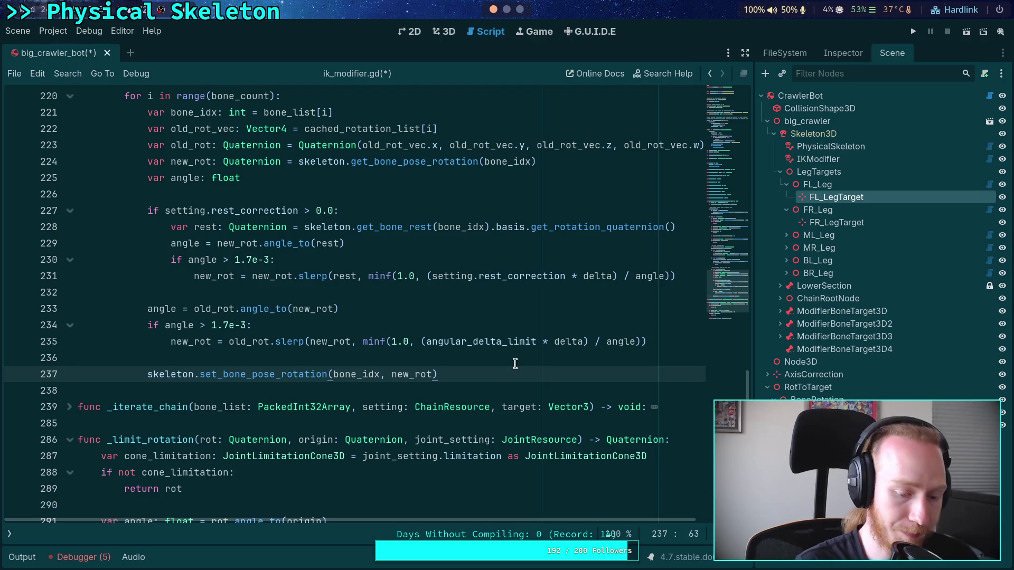
pyautogui.press('Return')
pyautogui.hotkey('ctrl', 'v')
# Step: Fix the pasted block's indentation, make it store new_rot, and save the script
pyautogui.click(241, 386)
pyautogui.hotkey('shift', 'Tab')
pyautogui.hotkey('shift', 'Tab')
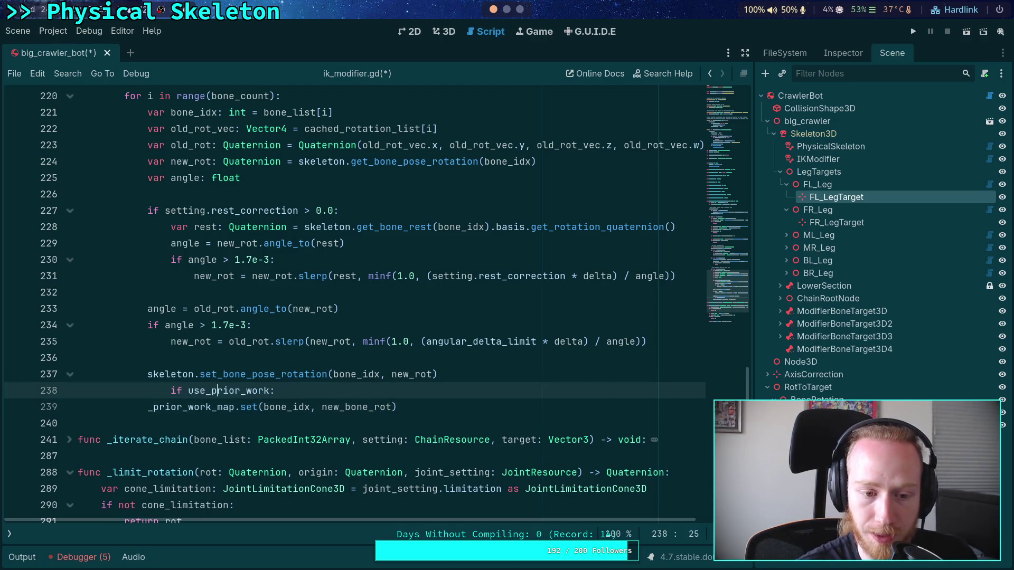
pyautogui.click(148, 408)
pyautogui.press('Tab')
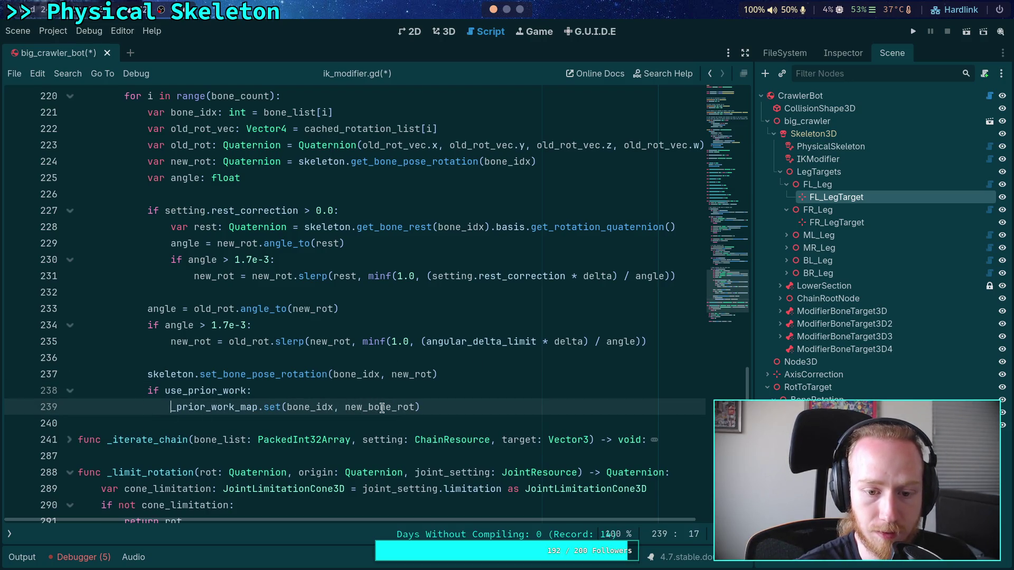
pyautogui.click(370, 407)
pyautogui.press('BackSpace')
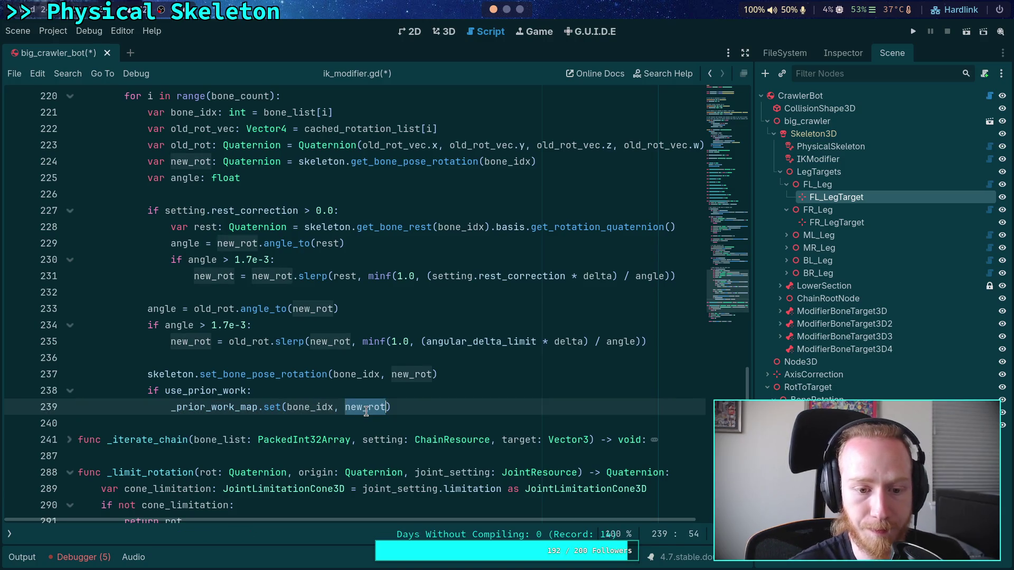
pyautogui.scroll(1, 447, 330)
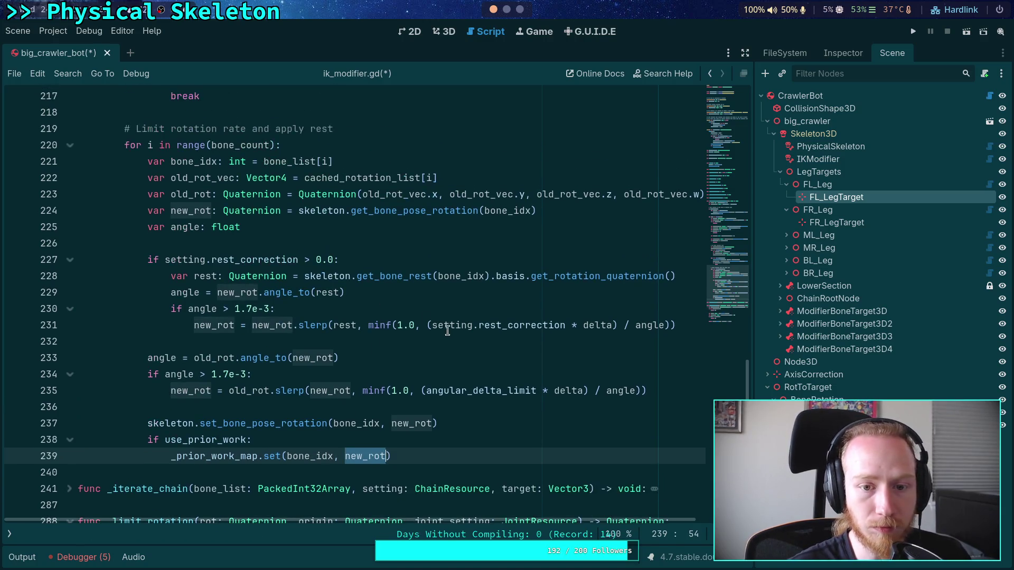
pyautogui.hotkey('ctrl', 's')
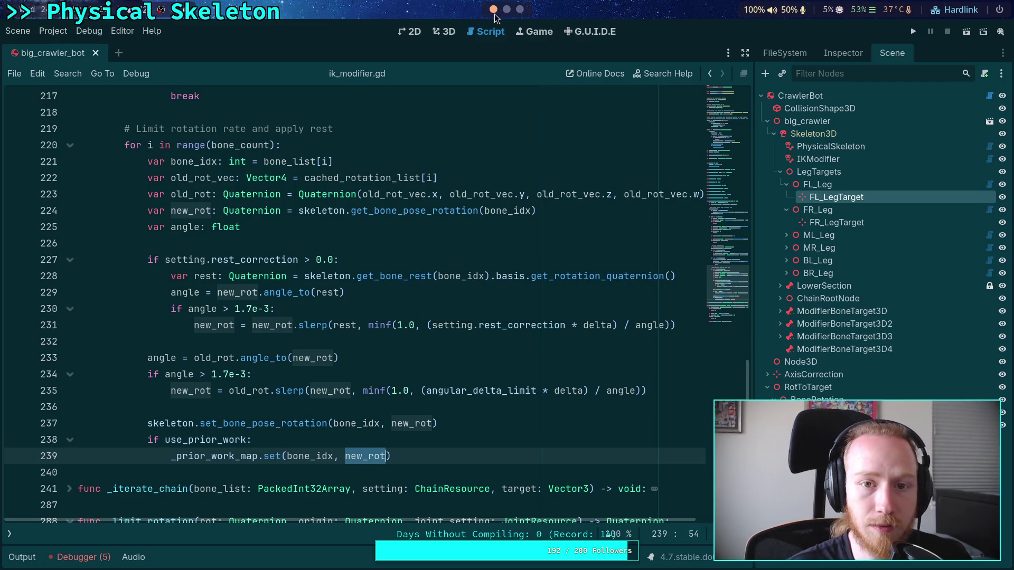
pyautogui.click(450, 32)
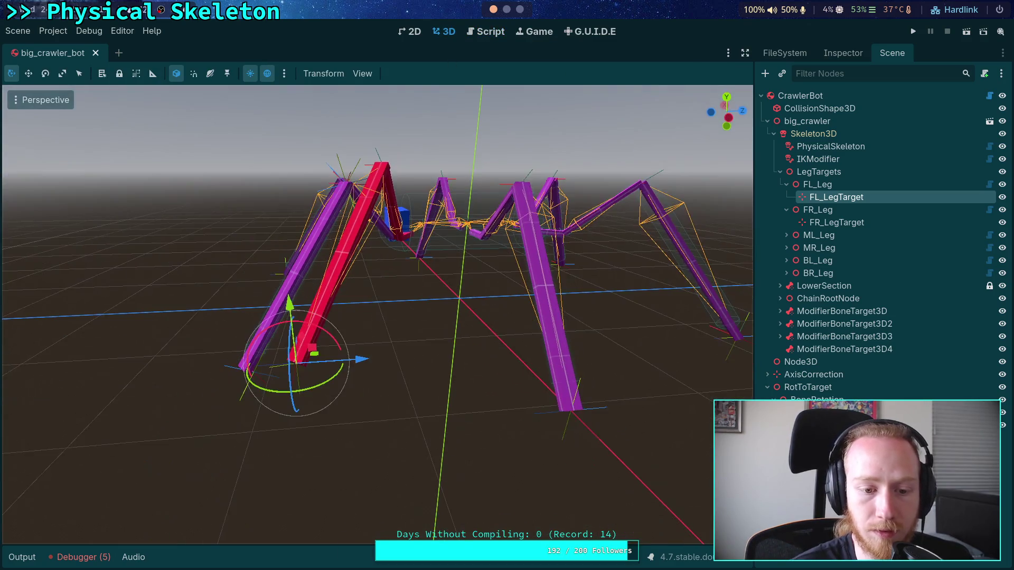
# Step: Move FL_LegTarget to -1.4967, -0.82, -0.6604, entering -0.82 for Position Y
pyautogui.moveTo(305, 342)
pyautogui.mouseDown()
pyautogui.moveTo(302, 353)
pyautogui.moveTo(338, 370)
pyautogui.moveTo(422, 391)
pyautogui.moveTo(369, 306)
pyautogui.mouseUp()
pyautogui.moveTo(534, 314)
pyautogui.mouseDown()
pyautogui.moveTo(507, 296)
pyautogui.moveTo(475, 316)
pyautogui.mouseUp()
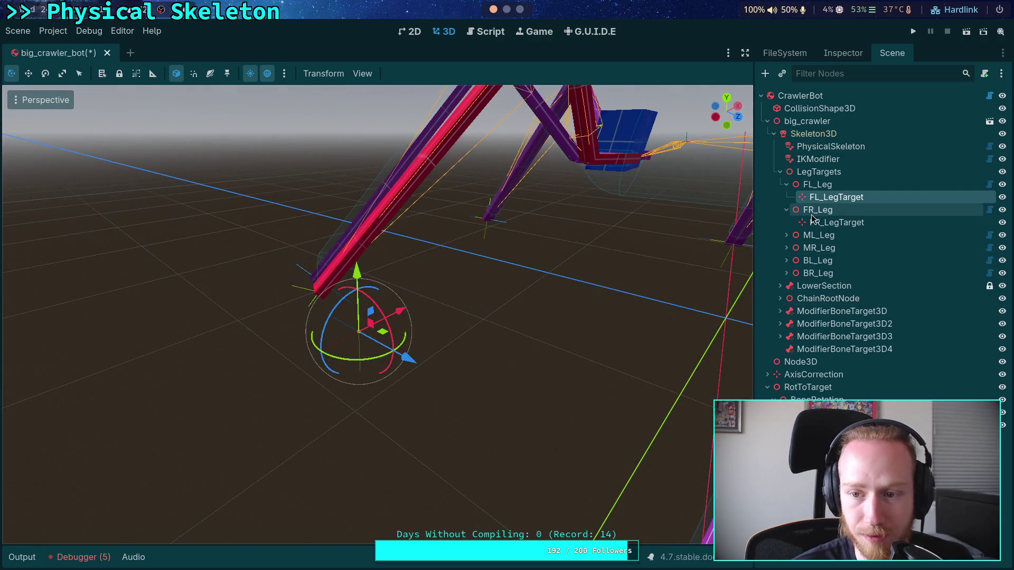
pyautogui.click(845, 55)
pyautogui.click(910, 224)
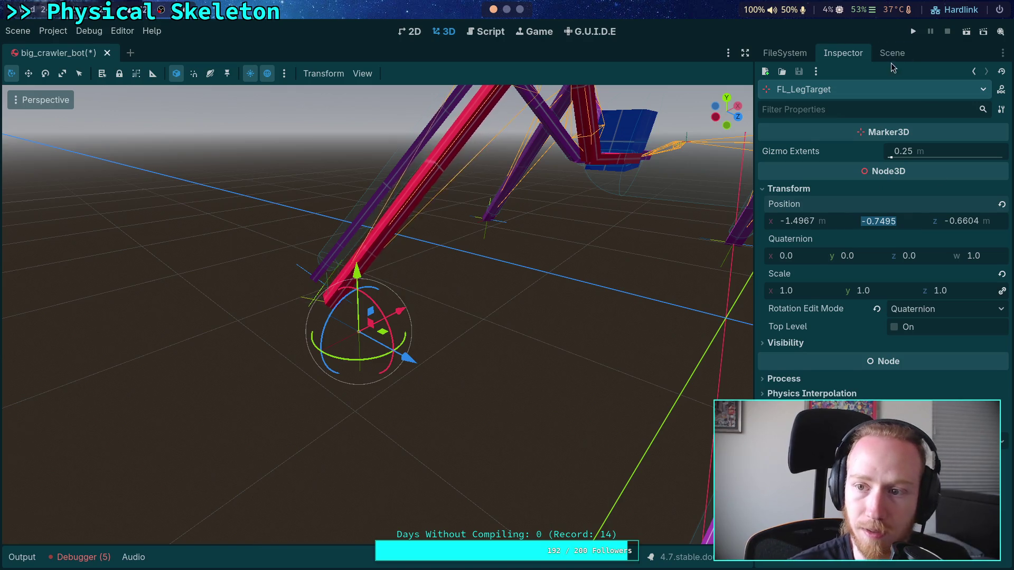
pyautogui.click(892, 54)
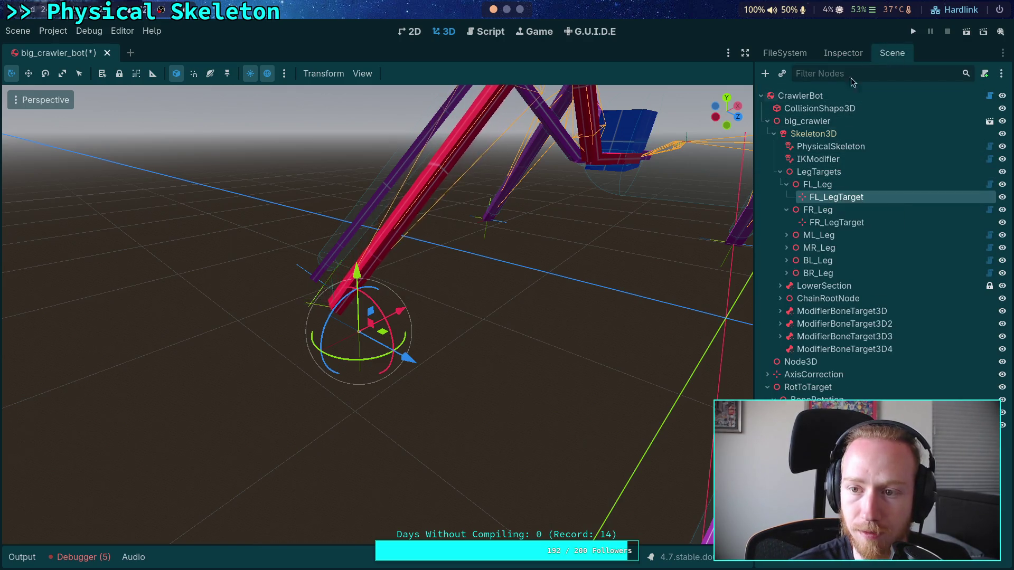
pyautogui.click(843, 53)
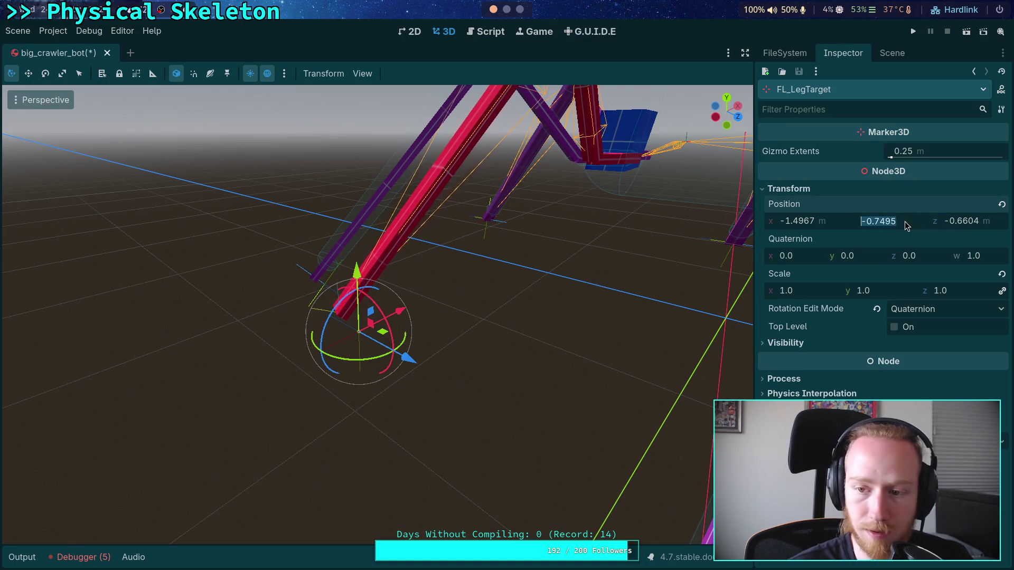
pyautogui.write('-0.82')
pyautogui.press('Return')
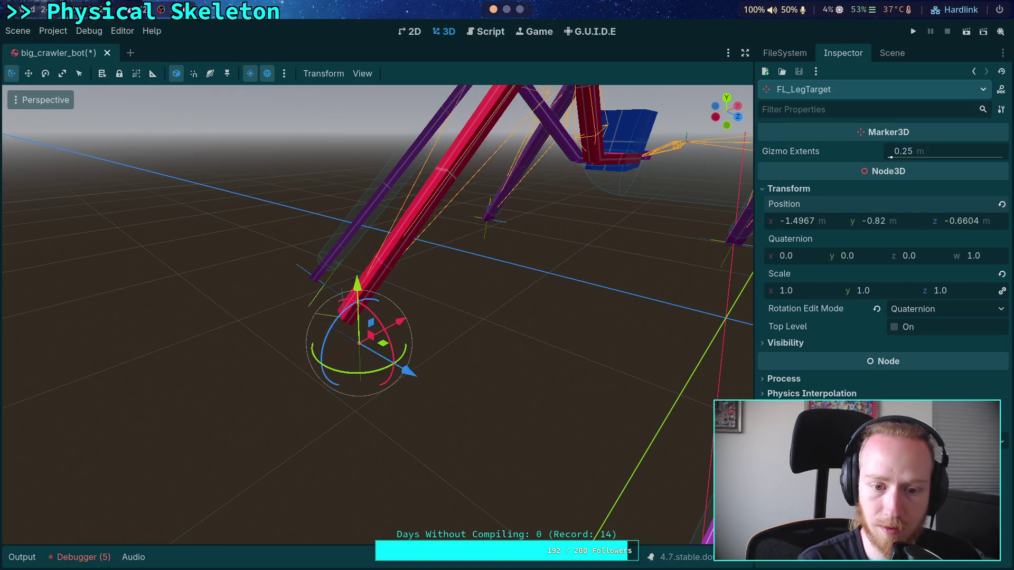
pyautogui.moveTo(430, 283)
pyautogui.mouseDown()
pyautogui.moveTo(425, 348)
pyautogui.moveTo(600, 158)
pyautogui.mouseUp()
pyautogui.click(891, 53)
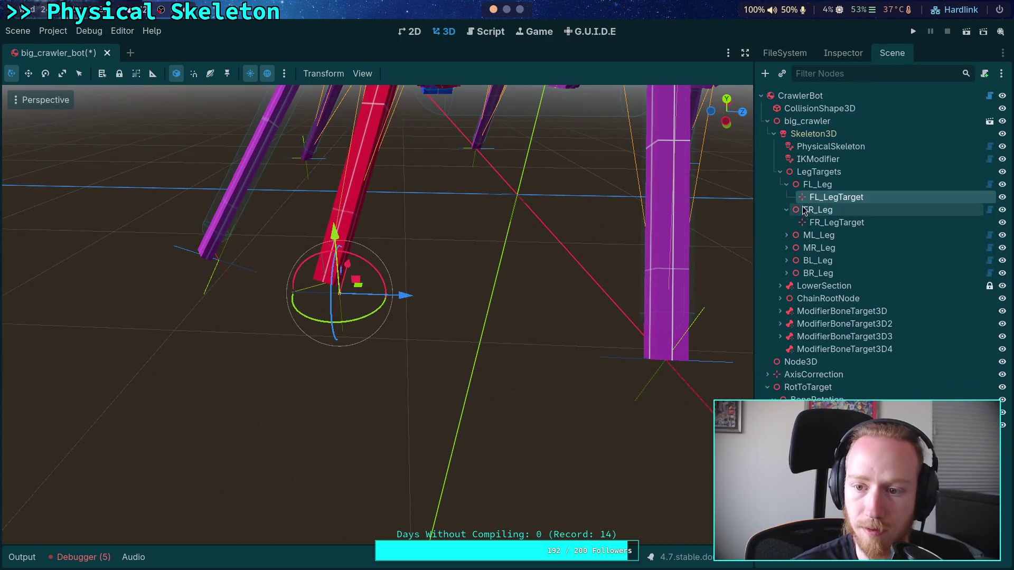
# Step: Reparent FL_LegTarget, revert its position, rotation and scale to defaults, then move it elsewhere in the tree
pyautogui.moveTo(815, 202); pyautogui.dragTo(842, 349)
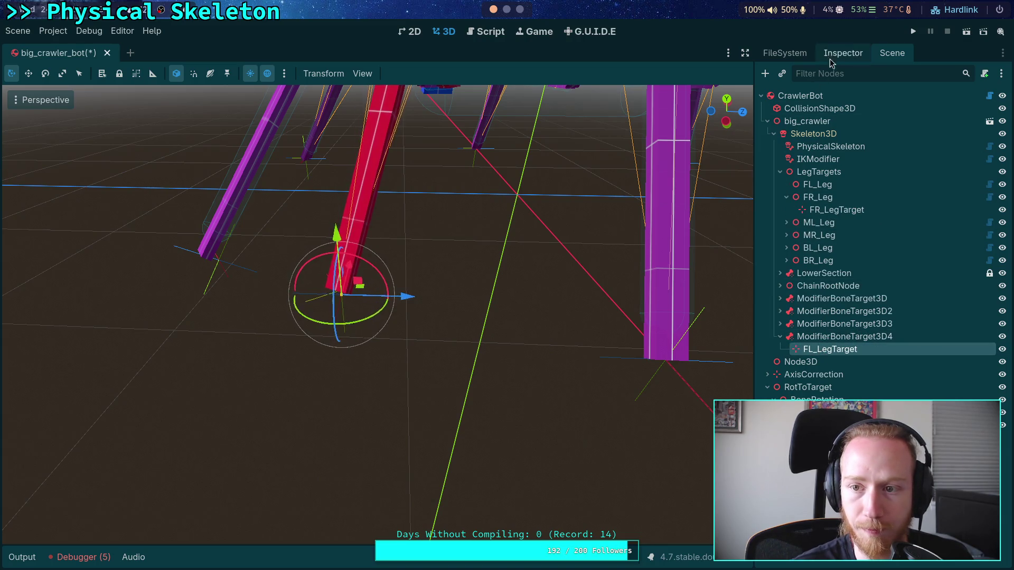
pyautogui.click(832, 55)
pyautogui.click(1001, 204)
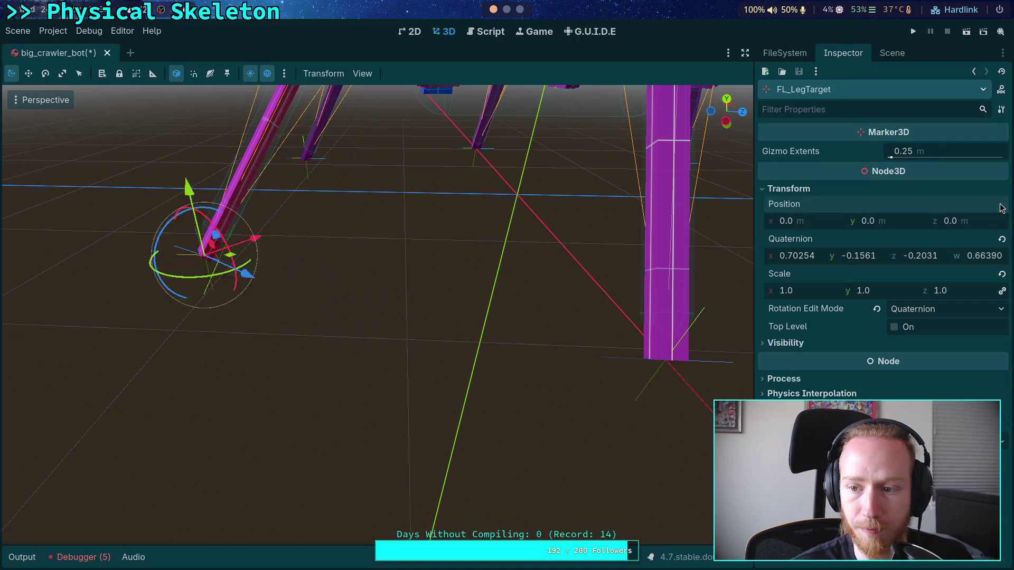
pyautogui.click(1001, 240)
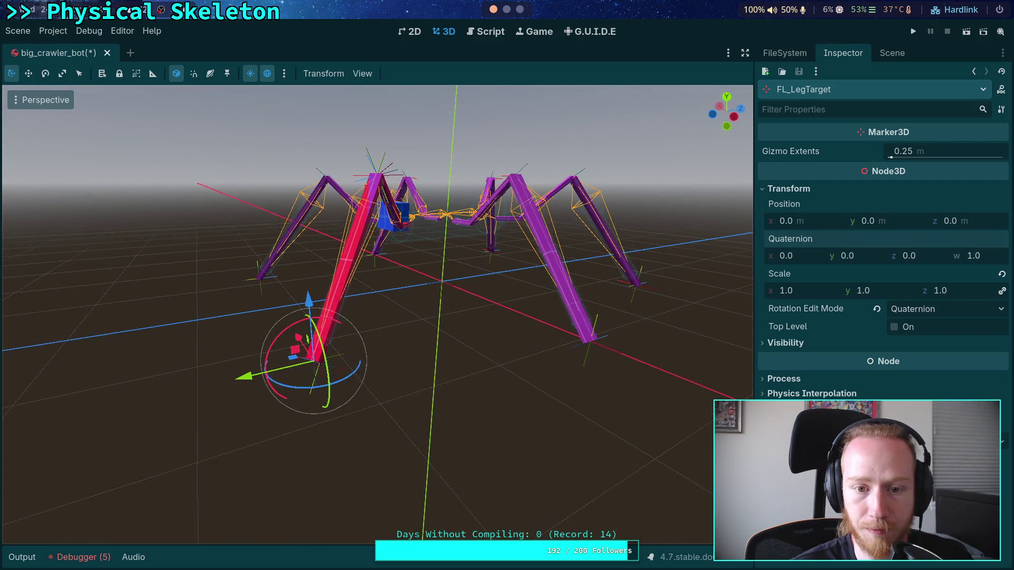
pyautogui.scroll(3, 558, 213)
pyautogui.click(1001, 275)
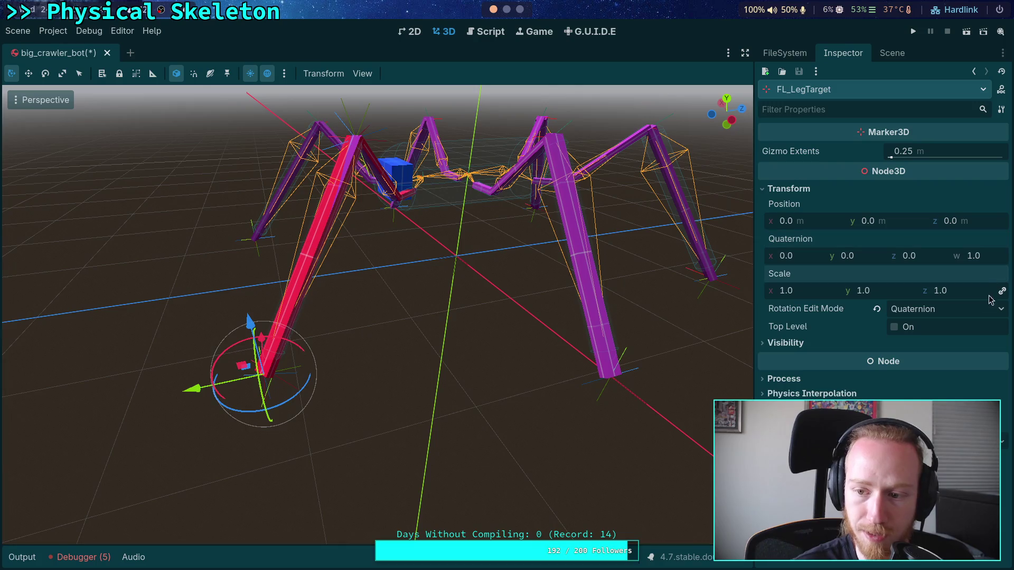
pyautogui.click(892, 52)
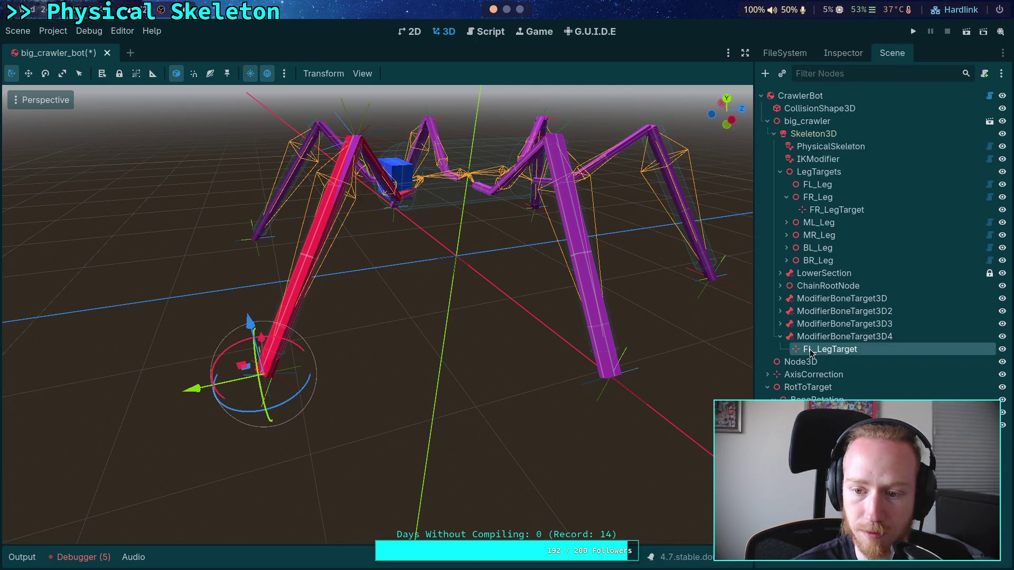
pyautogui.moveTo(803, 382); pyautogui.dragTo(813, 391)
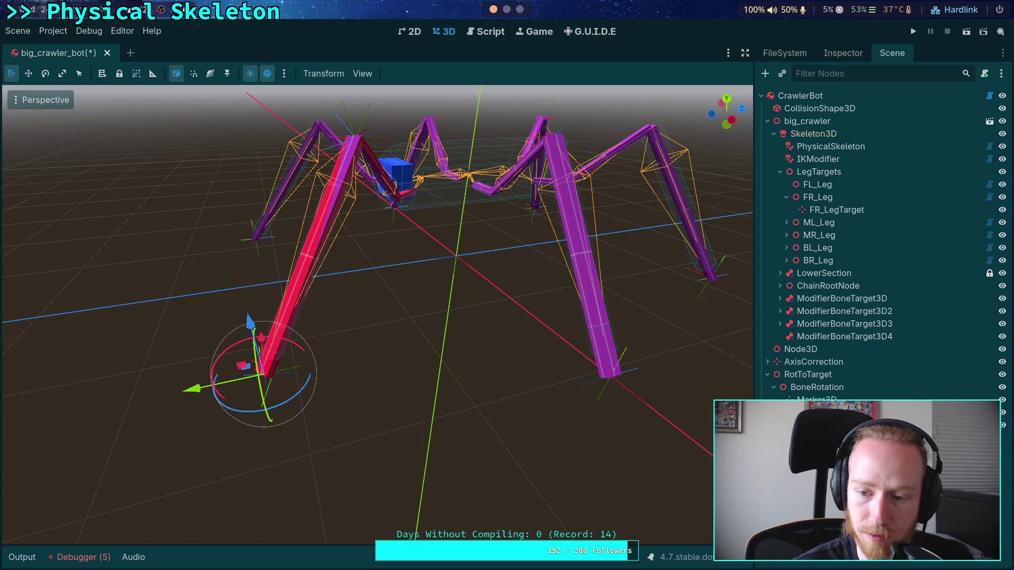
# Step: Inspect IKModifier's first chain setting, then drag the front-left leg target to the right
pyautogui.click(816, 159)
pyautogui.click(842, 53)
pyautogui.click(896, 263)
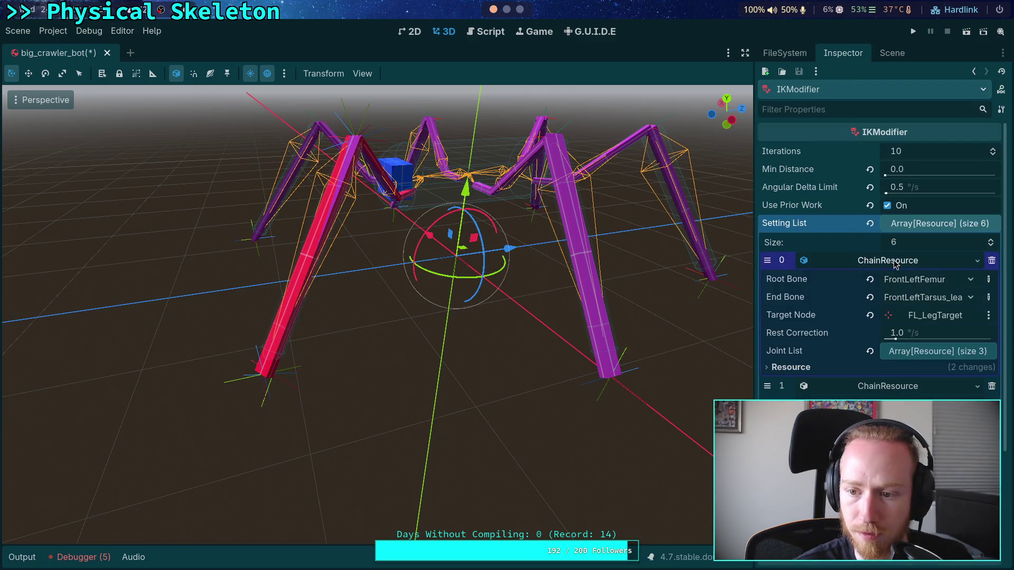
pyautogui.click(892, 53)
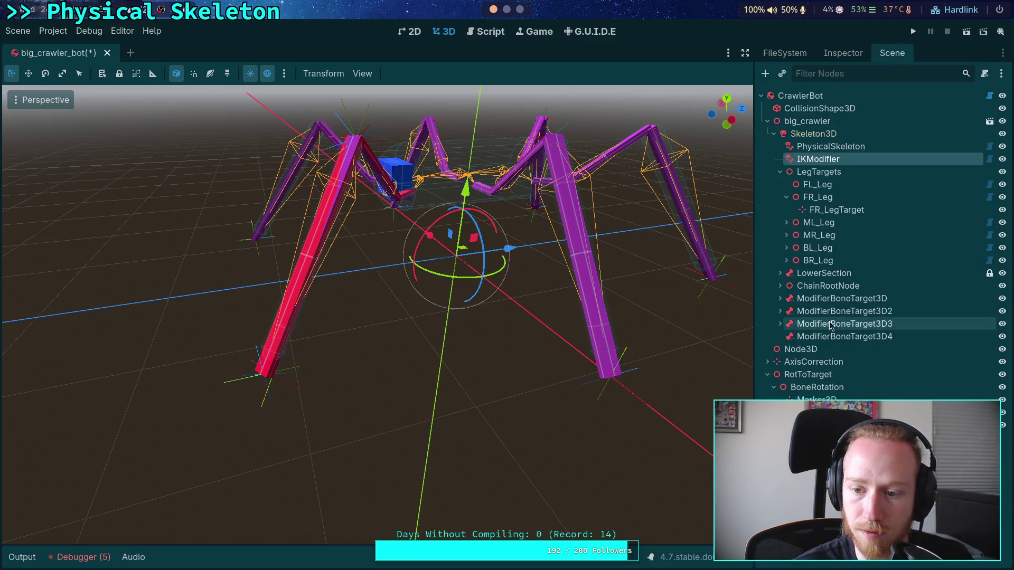
pyautogui.click(834, 413)
pyautogui.moveTo(241, 376); pyautogui.dragTo(317, 365)
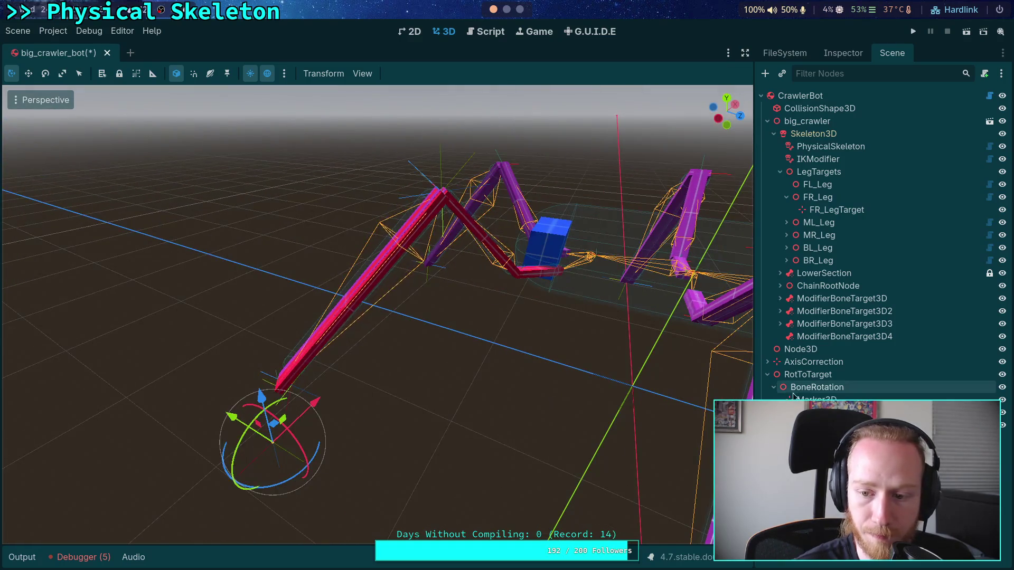
# Step: Revert IKModifier's Angular Delta Limit from 0.5 to its default 20.0 and select the red leg's target
pyautogui.click(818, 158)
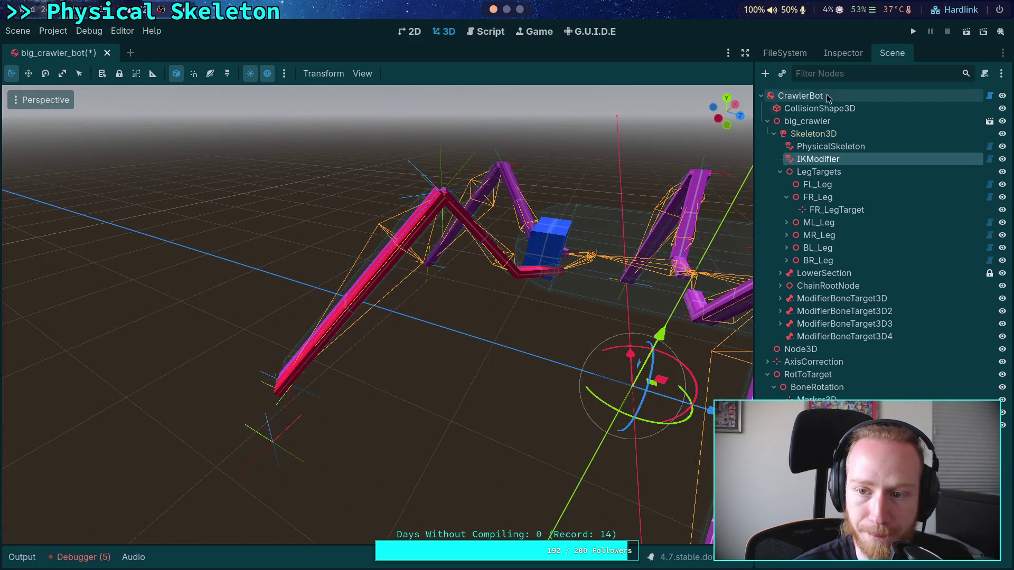
pyautogui.click(839, 54)
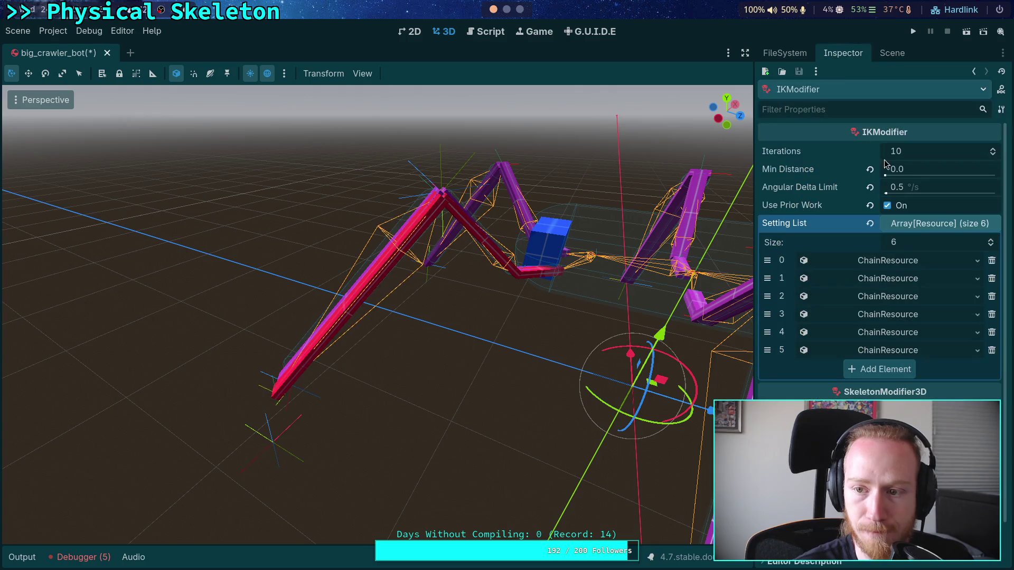
pyautogui.click(870, 188)
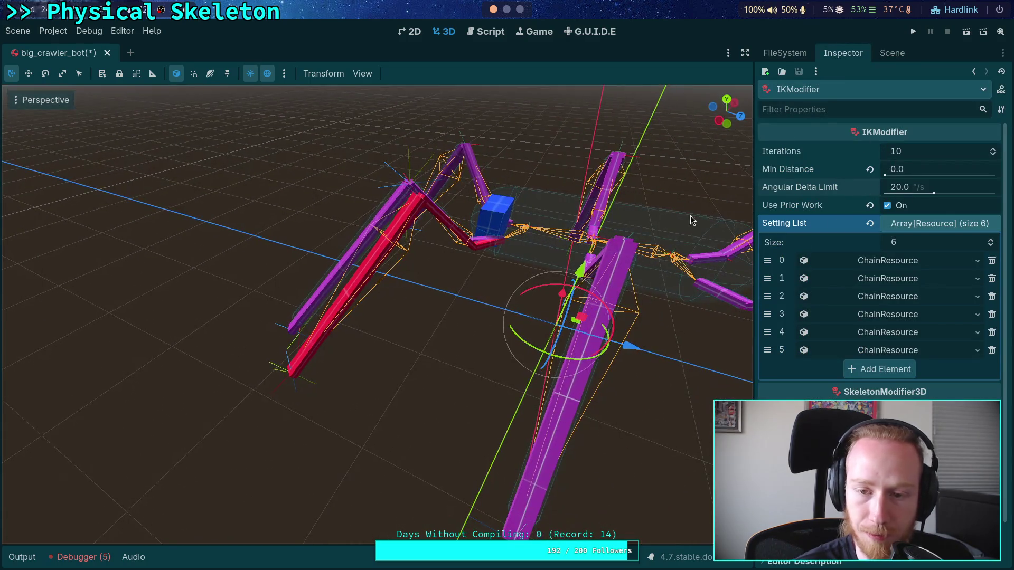
pyautogui.click(892, 53)
pyautogui.click(372, 407)
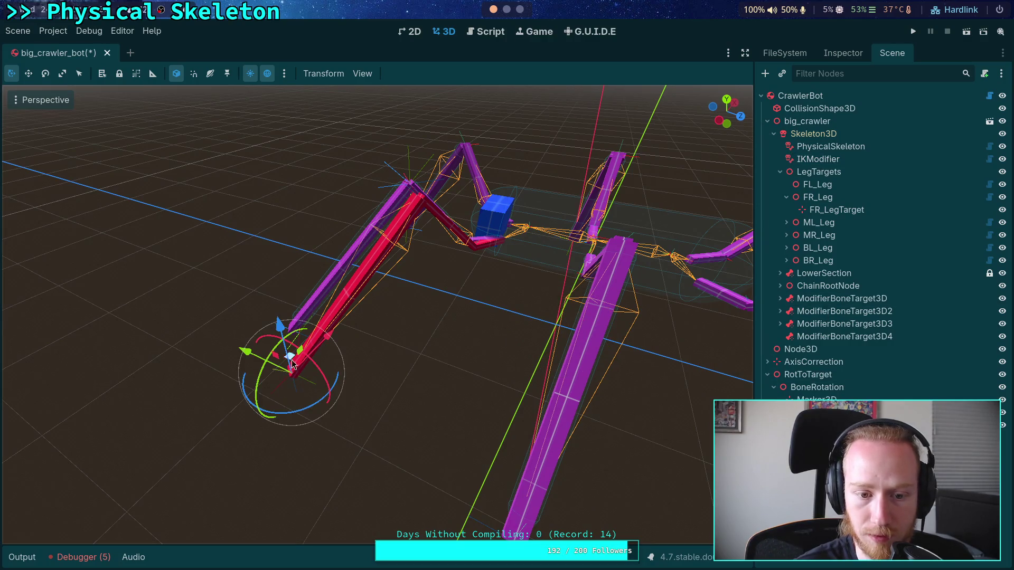
# Step: Drag the front-left leg target left, right and back to watch the red leg follow, then switch to ik_modifier.gd
pyautogui.moveTo(288, 360)
pyautogui.mouseDown()
pyautogui.moveTo(402, 376)
pyautogui.moveTo(324, 364)
pyautogui.moveTo(317, 330)
pyautogui.moveTo(227, 370)
pyautogui.moveTo(232, 401)
pyautogui.mouseUp()
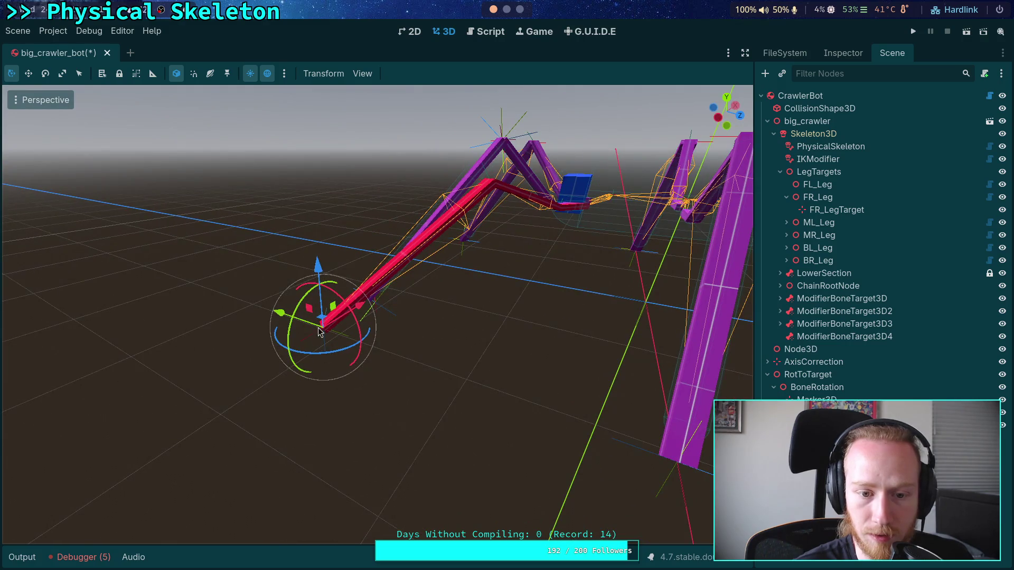
pyautogui.moveTo(319, 320); pyautogui.dragTo(412, 337)
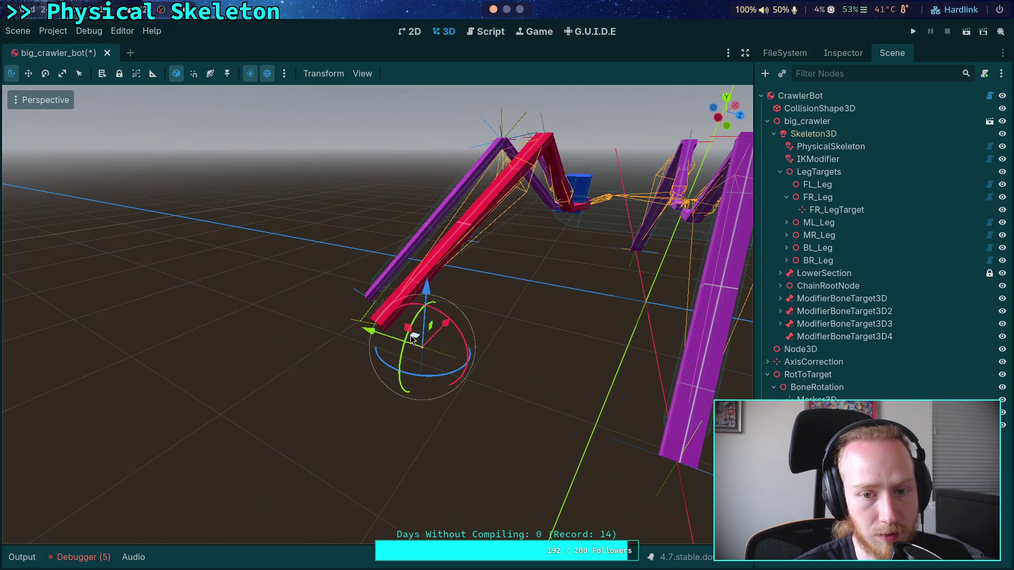
pyautogui.moveTo(415, 343); pyautogui.dragTo(313, 337)
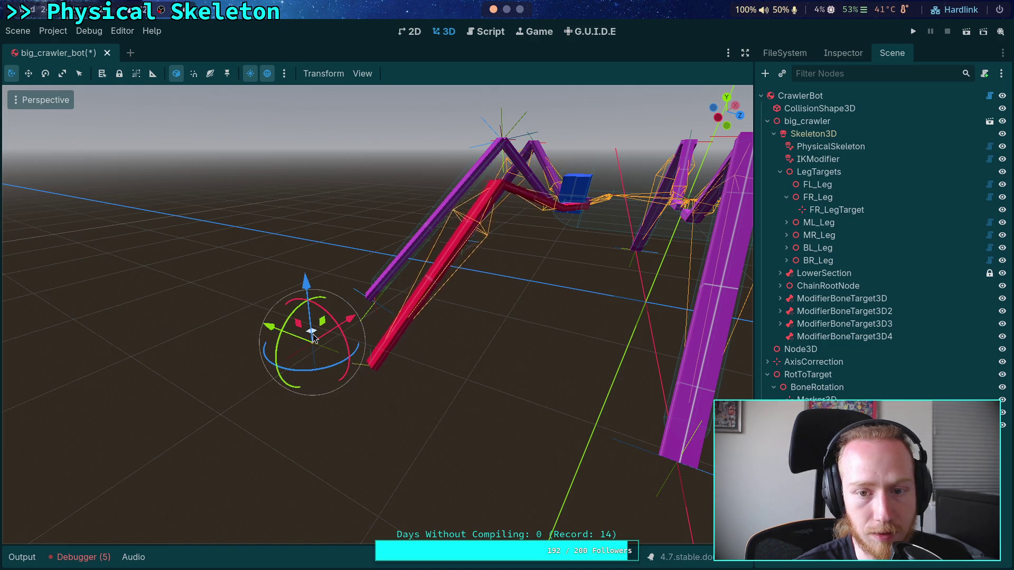
pyautogui.moveTo(436, 245); pyautogui.dragTo(411, 65)
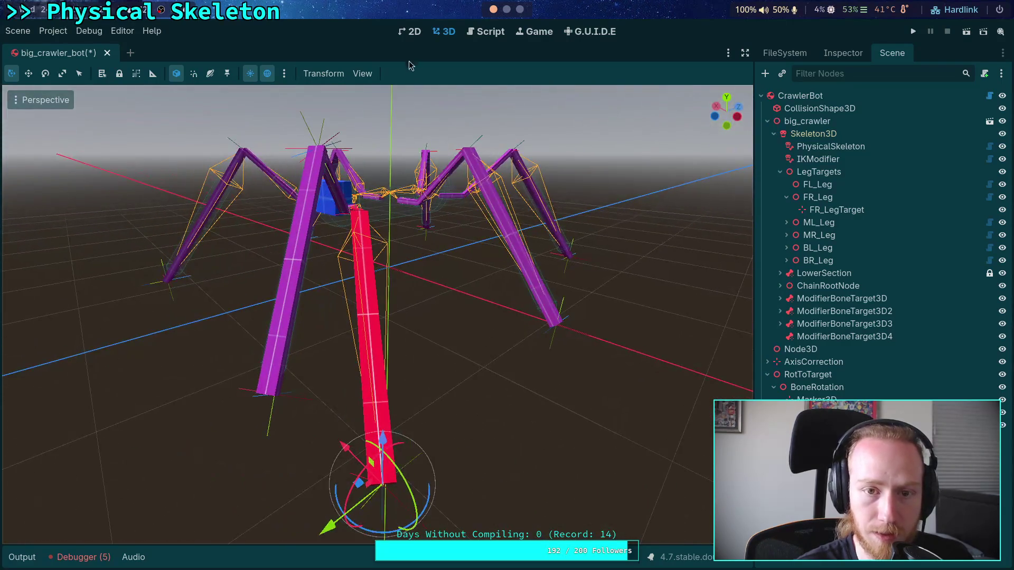
pyautogui.click(482, 32)
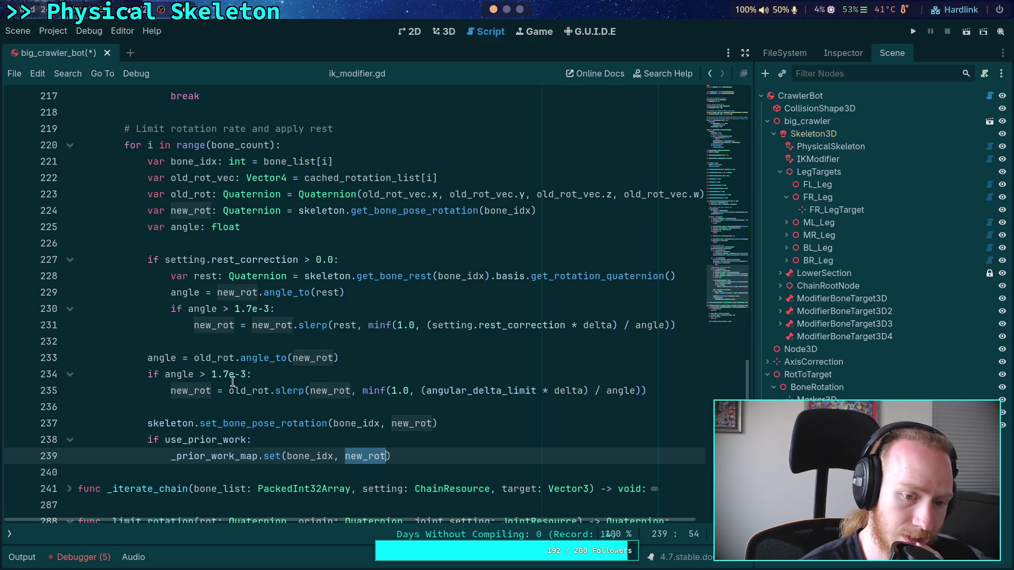
# Step: Highlight old_rot on line 233 and look over the rotation-limiting code before going back to the 3D view
pyautogui.doubleClick(205, 359)
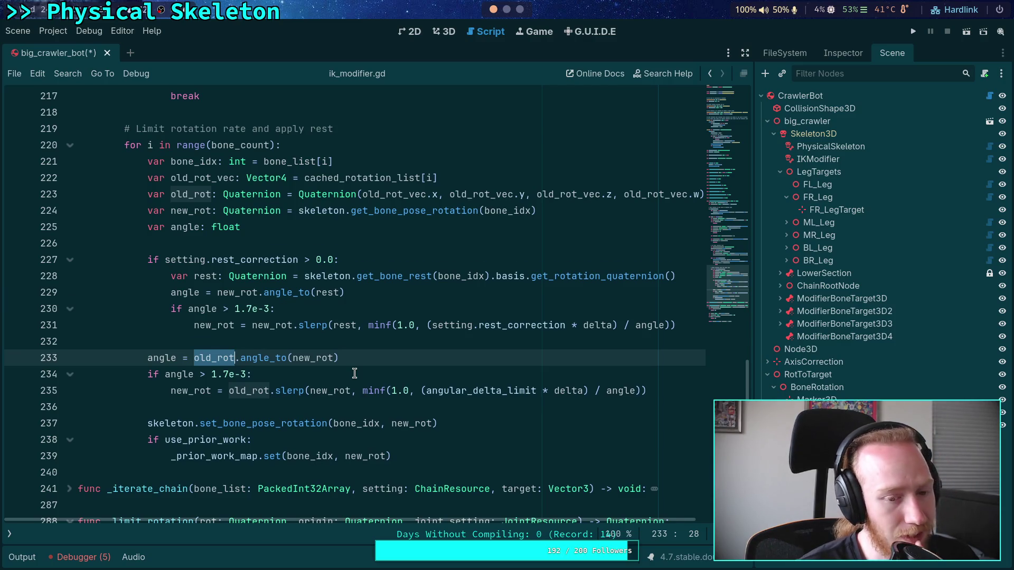
pyautogui.scroll(-5, 354, 373)
pyautogui.scroll(11, 355, 373)
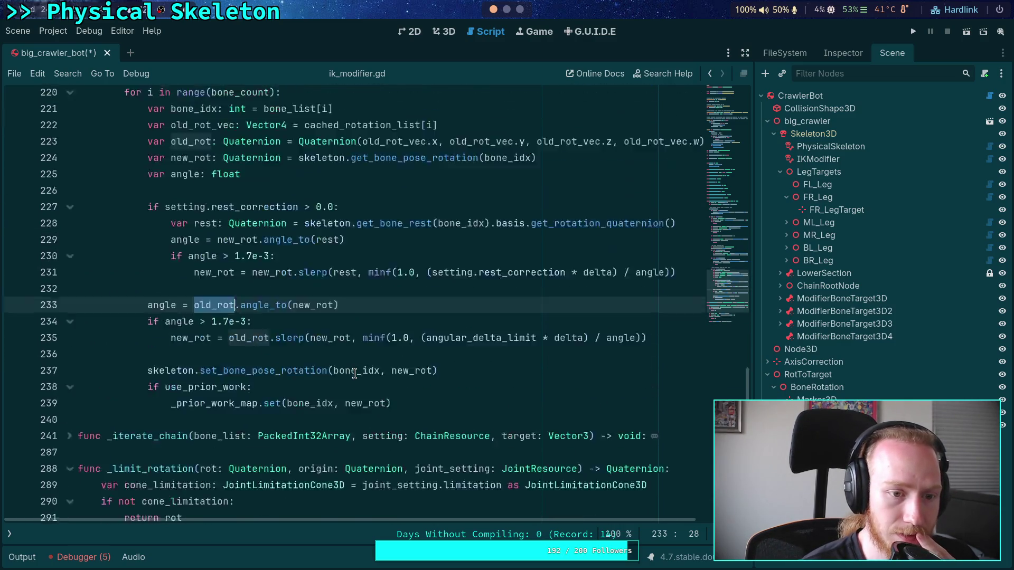
pyautogui.scroll(-8, 354, 373)
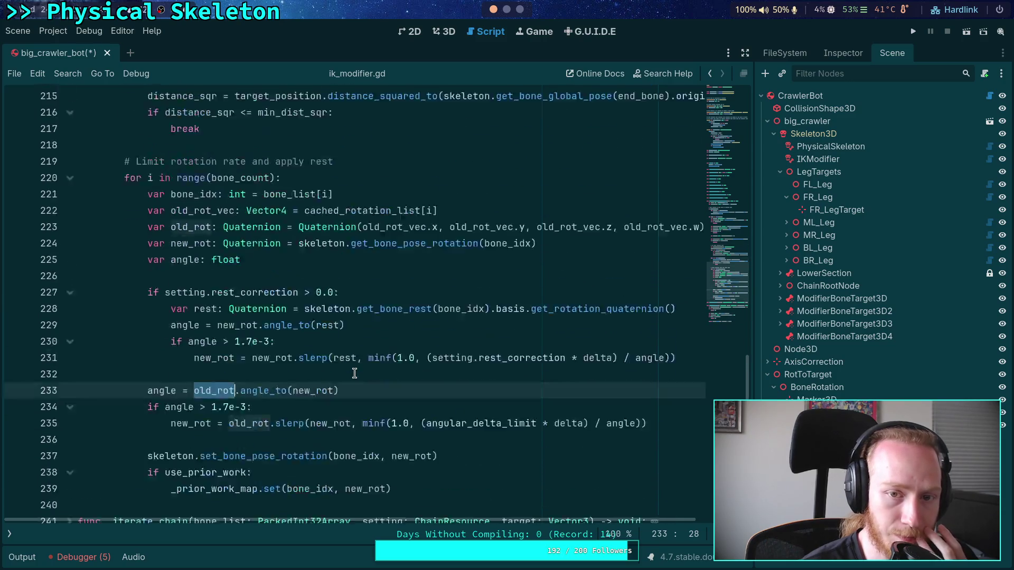
pyautogui.click(435, 33)
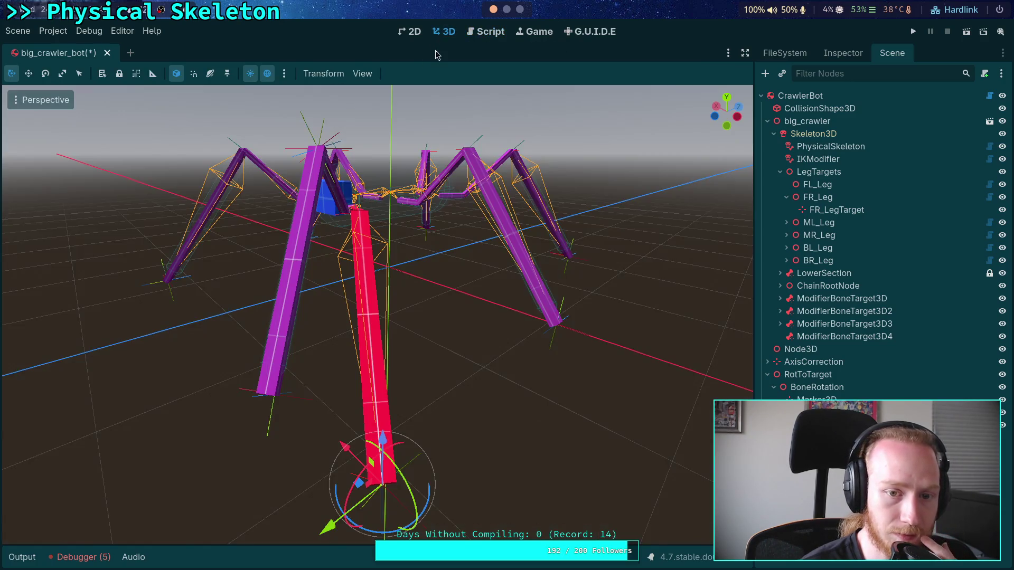
# Step: Orbit around the crawler, then return to ik_modifier.gd and scroll down
pyautogui.moveTo(236, 420)
pyautogui.mouseDown()
pyautogui.moveTo(228, 394)
pyautogui.moveTo(308, 385)
pyautogui.moveTo(246, 401)
pyautogui.moveTo(269, 392)
pyautogui.mouseUp()
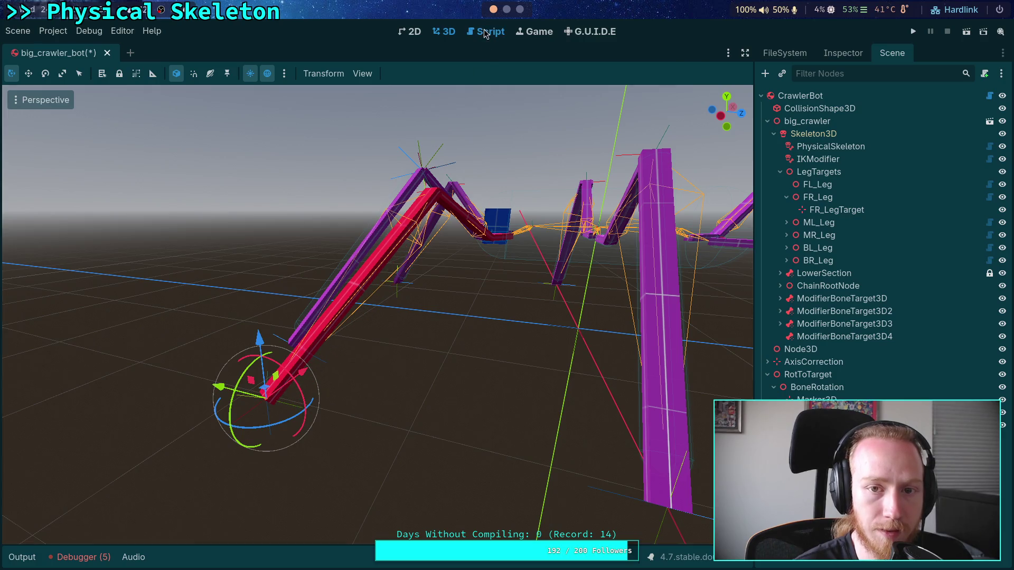
pyautogui.click(485, 31)
pyautogui.scroll(-3, 427, 343)
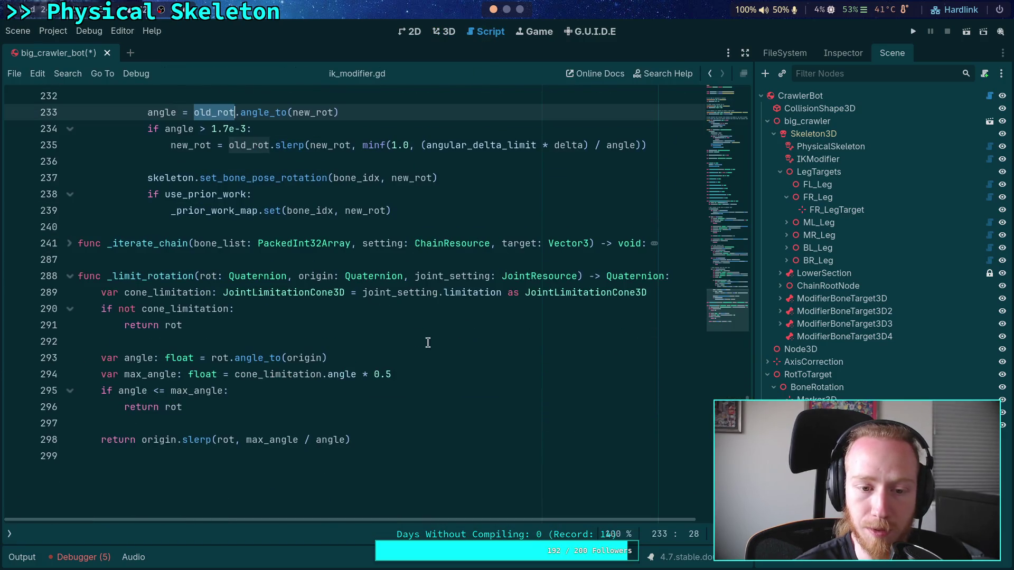
# Step: Unfold the _iterate_chain function and browse its code from line 286 upward
pyautogui.click(69, 244)
pyautogui.scroll(-14, 311, 328)
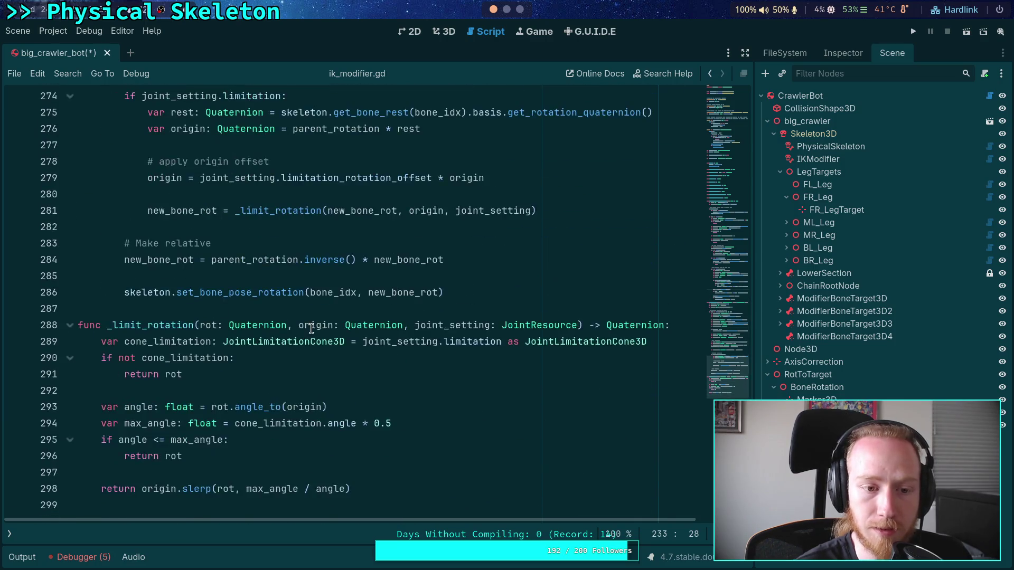
pyautogui.scroll(2, 311, 328)
pyautogui.click(487, 389)
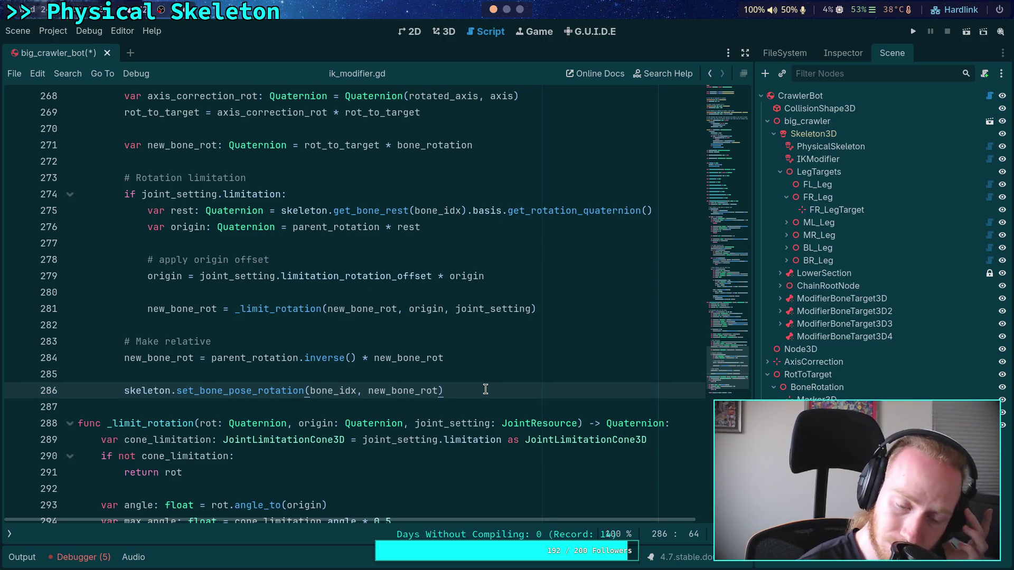
pyautogui.scroll(1, 485, 389)
pyautogui.scroll(1, 485, 389)
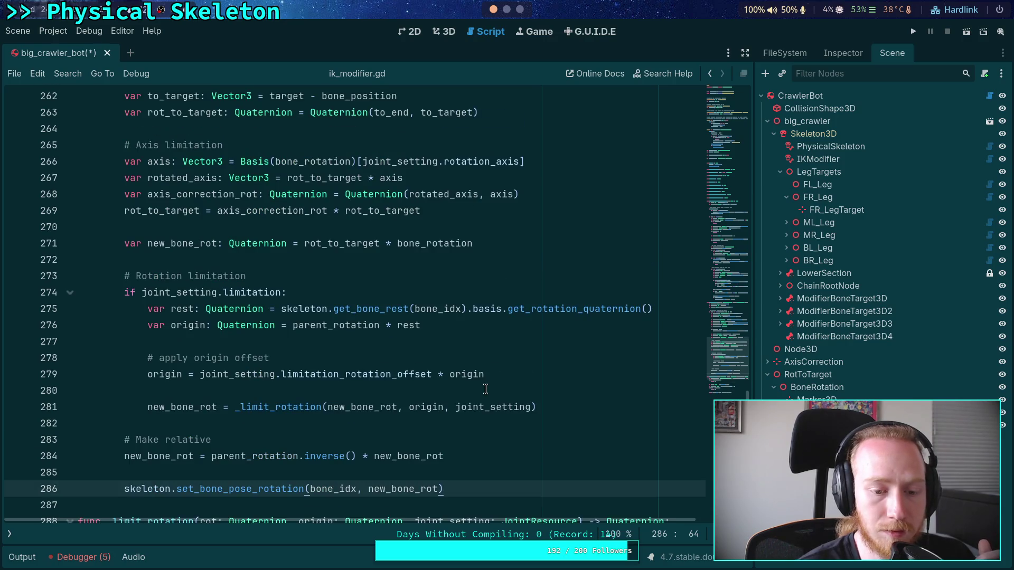
pyautogui.scroll(12, 485, 389)
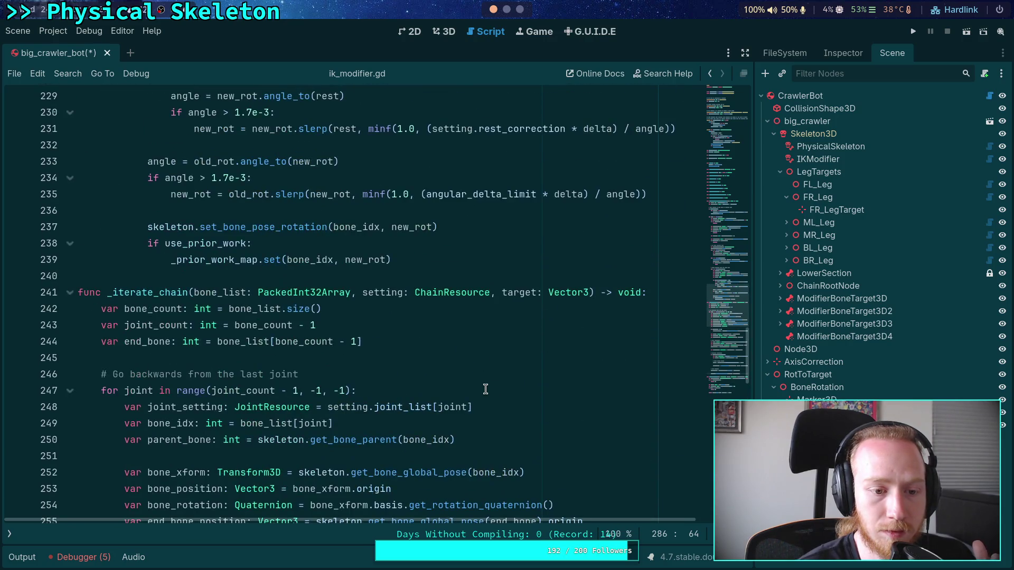
pyautogui.scroll(12, 485, 390)
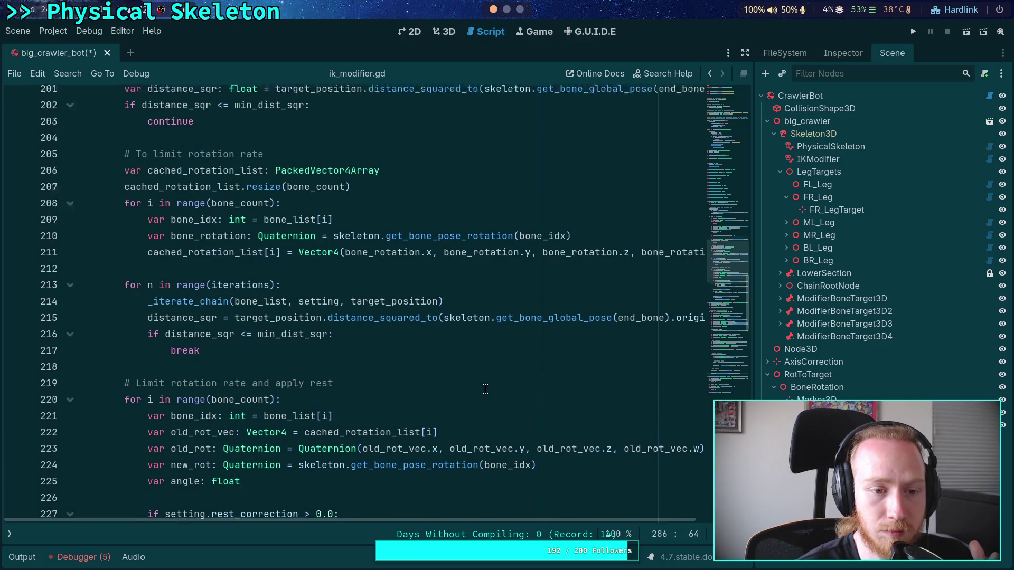
pyautogui.scroll(5, 485, 389)
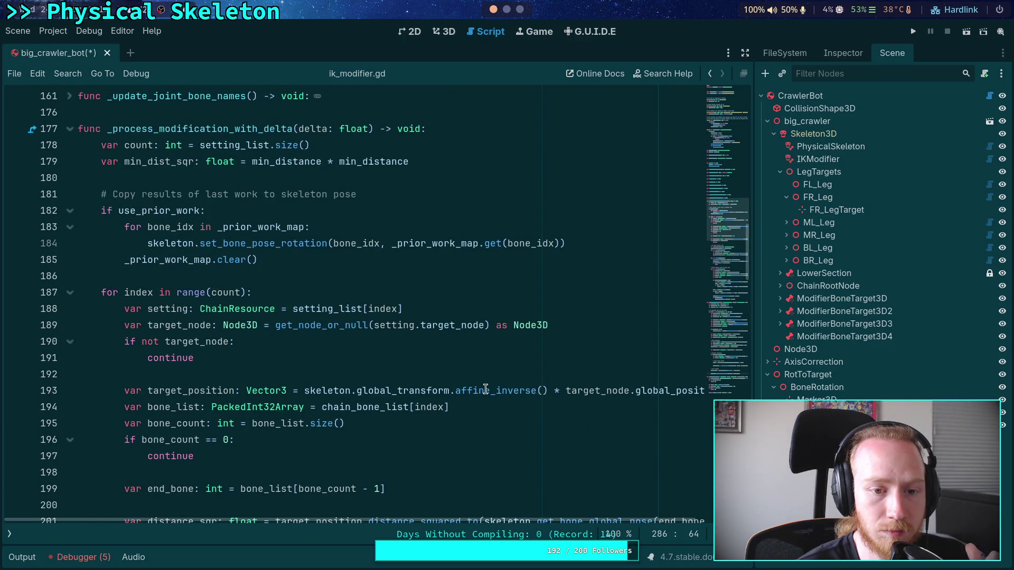
pyautogui.scroll(-16, 485, 390)
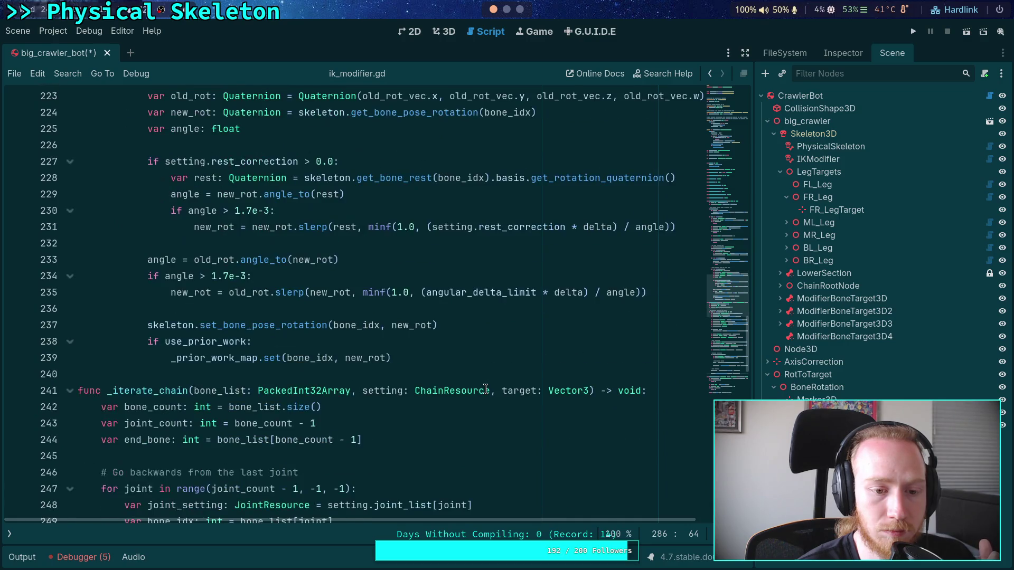
pyautogui.scroll(2, 485, 389)
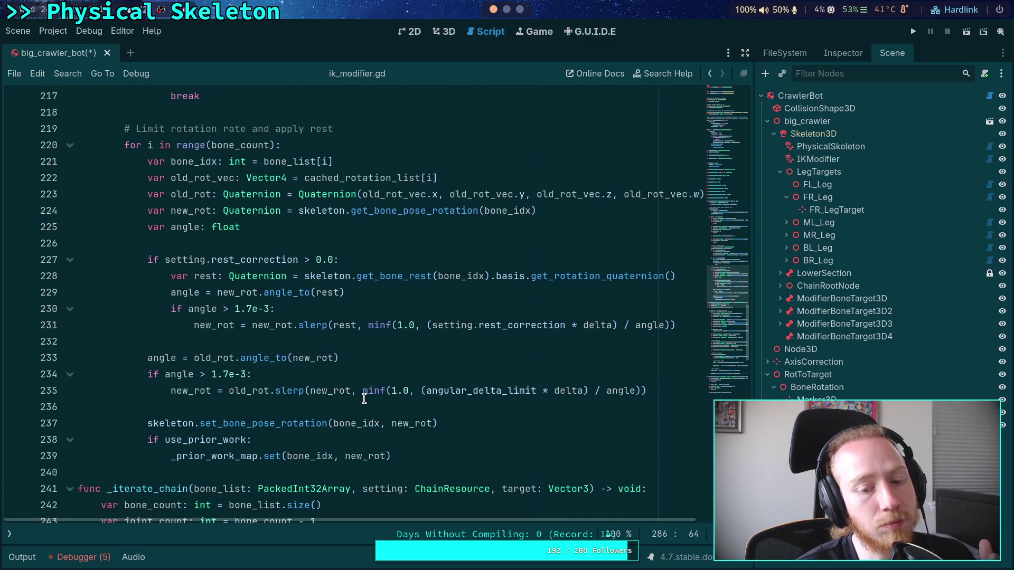
# Step: Highlight old_rot, old_rot_vec, bone_idx and new_rot to trace their use on lines 221–235
pyautogui.doubleClick(248, 391)
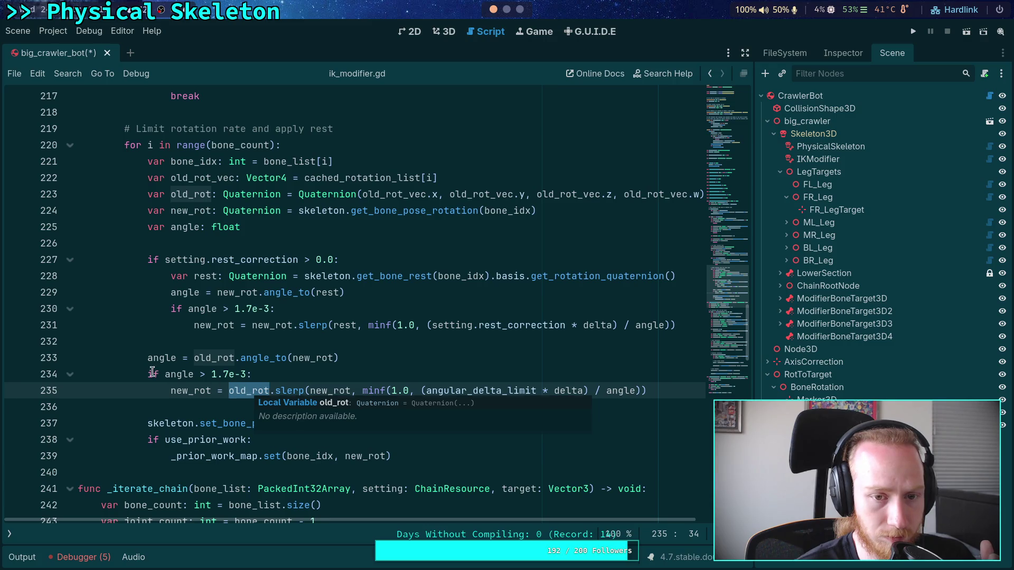
pyautogui.scroll(1, 334, 385)
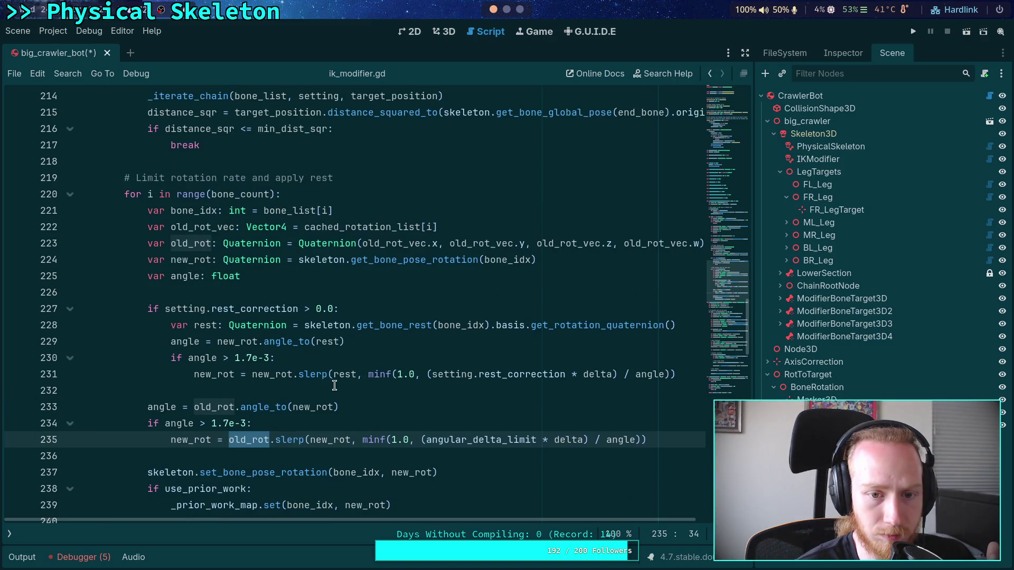
pyautogui.doubleClick(212, 227)
pyautogui.doubleClick(193, 210)
pyautogui.doubleClick(193, 228)
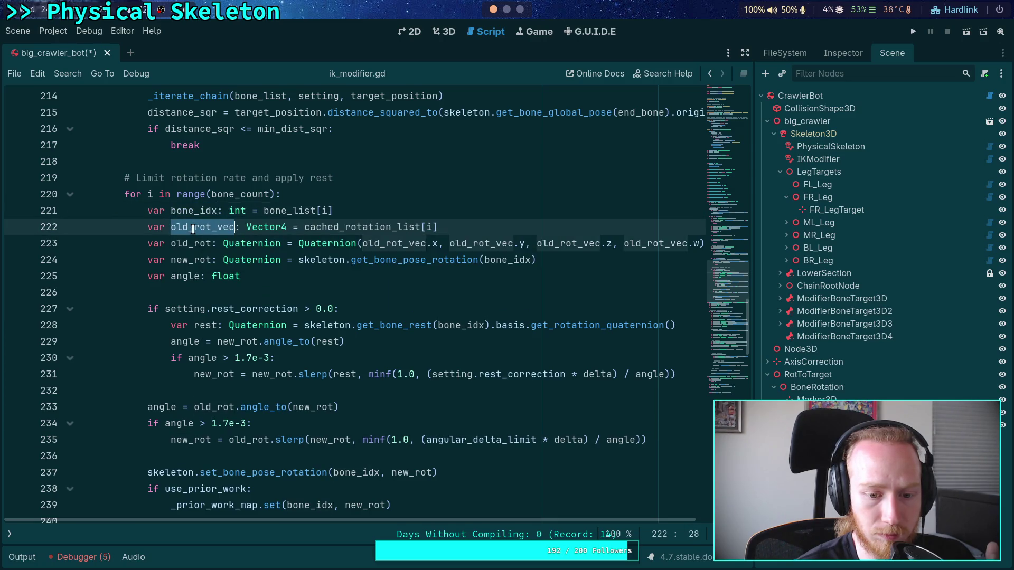
pyautogui.doubleClick(190, 259)
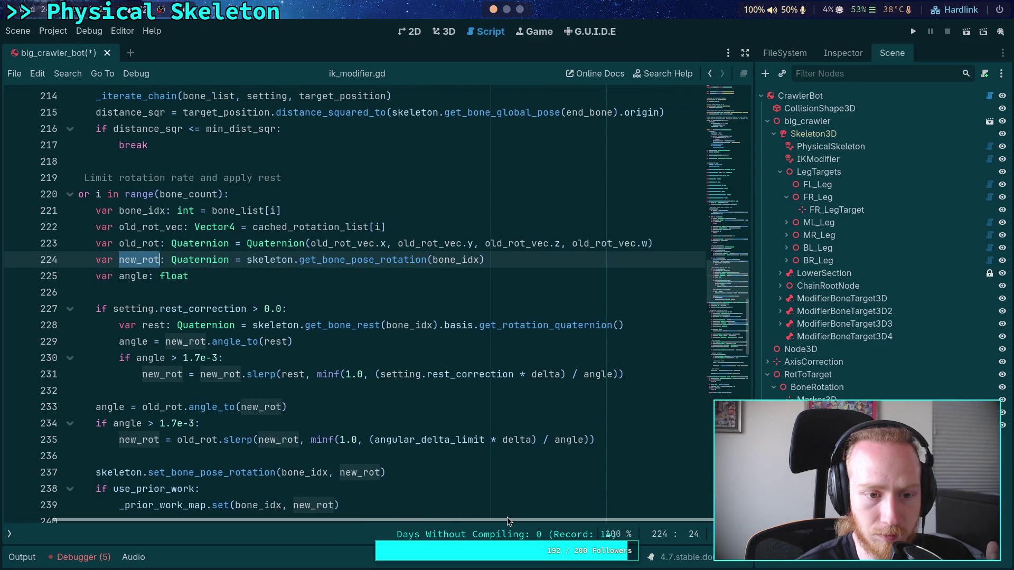
pyautogui.scroll(-15, 403, 486)
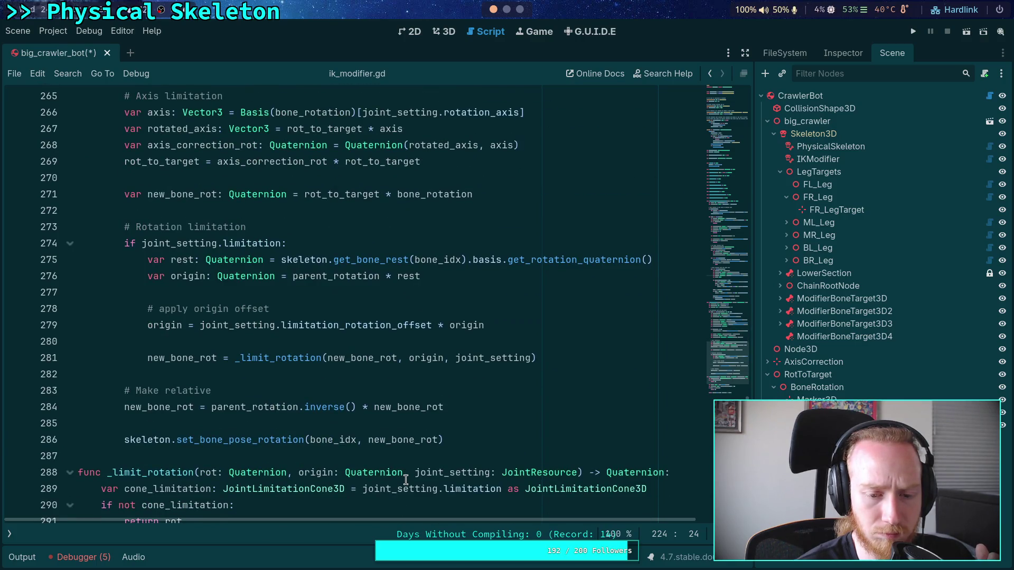
# Step: Move the relative-rotation expression from line 284 into the pose-setting call, delete the leftover lines, and save
pyautogui.moveTo(211, 408); pyautogui.dragTo(453, 405)
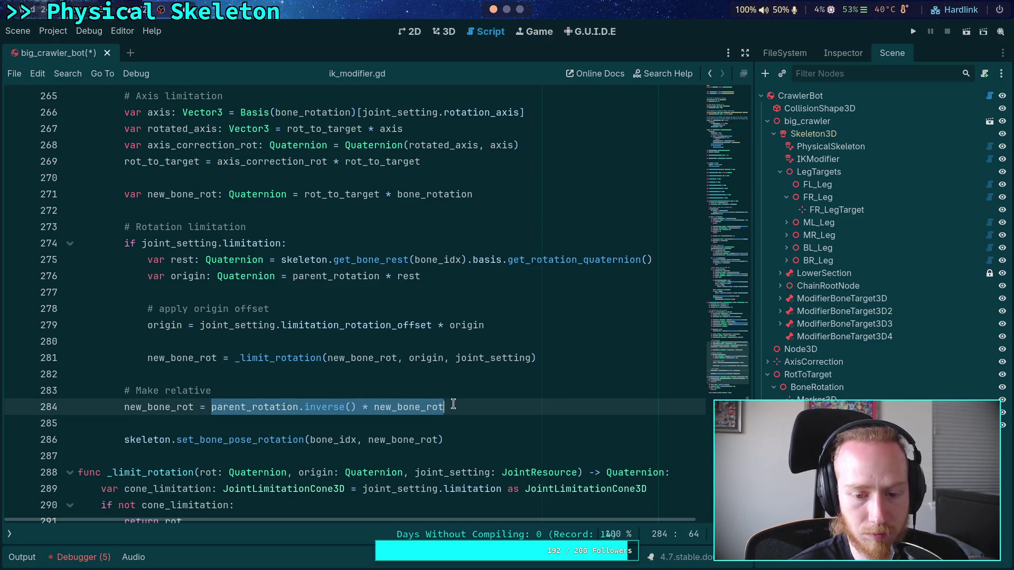
pyautogui.hotkey('ctrl', 'x')
pyautogui.doubleClick(401, 440)
pyautogui.hotkey('ctrl', 'v')
pyautogui.click(312, 407)
pyautogui.press('BackSpace')
pyautogui.press('BackSpace')
pyautogui.press('BackSpace')
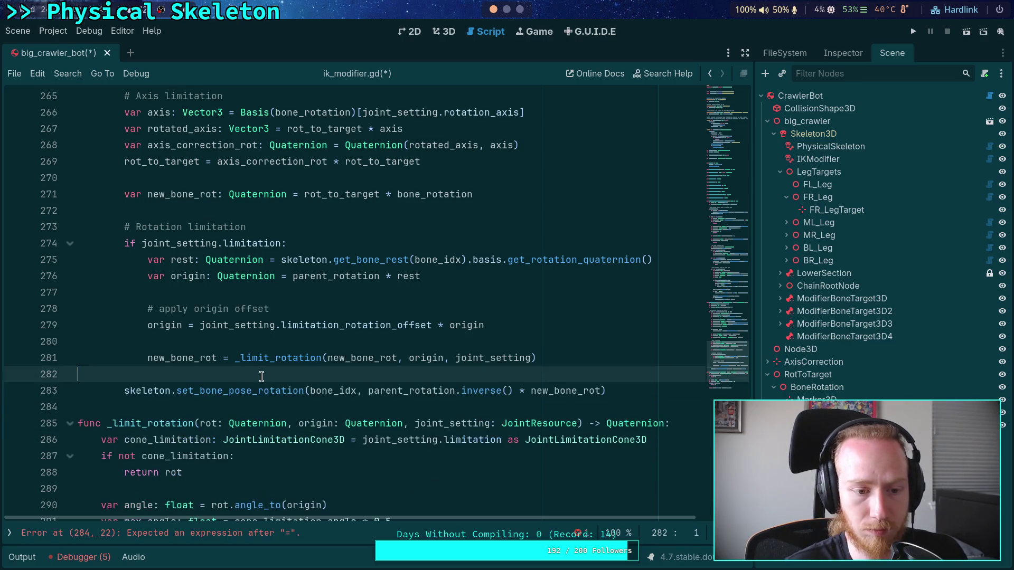
pyautogui.hotkey('ctrl', 's')
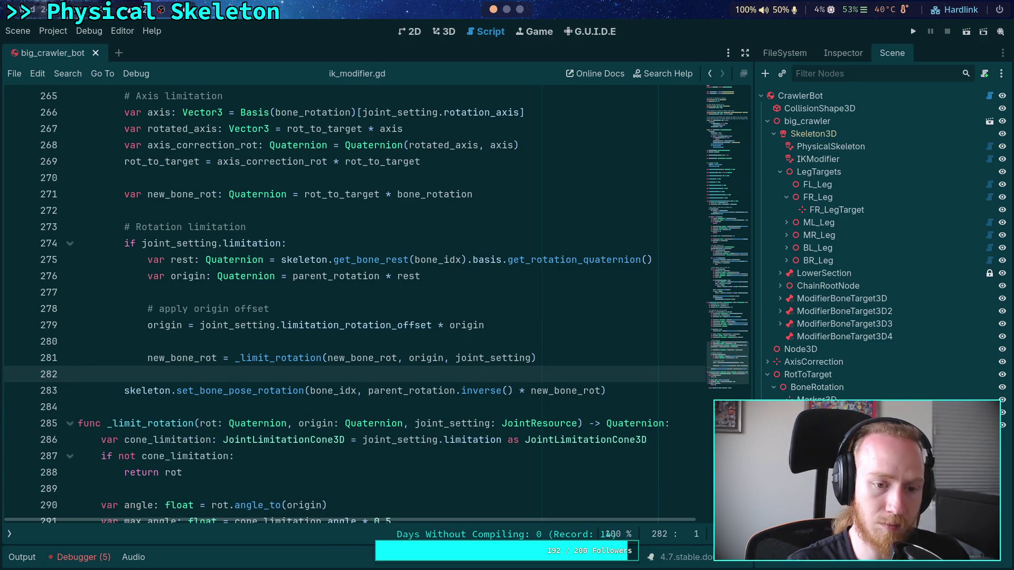
pyautogui.scroll(10, 375, 389)
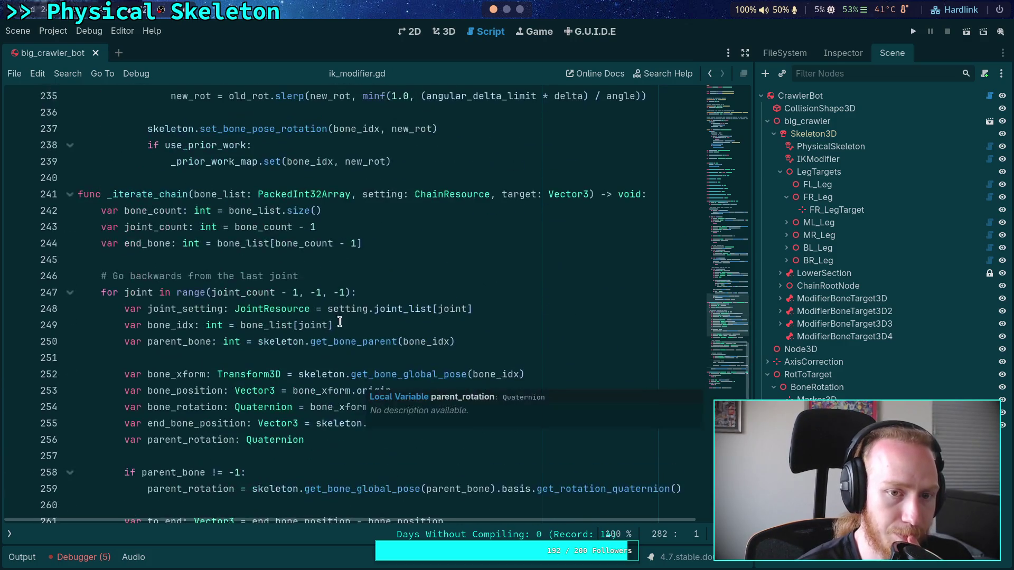
# Step: Drag the leg target up, along X and along Z to watch the IK leg follow
pyautogui.click(448, 34)
pyautogui.moveTo(264, 390)
pyautogui.mouseDown()
pyautogui.moveTo(341, 393)
pyautogui.moveTo(264, 381)
pyautogui.mouseUp()
pyautogui.moveTo(261, 329)
pyautogui.mouseDown()
pyautogui.moveTo(260, 280)
pyautogui.moveTo(257, 305)
pyautogui.mouseUp()
pyautogui.moveTo(291, 355); pyautogui.dragTo(266, 355)
pyautogui.moveTo(179, 353); pyautogui.dragTo(264, 406)
pyautogui.moveTo(179, 374); pyautogui.dragTo(69, 368)
# Step: Back in ik_modifier.gd, place the caret on line 245, scroll up, and select the IKModifier node
pyautogui.click(490, 33)
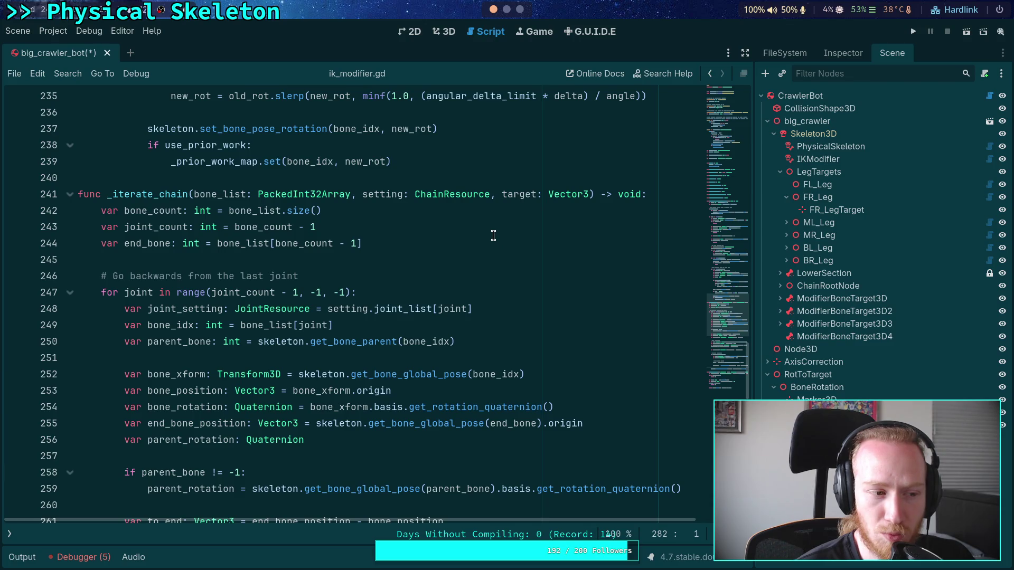
pyautogui.click(242, 262)
pyautogui.scroll(3, 282, 275)
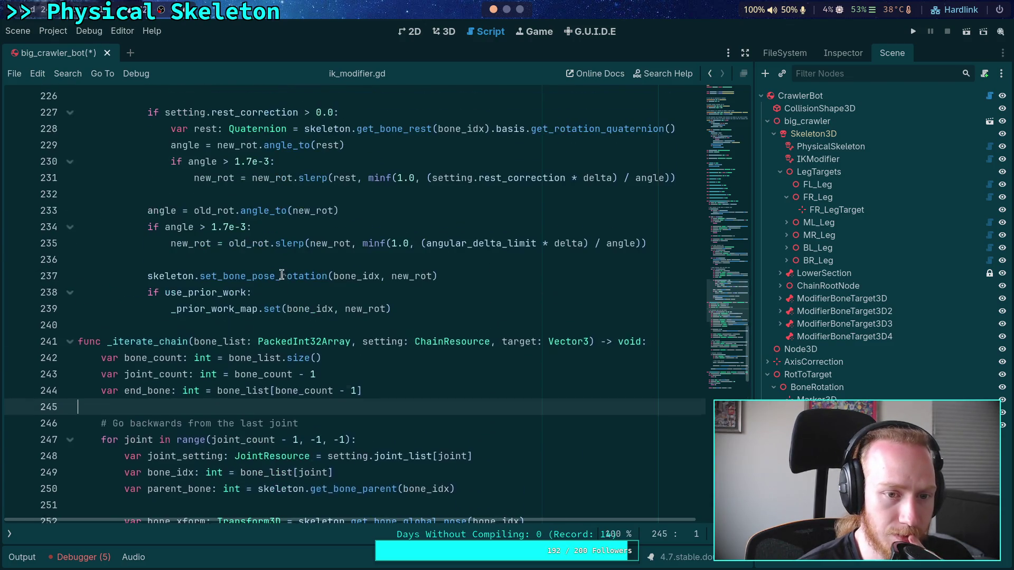
pyautogui.scroll(2, 319, 318)
pyautogui.scroll(2, 327, 328)
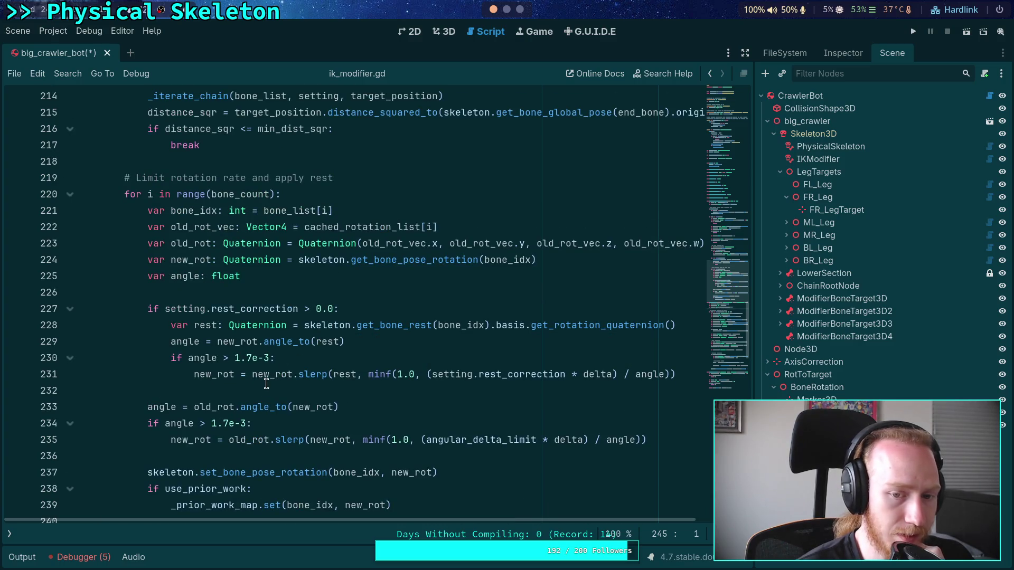
pyautogui.moveTo(254, 377)
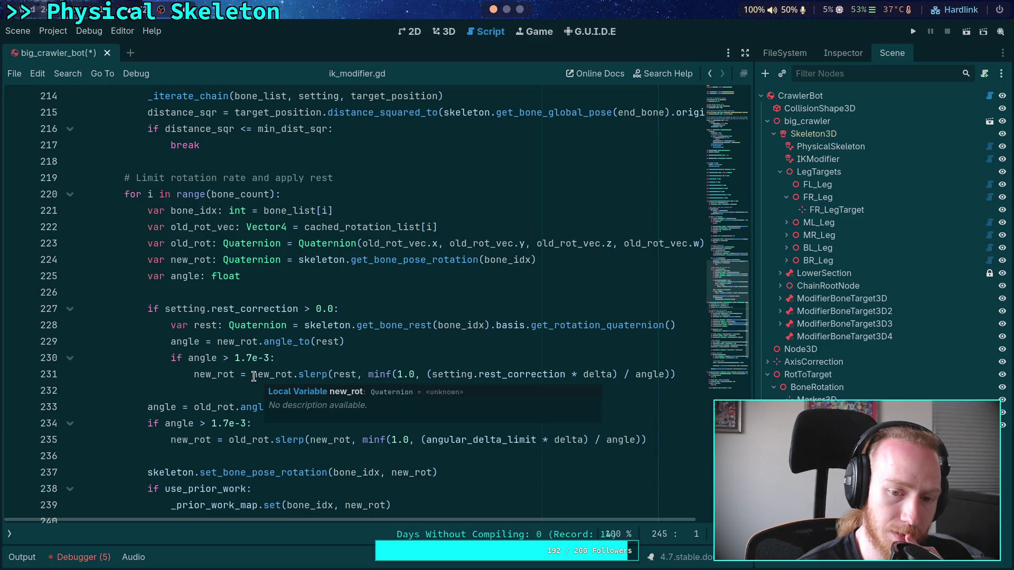
pyautogui.click(818, 159)
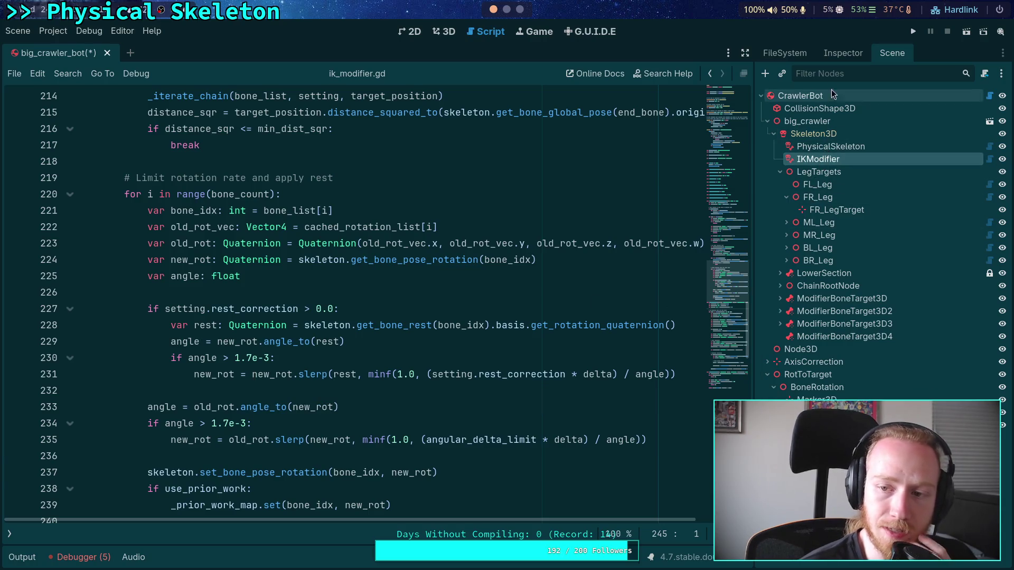
# Step: Set Rest Correction on IKModifier's first chain to 0.5 and save the scene
pyautogui.click(844, 55)
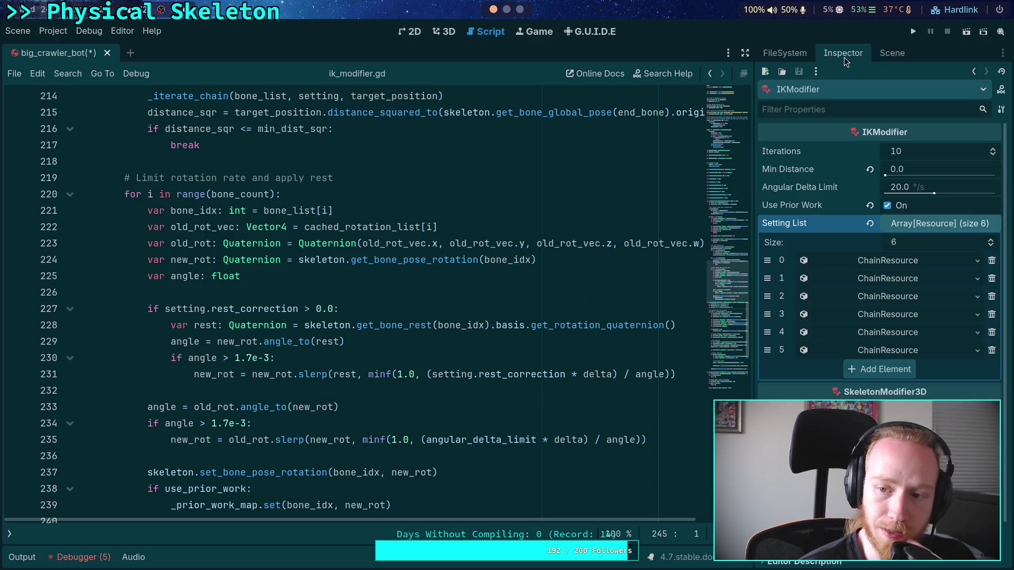
pyautogui.click(865, 262)
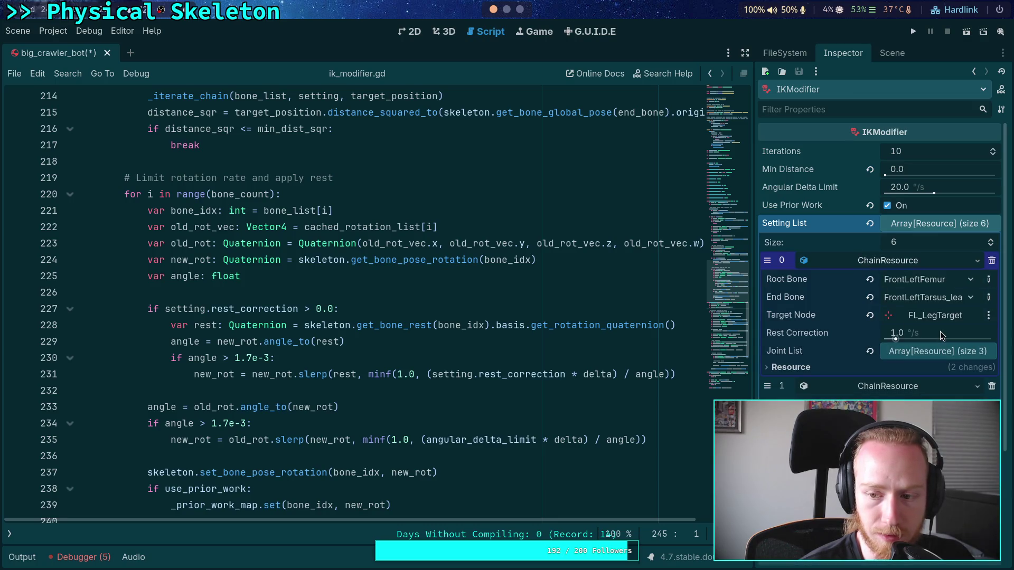
pyautogui.moveTo(941, 336)
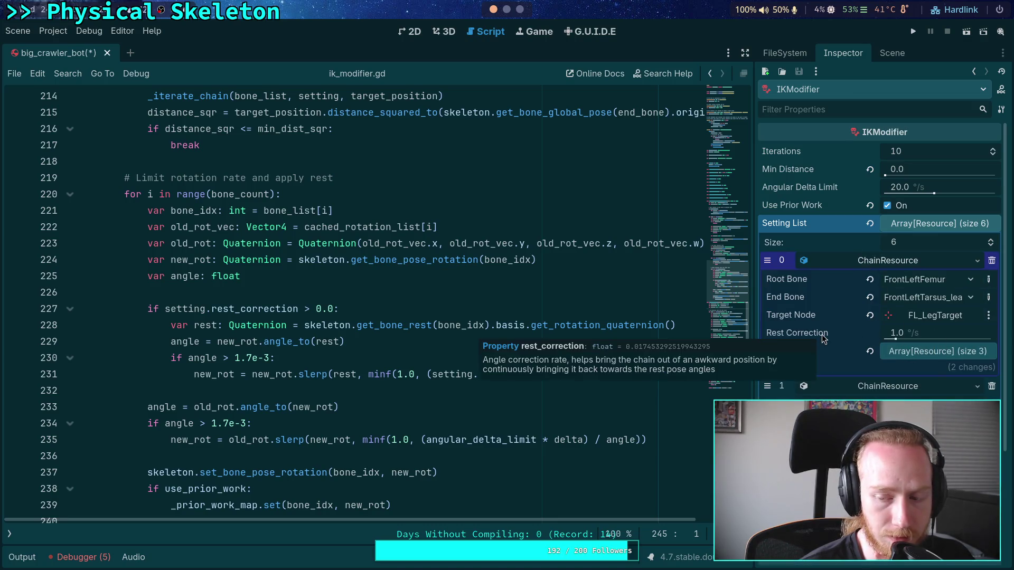
pyautogui.click(943, 331)
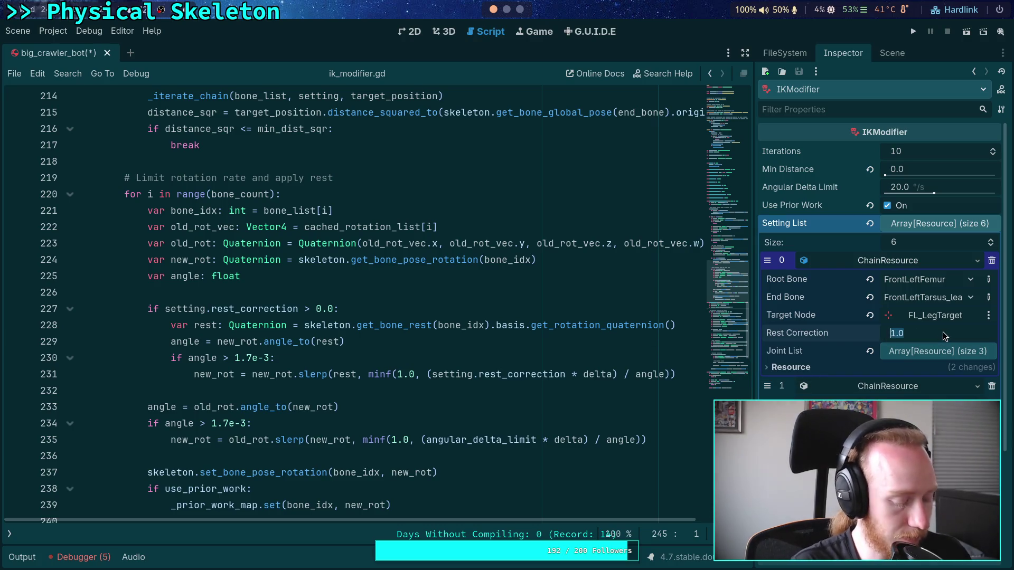
pyautogui.write('0.5')
pyautogui.press('Return')
pyautogui.hotkey('ctrl', 's')
# Step: Drag FL_LegTarget along Z in the 3D view to test the leg
pyautogui.hotkey('ctrl', 'F2')
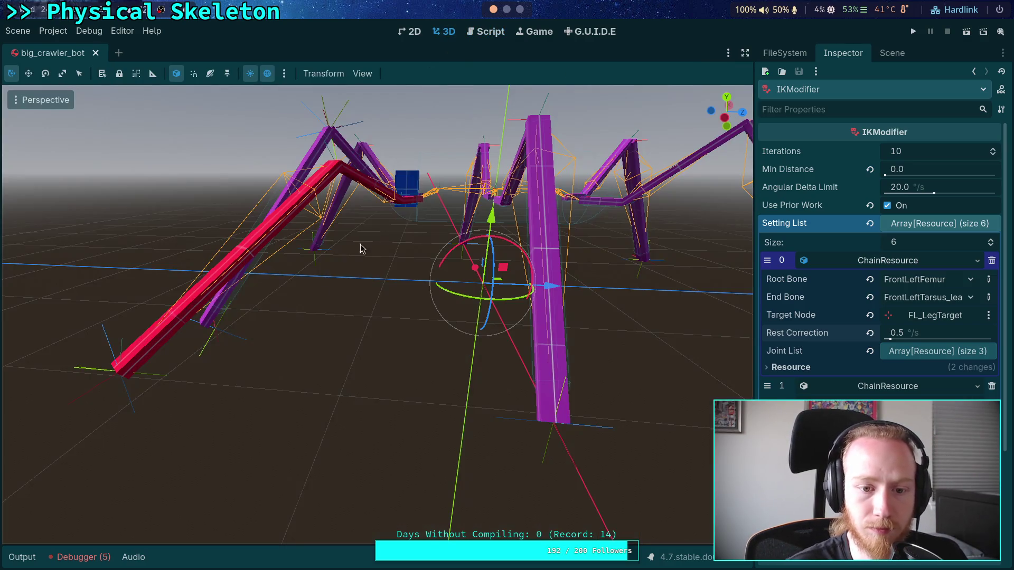
pyautogui.click(155, 379)
pyautogui.moveTo(97, 372)
pyautogui.mouseDown()
pyautogui.moveTo(140, 369)
pyautogui.moveTo(16, 352)
pyautogui.moveTo(47, 367)
pyautogui.mouseUp()
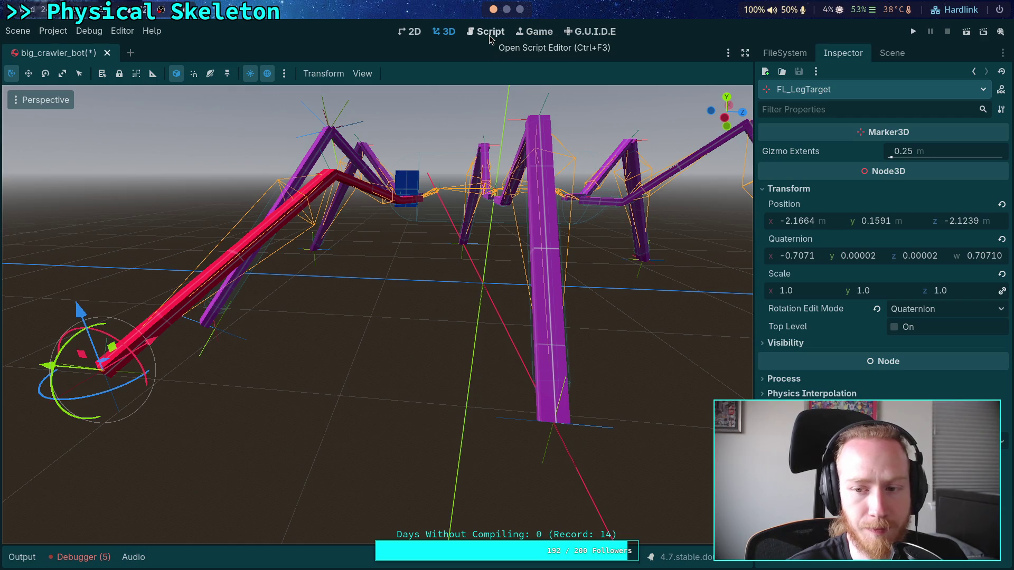
# Step: Return to ik_modifier.gd and scroll through the iterations loop code
pyautogui.click(490, 33)
pyautogui.moveTo(275, 309)
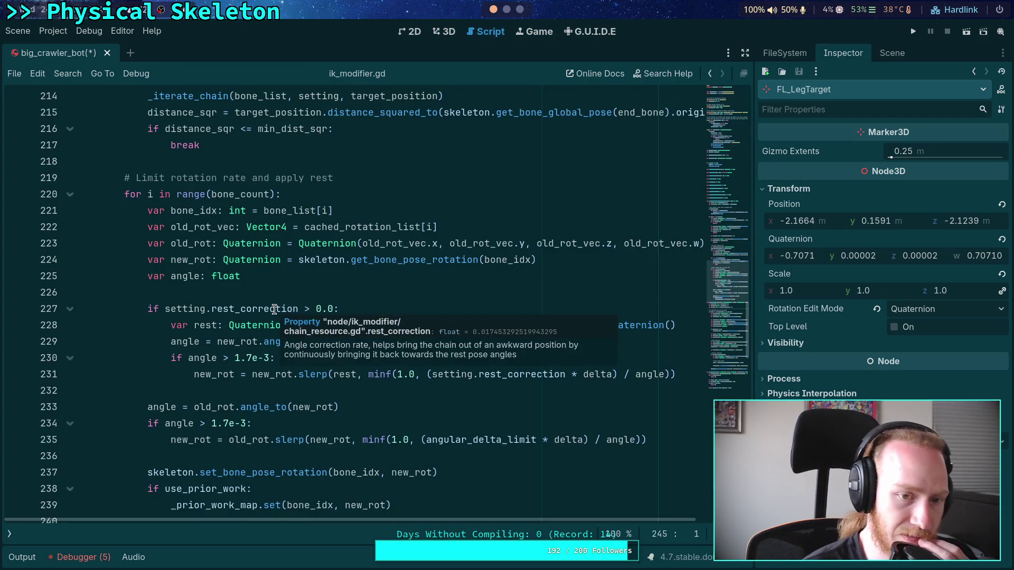
pyautogui.scroll(4, 274, 308)
pyautogui.scroll(-4, 166, 322)
pyautogui.scroll(-3, 166, 323)
pyautogui.scroll(3, 153, 317)
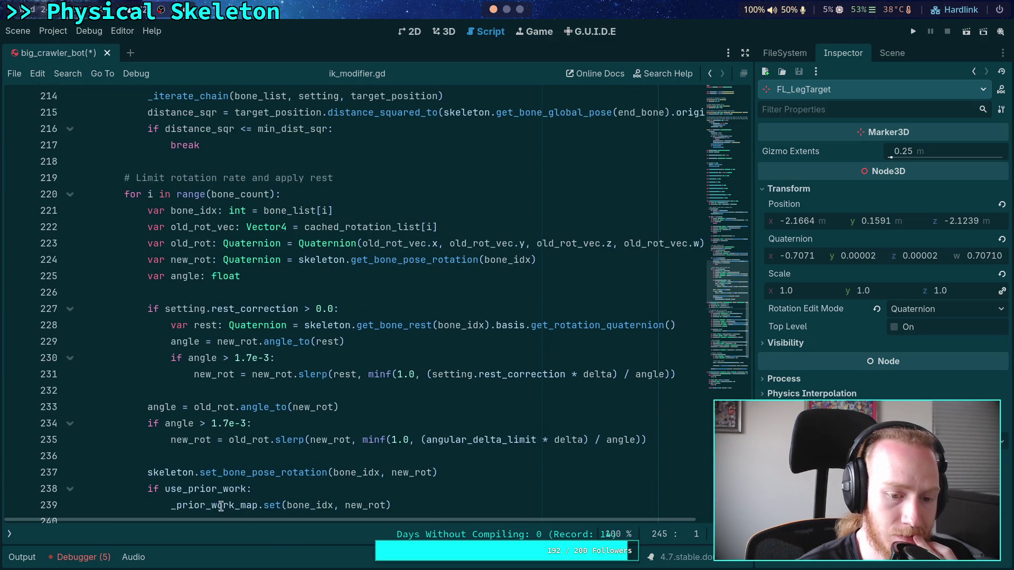
pyautogui.scroll(-1, 201, 386)
pyautogui.moveTo(209, 400)
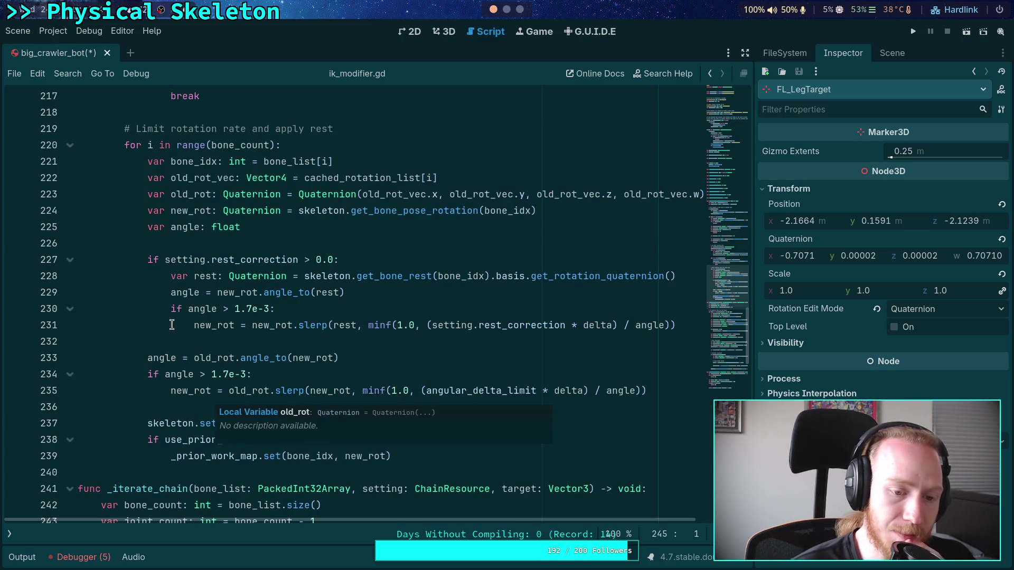
pyautogui.scroll(5, 164, 317)
pyautogui.moveTo(147, 294); pyautogui.dragTo(199, 341)
pyautogui.scroll(-5, 283, 328)
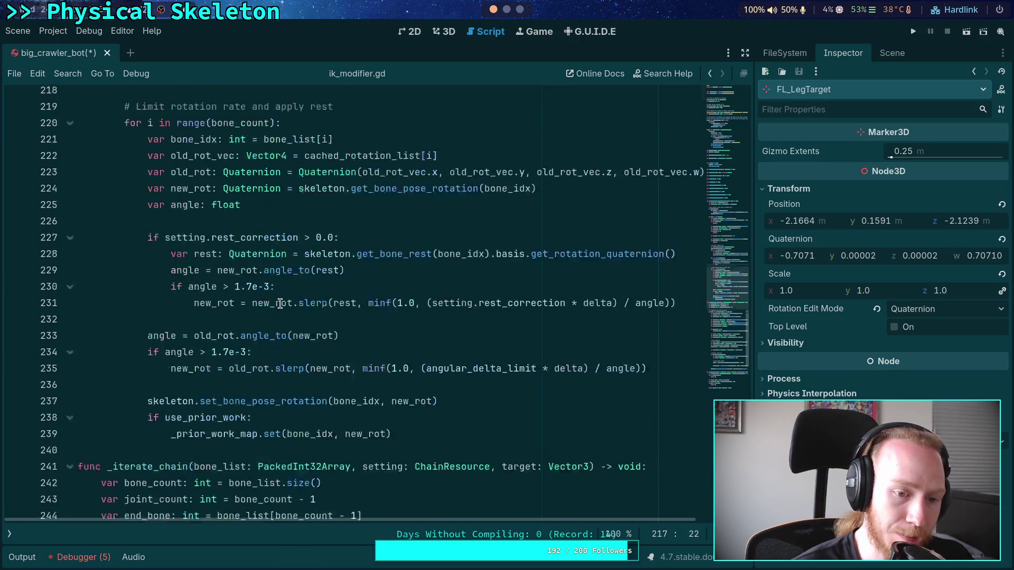
pyautogui.scroll(1, 269, 299)
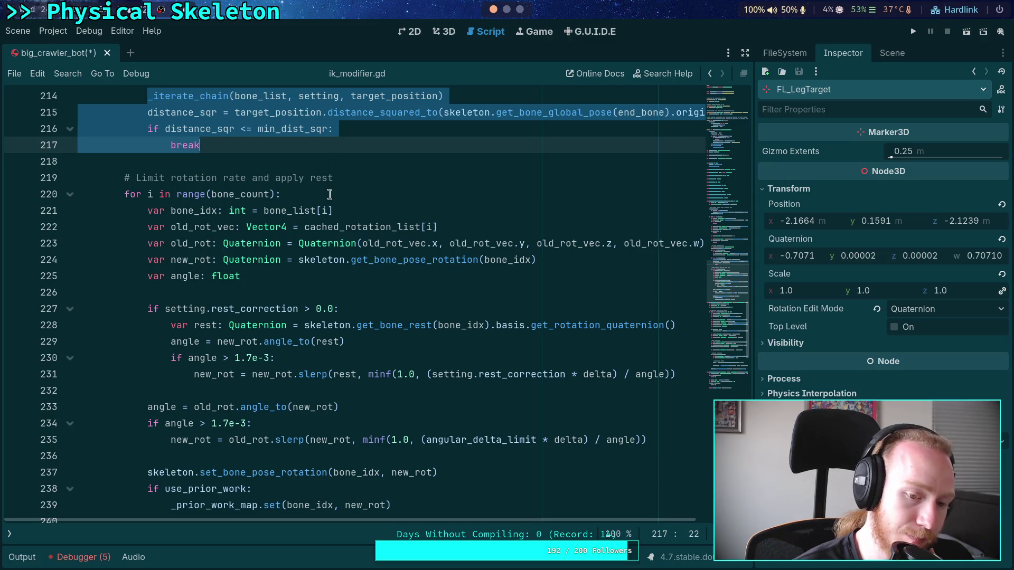
pyautogui.scroll(2, 324, 200)
pyautogui.scroll(-2, 296, 232)
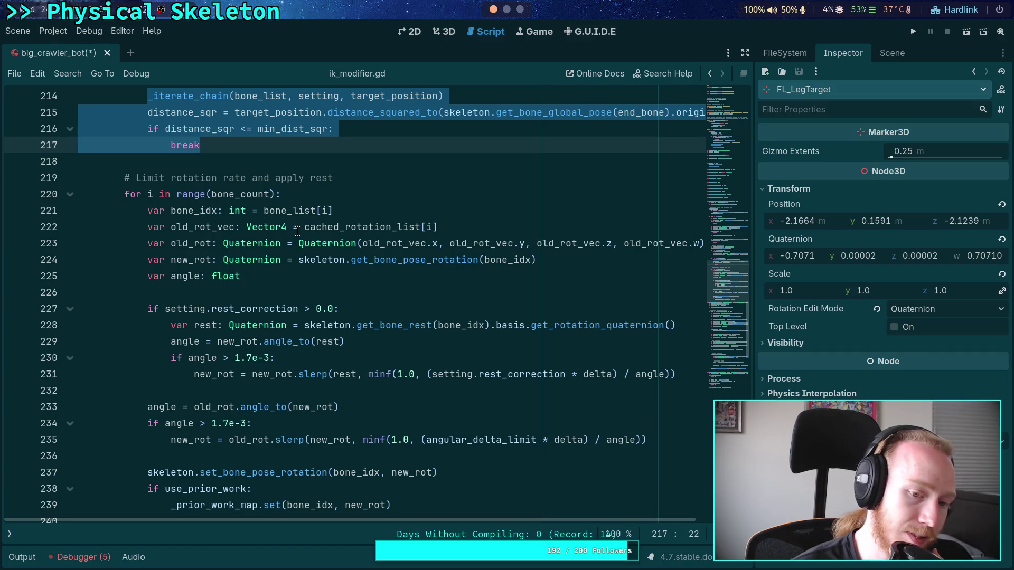
pyautogui.scroll(1, 238, 154)
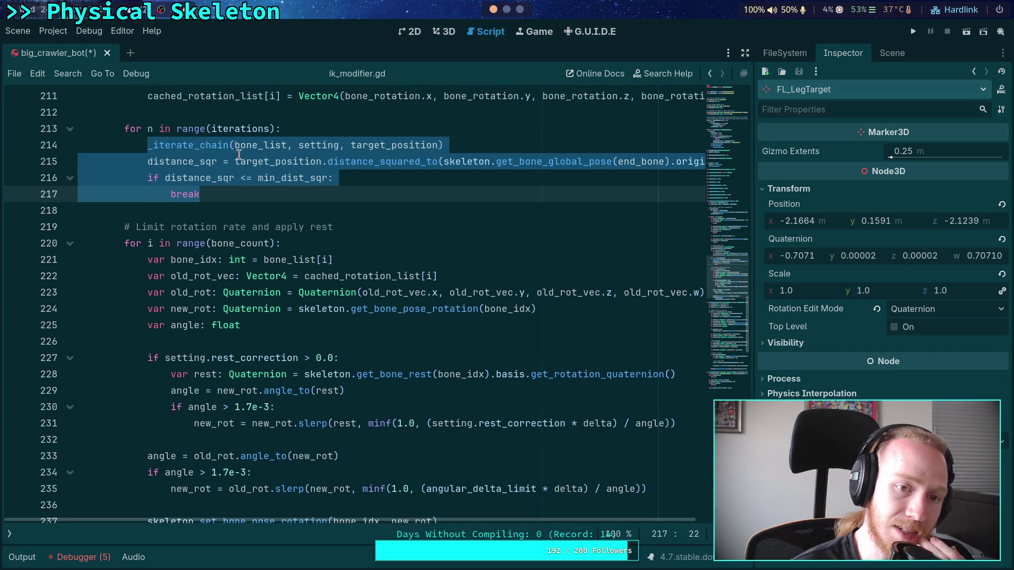
# Step: Insert a blank line after the _iterate_chain call on line 214, ahead of the distance check
pyautogui.click(455, 146)
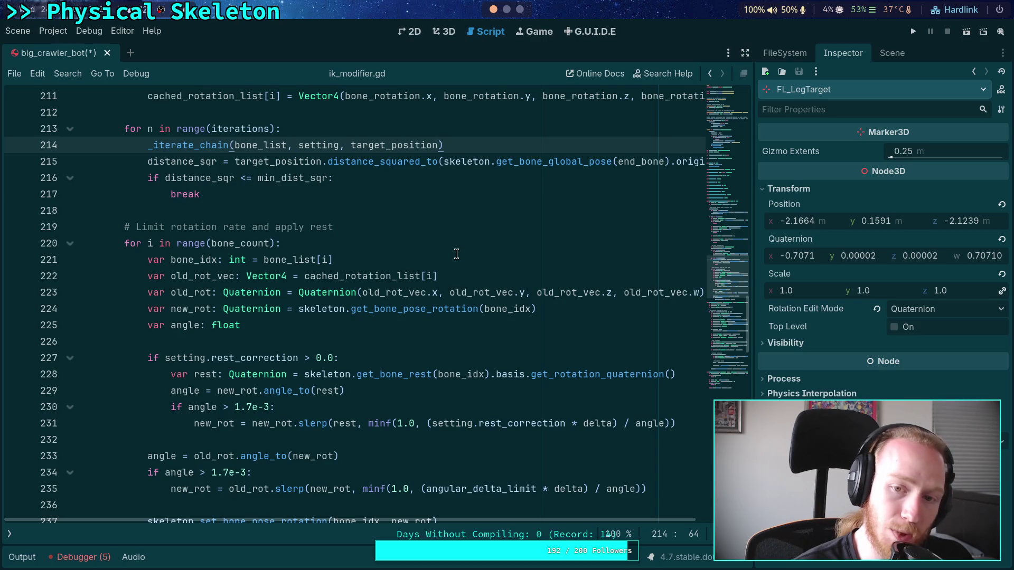
pyautogui.scroll(-2, 457, 254)
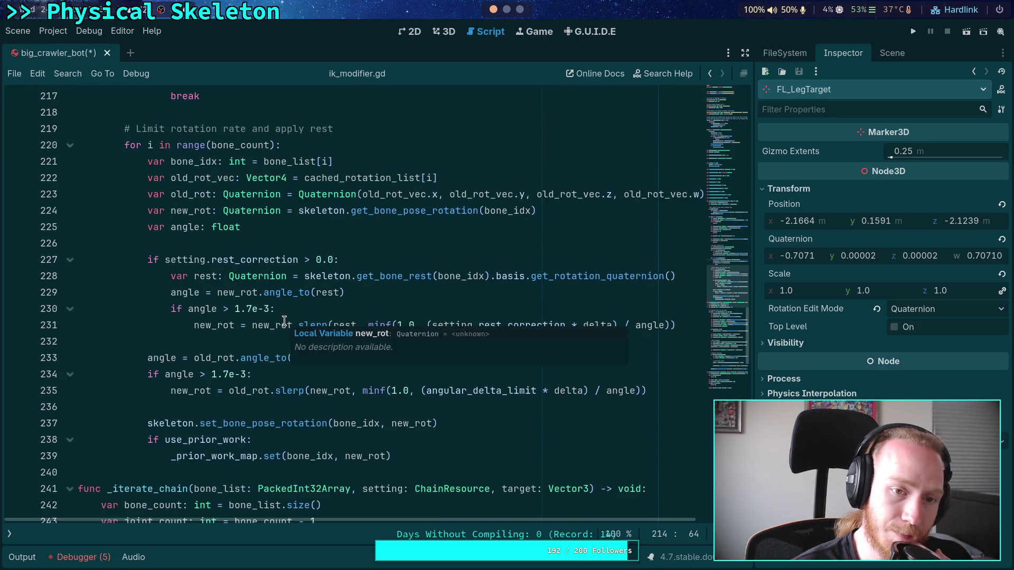
pyautogui.scroll(4, 284, 321)
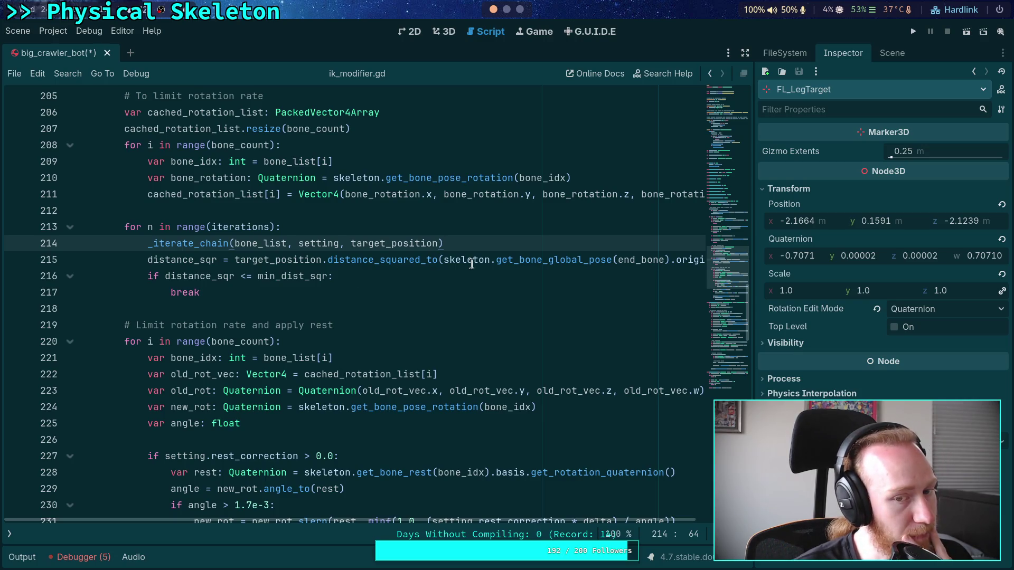
pyautogui.moveTo(472, 264)
pyautogui.press('Return')
pyautogui.press('Return')
pyautogui.press('Return')
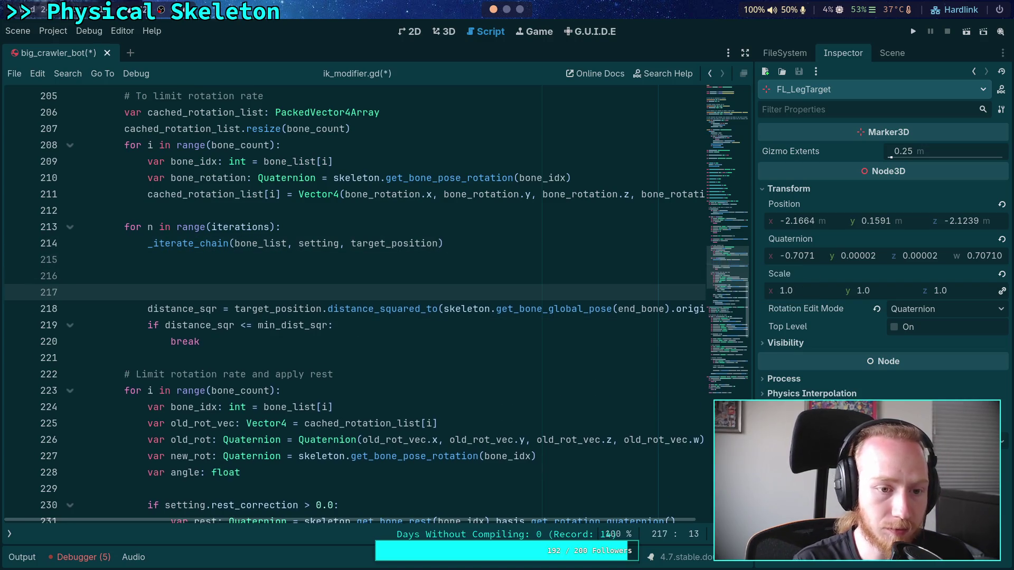
pyautogui.press('Up')
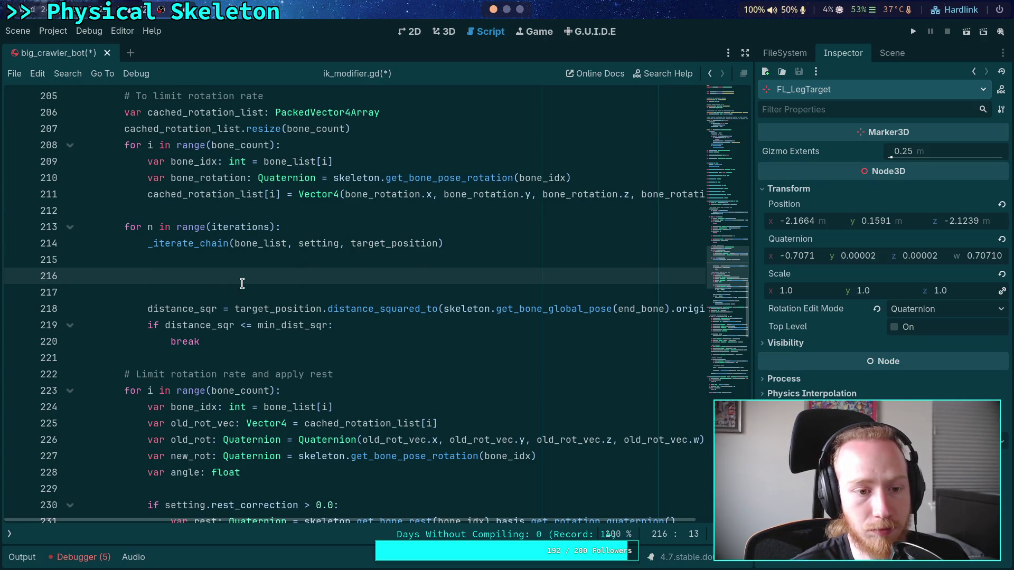
pyautogui.write('# M')
pyautogui.write('ust limi')
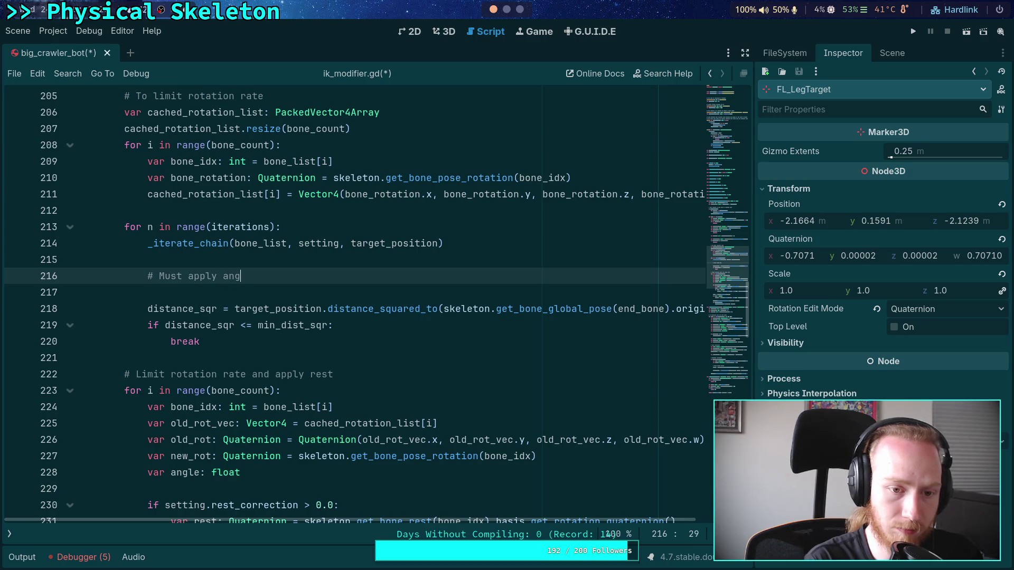
pyautogui.write('here')
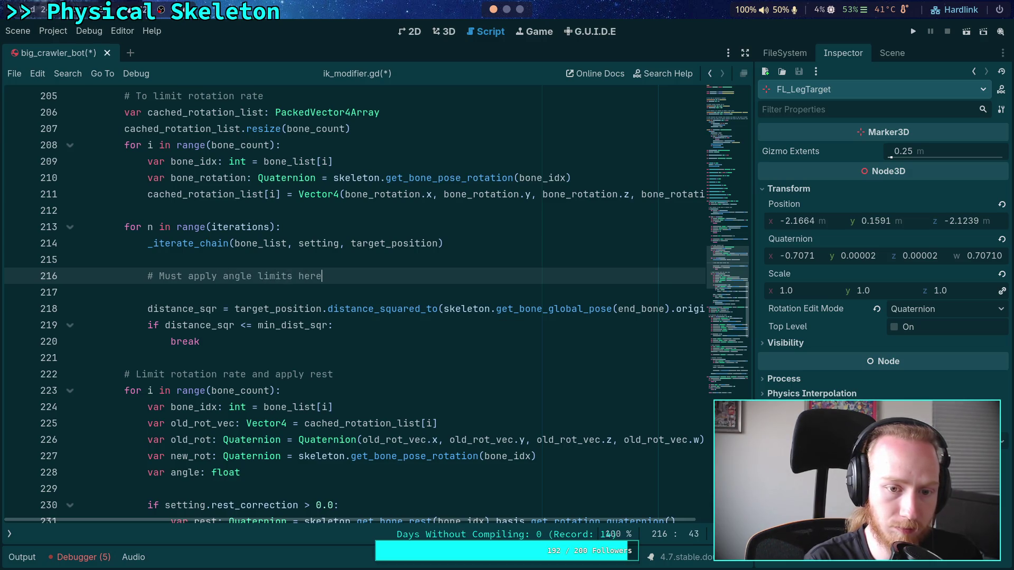
pyautogui.scroll(-5, 270, 238)
pyautogui.moveTo(147, 259)
pyautogui.mouseDown()
pyautogui.moveTo(525, 327)
pyautogui.moveTo(687, 327)
pyautogui.mouseUp()
pyautogui.scroll(2, 471, 346)
pyautogui.scroll(1, 471, 346)
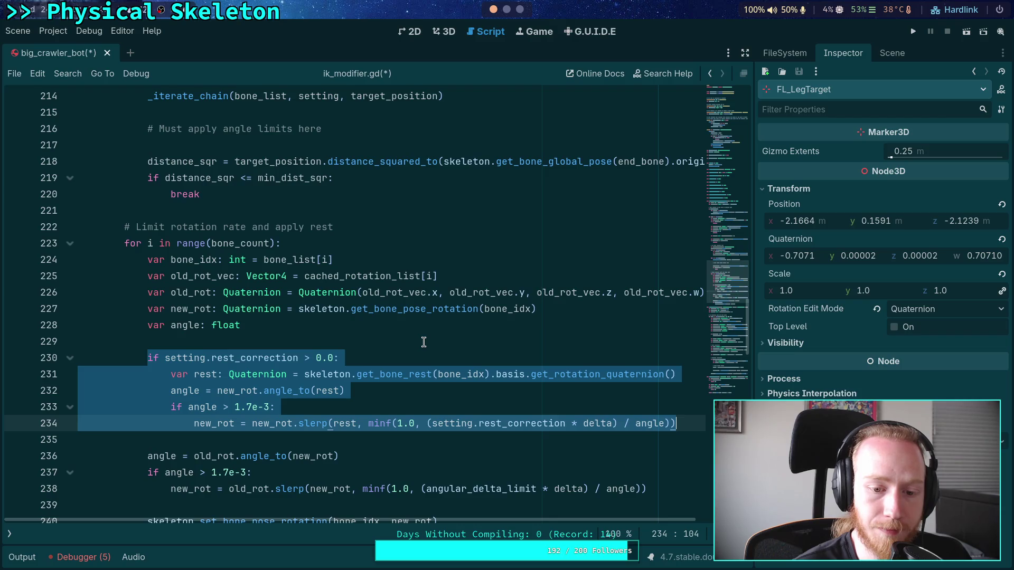
pyautogui.doubleClick(216, 424)
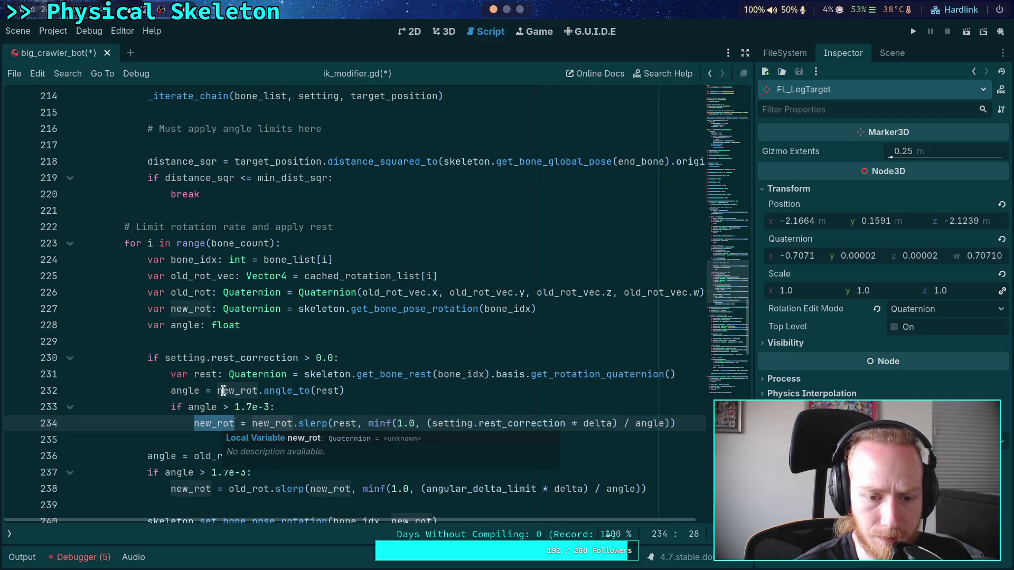
pyautogui.moveTo(147, 309)
pyautogui.mouseDown()
pyautogui.moveTo(541, 312)
pyautogui.moveTo(623, 424)
pyautogui.moveTo(679, 421)
pyautogui.mouseUp()
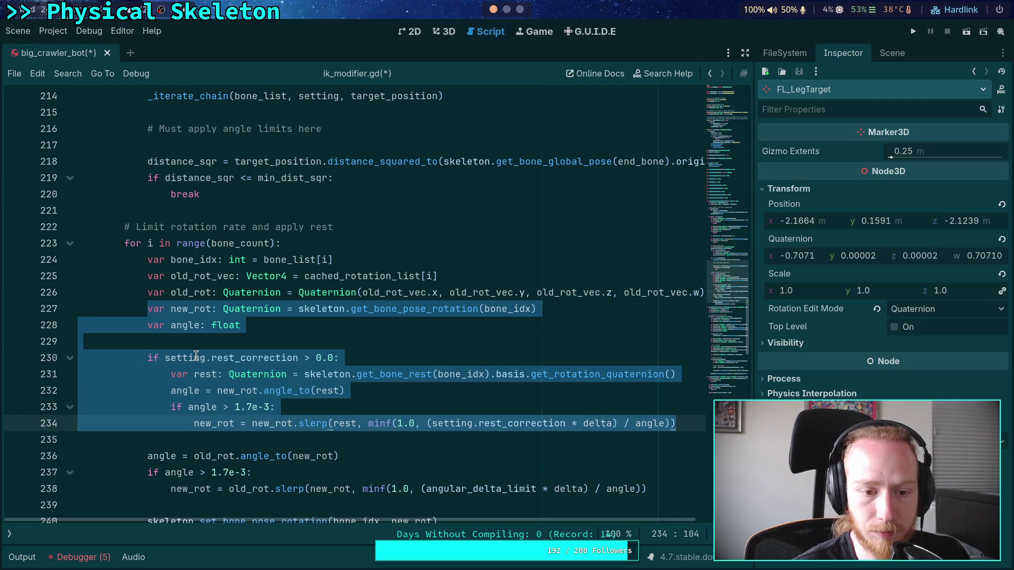
pyautogui.rightClick(197, 440)
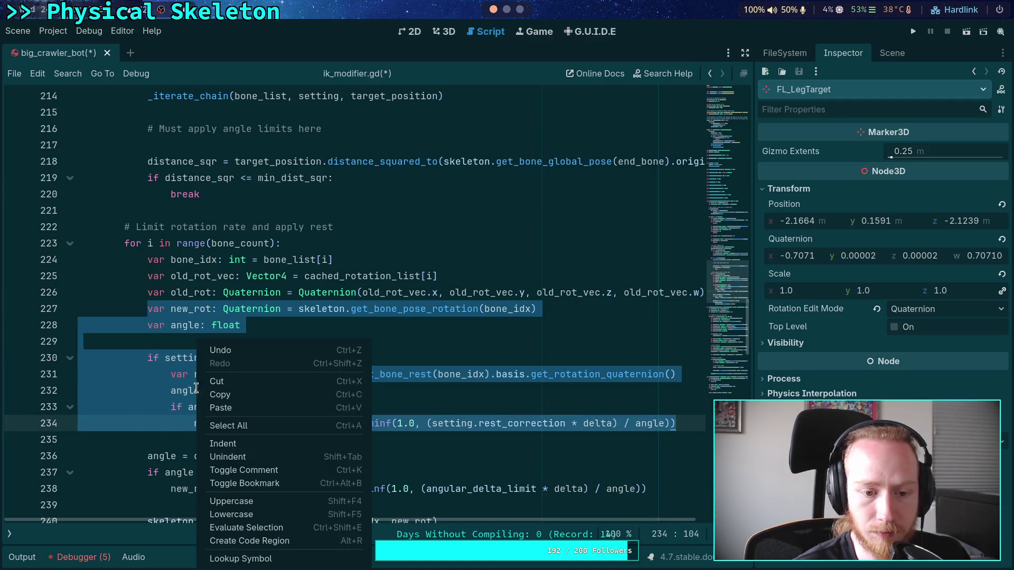
pyautogui.click(239, 395)
pyautogui.scroll(-2, 240, 390)
pyautogui.scroll(2, 241, 384)
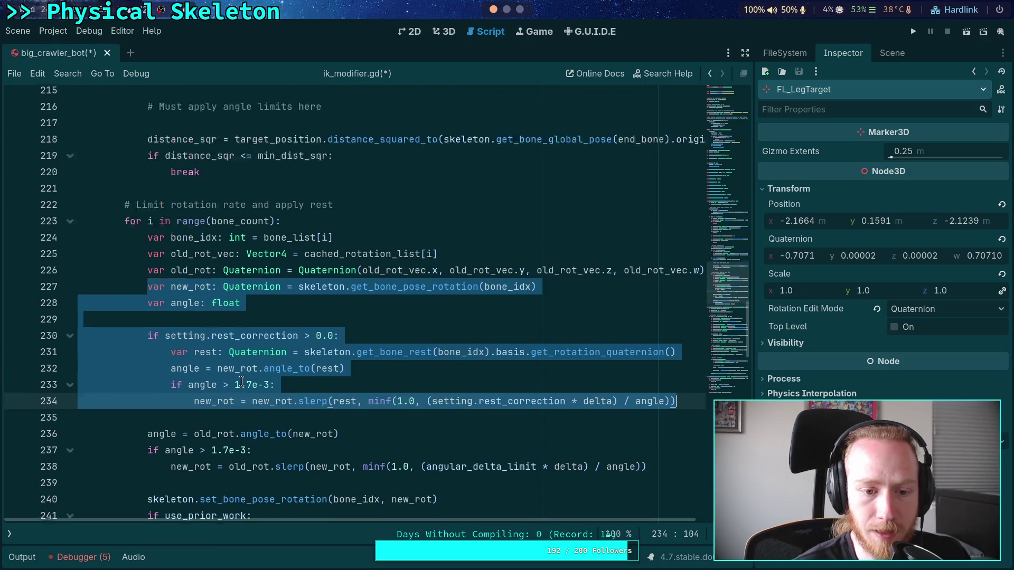
pyautogui.scroll(5, 241, 381)
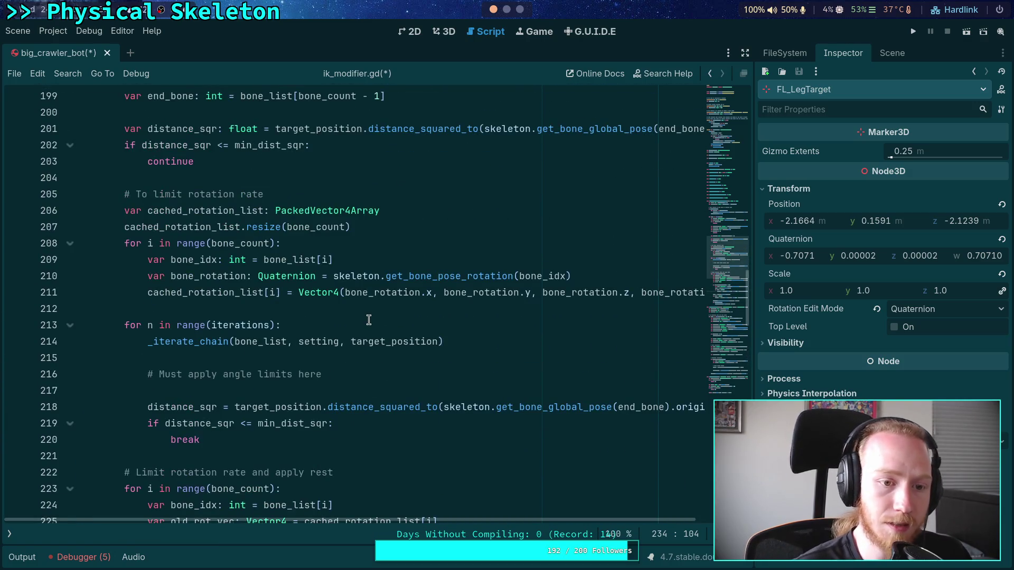
pyautogui.scroll(1, 354, 316)
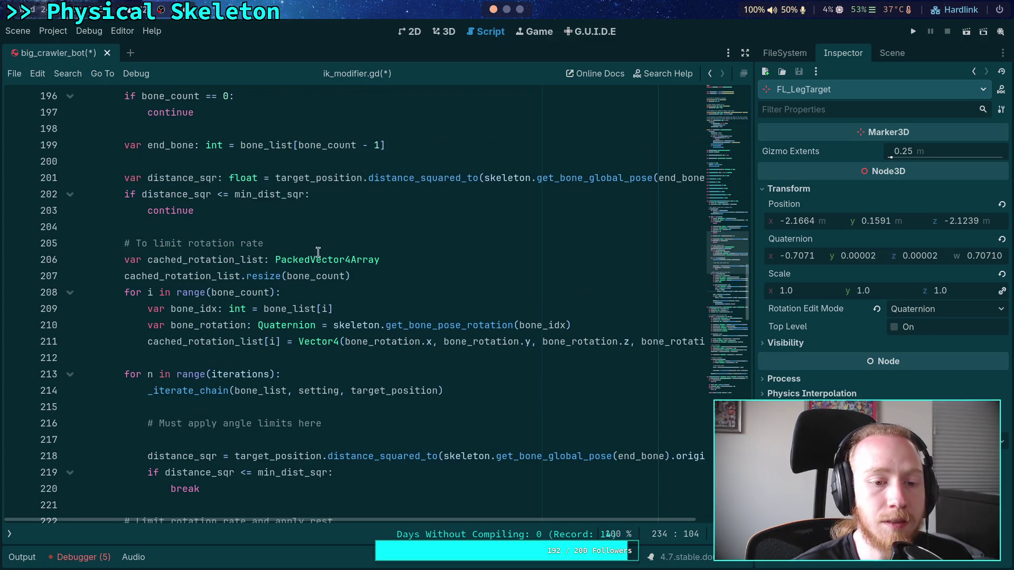
pyautogui.scroll(2, 340, 233)
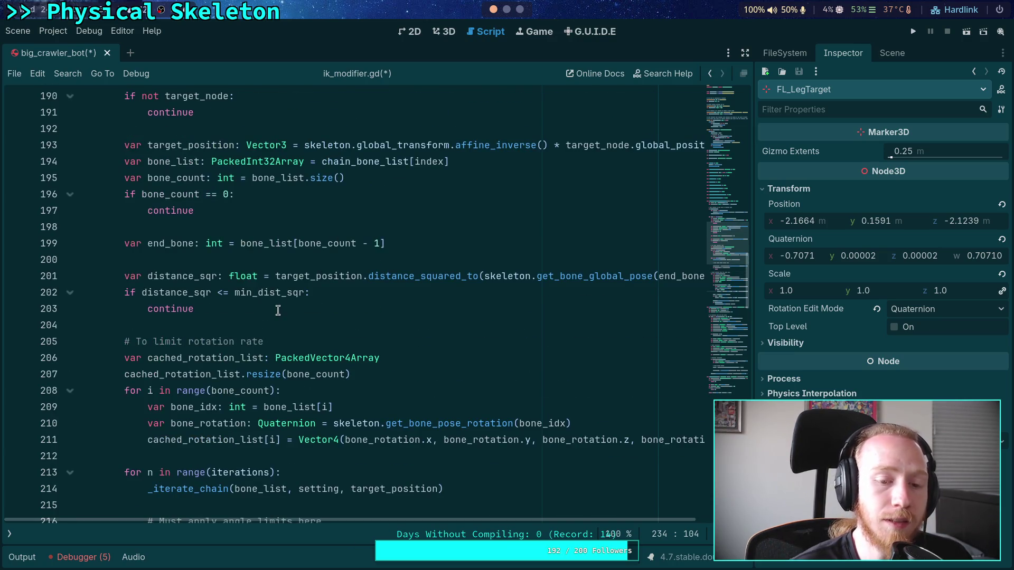
pyautogui.moveTo(222, 306); pyautogui.dragTo(127, 277)
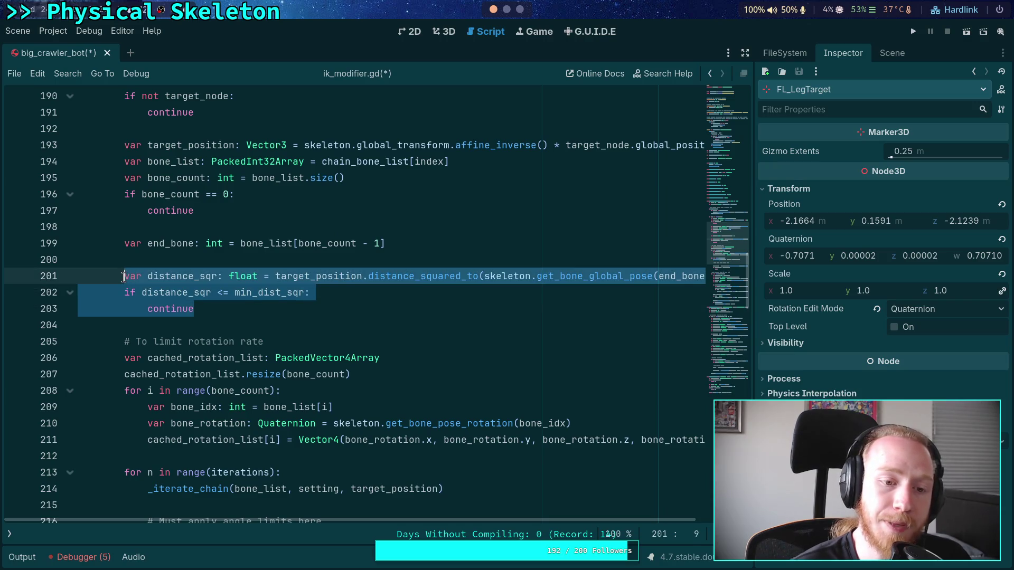
pyautogui.scroll(1, 243, 312)
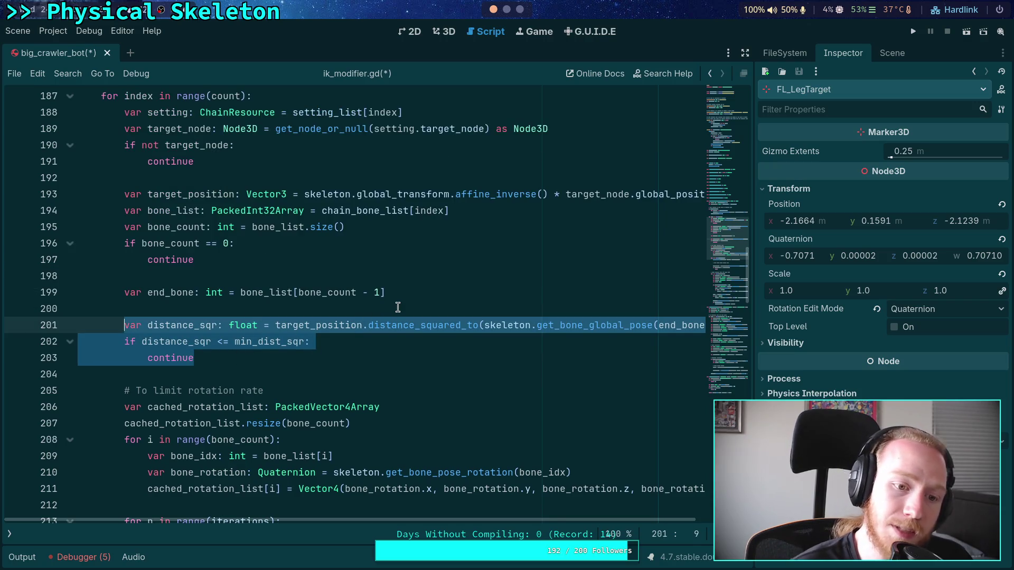
pyautogui.scroll(2, 397, 307)
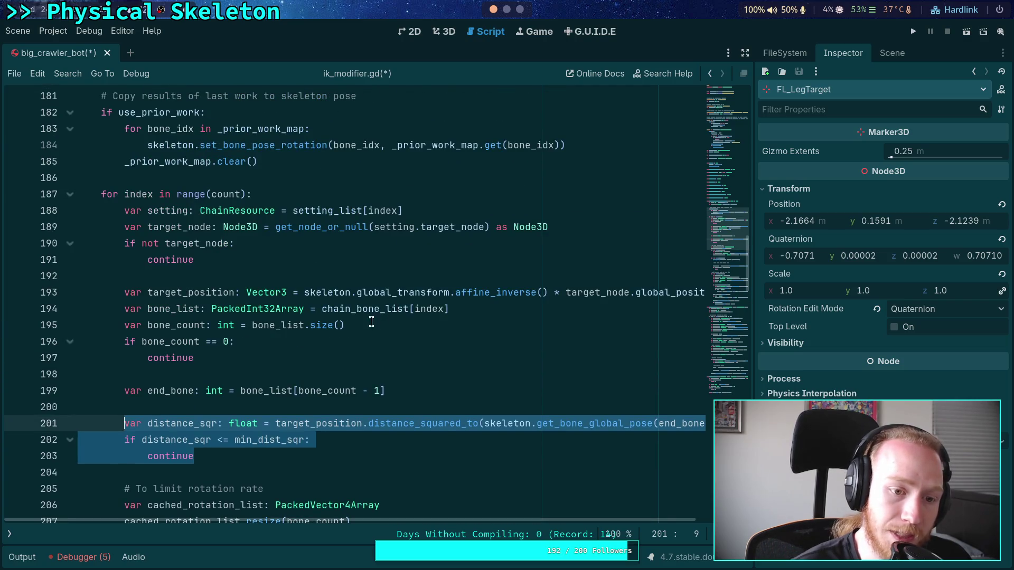
pyautogui.click(304, 369)
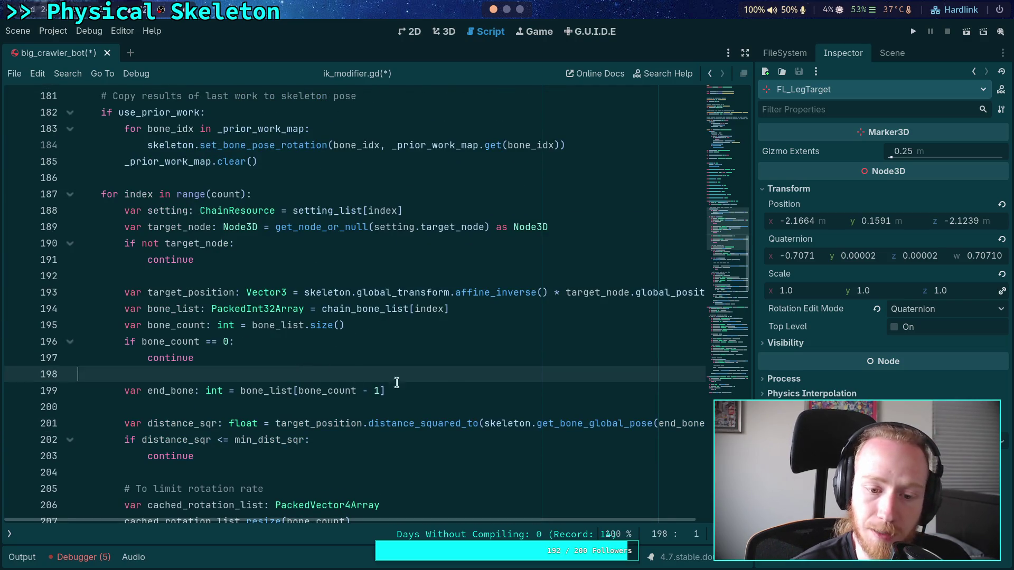
# Step: Below the end_bone declaration, add '# Apply rest correction first', paste the rest block and dedent it
pyautogui.click(455, 388)
pyautogui.press('Return')
pyautogui.press('Return')
pyautogui.write('# A')
pyautogui.press('BackSpace')
pyautogui.press('BackSpace')
pyautogui.write('pply rest recover rate')
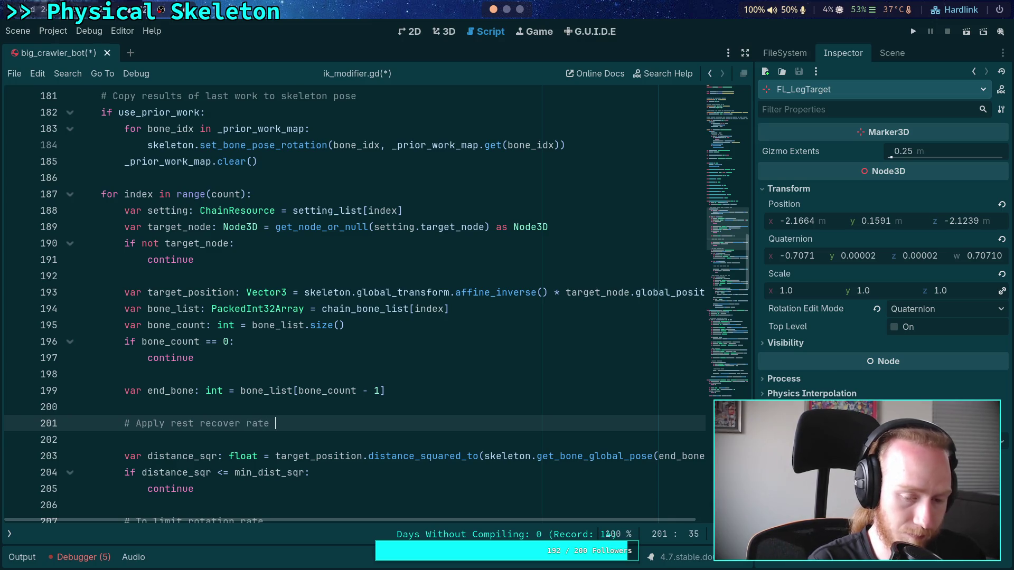
pyautogui.write('first')
pyautogui.press('Return')
pyautogui.hotkey('ctrl', 'v')
pyautogui.scroll(-5, 261, 300)
pyautogui.moveTo(148, 210)
pyautogui.mouseDown()
pyautogui.moveTo(212, 210)
pyautogui.moveTo(78, 325)
pyautogui.mouseUp()
pyautogui.hotkey('shift', 'Tab')
# Step: Rename new_rot to current_pose and move that line, indented, inside the if block
pyautogui.click(213, 341)
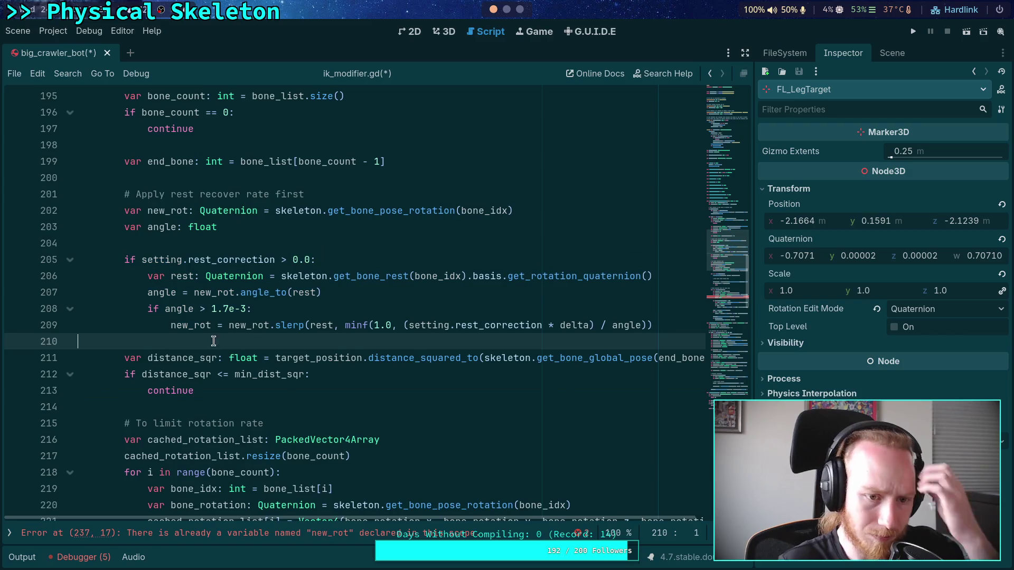
pyautogui.scroll(2, 214, 341)
pyautogui.doubleClick(168, 308)
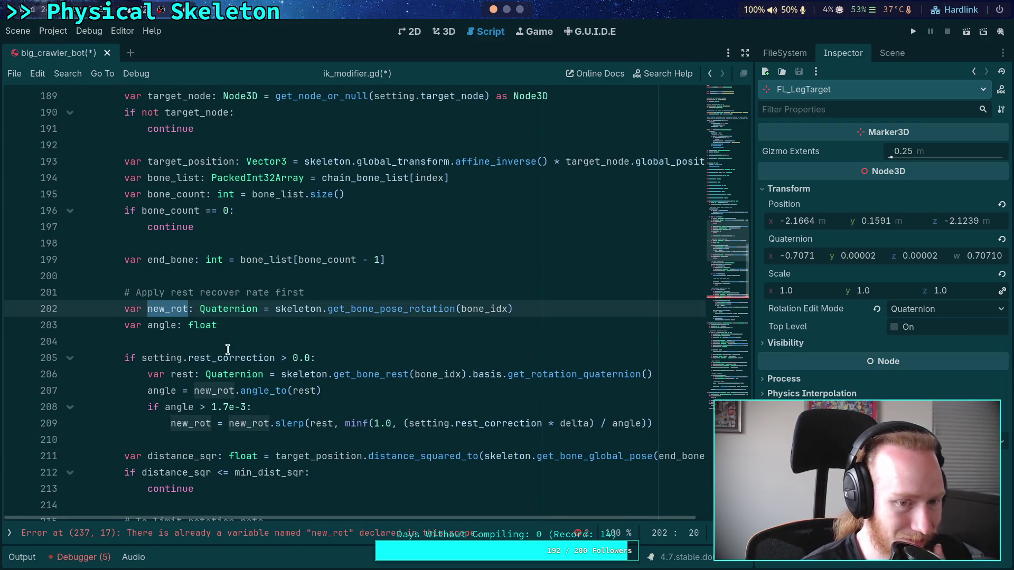
pyautogui.moveTo(156, 310)
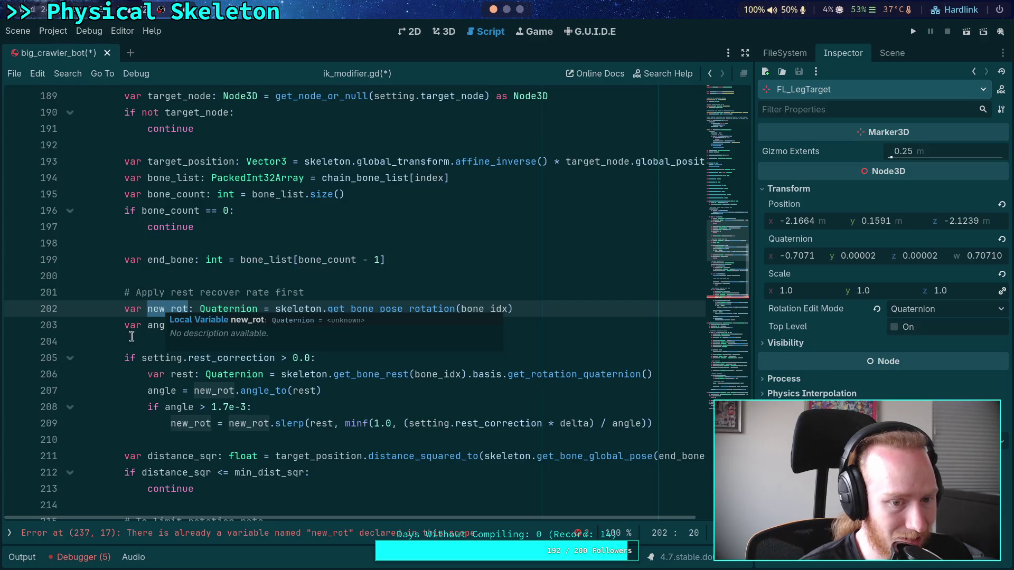
pyautogui.scroll(-5, 131, 337)
pyautogui.scroll(4, 182, 270)
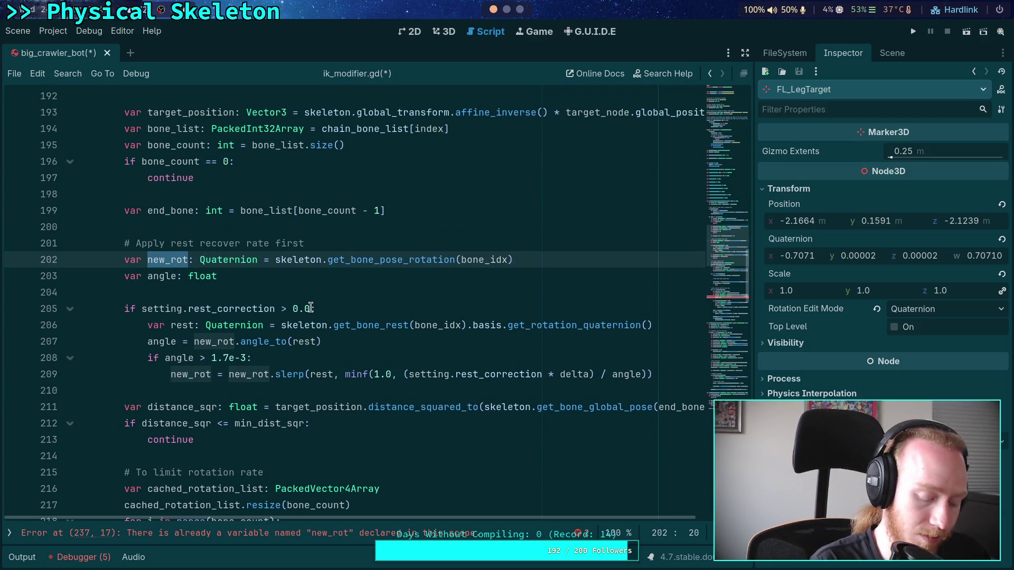
pyautogui.write('current')
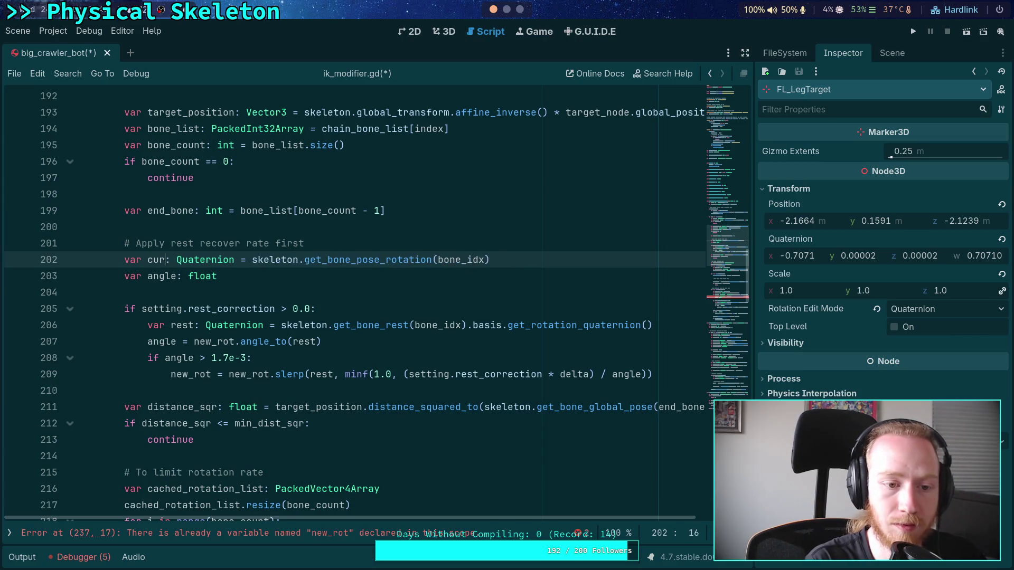
pyautogui.write('_pose')
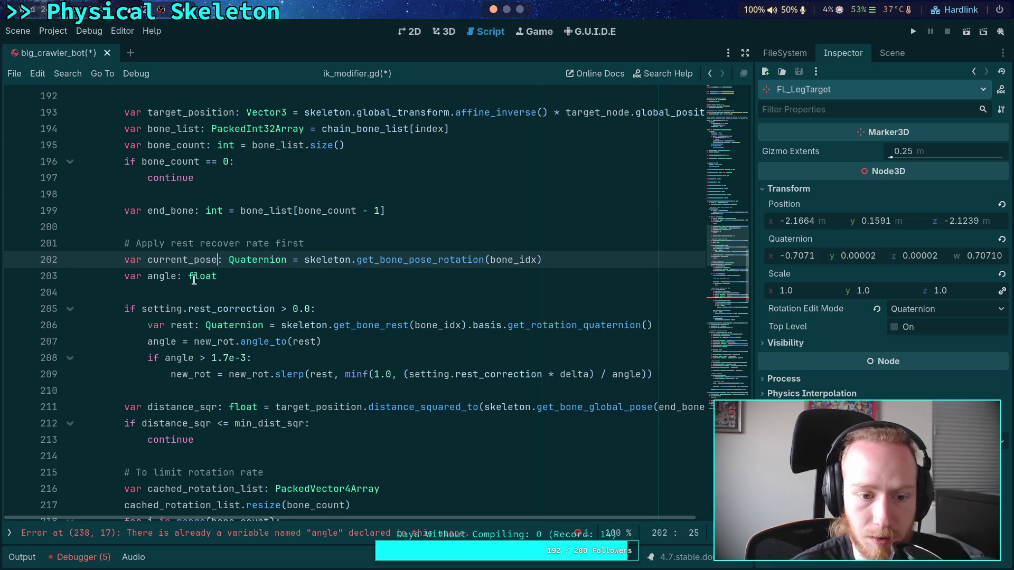
pyautogui.doubleClick(162, 275)
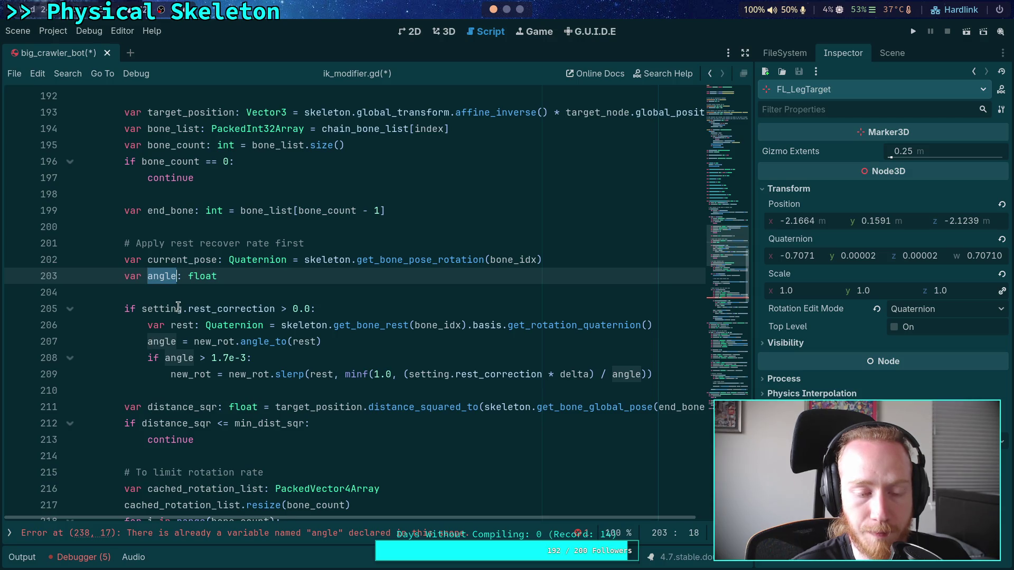
pyautogui.doubleClick(177, 260)
pyautogui.click(140, 322)
pyautogui.doubleClick(165, 260)
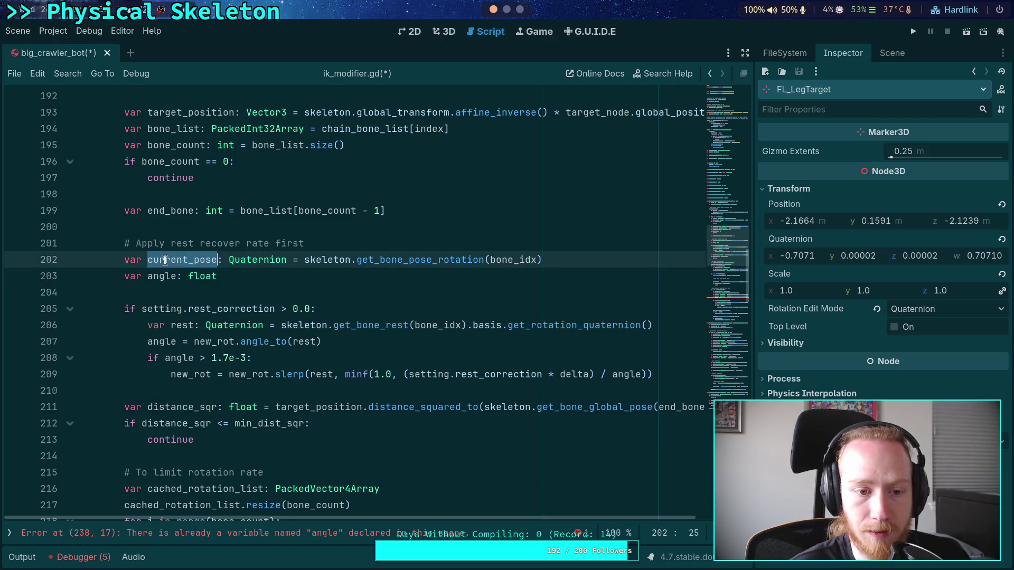
pyautogui.hotkey('alt', 'Down')
pyautogui.hotkey('alt', 'Down')
pyautogui.hotkey('alt', 'Down')
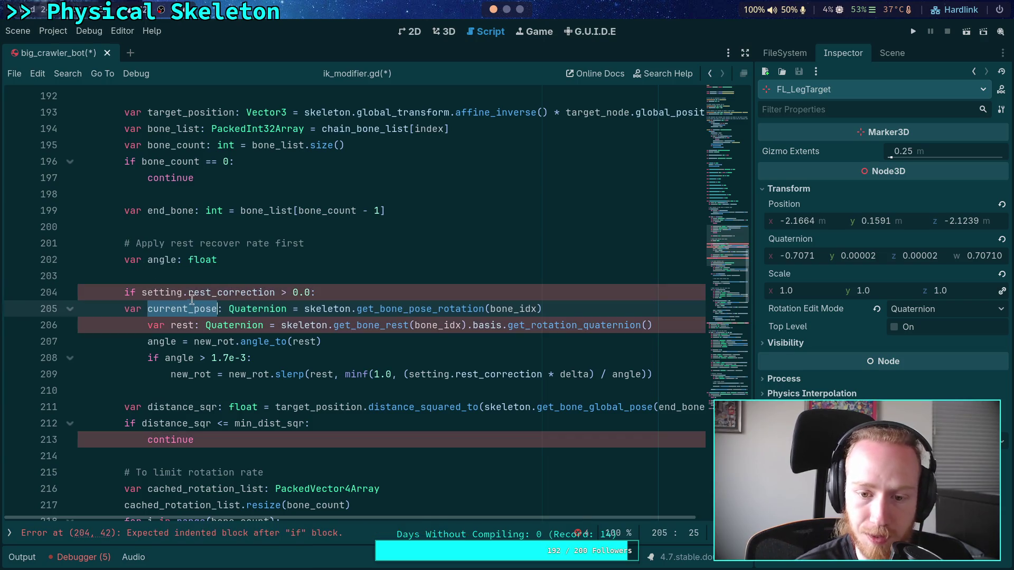
pyautogui.press('Tab')
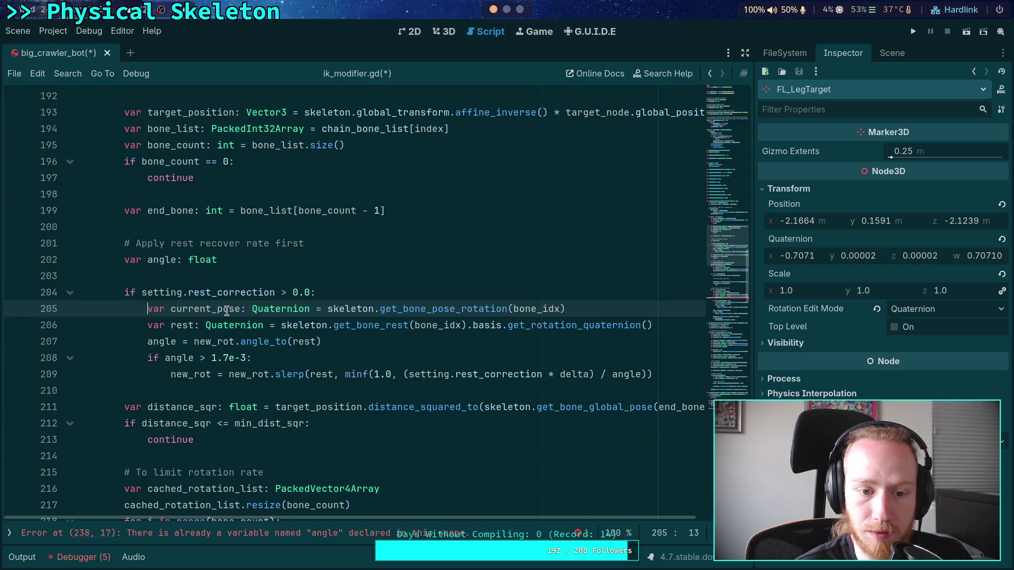
# Step: Remove the standalone 'var angle: float' line and make the angle assignment a declaration
pyautogui.scroll(2, 199, 268)
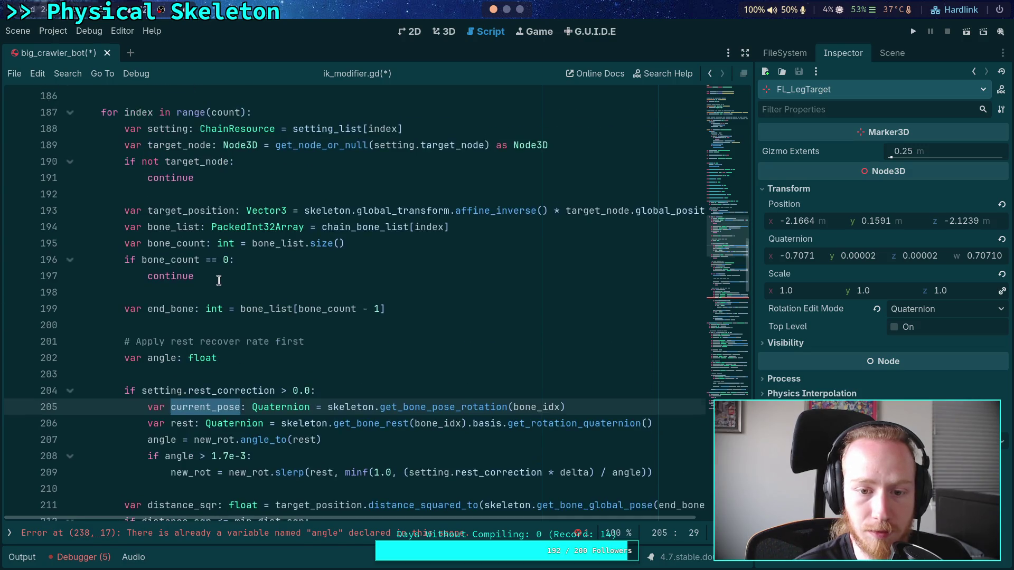
pyautogui.scroll(-9, 219, 280)
pyautogui.scroll(-4, 229, 286)
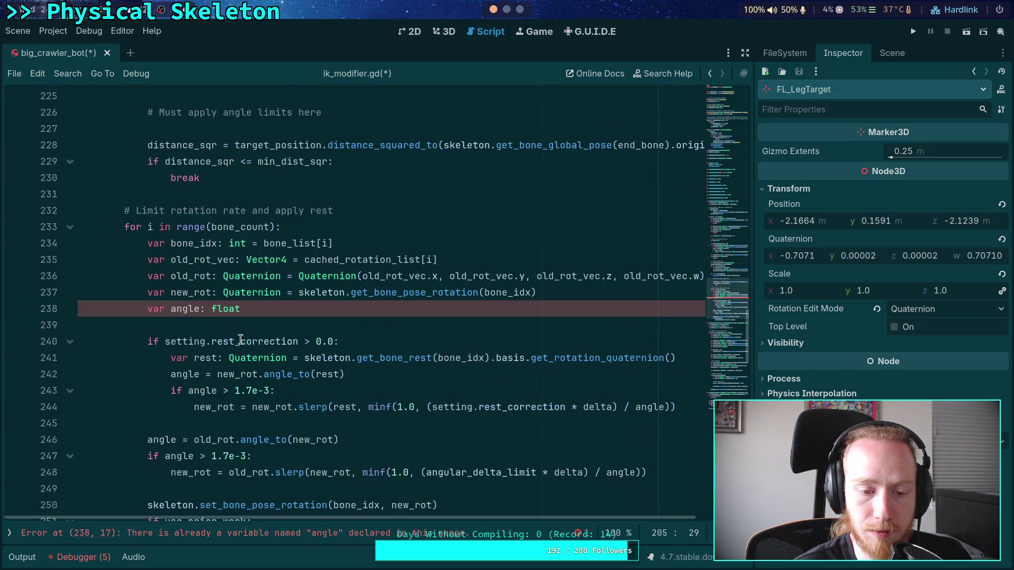
pyautogui.scroll(10, 268, 324)
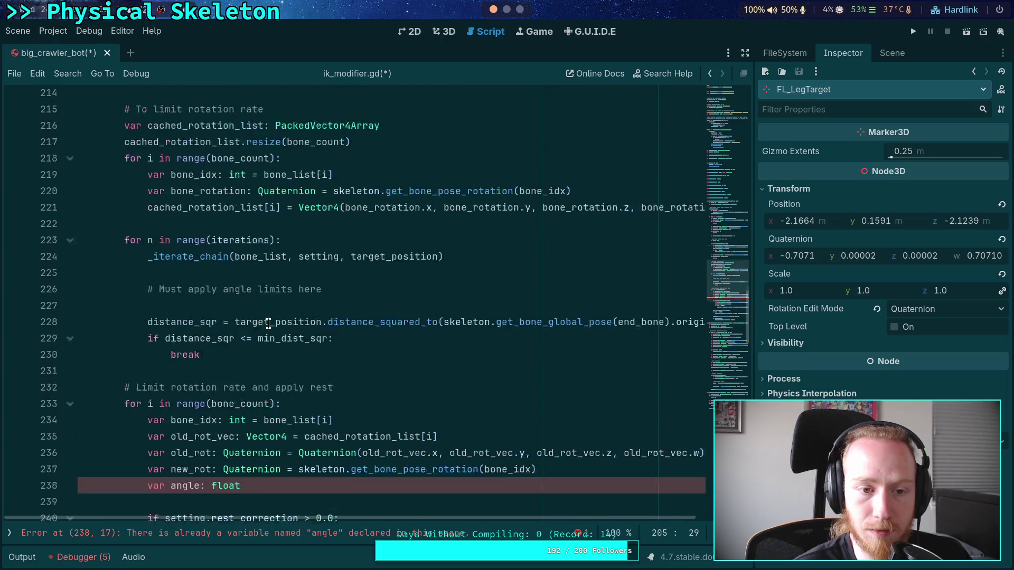
pyautogui.click(262, 213)
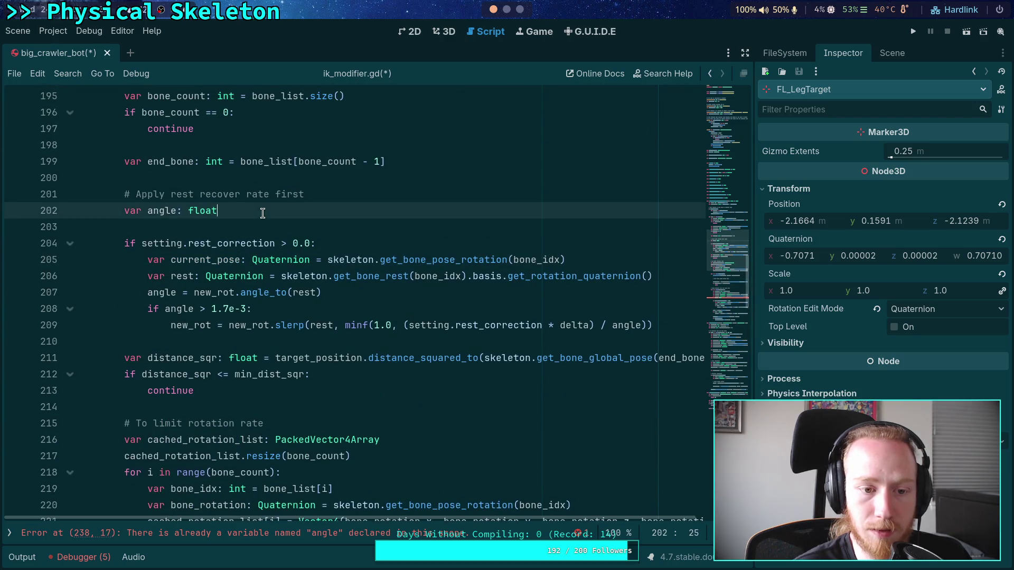
pyautogui.moveTo(122, 210); pyautogui.dragTo(277, 210)
pyautogui.press('BackSpace')
pyautogui.doubleClick(161, 292)
pyautogui.write('var angle: float')
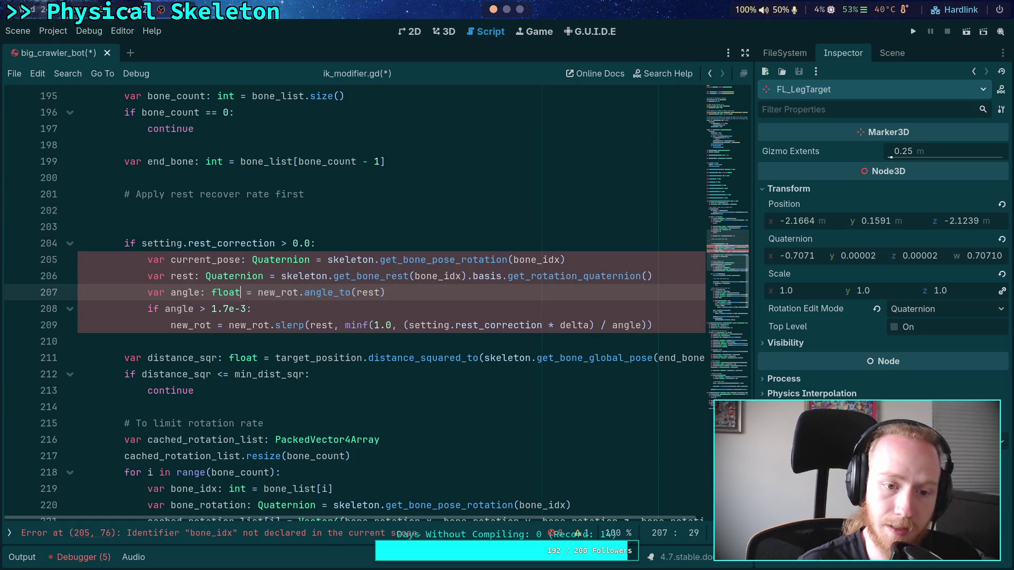
# Step: Remove the blank lines under the comment and change 'recover' to 'correction' in its wording
pyautogui.scroll(1, 198, 277)
pyautogui.click(197, 276)
pyautogui.press('BackSpace')
pyautogui.press('BackSpace')
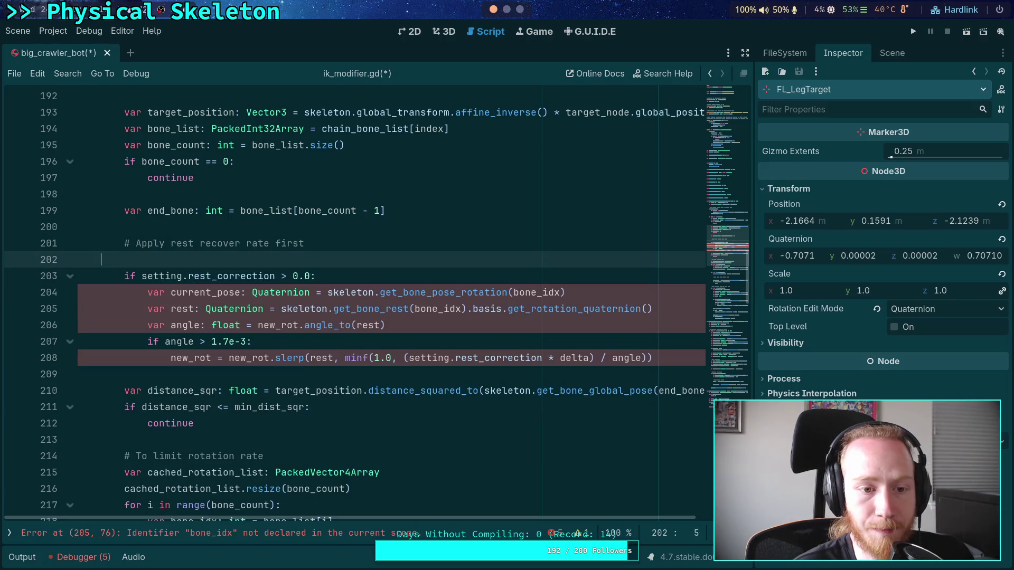
pyautogui.doubleClick(208, 241)
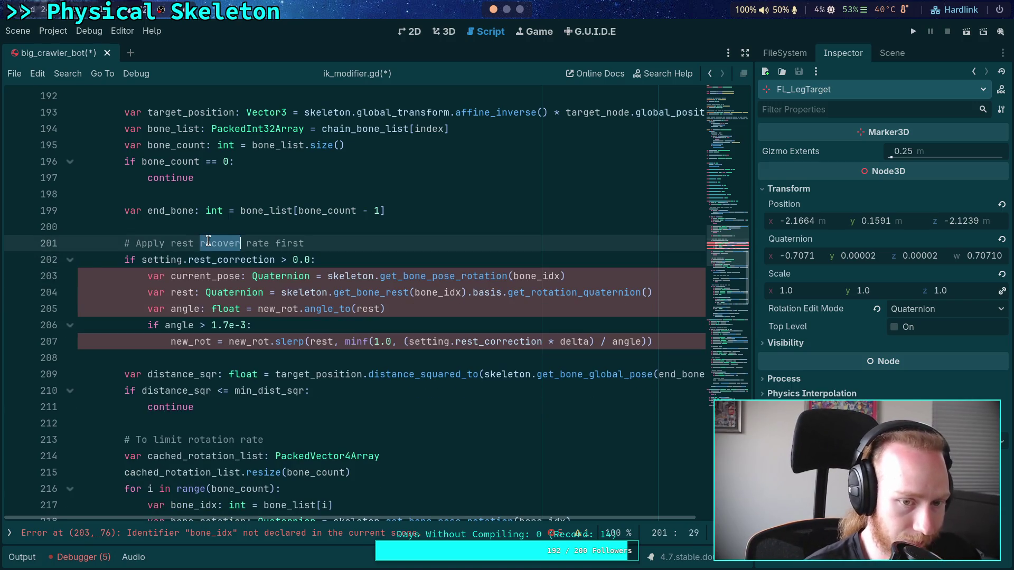
pyautogui.write('correctio')
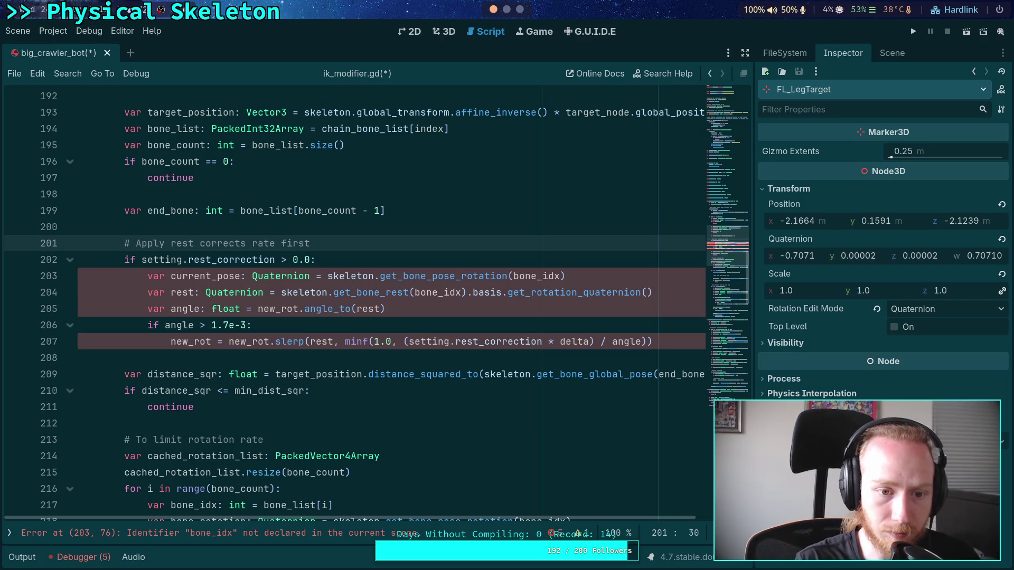
pyautogui.write('n')
pyautogui.hotkey('shift', 'Right')
pyautogui.hotkey('shift', 'Right')
pyautogui.hotkey('shift', 'Right')
pyautogui.press('BackSpace')
# Step: Check where bone_idx is declared for the rest block's flagged reference
pyautogui.click(350, 290)
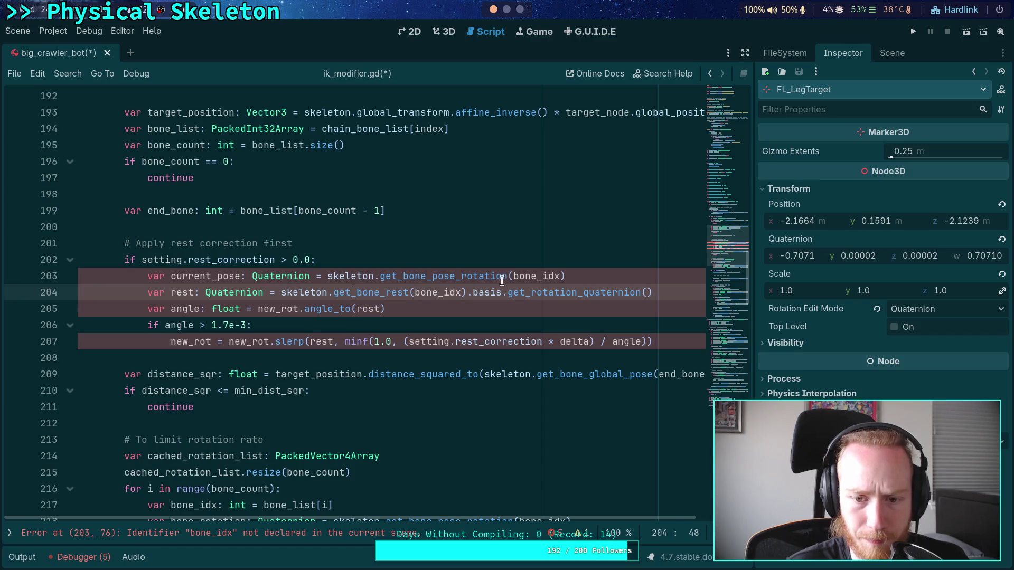
pyautogui.doubleClick(536, 276)
pyautogui.scroll(-1, 397, 311)
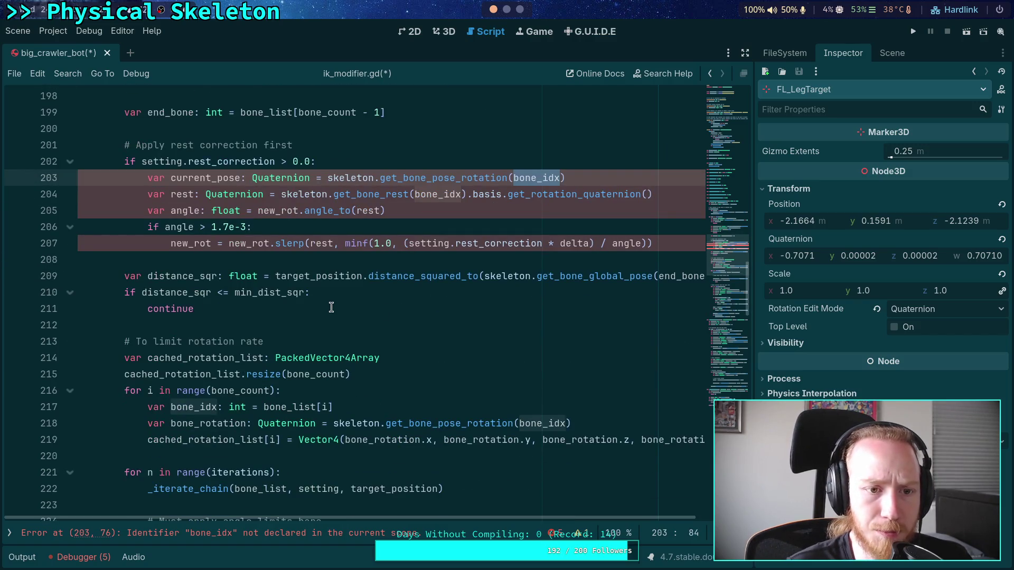
pyautogui.scroll(3, 331, 307)
pyautogui.scroll(2, 328, 308)
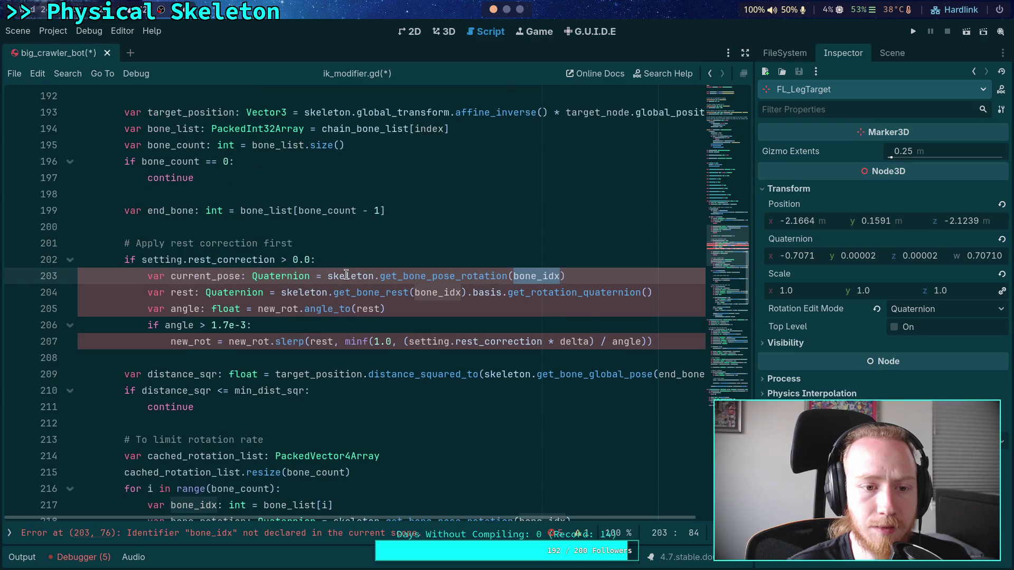
pyautogui.scroll(-3, 310, 291)
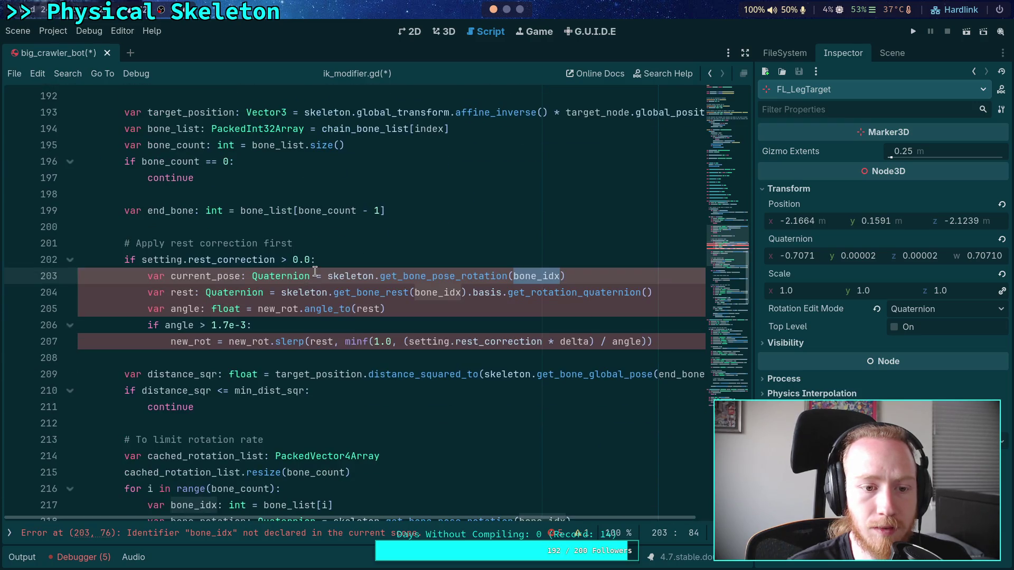
pyautogui.scroll(1, 317, 272)
pyautogui.scroll(-1, 338, 275)
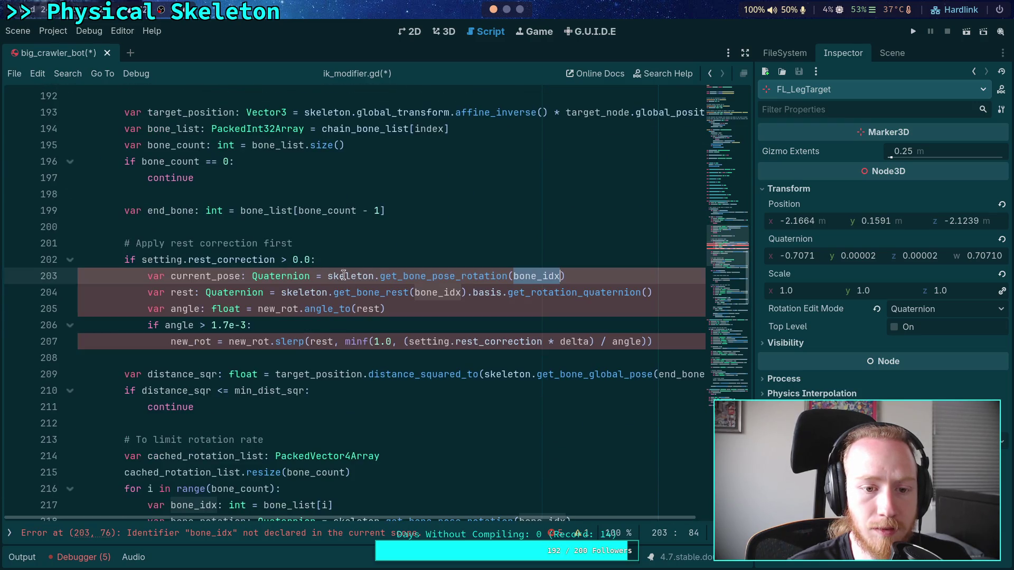
pyautogui.click(381, 260)
# Step: Add 'for bone_idx in bone_list:' and indent the rest-correction lines under it
pyautogui.press('Return')
pyautogui.write('for')
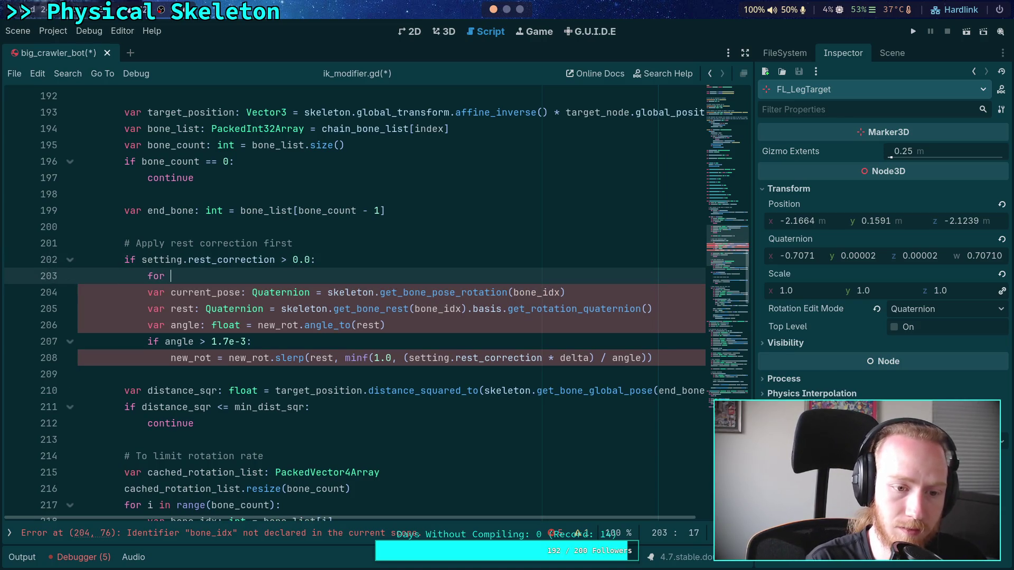
pyautogui.write('bone_idx in bon')
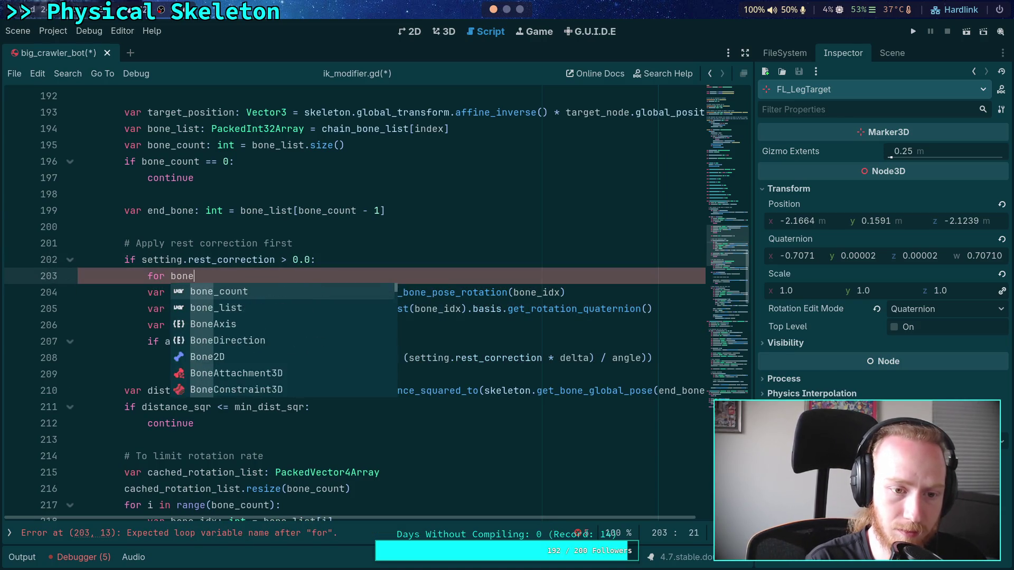
pyautogui.write('e_list:')
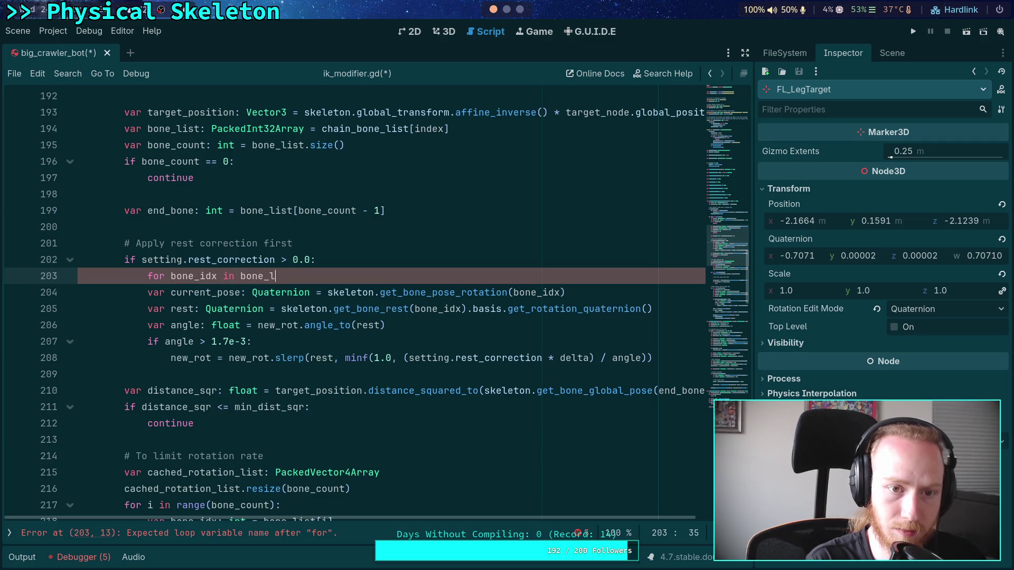
pyautogui.moveTo(147, 292)
pyautogui.mouseDown()
pyautogui.moveTo(475, 312)
pyautogui.moveTo(237, 359)
pyautogui.moveTo(253, 370)
pyautogui.mouseUp()
pyautogui.press('Tab')
pyautogui.click(253, 370)
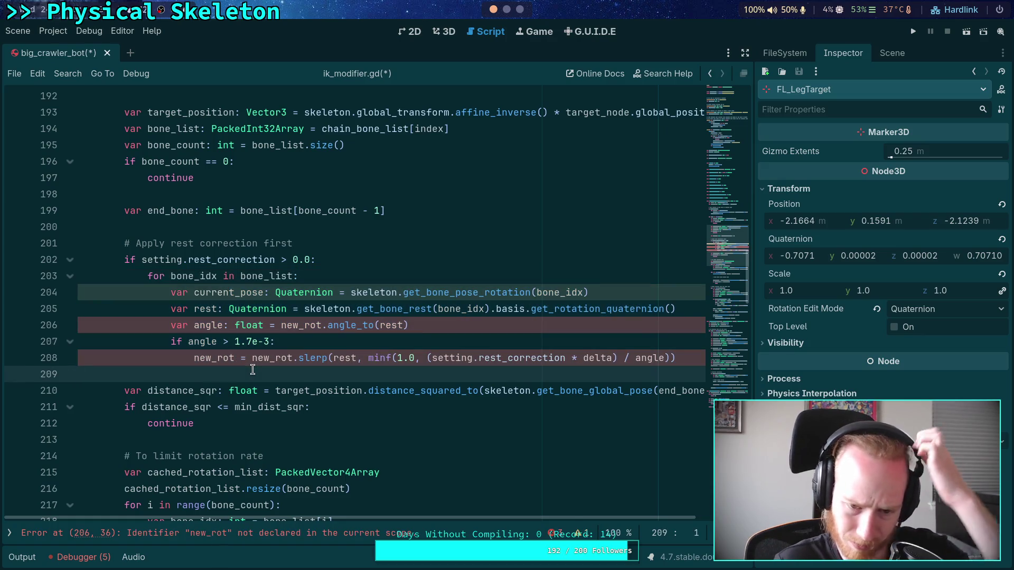
# Step: Rename current_pose to pose and replace new_rot with pose in the angle calculation
pyautogui.rightClick(228, 292)
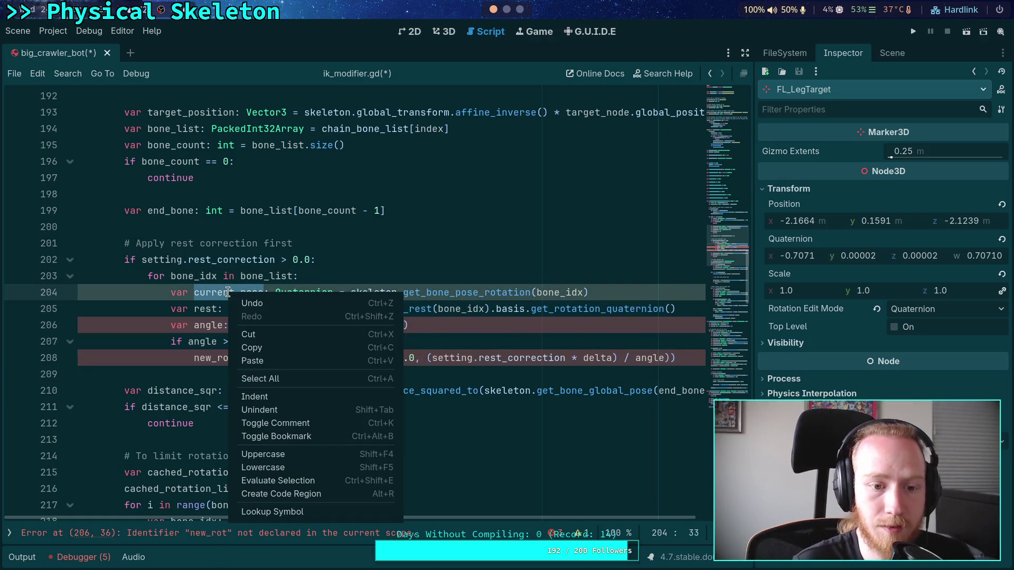
pyautogui.click(192, 280)
pyautogui.moveTo(194, 292); pyautogui.dragTo(242, 292)
pyautogui.press('BackSpace')
pyautogui.rightClick(213, 292)
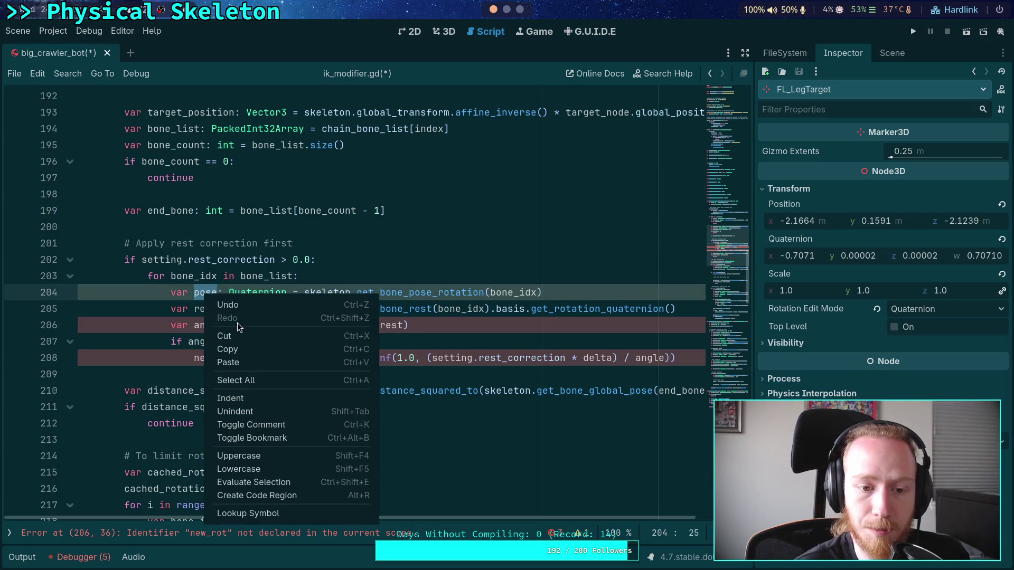
pyautogui.doubleClick(298, 325)
pyautogui.write('pose')
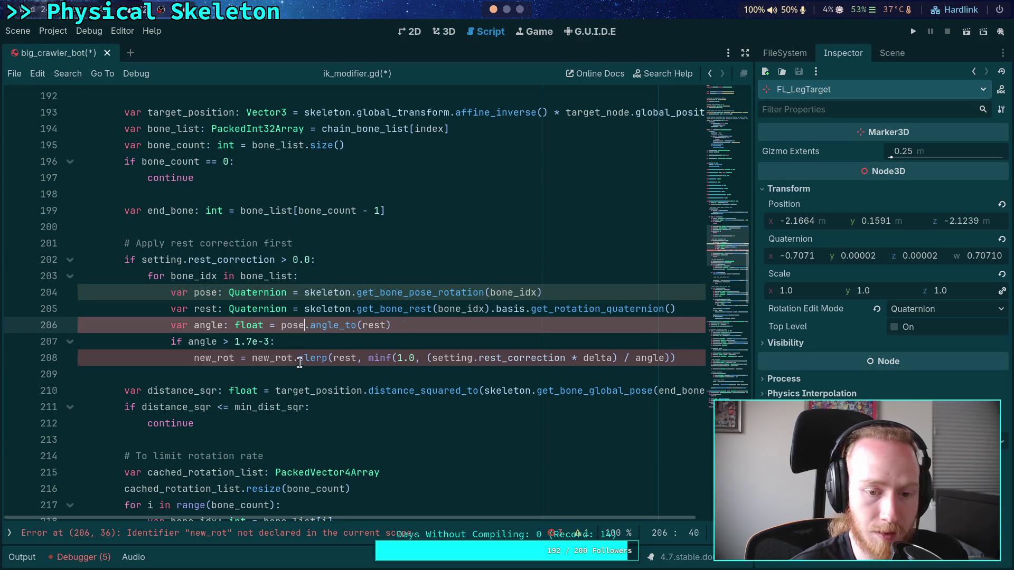
pyautogui.doubleClick(210, 358)
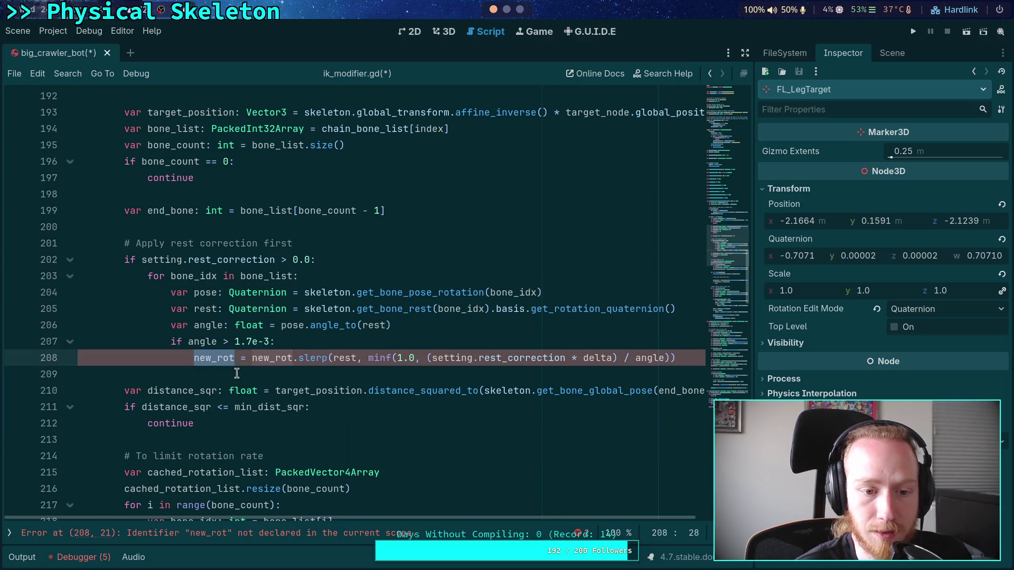
pyautogui.click(202, 362)
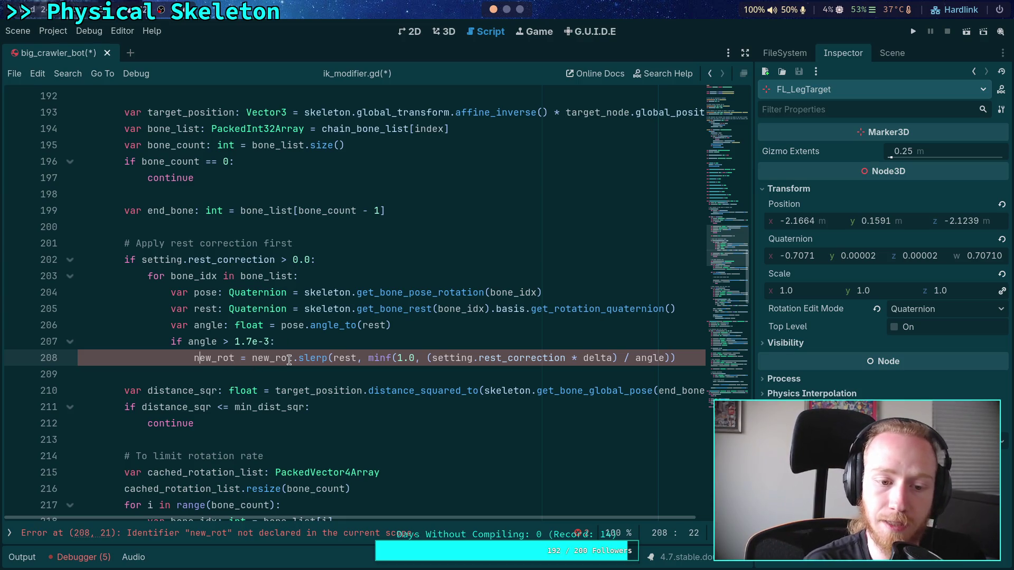
pyautogui.click(321, 346)
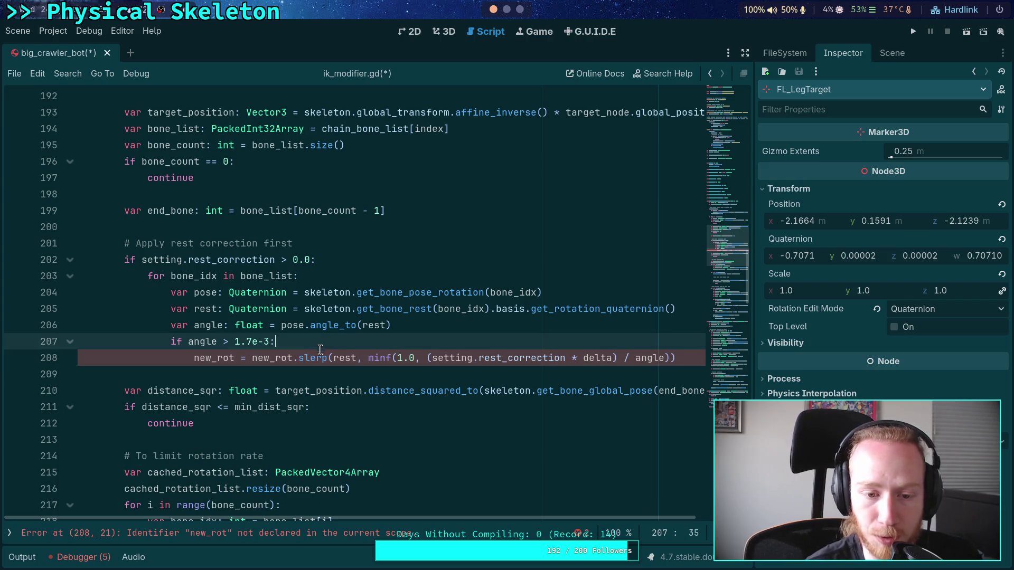
pyautogui.click(241, 358)
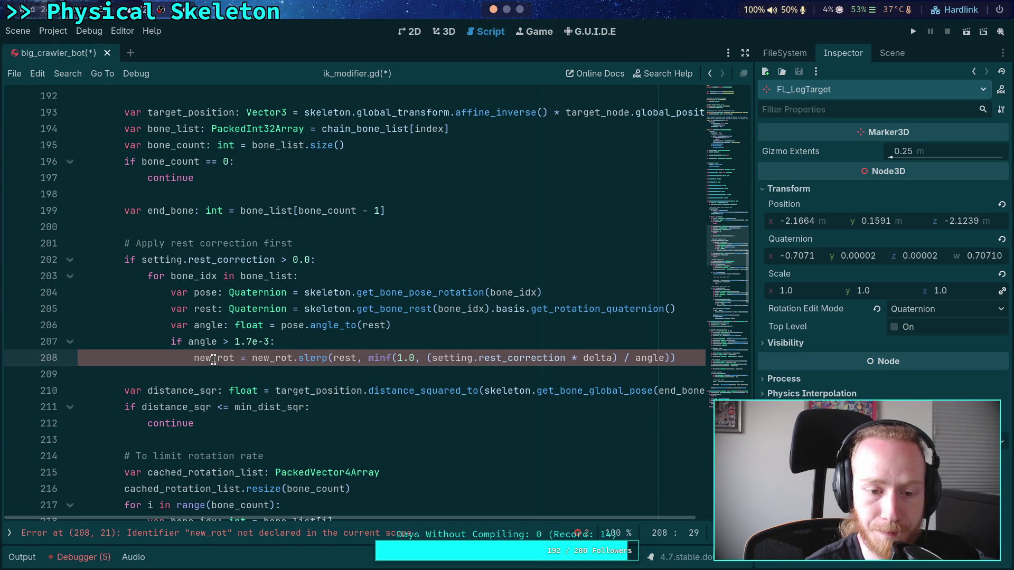
pyautogui.doubleClick(205, 292)
# Step: Replace both new_rot names on the slerp line with pose
pyautogui.rightClick(206, 296)
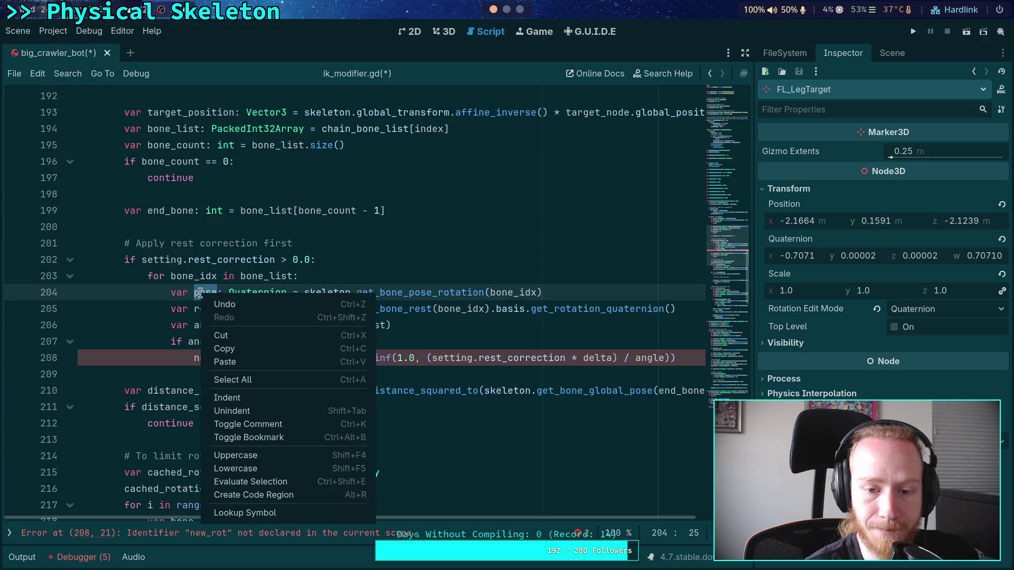
pyautogui.click(224, 348)
pyautogui.doubleClick(209, 357)
pyautogui.hotkey('ctrl', 'v')
pyautogui.doubleClick(253, 358)
pyautogui.hotkey('ctrl', 'v')
# Step: Below the slerp line, start a skeleton.set_bone_pose_rotation call with bone_idx
pyautogui.click(672, 358)
pyautogui.press('Return')
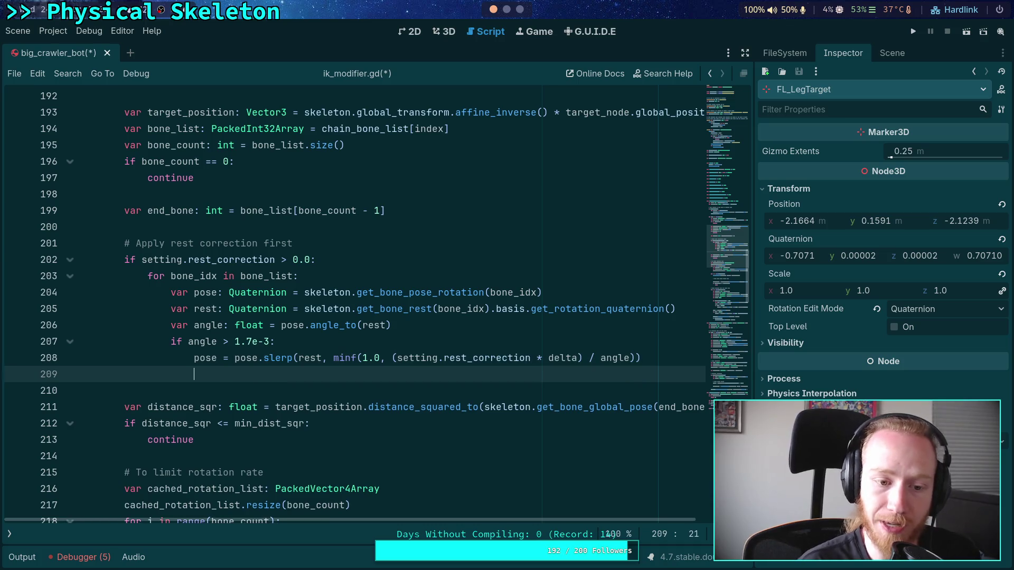
pyautogui.write('skeleton.')
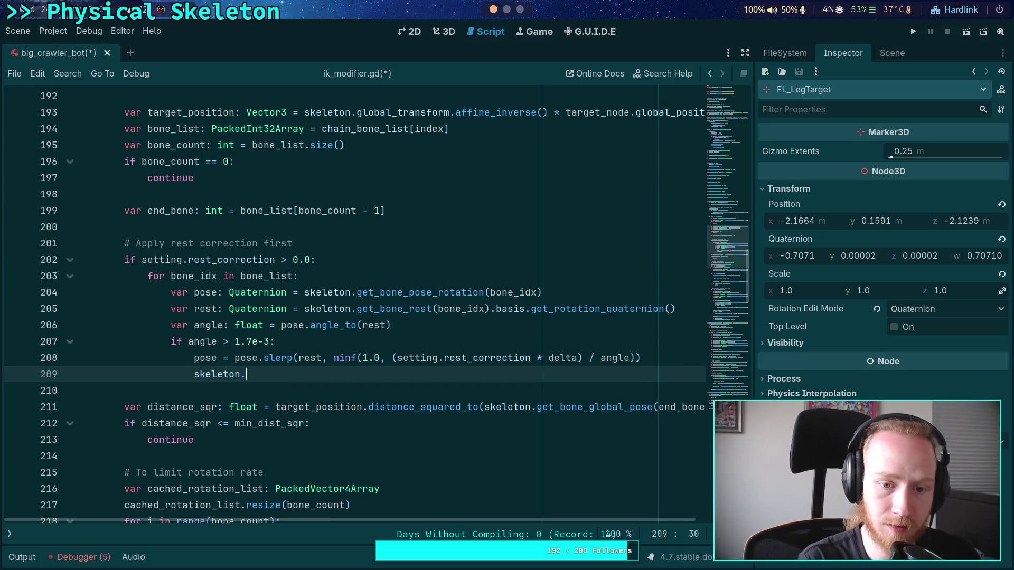
pyautogui.write('get_bone_pos')
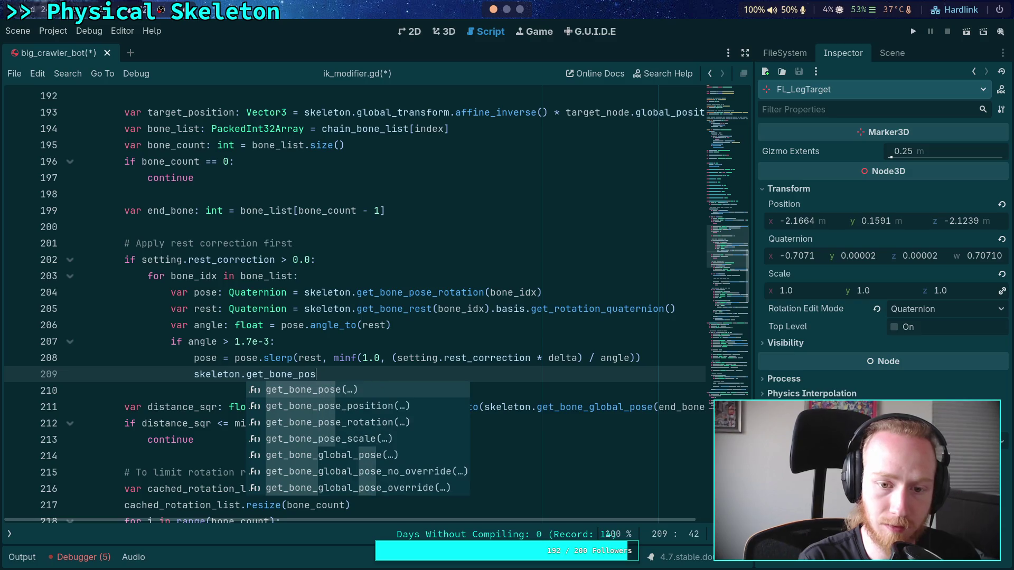
pyautogui.press('BackSpace')
pyautogui.press('BackSpace')
pyautogui.press('BackSpace')
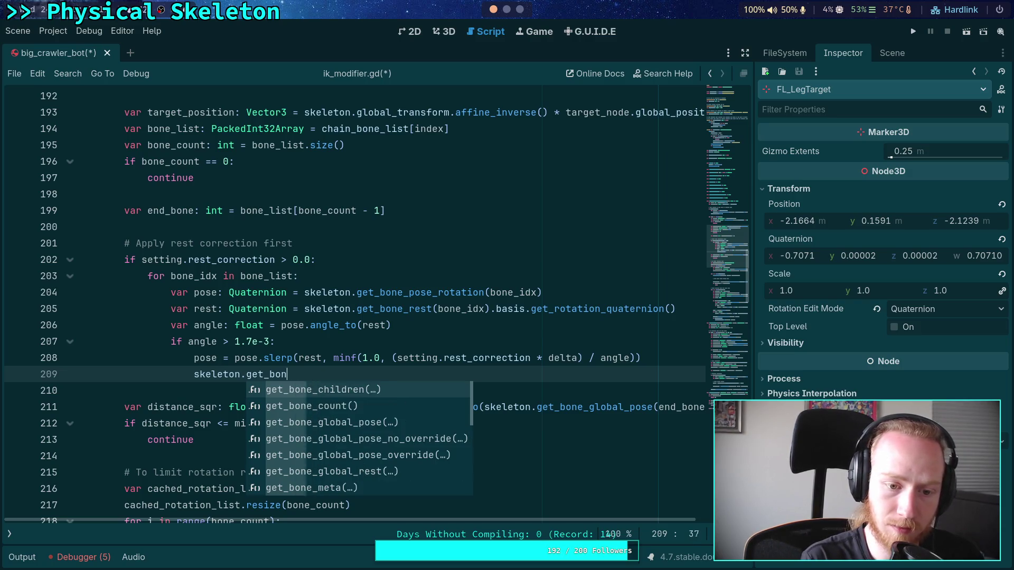
pyautogui.write('set_bon')
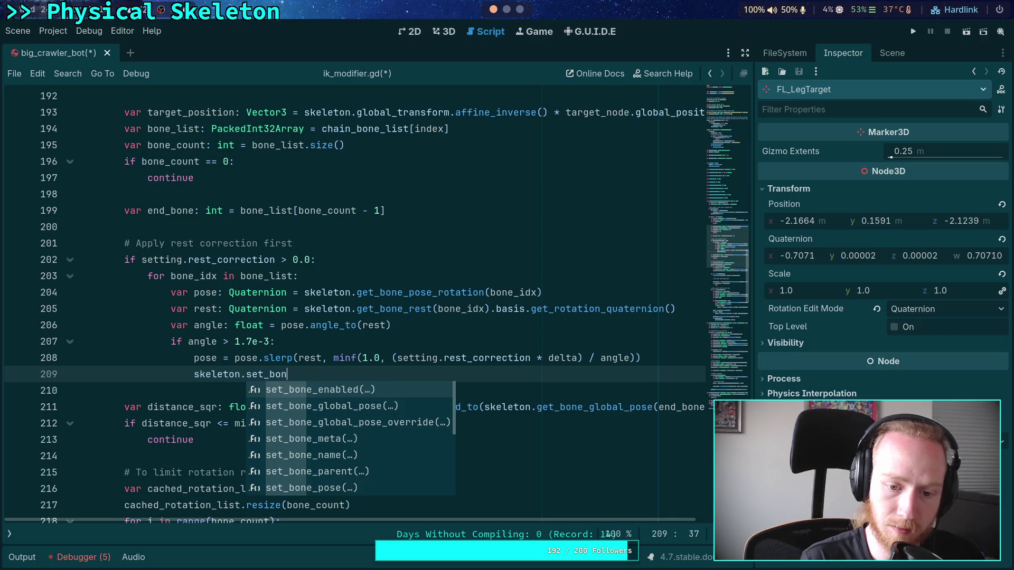
pyautogui.press('Down')
pyautogui.press('Down')
pyautogui.press('Down')
pyautogui.press('Down')
pyautogui.press('Down')
pyautogui.press('Down')
pyautogui.press('Return')
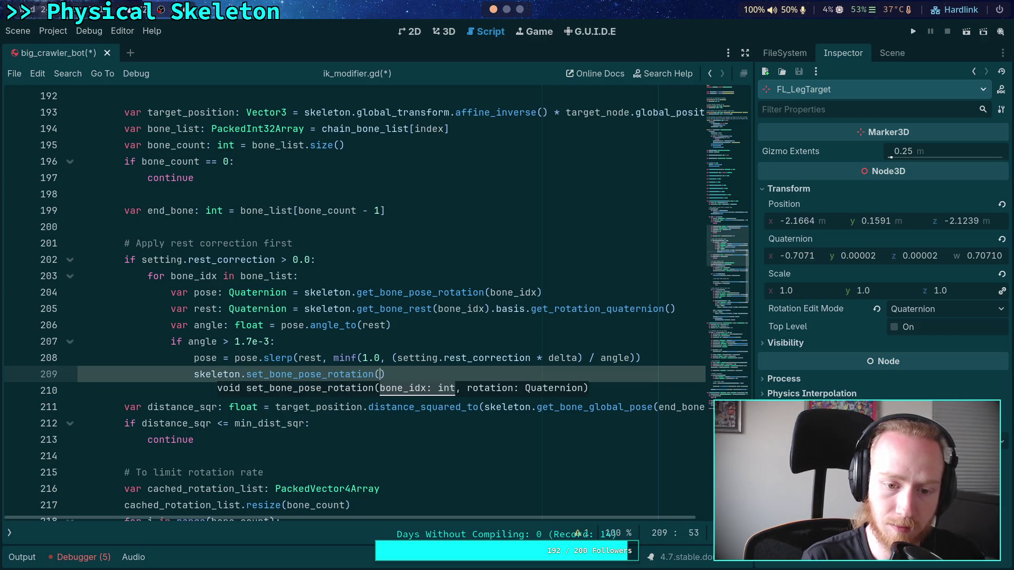
pyautogui.write('bone-i')
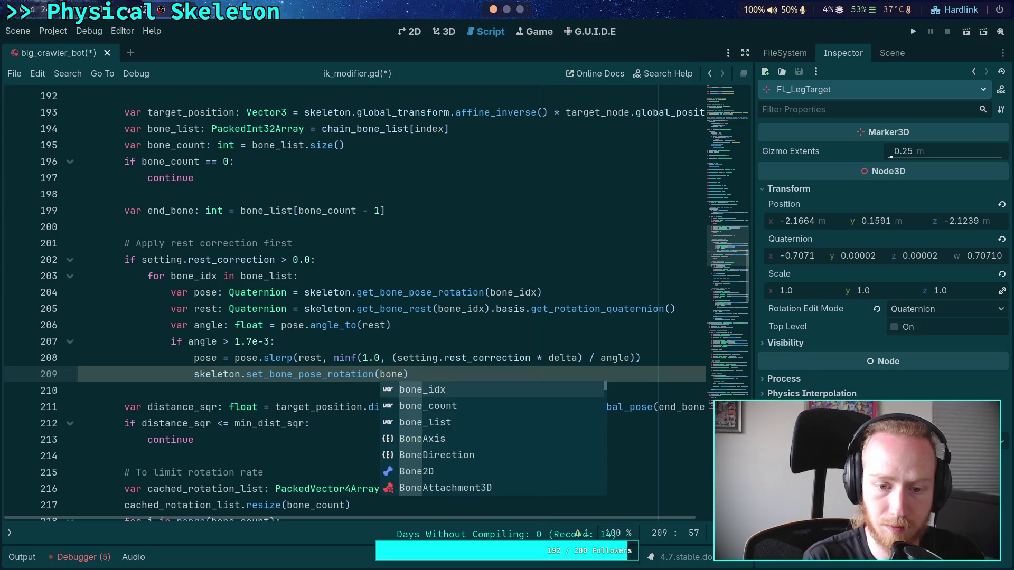
pyautogui.write('idx, ')
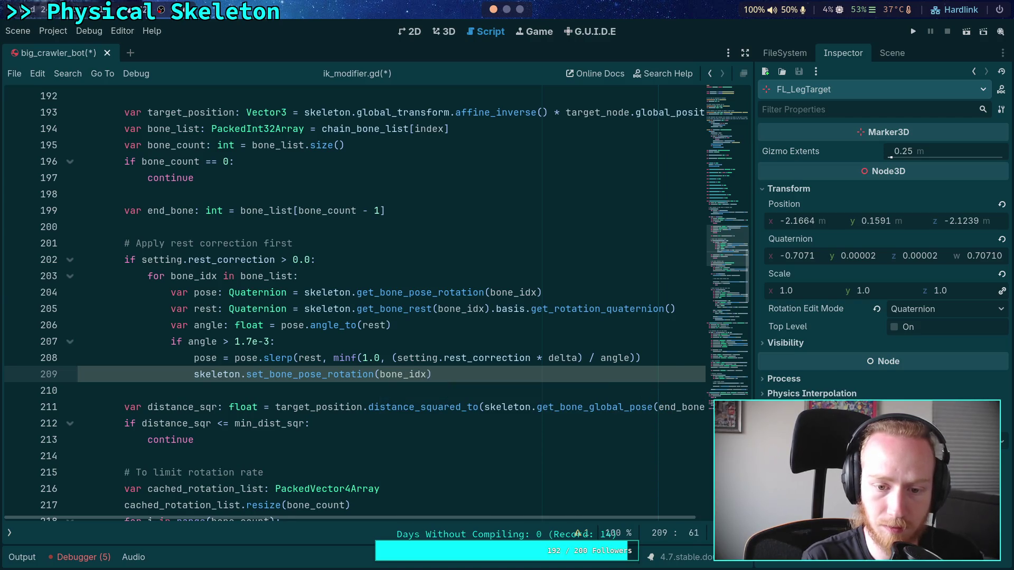
pyautogui.write('pose)')
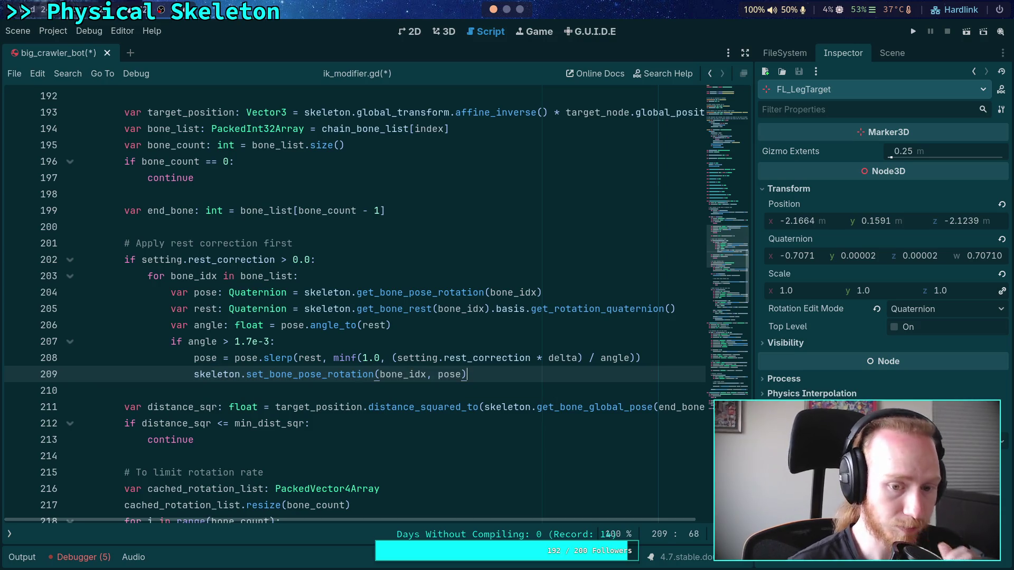
# Step: Scroll down to the for n in range(iterations) loop, to the distance check on line 228
pyautogui.scroll(-2, 295, 340)
pyautogui.scroll(-2, 258, 338)
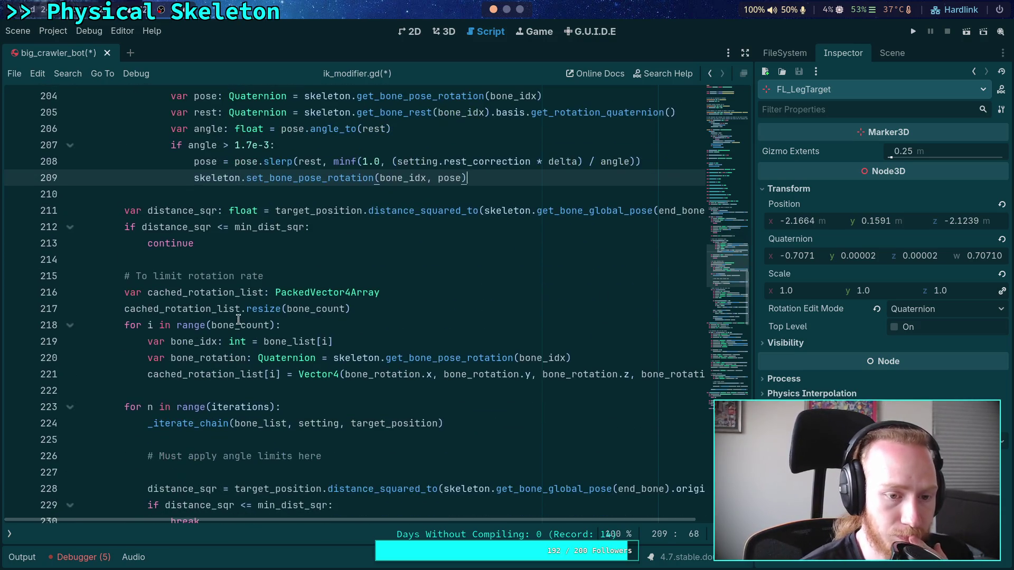
pyautogui.scroll(-1, 240, 311)
pyautogui.scroll(1, 159, 298)
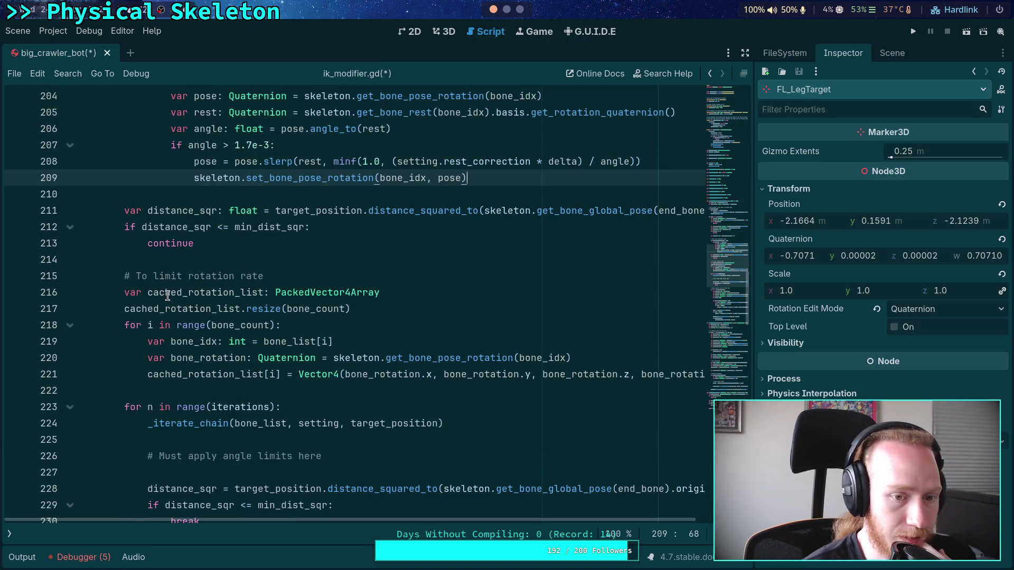
pyautogui.scroll(3, 142, 306)
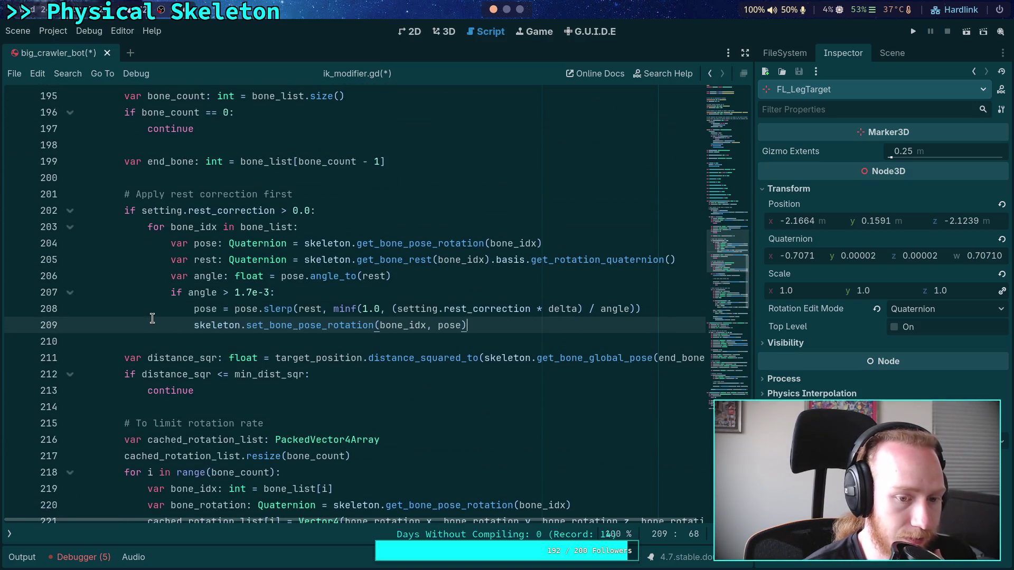
pyautogui.scroll(3, 129, 312)
pyautogui.scroll(-6, 129, 312)
pyautogui.scroll(-1, 129, 312)
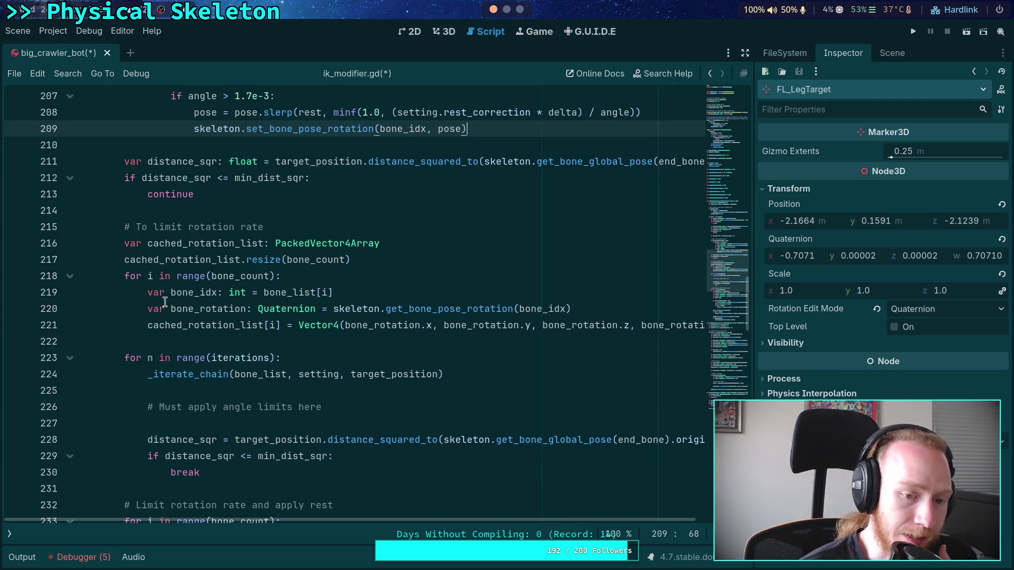
pyautogui.scroll(-1, 164, 302)
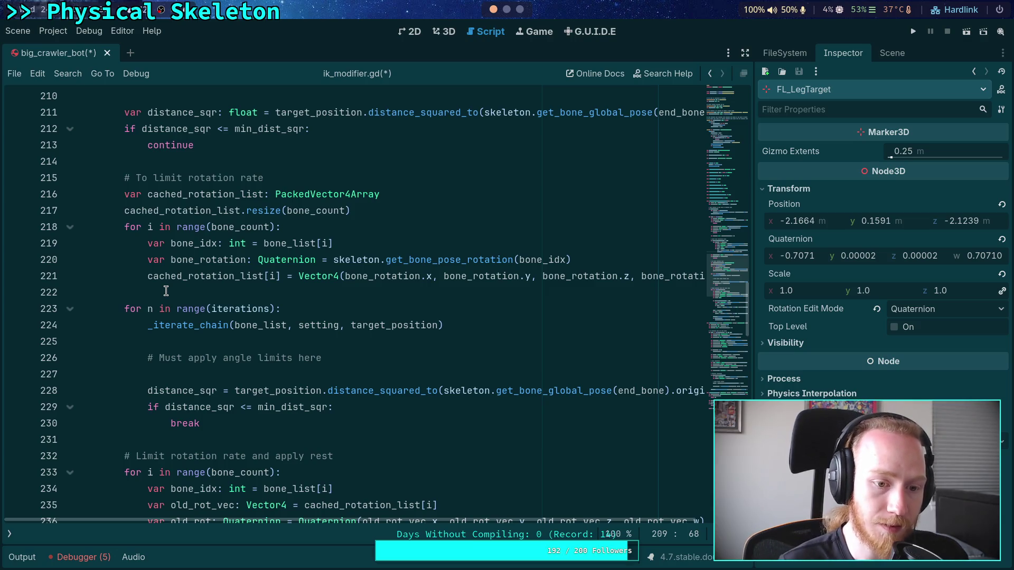
pyautogui.click(172, 390)
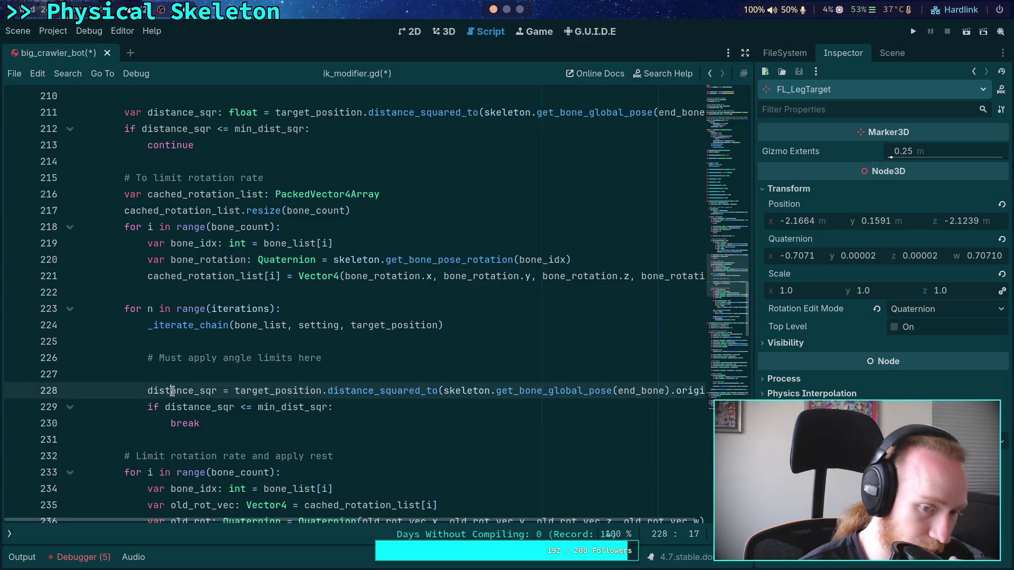
# Step: Move the distance check and break above _iterate_chain, with a blank line after break
pyautogui.moveTo(172, 391); pyautogui.dragTo(185, 423)
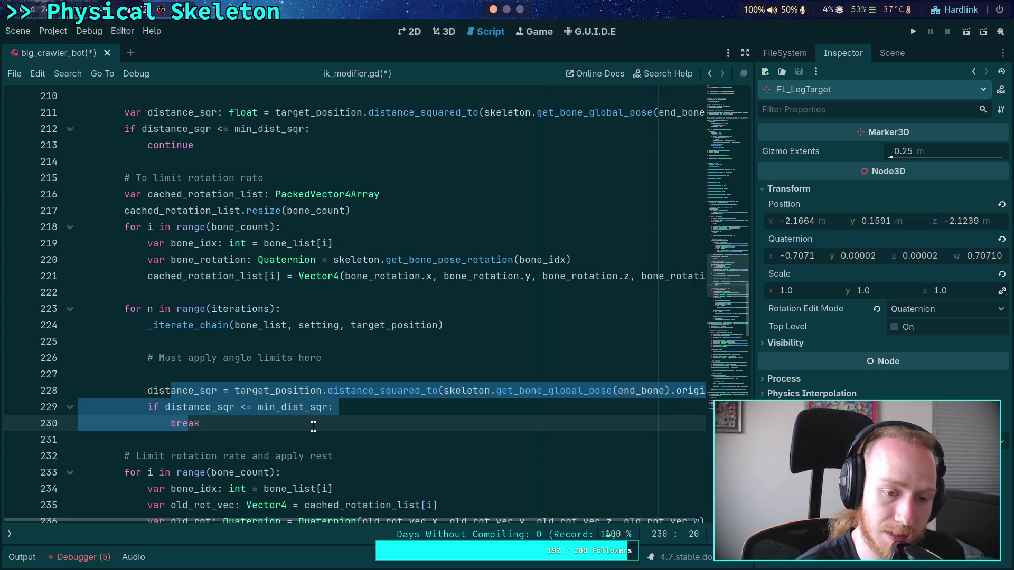
pyautogui.hotkey('alt', 'Up')
pyautogui.hotkey('alt', 'Up')
pyautogui.hotkey('alt', 'Up')
pyautogui.click(257, 352)
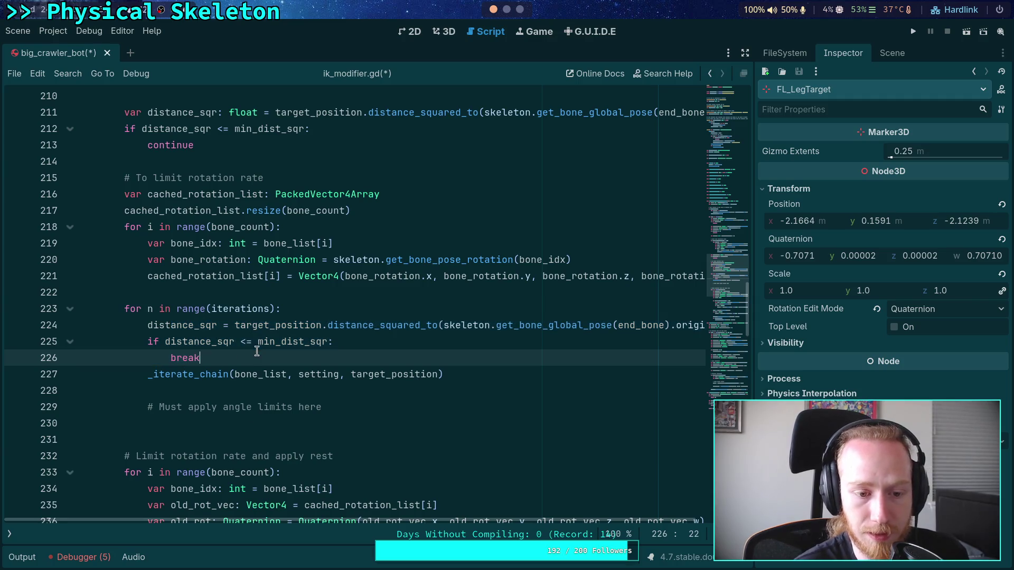
pyautogui.press('Return')
pyautogui.click(233, 405)
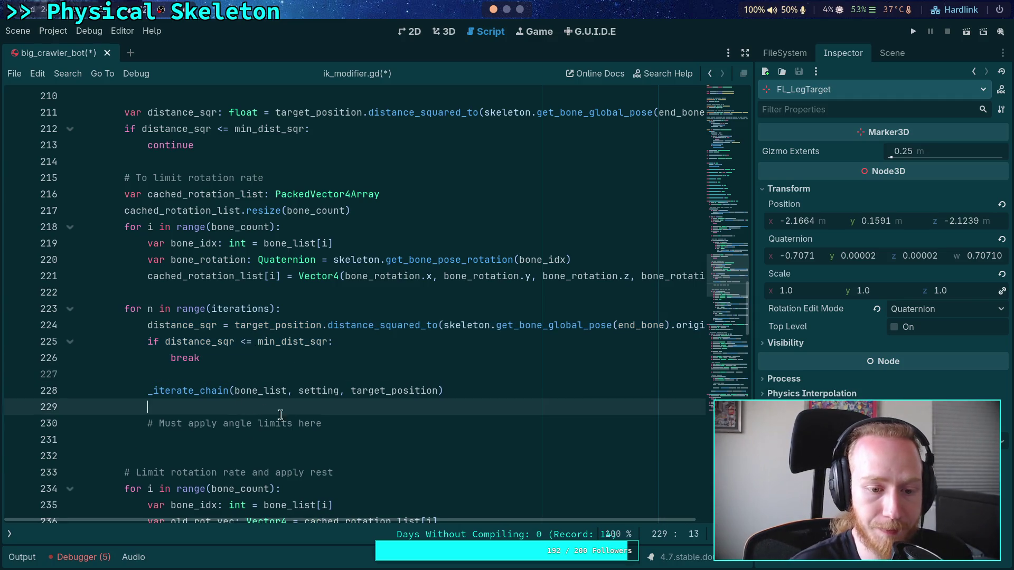
pyautogui.click(346, 422)
# Step: Change 'limits' to 'delta' in the comment, then select the distance expression on line 224
pyautogui.scroll(1, 313, 424)
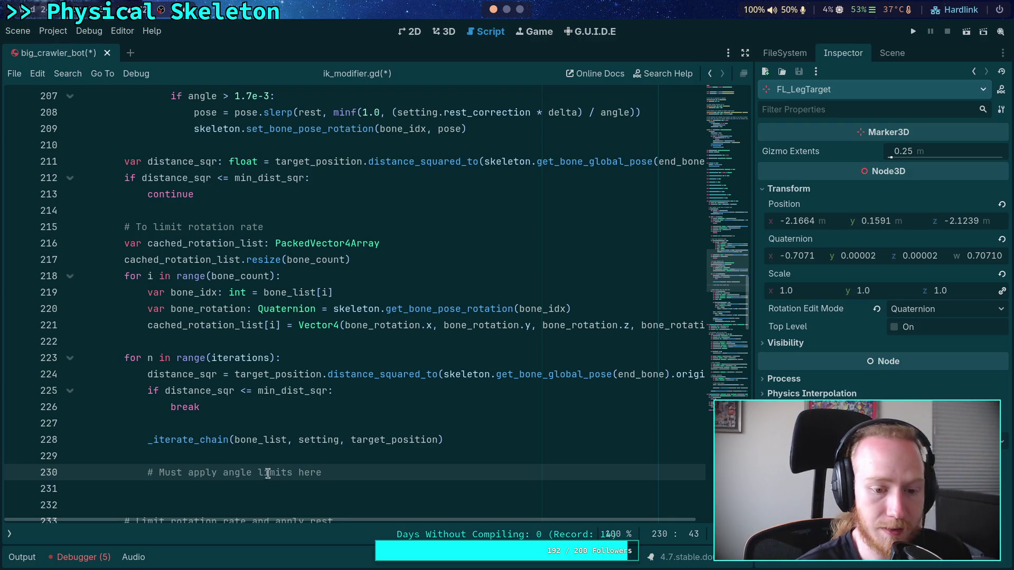
pyautogui.moveTo(257, 471); pyautogui.dragTo(294, 464)
pyautogui.write('delta')
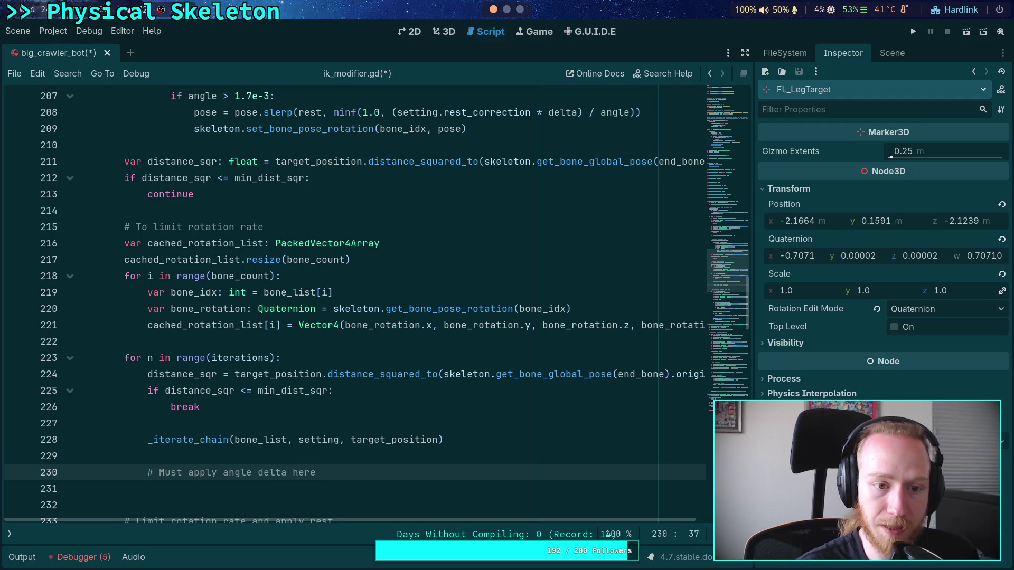
pyautogui.scroll(3, 168, 305)
pyautogui.doubleClick(168, 305)
pyautogui.scroll(-2, 215, 319)
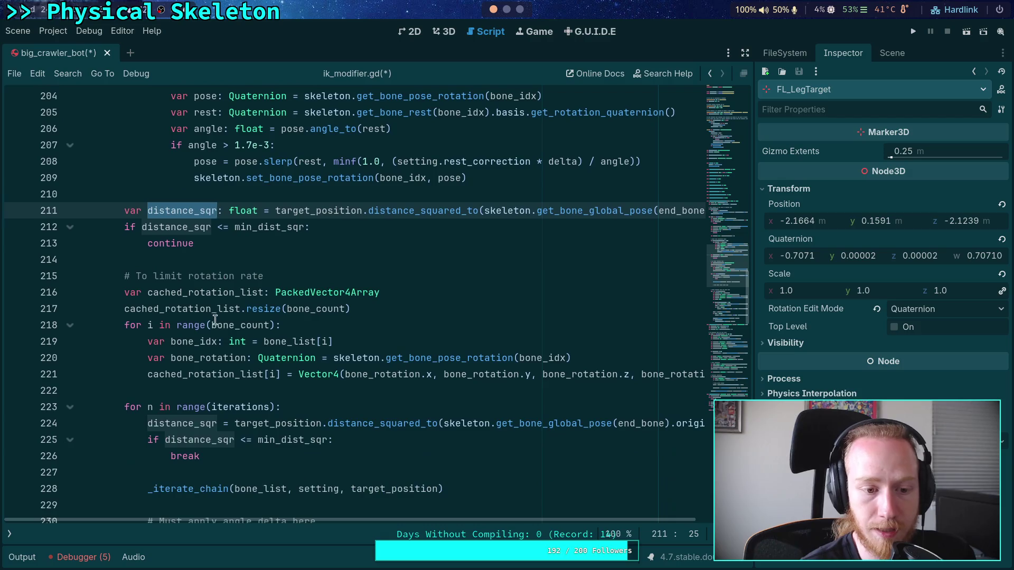
pyautogui.click(148, 423)
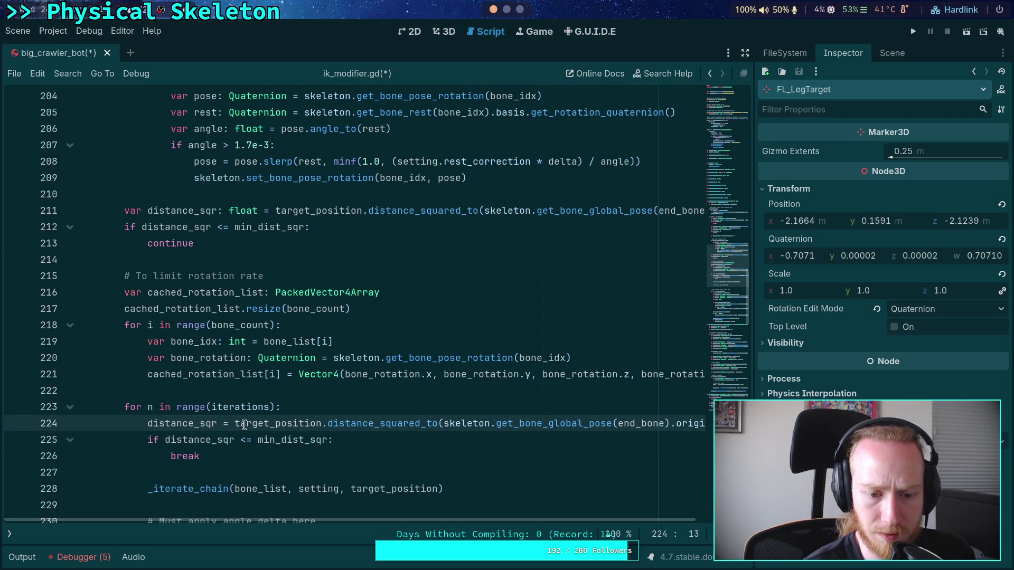
pyautogui.moveTo(235, 424)
pyautogui.mouseDown()
pyautogui.moveTo(697, 424)
pyautogui.moveTo(676, 427)
pyautogui.mouseUp()
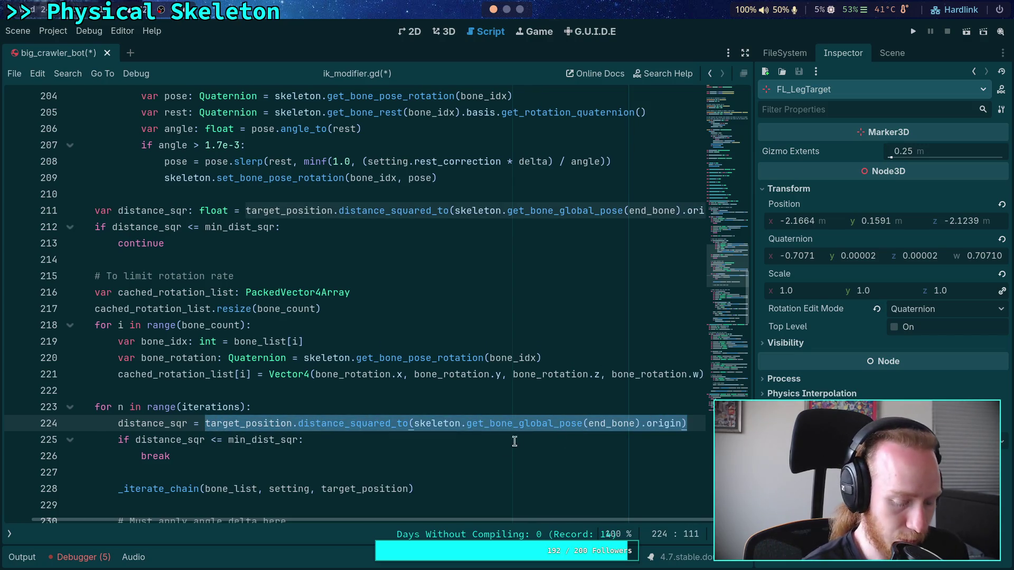
# Step: Move the distance expression into the if's parentheses and delete the leftover distance_sqr assignment
pyautogui.hotkey('ctrl', 'x')
pyautogui.doubleClick(215, 439)
pyautogui.press('BackSpace')
pyautogui.write('(')
pyautogui.press('Return')
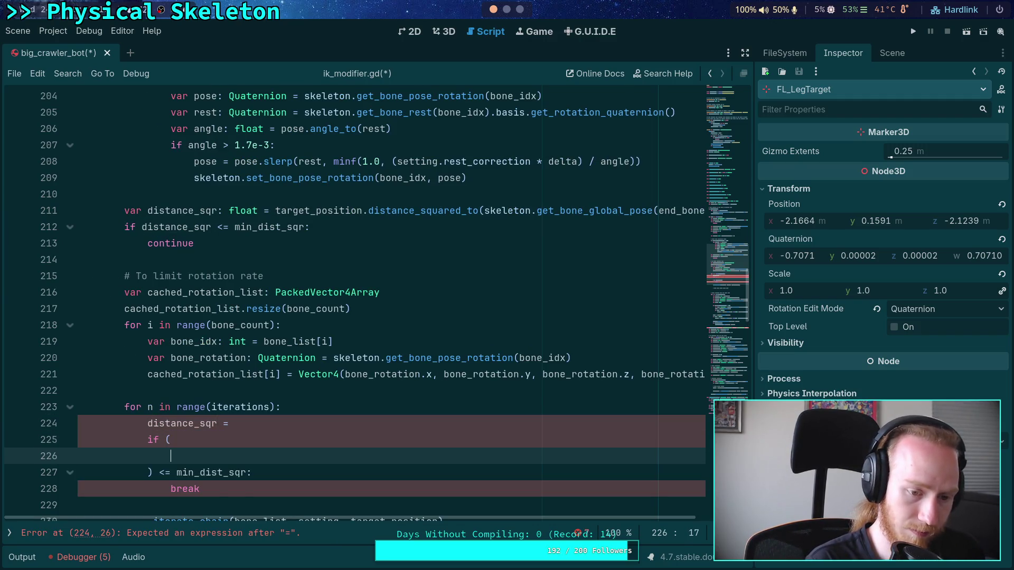
pyautogui.hotkey('ctrl', 'v')
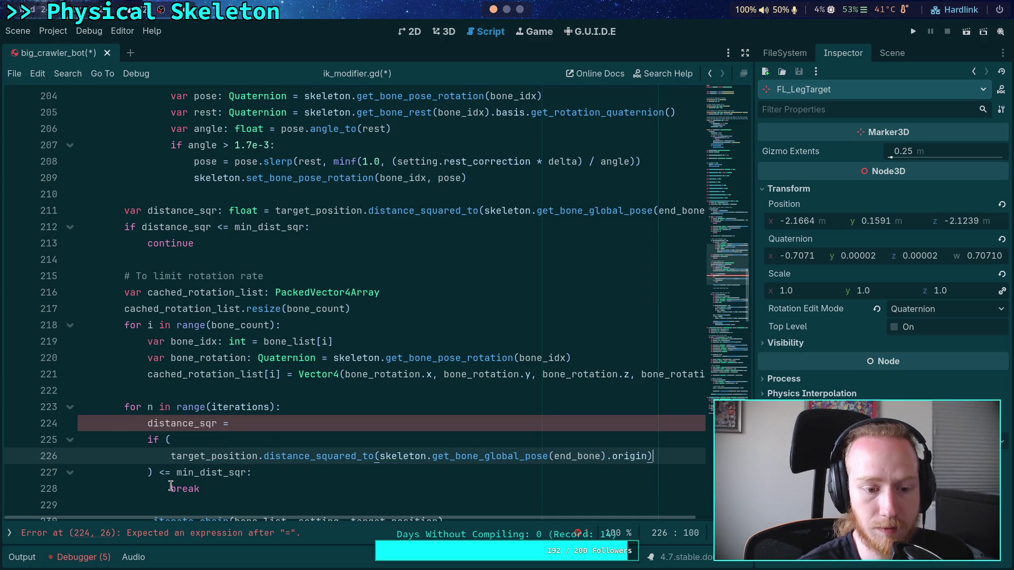
pyautogui.moveTo(275, 424); pyautogui.dragTo(316, 409)
pyautogui.press('BackSpace')
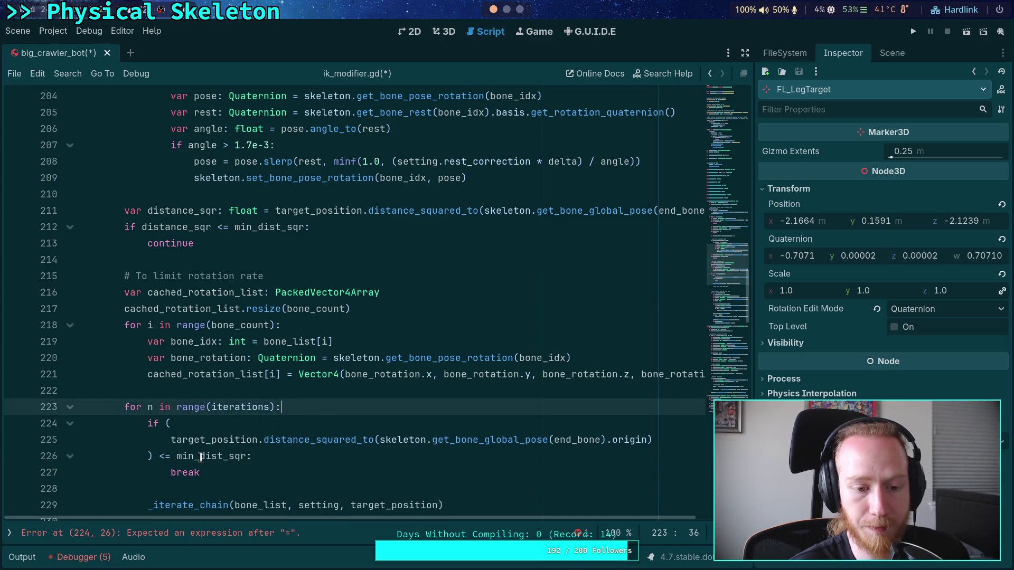
# Step: Wrap the condition so the min_dist_sqr comparison and closing parenthesis sit on separate lines
pyautogui.click(214, 471)
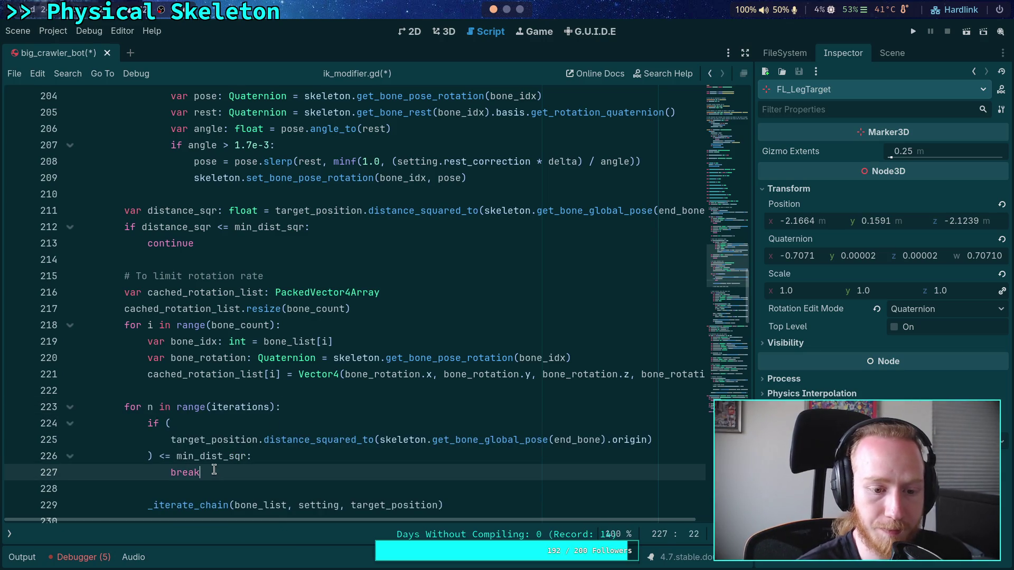
pyautogui.click(166, 457)
pyautogui.press('BackSpace')
pyautogui.press('BackSpace')
pyautogui.press('Tab')
pyautogui.press('Right')
pyautogui.press('Return')
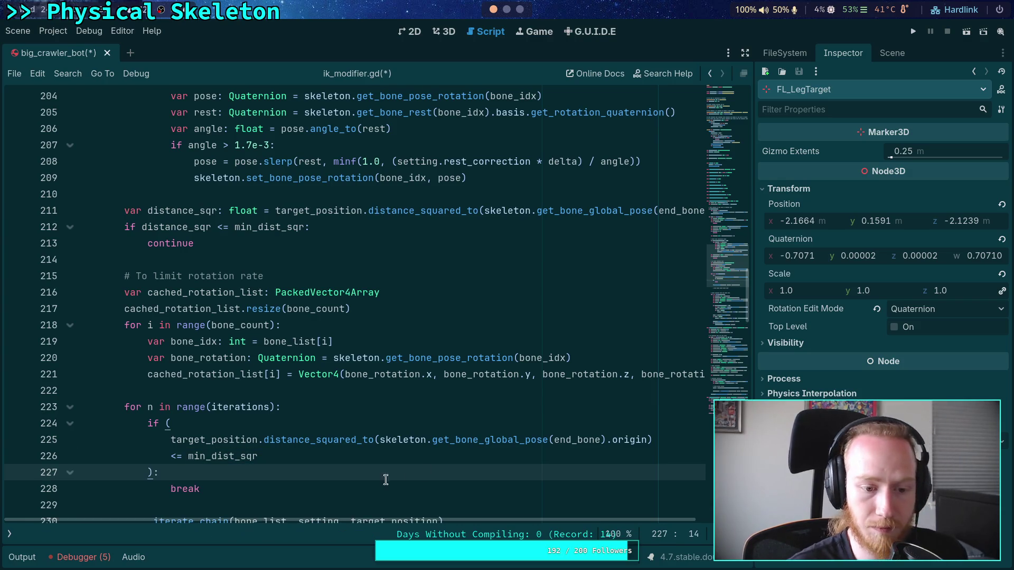
pyautogui.scroll(-1, 386, 479)
pyautogui.click(270, 425)
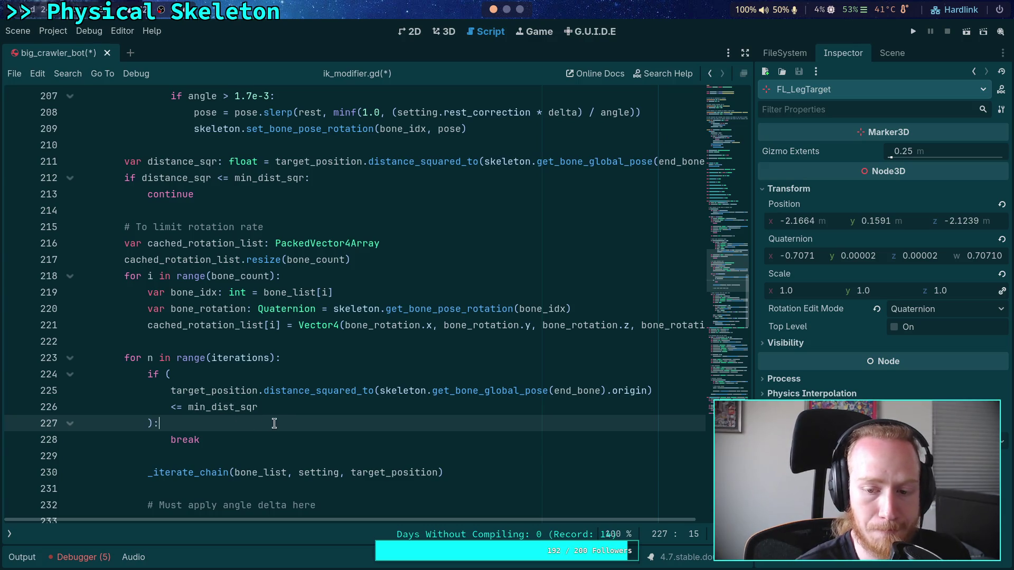
pyautogui.scroll(1, 277, 426)
pyautogui.scroll(-3, 259, 423)
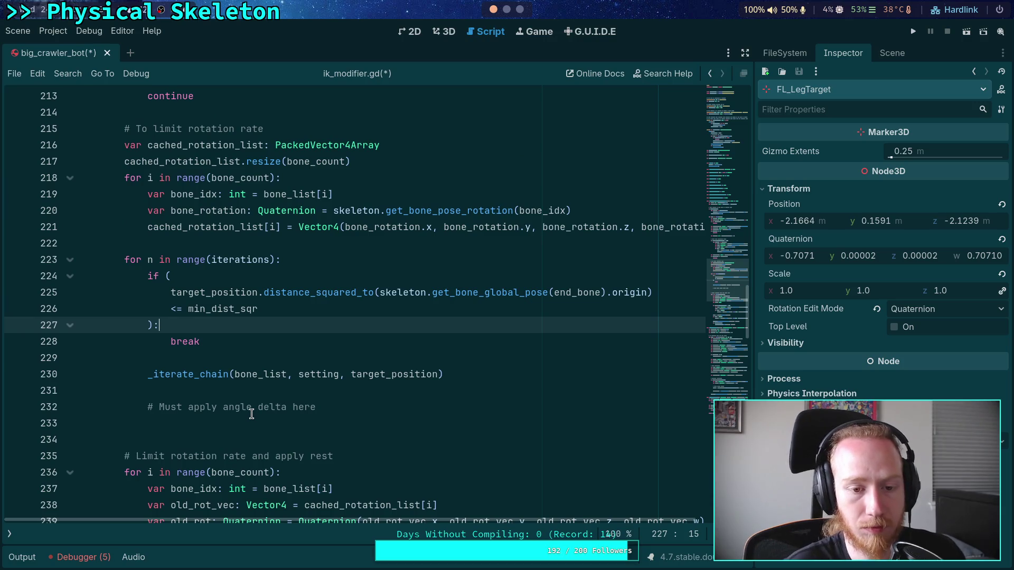
pyautogui.scroll(1, 252, 414)
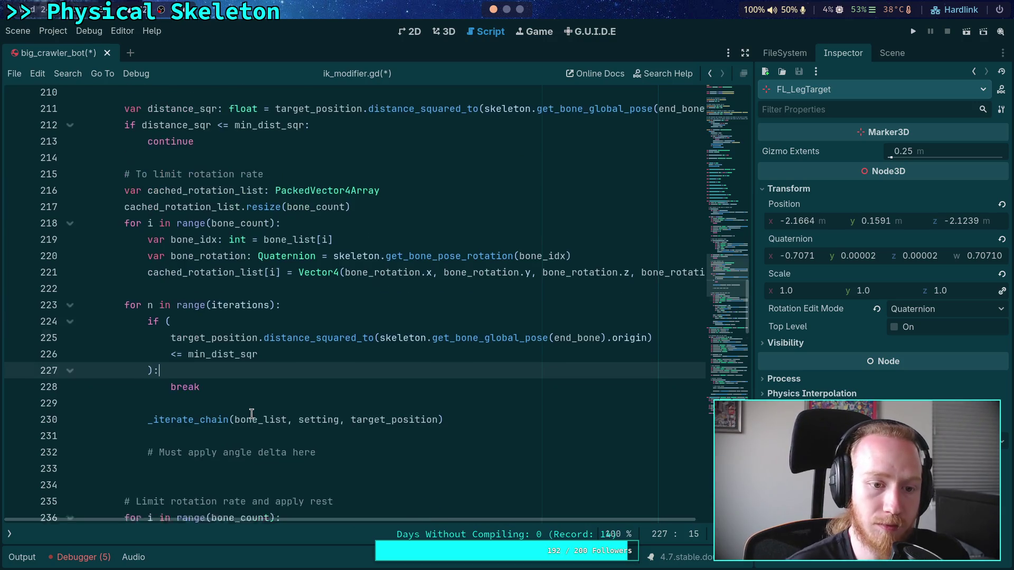
pyautogui.doubleClick(217, 358)
pyautogui.scroll(2, 218, 356)
pyautogui.scroll(10, 254, 206)
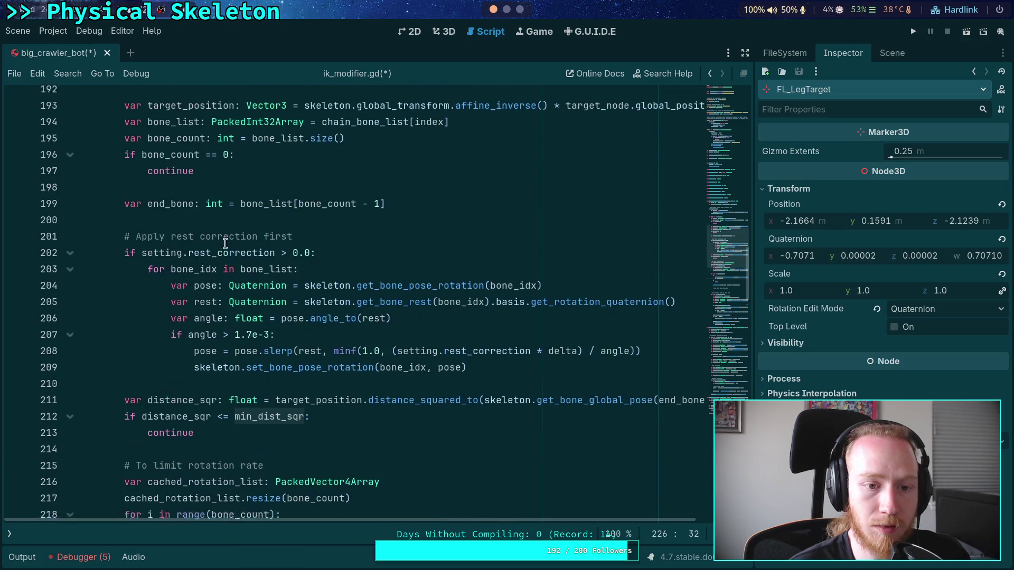
# Step: Delete the old distance_sqr/continue check before the caching loop
pyautogui.scroll(-9, 197, 255)
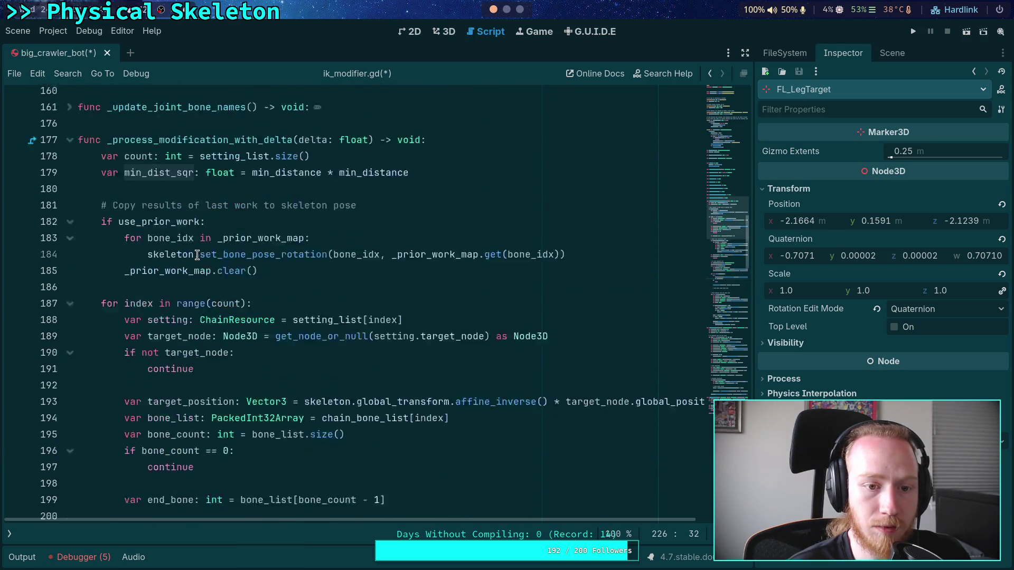
pyautogui.click(196, 341)
pyautogui.hotkey('shift', 'Up')
pyautogui.hotkey('shift', 'Up')
pyautogui.hotkey('shift', 'Up')
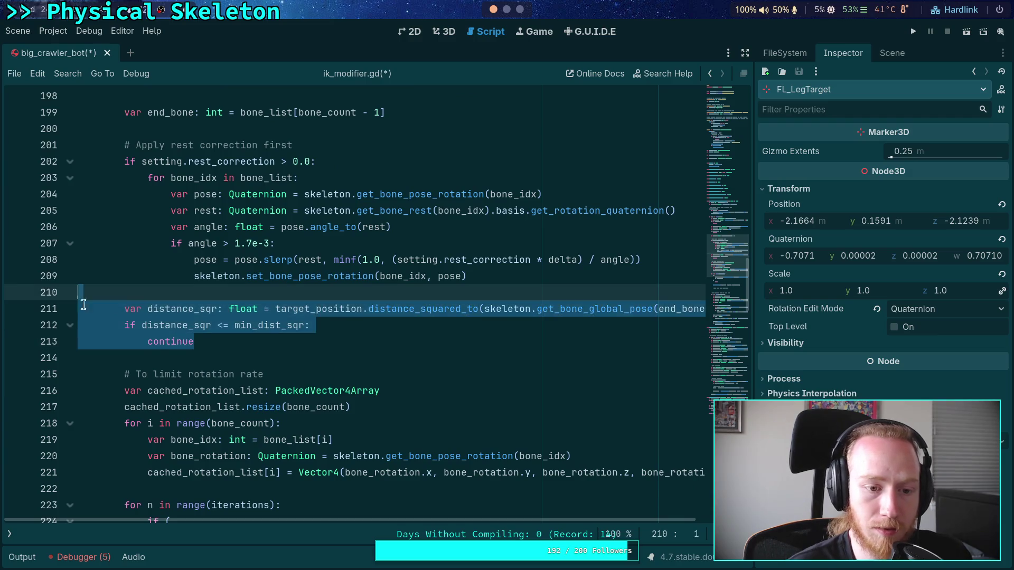
pyautogui.press('BackSpace')
pyautogui.press('BackSpace')
pyautogui.scroll(-1, 220, 372)
pyautogui.scroll(2, 218, 370)
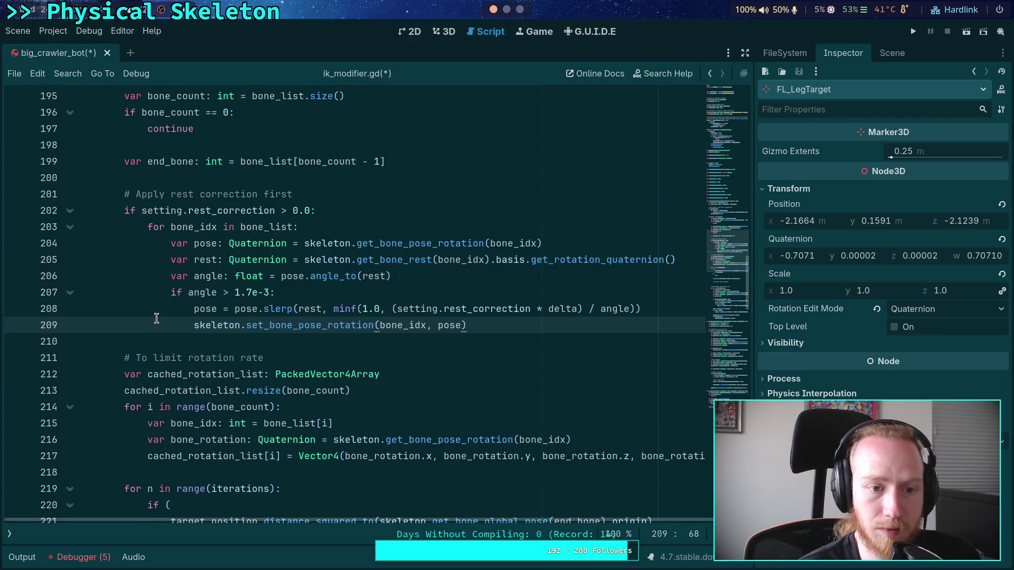
pyautogui.scroll(1, 167, 294)
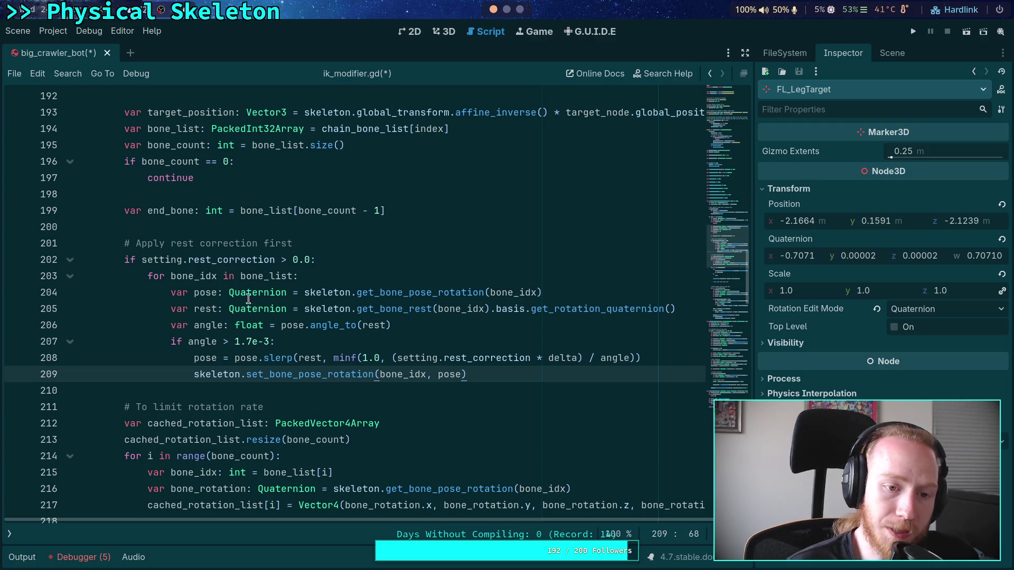
# Step: Find the end_bone declaration and its uses, try deleting the line, then undo
pyautogui.doubleClick(168, 210)
pyautogui.scroll(-7, 362, 330)
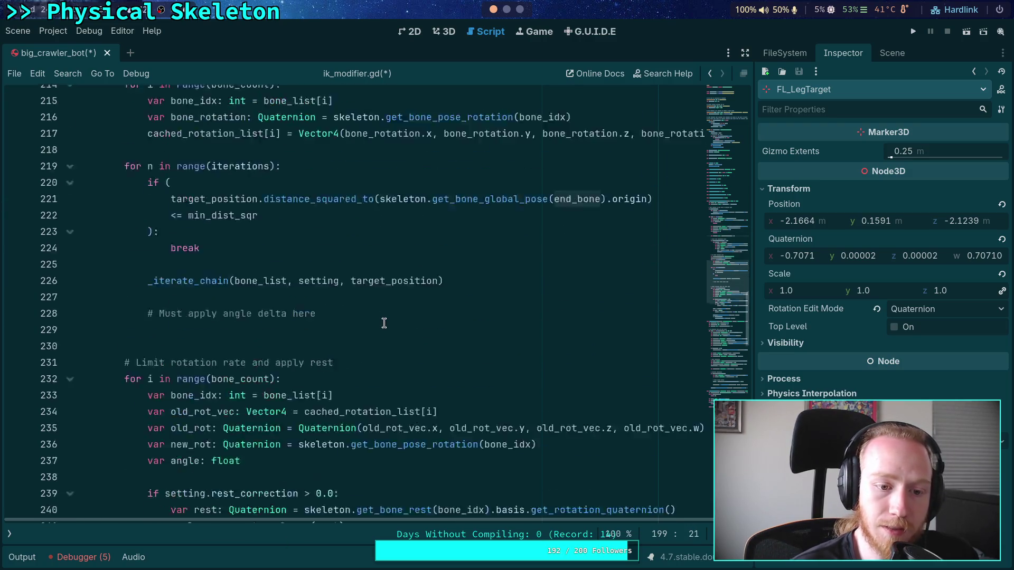
pyautogui.scroll(-8, 384, 323)
pyautogui.scroll(17, 431, 358)
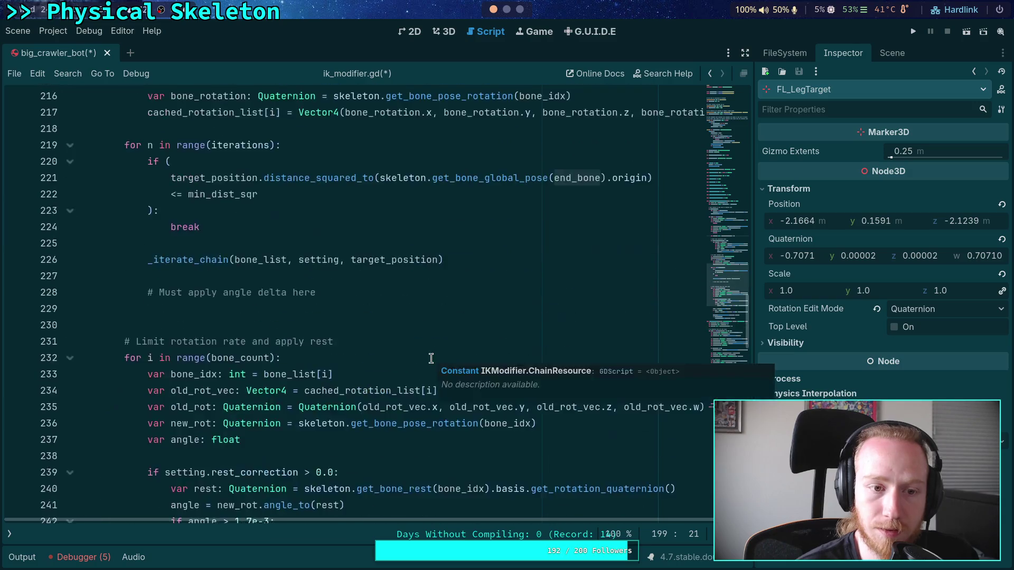
pyautogui.click(413, 308)
pyautogui.hotkey('ctrl', 'shift', 'k')
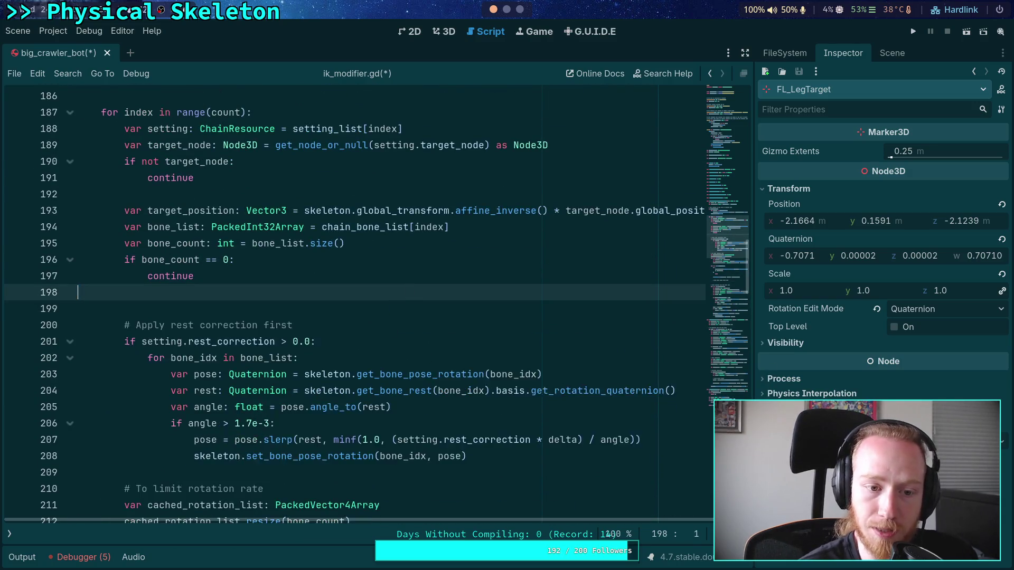
pyautogui.press('BackSpace')
pyautogui.press('BackSpace')
pyautogui.click(220, 300)
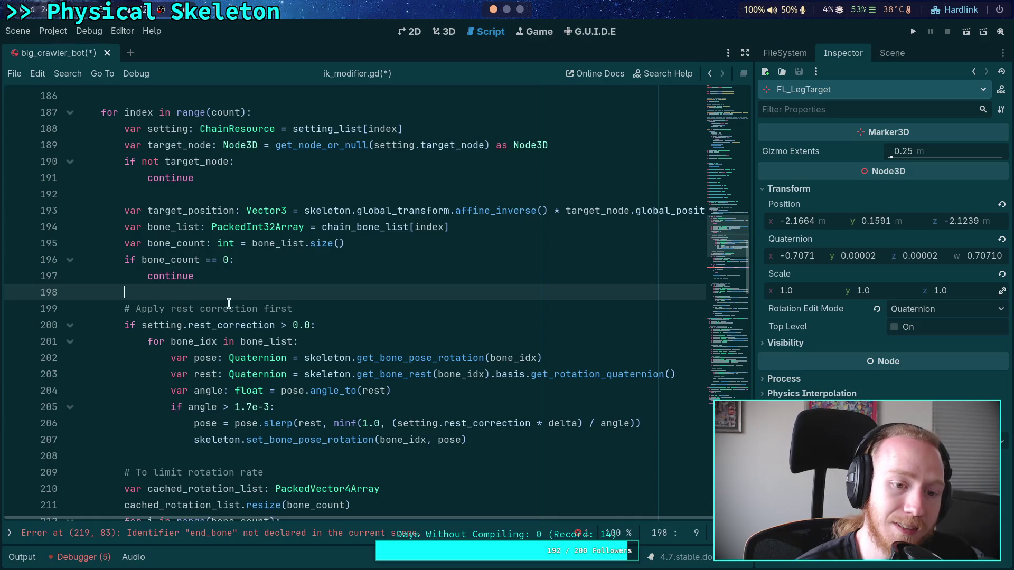
pyautogui.scroll(-4, 272, 317)
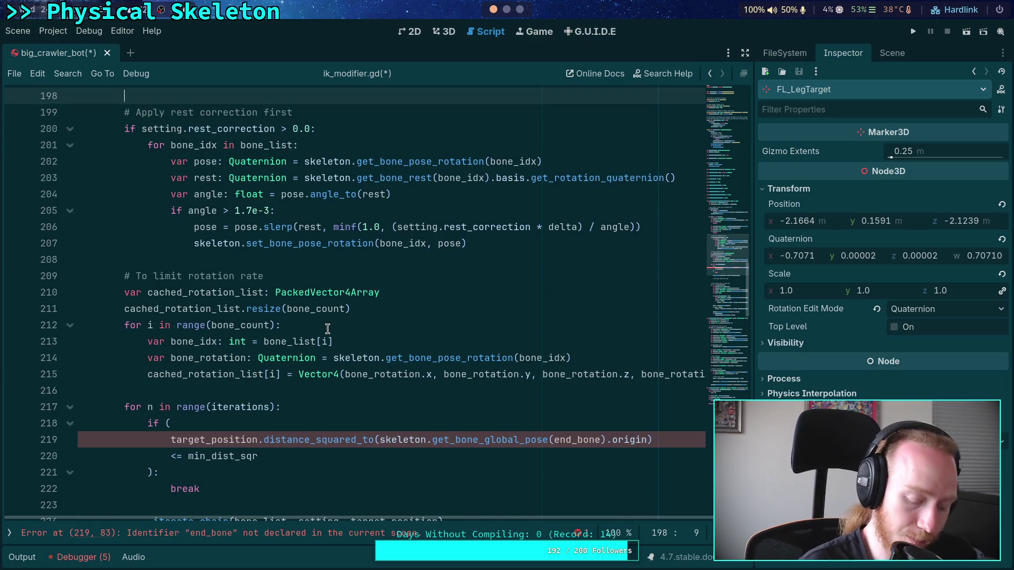
pyautogui.hotkey('ctrl', 'z')
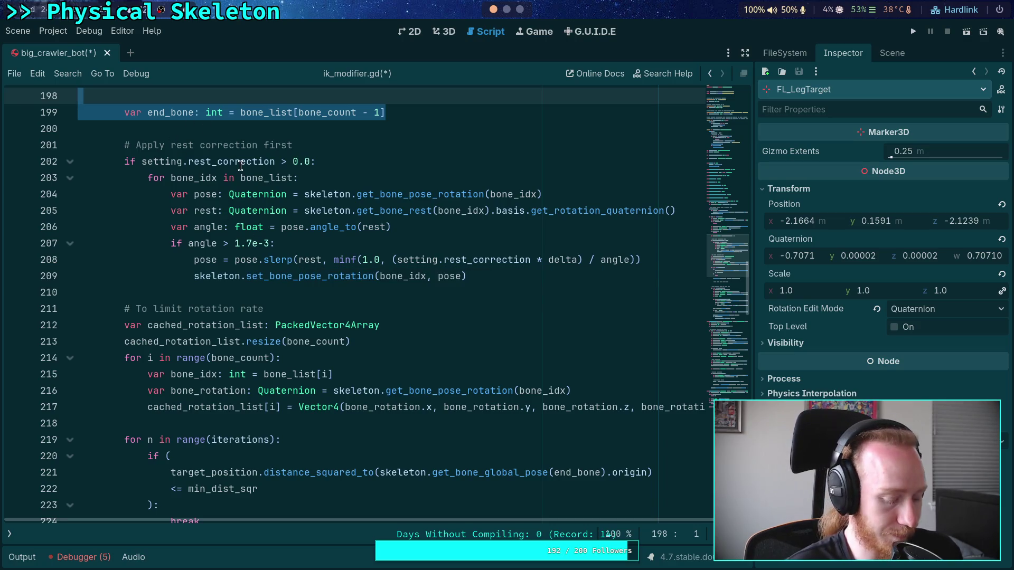
# Step: Move the var end_bone declaration to just above 'for n in range(iterations)'
pyautogui.hotkey('ctrl', 'x')
pyautogui.click(172, 407)
pyautogui.hotkey('ctrl', 'v')
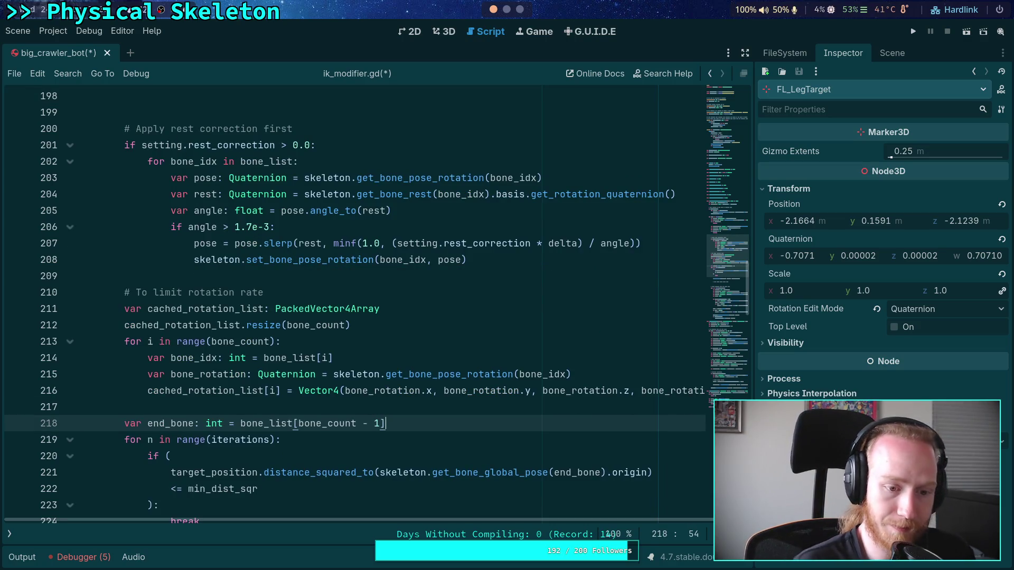
pyautogui.scroll(3, 222, 243)
pyautogui.click(222, 243)
pyautogui.press('Up')
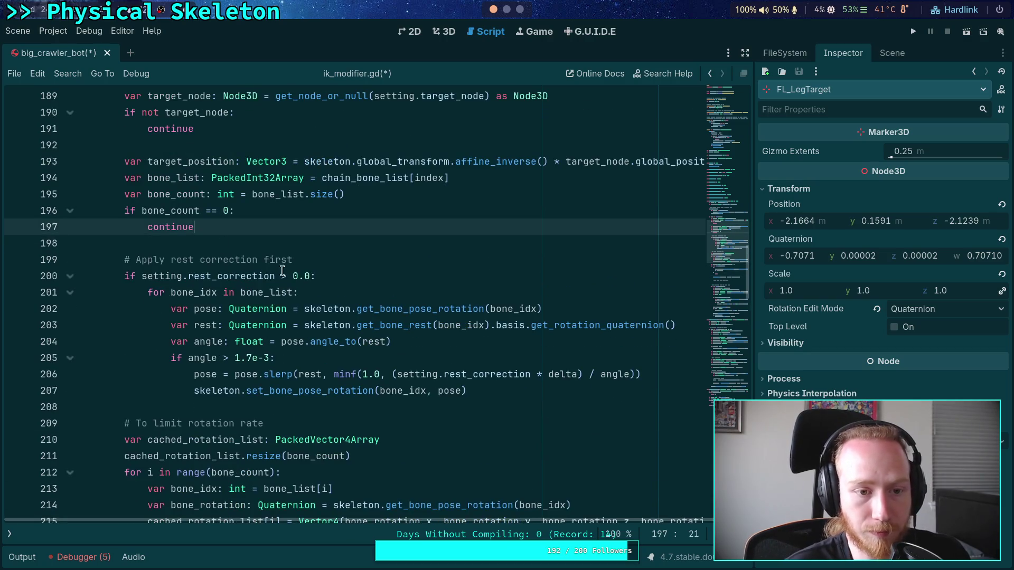
pyautogui.scroll(-2, 325, 297)
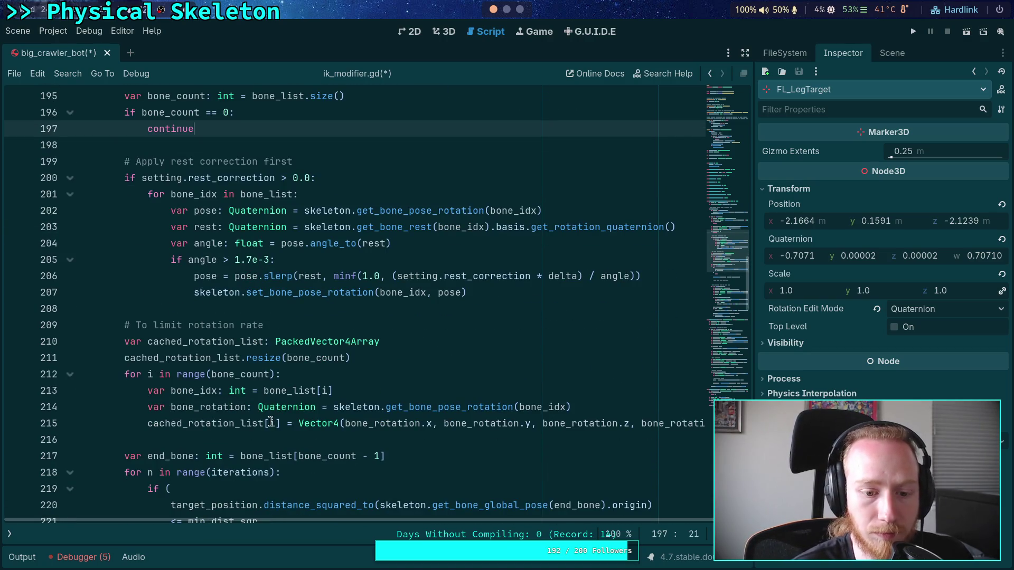
# Step: Check where bone_count, end_bone and the loop variable i are used
pyautogui.doubleClick(320, 456)
pyautogui.doubleClick(177, 455)
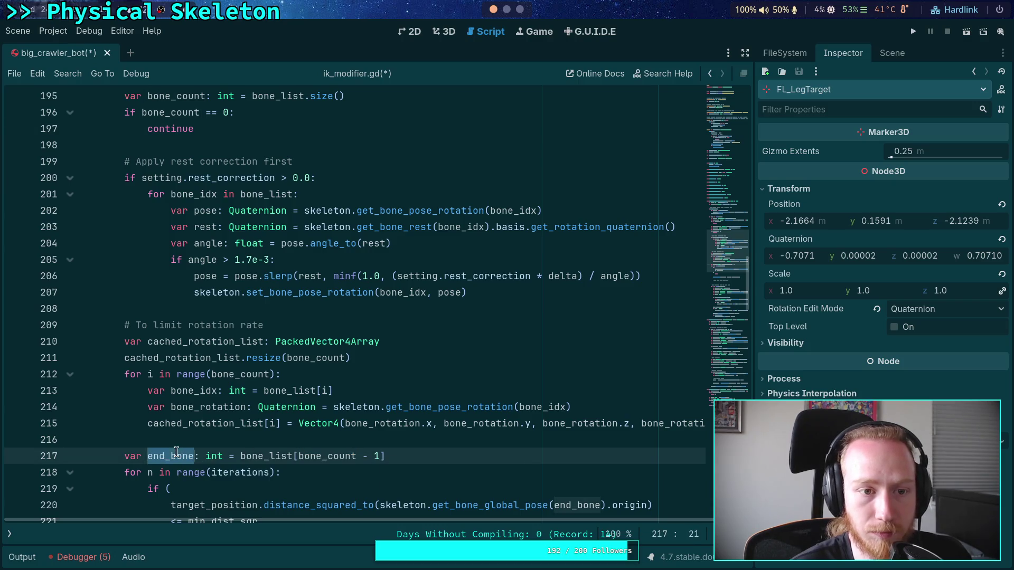
pyautogui.scroll(-2, 203, 389)
pyautogui.click(210, 338)
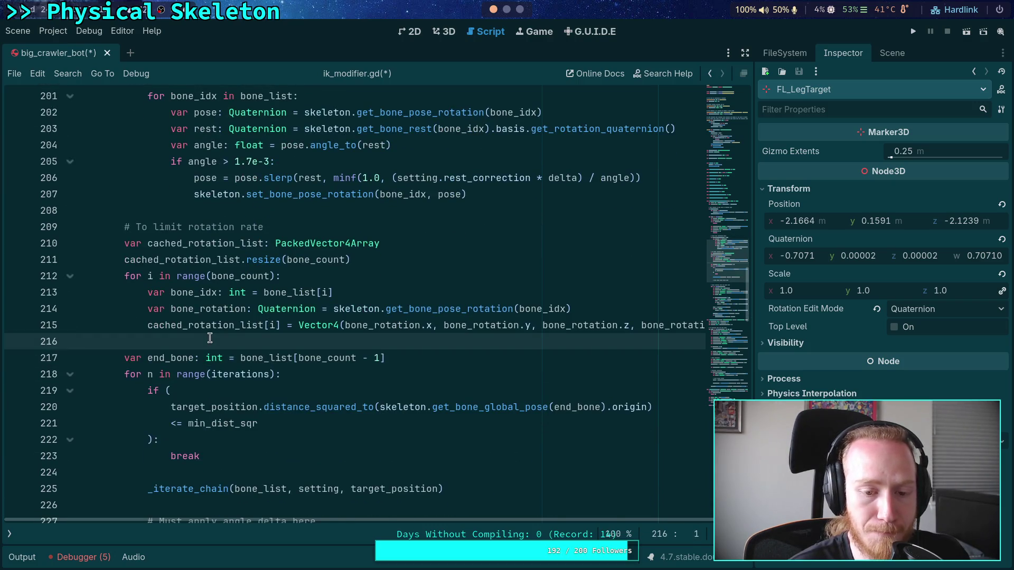
pyautogui.scroll(4, 210, 338)
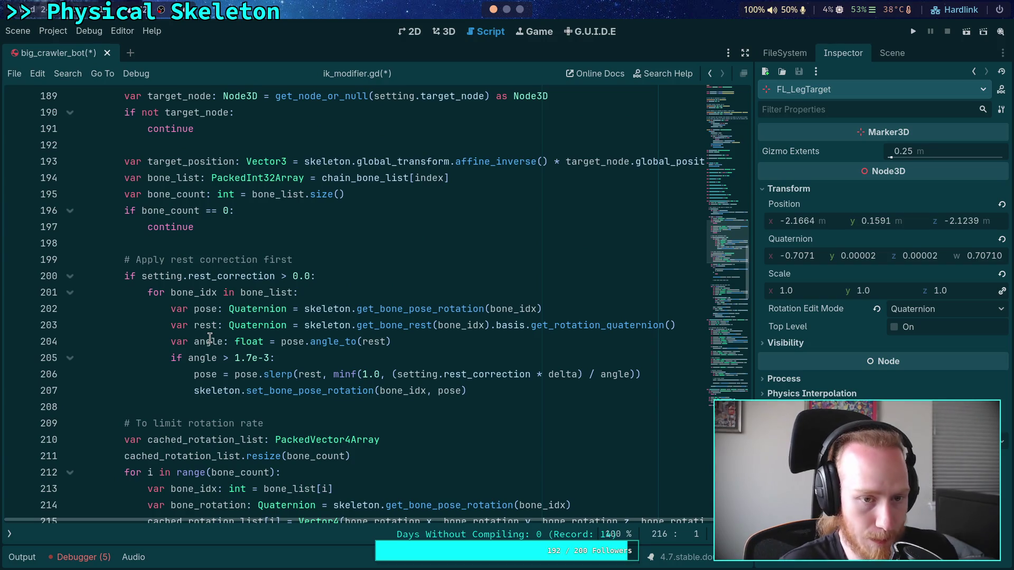
pyautogui.scroll(-2, 209, 340)
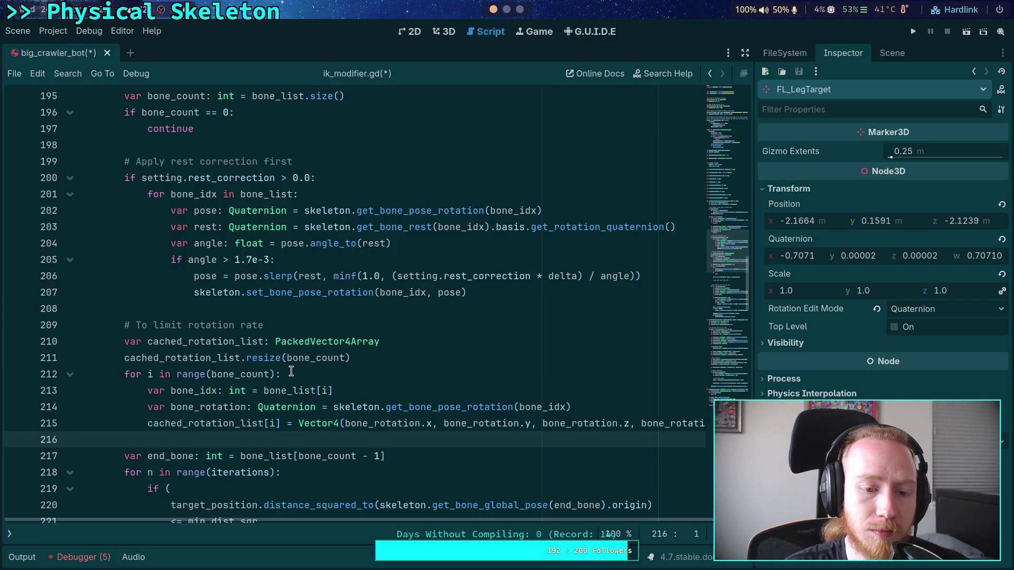
pyautogui.click(148, 375)
pyautogui.doubleClick(148, 375)
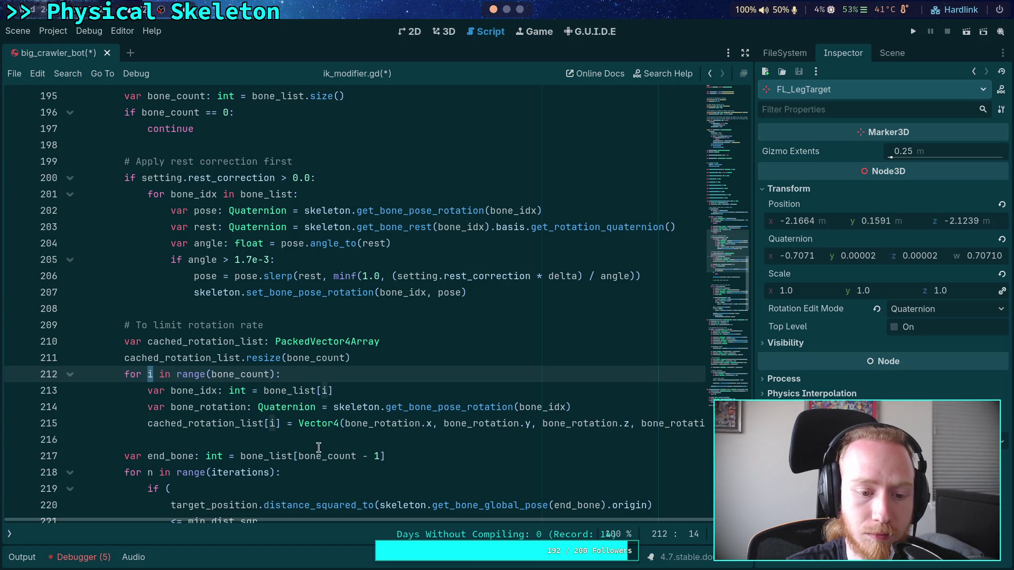
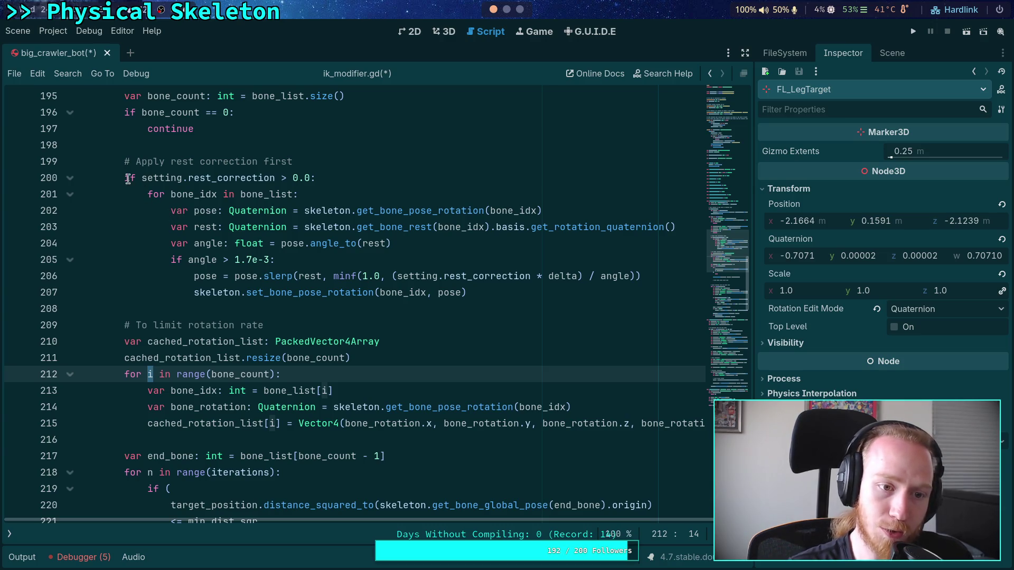
# Step: Delete the old per-bone loop header and cut the rest-correction block out
pyautogui.moveTo(148, 193); pyautogui.dragTo(359, 193)
pyautogui.press('BackSpace')
pyautogui.moveTo(194, 210); pyautogui.dragTo(218, 289)
pyautogui.click(237, 191)
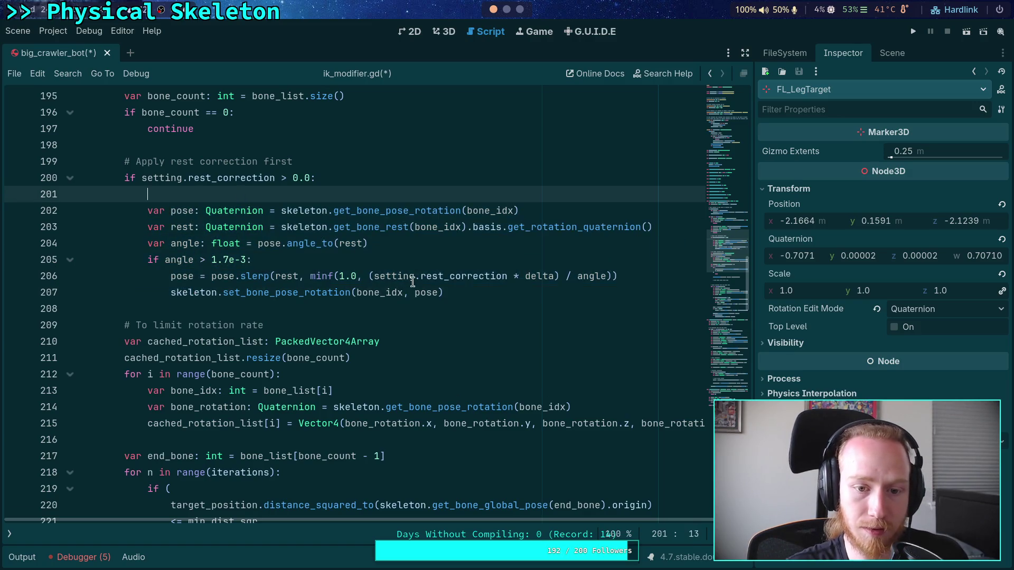
pyautogui.press('BackSpace')
pyautogui.moveTo(442, 275)
pyautogui.mouseDown()
pyautogui.moveTo(147, 194)
pyautogui.moveTo(124, 161)
pyautogui.mouseUp()
pyautogui.hotkey('ctrl', 'c')
pyautogui.press('BackSpace')
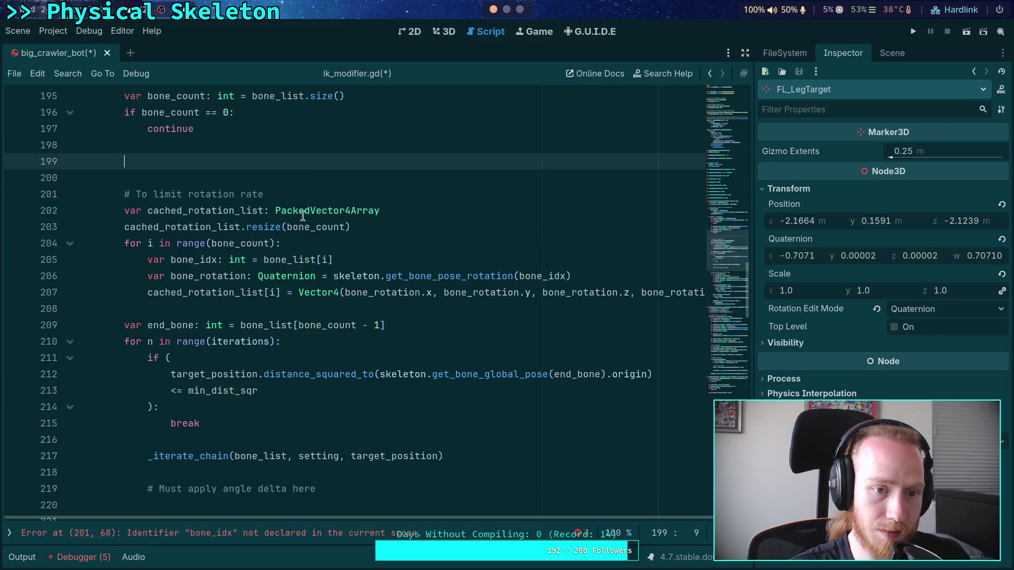
pyautogui.press('BackSpace')
pyautogui.press('BackSpace')
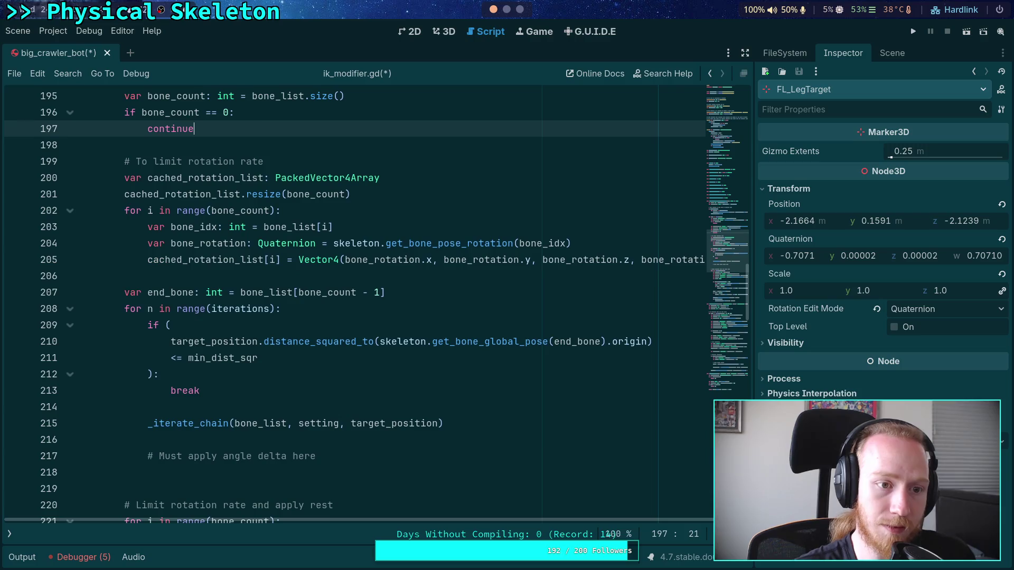
# Step: Paste the rest-correction block after the bone_rotation line in the caching loop and indent it
pyautogui.click(532, 226)
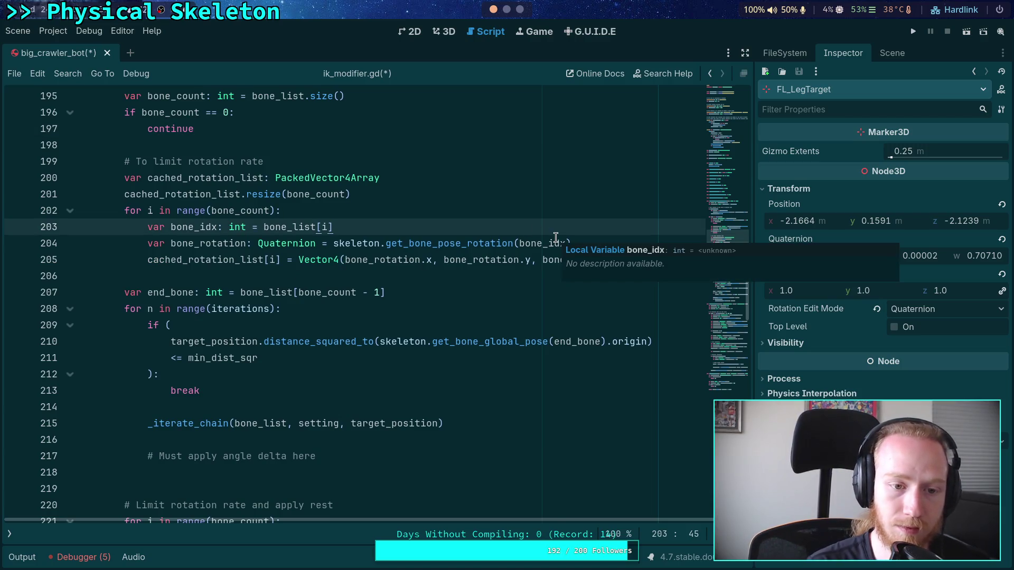
pyautogui.click(601, 241)
pyautogui.hotkey('ctrl', 'v')
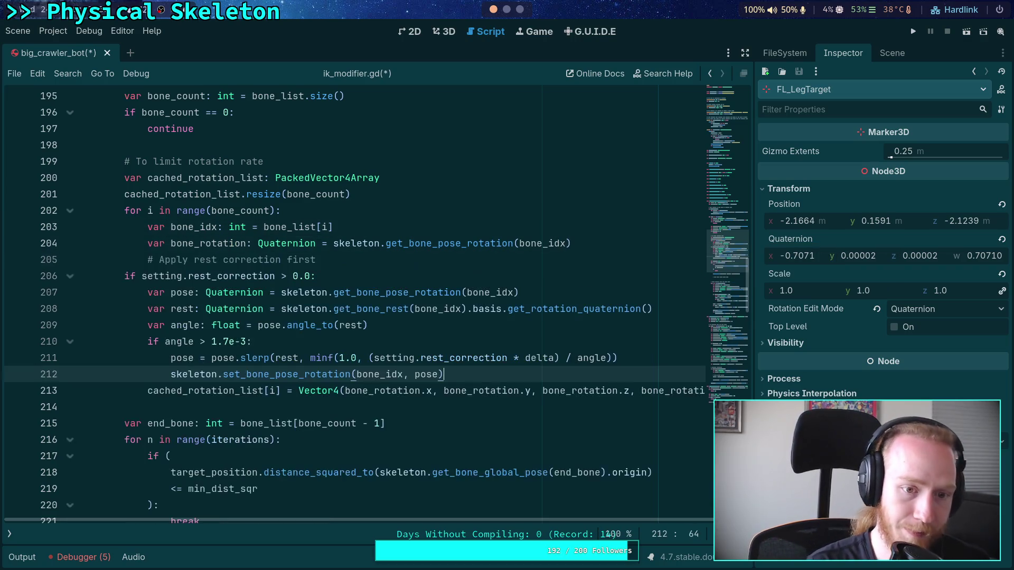
pyautogui.moveTo(189, 276); pyautogui.dragTo(206, 373)
pyautogui.press('Tab')
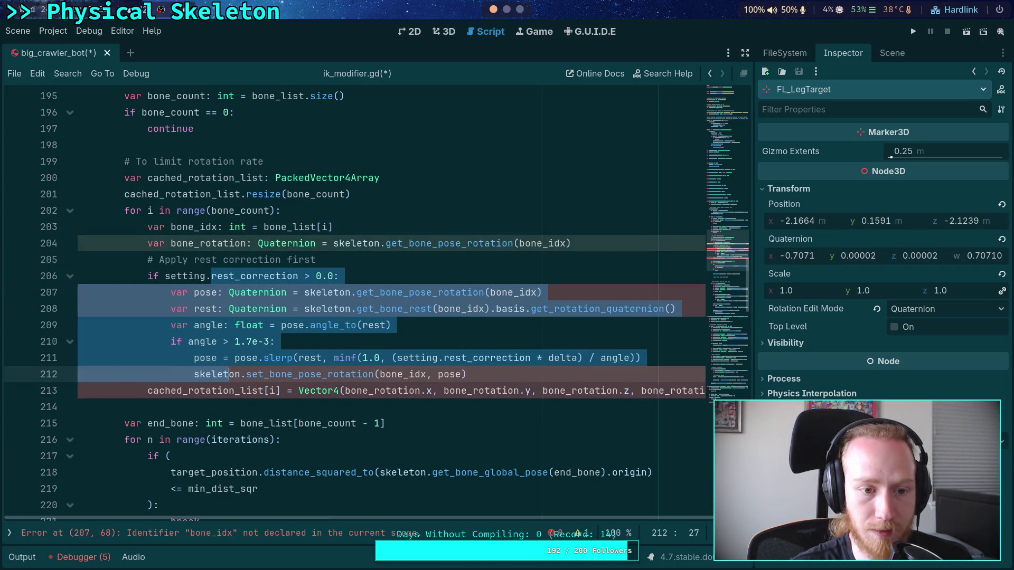
pyautogui.click(246, 308)
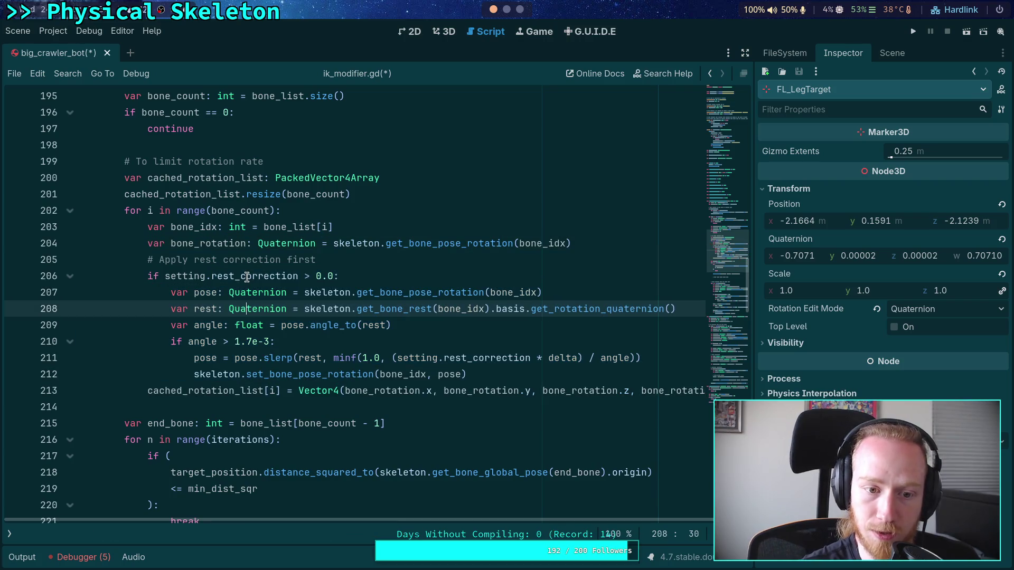
# Step: Delete the redundant 'var pose' line and copy the bone_rotation variable name
pyautogui.doubleClick(205, 359)
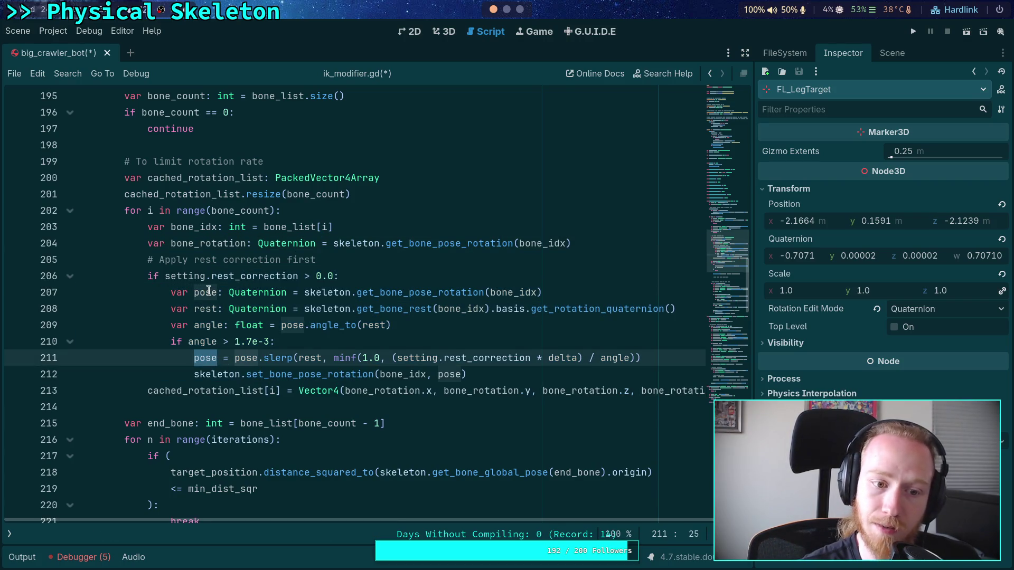
pyautogui.click(560, 293)
pyautogui.moveTo(560, 293); pyautogui.dragTo(553, 278)
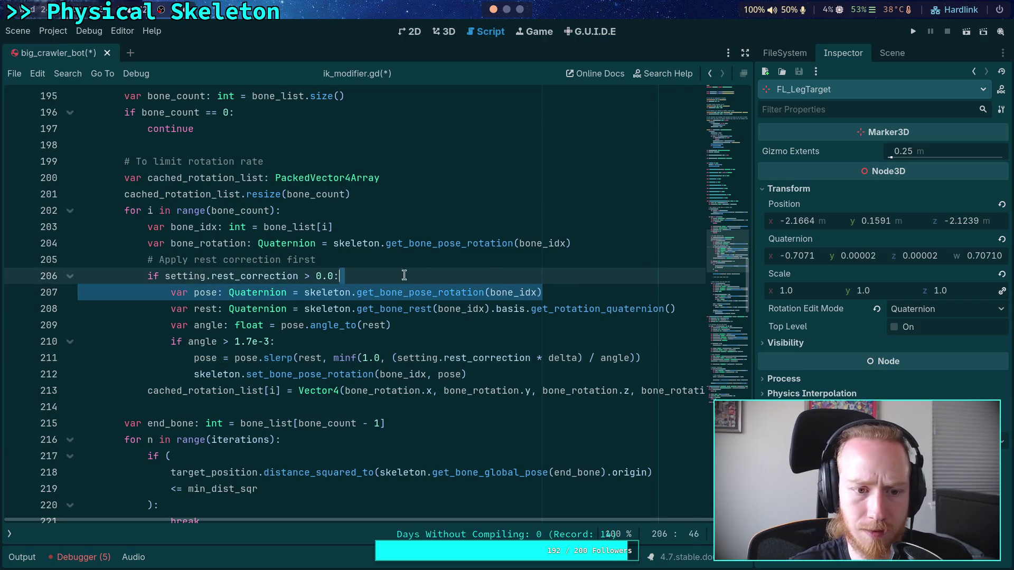
pyautogui.press('BackSpace')
pyautogui.click(207, 246)
pyautogui.doubleClick(207, 246)
pyautogui.rightClick(207, 245)
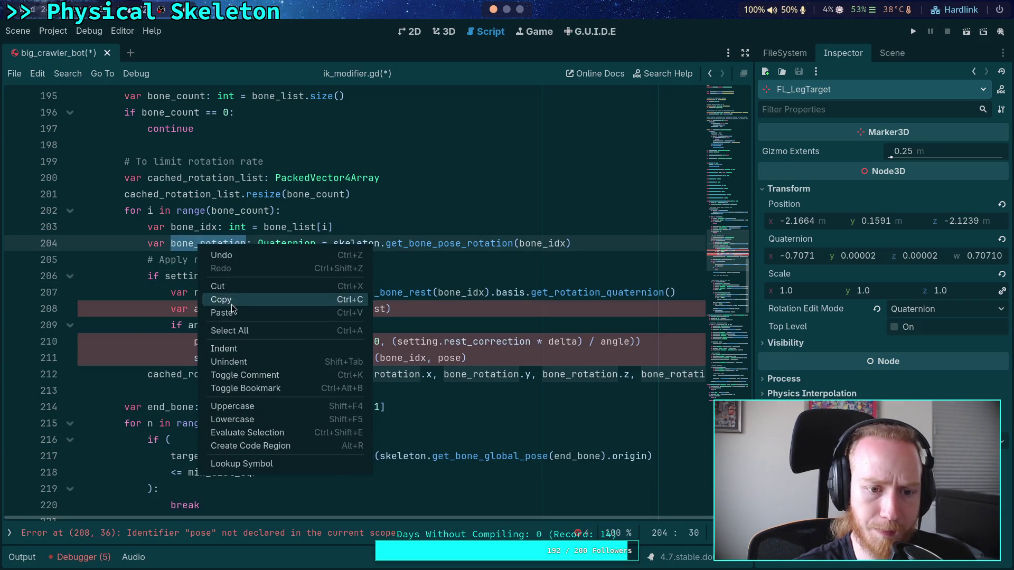
pyautogui.click(264, 297)
# Step: Replace the four remaining pose references in the block with bone_rotation
pyautogui.doubleClick(295, 308)
pyautogui.hotkey('ctrl', 'v')
pyautogui.doubleClick(203, 343)
pyautogui.hotkey('ctrl', 'v')
pyautogui.doubleClick(298, 341)
pyautogui.hotkey('ctrl', 'v')
pyautogui.doubleClick(449, 358)
pyautogui.hotkey('ctrl', 'v')
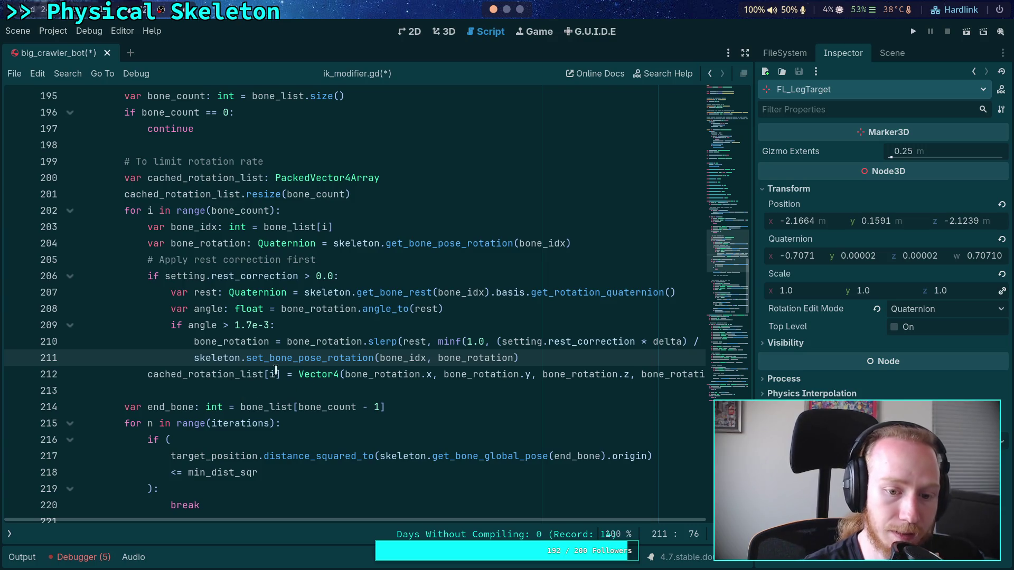
pyautogui.doubleClick(497, 357)
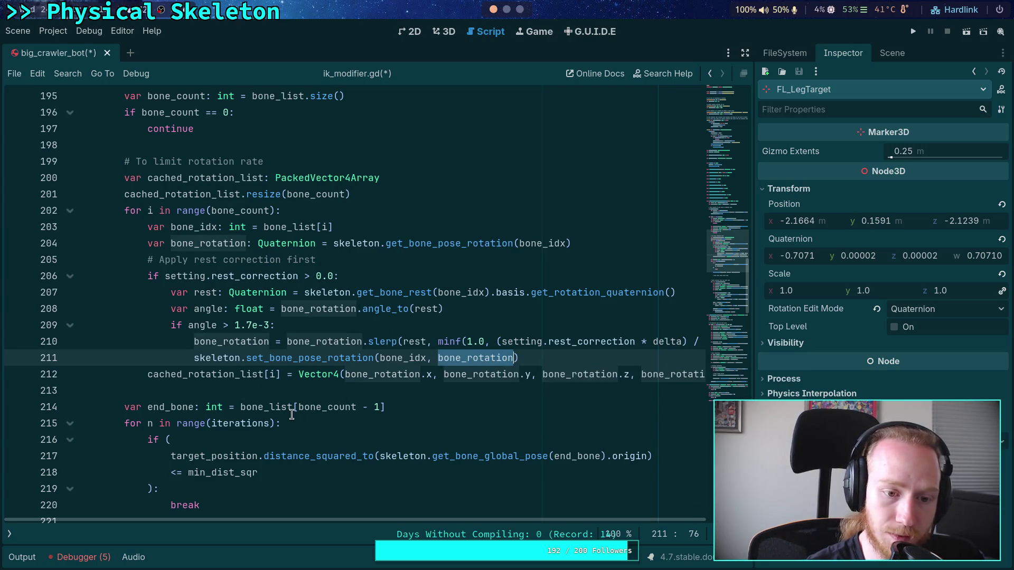
# Step: Shorten the comment to '# Apply rest correction', add blank lines around the block, and save
pyautogui.click(549, 243)
pyautogui.moveTo(316, 259); pyautogui.dragTo(279, 259)
pyautogui.press('BackSpace')
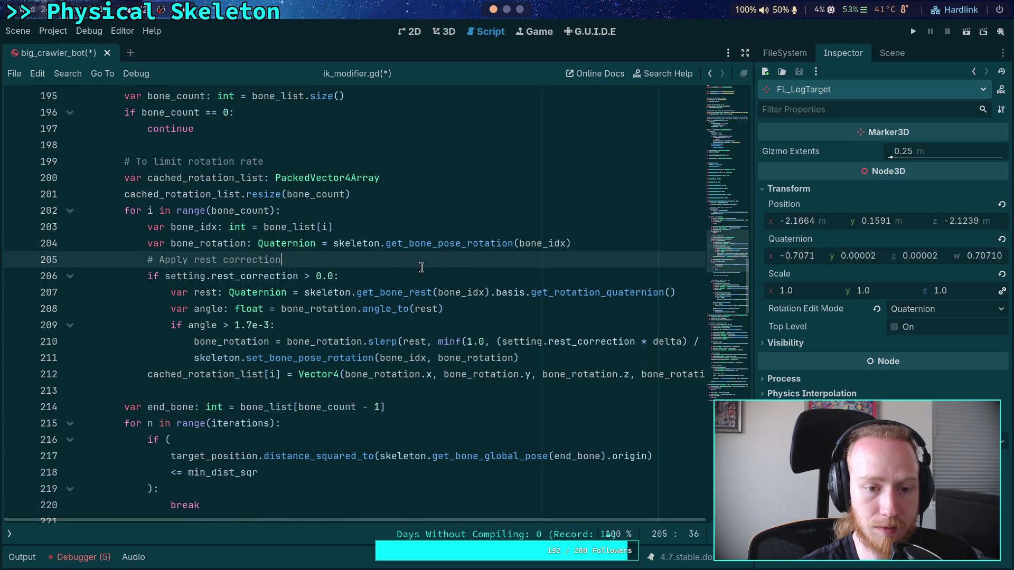
pyautogui.click(611, 244)
pyautogui.press('Return')
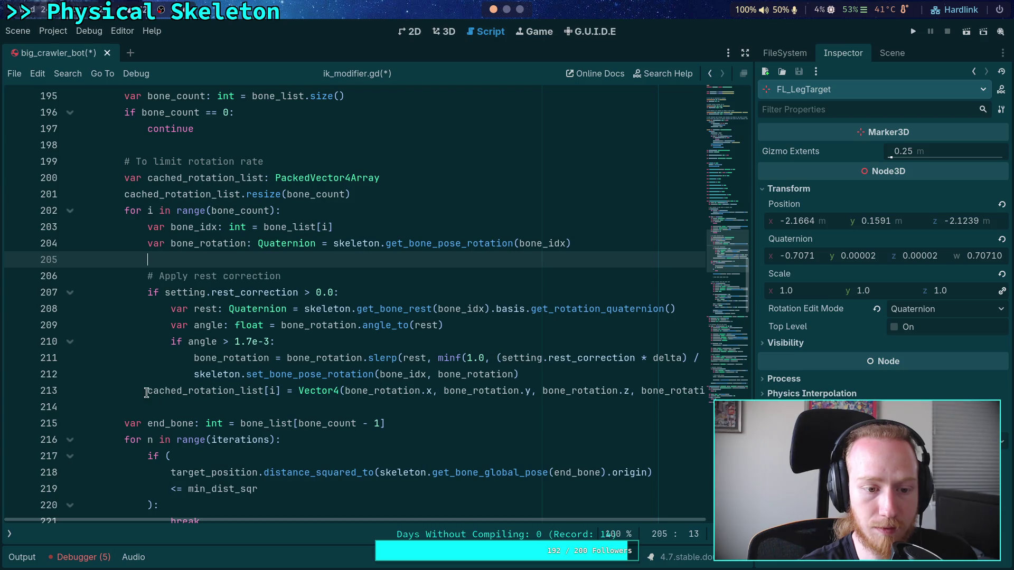
pyautogui.click(147, 393)
pyautogui.press('Return')
pyautogui.click(181, 379)
pyautogui.click(249, 391)
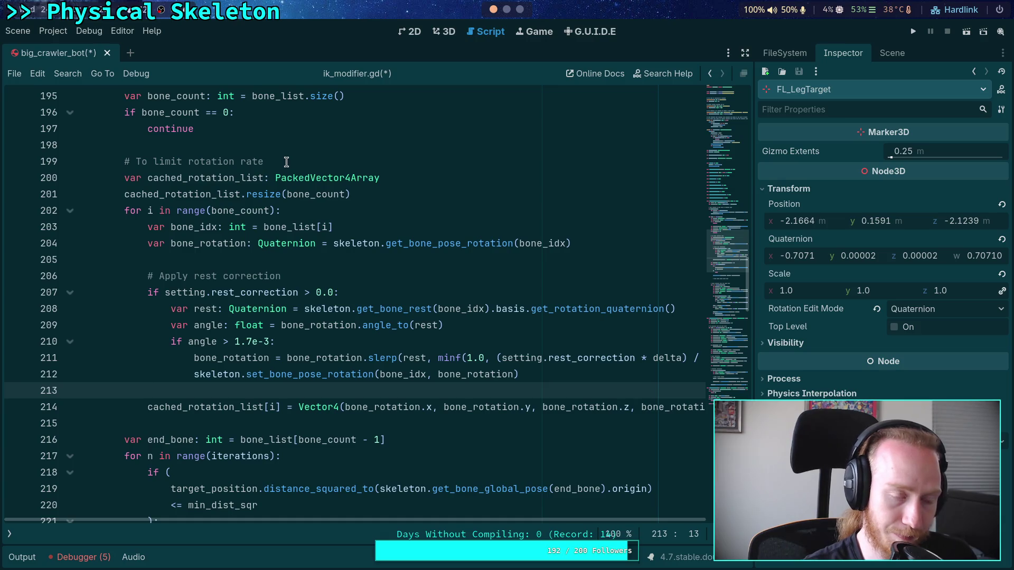
pyautogui.hotkey('ctrl', 's')
# Step: Scroll down to review the rotation-limit loop further along the script
pyautogui.scroll(-3, 249, 319)
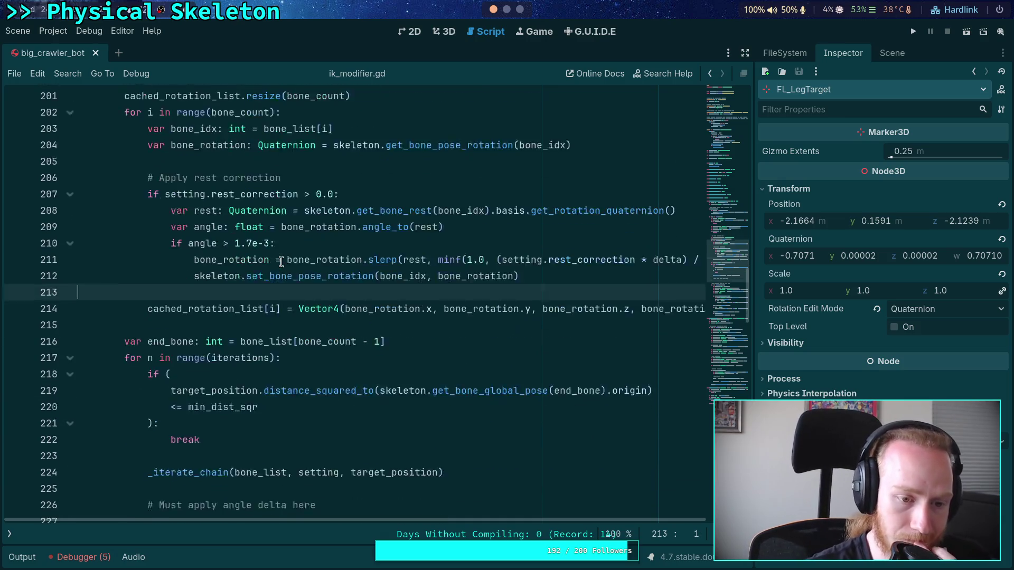
pyautogui.scroll(-5, 222, 378)
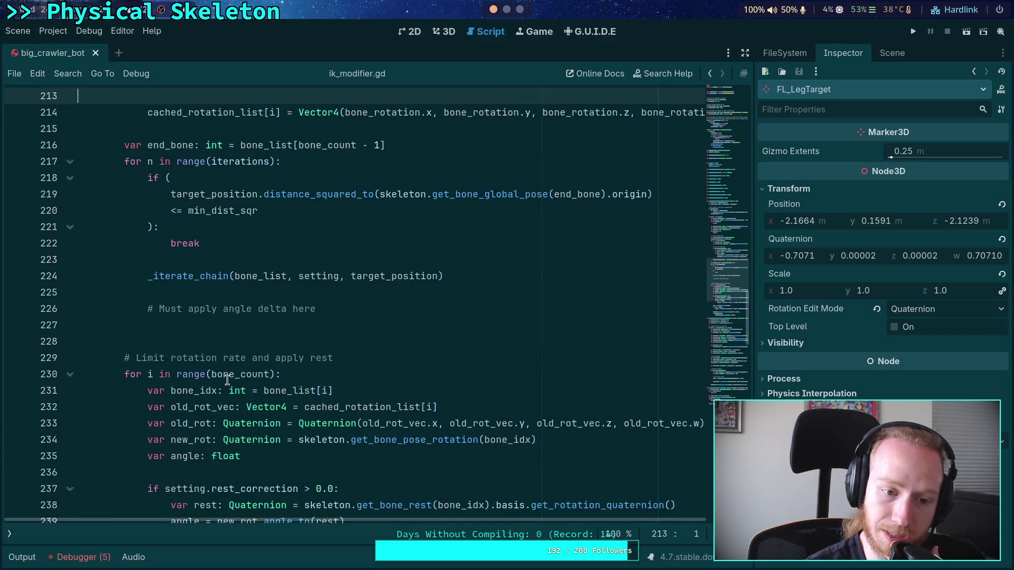
pyautogui.scroll(-2, 158, 342)
pyautogui.scroll(-3, 205, 332)
pyautogui.scroll(3, 224, 348)
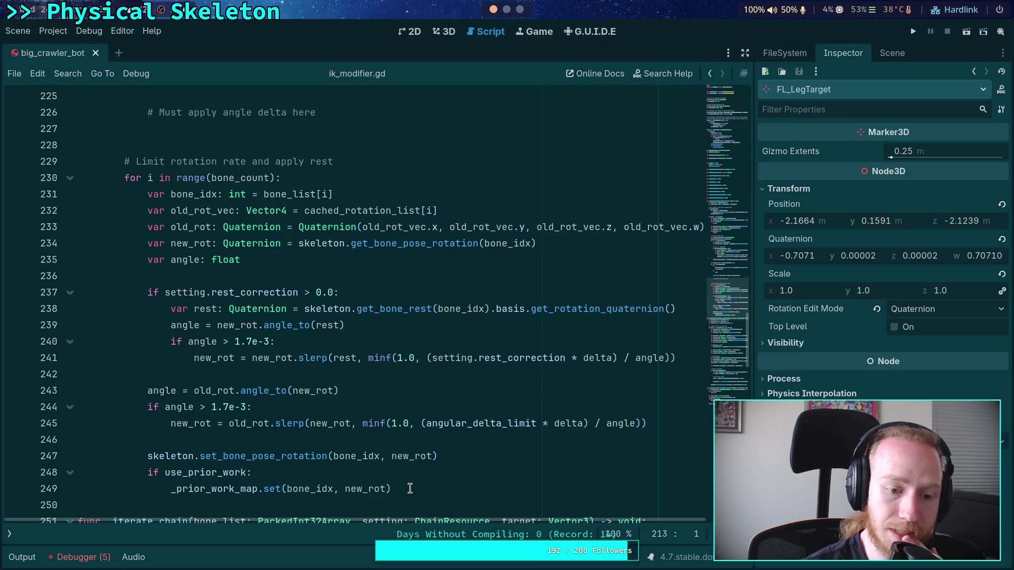
pyautogui.moveTo(414, 489)
pyautogui.mouseDown()
pyautogui.moveTo(148, 259)
pyautogui.moveTo(124, 161)
pyautogui.mouseUp()
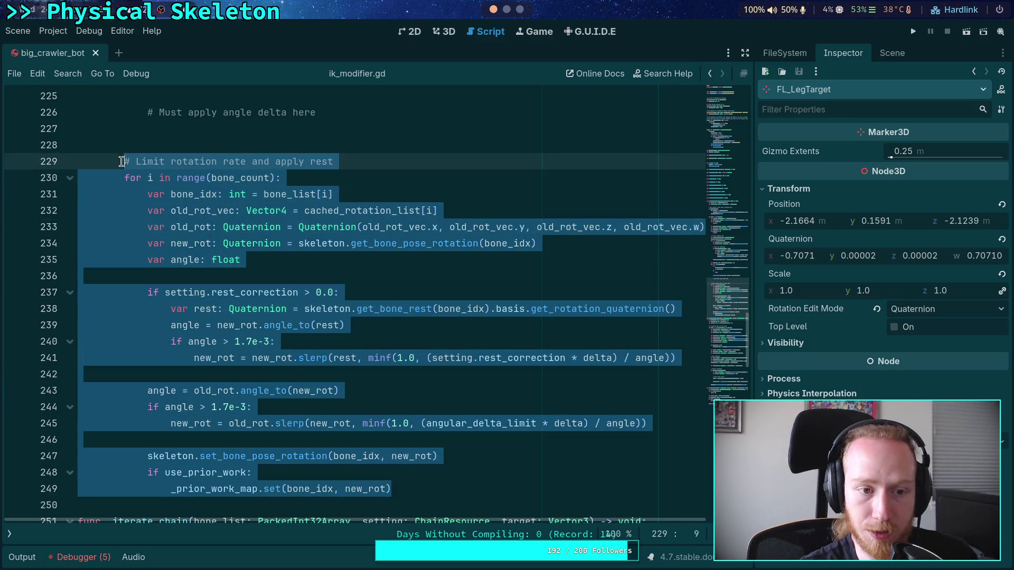
pyautogui.click(351, 160)
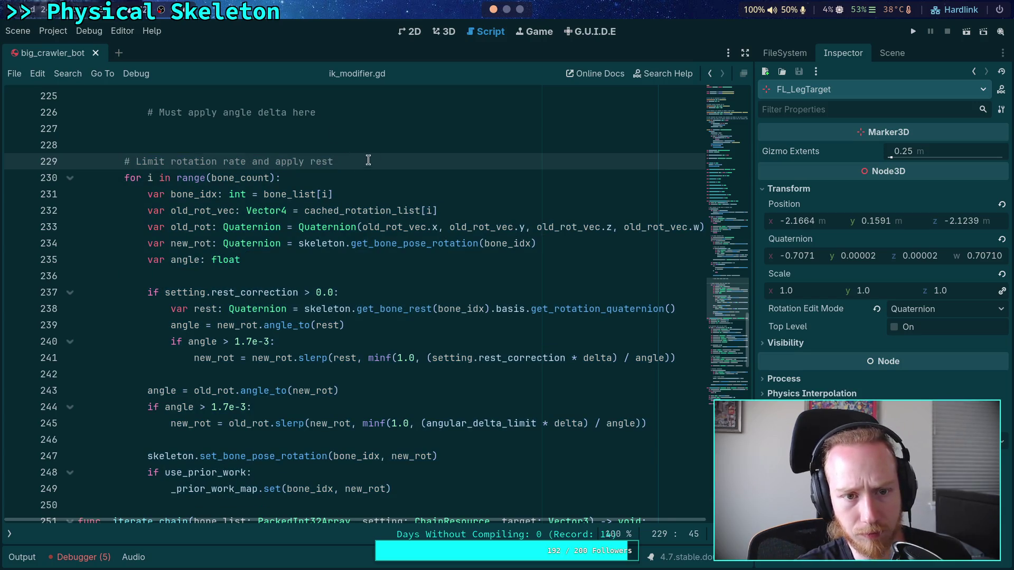
pyautogui.scroll(2, 368, 160)
# Step: Revise the comment, inserting 'in' and adding 'otherwise itera… one bone at a time' on a new line
pyautogui.click(288, 210)
pyautogui.write('in')
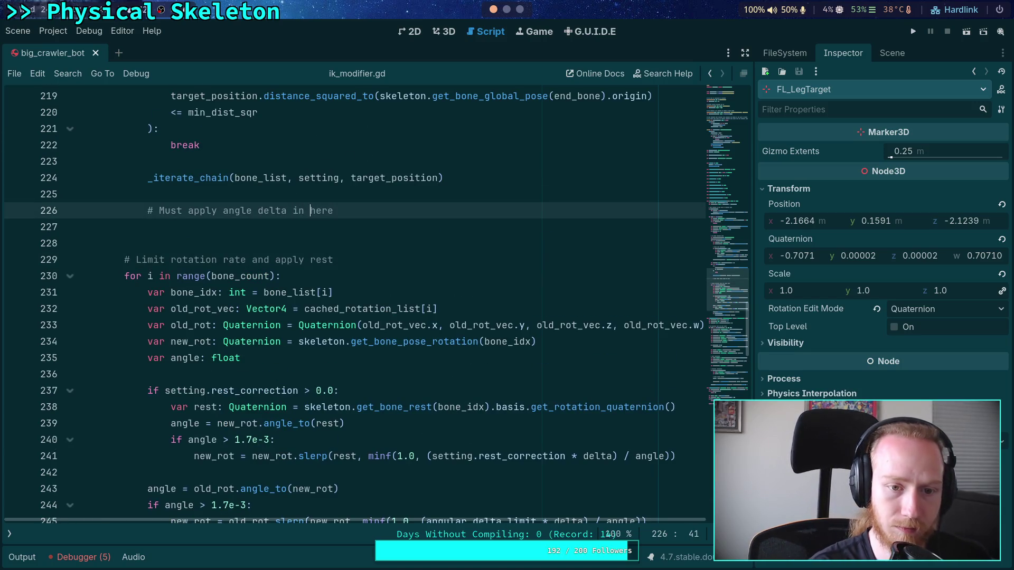
pyautogui.click(443, 209)
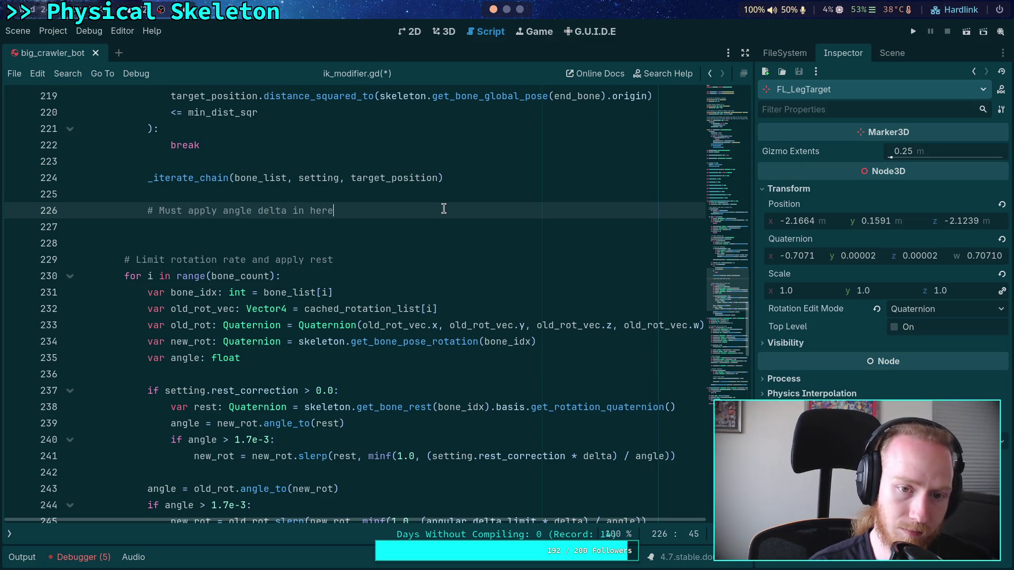
pyautogui.write(',otherwise iteration tends to look')
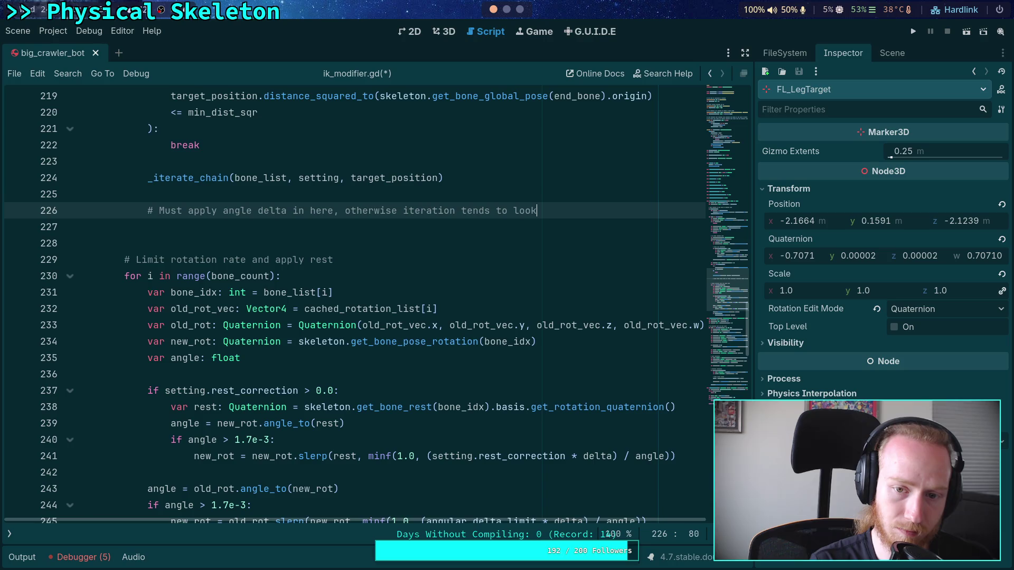
pyautogui.press('Return')
pyautogui.write('# like it turns only')
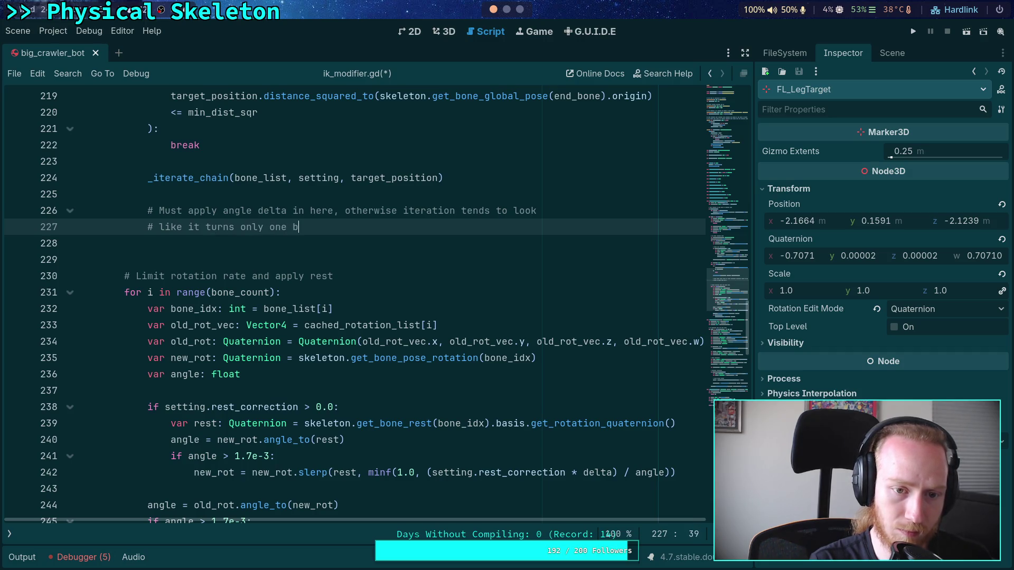
pyautogui.write('one bone')
pyautogui.write(' at a time')
# Step: Delete the 'Limit rotation rate' comment and indent the rotation-limit loop one level, removing blank lines above
pyautogui.moveTo(338, 276); pyautogui.dragTo(361, 260)
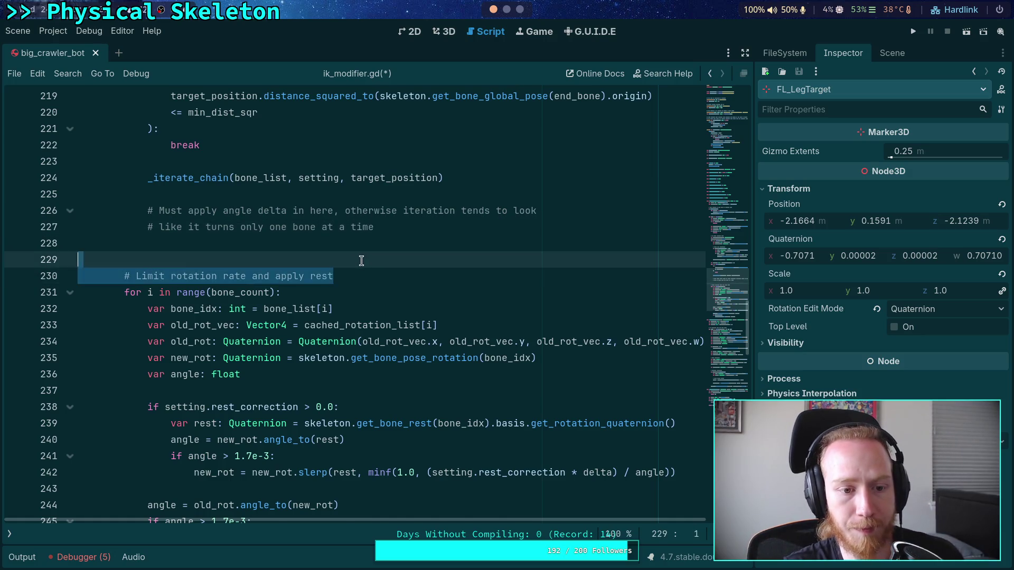
pyautogui.press('BackSpace')
pyautogui.scroll(2, 361, 260)
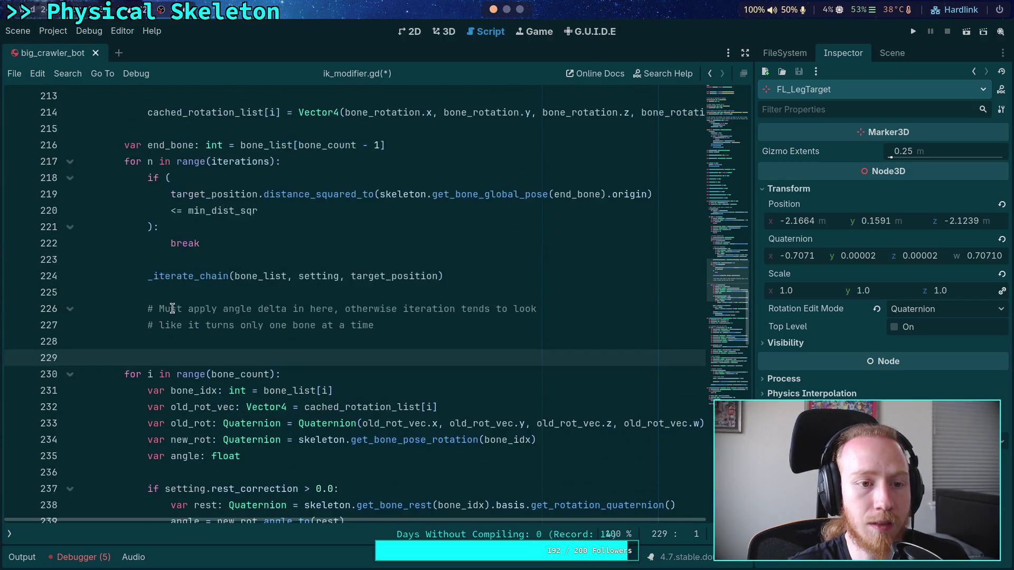
pyautogui.scroll(-2, 172, 309)
pyautogui.moveTo(160, 276)
pyautogui.mouseDown()
pyautogui.moveTo(211, 292)
pyautogui.moveTo(222, 317)
pyautogui.moveTo(211, 433)
pyautogui.mouseUp()
pyautogui.scroll(-3, 222, 317)
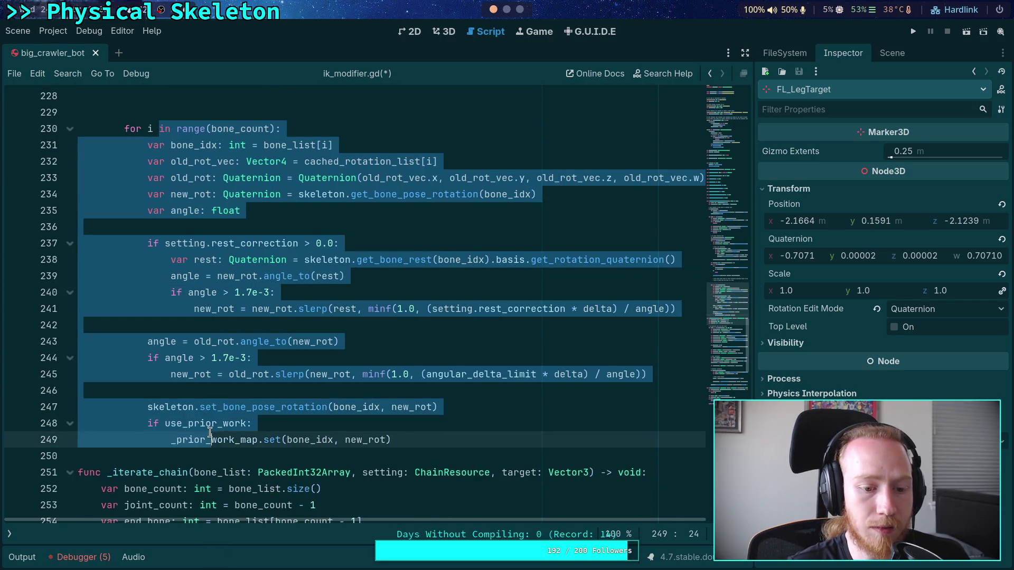
pyautogui.press('Tab')
pyautogui.scroll(3, 210, 433)
pyautogui.click(220, 226)
pyautogui.press('Down')
pyautogui.press('Down')
pyautogui.press('BackSpace')
pyautogui.press('BackSpace')
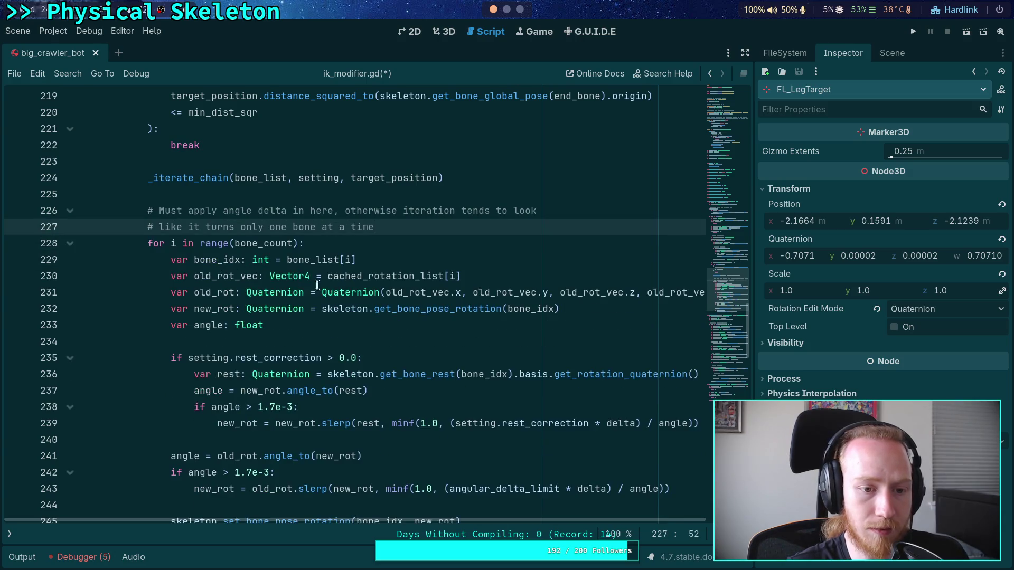
pyautogui.click(172, 243)
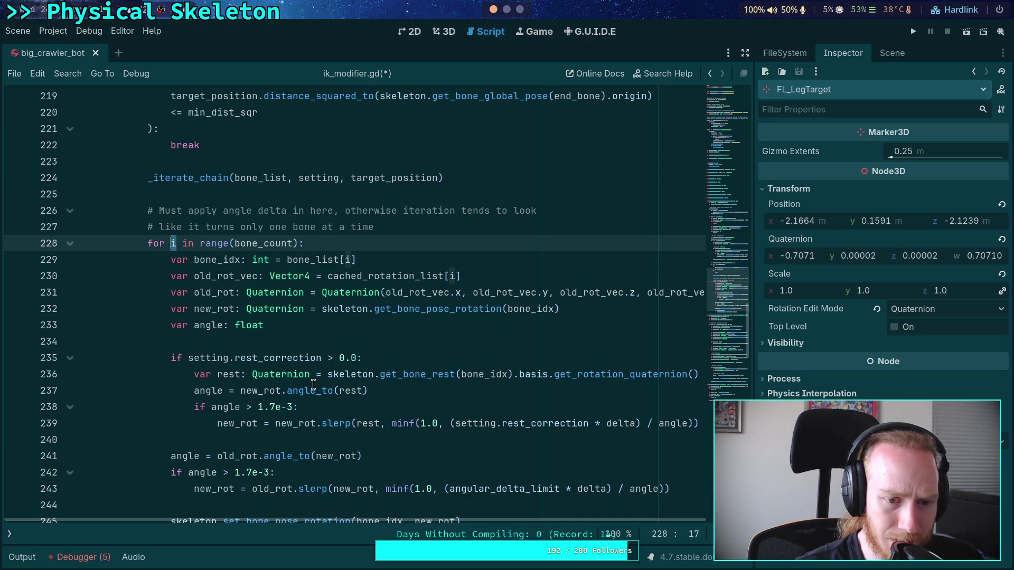
# Step: Widen the script area and hide the side docks with distraction-free mode
pyautogui.scroll(-3, 313, 384)
pyautogui.scroll(1, 153, 373)
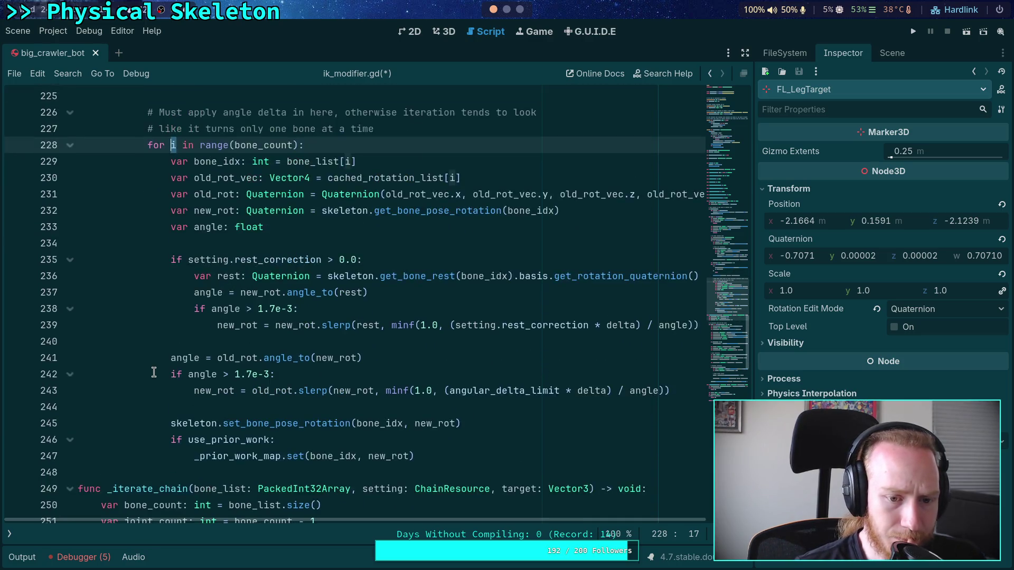
pyautogui.scroll(1, 154, 373)
pyautogui.moveTo(322, 522)
pyautogui.mouseDown()
pyautogui.moveTo(344, 518)
pyautogui.moveTo(319, 523)
pyautogui.mouseUp()
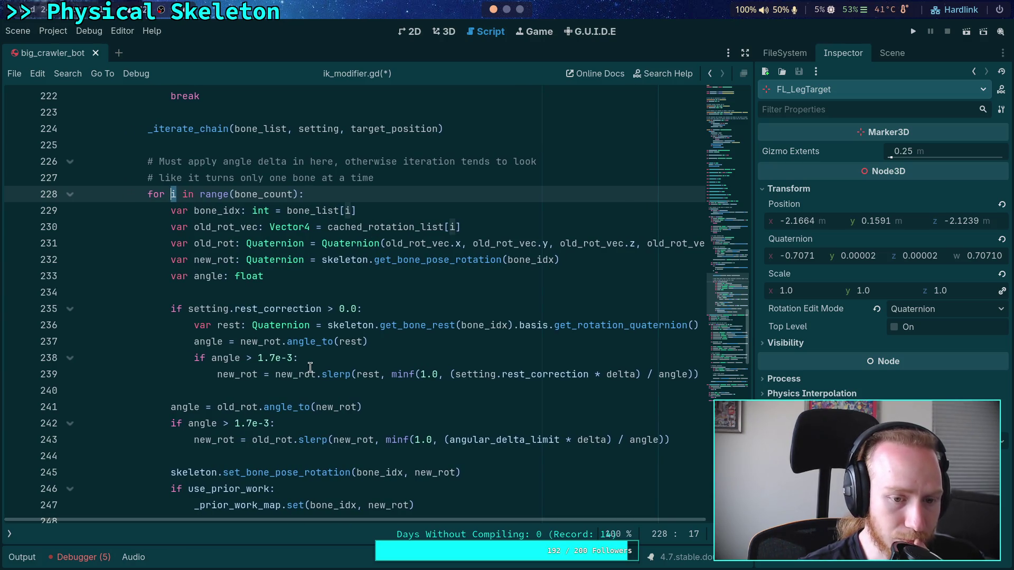
pyautogui.scroll(-1, 227, 354)
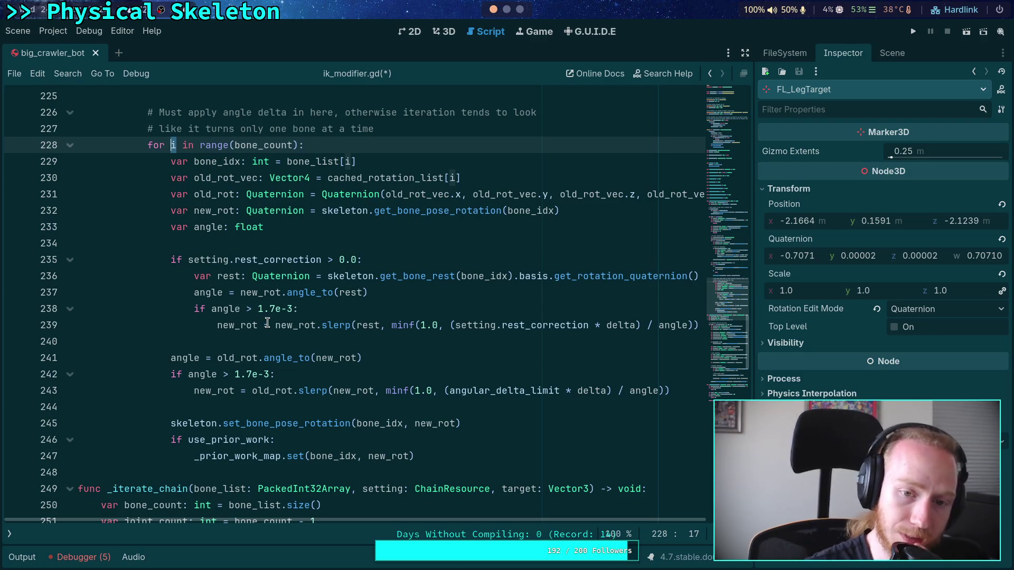
pyautogui.moveTo(755, 349); pyautogui.dragTo(818, 347)
pyautogui.click(810, 53)
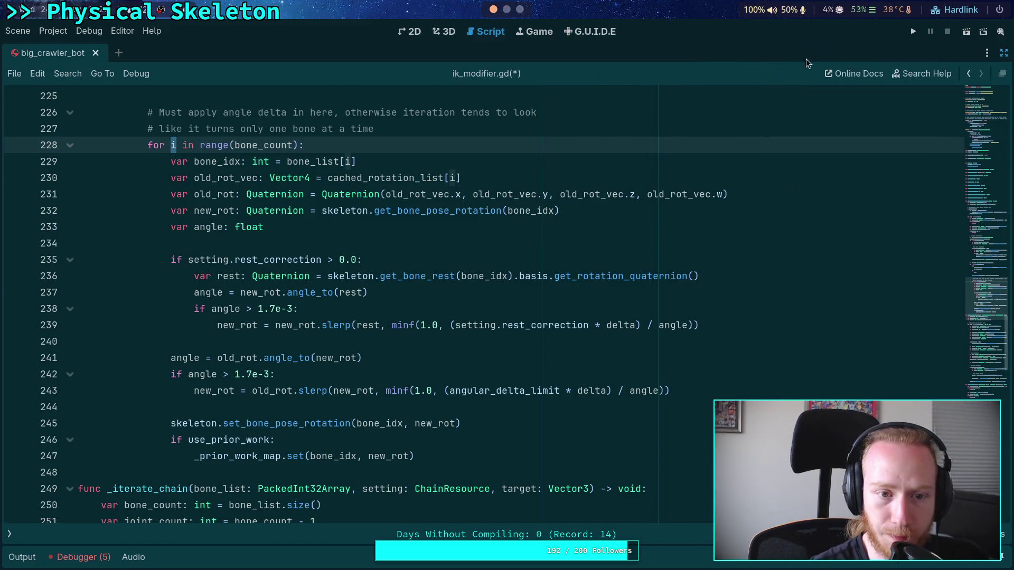
# Step: Check the uses of old_rot, new_rot and angle, then delete the rest-correction block, lines 234–239
pyautogui.scroll(1, 426, 281)
pyautogui.scroll(-1, 425, 280)
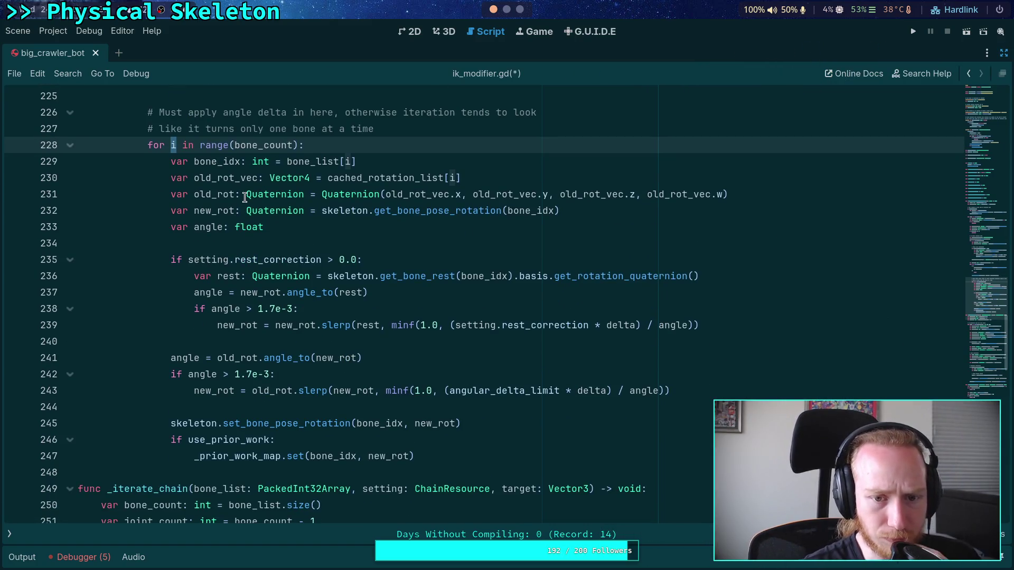
pyautogui.moveTo(245, 196)
pyautogui.doubleClick(214, 195)
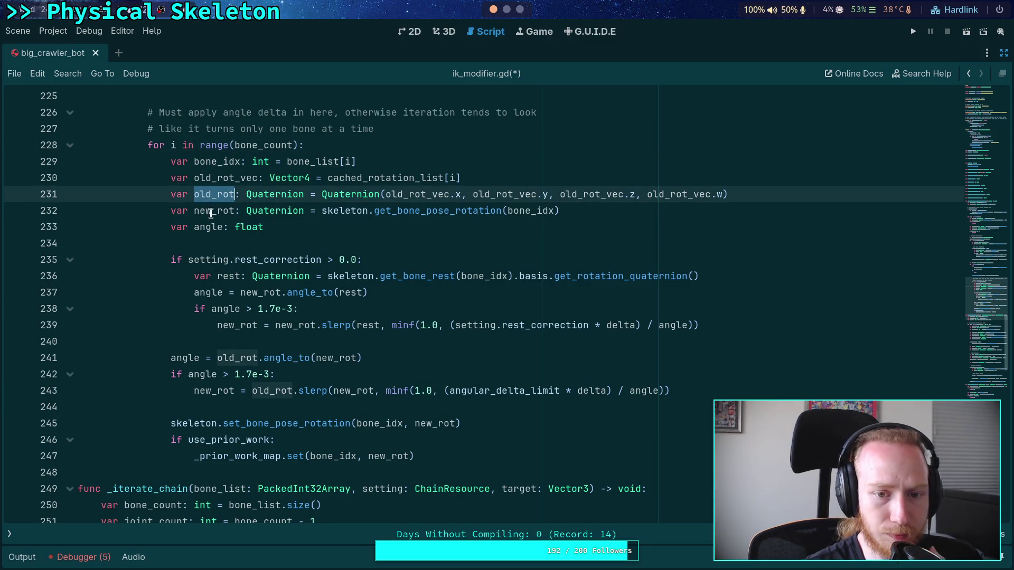
pyautogui.doubleClick(211, 210)
pyautogui.doubleClick(217, 227)
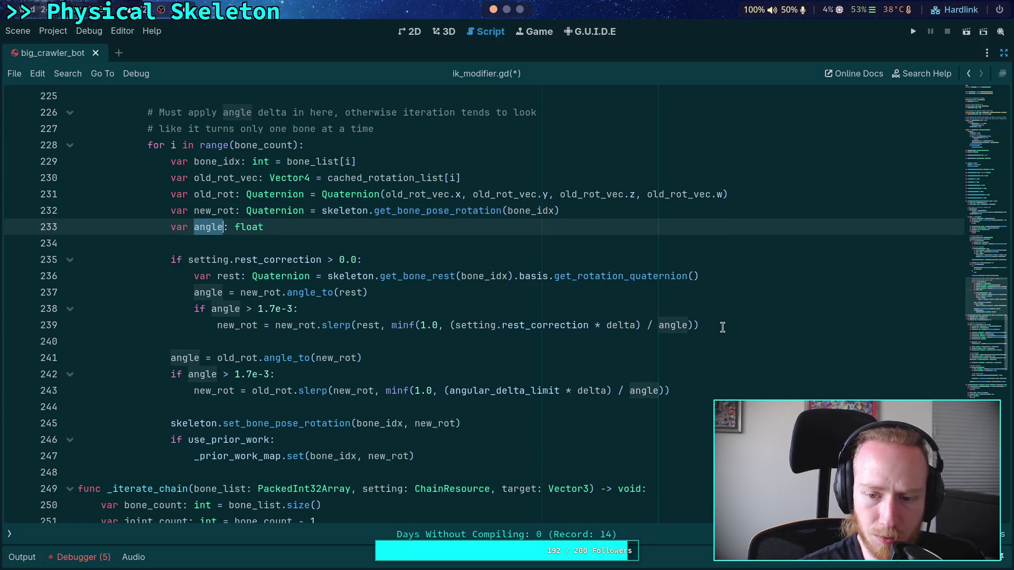
pyautogui.moveTo(699, 325); pyautogui.dragTo(103, 246)
pyautogui.press('BackSpace')
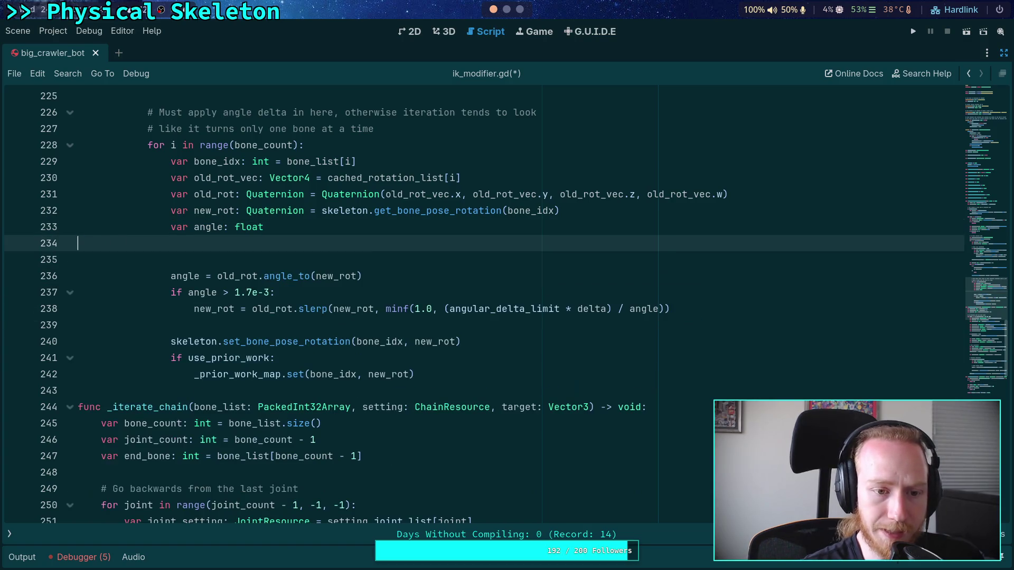
# Step: Merge 'var angle: float' with its angle_to computation on a single line
pyautogui.click(260, 257)
pyautogui.click(203, 276)
pyautogui.moveTo(203, 275); pyautogui.dragTo(283, 224)
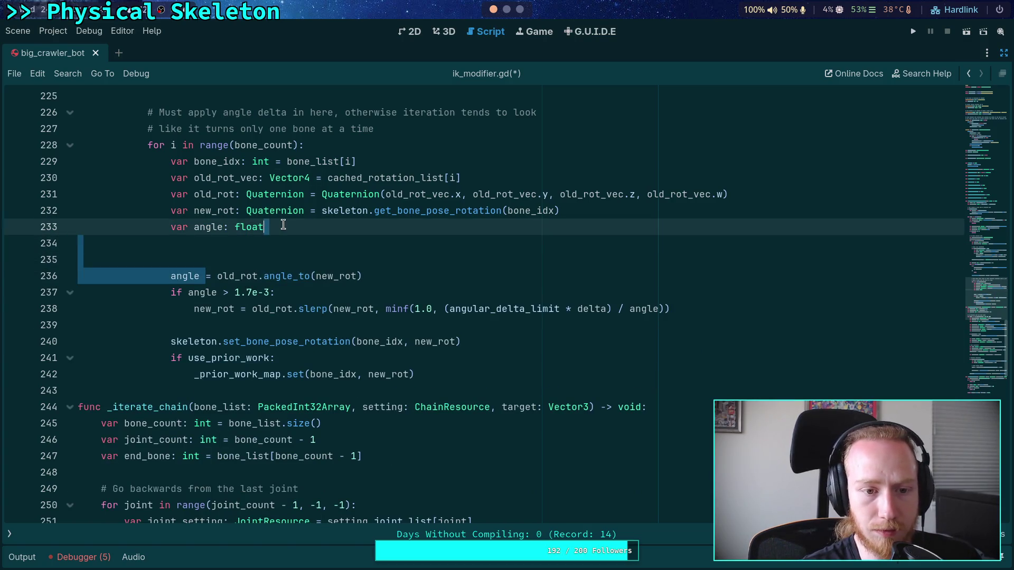
pyautogui.press('BackSpace')
# Step: Move set_bone_pose_rotation inside the angle > 1.7e-3 block after the slerp, followed by a blank line
pyautogui.scroll(1, 289, 289)
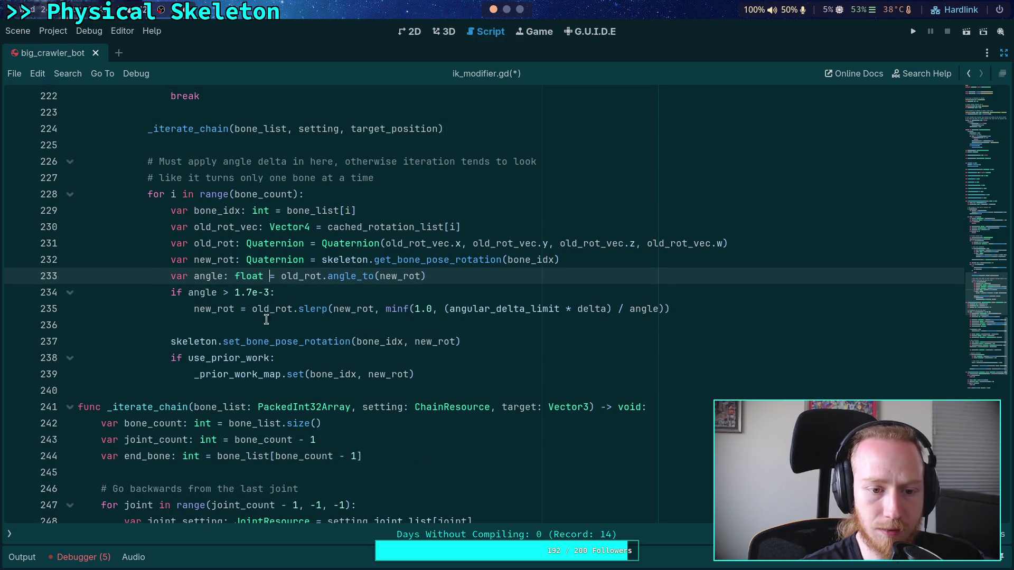
pyautogui.doubleClick(208, 310)
pyautogui.scroll(1, 371, 329)
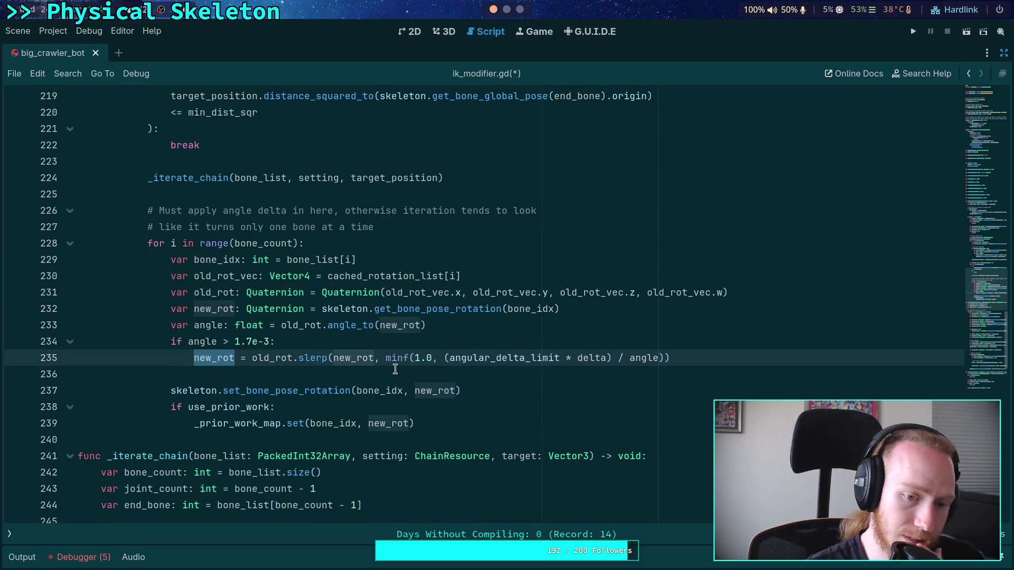
pyautogui.click(169, 391)
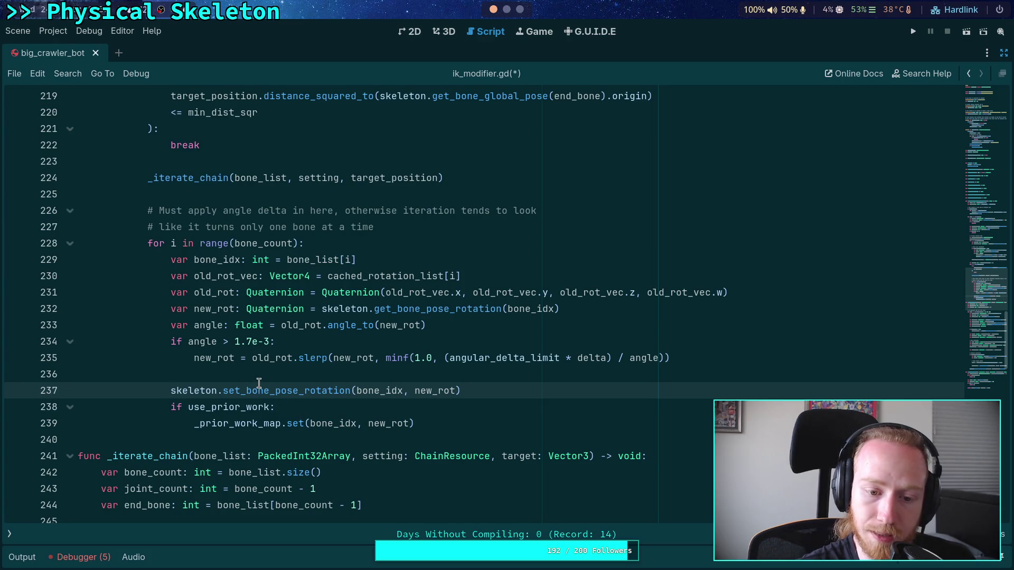
pyautogui.press('Tab')
pyautogui.click(301, 375)
pyautogui.press('BackSpace')
pyautogui.click(527, 373)
pyautogui.press('Return')
pyautogui.press('BackSpace')
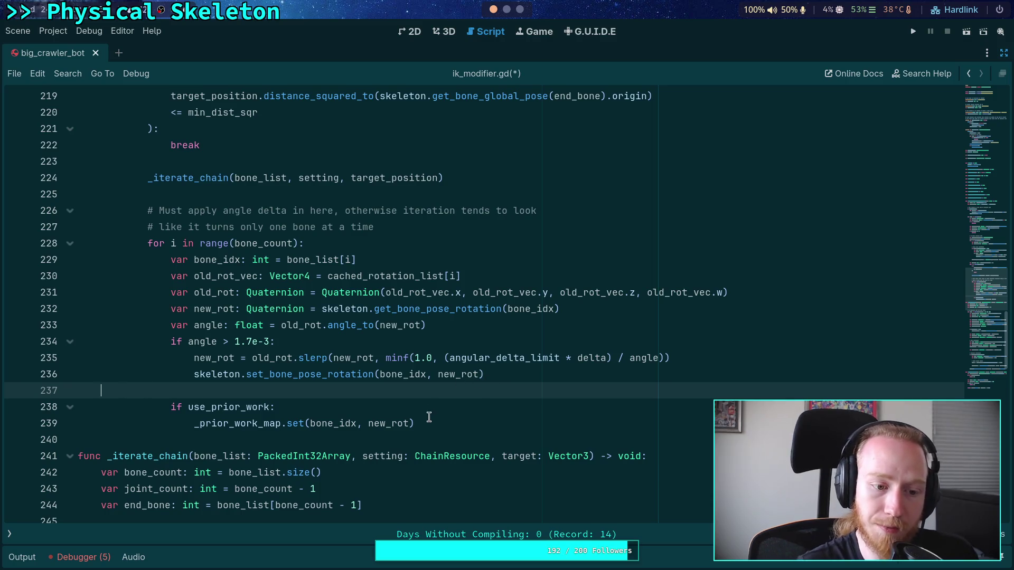
pyautogui.press('BackSpace')
pyautogui.press('BackSpace')
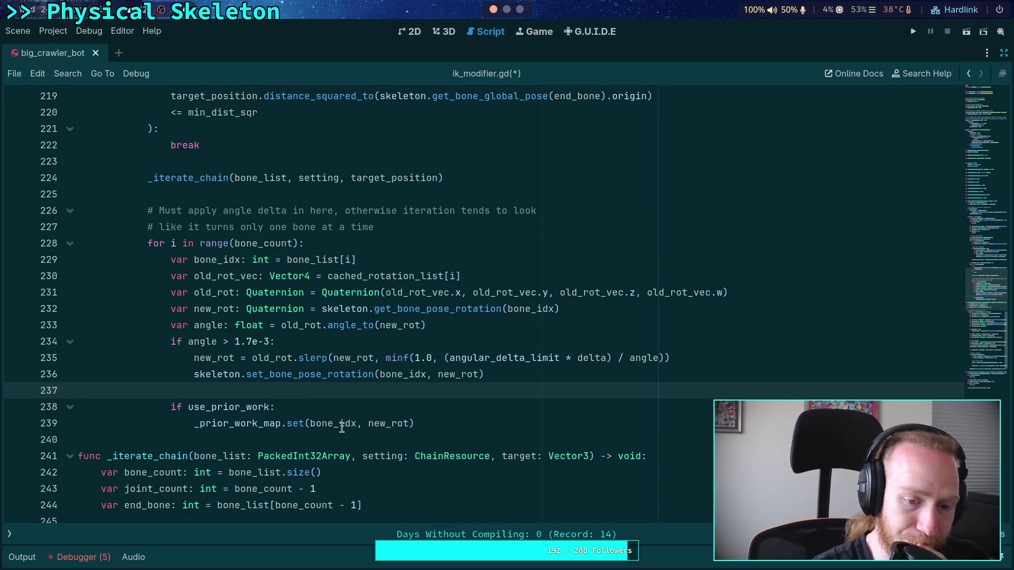
# Step: Check the uses of angle, use_prior_work and _prior_work_map, and add a blank line above the prior-work block
pyautogui.doubleClick(210, 326)
pyautogui.doubleClick(210, 406)
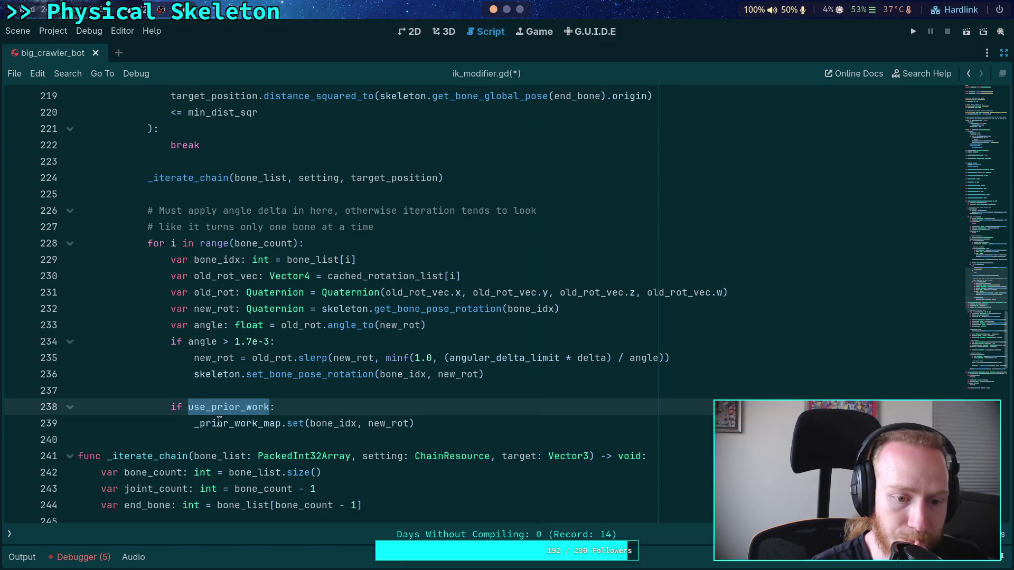
pyautogui.doubleClick(220, 423)
pyautogui.scroll(1, 337, 423)
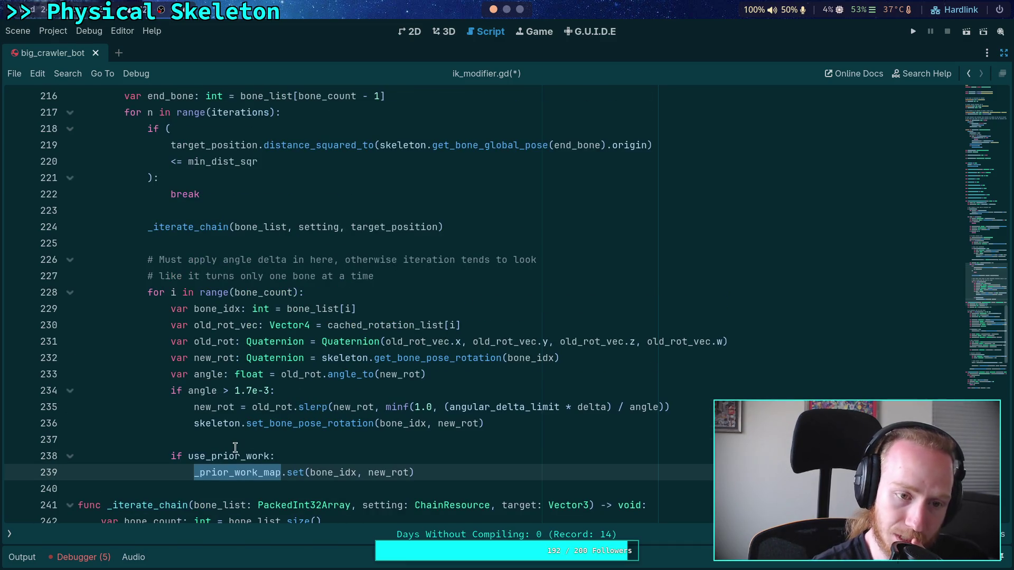
pyautogui.moveTo(235, 448)
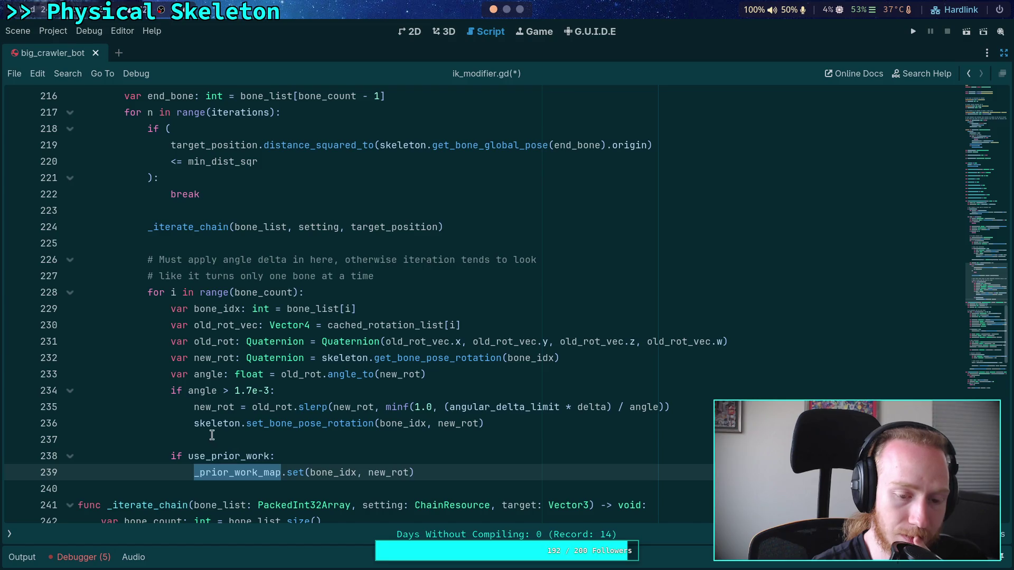
pyautogui.moveTo(216, 457); pyautogui.dragTo(230, 475)
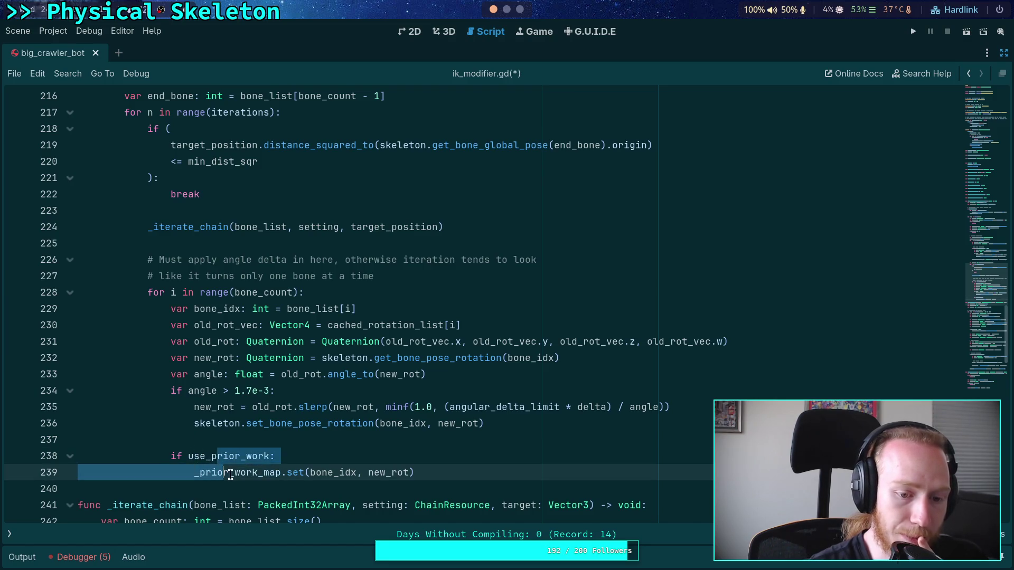
pyautogui.moveTo(456, 469); pyautogui.dragTo(171, 458)
pyautogui.click(219, 439)
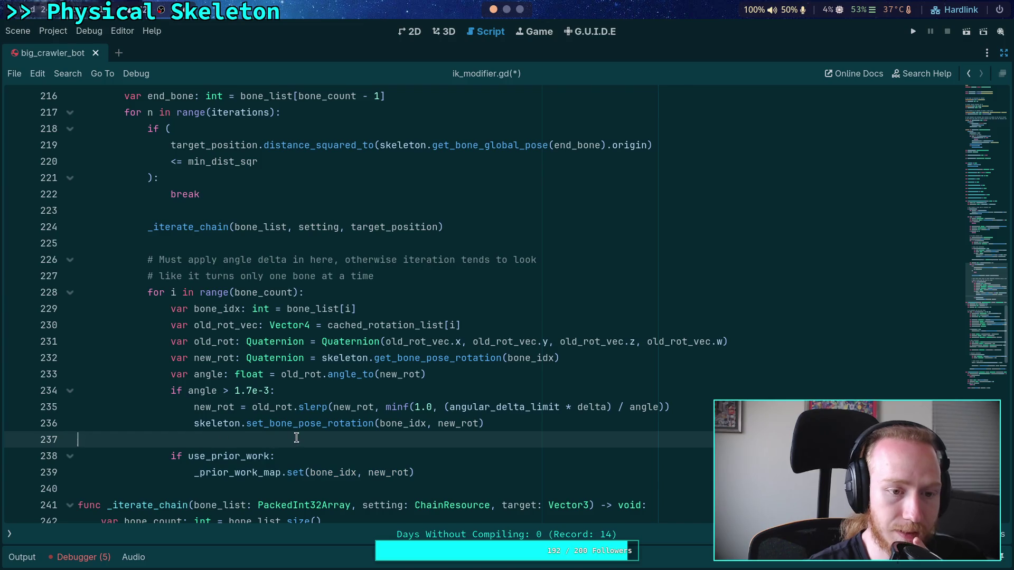
pyautogui.press('Return')
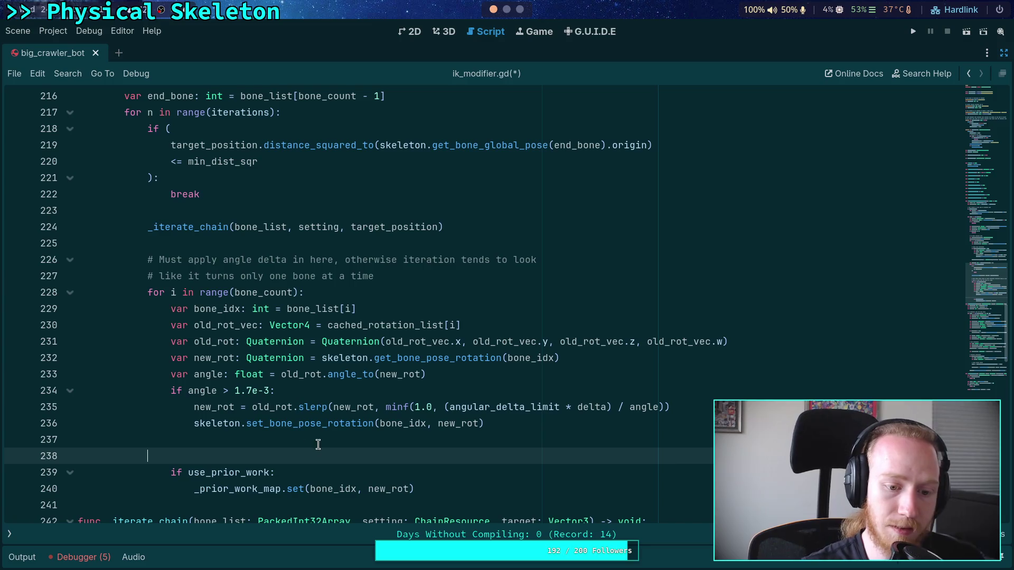
# Step: Dedent the use_prior_work block and wrap _prior_work_map.set in 'for bone_idx in bone_list:'
pyautogui.click(199, 489)
pyautogui.moveTo(205, 472); pyautogui.dragTo(212, 488)
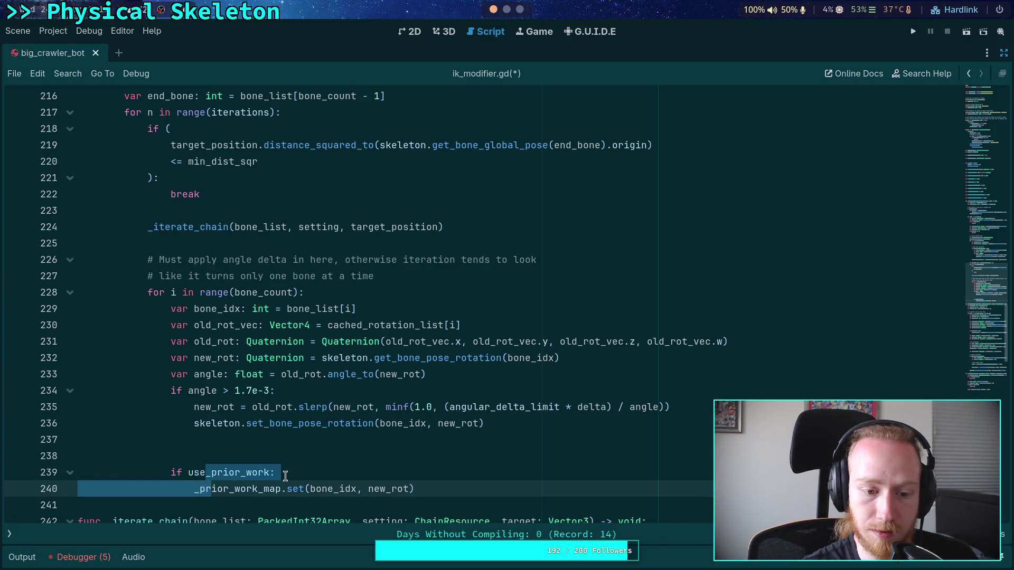
pyautogui.hotkey('shift', 'Tab')
pyautogui.click(305, 462)
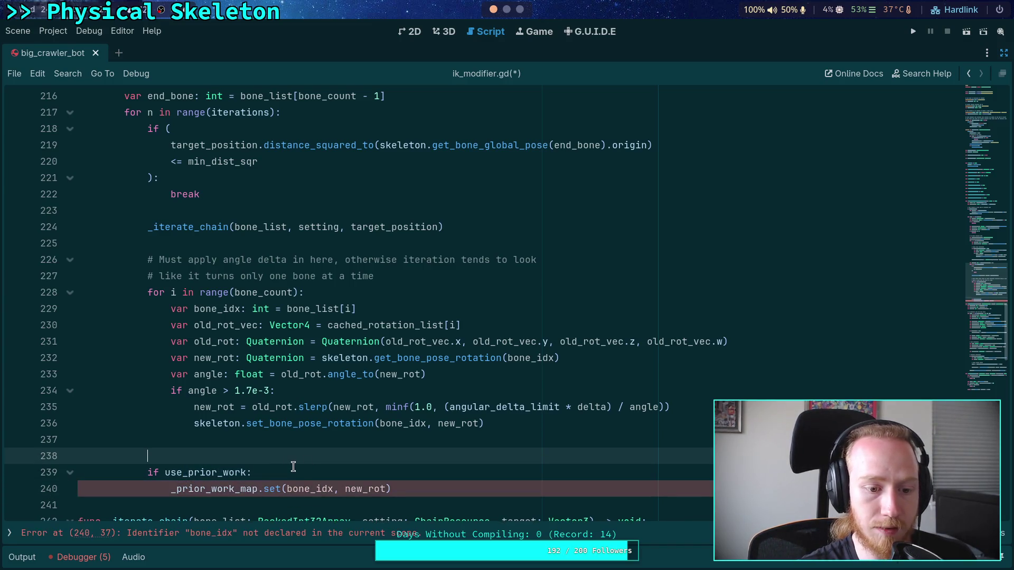
pyautogui.click(302, 471)
pyautogui.press('Return')
pyautogui.write('bone_id')
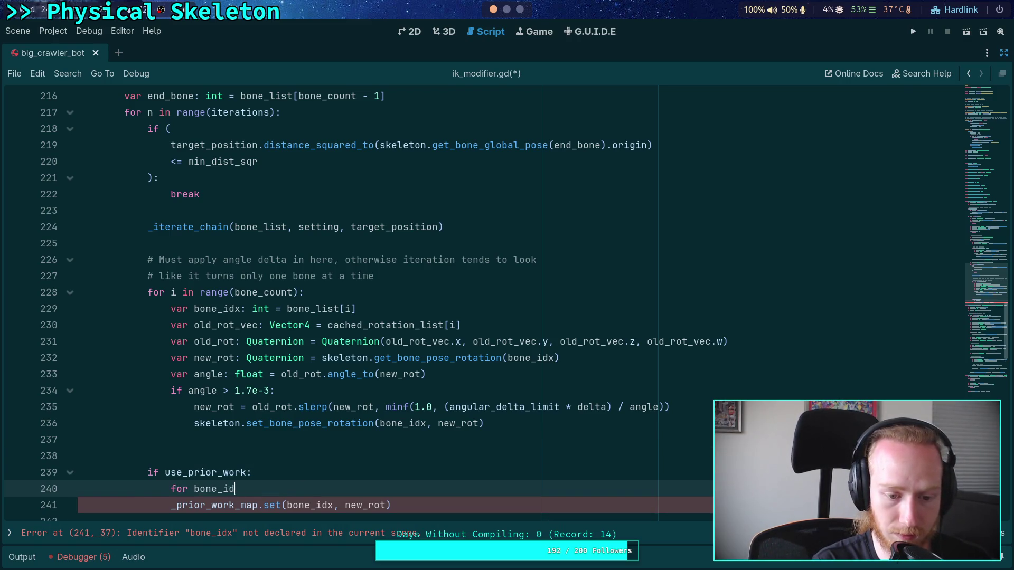
pyautogui.write('x in bon')
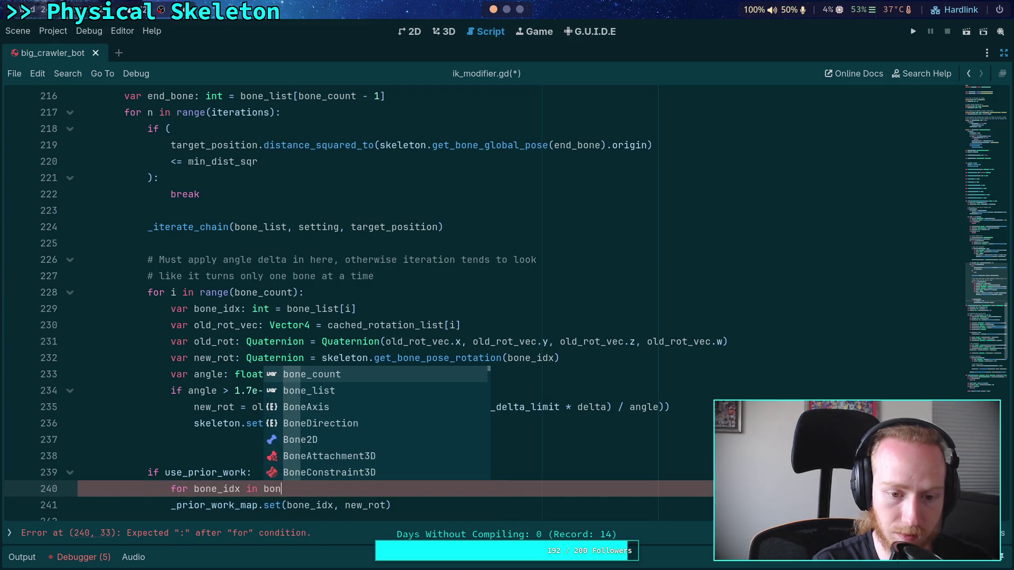
pyautogui.press('Return')
pyautogui.write(':')
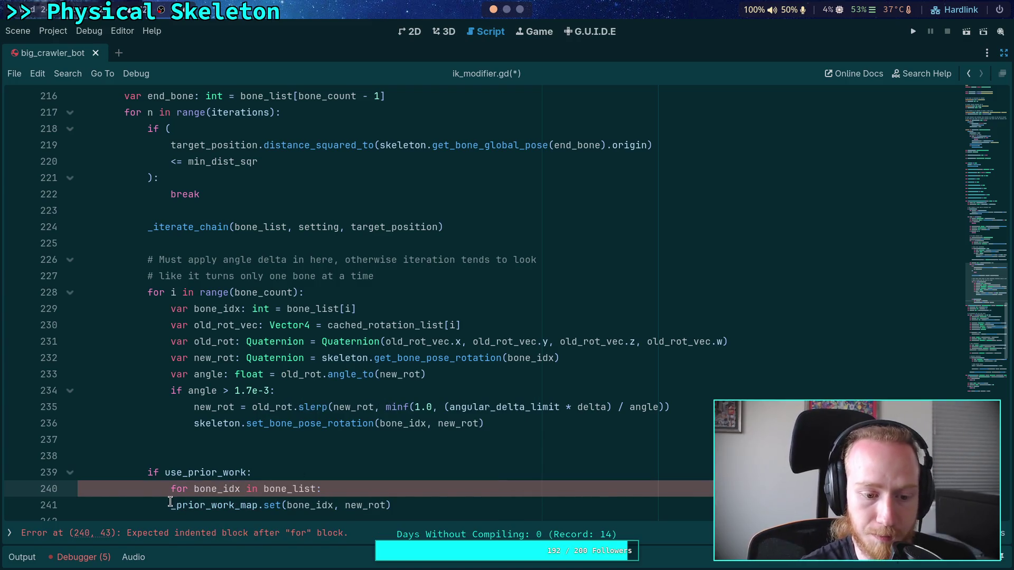
pyautogui.press('Down')
pyautogui.press('Home')
pyautogui.press('Tab')
# Step: Remove the extra empty line and dedent the prior-work block, lines 238–240, out of the bone loop
pyautogui.click(395, 506)
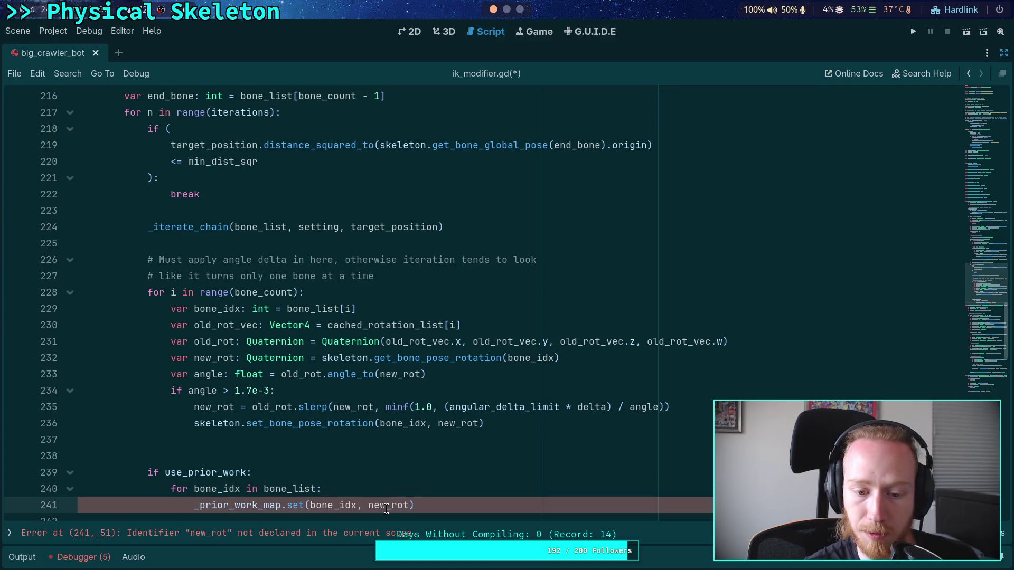
pyautogui.click(239, 442)
pyautogui.press('BackSpace')
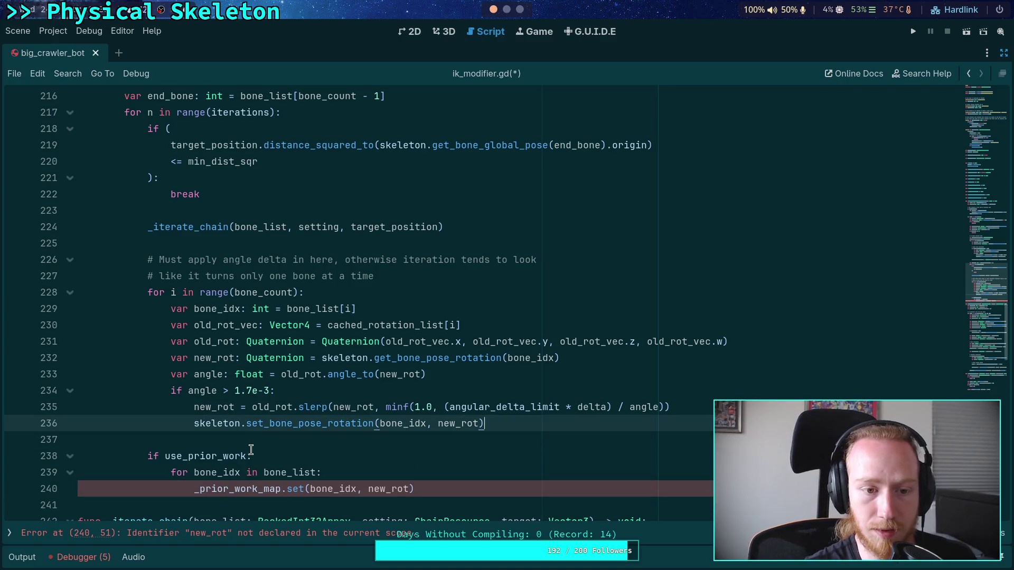
pyautogui.moveTo(158, 456)
pyautogui.mouseDown()
pyautogui.moveTo(238, 478)
pyautogui.moveTo(231, 491)
pyautogui.mouseUp()
pyautogui.hotkey('shift', 'Tab')
pyautogui.click(307, 446)
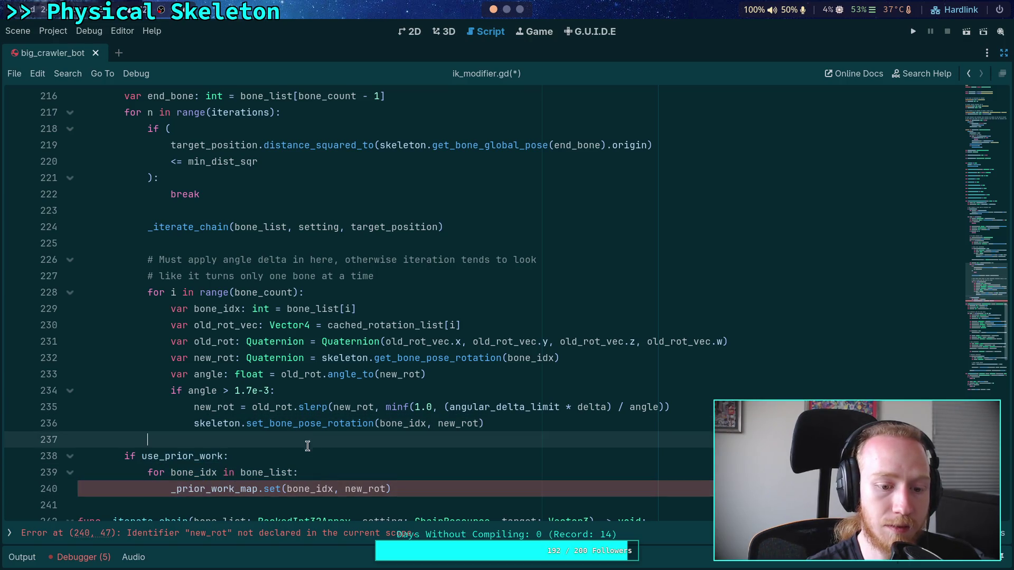
# Step: Replace new_rot on line 240 with skeleton.get_bone_pose_rotation using autocomplete
pyautogui.doubleClick(359, 488)
pyautogui.write('sketelot')
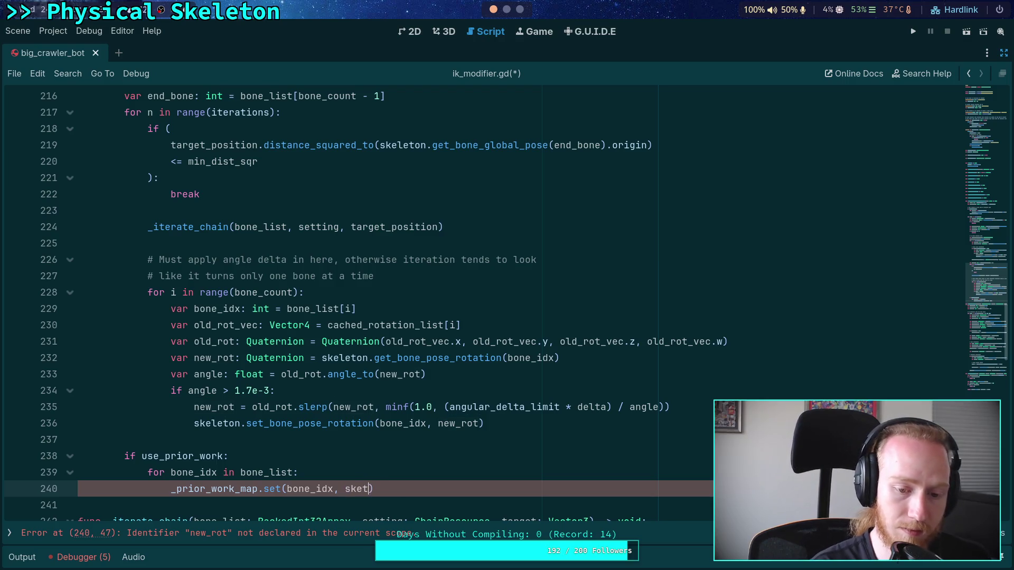
pyautogui.press('BackSpace')
pyautogui.press('BackSpace')
pyautogui.write('l')
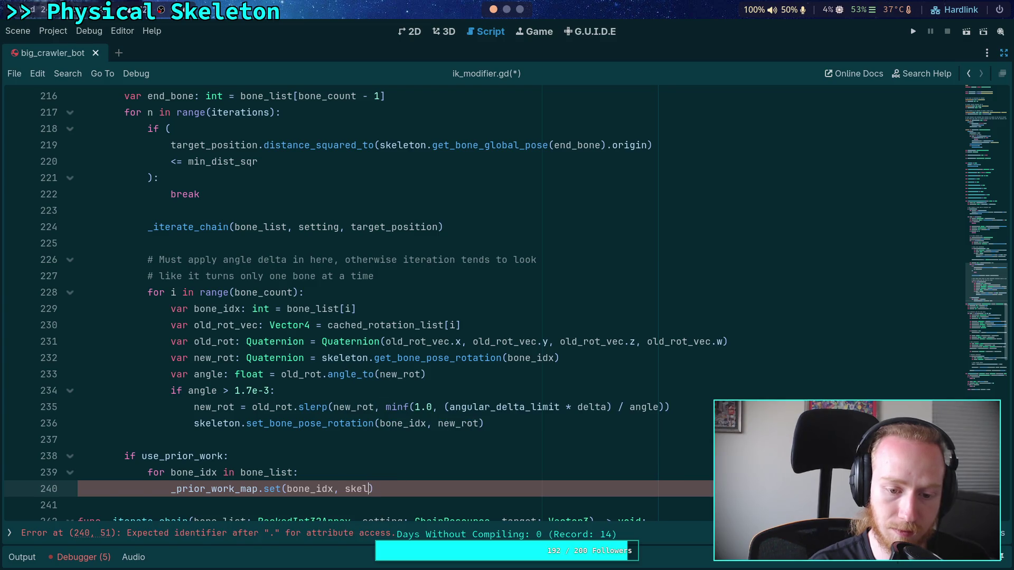
pyautogui.write('eton.getb')
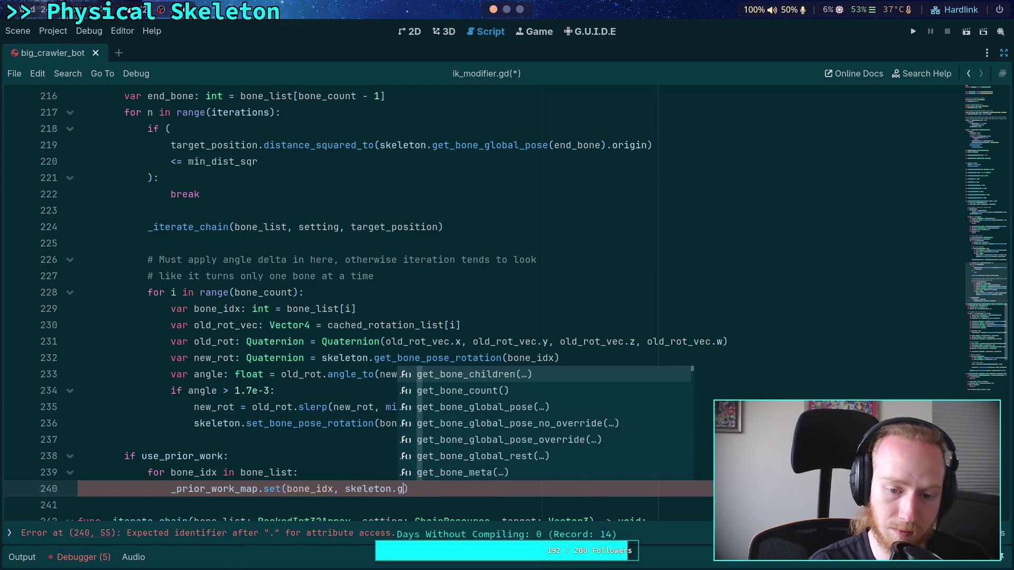
pyautogui.write('on')
pyautogui.press('Down')
pyautogui.press('Down')
pyautogui.press('Down')
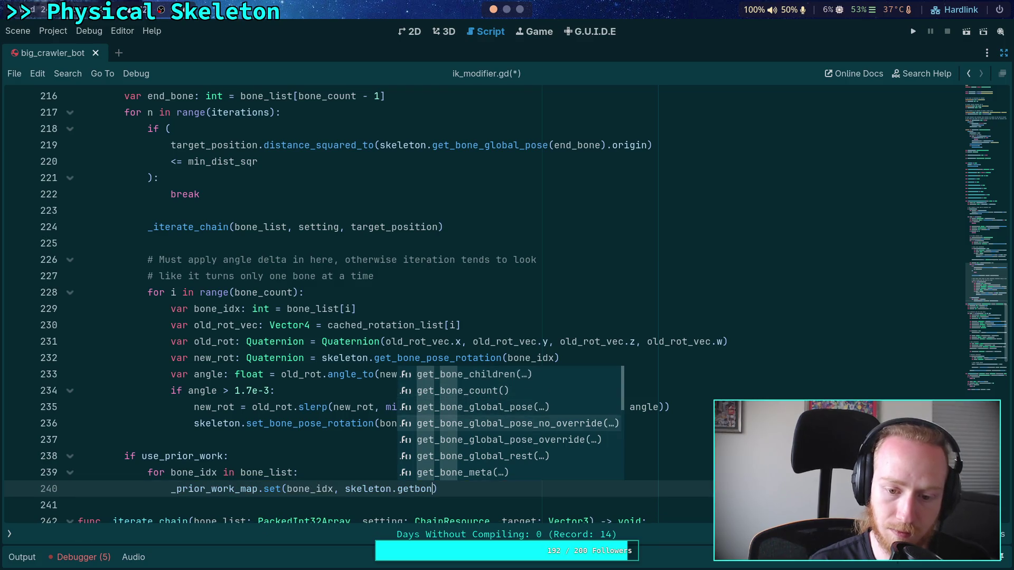
pyautogui.press('Up')
pyautogui.press('Up')
pyautogui.press('Up')
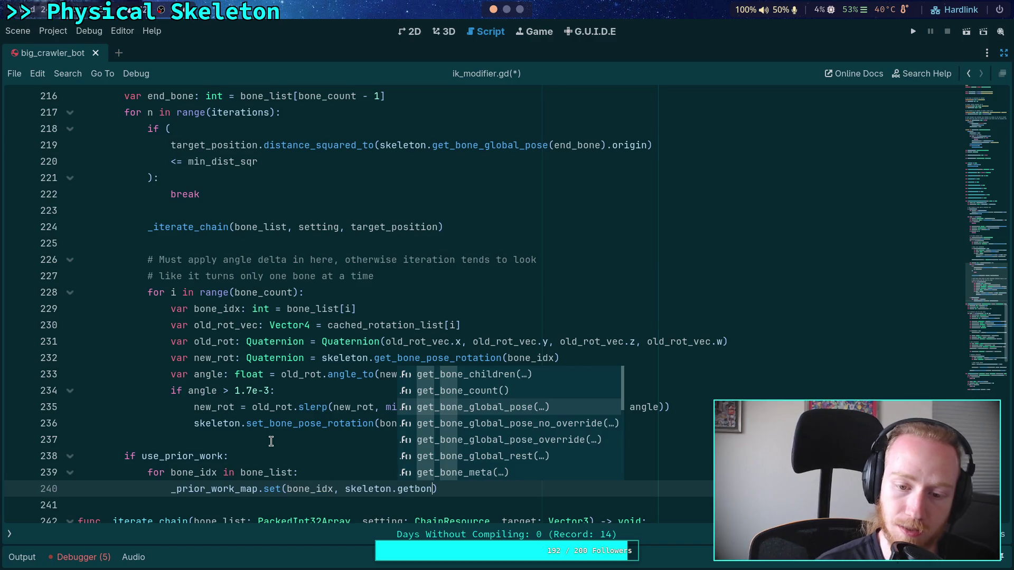
pyautogui.press('BackSpace')
pyautogui.write('_bone_')
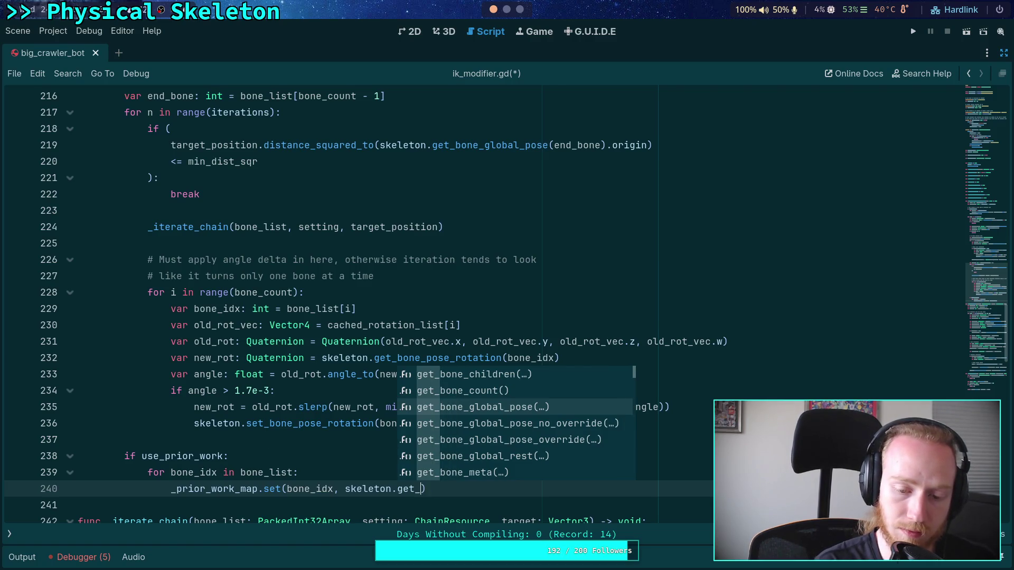
pyautogui.write('pose')
pyautogui.press('Down')
pyautogui.press('Down')
pyautogui.press('Return')
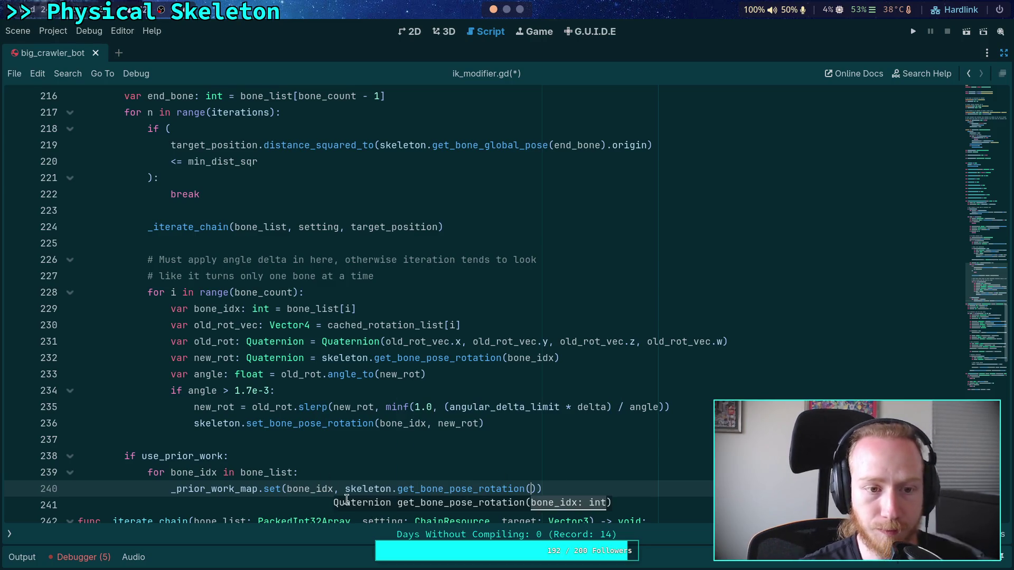
# Step: Pass bone_idx as the call's argument and save ik_modifier.gd
pyautogui.scroll(10, 216, 317)
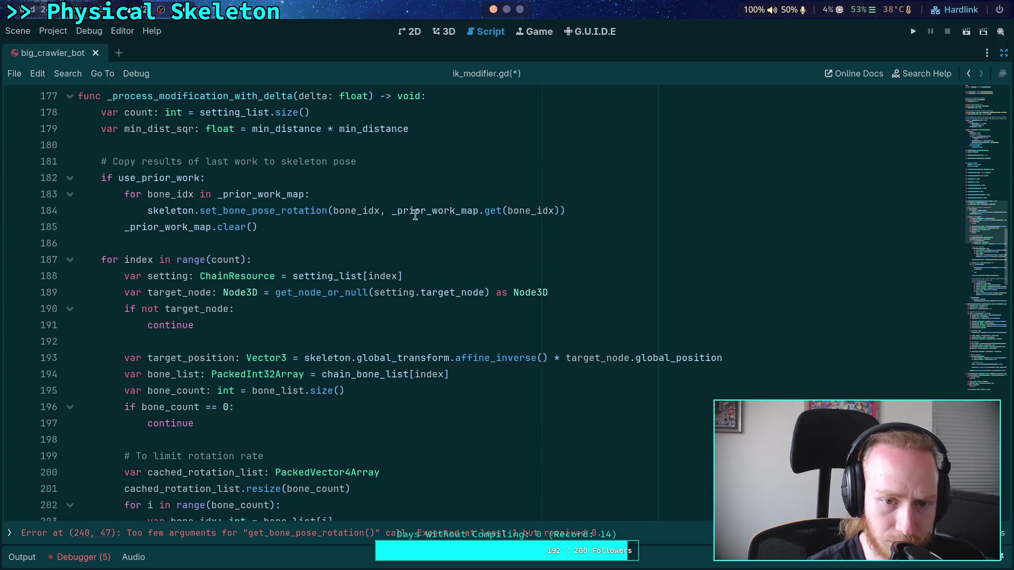
pyautogui.scroll(-10, 316, 278)
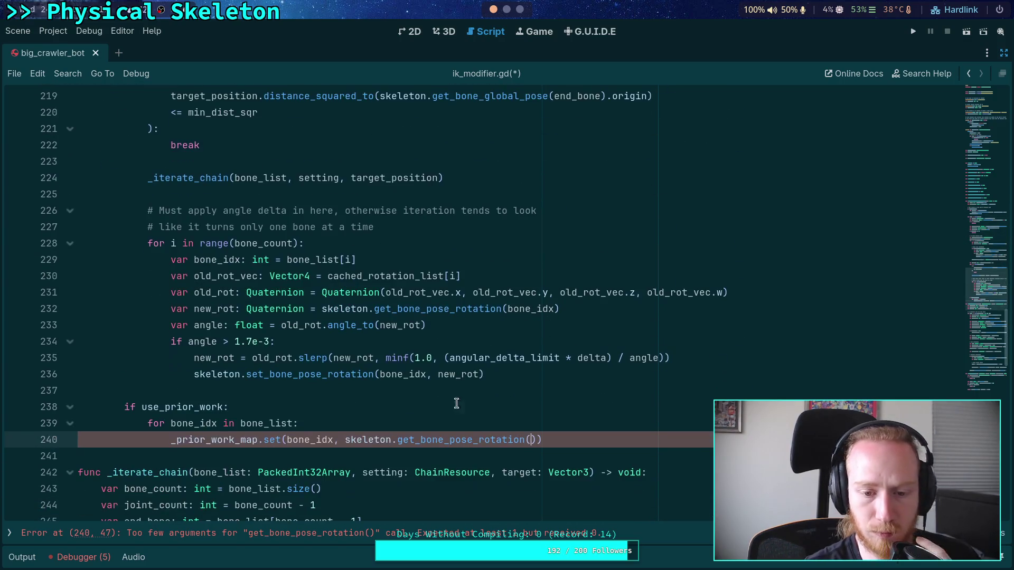
pyautogui.click(529, 440)
pyautogui.write('mose')
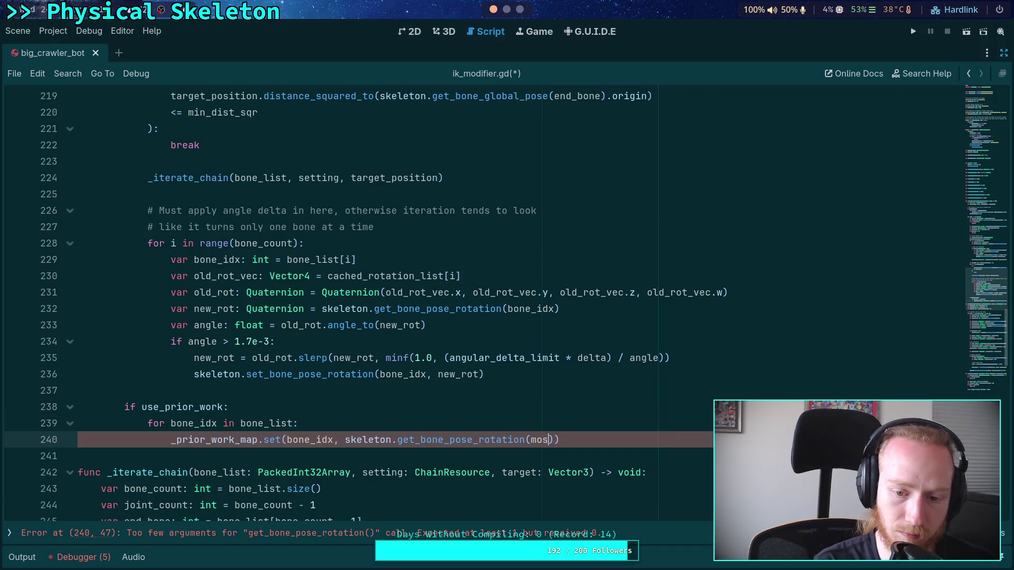
pyautogui.press('BackSpace')
pyautogui.press('BackSpace')
pyautogui.press('BackSpace')
pyautogui.write('bone_idx))')
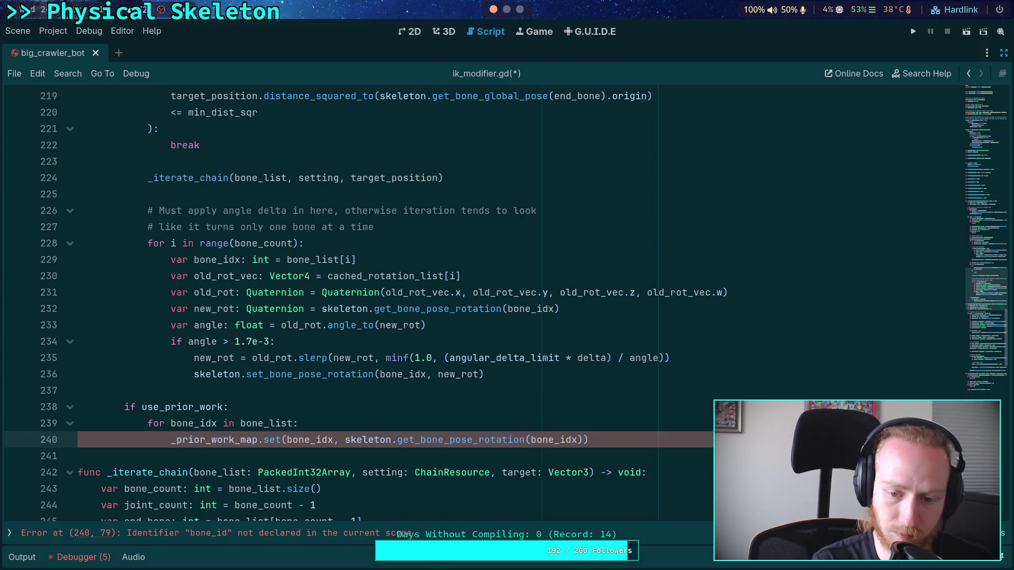
pyautogui.hotkey('ctrl', 's')
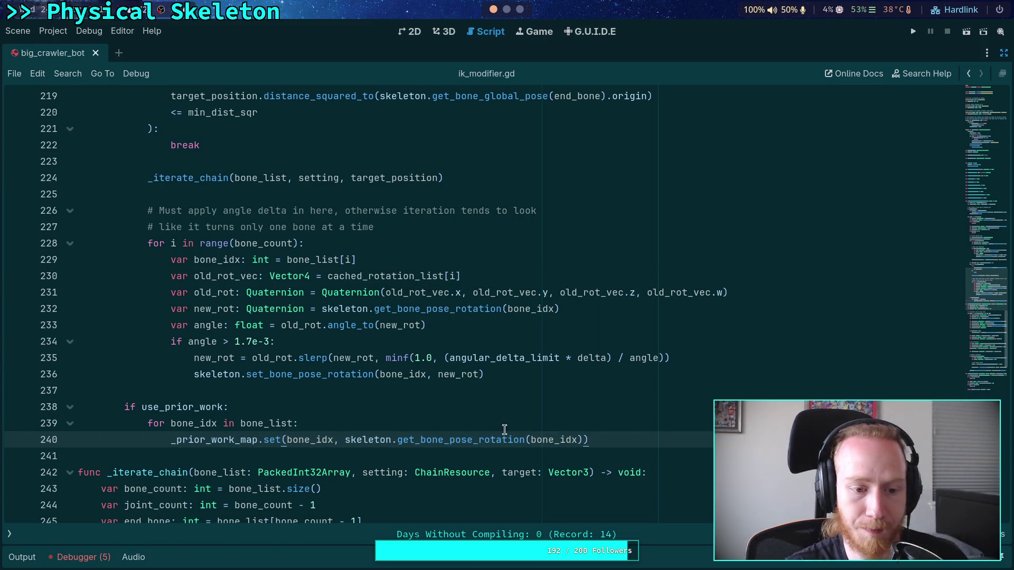
# Step: Scroll up to line 228 of ik_modifier.gd and save
pyautogui.scroll(9, 263, 394)
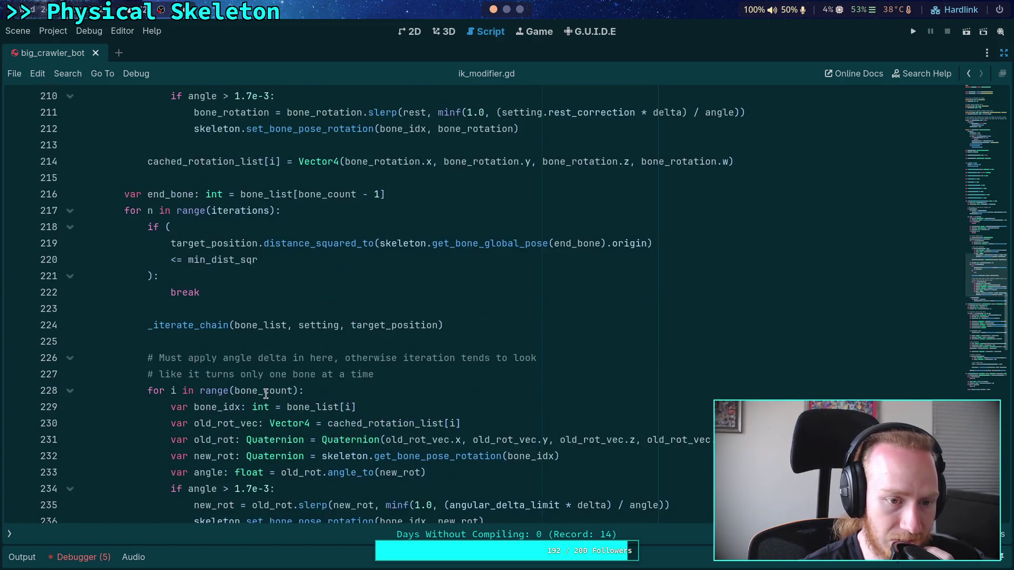
pyautogui.scroll(4, 118, 318)
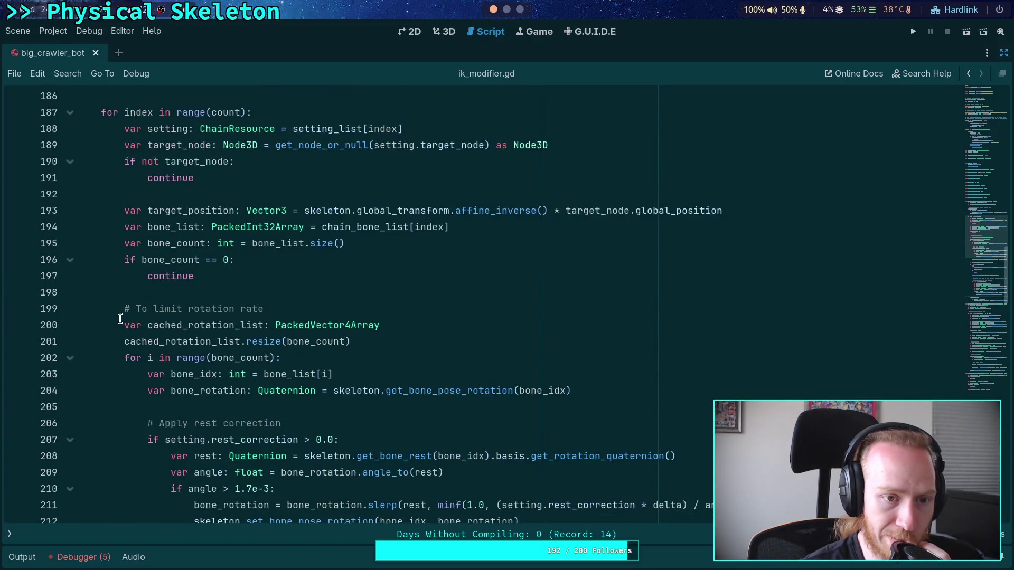
pyautogui.scroll(-16, 124, 317)
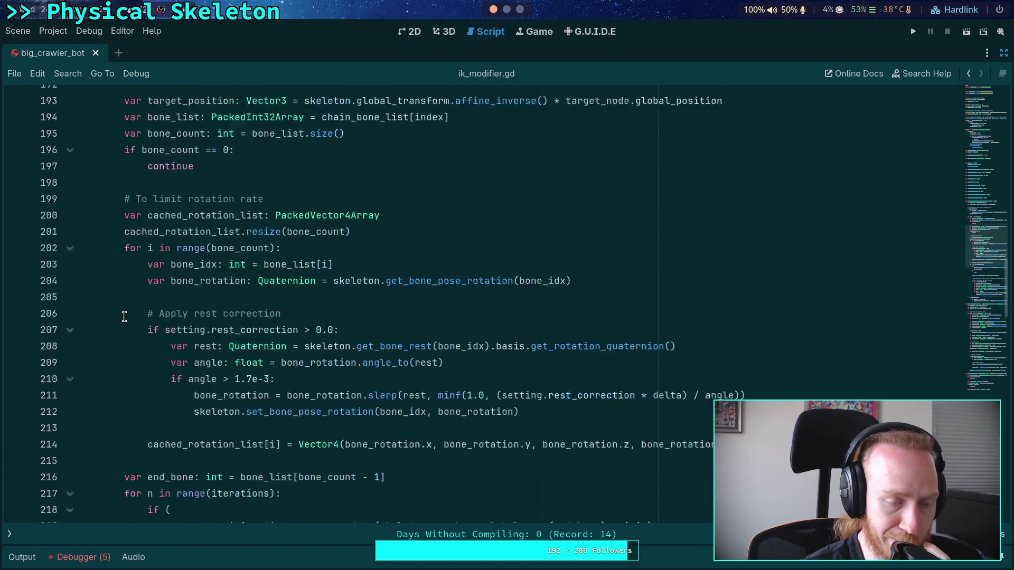
pyautogui.scroll(2, 124, 316)
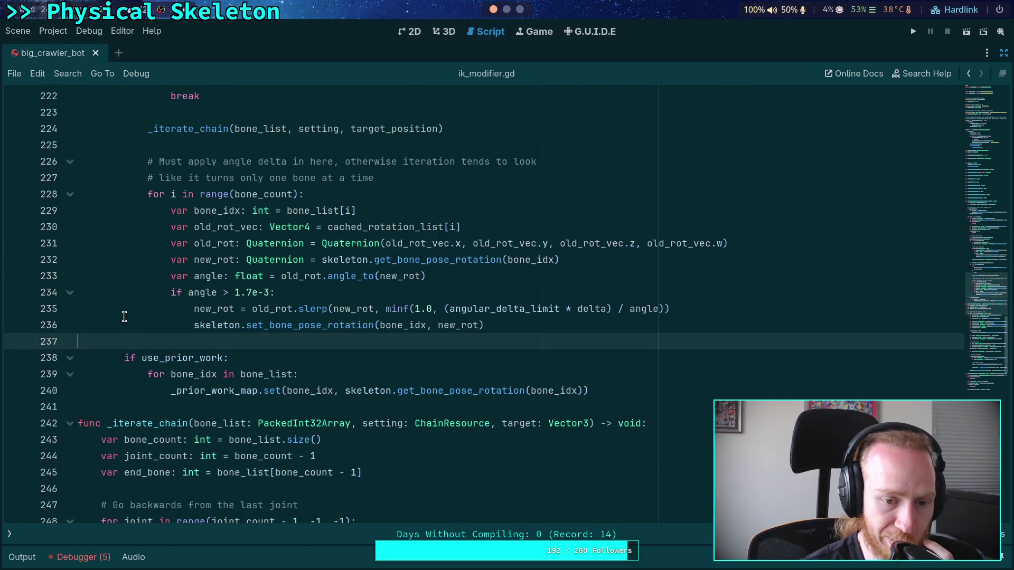
pyautogui.scroll(1, 124, 317)
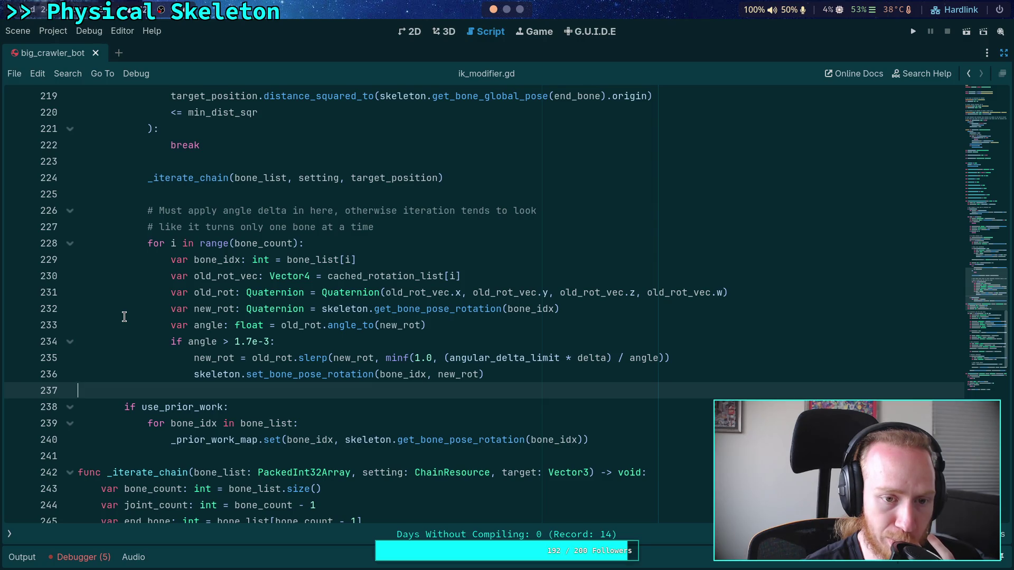
pyautogui.scroll(1, 124, 317)
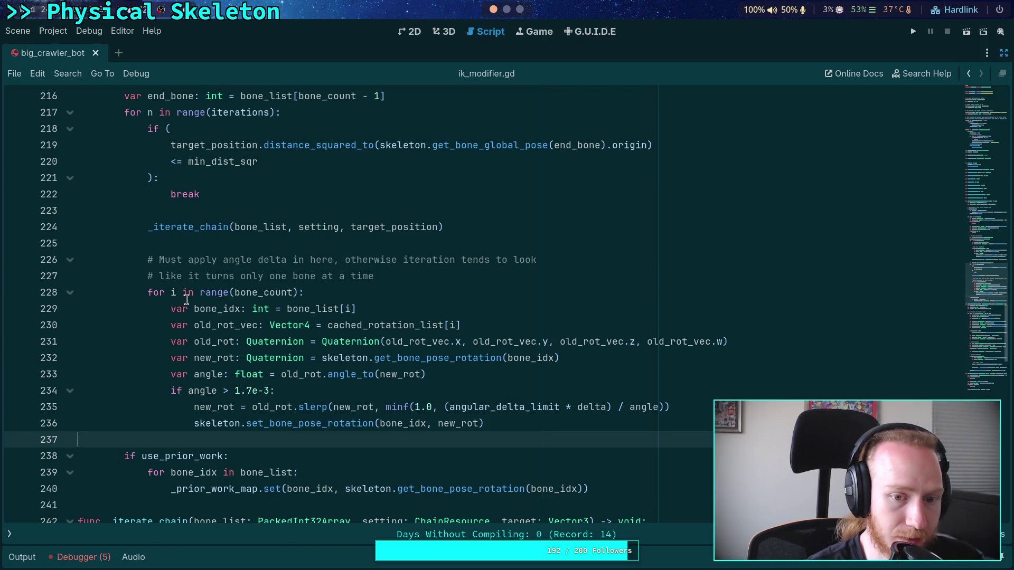
pyautogui.click(412, 290)
pyautogui.hotkey('ctrl', 's')
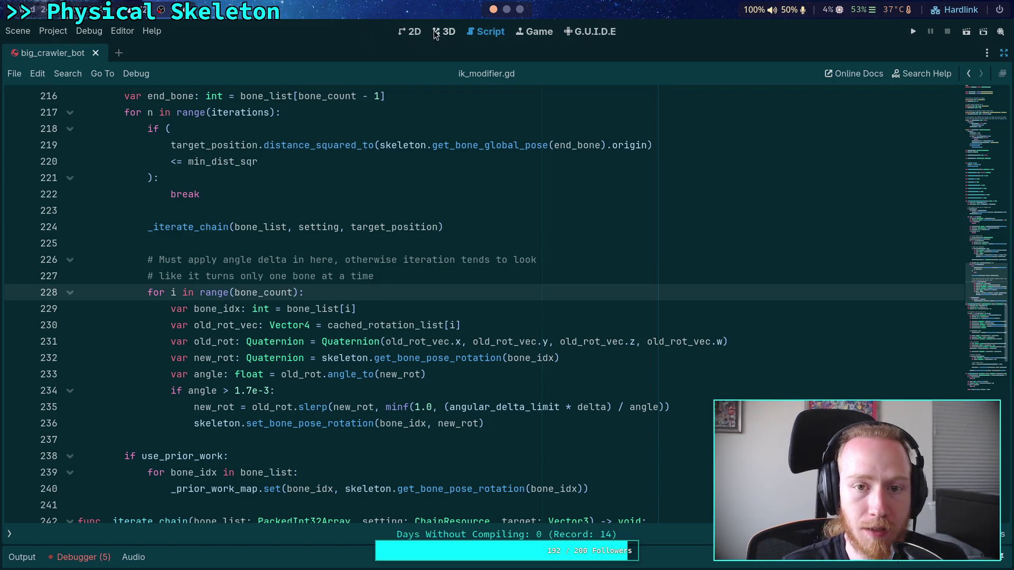
# Step: Shift the red leg's IK target along X in the 3D view, then re-save the script
pyautogui.click(440, 31)
pyautogui.moveTo(196, 369)
pyautogui.mouseDown()
pyautogui.moveTo(325, 377)
pyautogui.moveTo(333, 391)
pyautogui.moveTo(475, 383)
pyautogui.moveTo(300, 391)
pyautogui.moveTo(221, 419)
pyautogui.mouseUp()
pyautogui.click(483, 36)
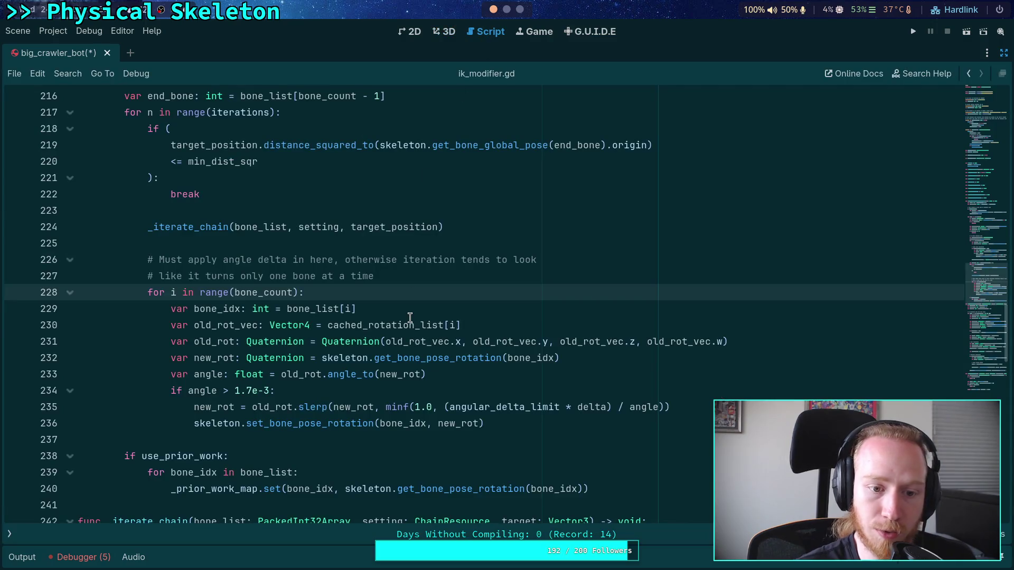
pyautogui.click(401, 276)
pyautogui.scroll(2, 393, 391)
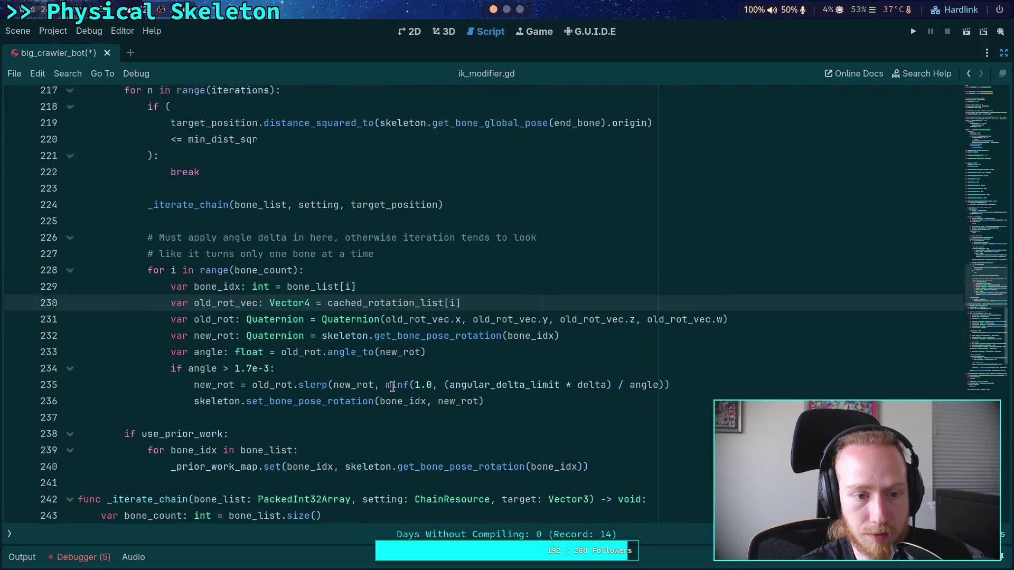
pyautogui.scroll(4, 363, 328)
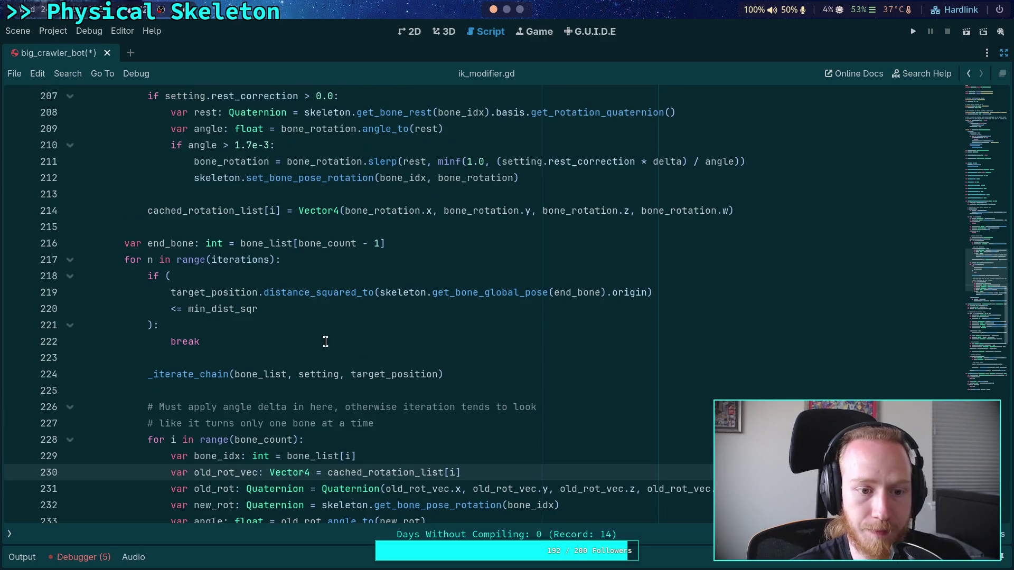
pyautogui.scroll(1, 326, 342)
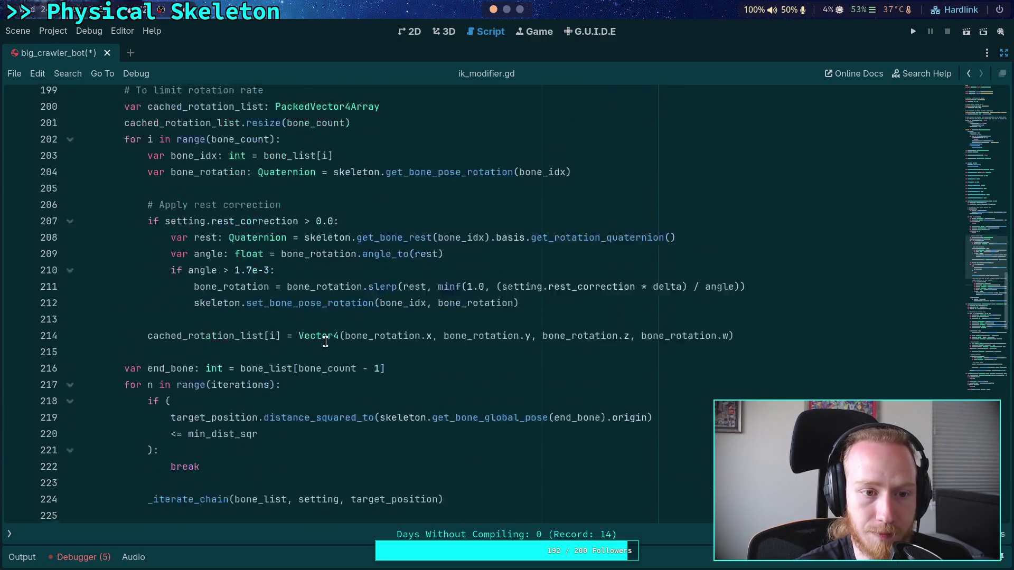
pyautogui.click(253, 339)
pyautogui.hotkey('ctrl', 's')
# Step: Reload the crawler bot scene and show the IKModifier node's properties
pyautogui.click(445, 31)
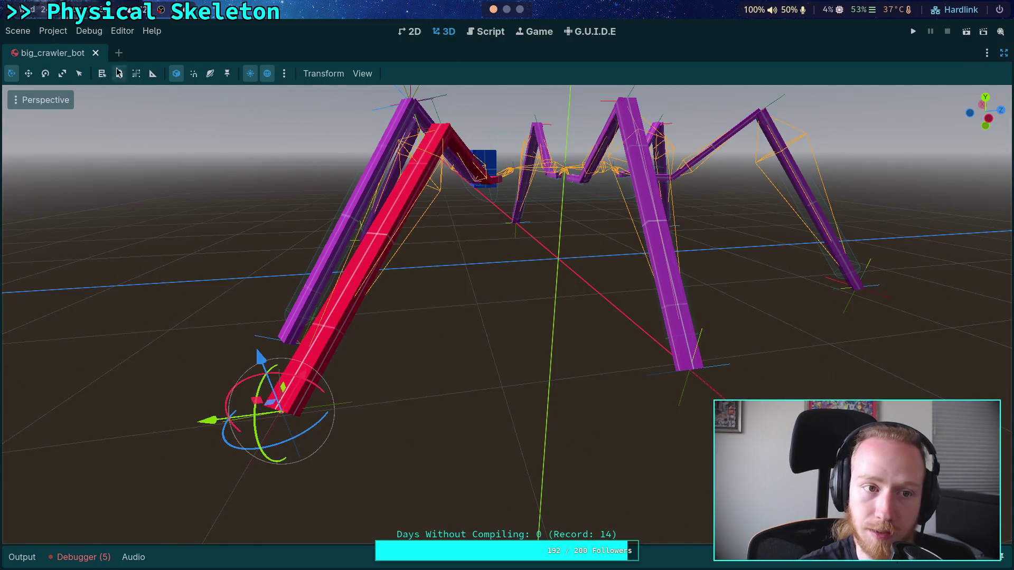
pyautogui.click(17, 31)
pyautogui.click(79, 258)
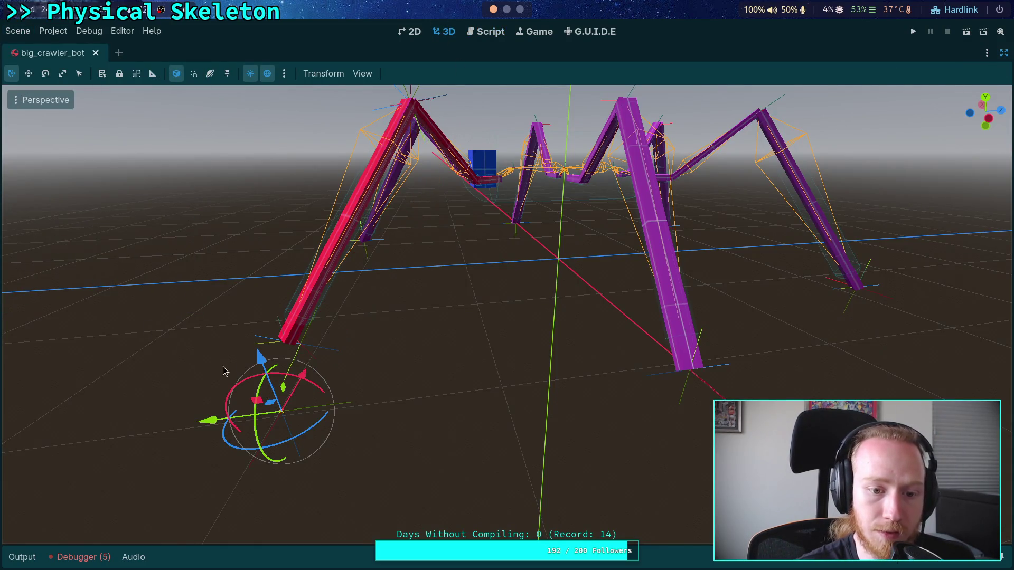
pyautogui.click(1004, 53)
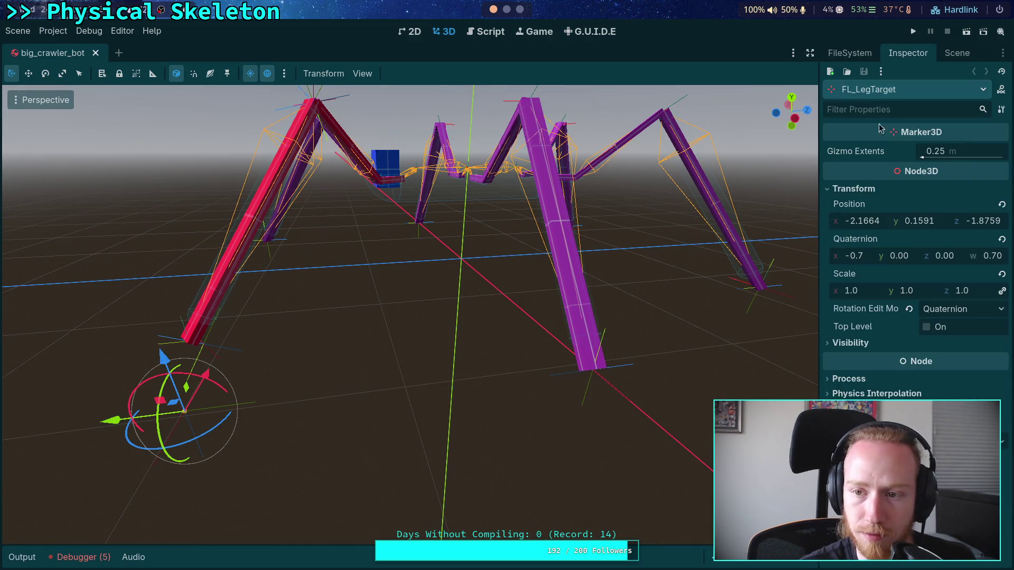
pyautogui.click(956, 53)
pyautogui.click(882, 159)
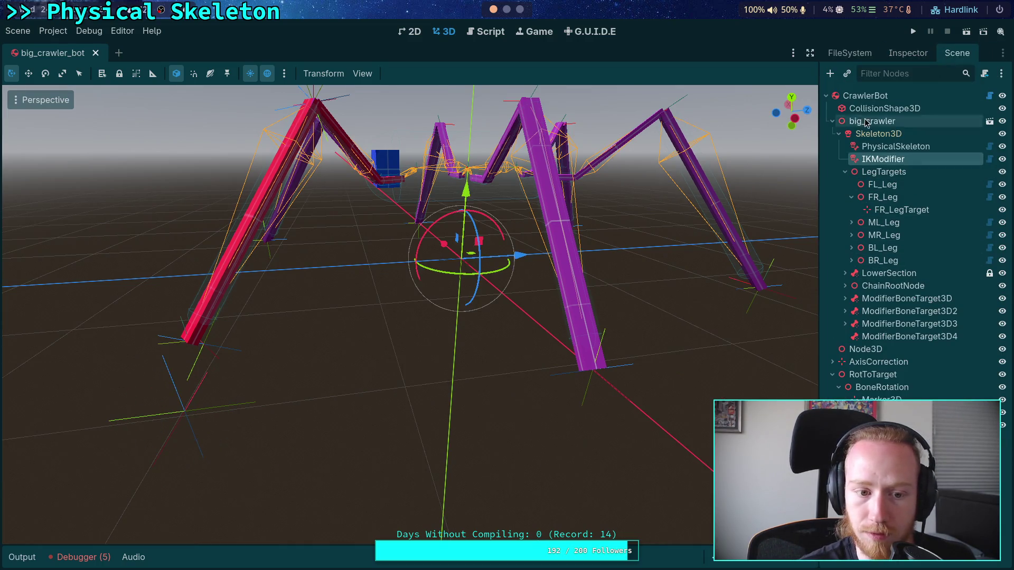
pyautogui.click(907, 52)
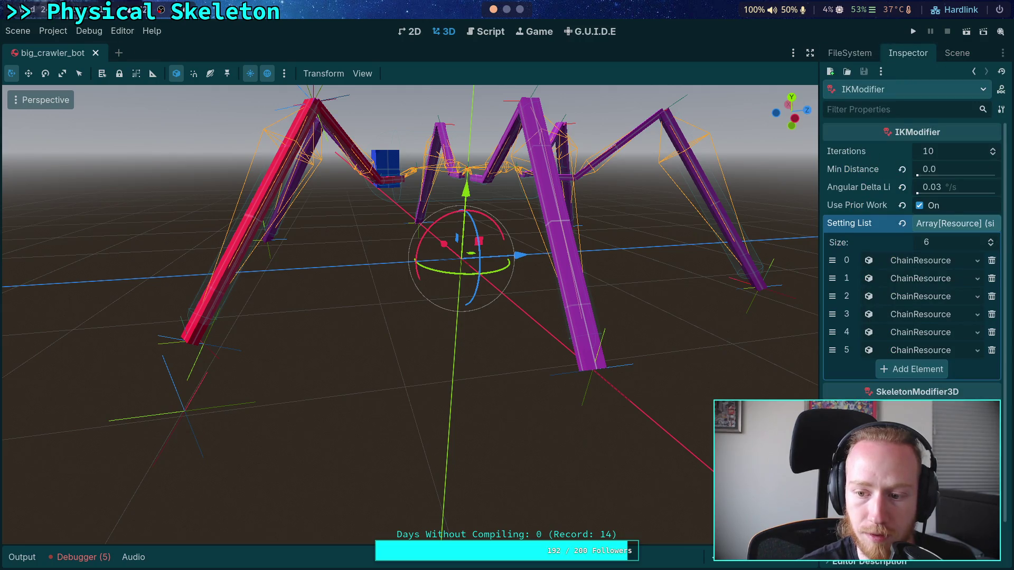
pyautogui.moveTo(819, 385); pyautogui.dragTo(731, 384)
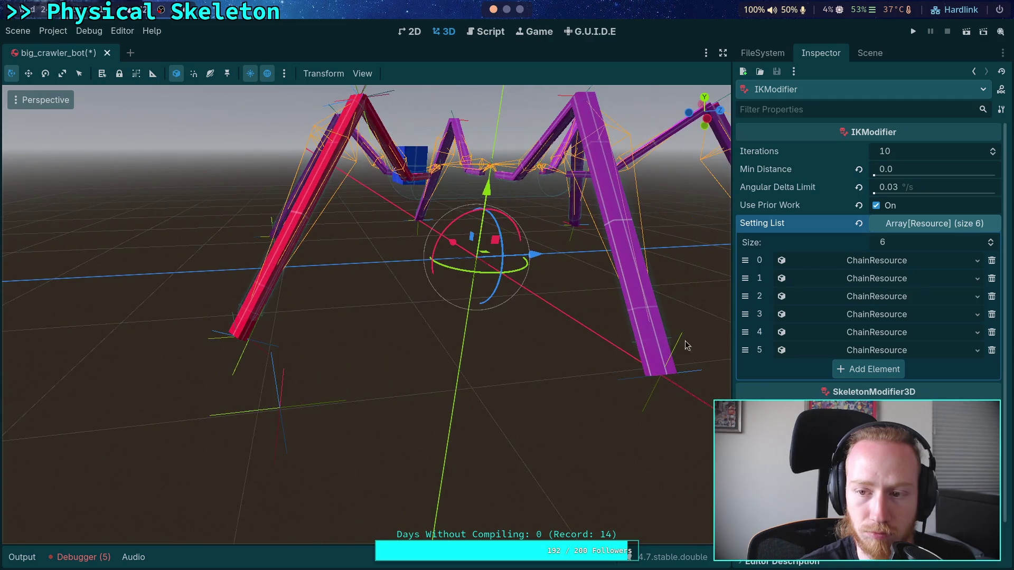
# Step: Set the IKModifier's Angular Delta Limit to 20.0 °/s
pyautogui.click(870, 262)
pyautogui.click(881, 267)
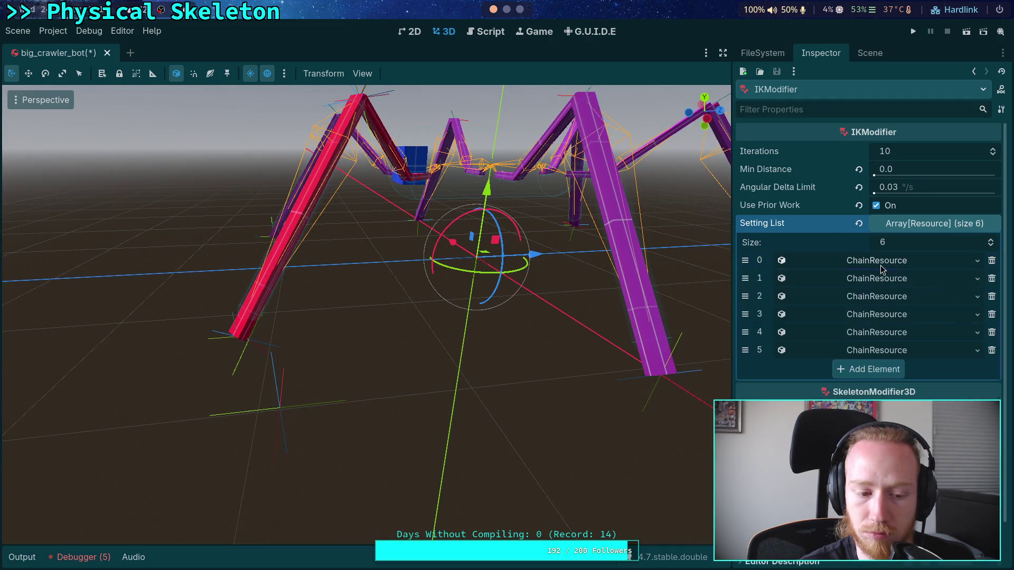
pyautogui.click(57, 557)
pyautogui.click(28, 557)
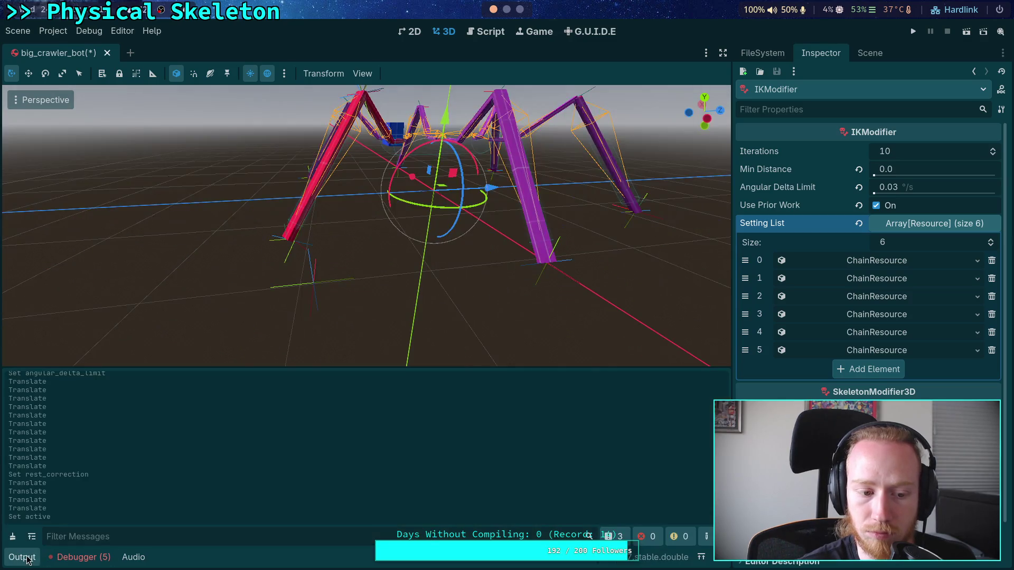
pyautogui.click(22, 557)
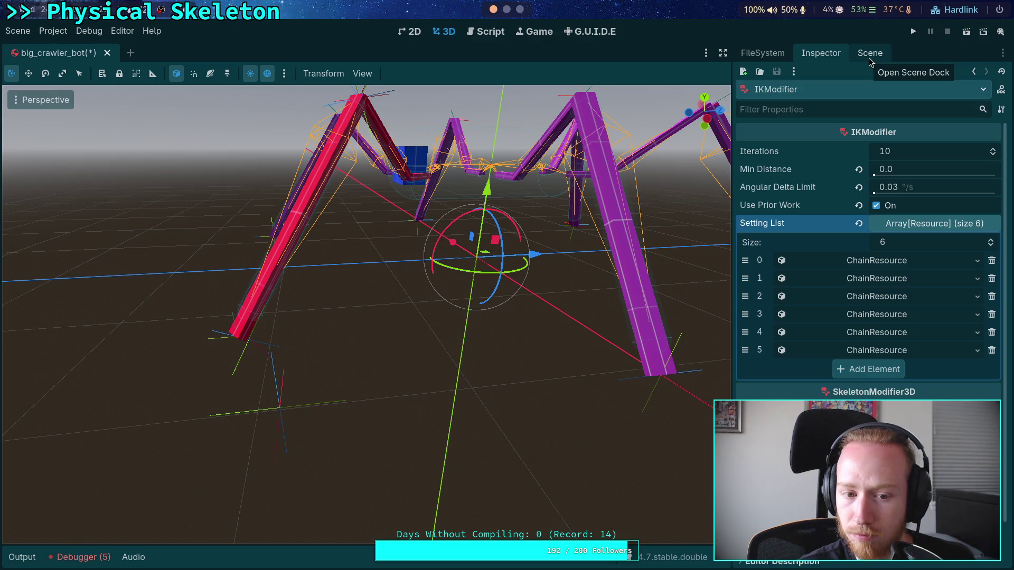
pyautogui.click(928, 192)
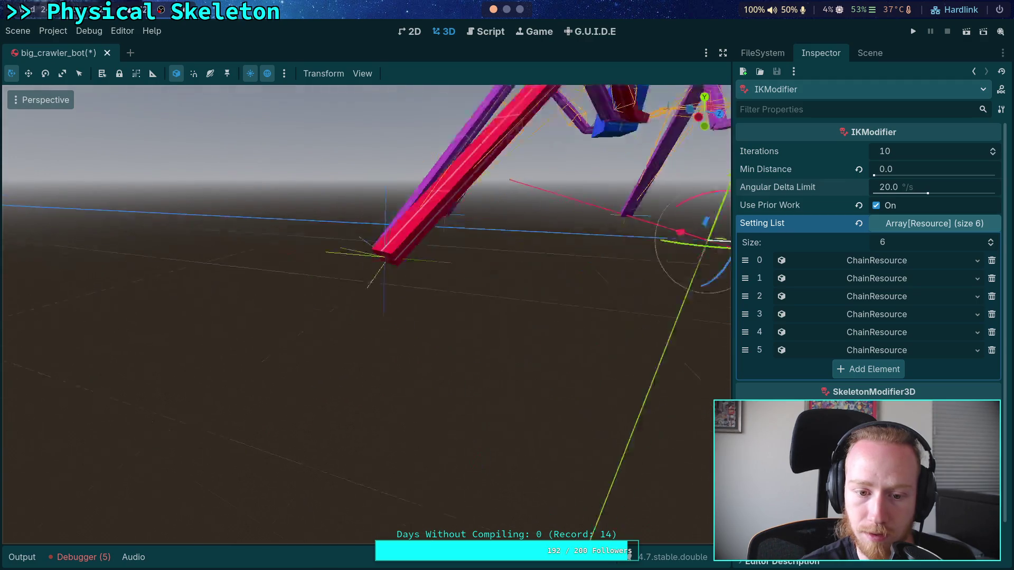
pyautogui.scroll(-5, 484, 297)
pyautogui.scroll(3, 180, 367)
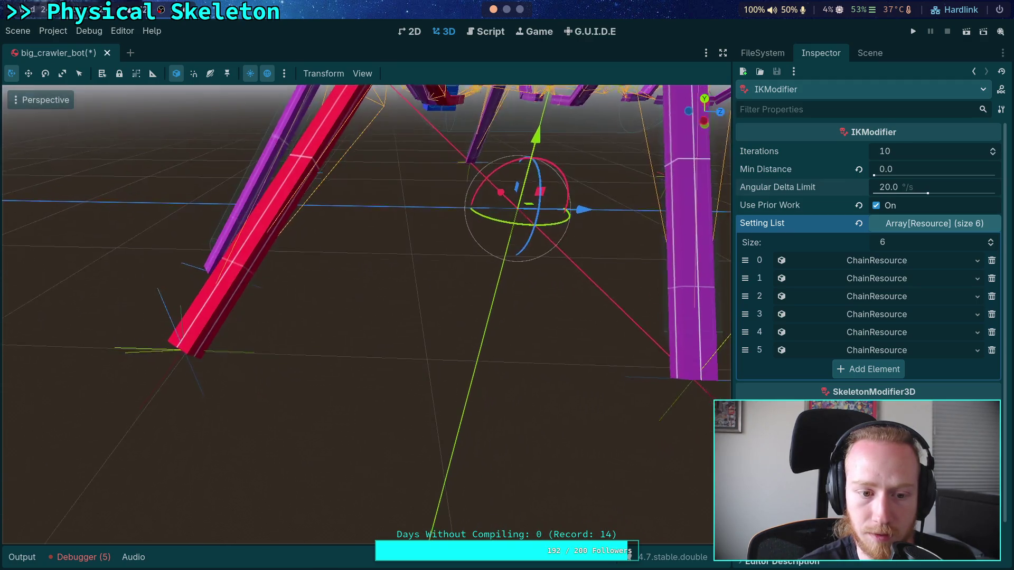
# Step: Drag FL_LegTarget along X and Z to x -1.8778, z -2.0417
pyautogui.click(152, 352)
pyautogui.scroll(-5, 141, 349)
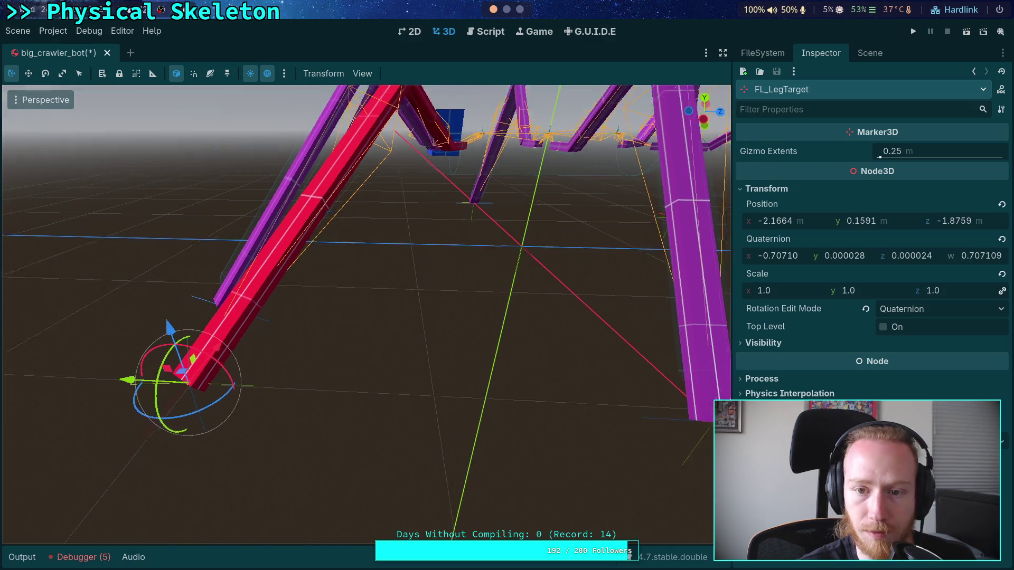
pyautogui.moveTo(195, 392); pyautogui.dragTo(259, 350)
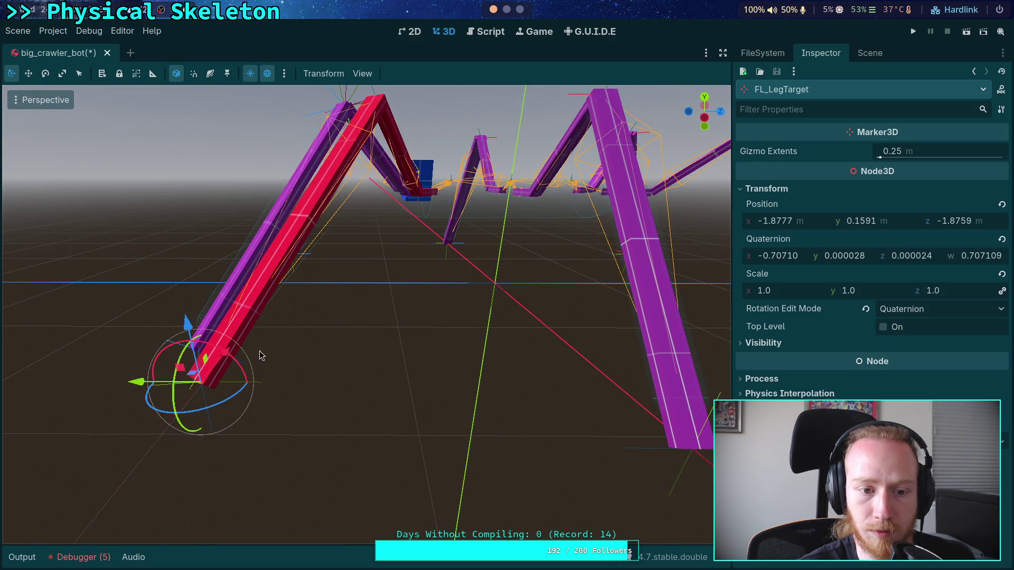
pyautogui.moveTo(136, 381); pyautogui.dragTo(92, 381)
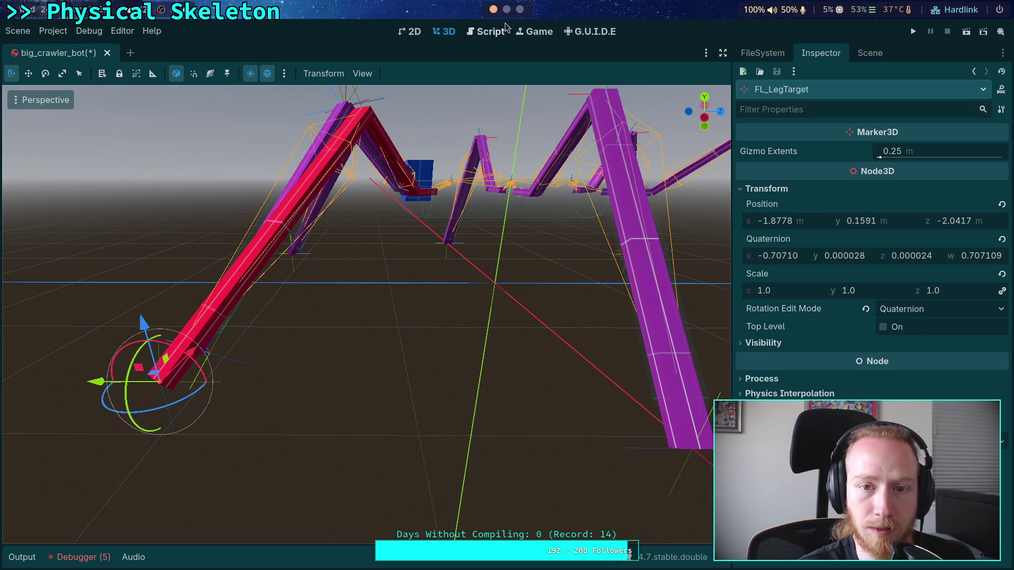
# Step: Inspect the set_bone_pose_rotation call and new_rot near line 232 of ik_modifier.gd
pyautogui.click(485, 31)
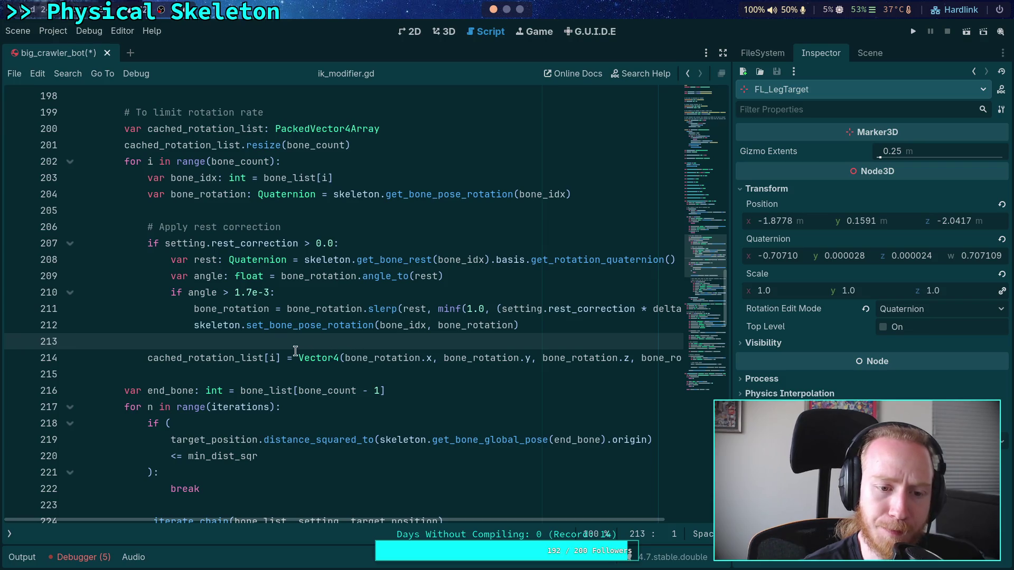
pyautogui.scroll(-6, 262, 354)
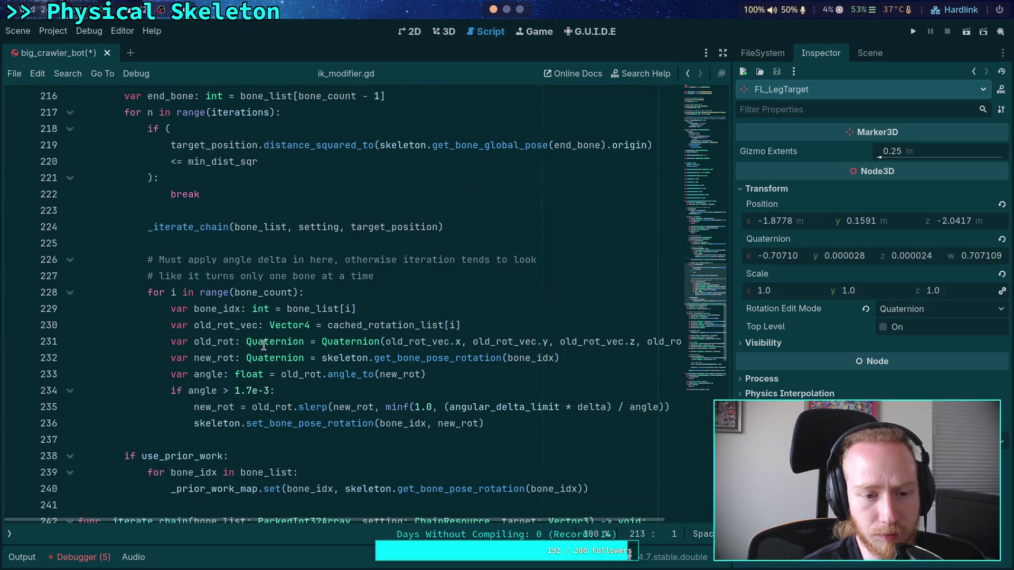
pyautogui.doubleClick(280, 425)
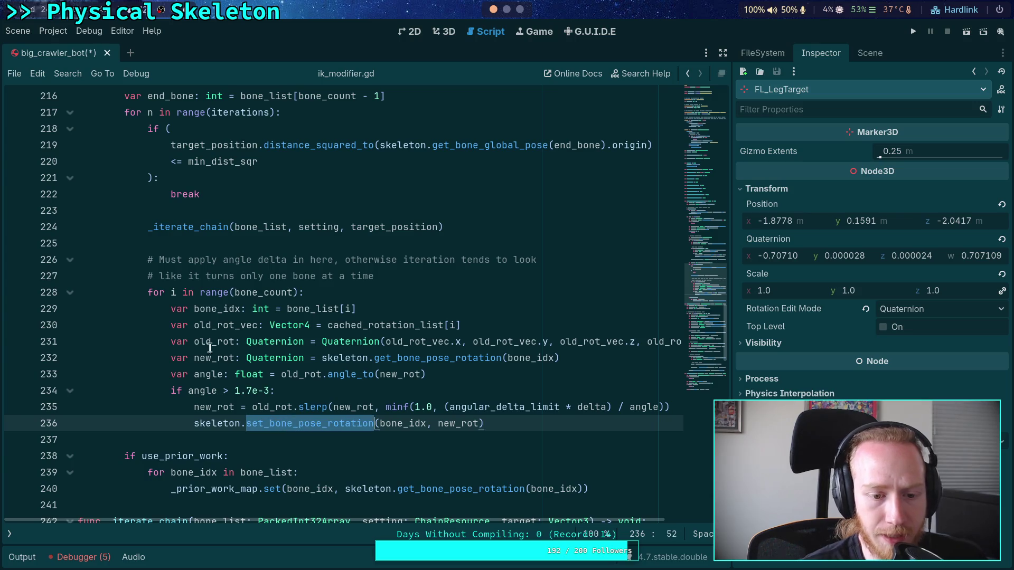
pyautogui.scroll(1, 208, 338)
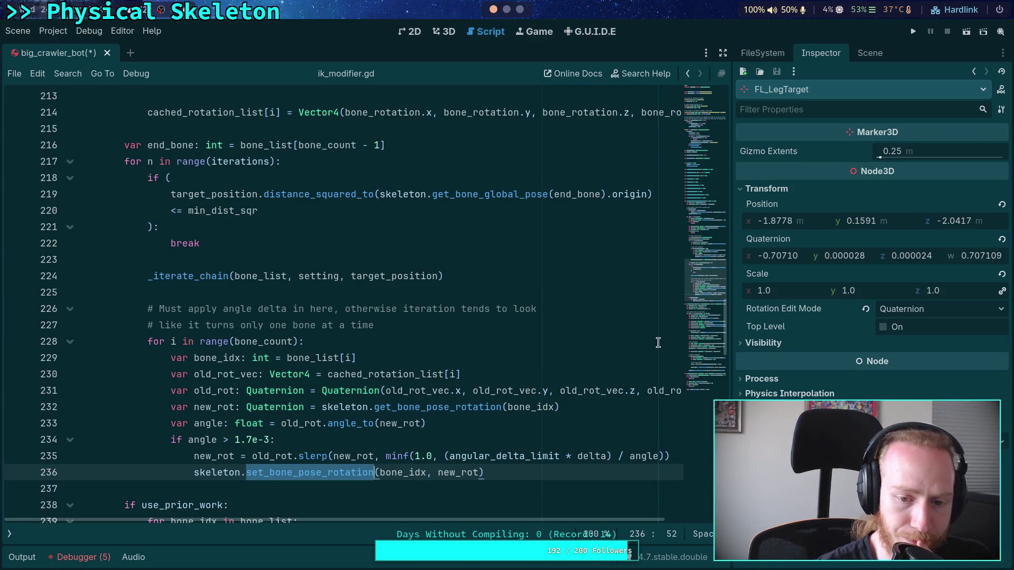
pyautogui.doubleClick(202, 408)
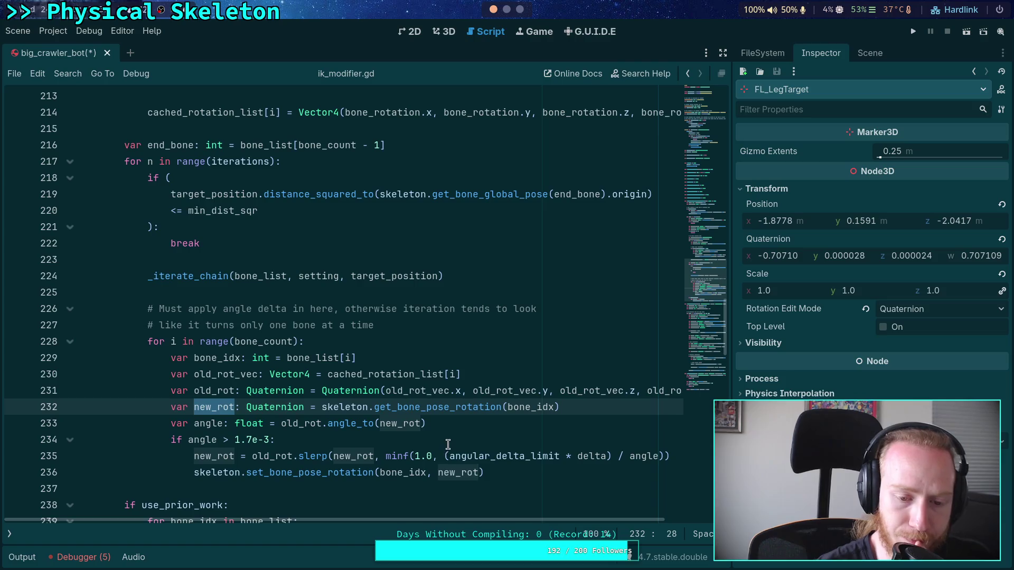
pyautogui.moveTo(413, 516)
pyautogui.mouseDown()
pyautogui.moveTo(460, 516)
pyautogui.moveTo(401, 518)
pyautogui.mouseUp()
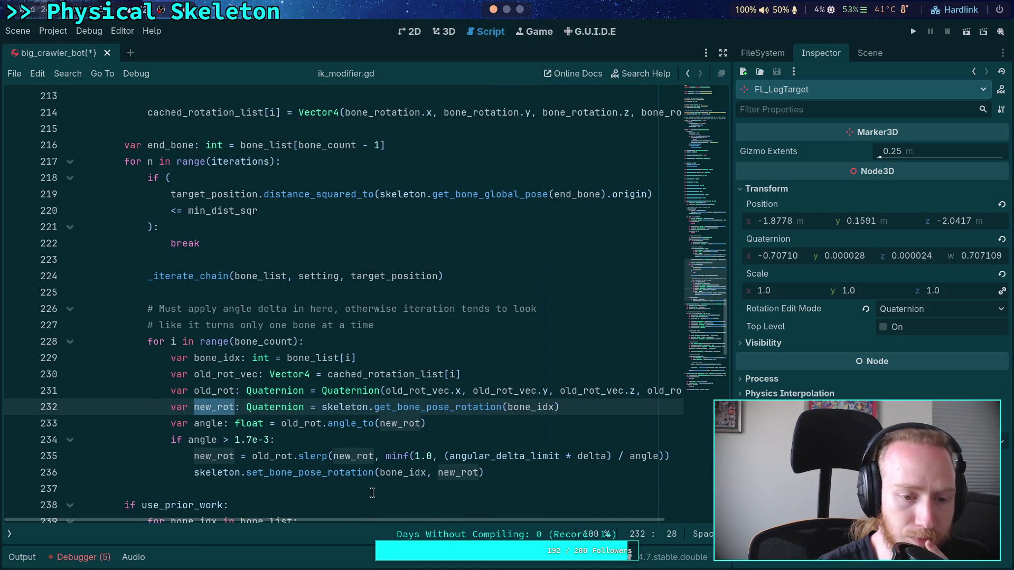
# Step: Scroll down through the _iterate_chain function before returning to 3D
pyautogui.scroll(-1, 389, 487)
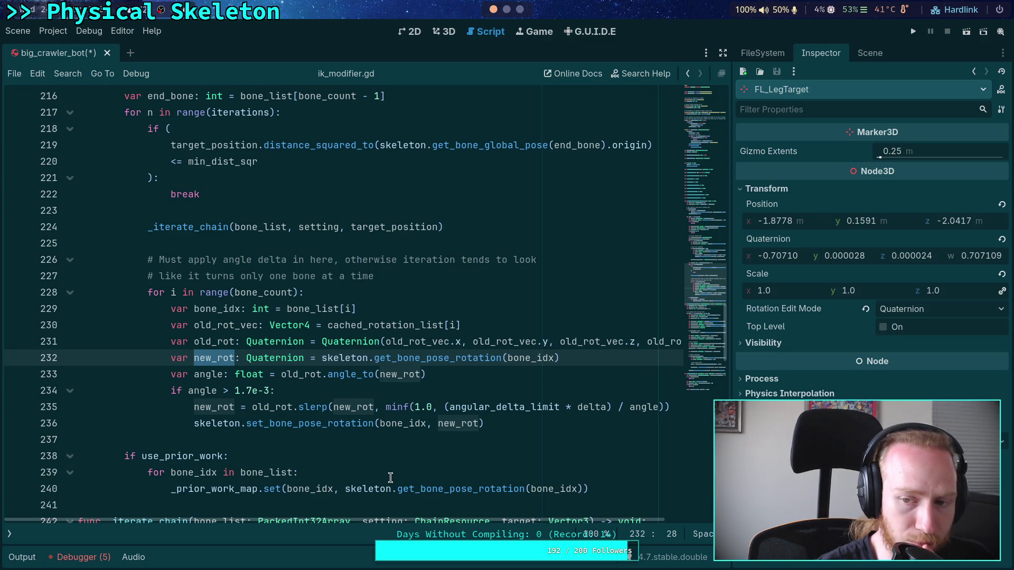
pyautogui.scroll(-4, 391, 477)
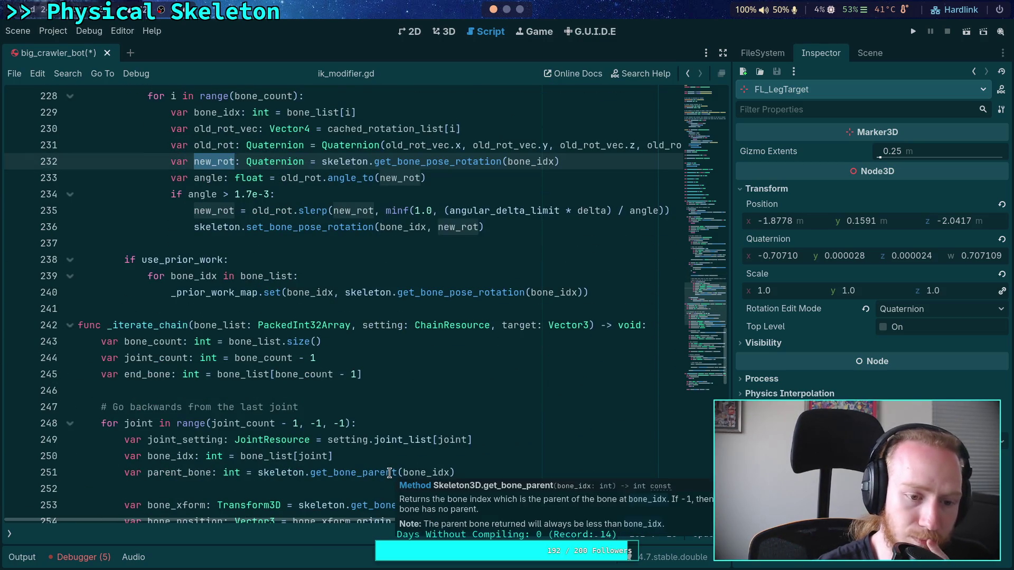
pyautogui.scroll(-2, 389, 473)
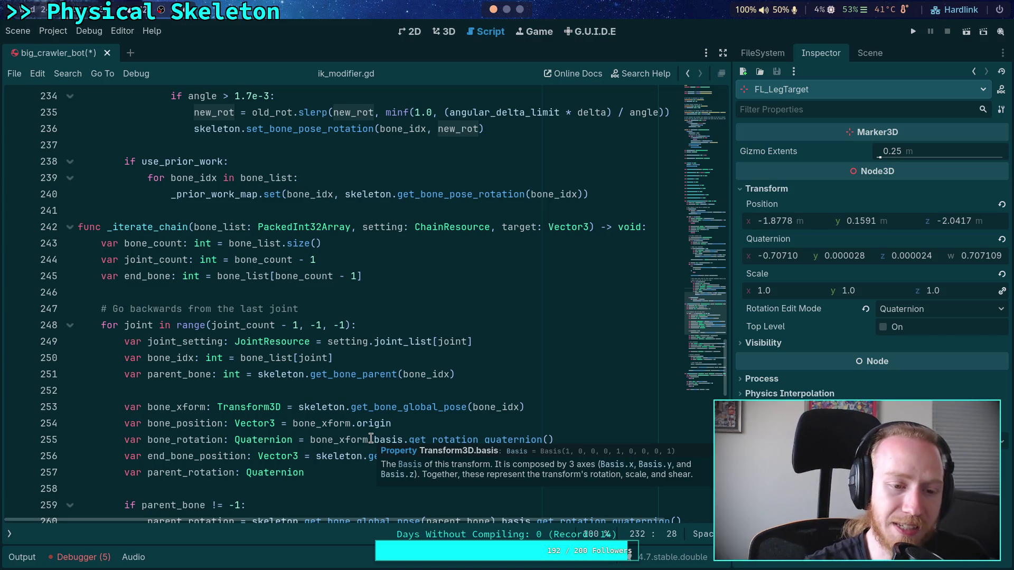
pyautogui.scroll(-2, 443, 343)
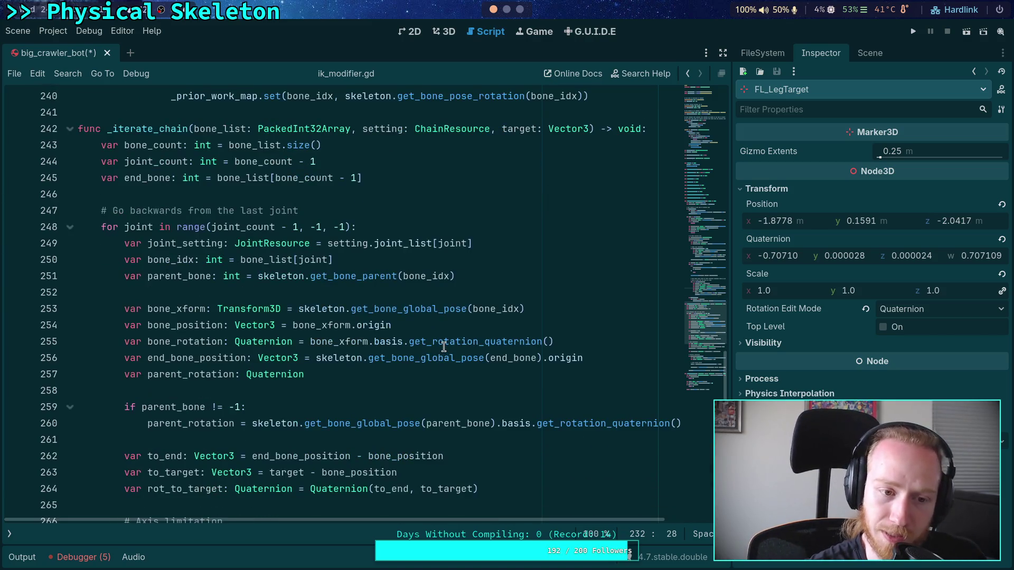
pyautogui.scroll(-2, 444, 347)
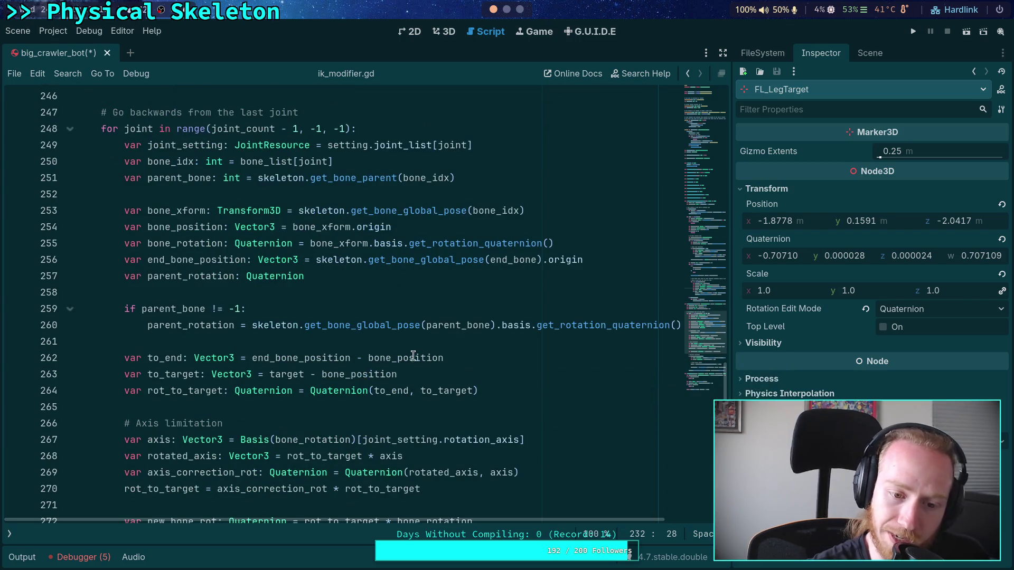
pyautogui.click(442, 33)
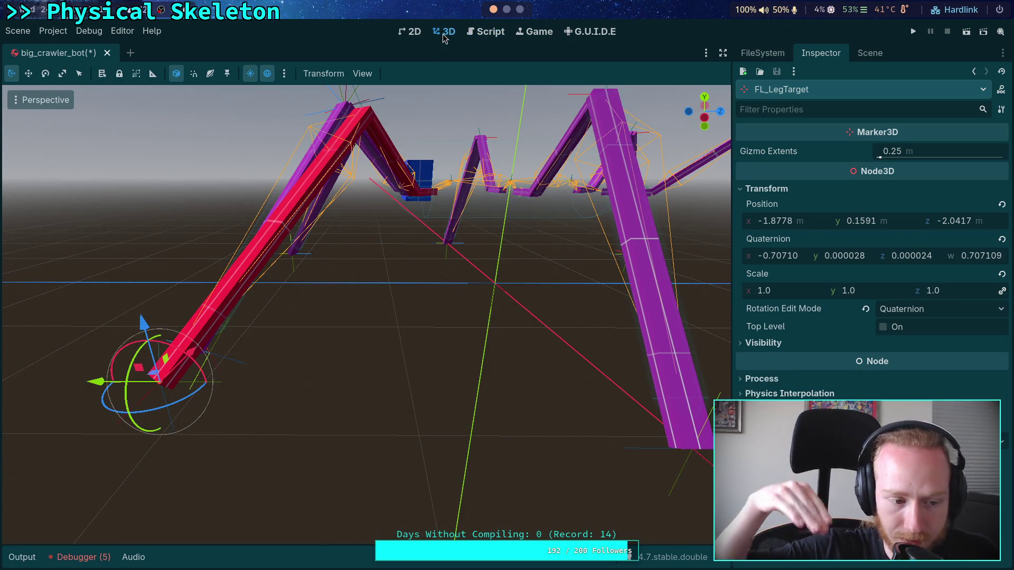
# Step: Drag FL_LegTarget around the 3D view to test the leg's IK
pyautogui.moveTo(147, 350)
pyautogui.mouseDown()
pyautogui.moveTo(277, 388)
pyautogui.moveTo(275, 411)
pyautogui.mouseUp()
pyautogui.moveTo(233, 382); pyautogui.dragTo(66, 385)
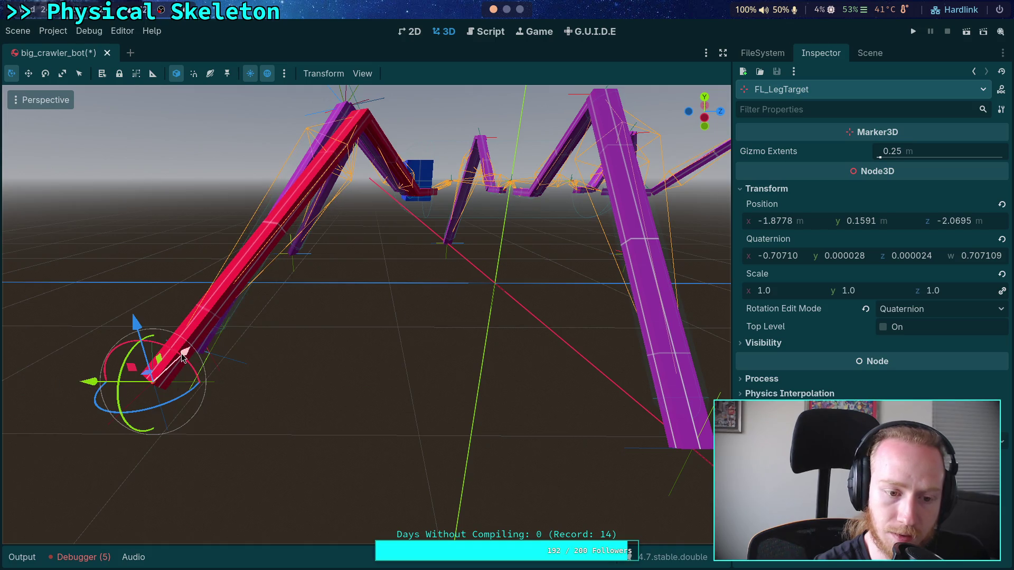
pyautogui.moveTo(156, 351); pyautogui.dragTo(222, 311)
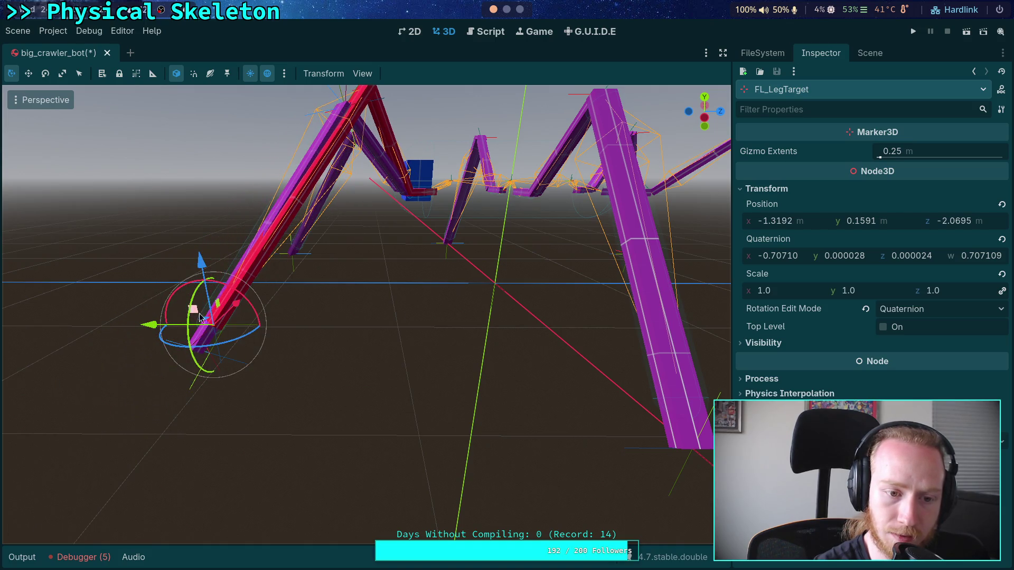
# Step: Set the IKModifier's Angular Delta Limit to 45
pyautogui.click(870, 52)
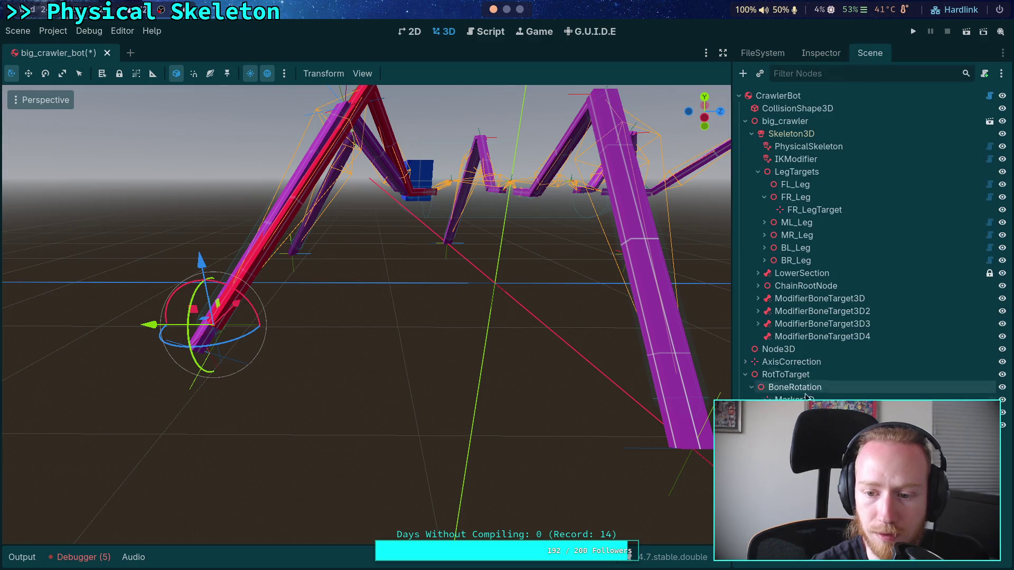
pyautogui.click(796, 159)
pyautogui.click(821, 53)
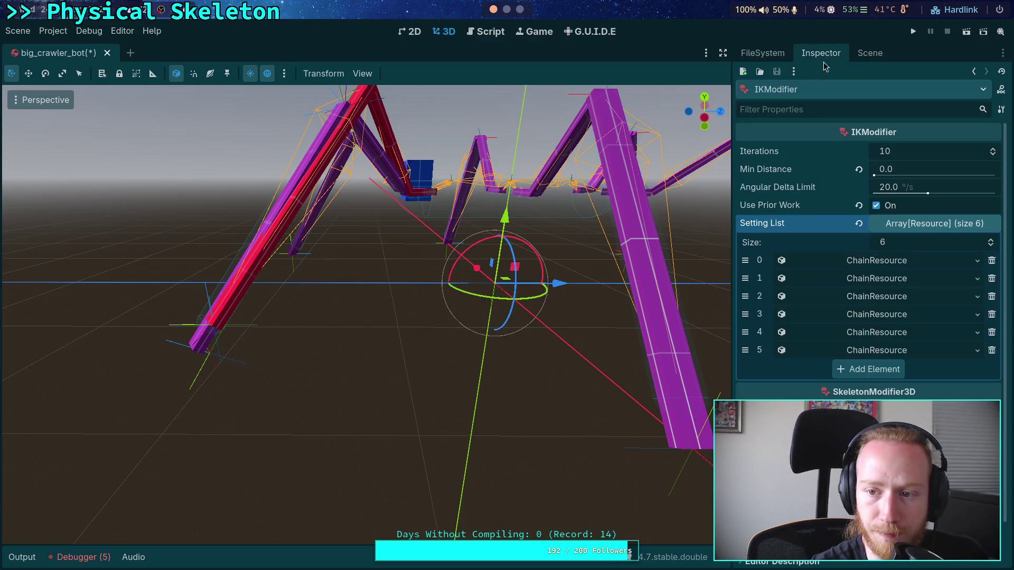
pyautogui.click(922, 194)
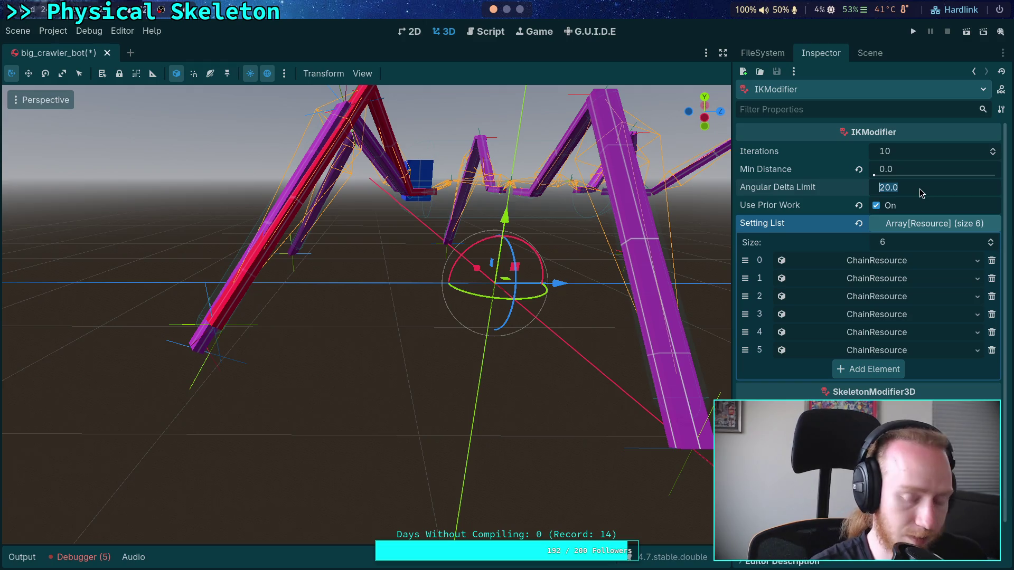
pyautogui.write('45')
pyautogui.press('Return')
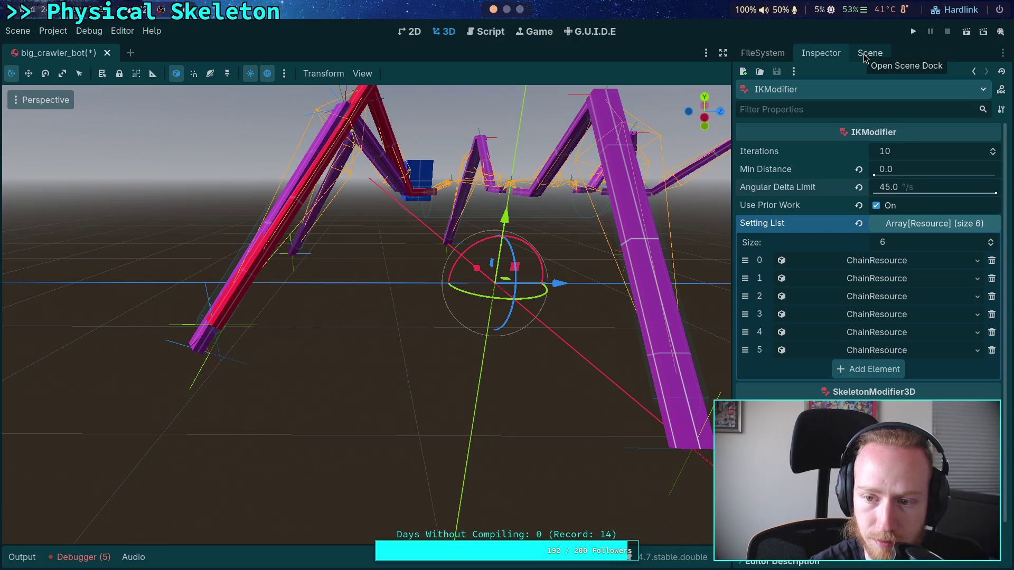
# Step: Reselect FL_LegTarget and nudge it so the leg swings lower left
pyautogui.click(869, 53)
pyautogui.click(328, 346)
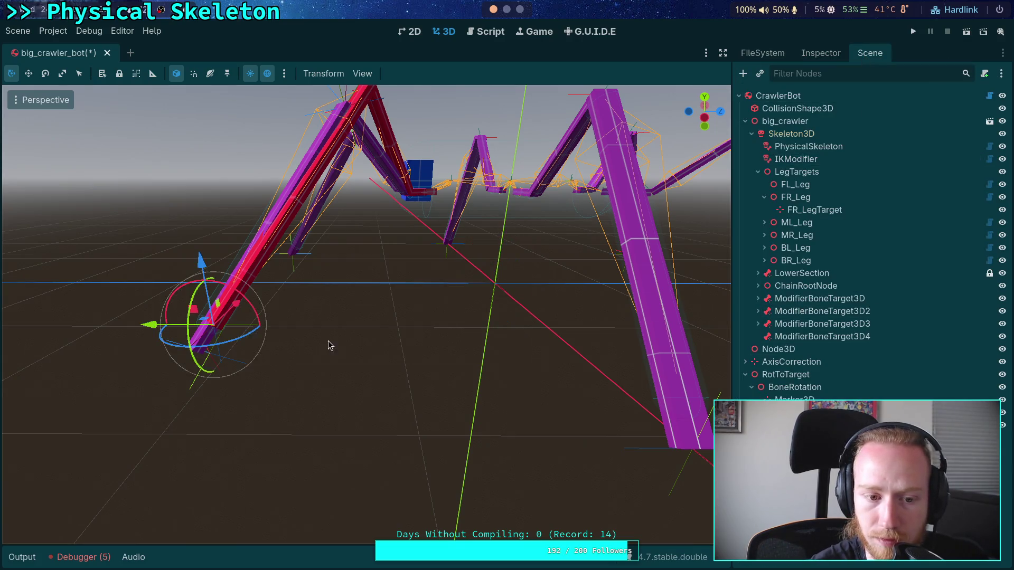
pyautogui.moveTo(90, 385)
pyautogui.mouseDown()
pyautogui.moveTo(161, 394)
pyautogui.moveTo(101, 386)
pyautogui.mouseUp()
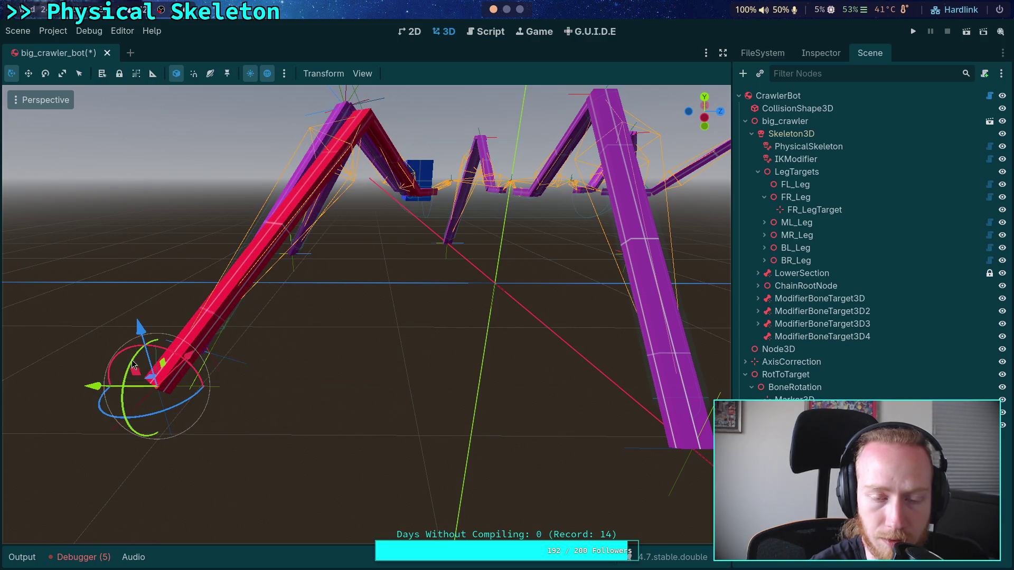
# Step: Scroll through ik_modifier.gd's rotation-limiting code and widen the script editor against the right dock
pyautogui.click(485, 31)
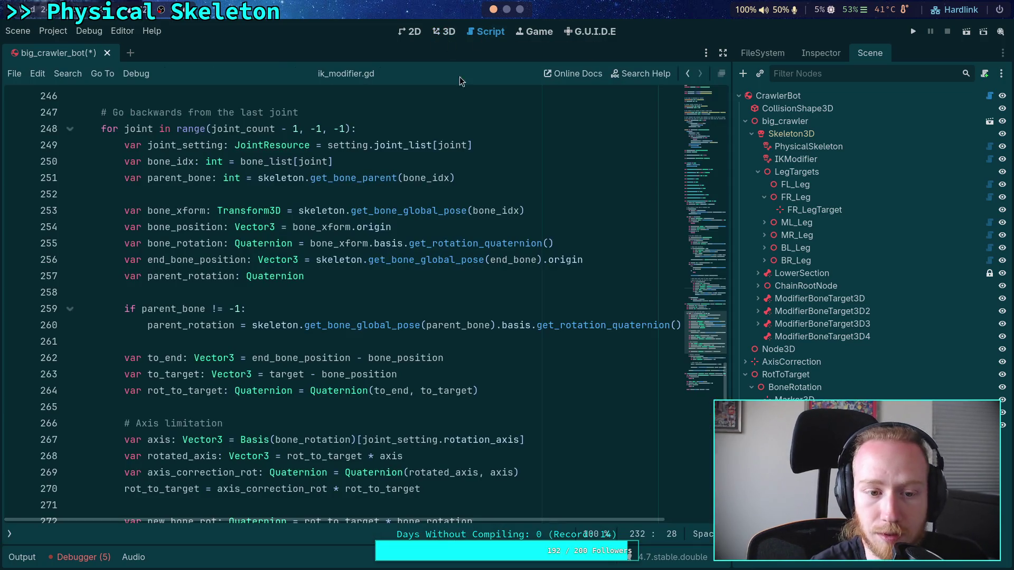
pyautogui.click(337, 295)
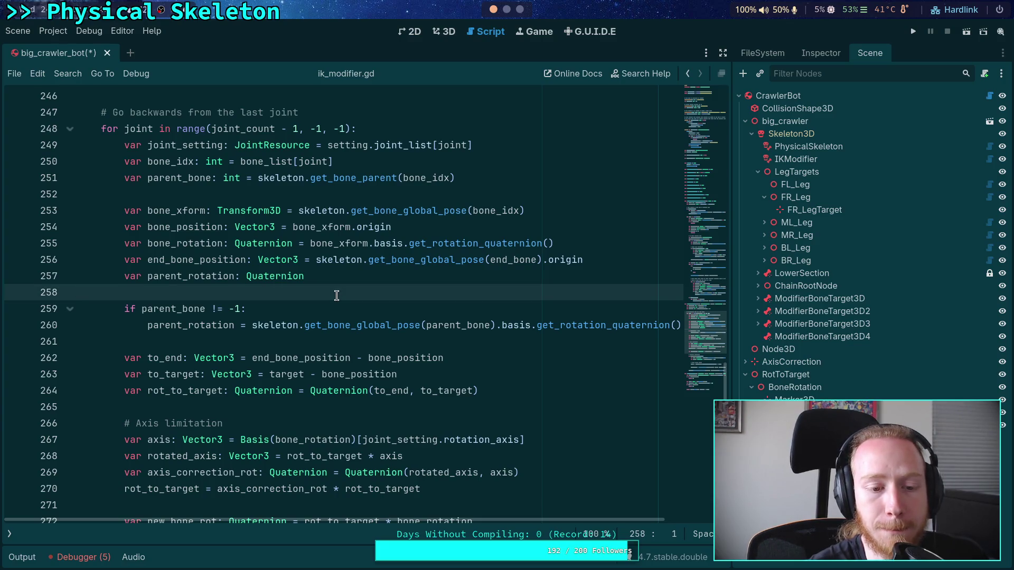
pyautogui.scroll(-7, 331, 317)
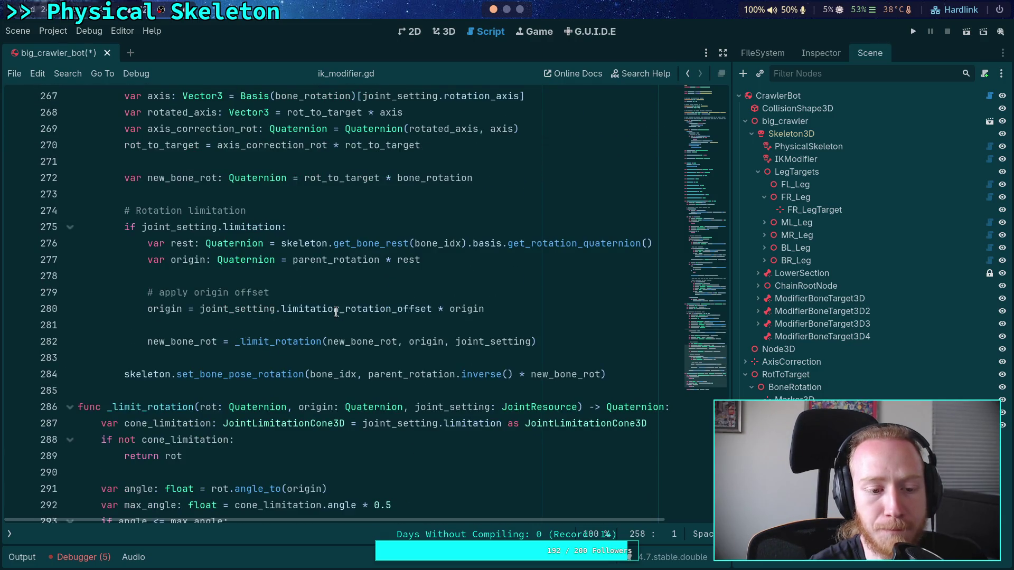
pyautogui.scroll(-2, 337, 312)
pyautogui.scroll(2, 211, 296)
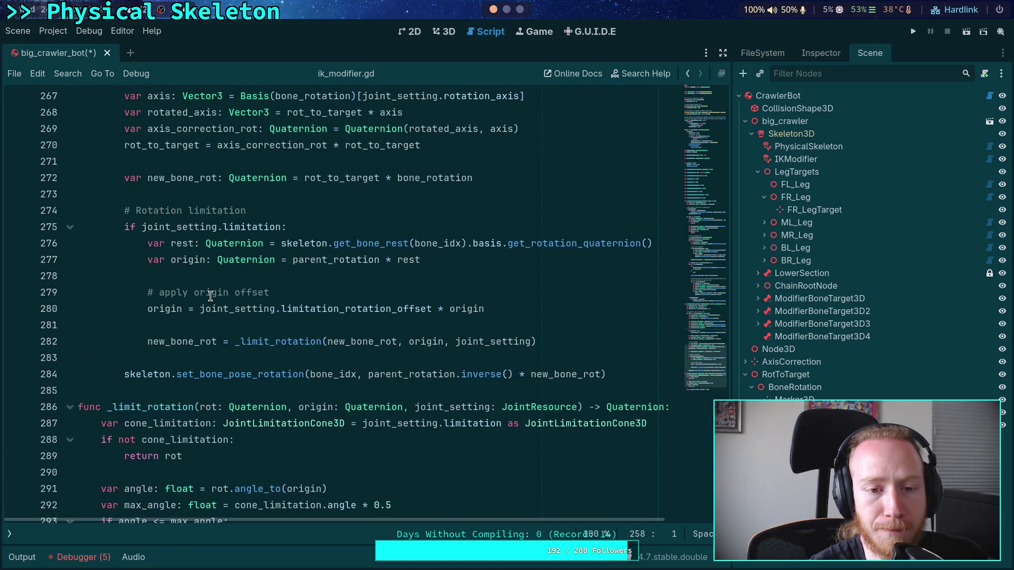
pyautogui.scroll(-2, 211, 297)
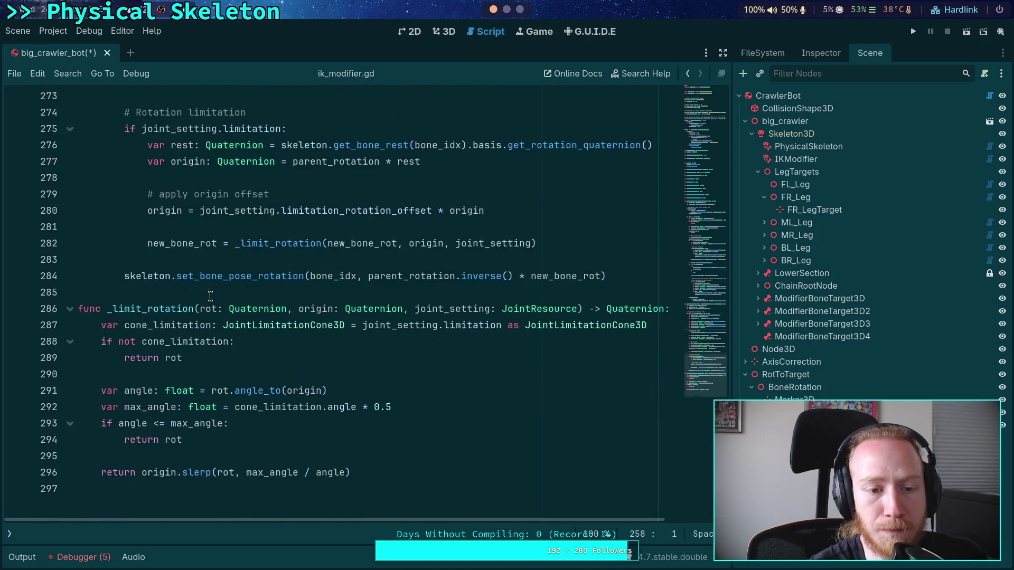
pyautogui.scroll(10, 211, 296)
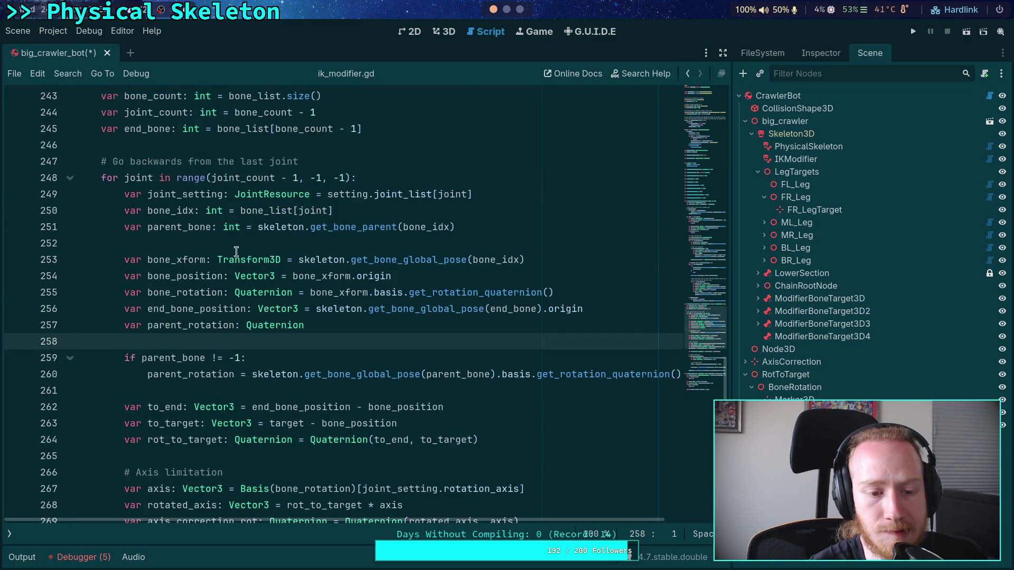
pyautogui.scroll(7, 238, 240)
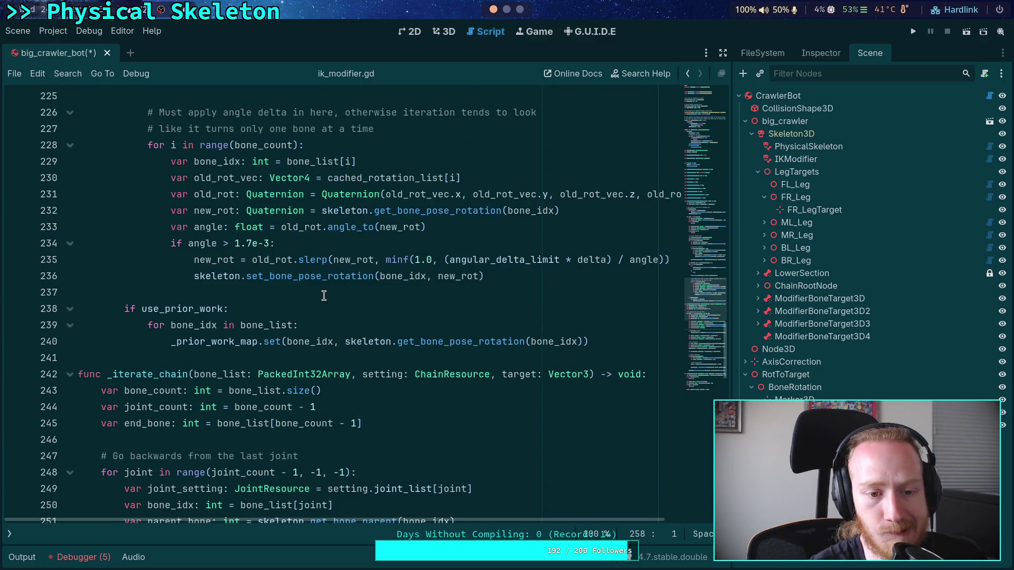
pyautogui.scroll(1, 324, 295)
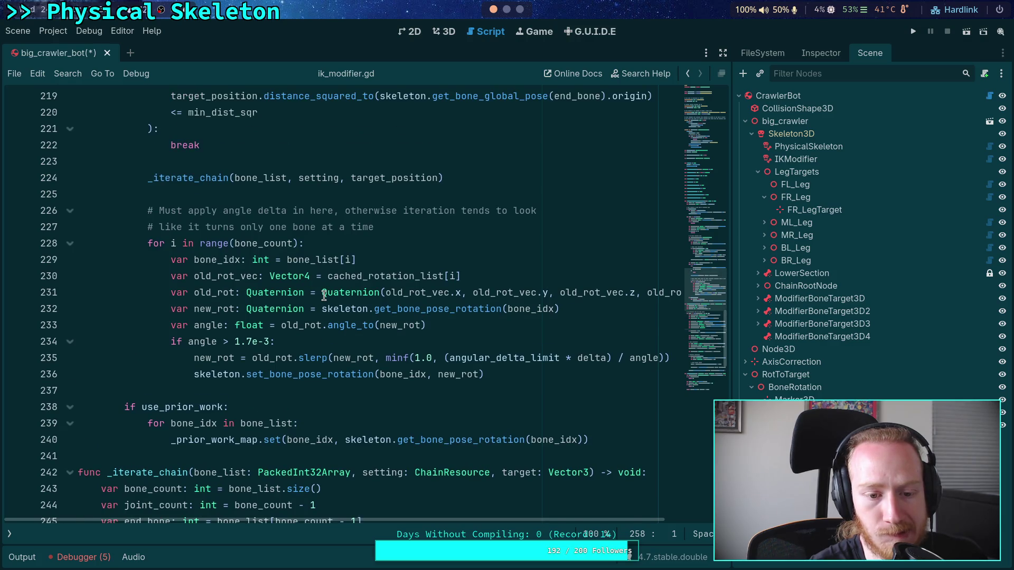
pyautogui.scroll(1, 324, 295)
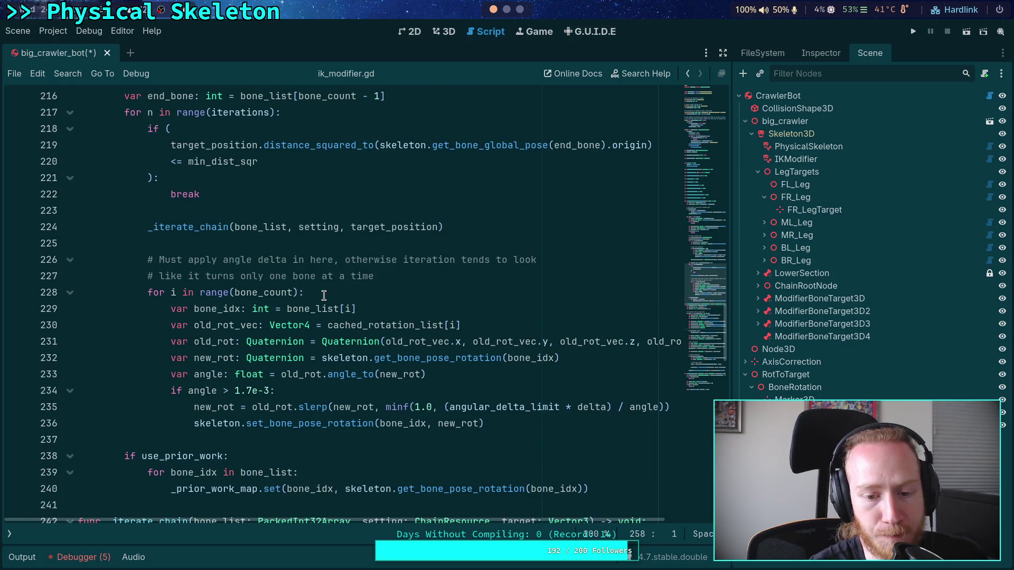
pyautogui.scroll(2, 324, 295)
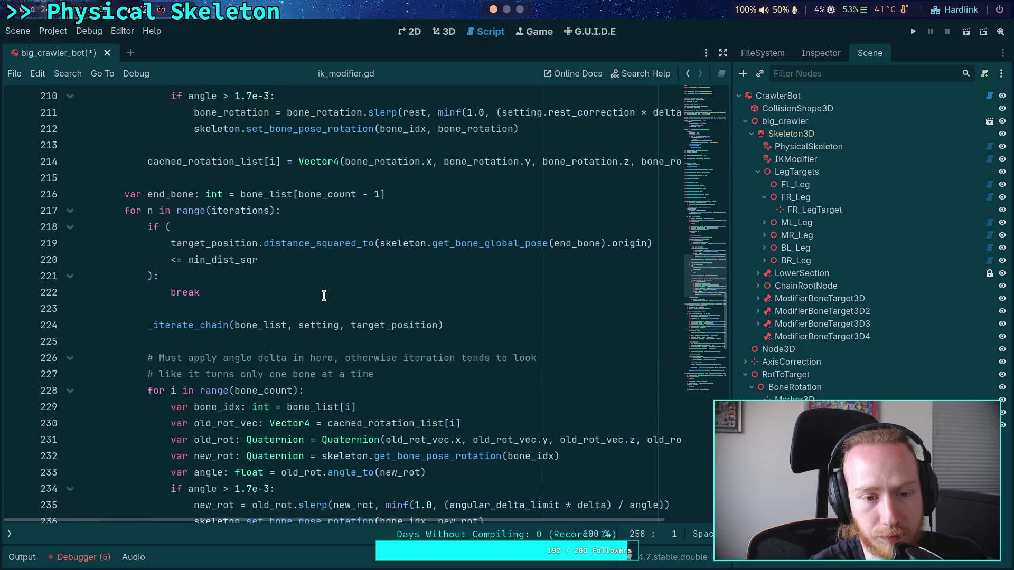
pyautogui.scroll(-1, 324, 295)
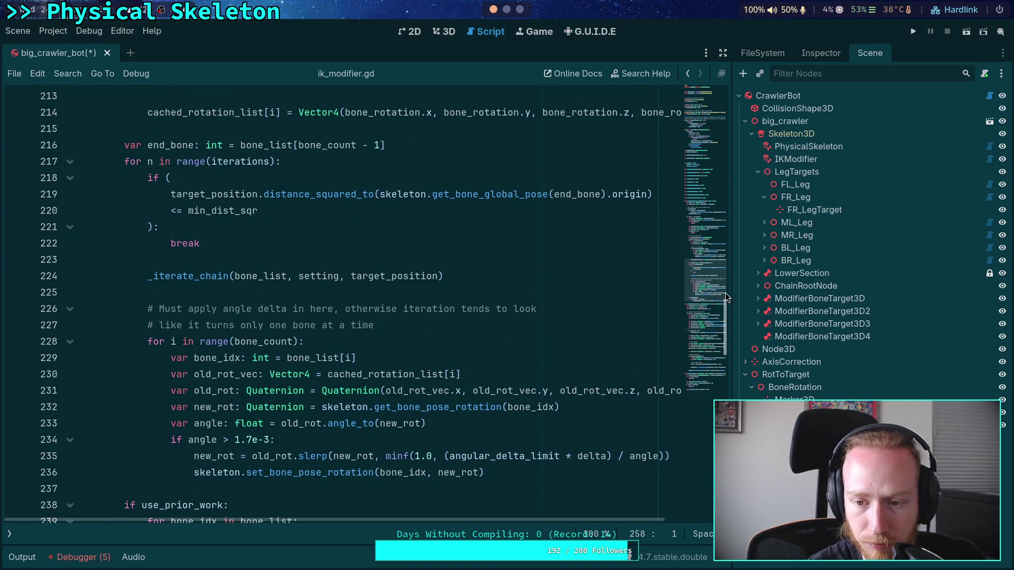
pyautogui.moveTo(728, 293); pyautogui.dragTo(755, 293)
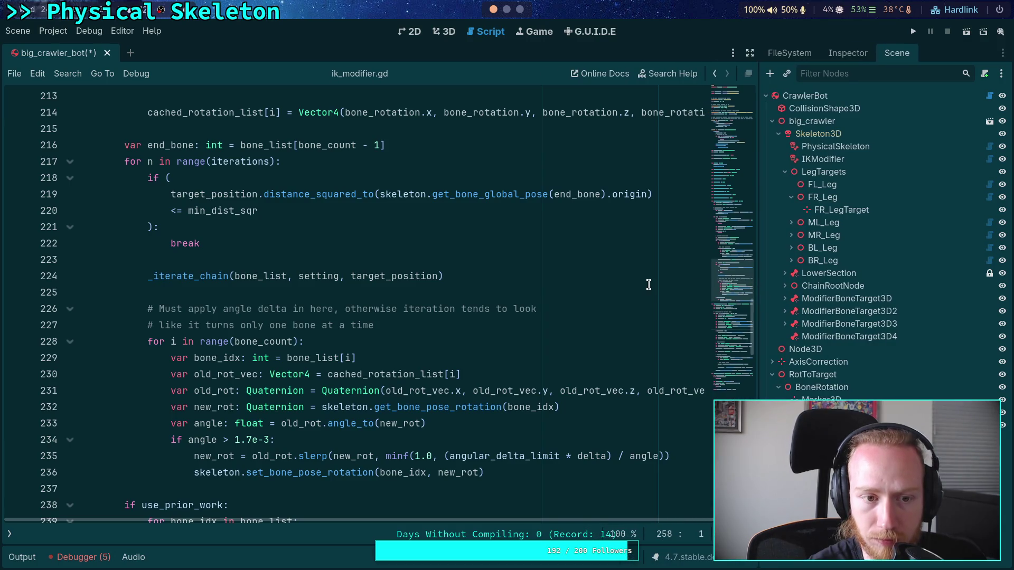
pyautogui.scroll(5, 650, 285)
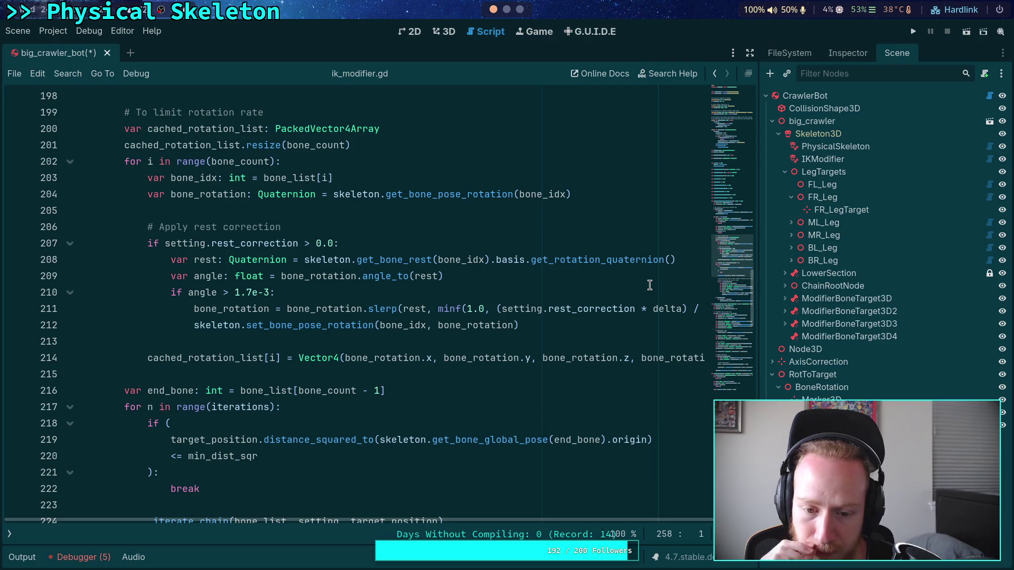
# Step: Set the first chain's Rest Correction to 0 and save the scene
pyautogui.click(810, 161)
pyautogui.click(842, 56)
pyautogui.click(890, 260)
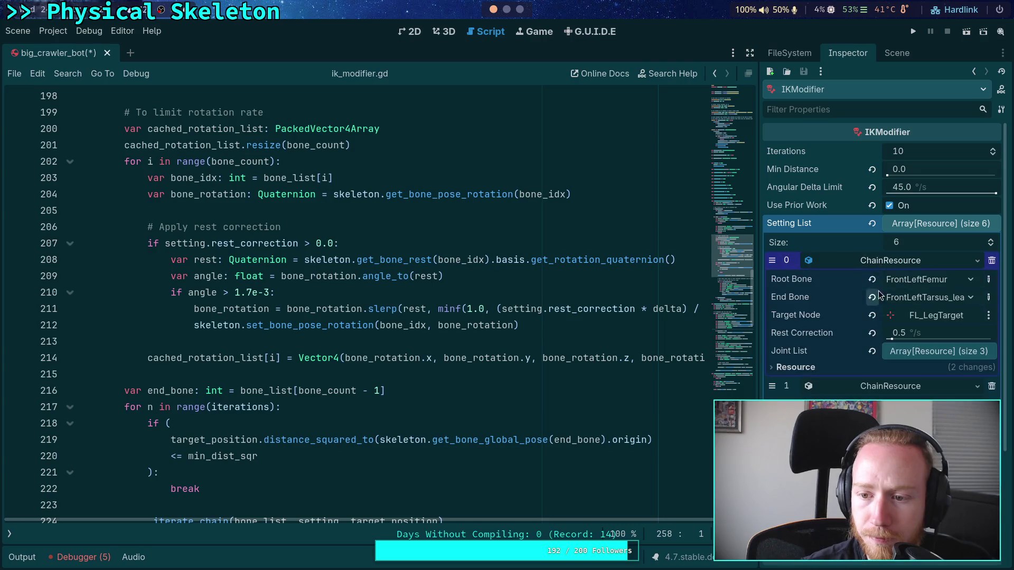
pyautogui.click(930, 331)
pyautogui.write('0')
pyautogui.press('Return')
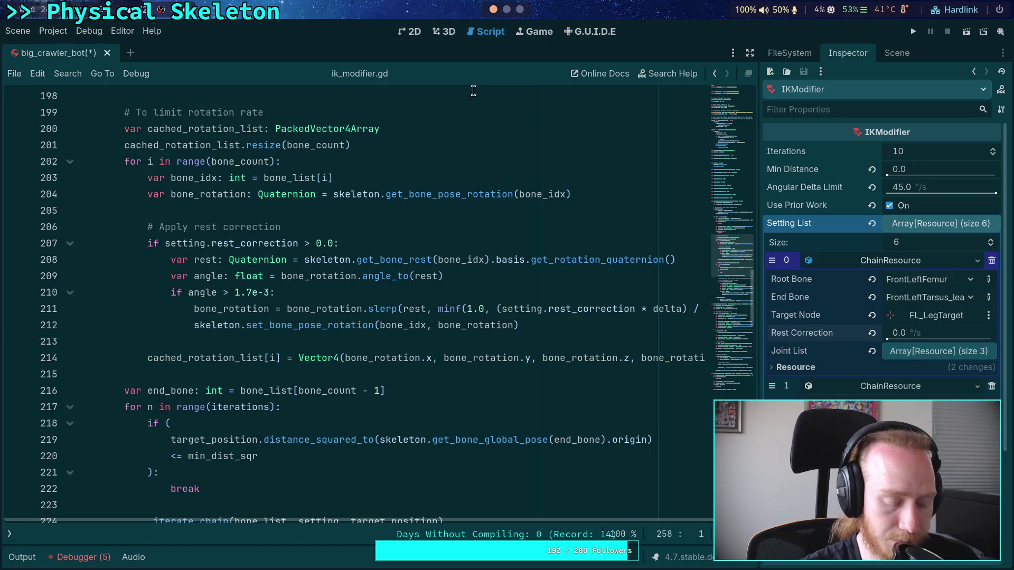
pyautogui.hotkey('ctrl', 's')
# Step: Select FL_LegTarget in the 3D view and nudge it along X
pyautogui.click(444, 31)
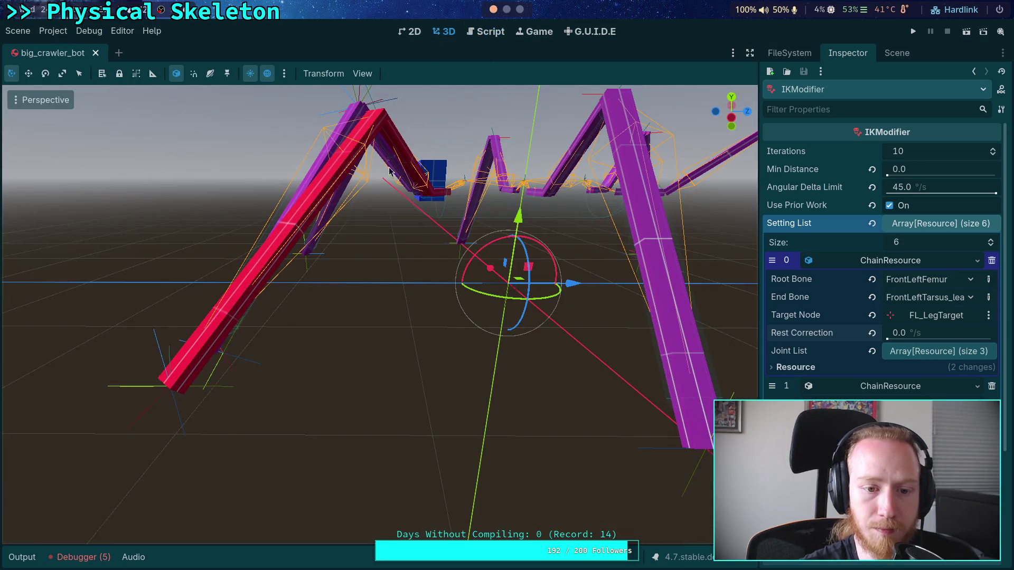
pyautogui.click(223, 393)
pyautogui.moveTo(105, 385)
pyautogui.mouseDown()
pyautogui.moveTo(214, 386)
pyautogui.moveTo(105, 385)
pyautogui.mouseUp()
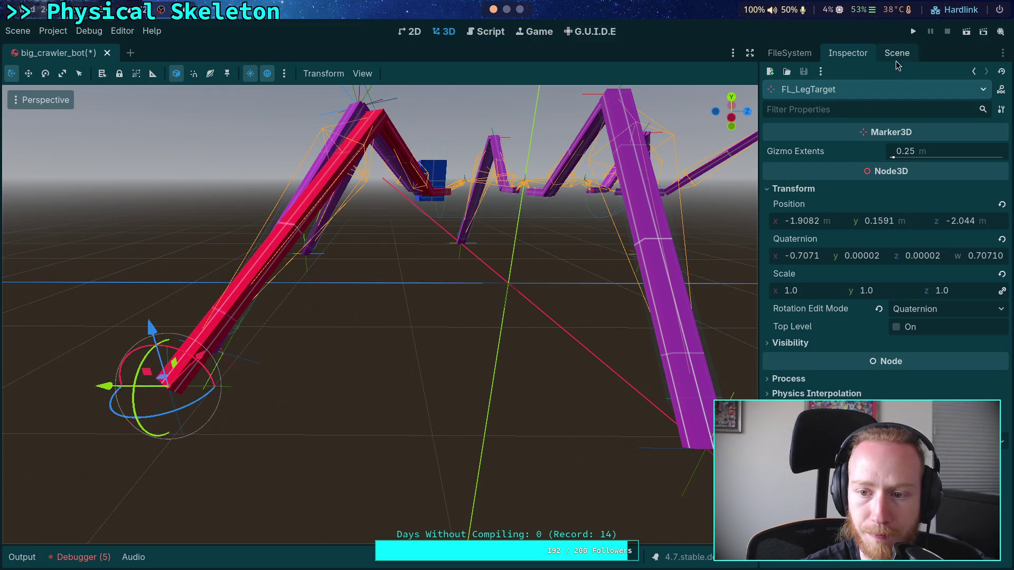
# Step: Set the IKModifier's Angular Delta Limit to 5
pyautogui.click(896, 53)
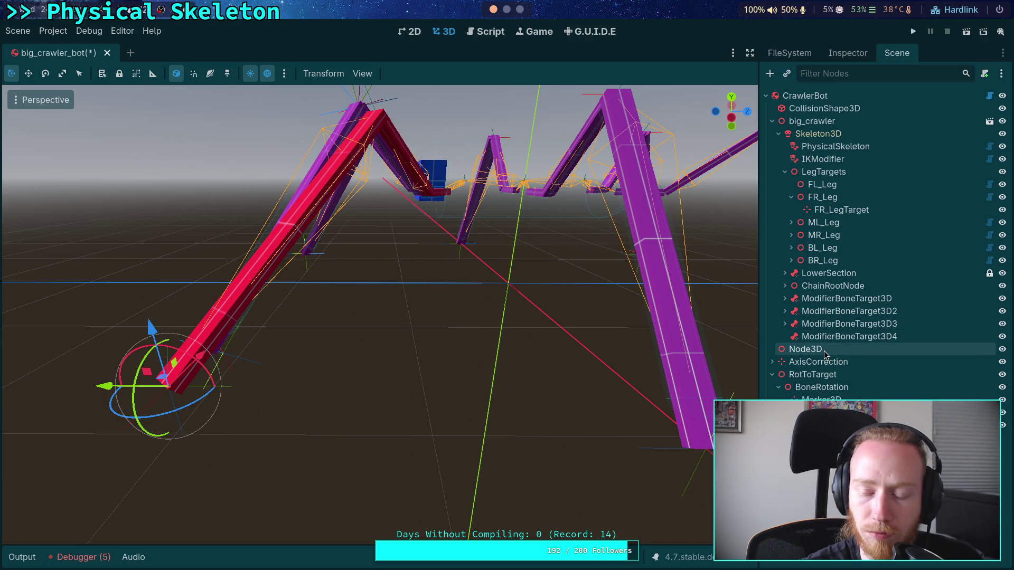
pyautogui.click(821, 159)
pyautogui.click(837, 51)
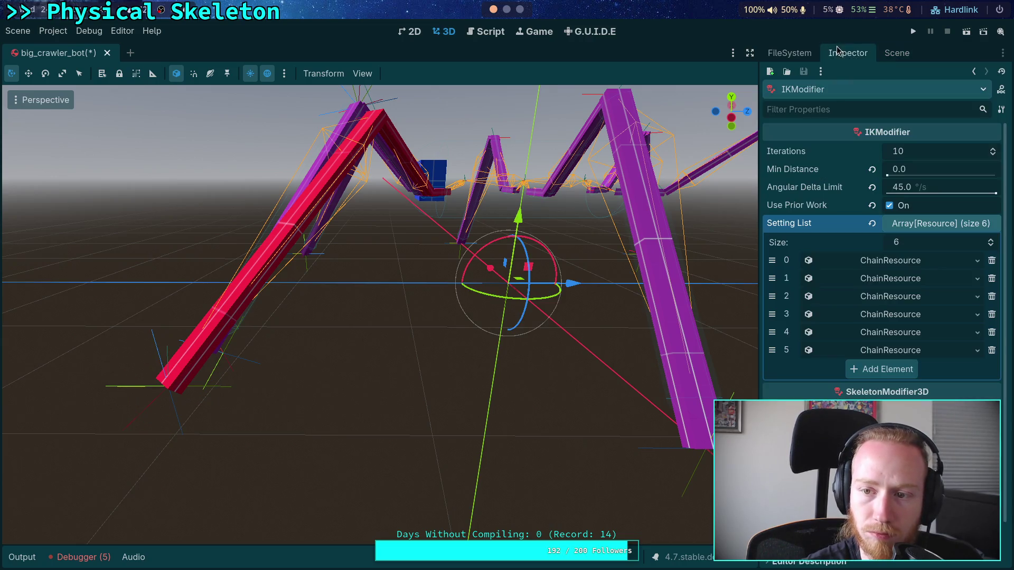
pyautogui.click(914, 196)
pyautogui.write('5')
pyautogui.press('Return')
# Step: Drag FL_LegTarget around and orbit the view to watch the leg follow
pyautogui.click(897, 53)
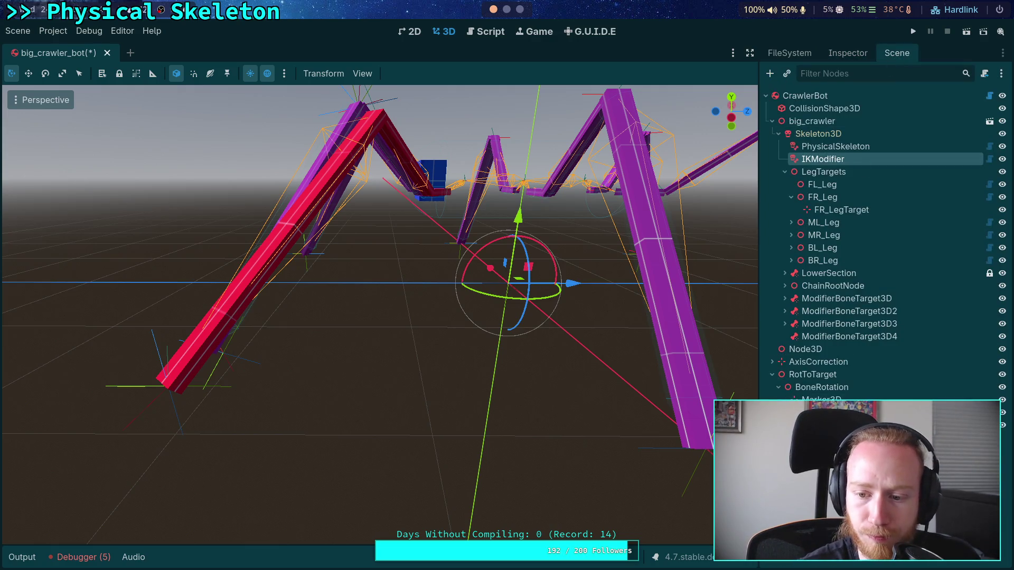
pyautogui.click(225, 397)
pyautogui.moveTo(224, 397); pyautogui.dragTo(317, 429)
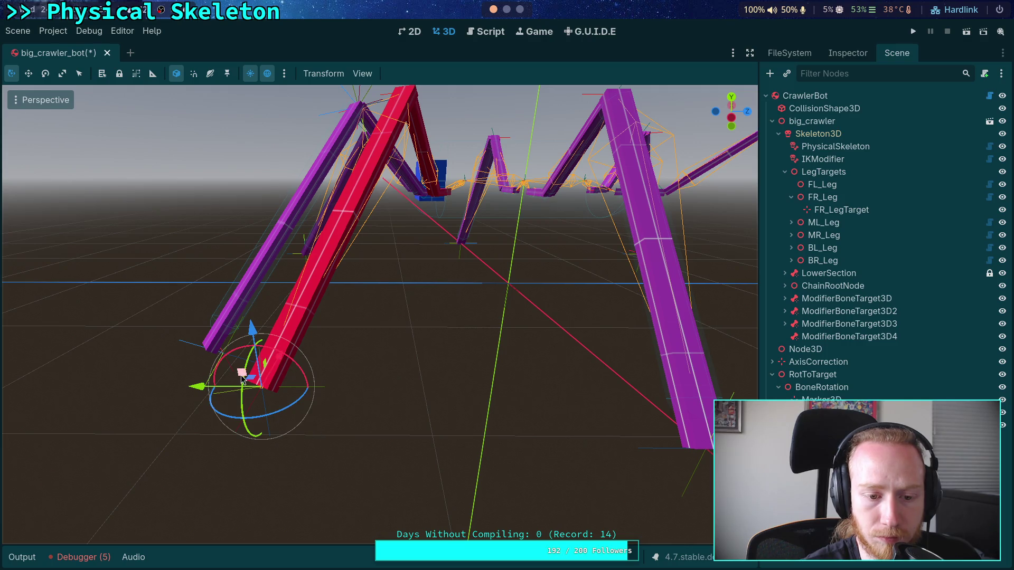
pyautogui.moveTo(244, 380); pyautogui.dragTo(191, 344)
pyautogui.moveTo(322, 388)
pyautogui.mouseDown()
pyautogui.moveTo(333, 391)
pyautogui.moveTo(320, 393)
pyautogui.mouseUp()
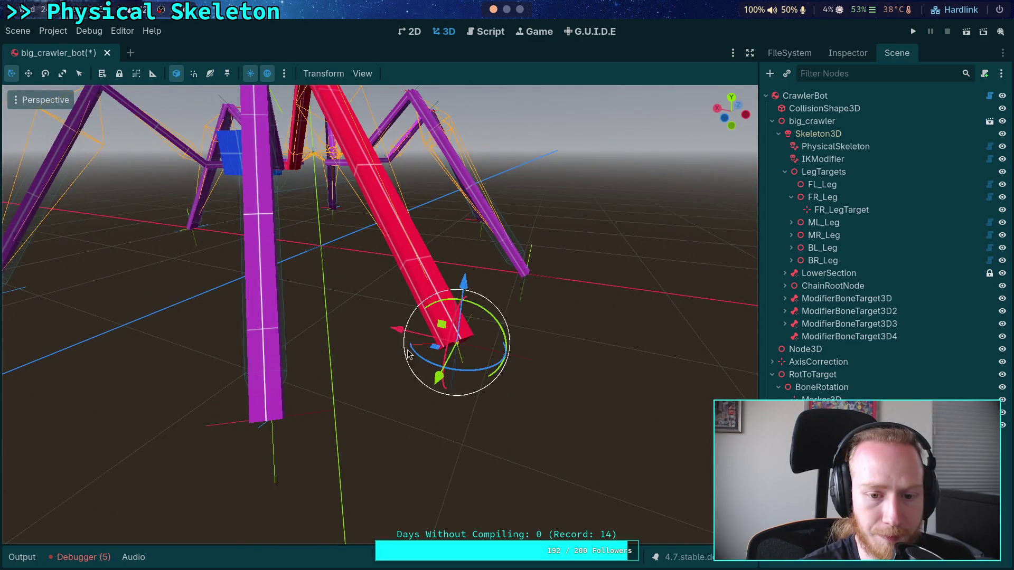
pyautogui.moveTo(437, 349)
pyautogui.mouseDown()
pyautogui.moveTo(423, 345)
pyautogui.moveTo(401, 375)
pyautogui.moveTo(410, 386)
pyautogui.moveTo(307, 433)
pyautogui.moveTo(391, 415)
pyautogui.moveTo(397, 301)
pyautogui.mouseUp()
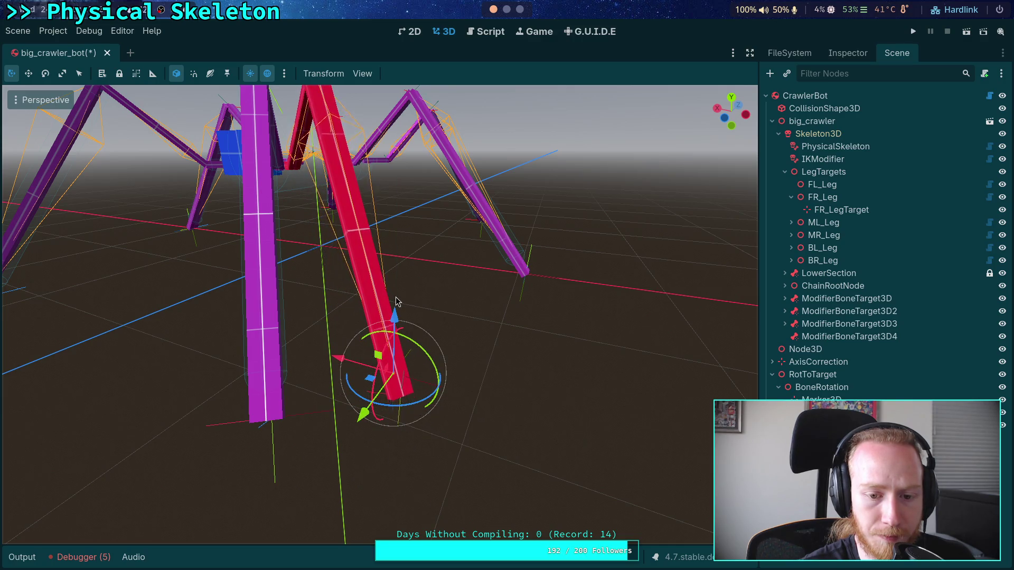
pyautogui.scroll(-3, 396, 301)
pyautogui.moveTo(476, 467); pyautogui.dragTo(369, 478)
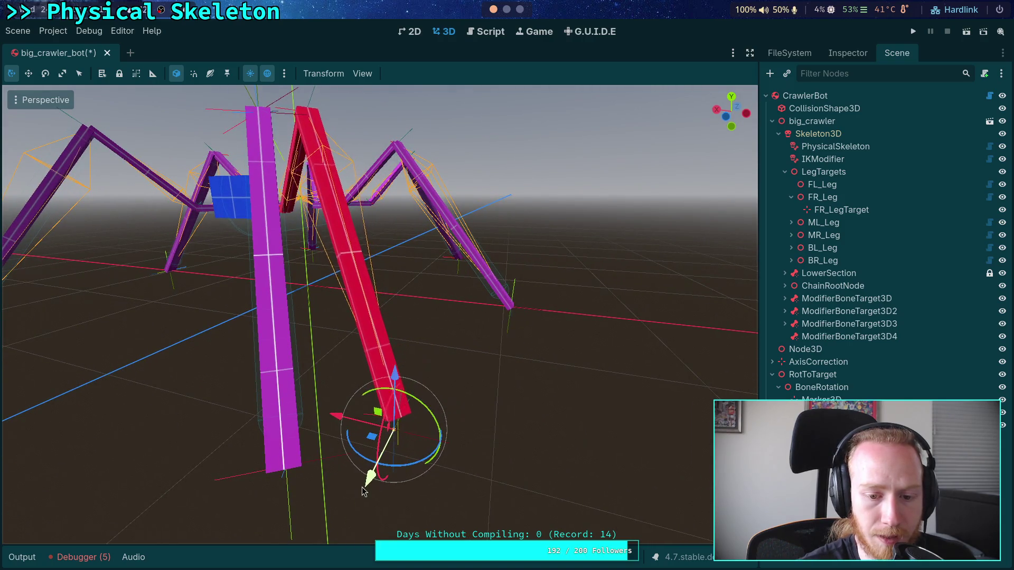
pyautogui.click(474, 33)
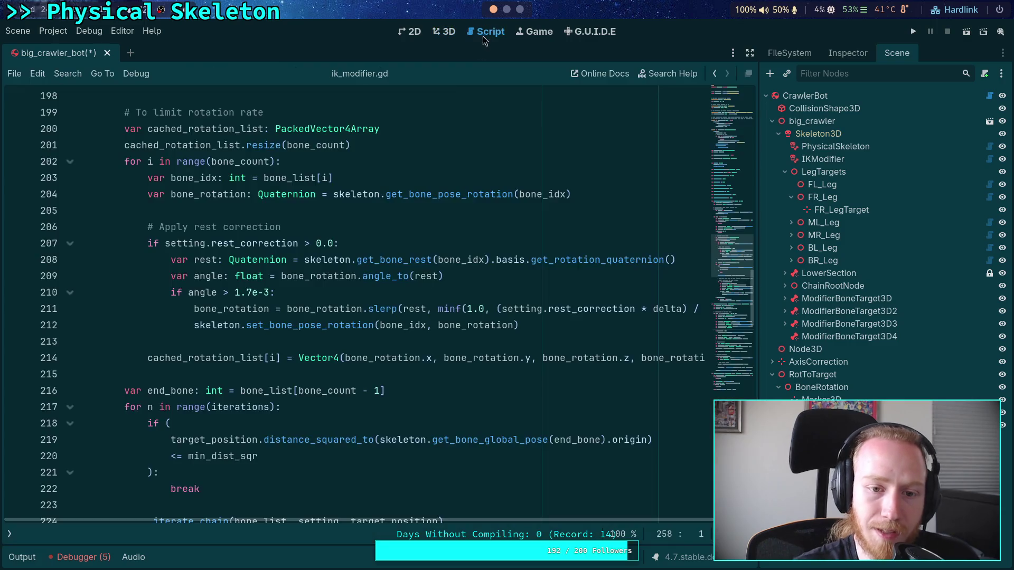
# Step: Trace the uses of angle down to the threshold check on line 234
pyautogui.click(405, 343)
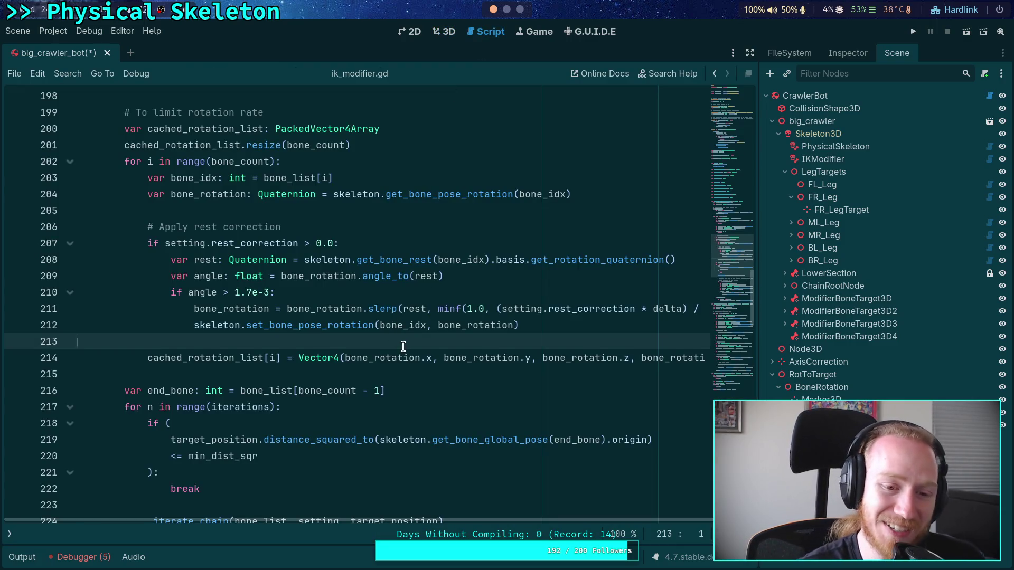
pyautogui.doubleClick(201, 297)
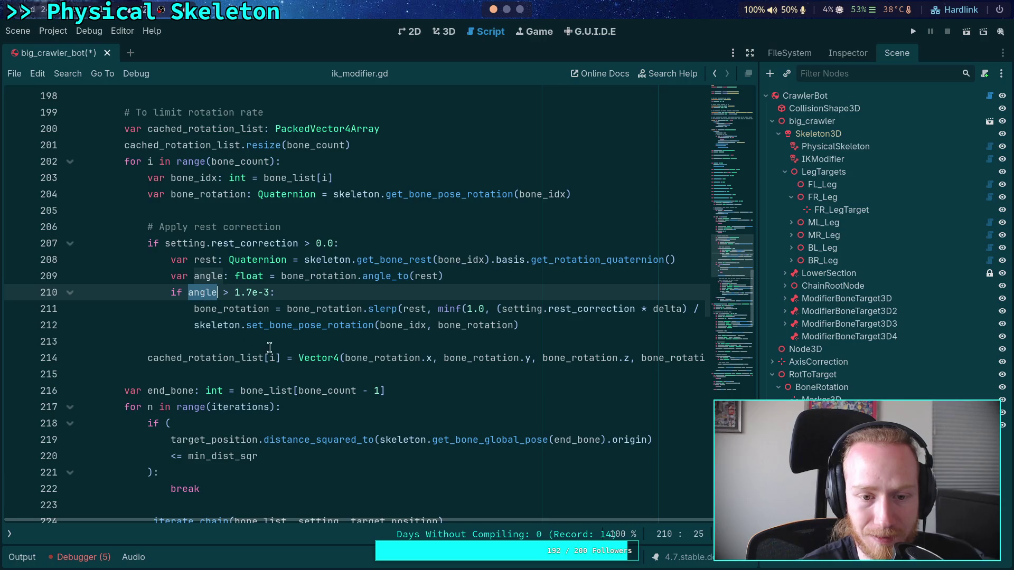
pyautogui.scroll(1, 329, 368)
pyautogui.scroll(-7, 264, 378)
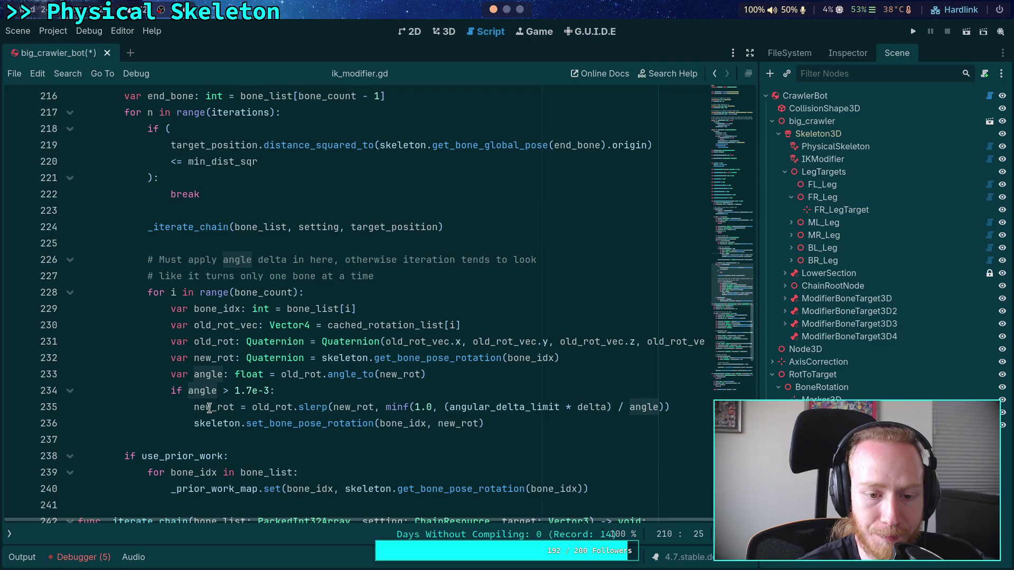
pyautogui.click(192, 392)
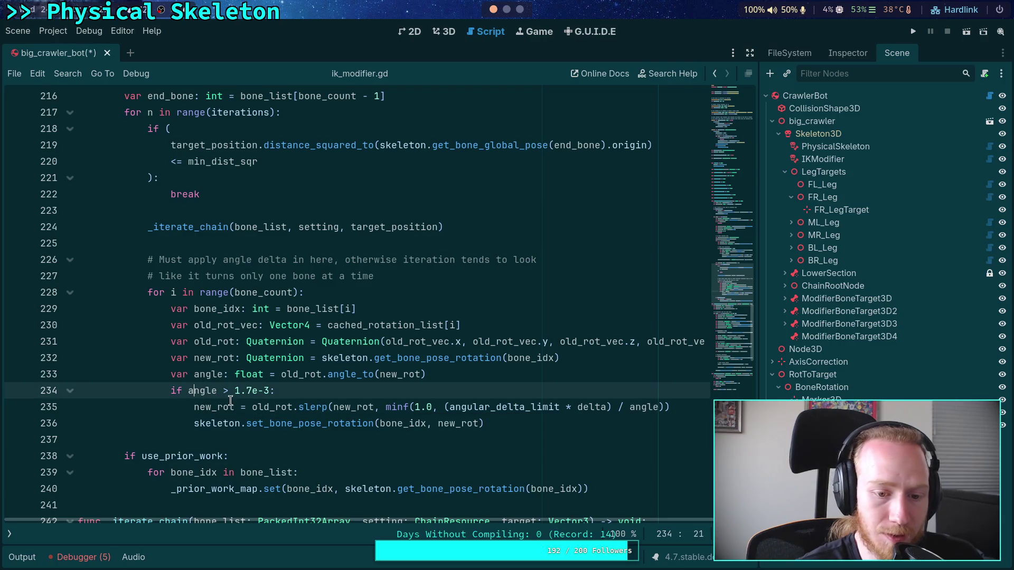
pyautogui.moveTo(198, 402); pyautogui.dragTo(212, 418)
pyautogui.click(198, 395)
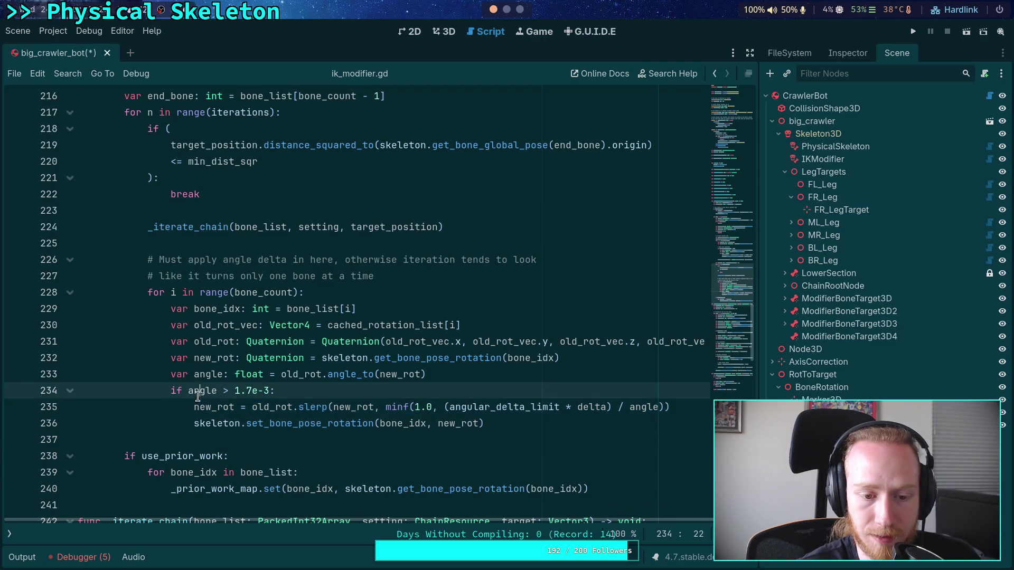
# Step: Change the threshold from 1.7e-3 to 1e-5 and save the script
pyautogui.moveTo(240, 391); pyautogui.dragTo(251, 391)
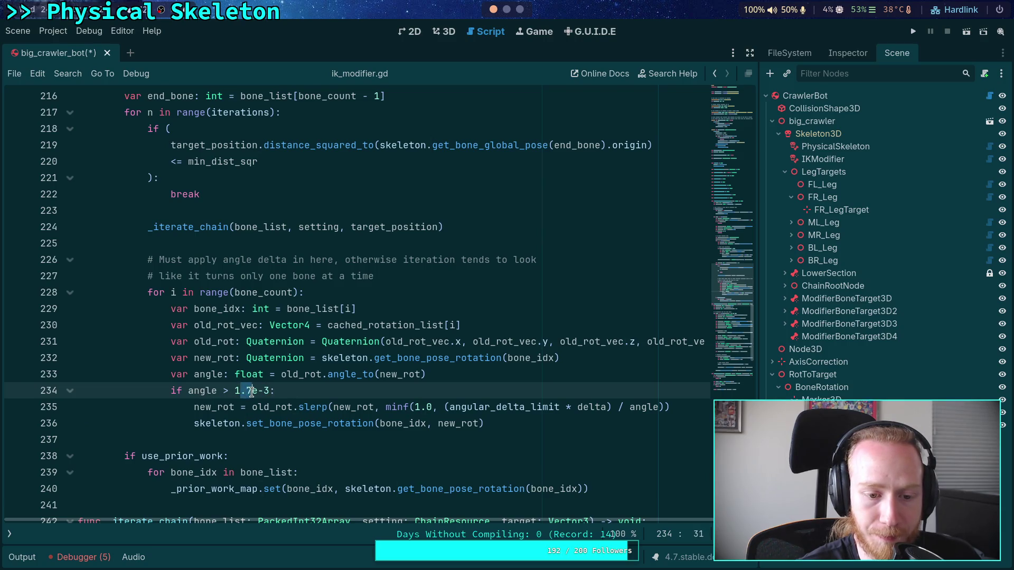
pyautogui.press('BackSpace')
pyautogui.press('Right')
pyautogui.press('Right')
pyautogui.press('Right')
pyautogui.press('BackSpace')
pyautogui.write('4')
pyautogui.press('BackSpace')
pyautogui.write('5')
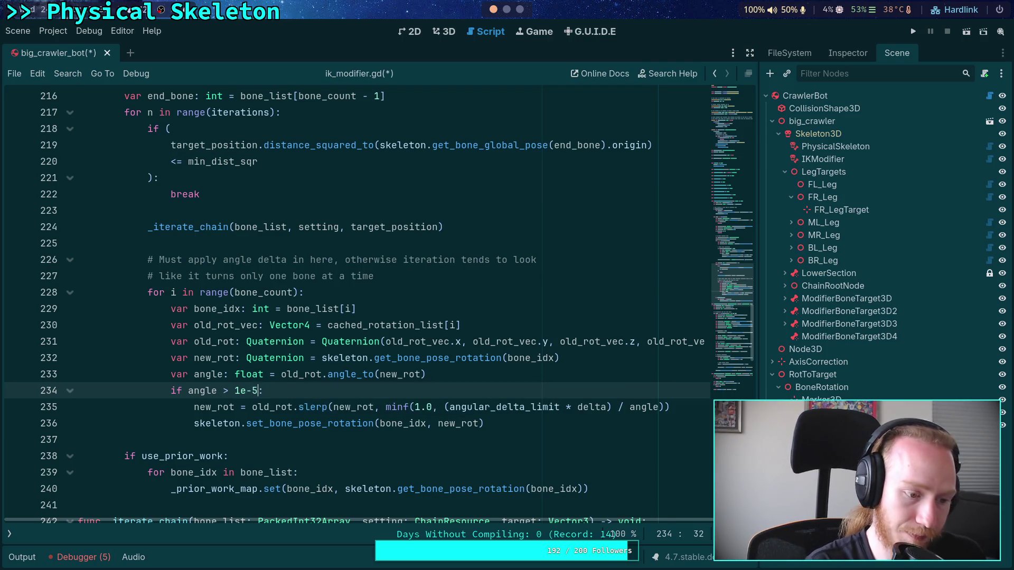
pyautogui.hotkey('ctrl', 's')
pyautogui.click(319, 387)
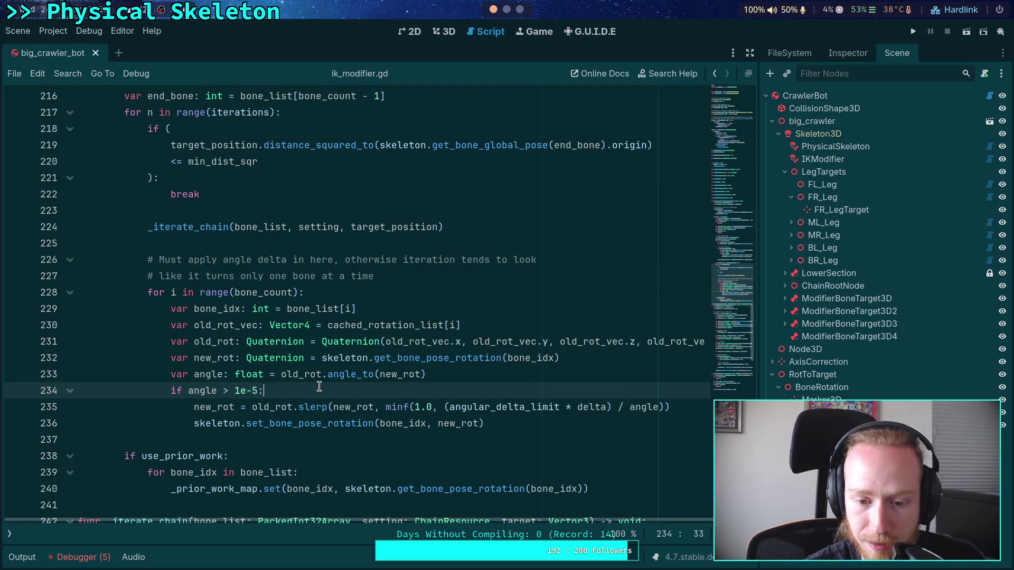
pyautogui.moveTo(351, 373)
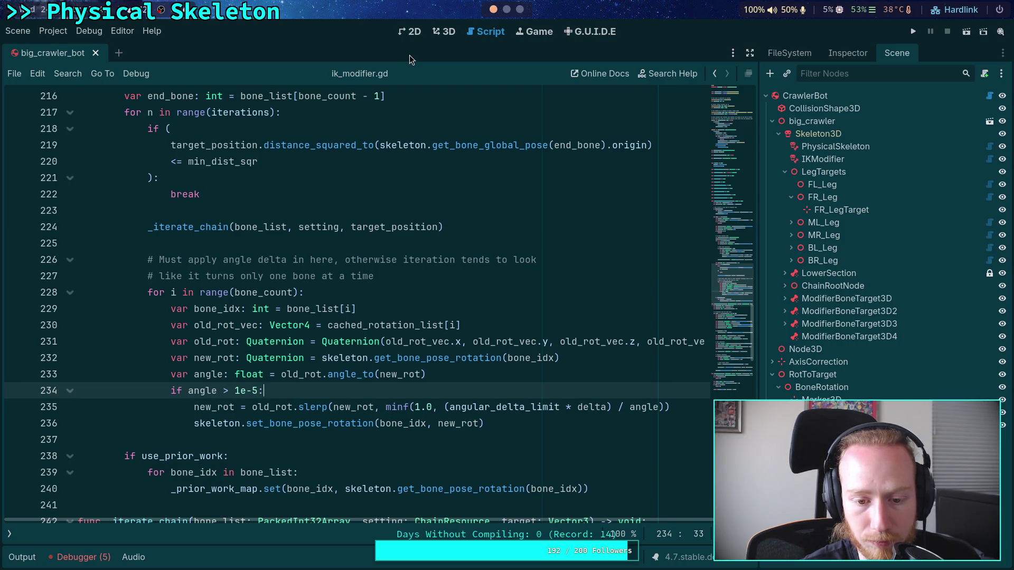
# Step: Drag the red leg's IK target to several spots in 3D, then return to ik_modifier.gd
pyautogui.click(443, 32)
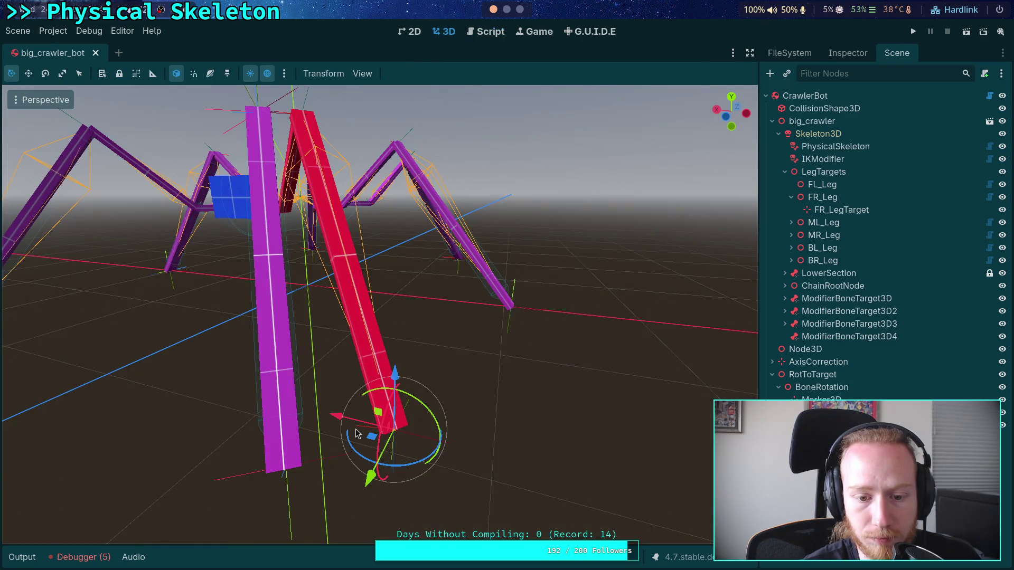
pyautogui.moveTo(373, 439); pyautogui.dragTo(313, 414)
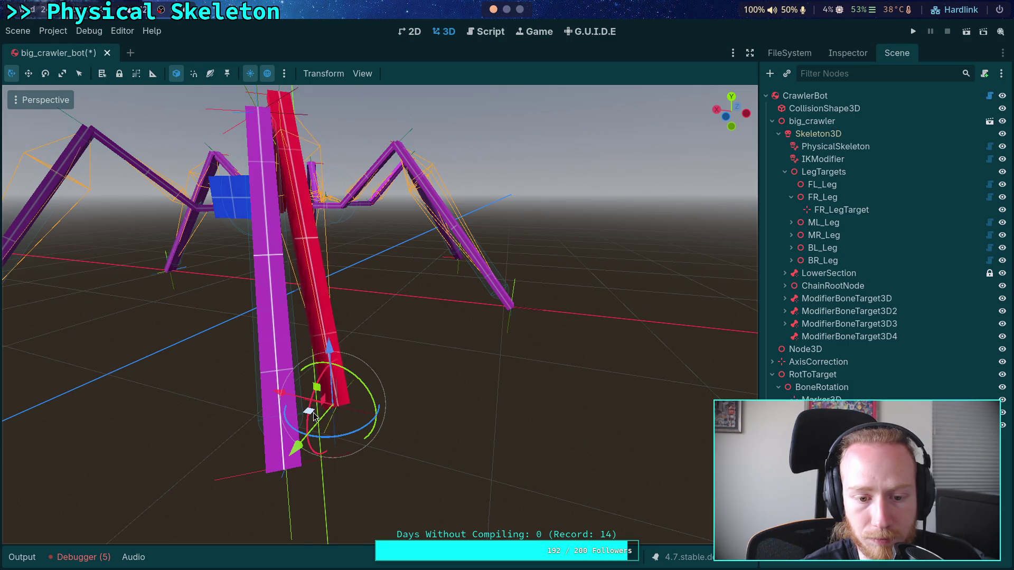
pyautogui.moveTo(314, 415); pyautogui.dragTo(392, 435)
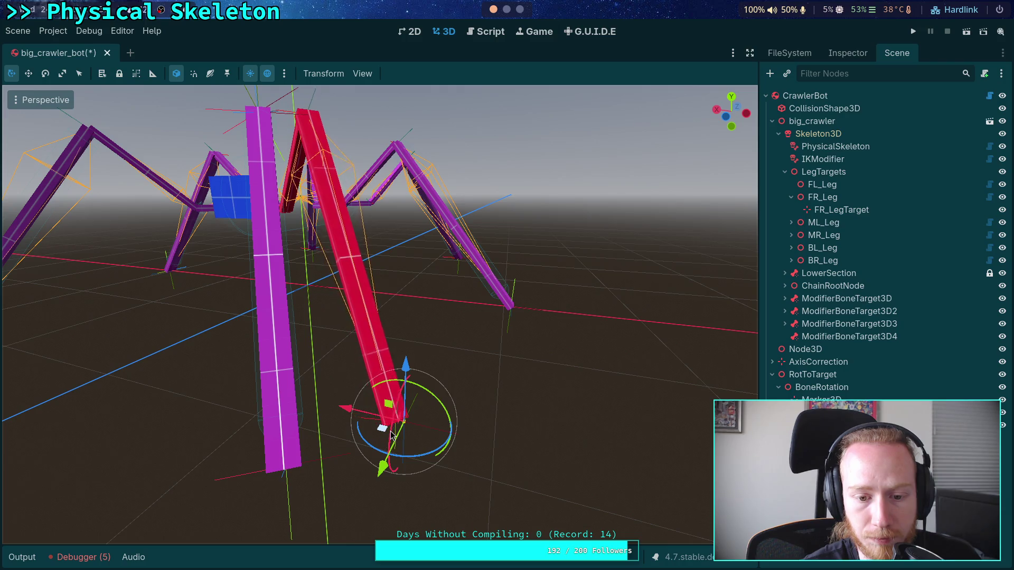
pyautogui.moveTo(391, 435); pyautogui.dragTo(392, 389)
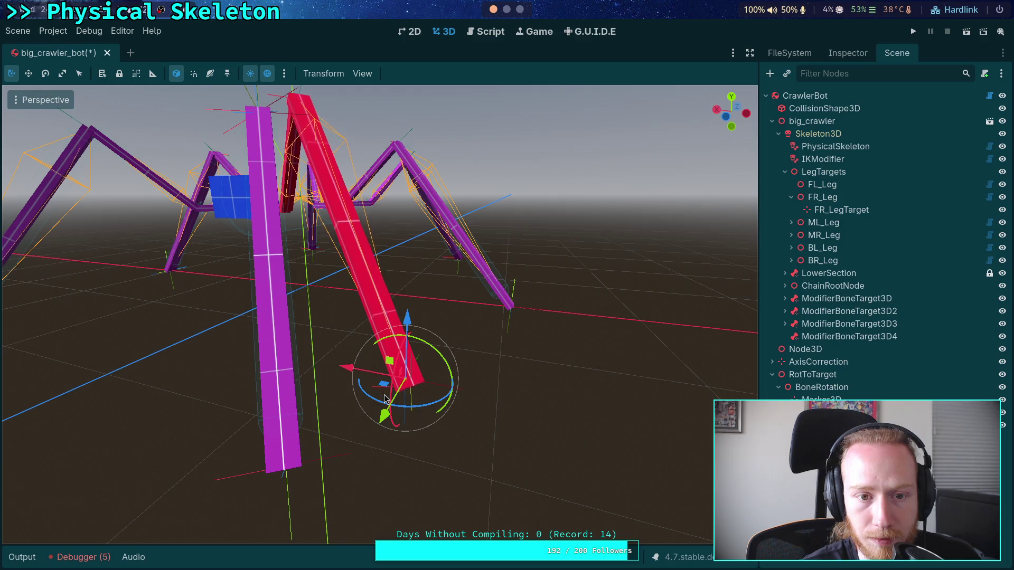
pyautogui.moveTo(370, 393); pyautogui.dragTo(389, 429)
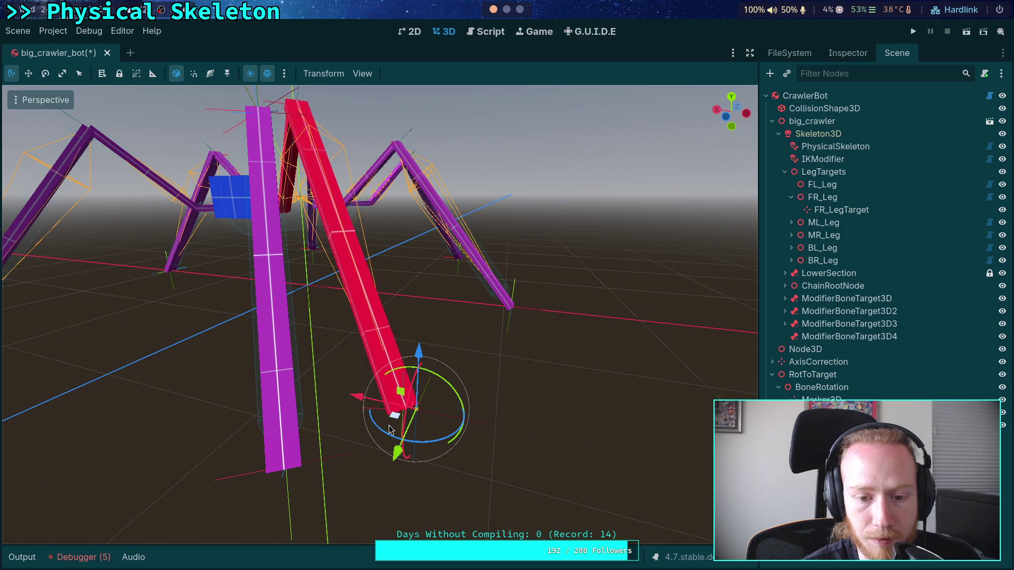
pyautogui.moveTo(394, 417)
pyautogui.mouseDown()
pyautogui.moveTo(371, 437)
pyautogui.moveTo(341, 432)
pyautogui.moveTo(400, 438)
pyautogui.mouseUp()
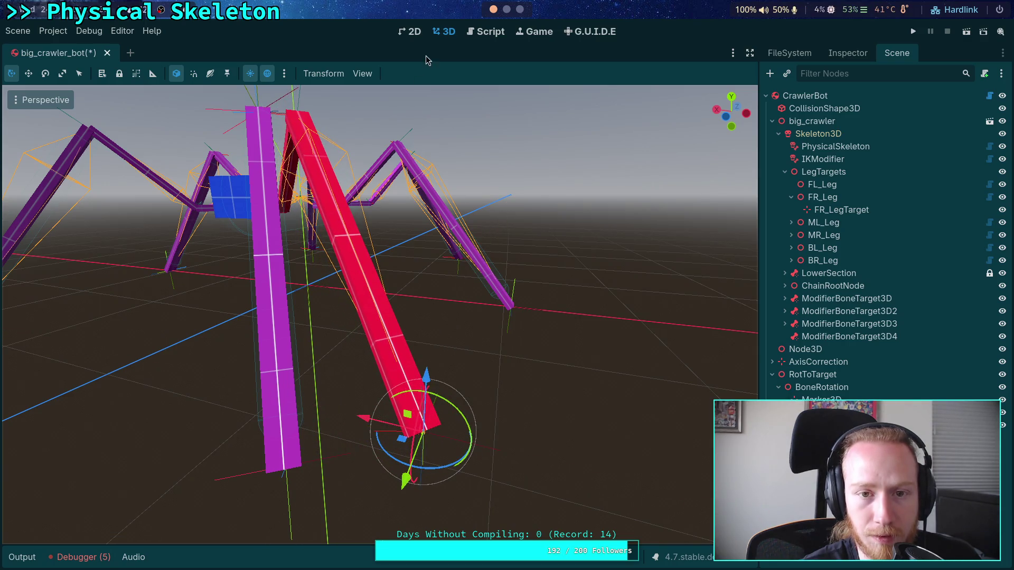
pyautogui.click(475, 32)
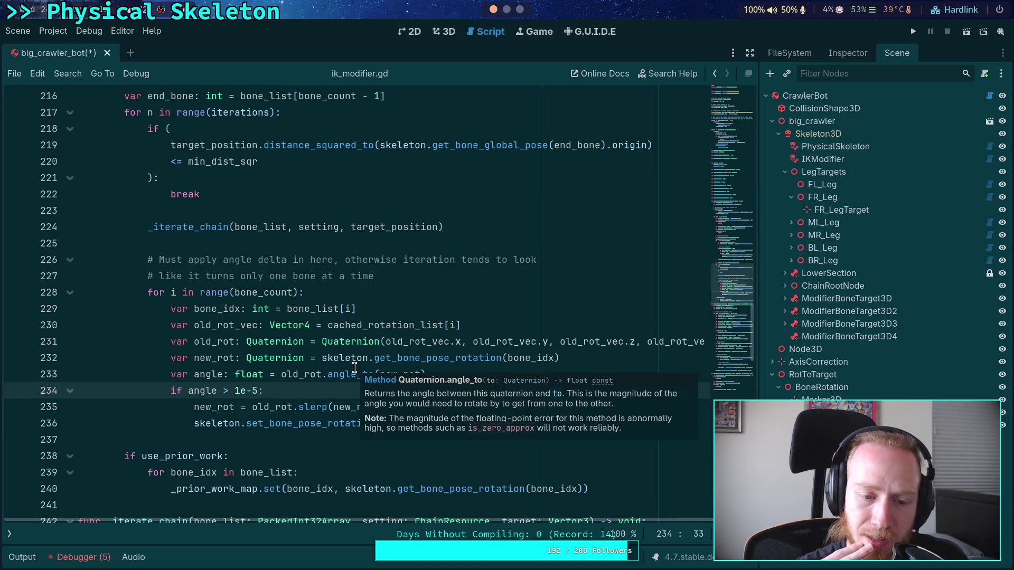
# Step: Raise IKModifier Iterations to 20 and drag FL_LegTarget to test the front-left leg
pyautogui.click(443, 32)
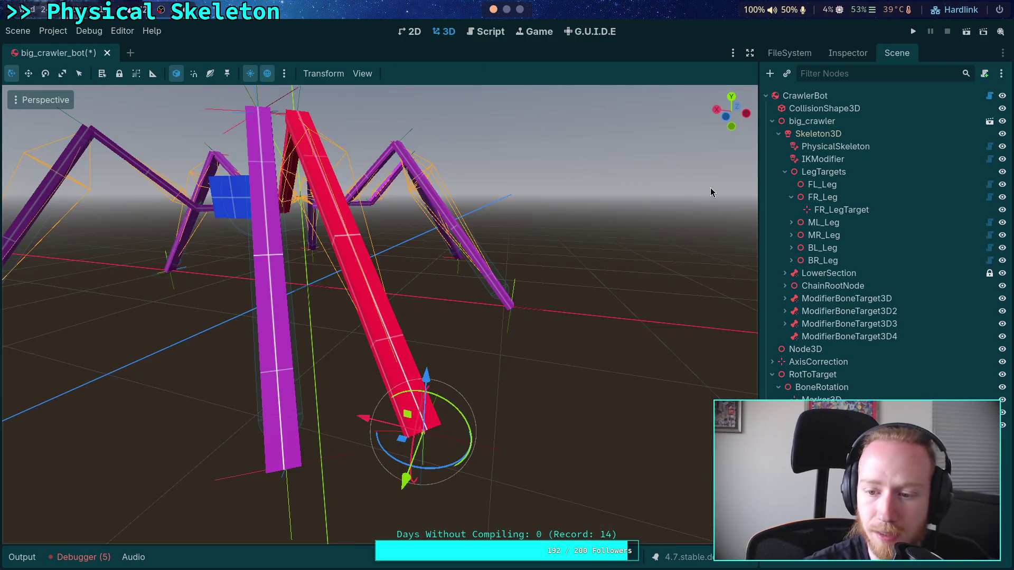
pyautogui.click(850, 159)
pyautogui.click(848, 54)
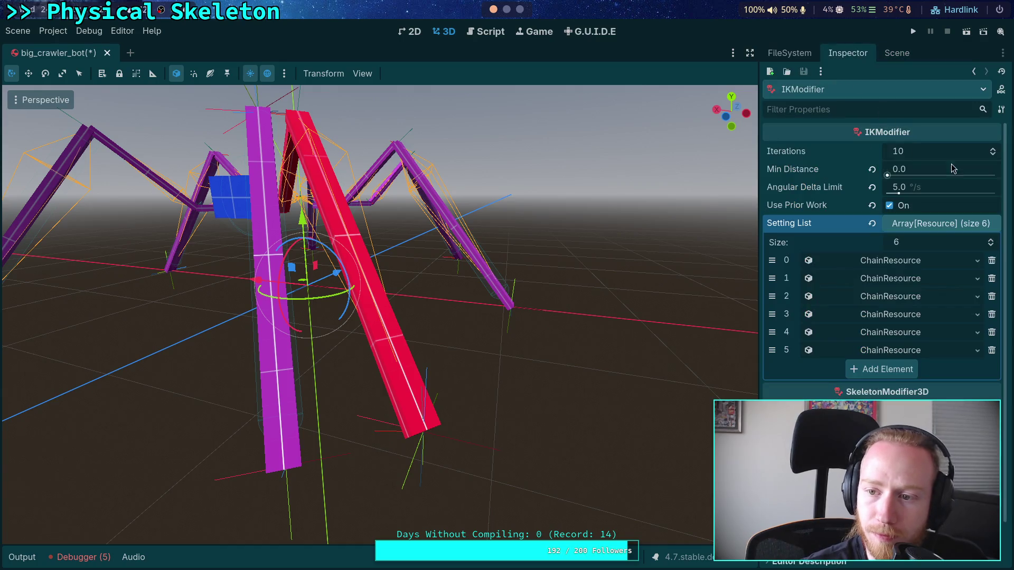
pyautogui.click(994, 150)
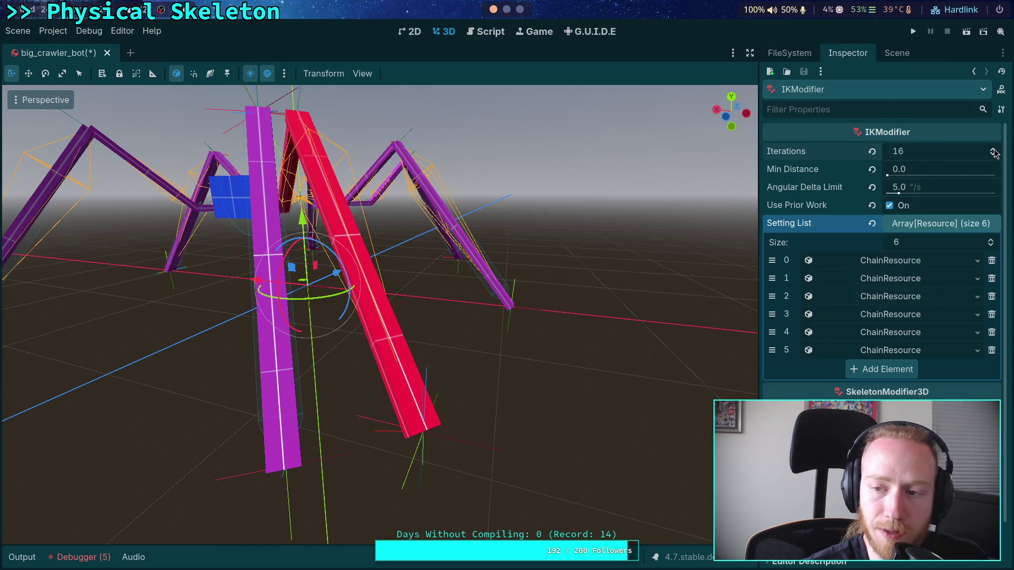
pyautogui.click(995, 151)
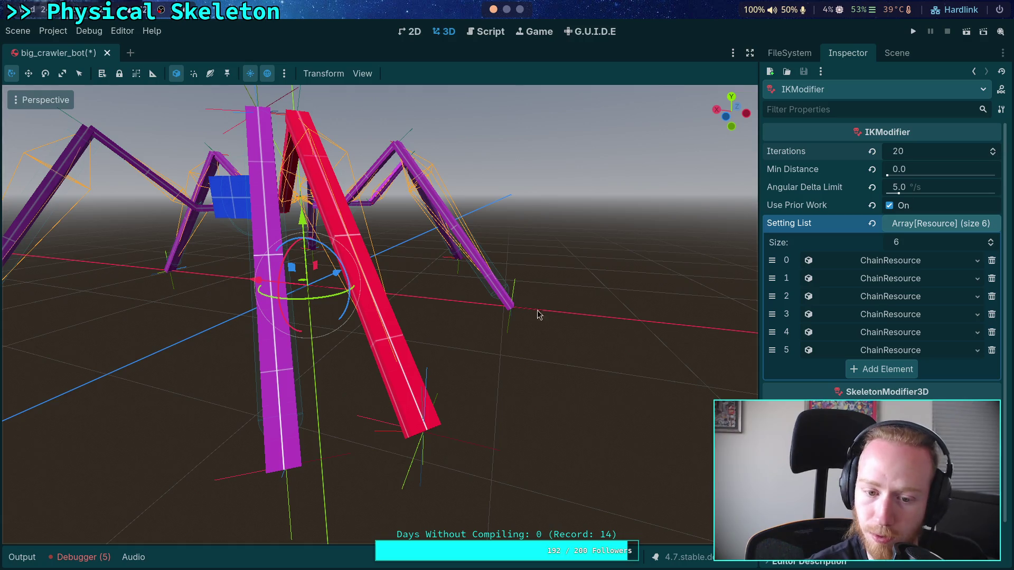
pyautogui.click(413, 471)
pyautogui.moveTo(397, 444); pyautogui.dragTo(345, 417)
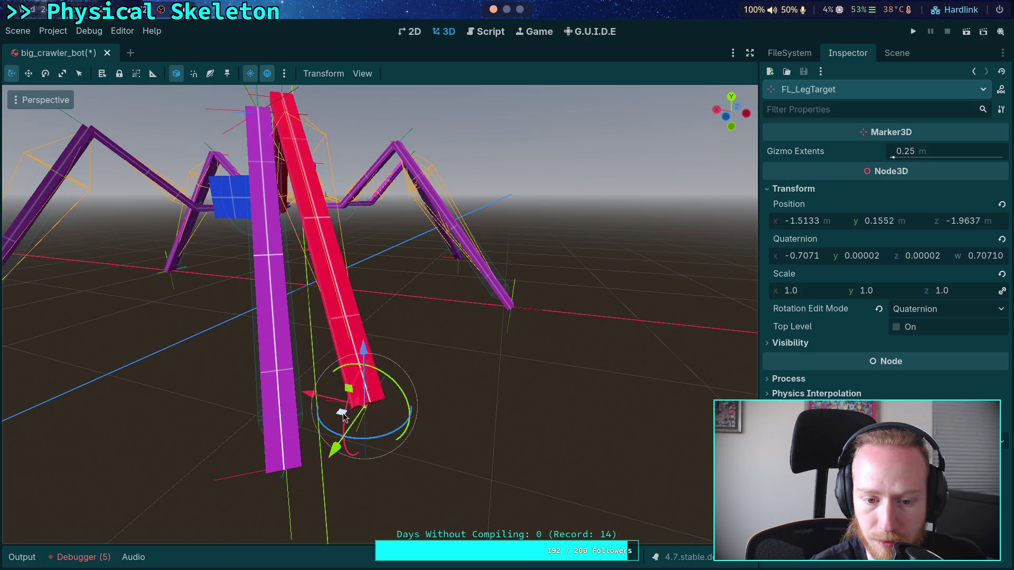
pyautogui.moveTo(344, 416); pyautogui.dragTo(420, 425)
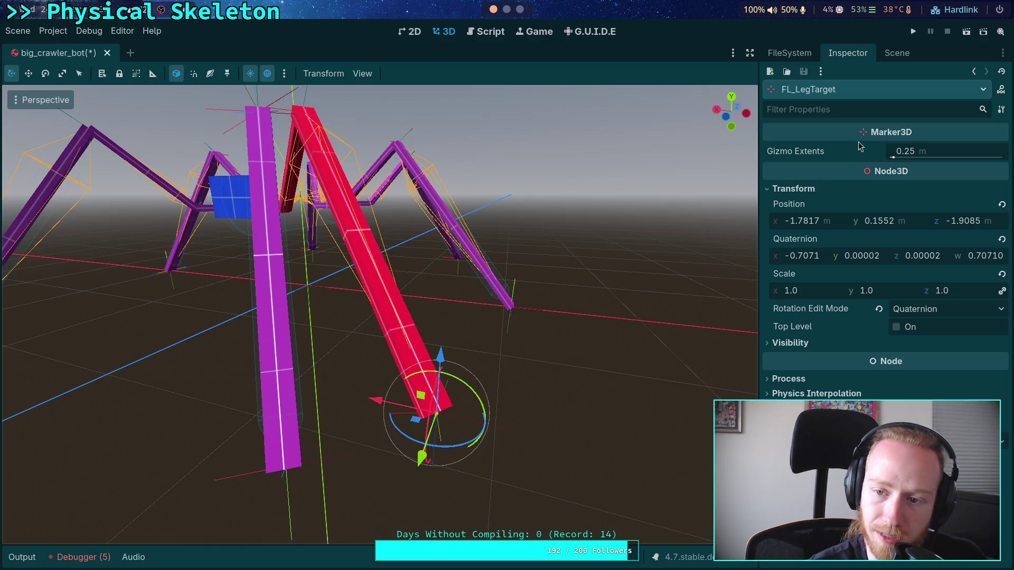
# Step: Revert IKModifier Iterations to the default 10 and go back to ik_modifier.gd
pyautogui.click(897, 53)
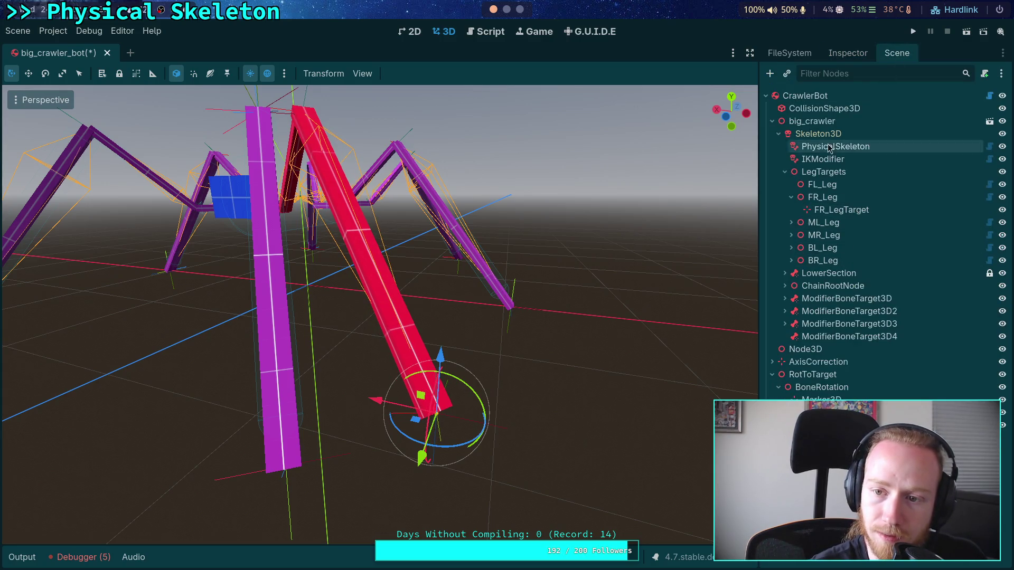
pyautogui.click(823, 159)
pyautogui.click(847, 52)
pyautogui.click(872, 152)
pyautogui.click(490, 33)
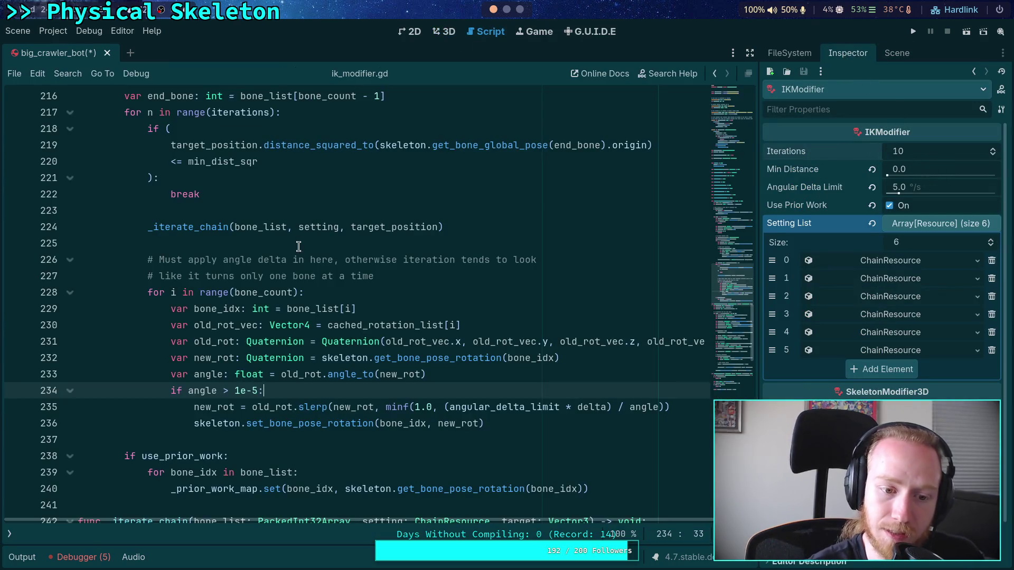
# Step: Read through _process_modification_with_delta and _iterate_chain in ik_modifier.gd, then return to the crawler's 3D scene
pyautogui.click(289, 433)
pyautogui.scroll(-1, 280, 425)
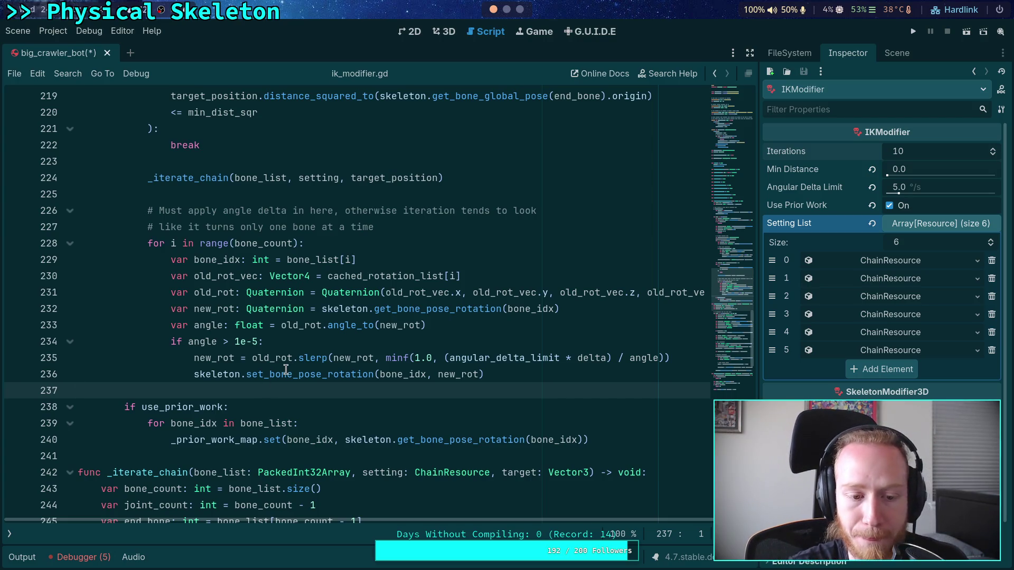
pyautogui.scroll(13, 197, 397)
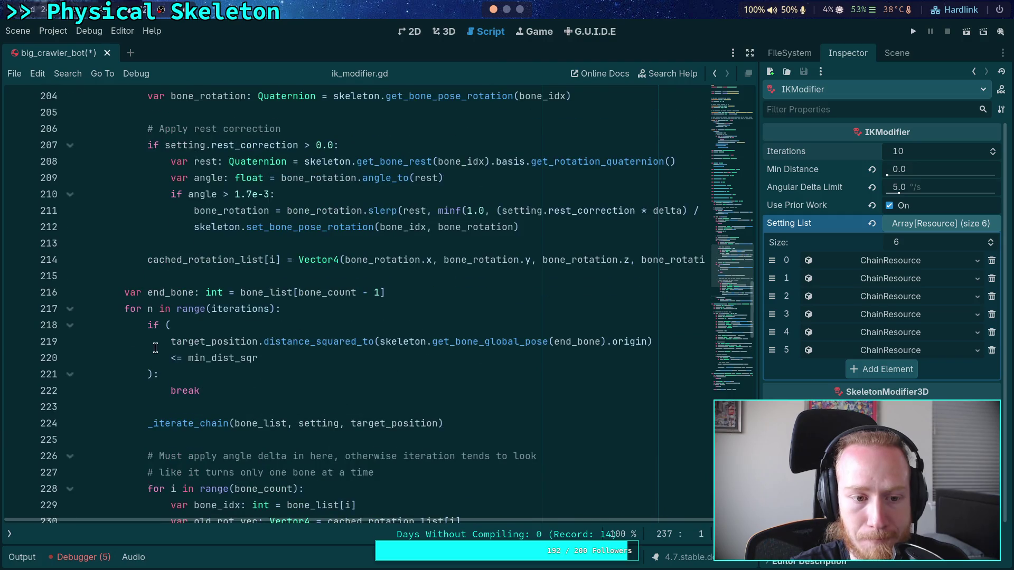
pyautogui.scroll(4, 155, 348)
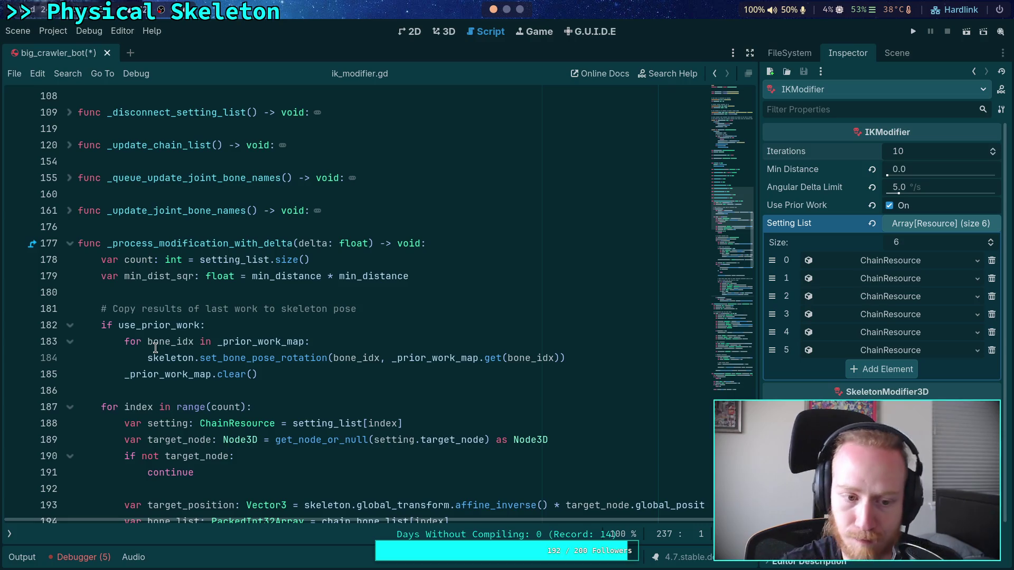
pyautogui.scroll(-3, 422, 429)
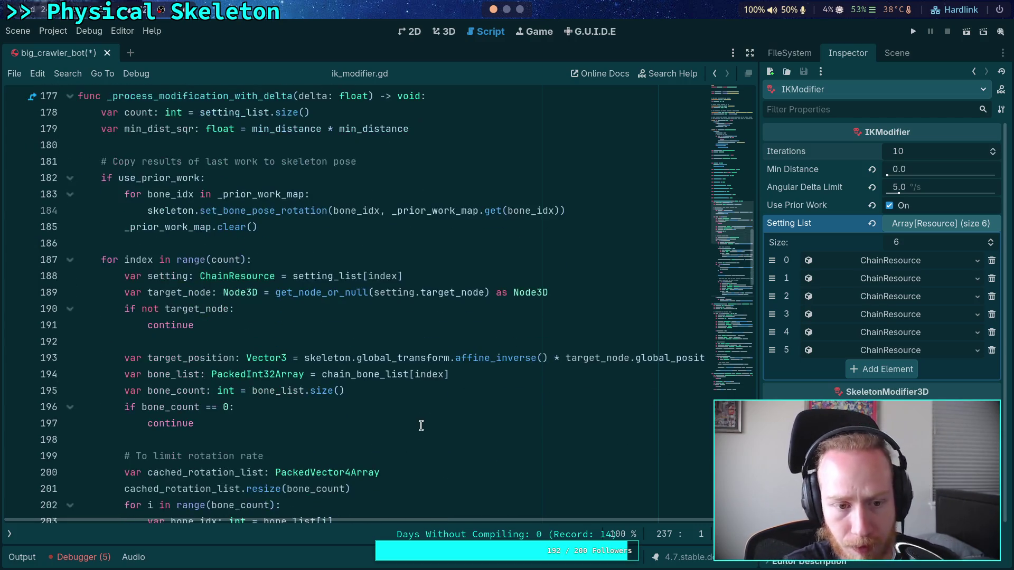
pyautogui.scroll(-15, 417, 433)
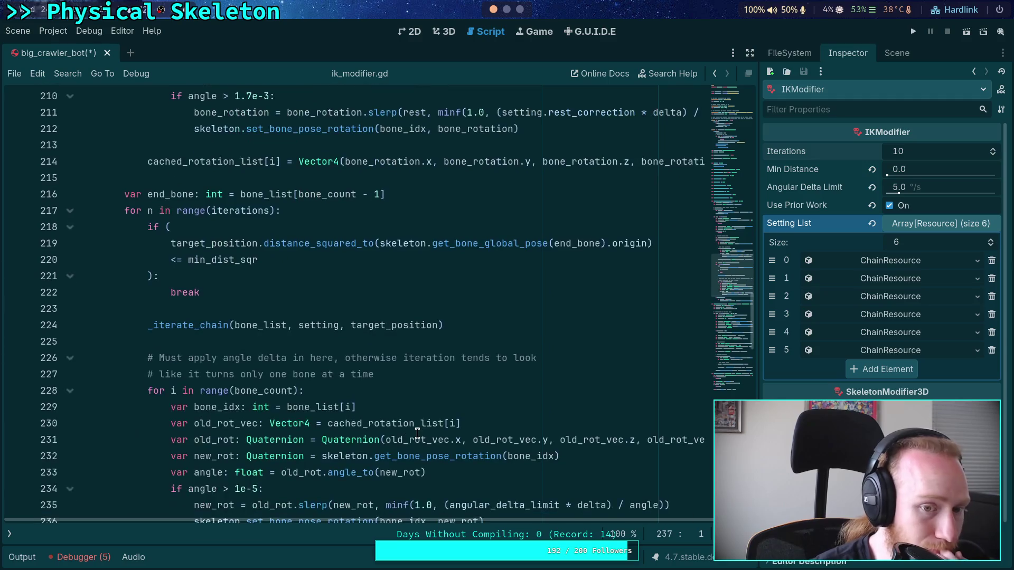
pyautogui.scroll(-3, 417, 433)
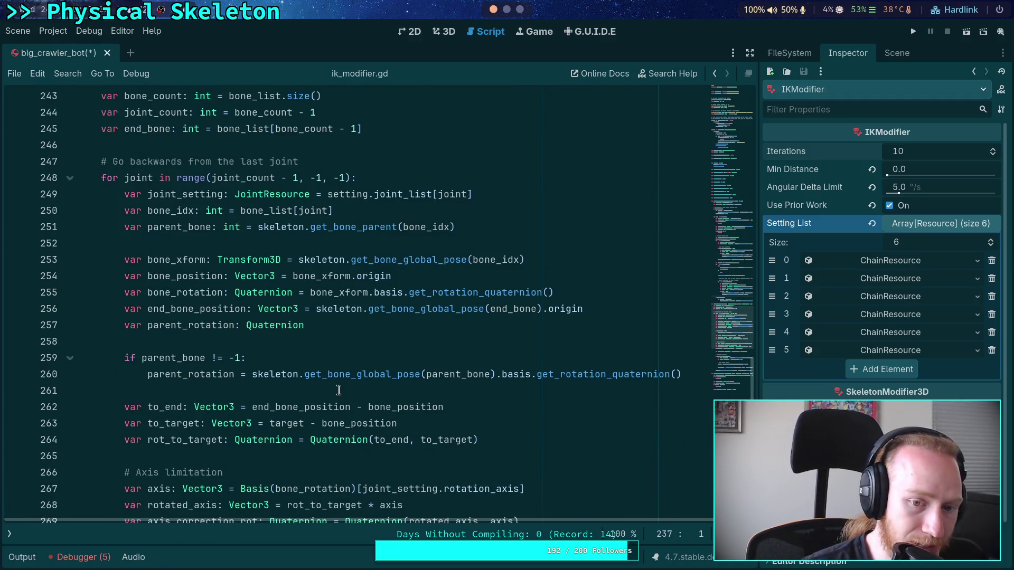
pyautogui.scroll(-6, 299, 366)
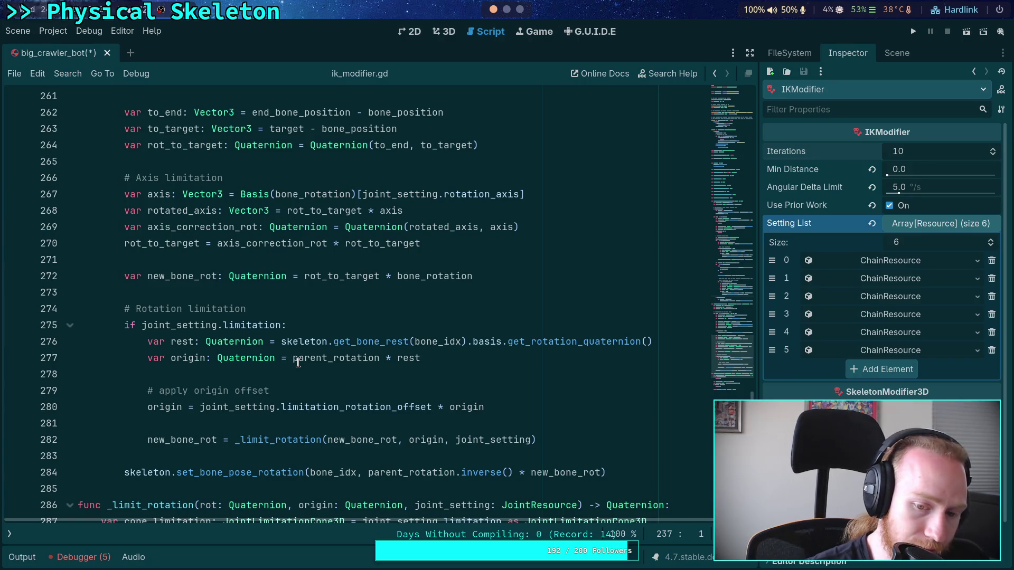
pyautogui.scroll(6, 299, 362)
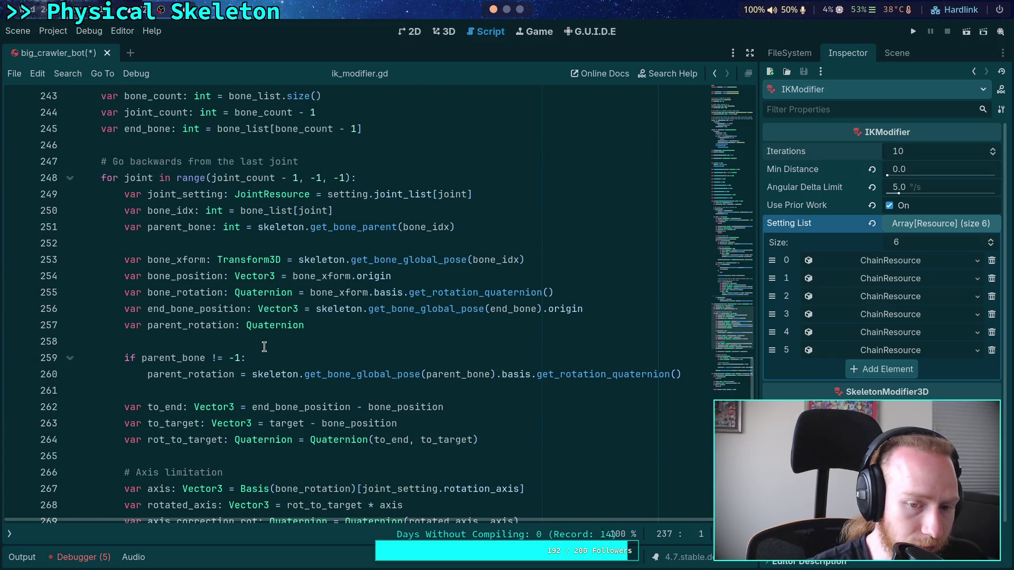
pyautogui.moveTo(423, 309)
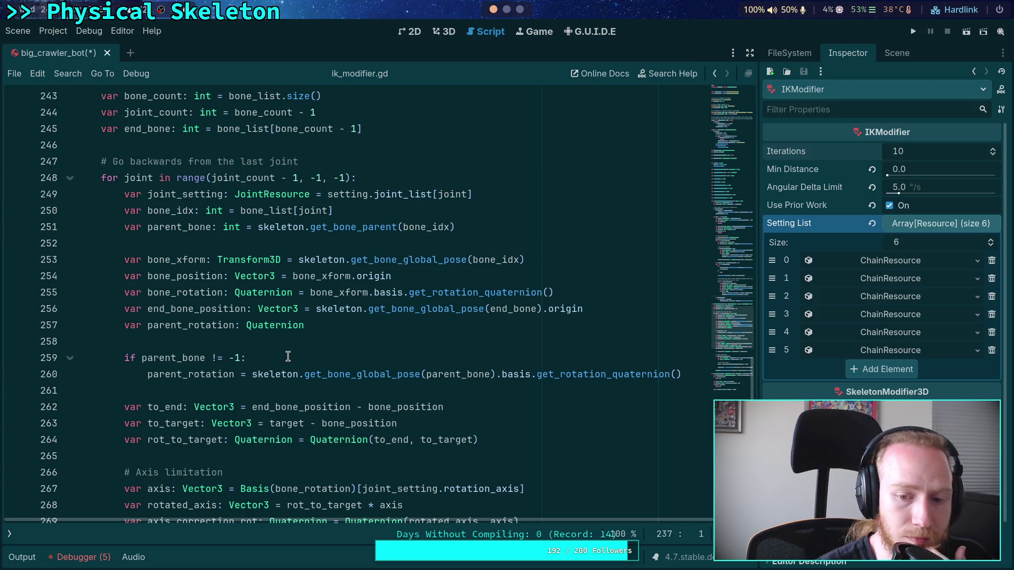
pyautogui.scroll(-8, 288, 357)
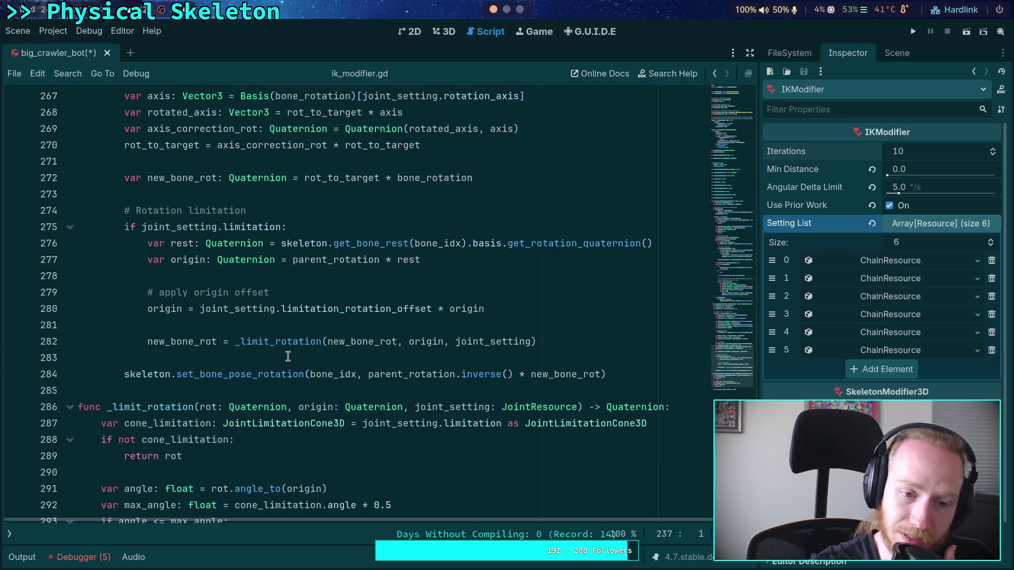
pyautogui.click(450, 31)
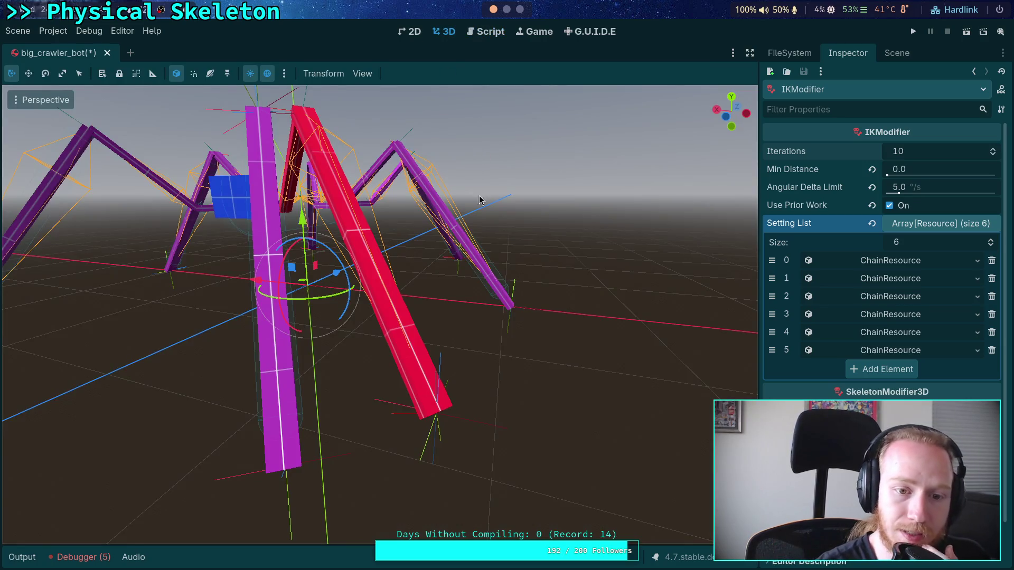